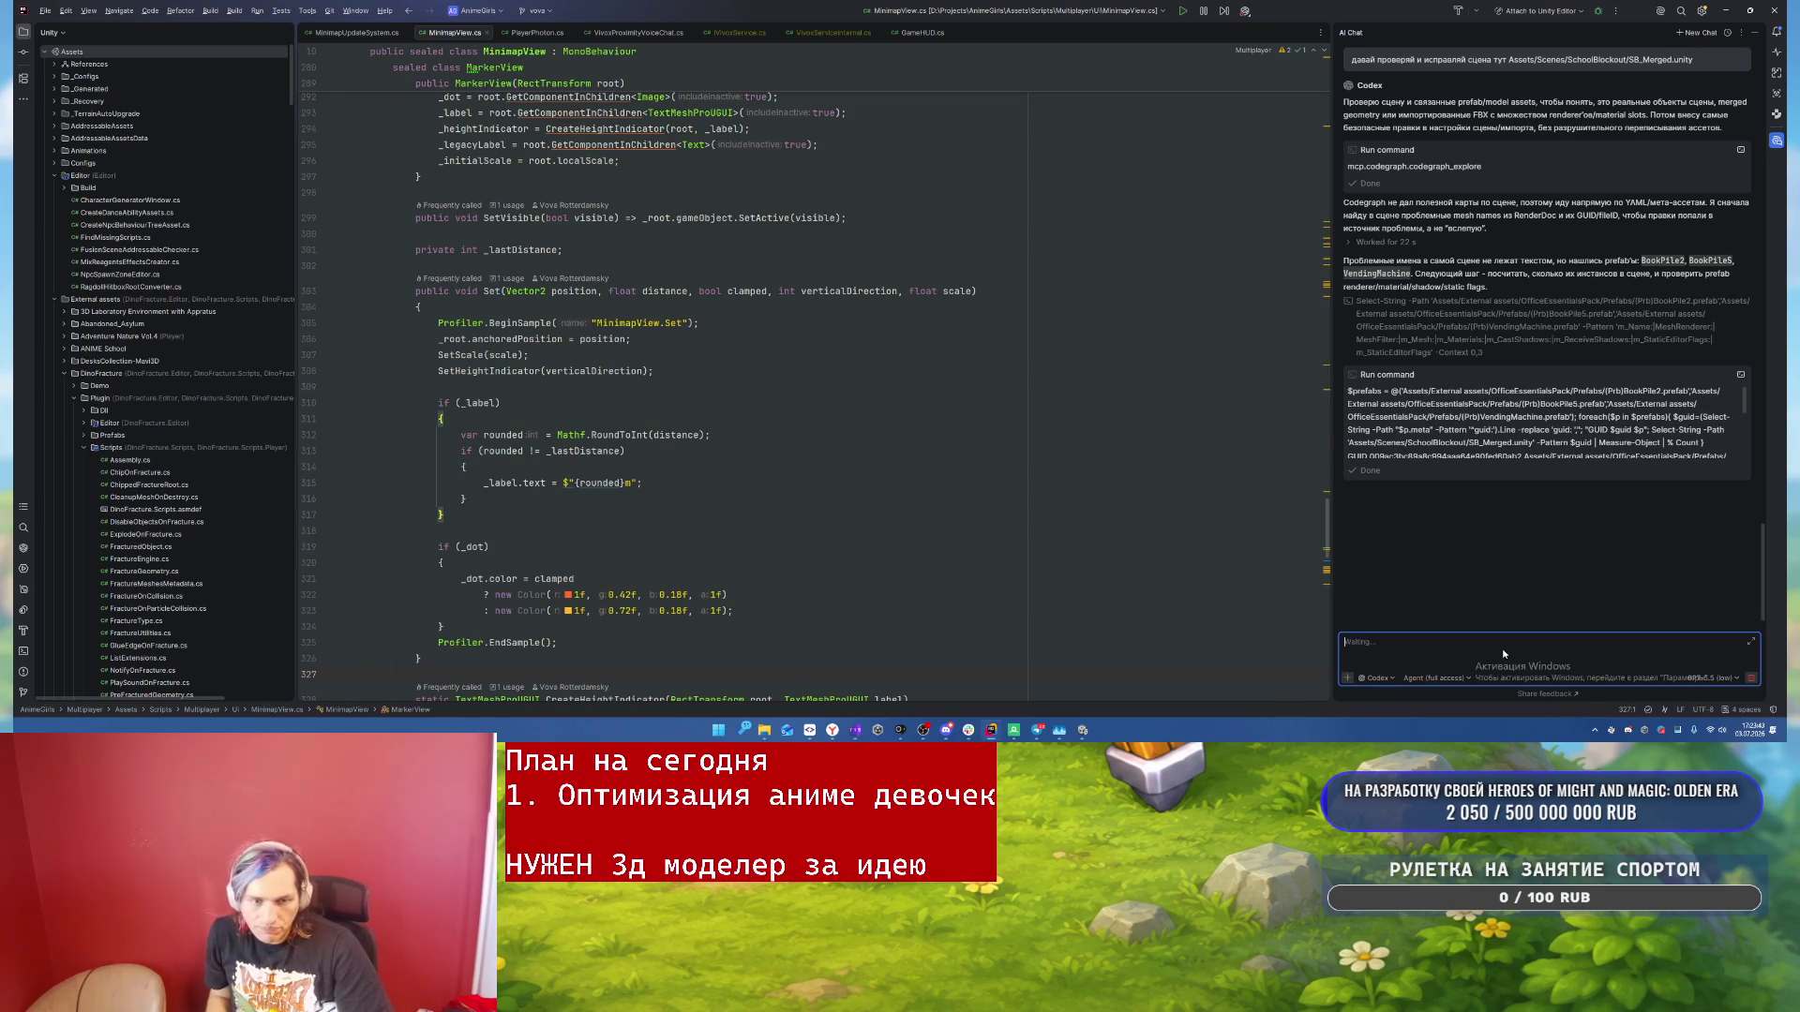
- Close the RenderDoc capture, saving it as animeGirls1 in the AnimeGirls folder
mouse_move(1013, 729)
click(1051, 664)
click(1774, 6)
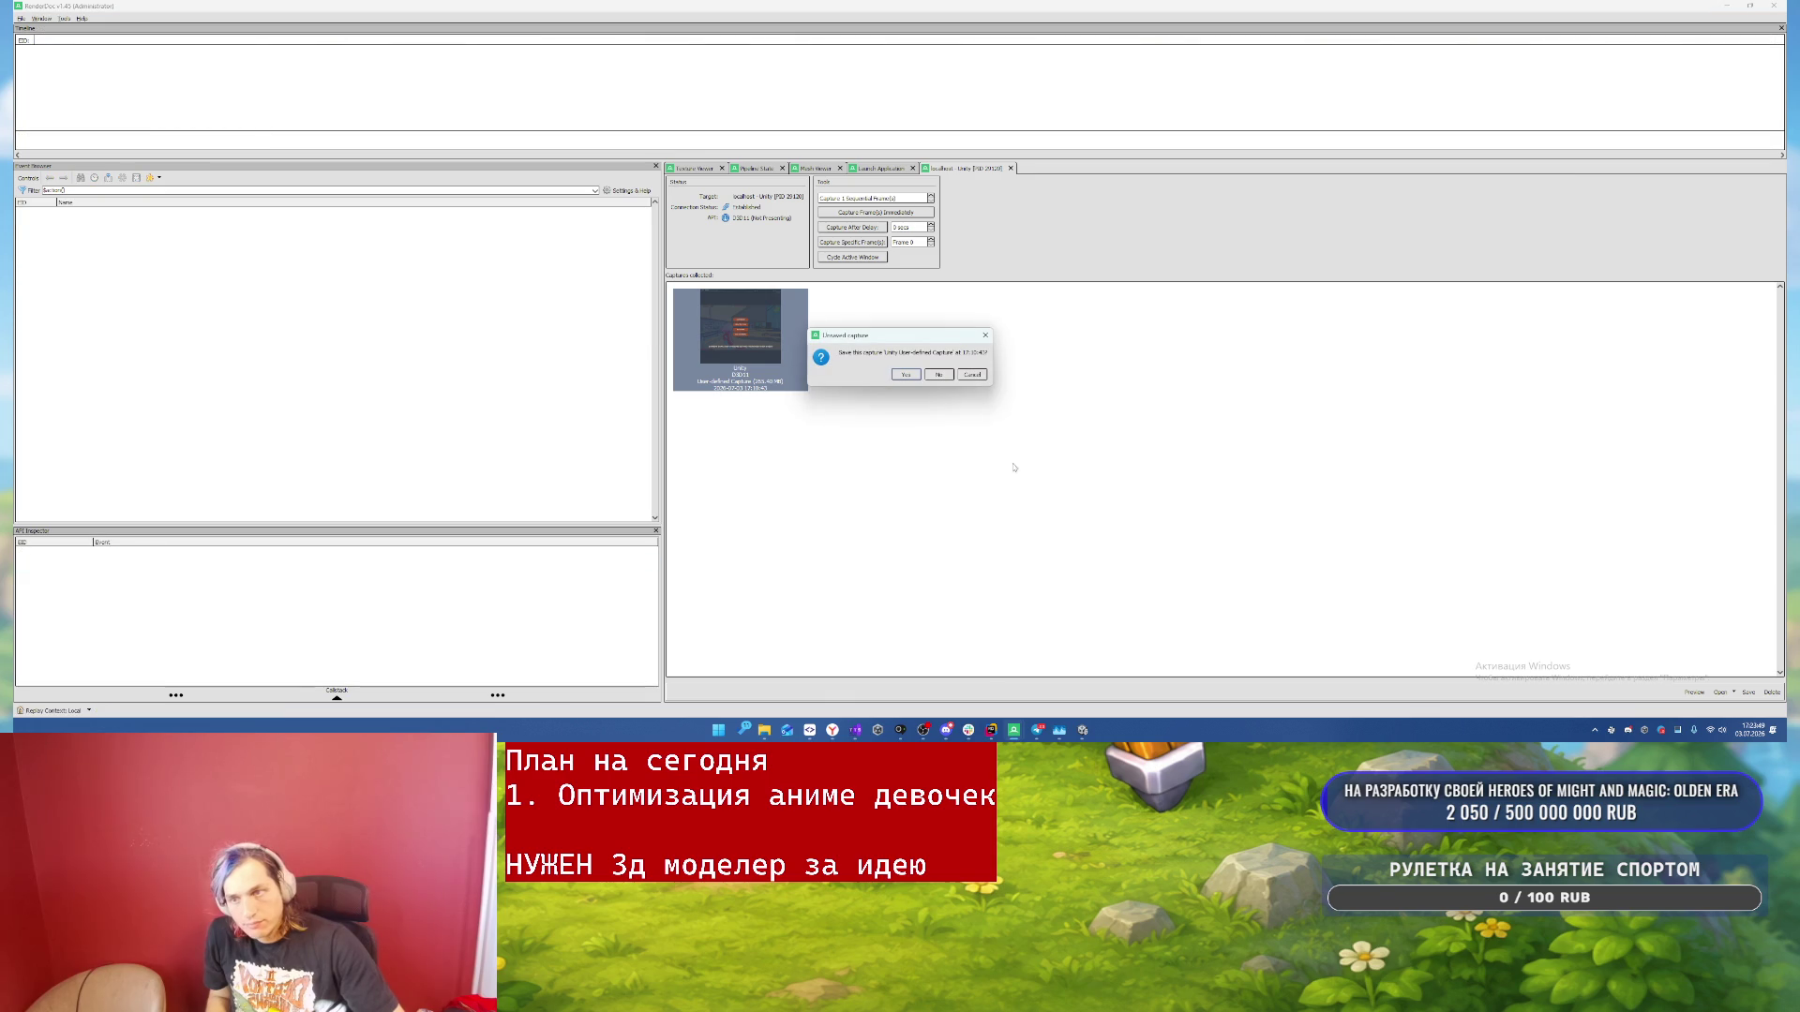
click(904, 374)
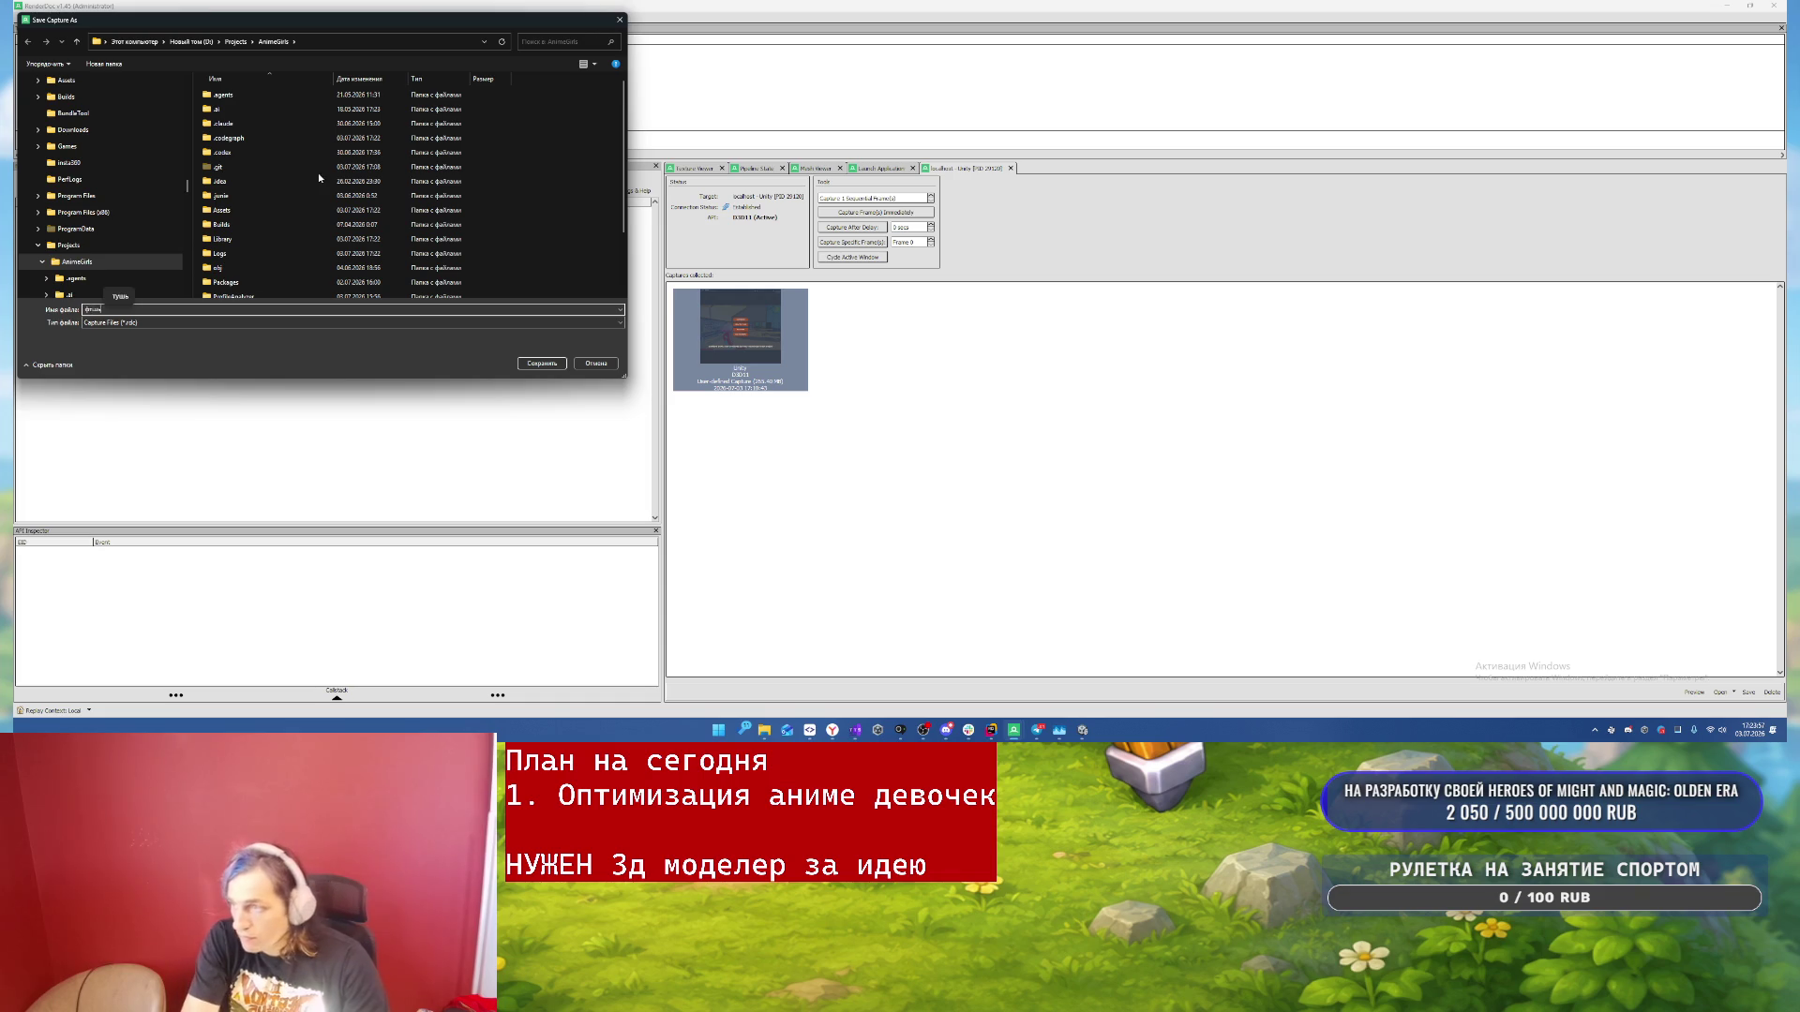
text(anime)
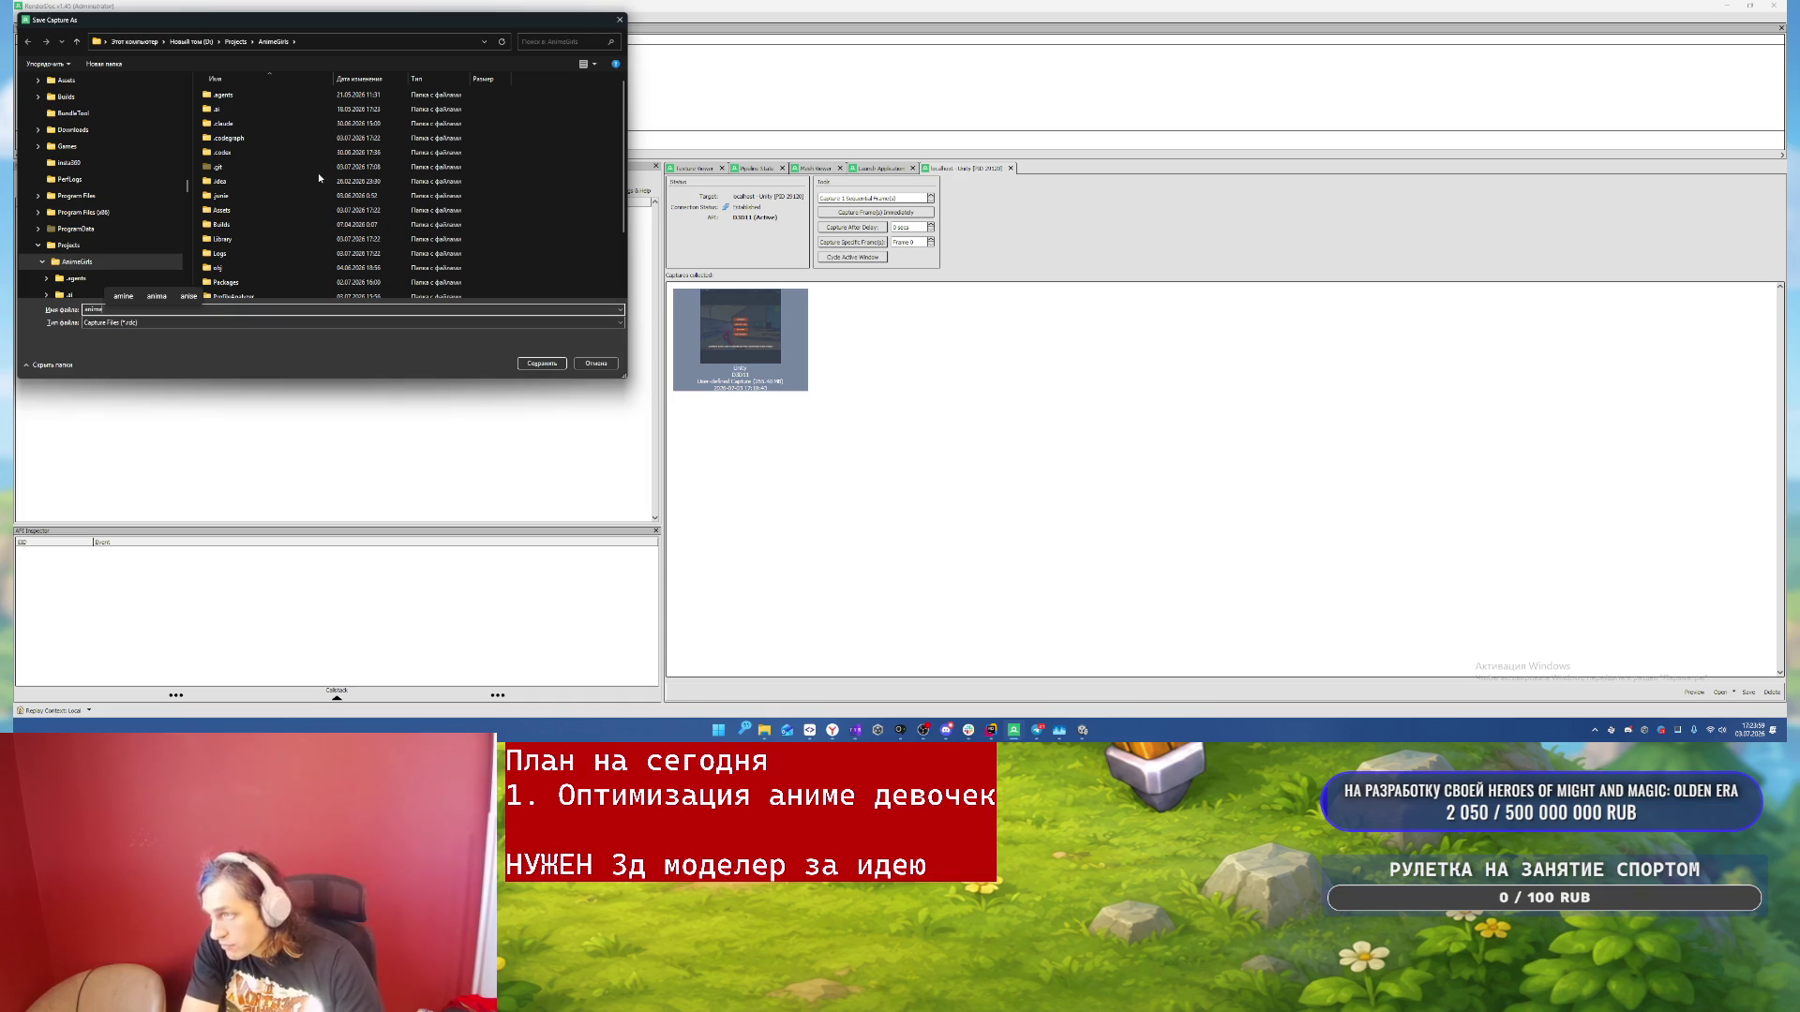
text(Girls1)
key(alt+Tab)
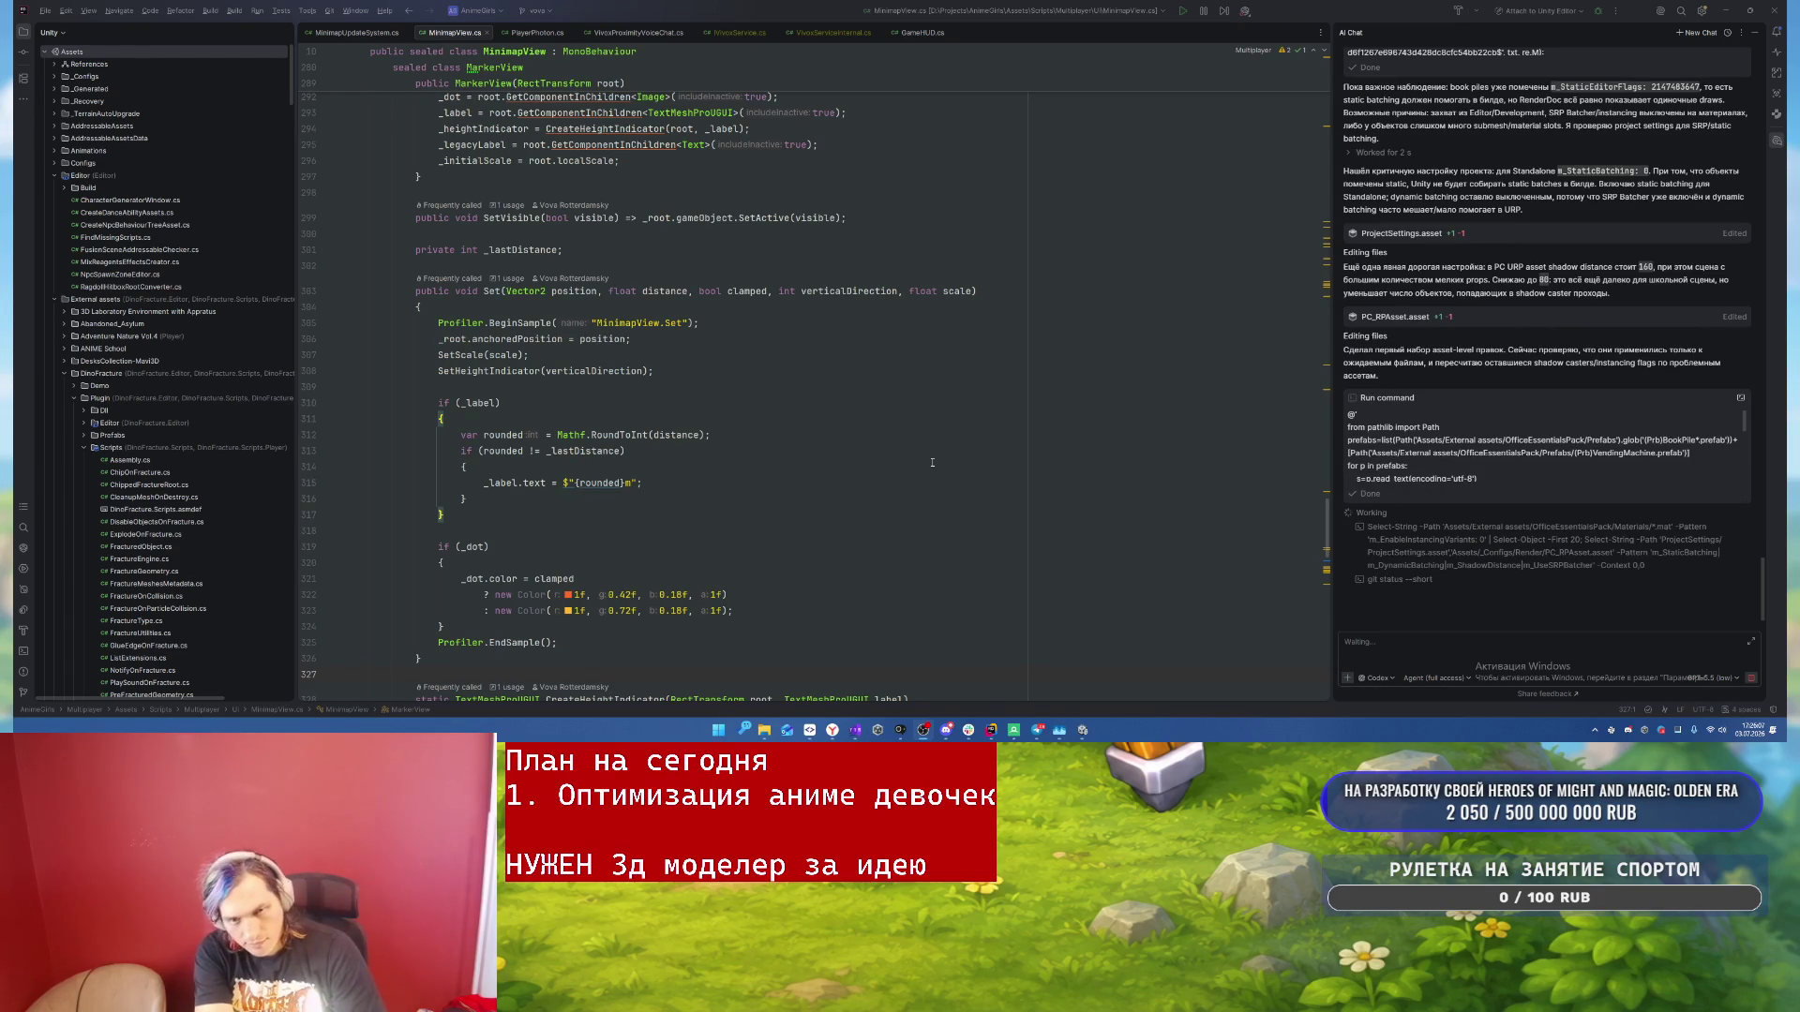
- Once the AI chat finishes editing ProjectSettings.asset and PC_RPAsset.asset, return to Unity
key(alt+Tab)
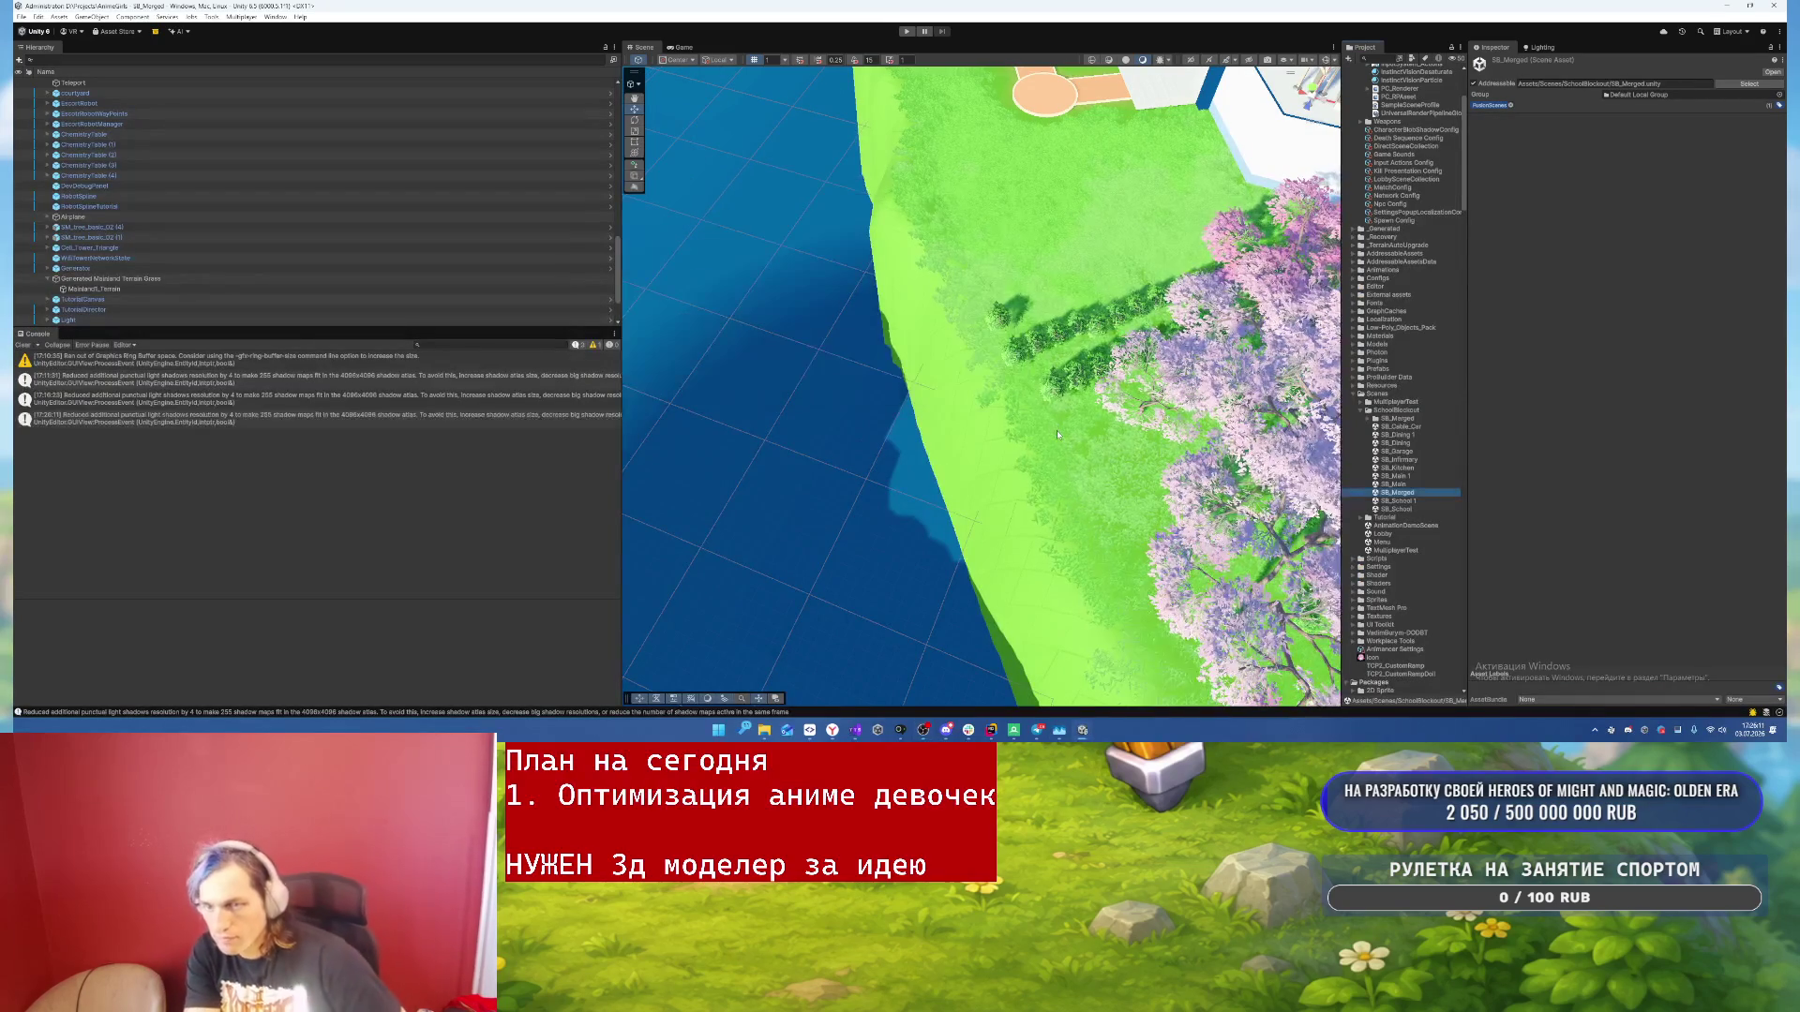
- Swing the Scene view camera over the school buildings, then enter Play mode
mouse_move(1057, 430)
mouse_down()
mouse_move(988, 293)
mouse_move(1184, 218)
mouse_move(1050, 210)
mouse_move(1125, 319)
mouse_move(1078, 314)
mouse_move(1156, 523)
mouse_up()
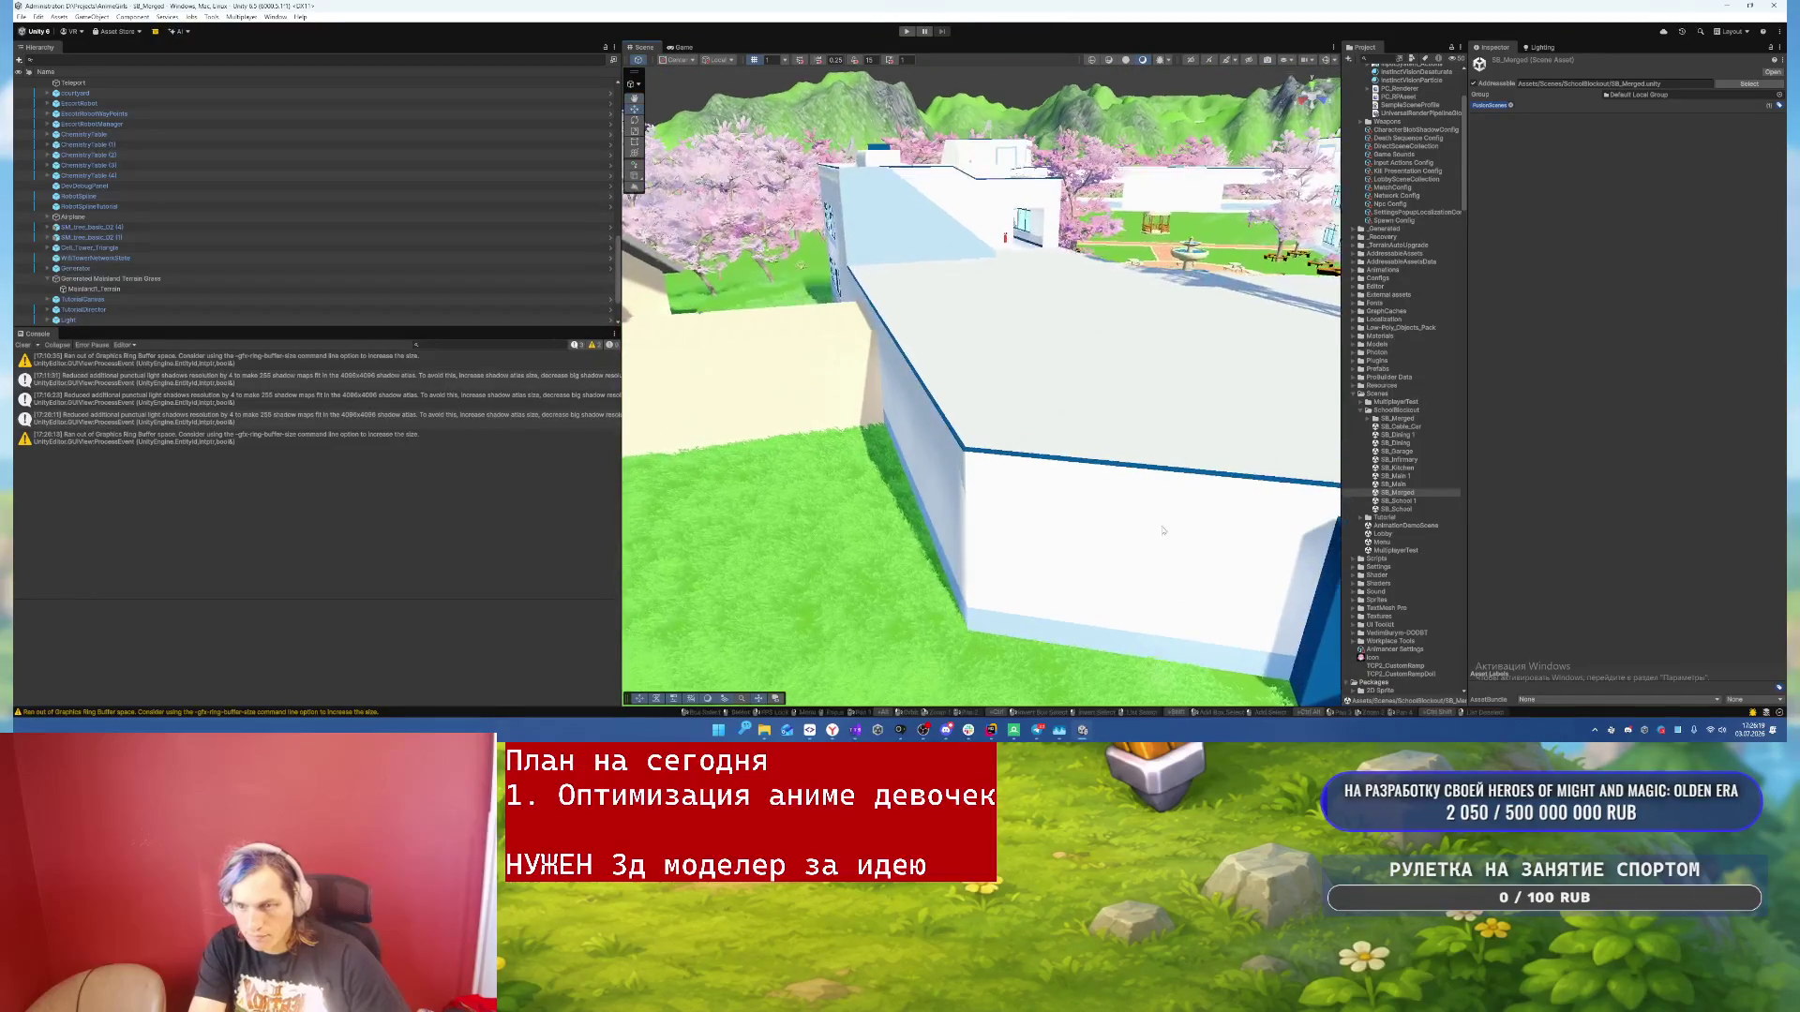
click(907, 31)
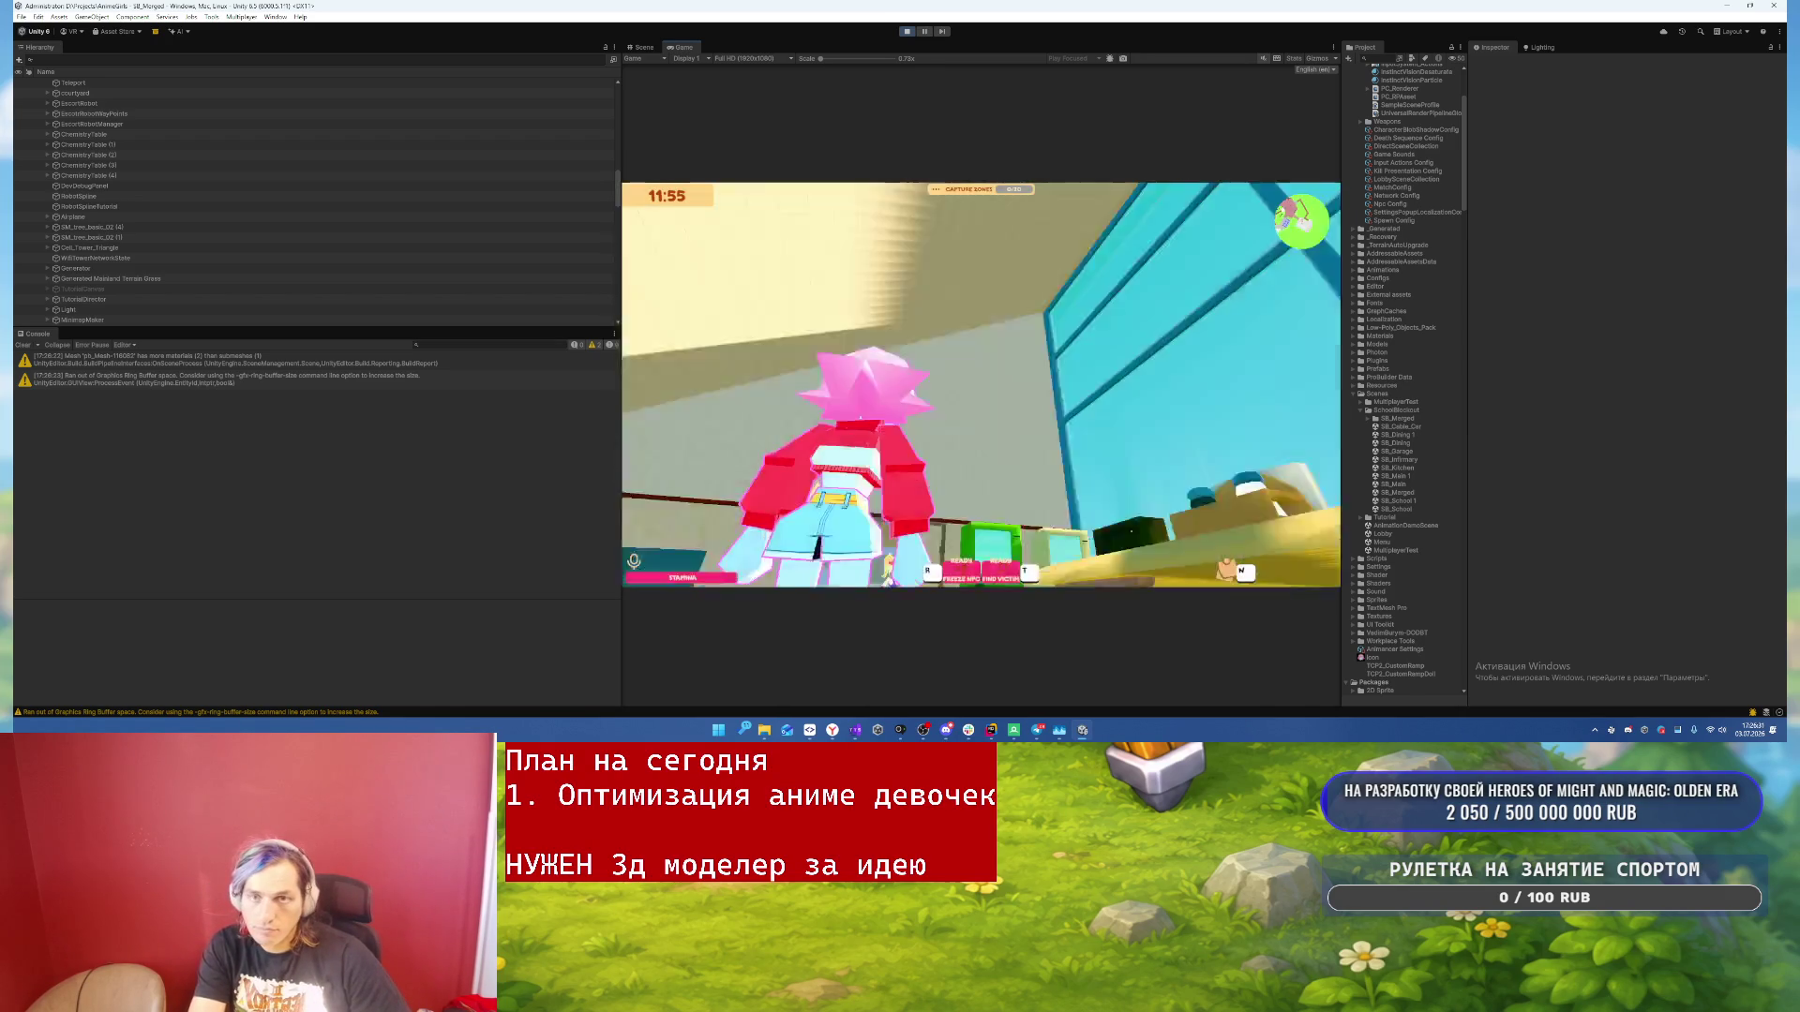
- Turn on the Game view rendering Stats overlay and resume the game
key(Escape)
click(1292, 59)
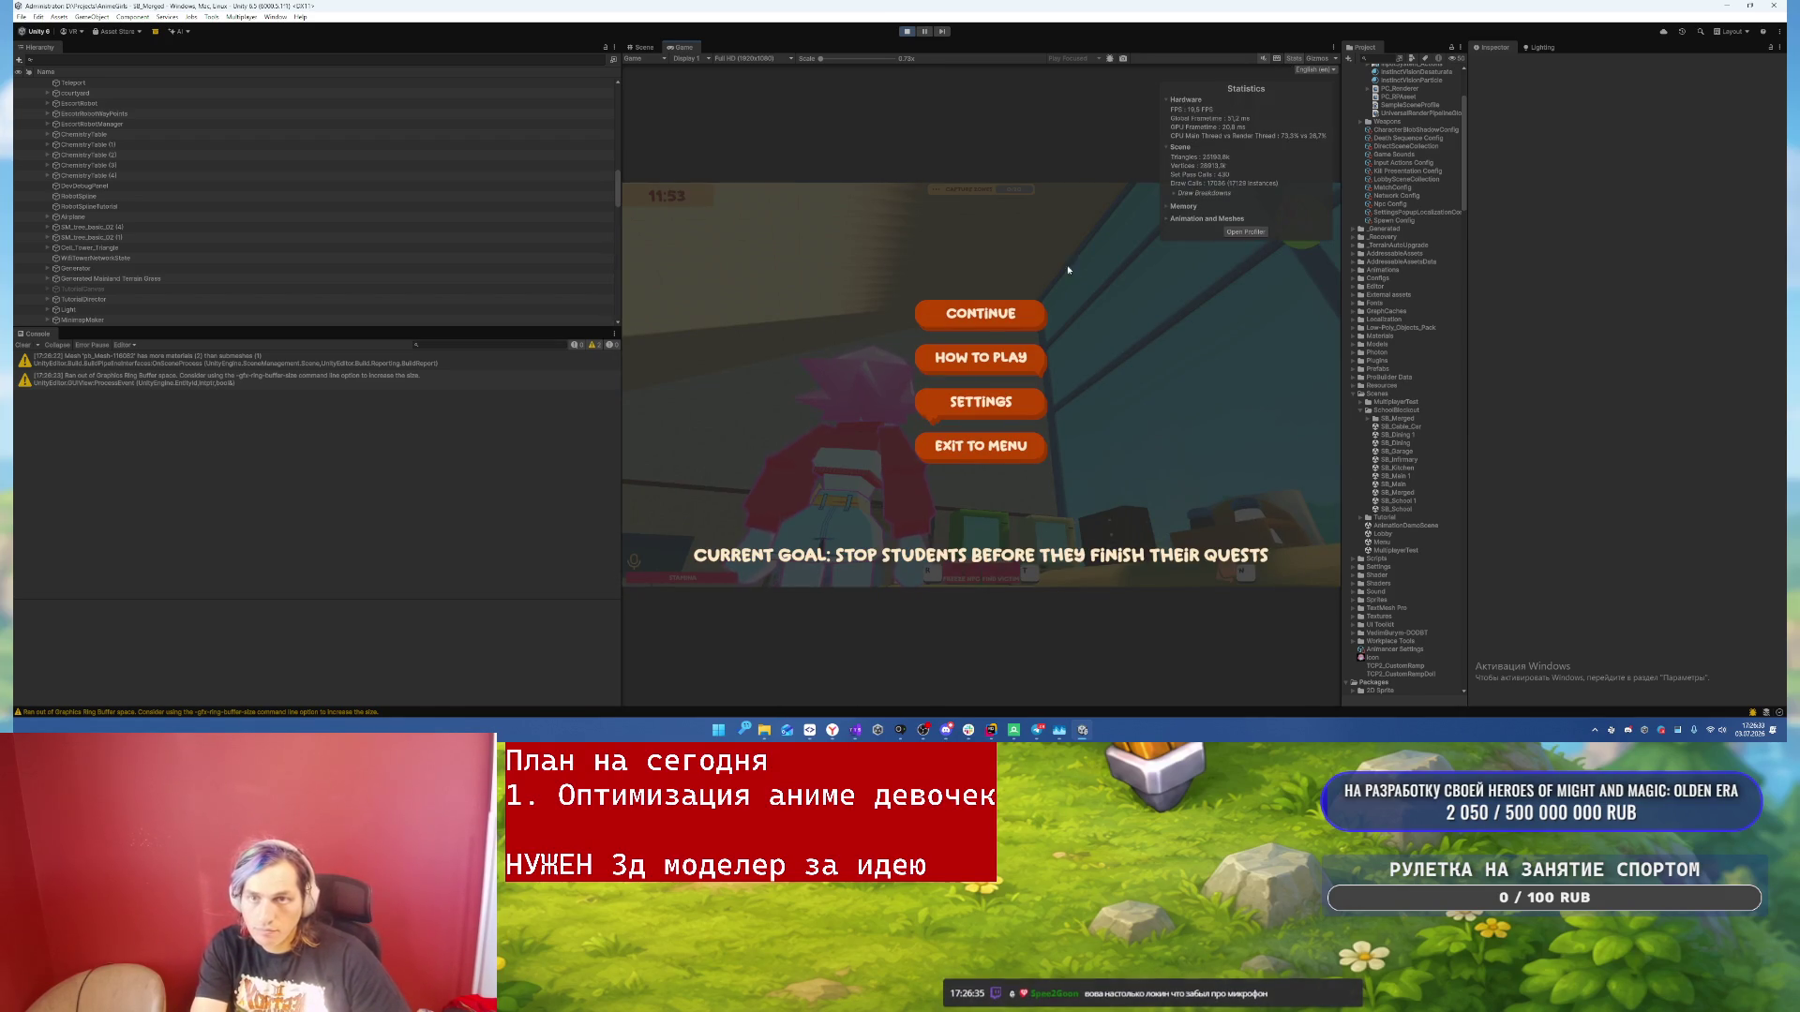
click(981, 313)
- Run the character through the hallway and rooms, jumping onto the green shelves
key(w)
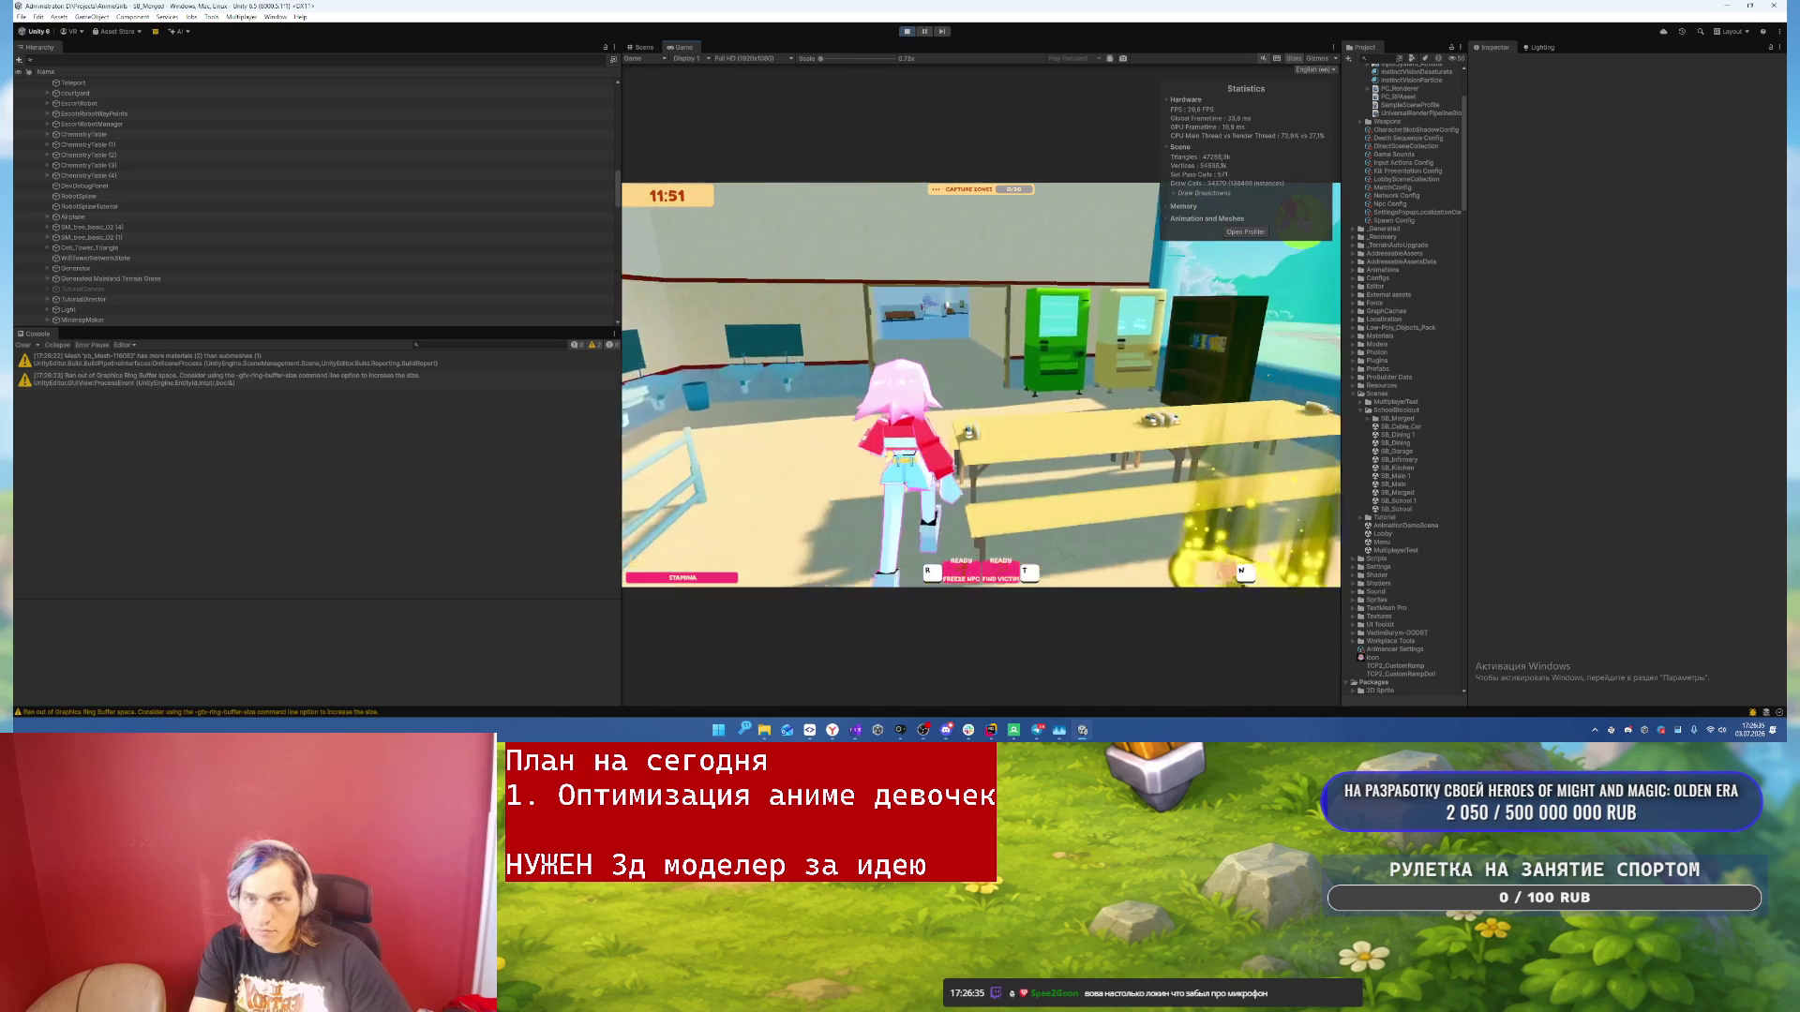
key(w)
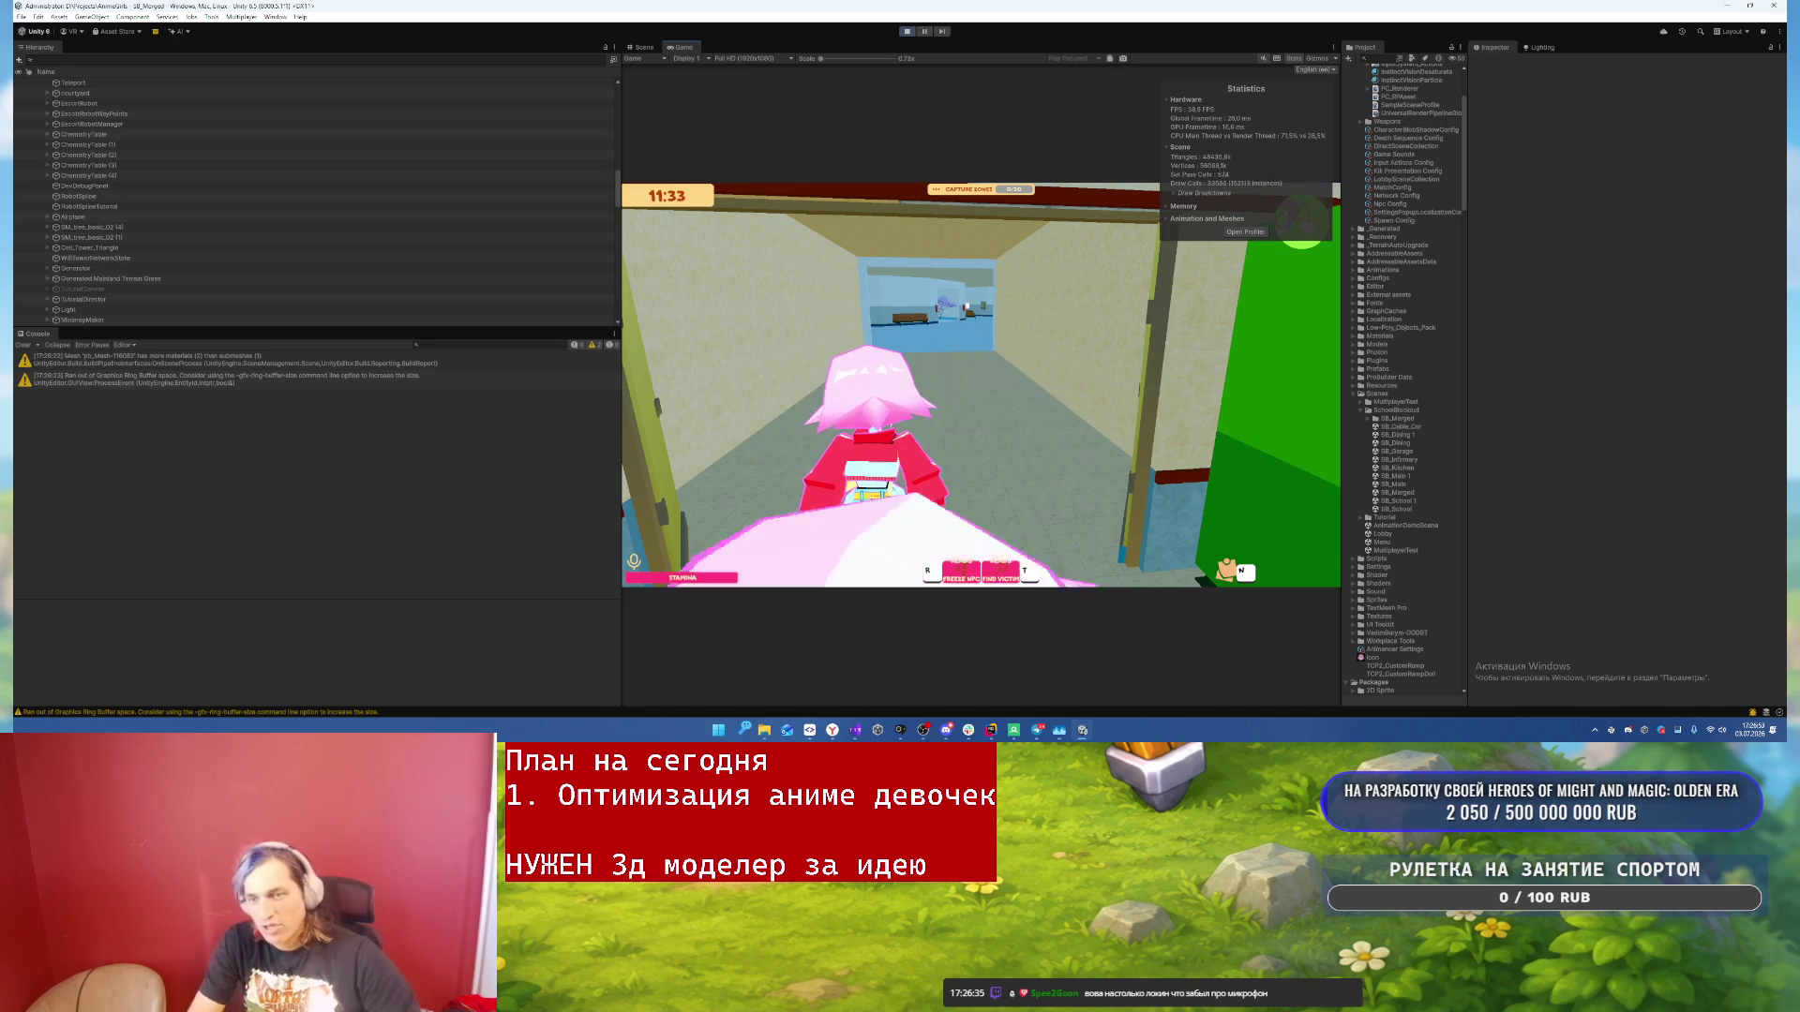
key(w)
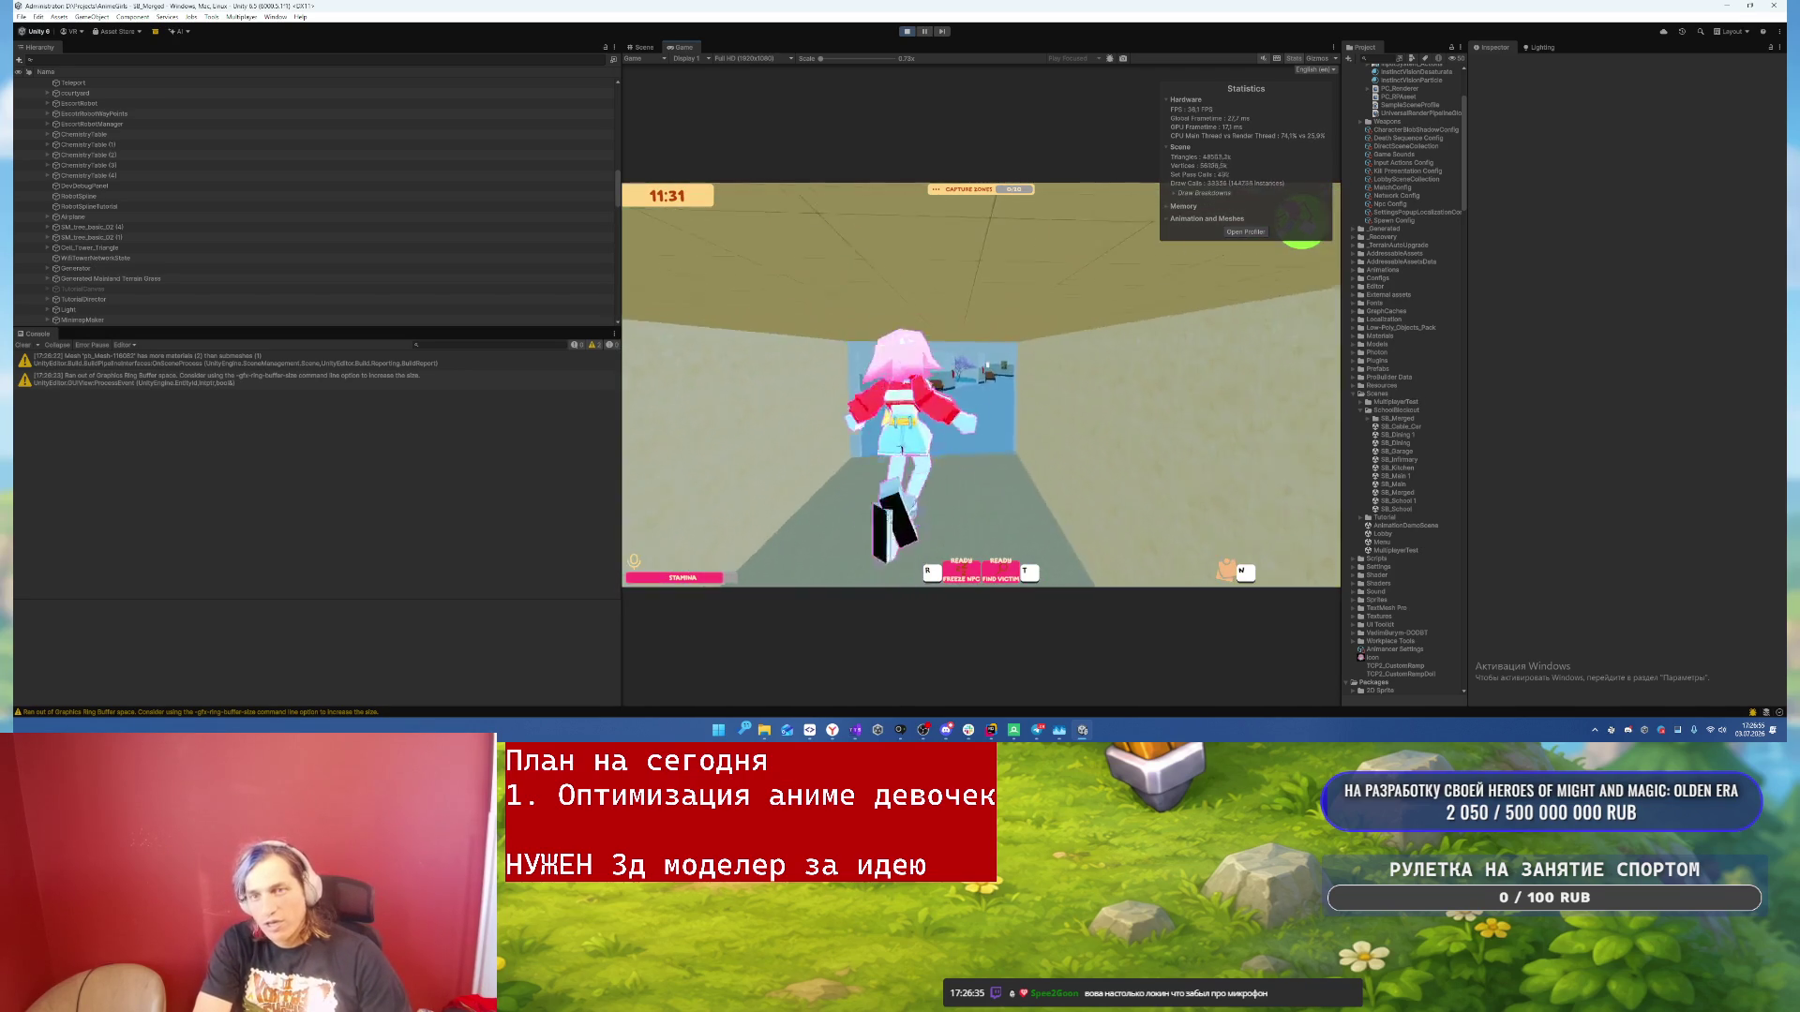
key(w)
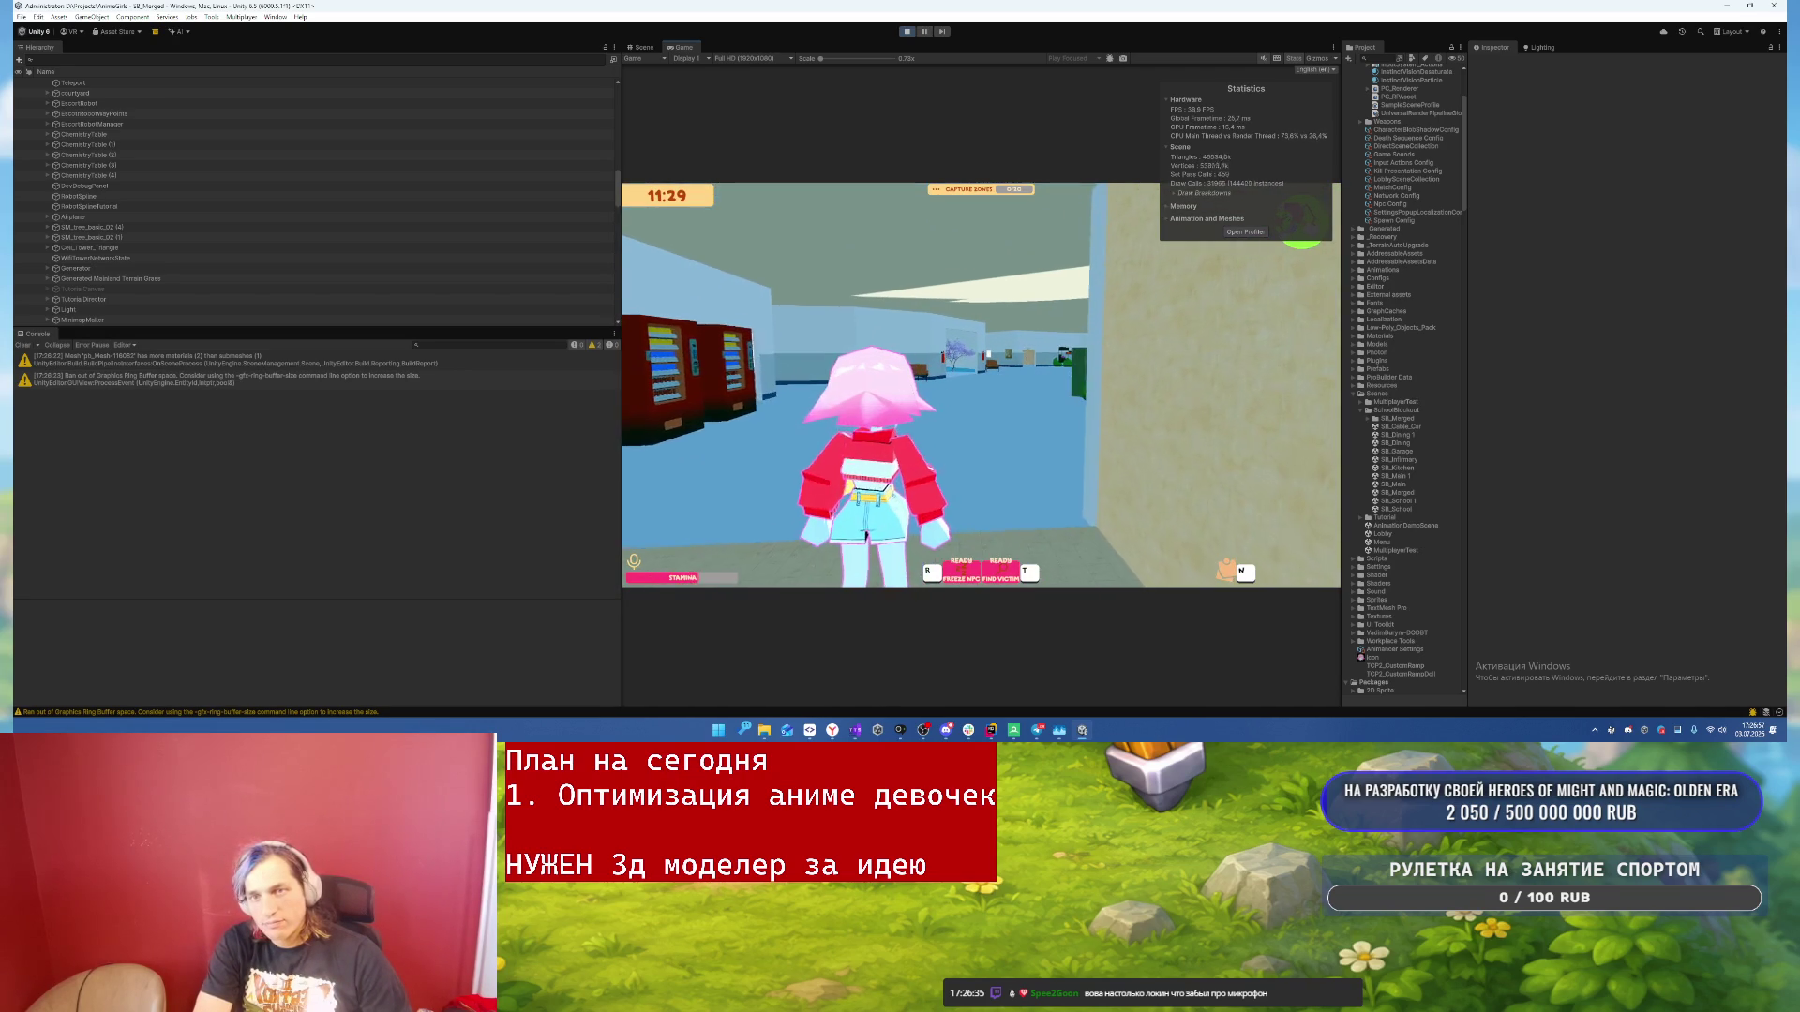
key(w)
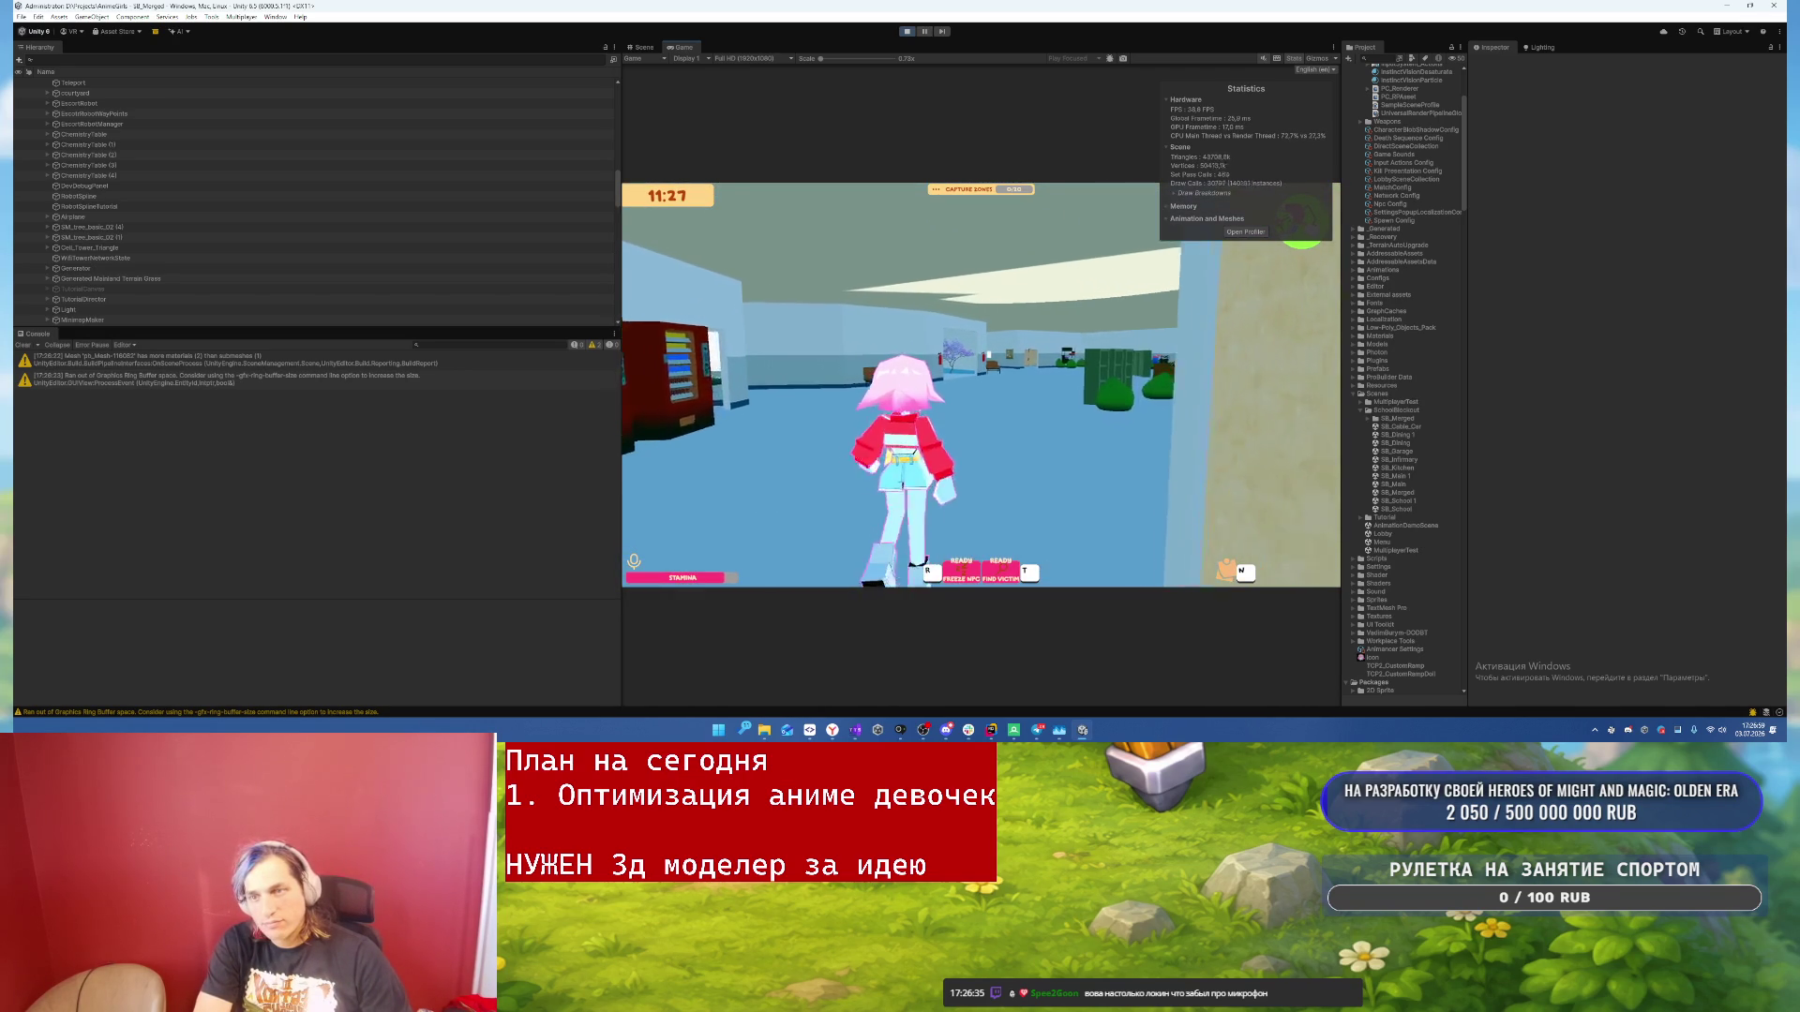
key(w)
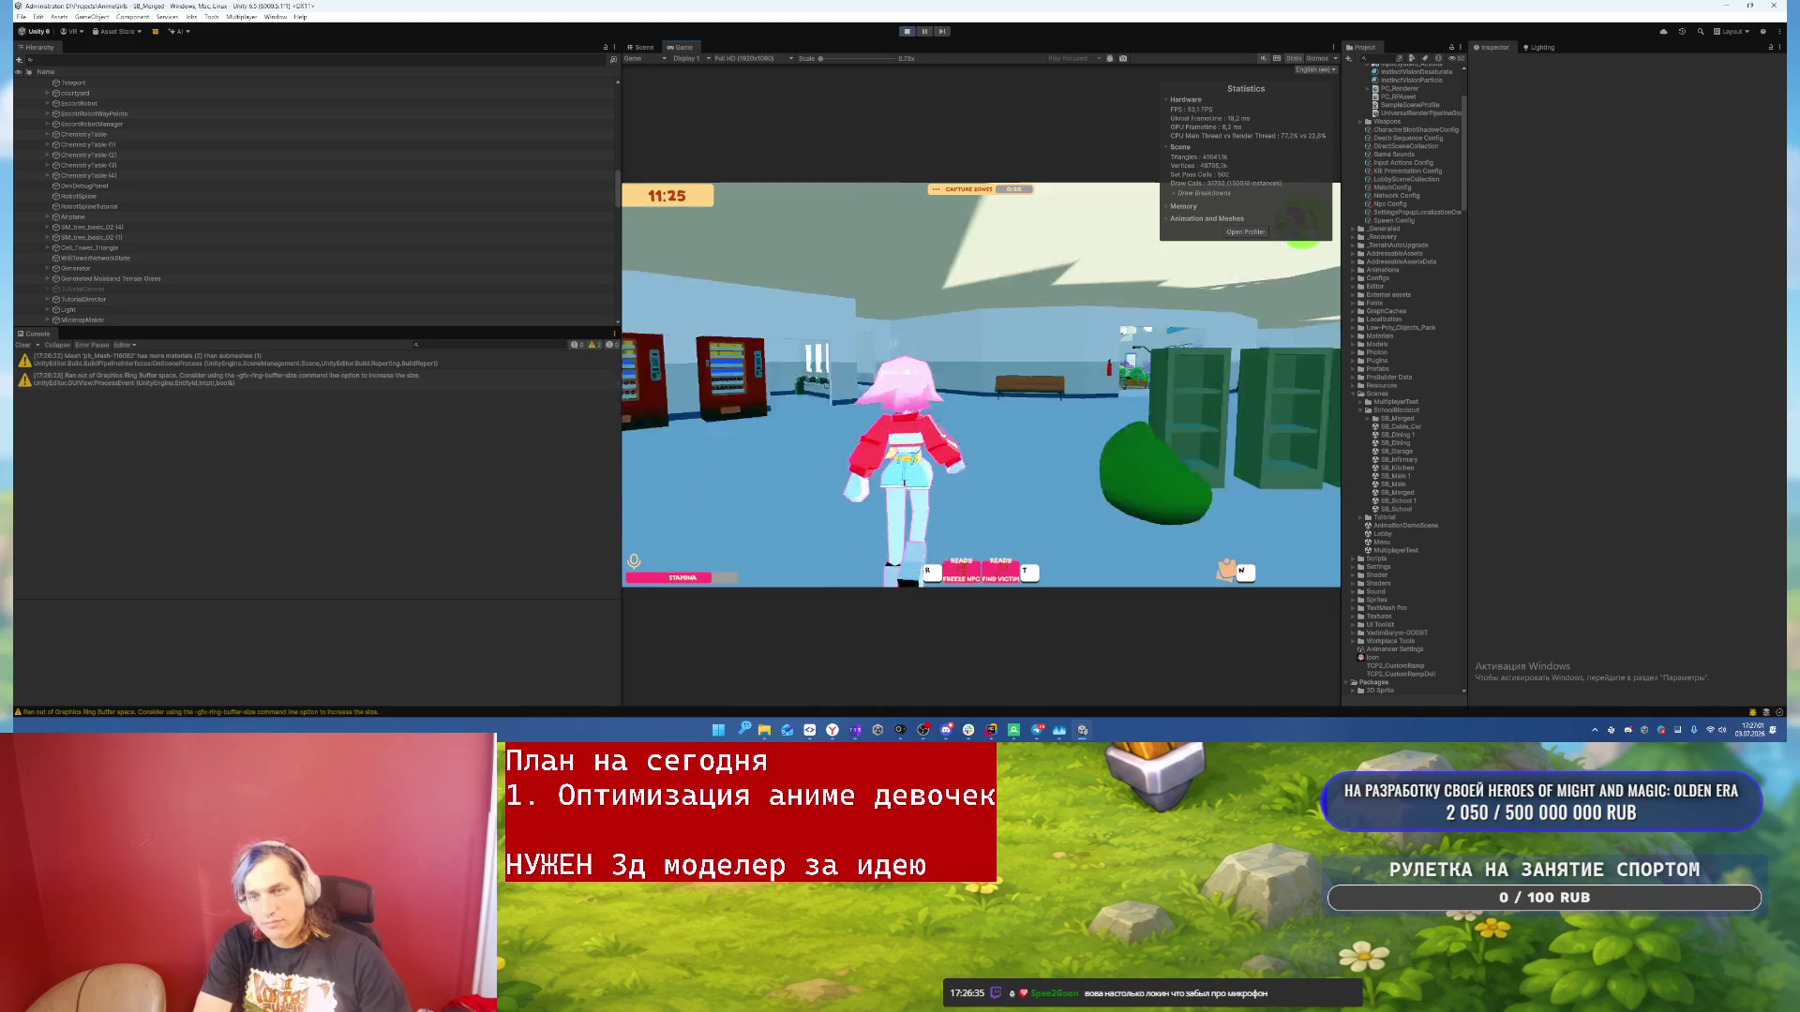
key(w)
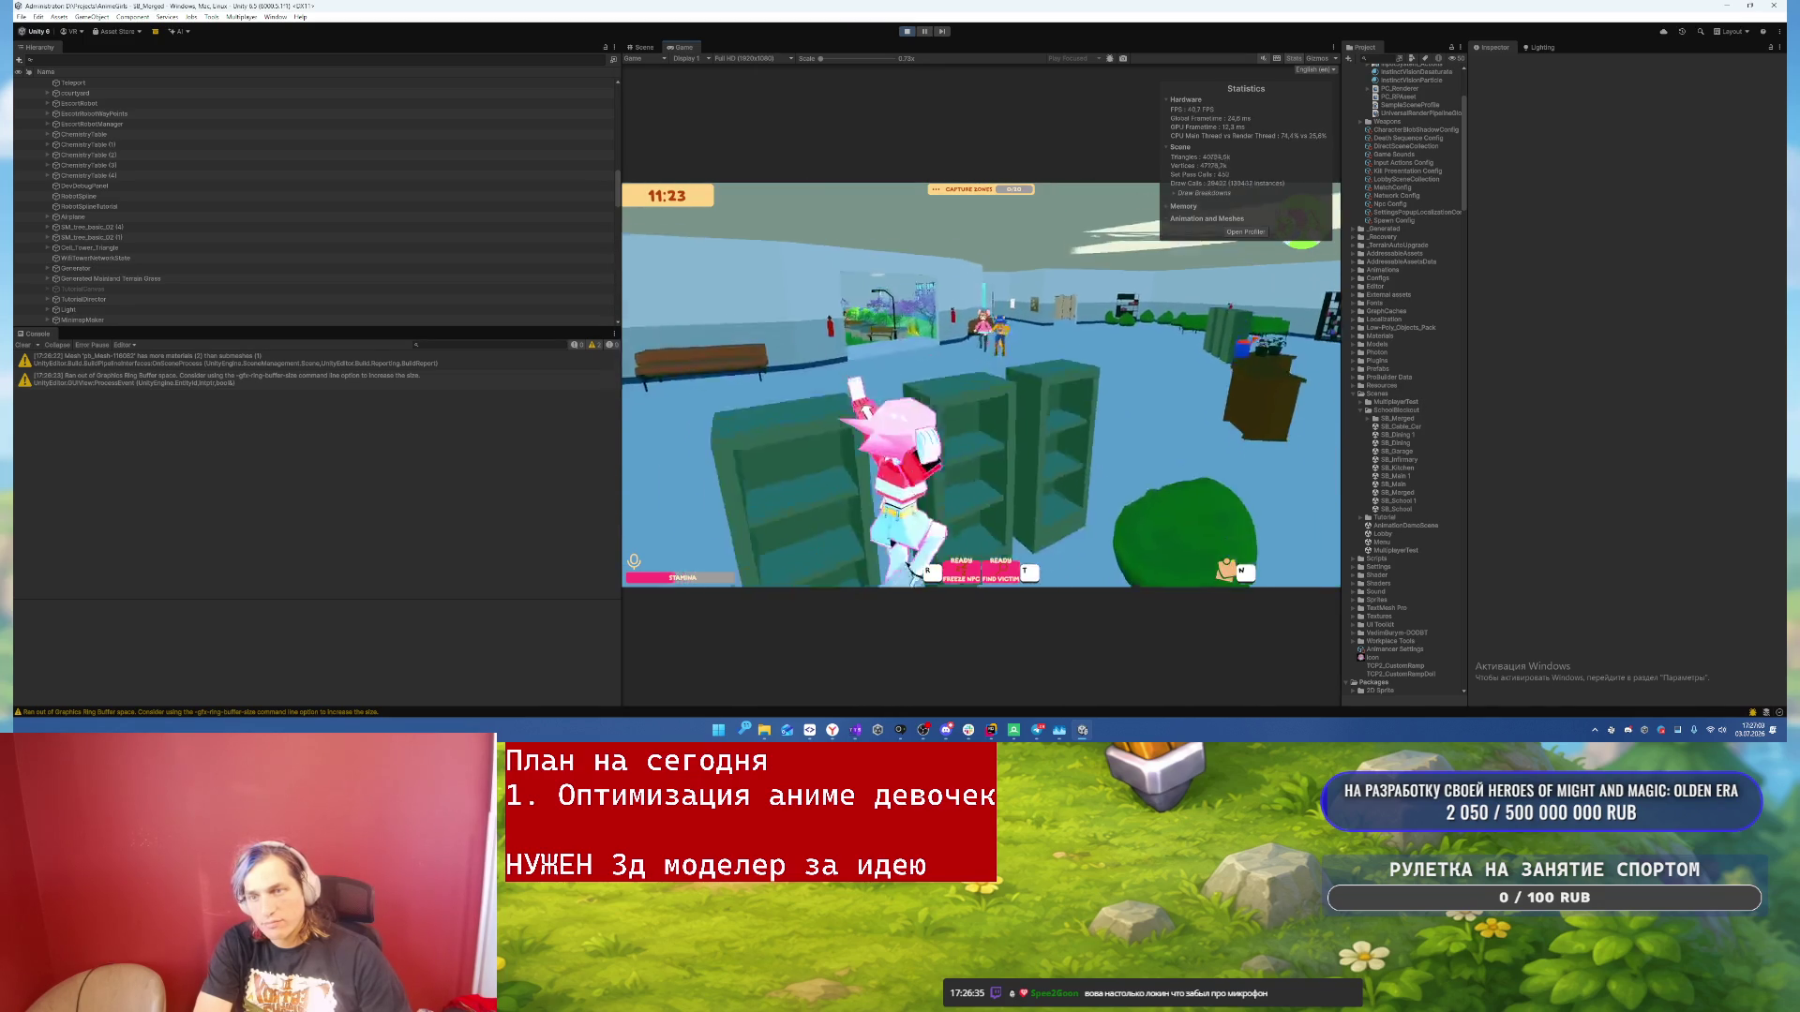
key(w)
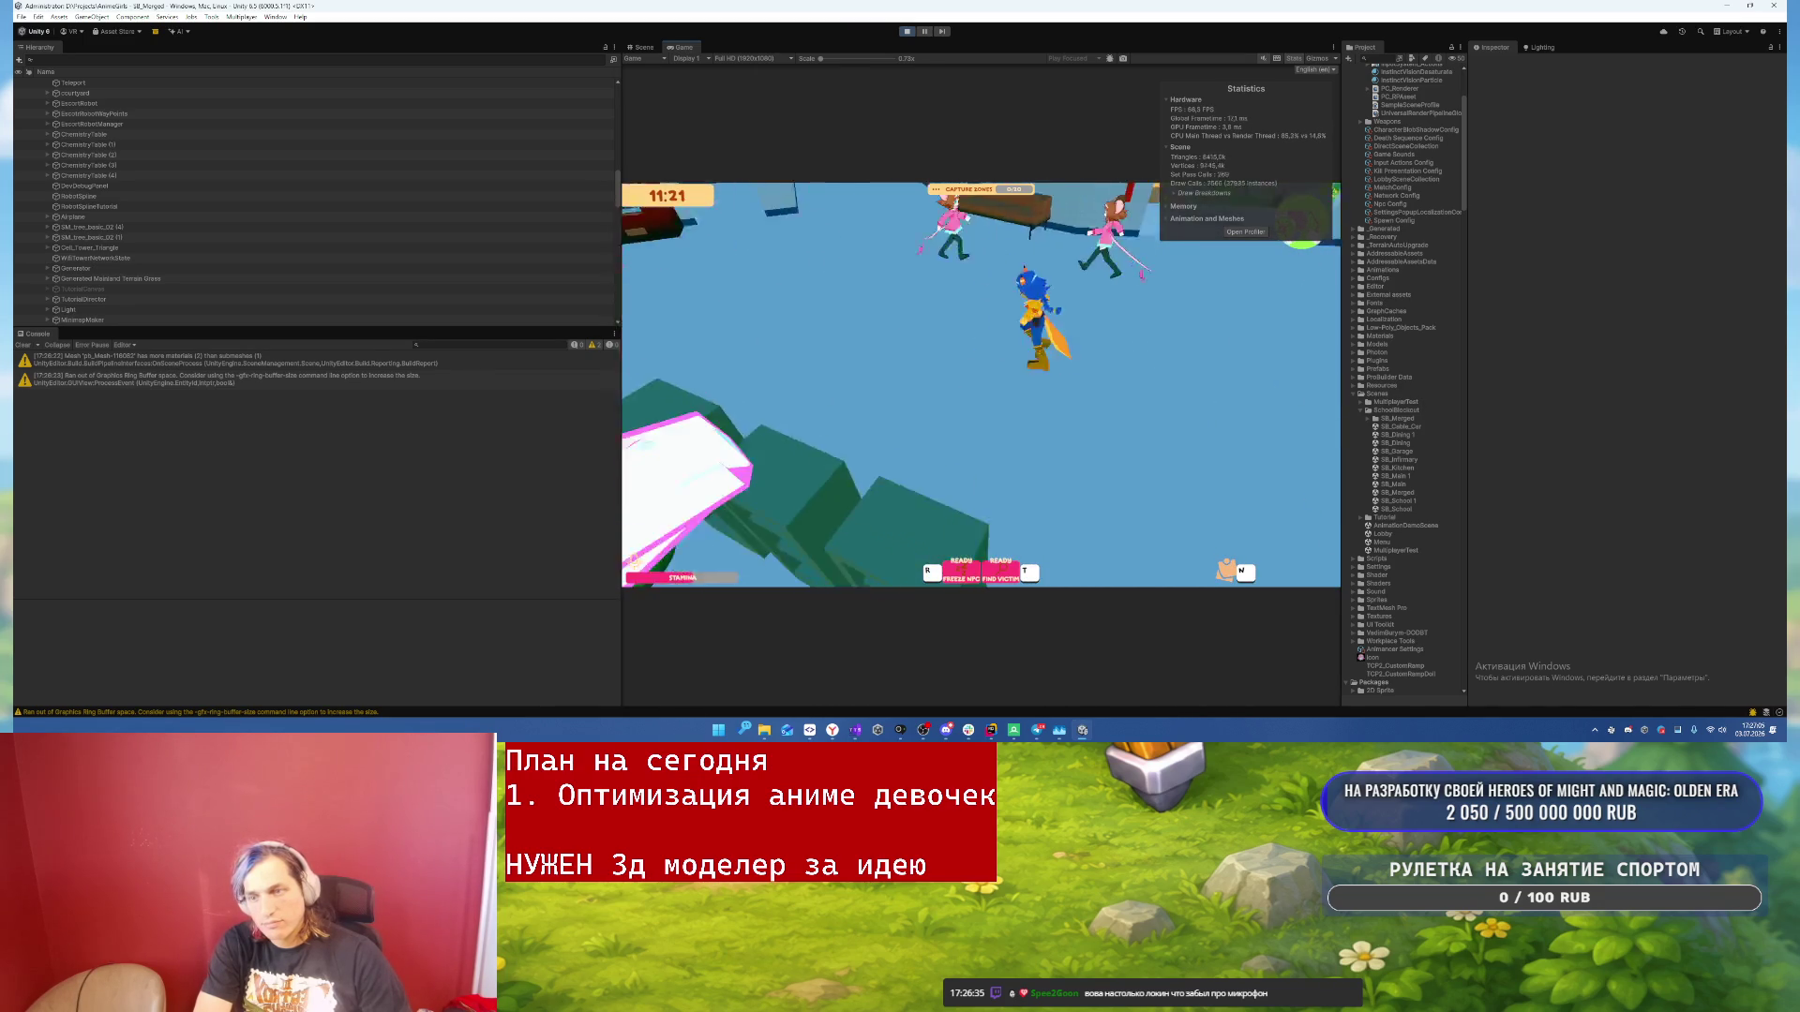
key(w)
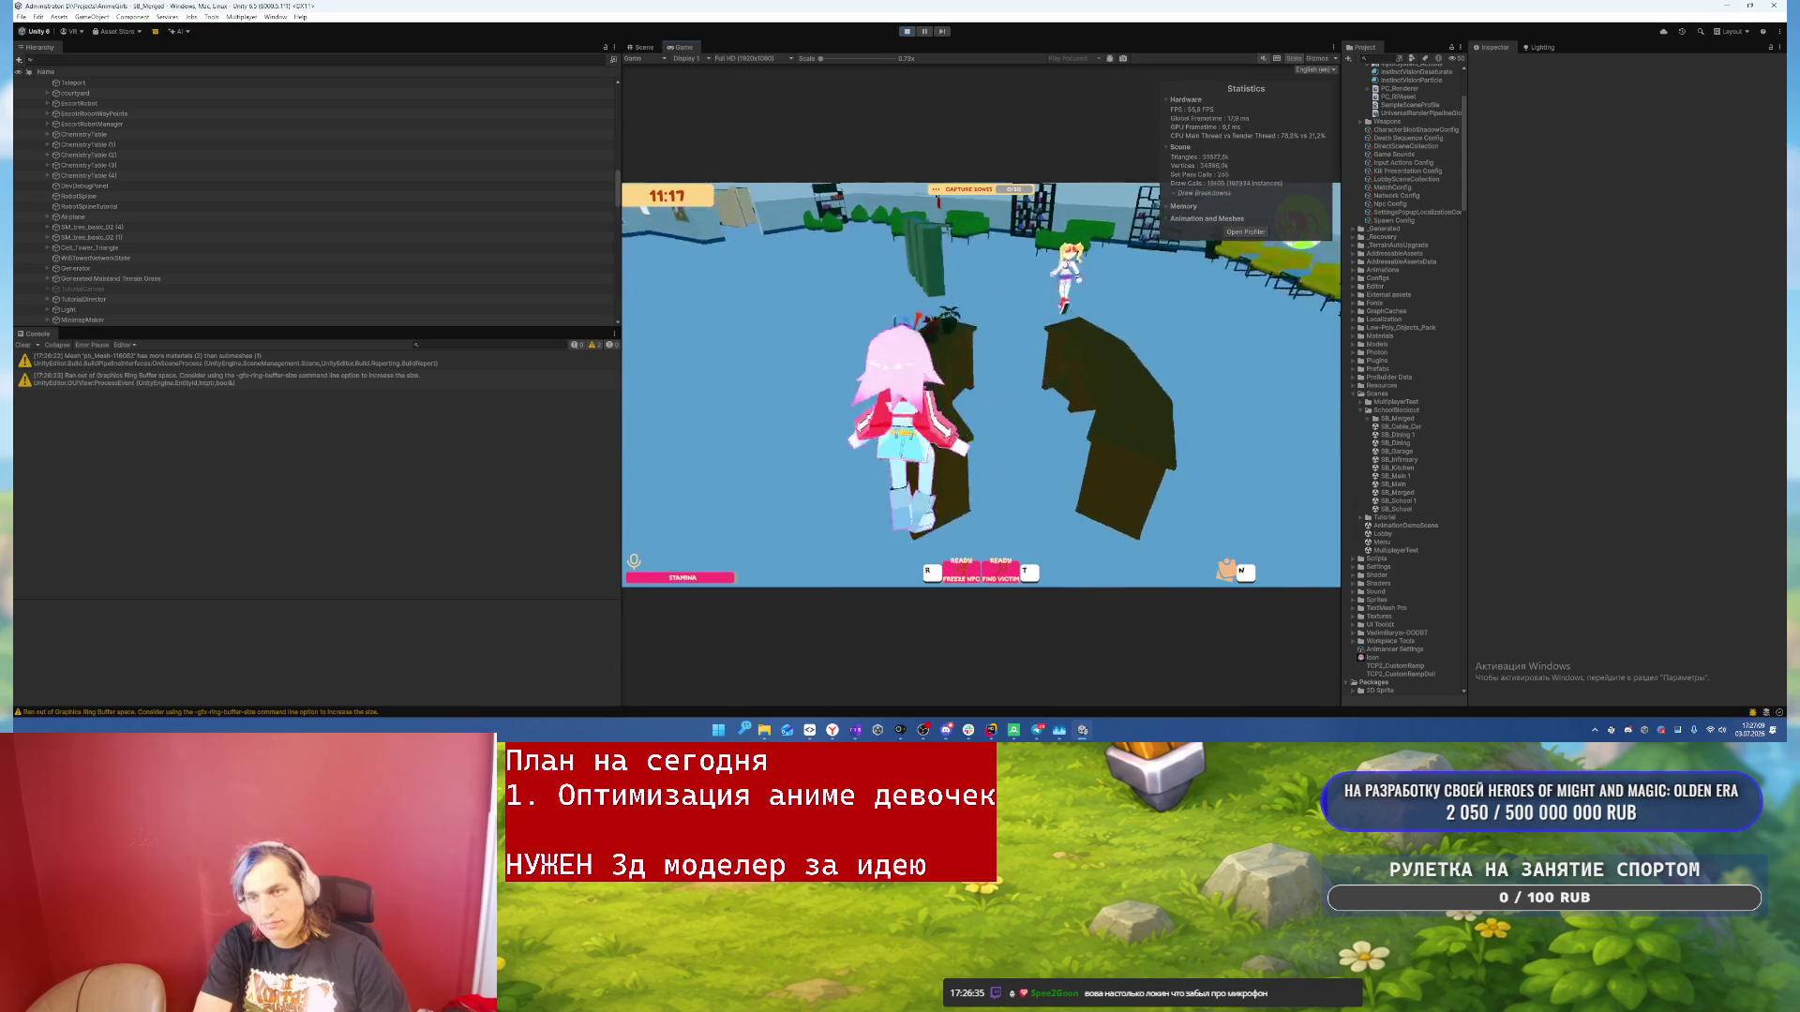
- Pause and exit Play mode, then switch to Rider
key(Escape)
key(ctrl+p)
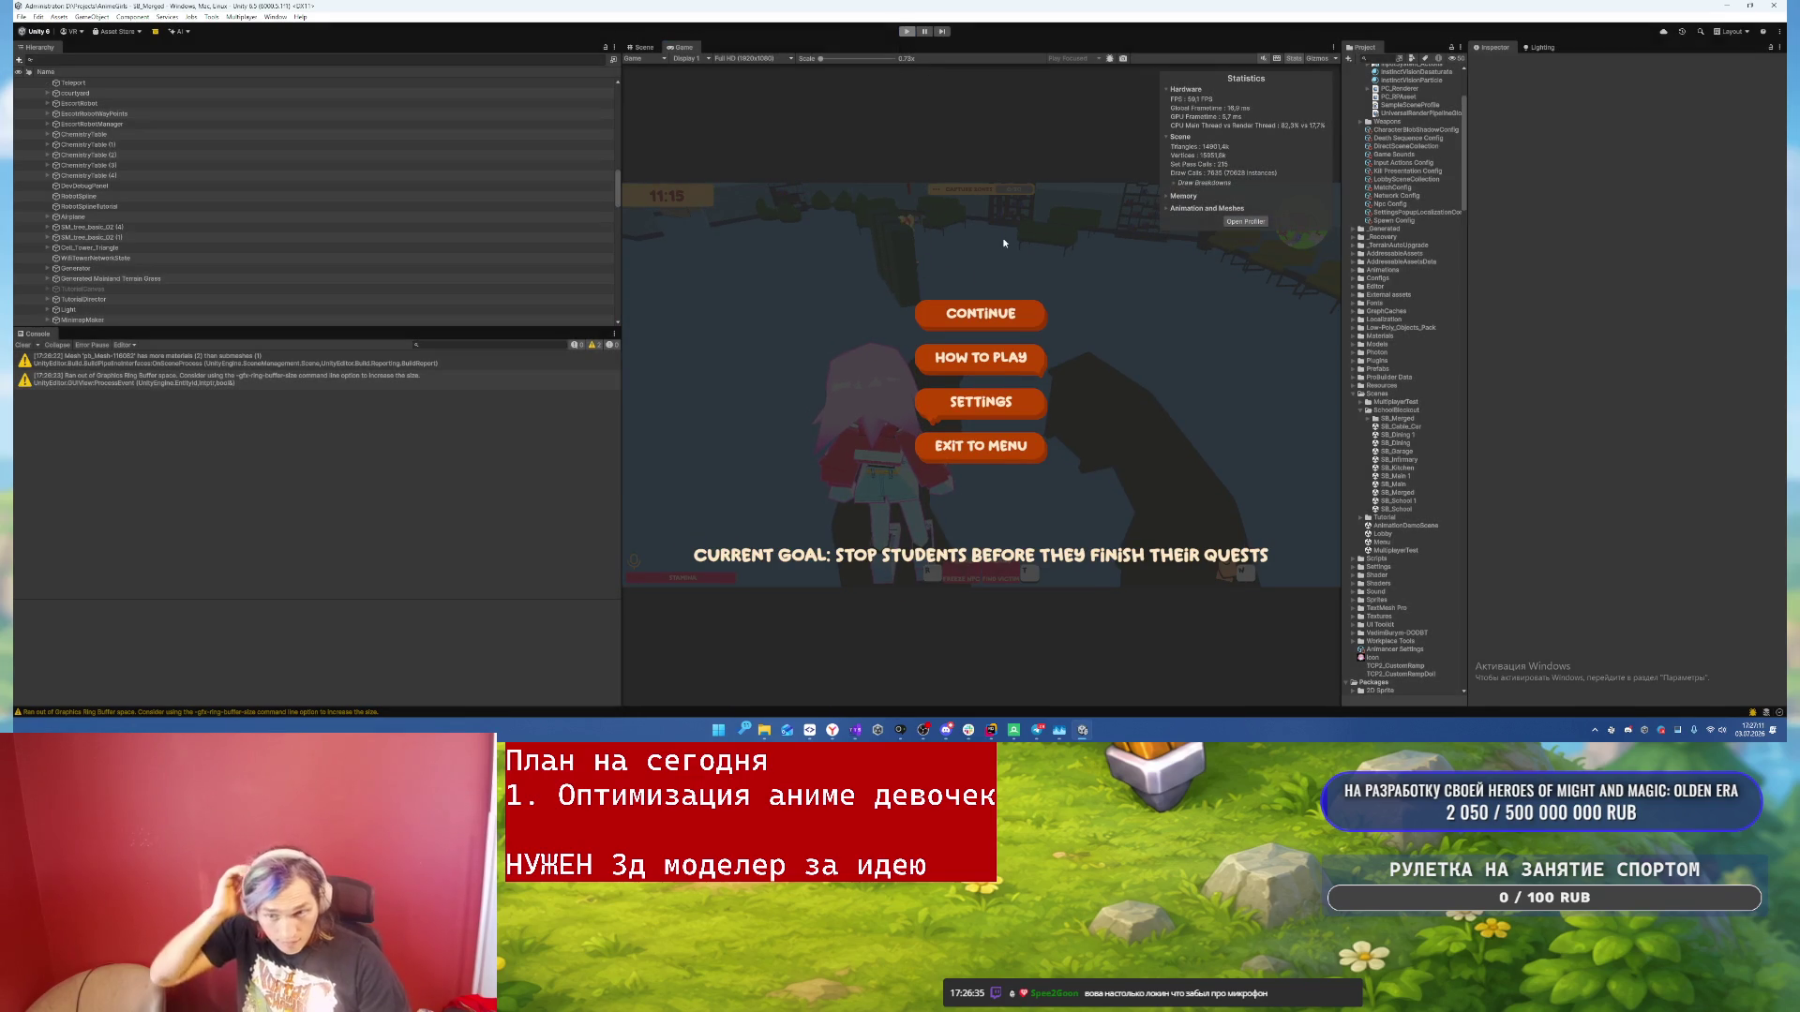
click(991, 729)
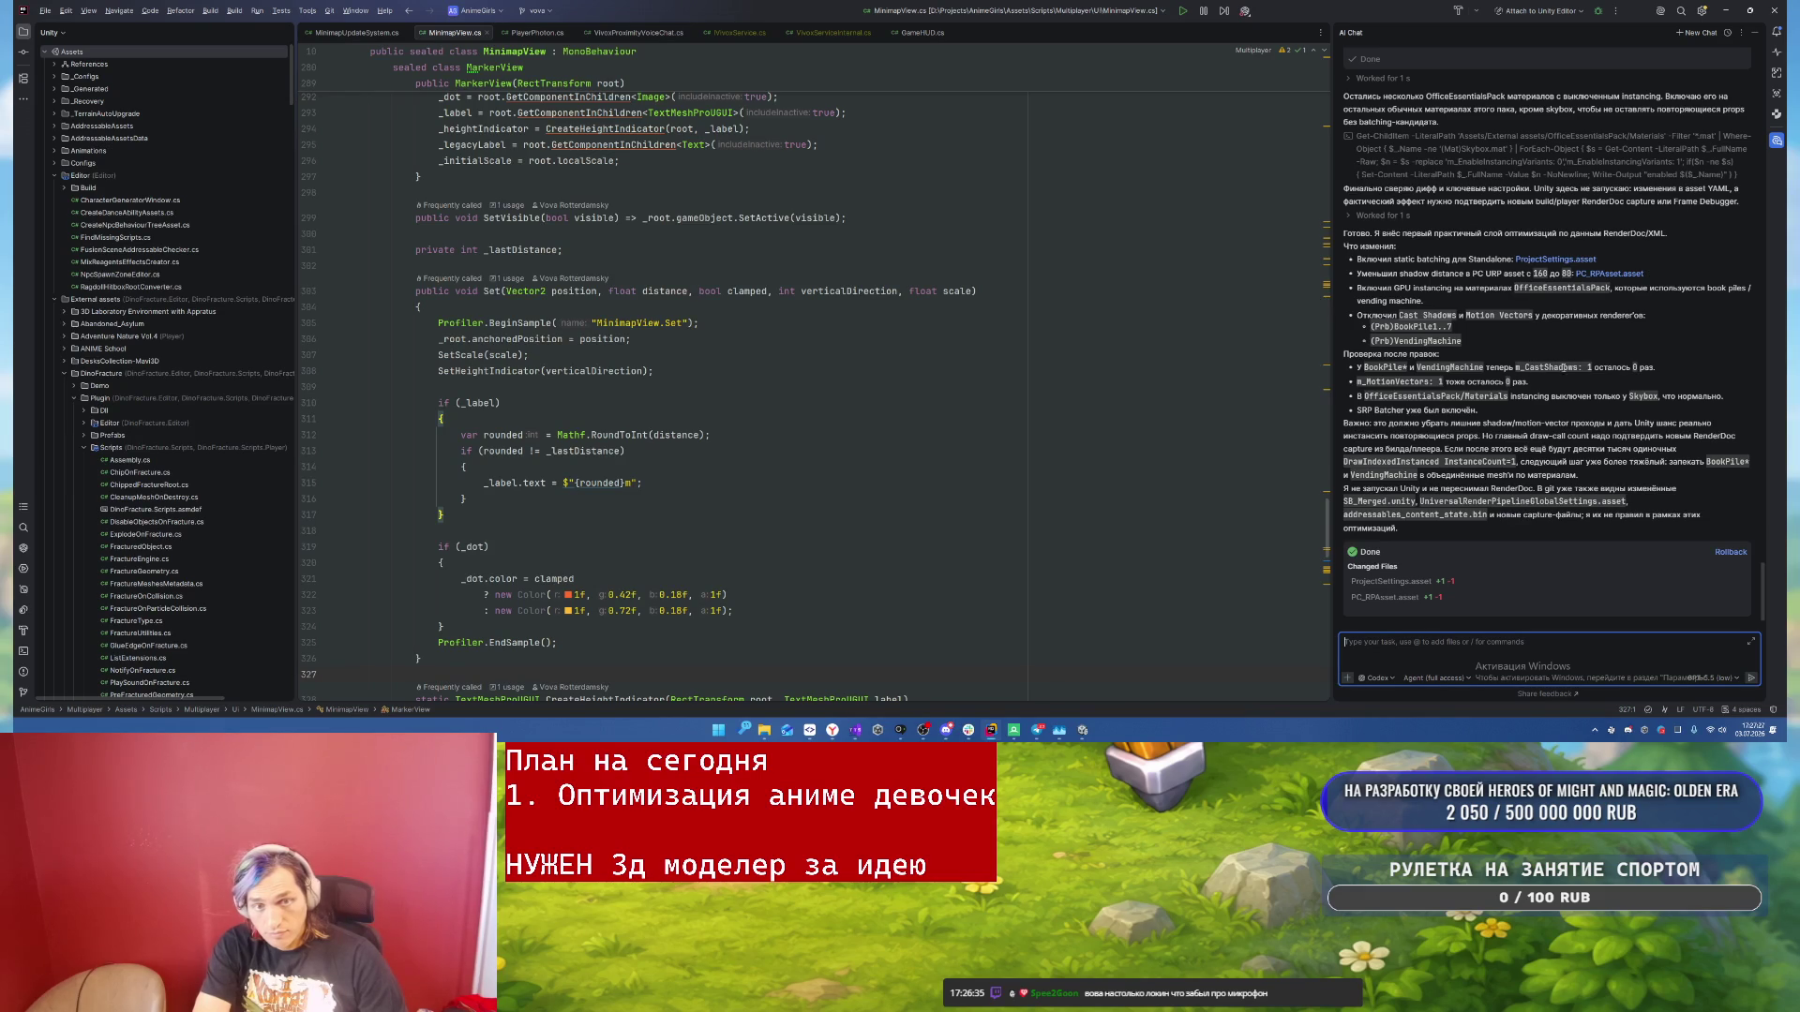
- Read the AI chat's summary and changed-files list, then return to Unity
key(alt+Tab)
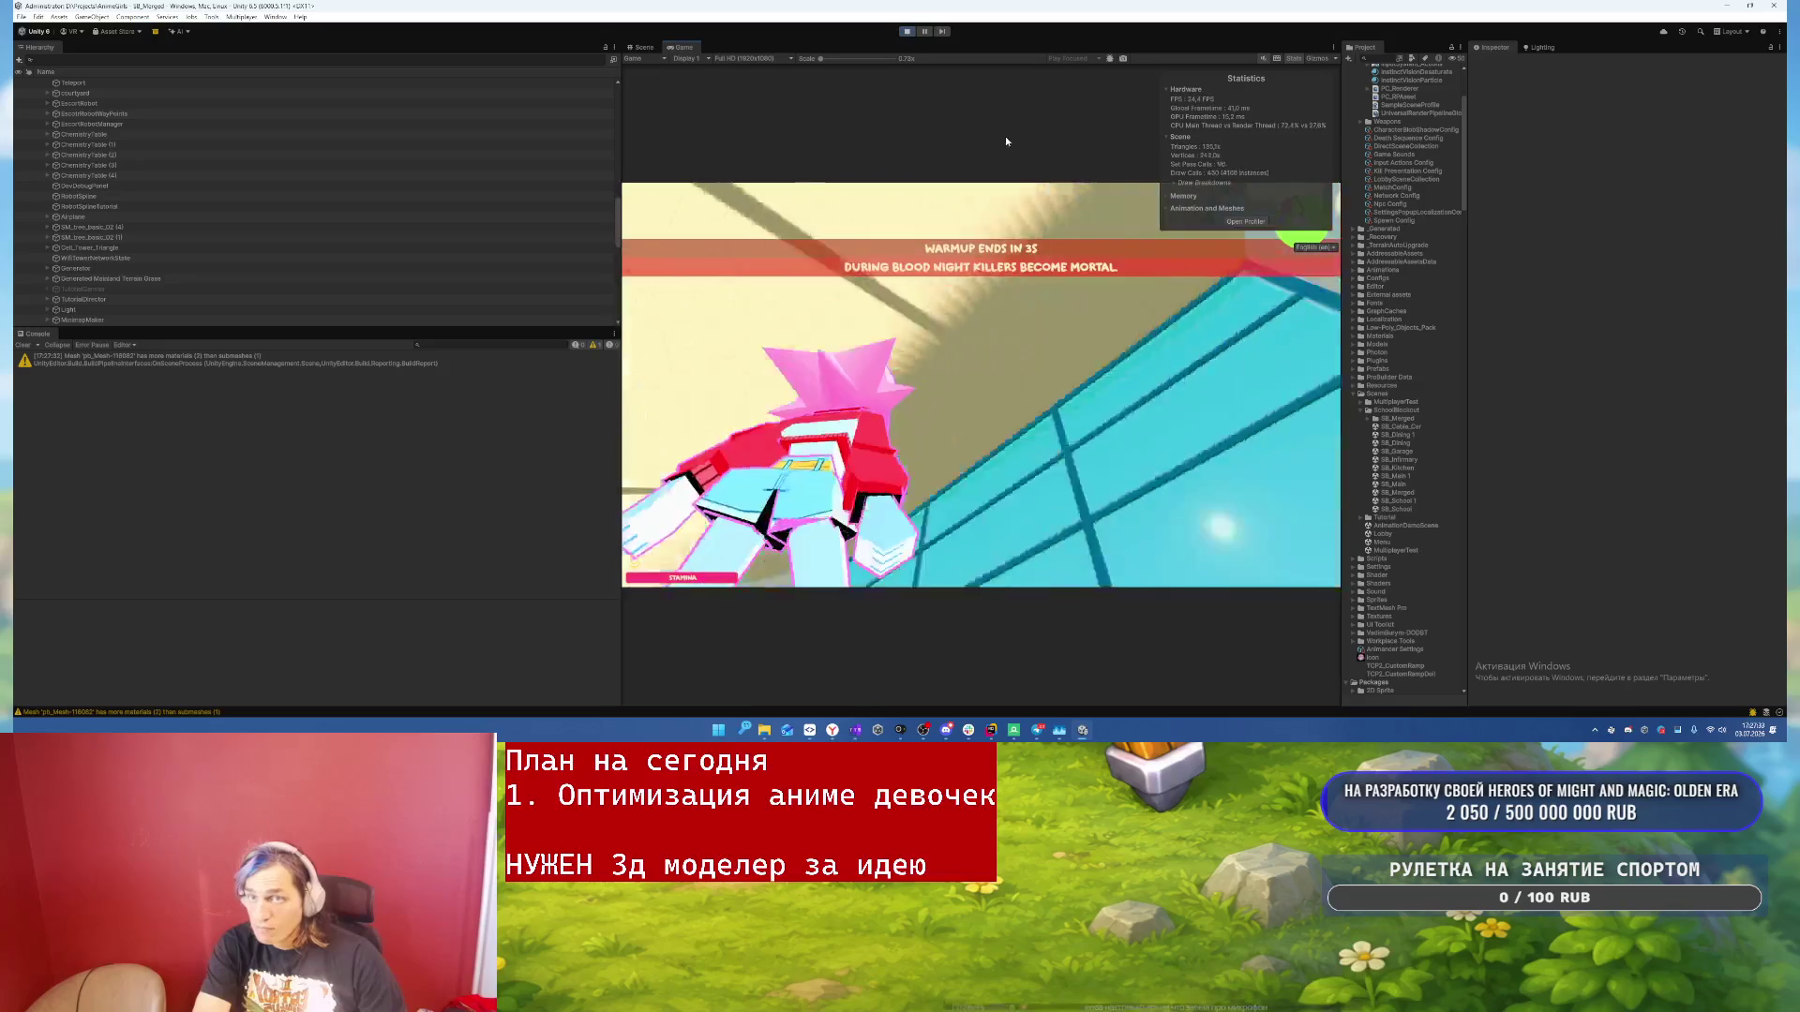
- Take an F12 RenderDoc capture of the running game, check it, then pause the game
key(F12)
key(alt+Tab)
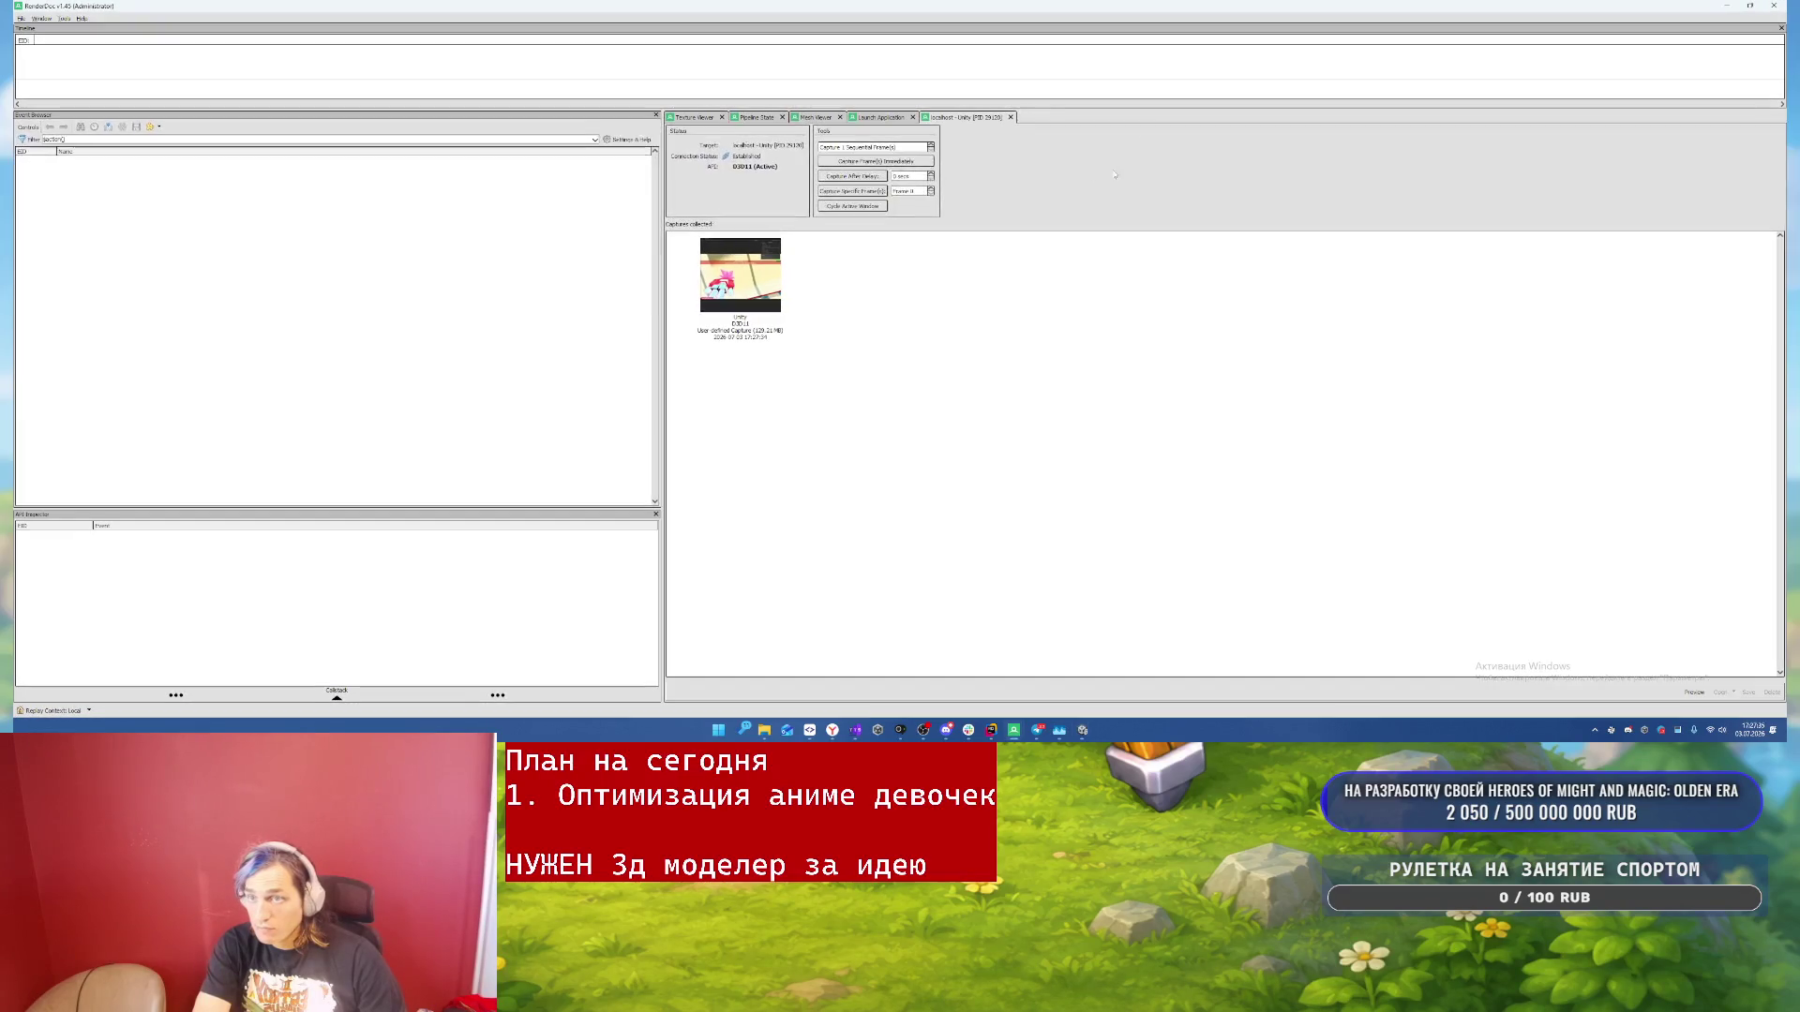
key(alt+Tab)
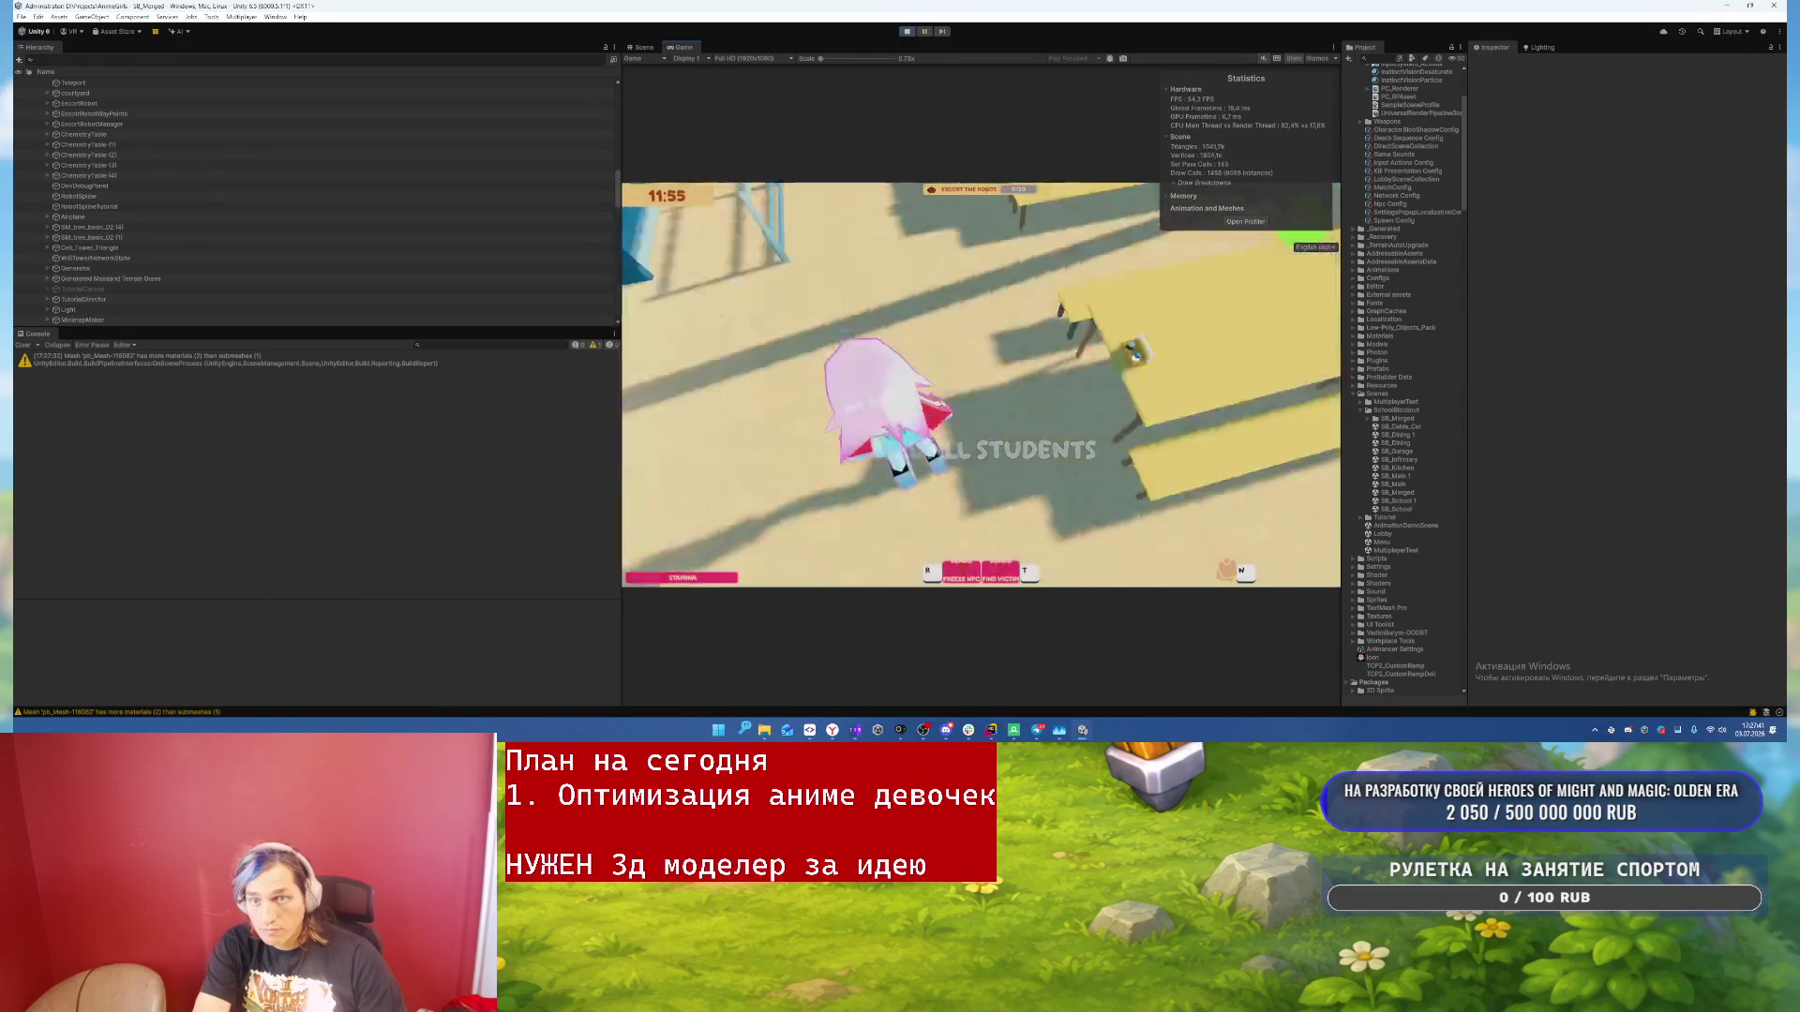
key(Escape)
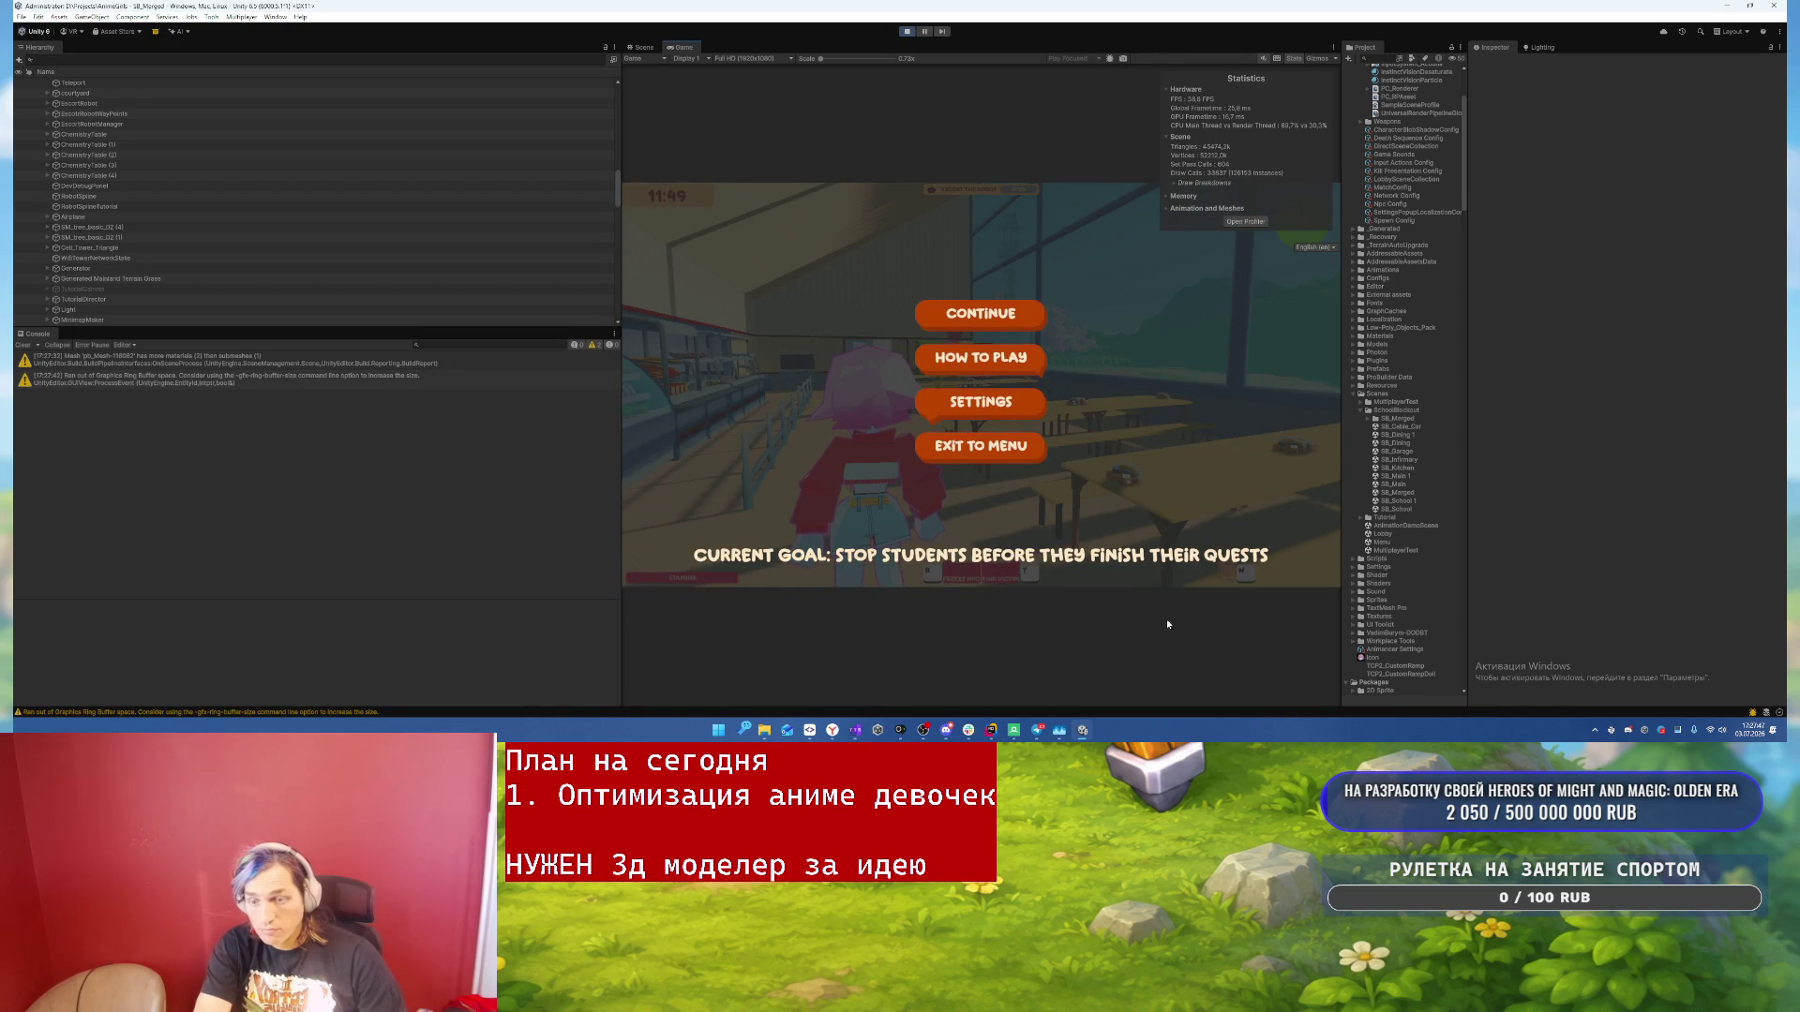
- Load the second Unity capture in RenderDoc
mouse_move(1013, 730)
click(1057, 673)
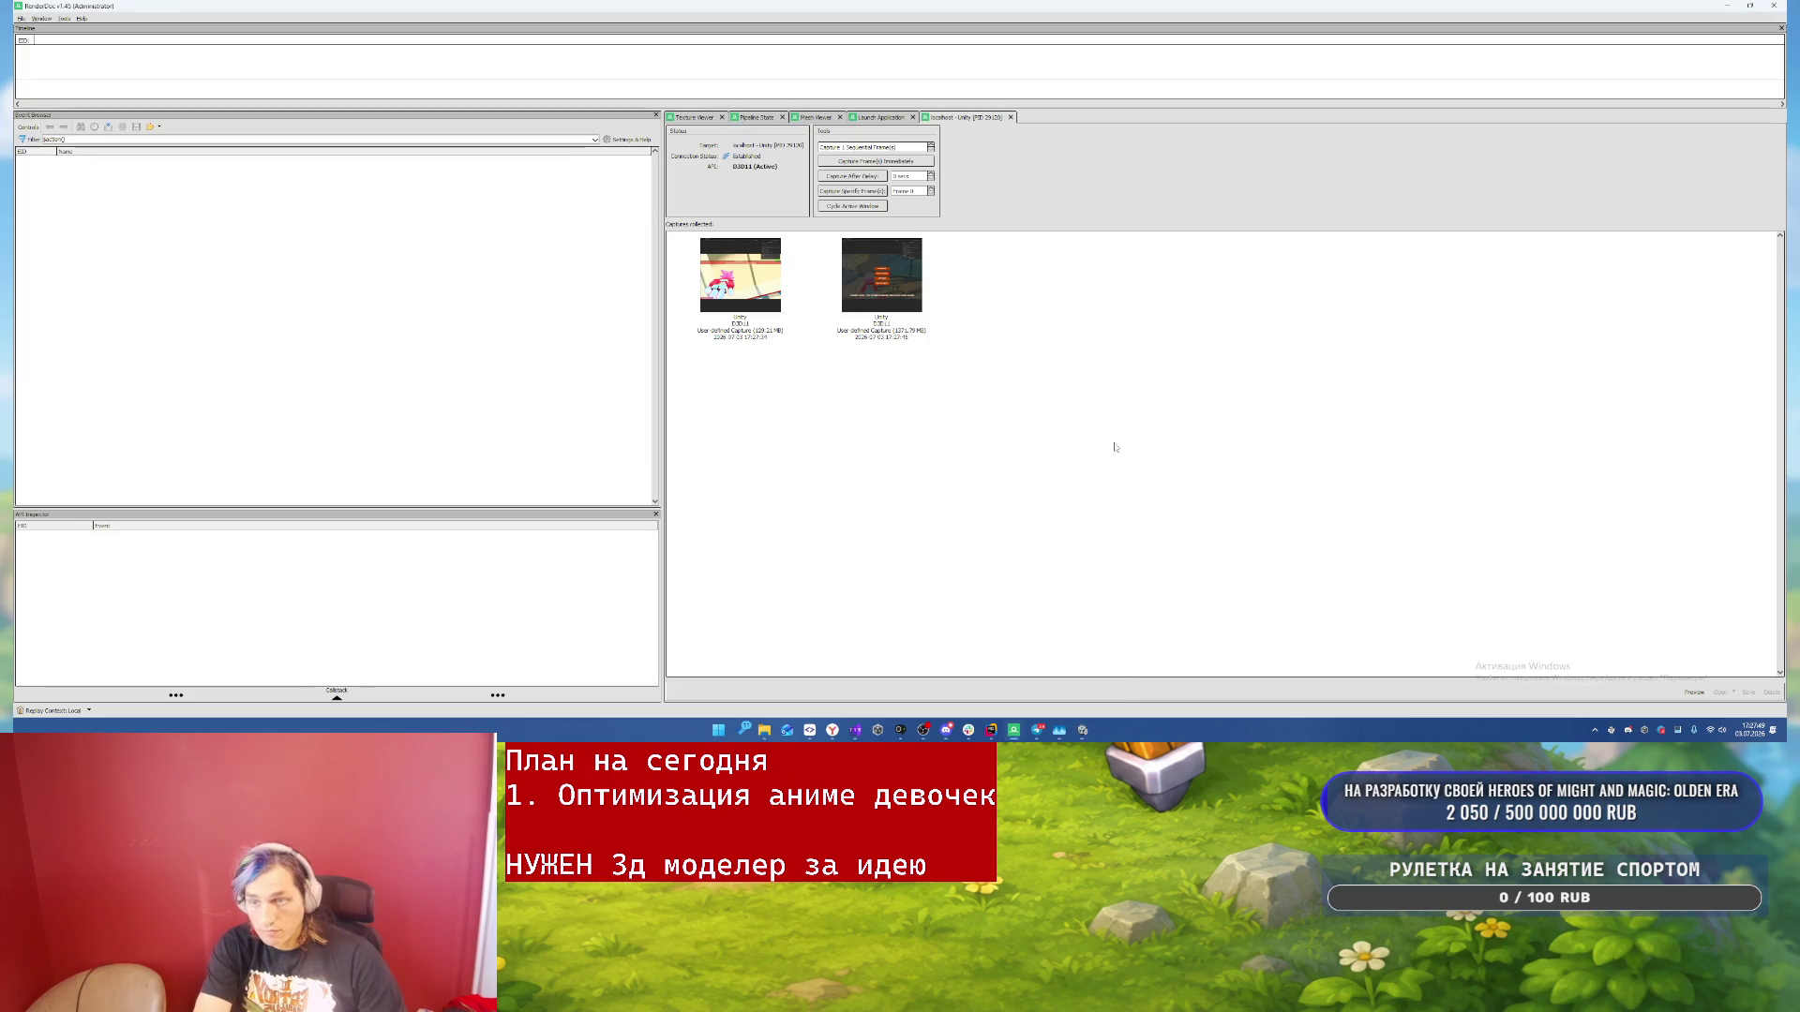
click(874, 288)
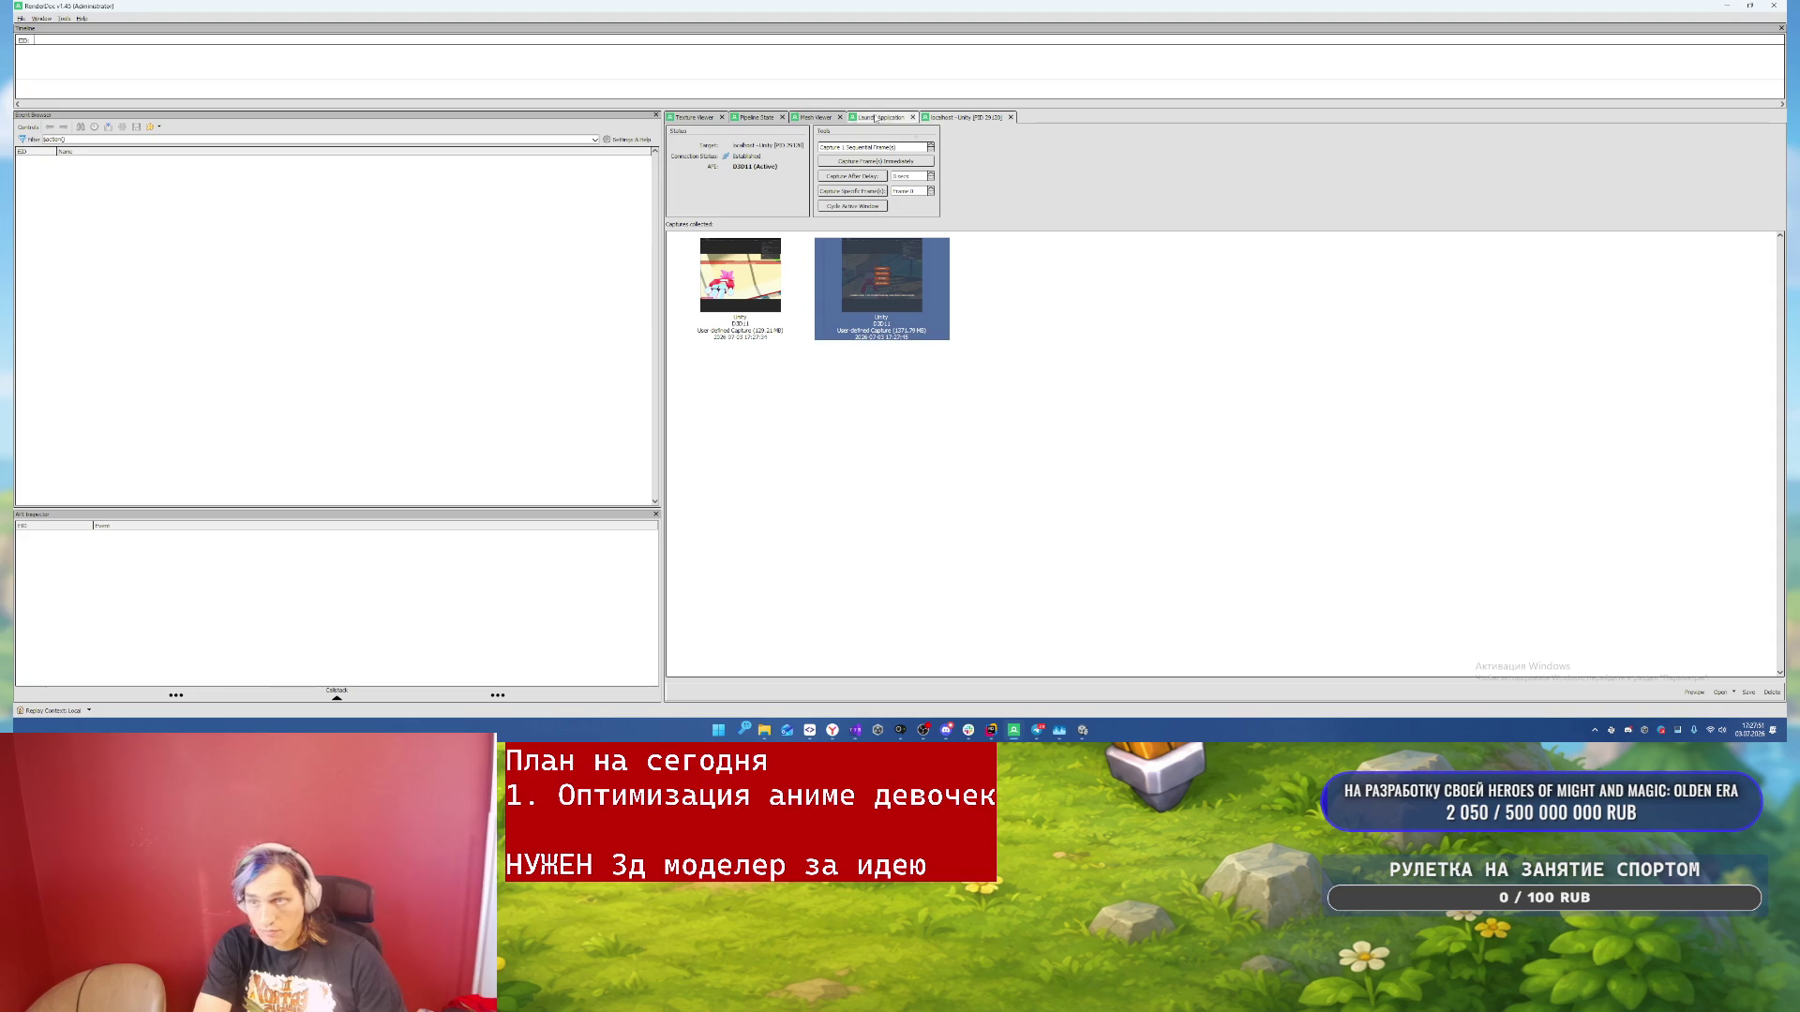
double_click(907, 290)
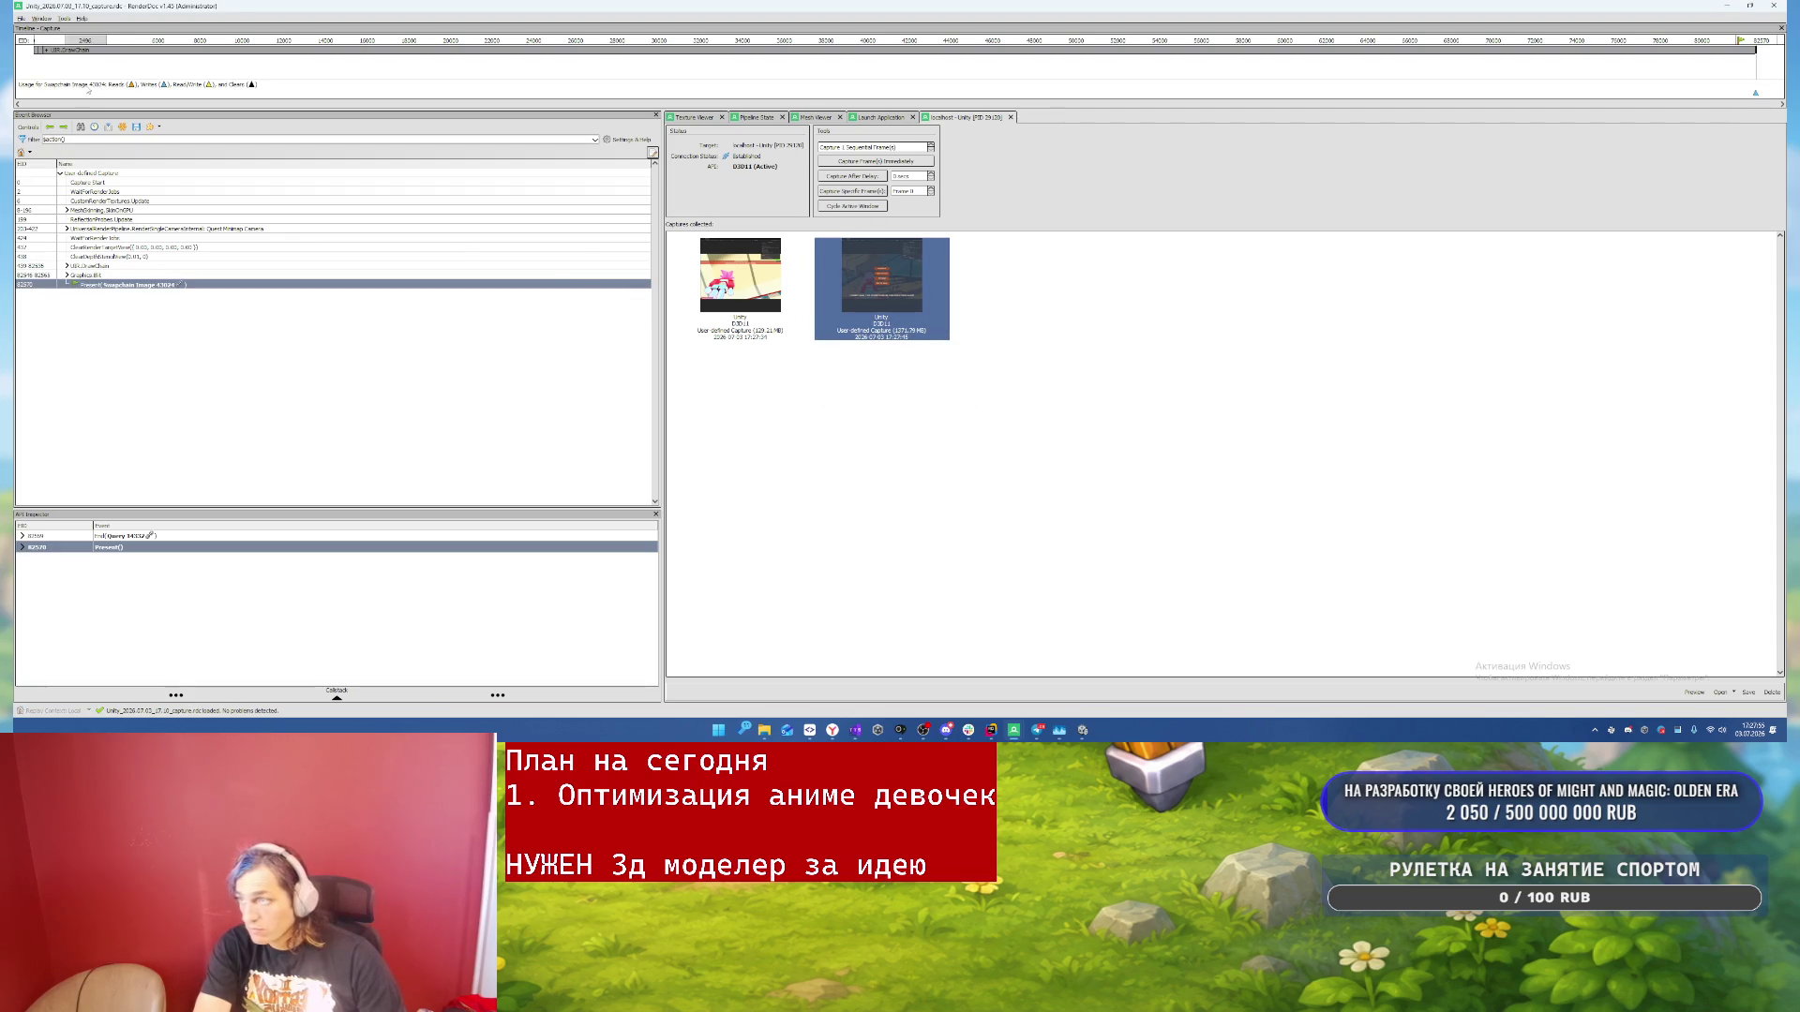
- Export the loaded capture as an XML capture named animegirls2, then return to Unity
click(21, 18)
mouse_move(94, 115)
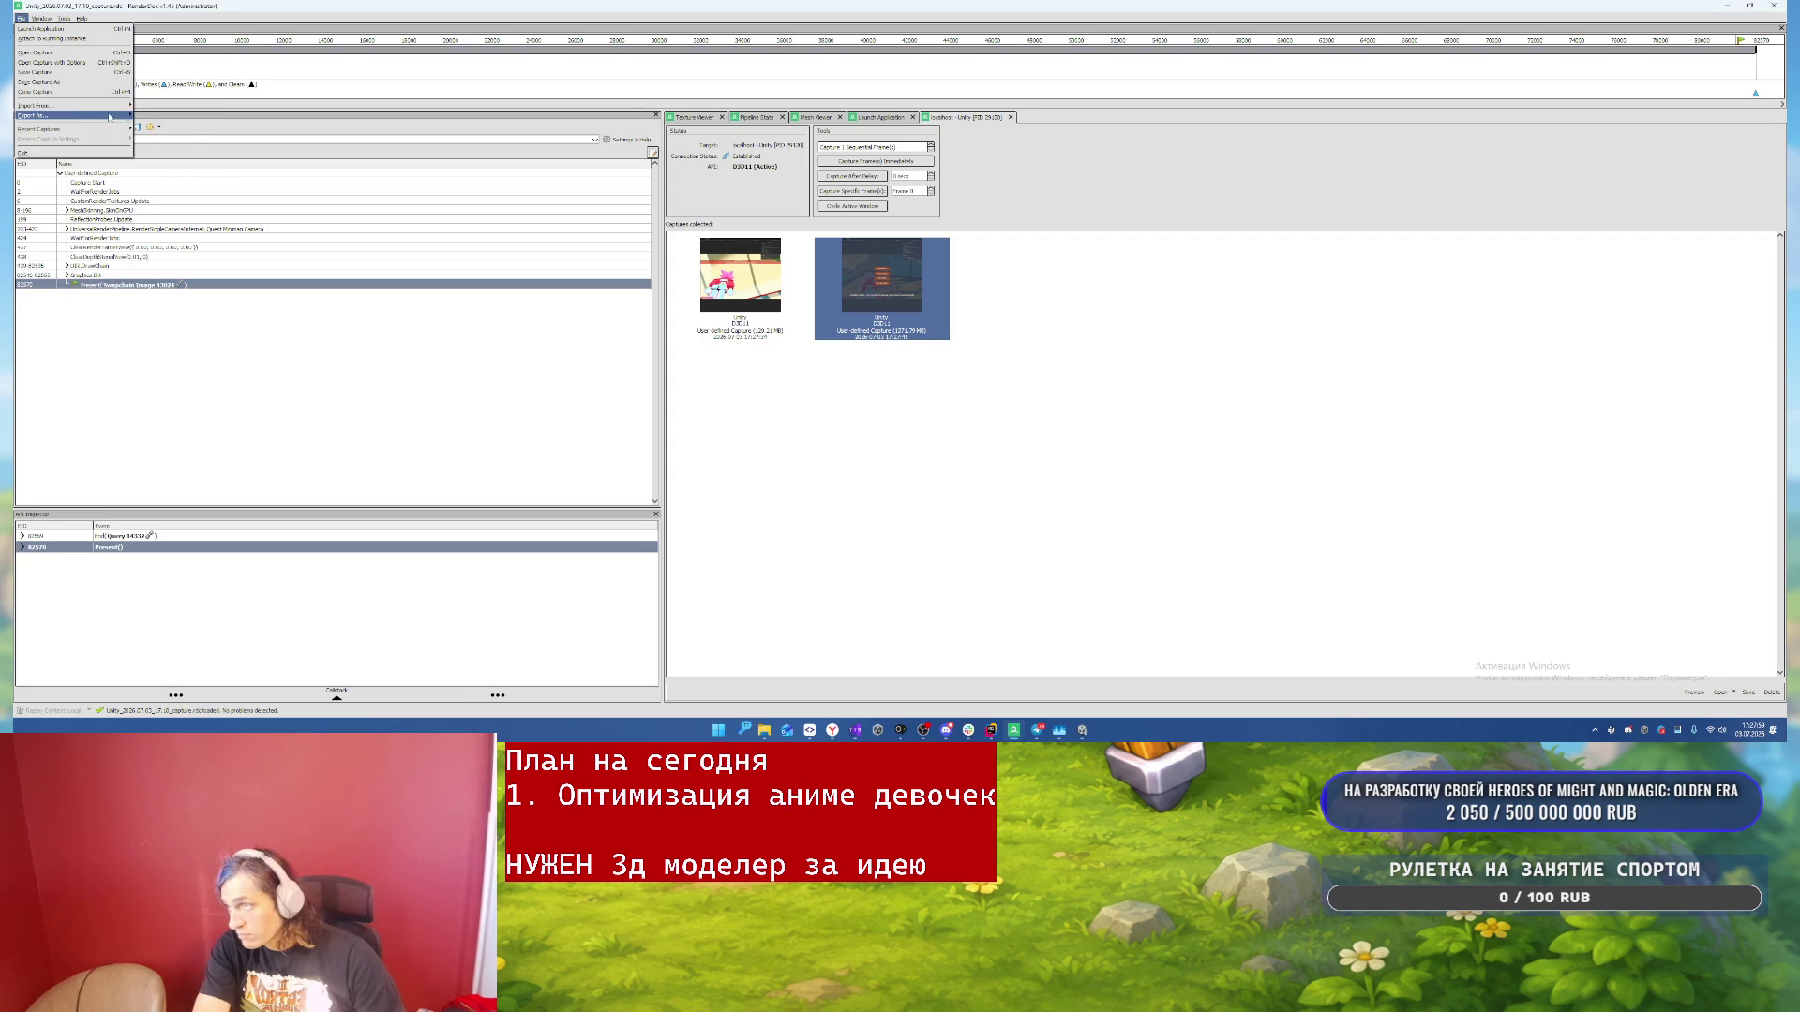
click(161, 129)
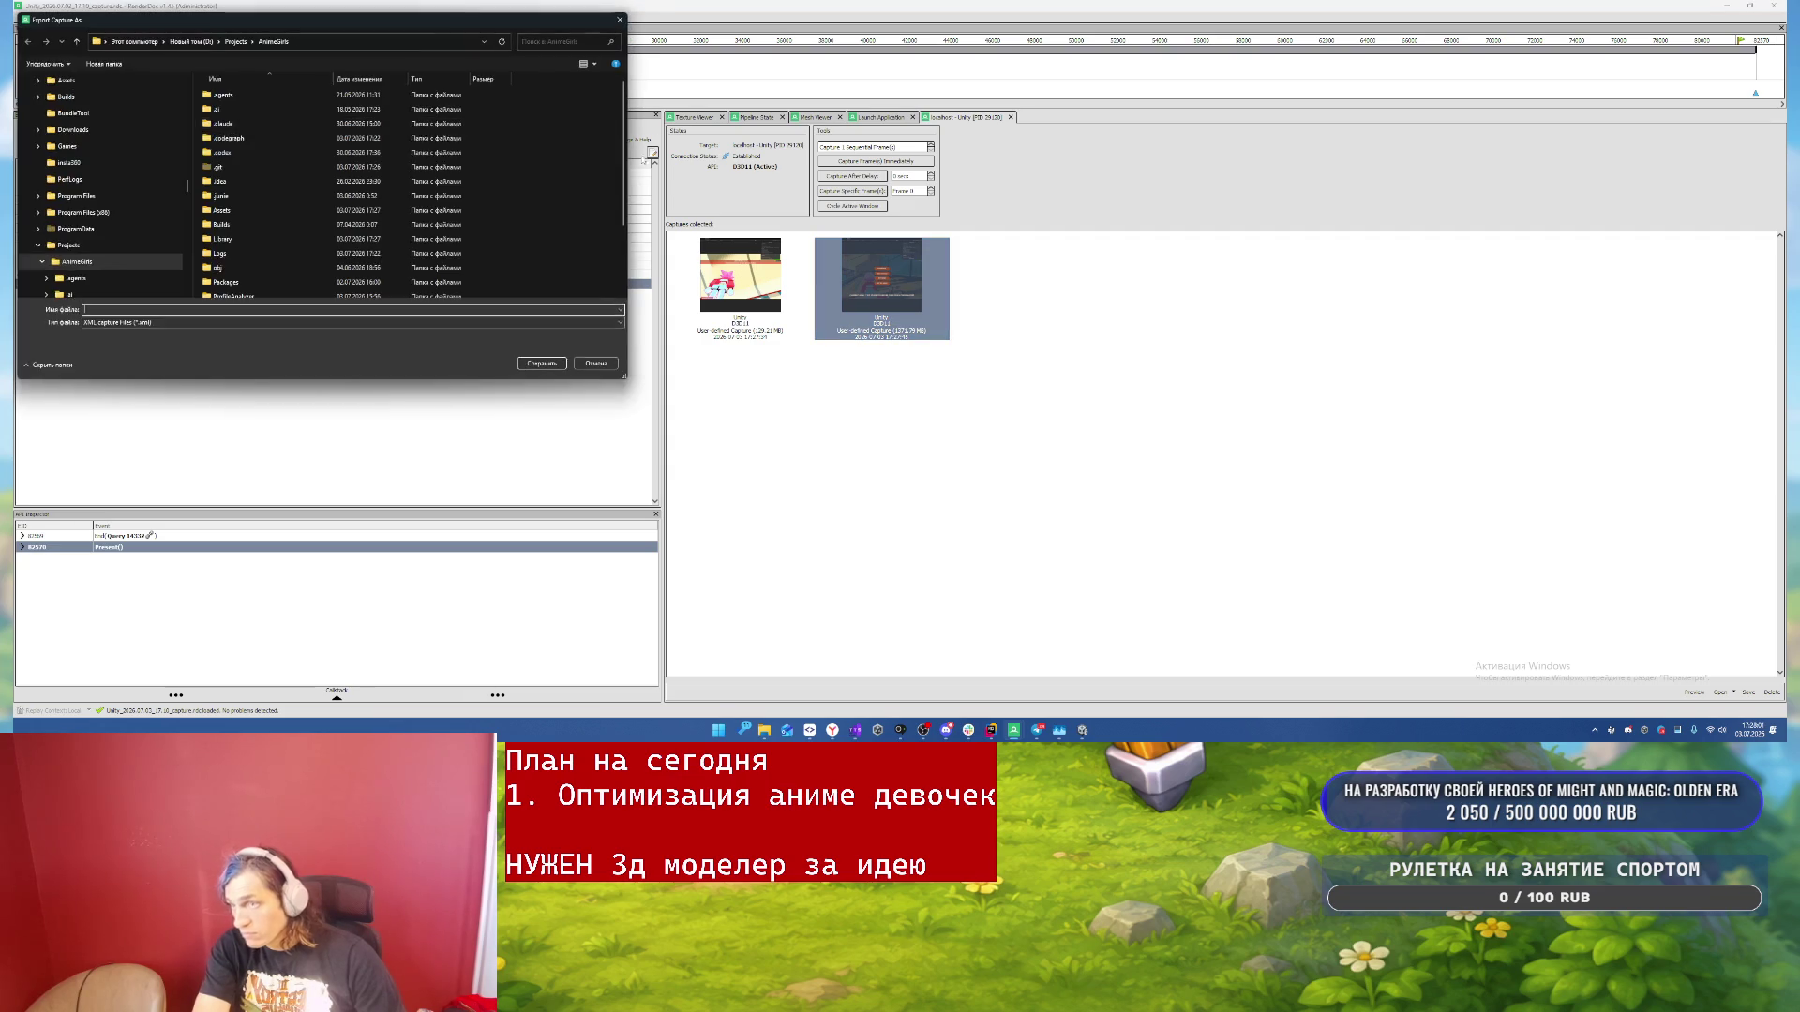
text(animegirls2)
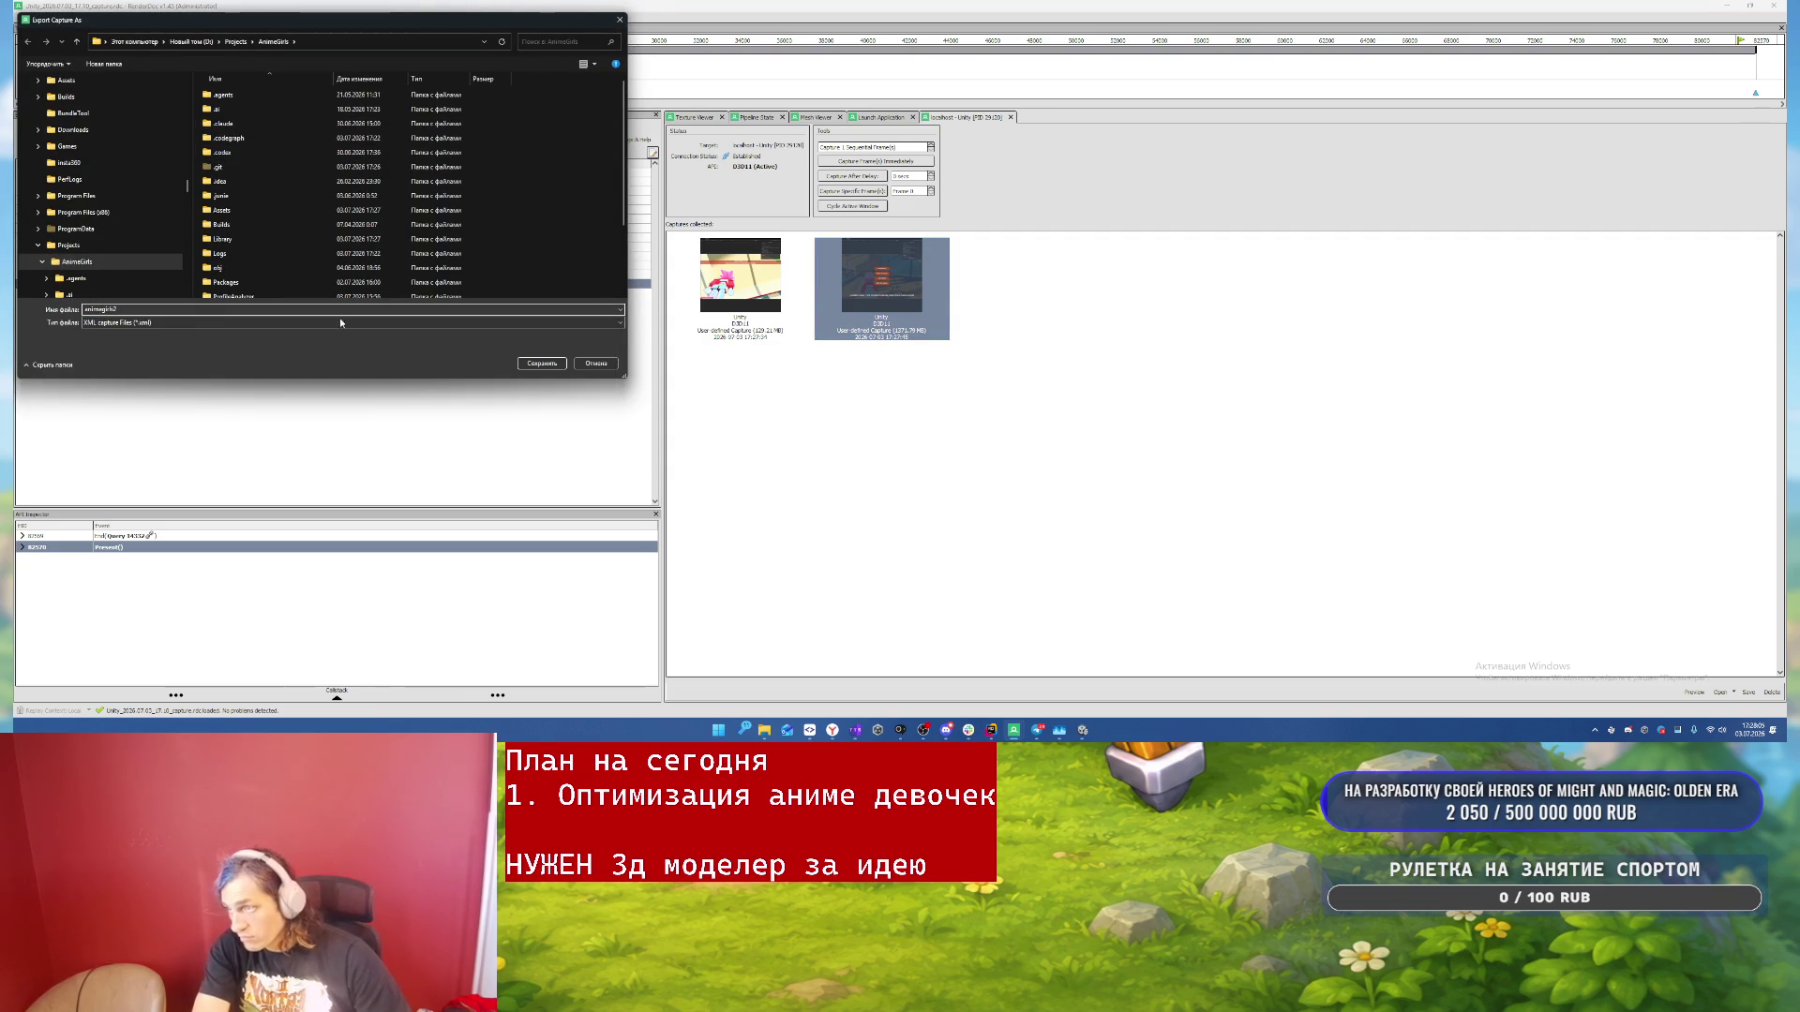
click(542, 362)
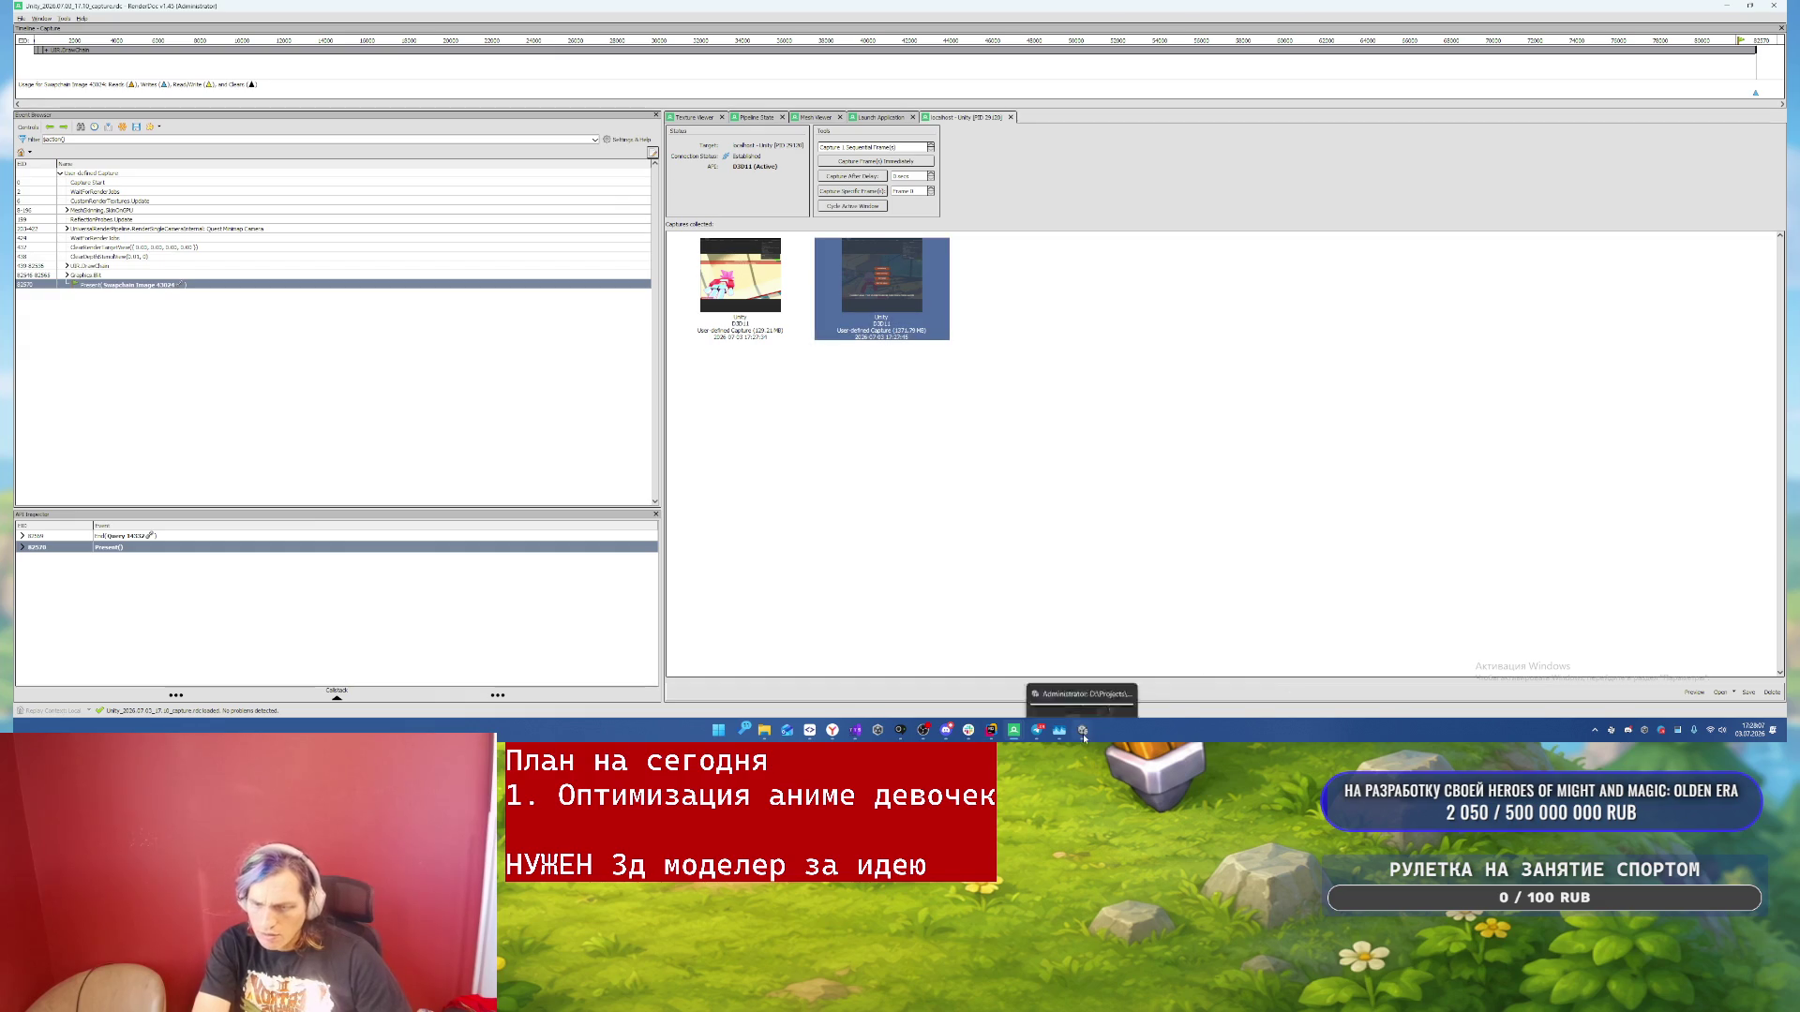
click(1083, 730)
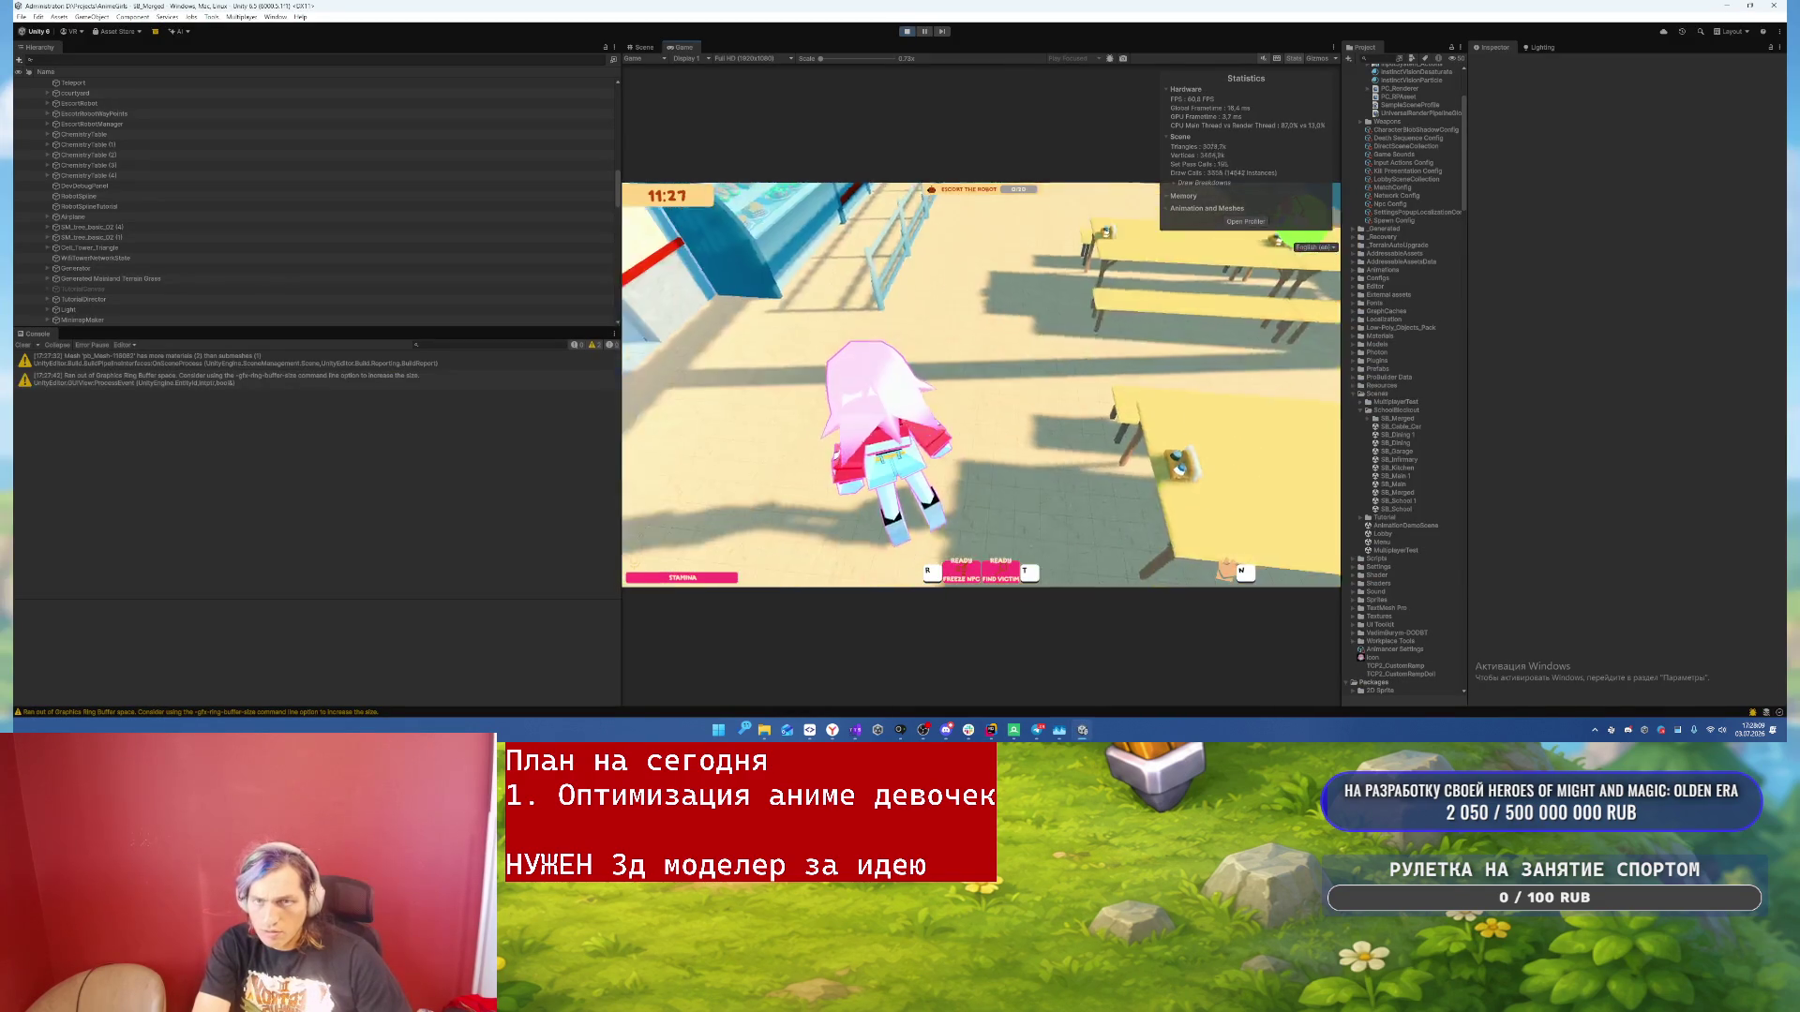
- Pause the game and step the Frame Debugger back to DrawOpaqueObjects, then switch to Rider
key(Escape)
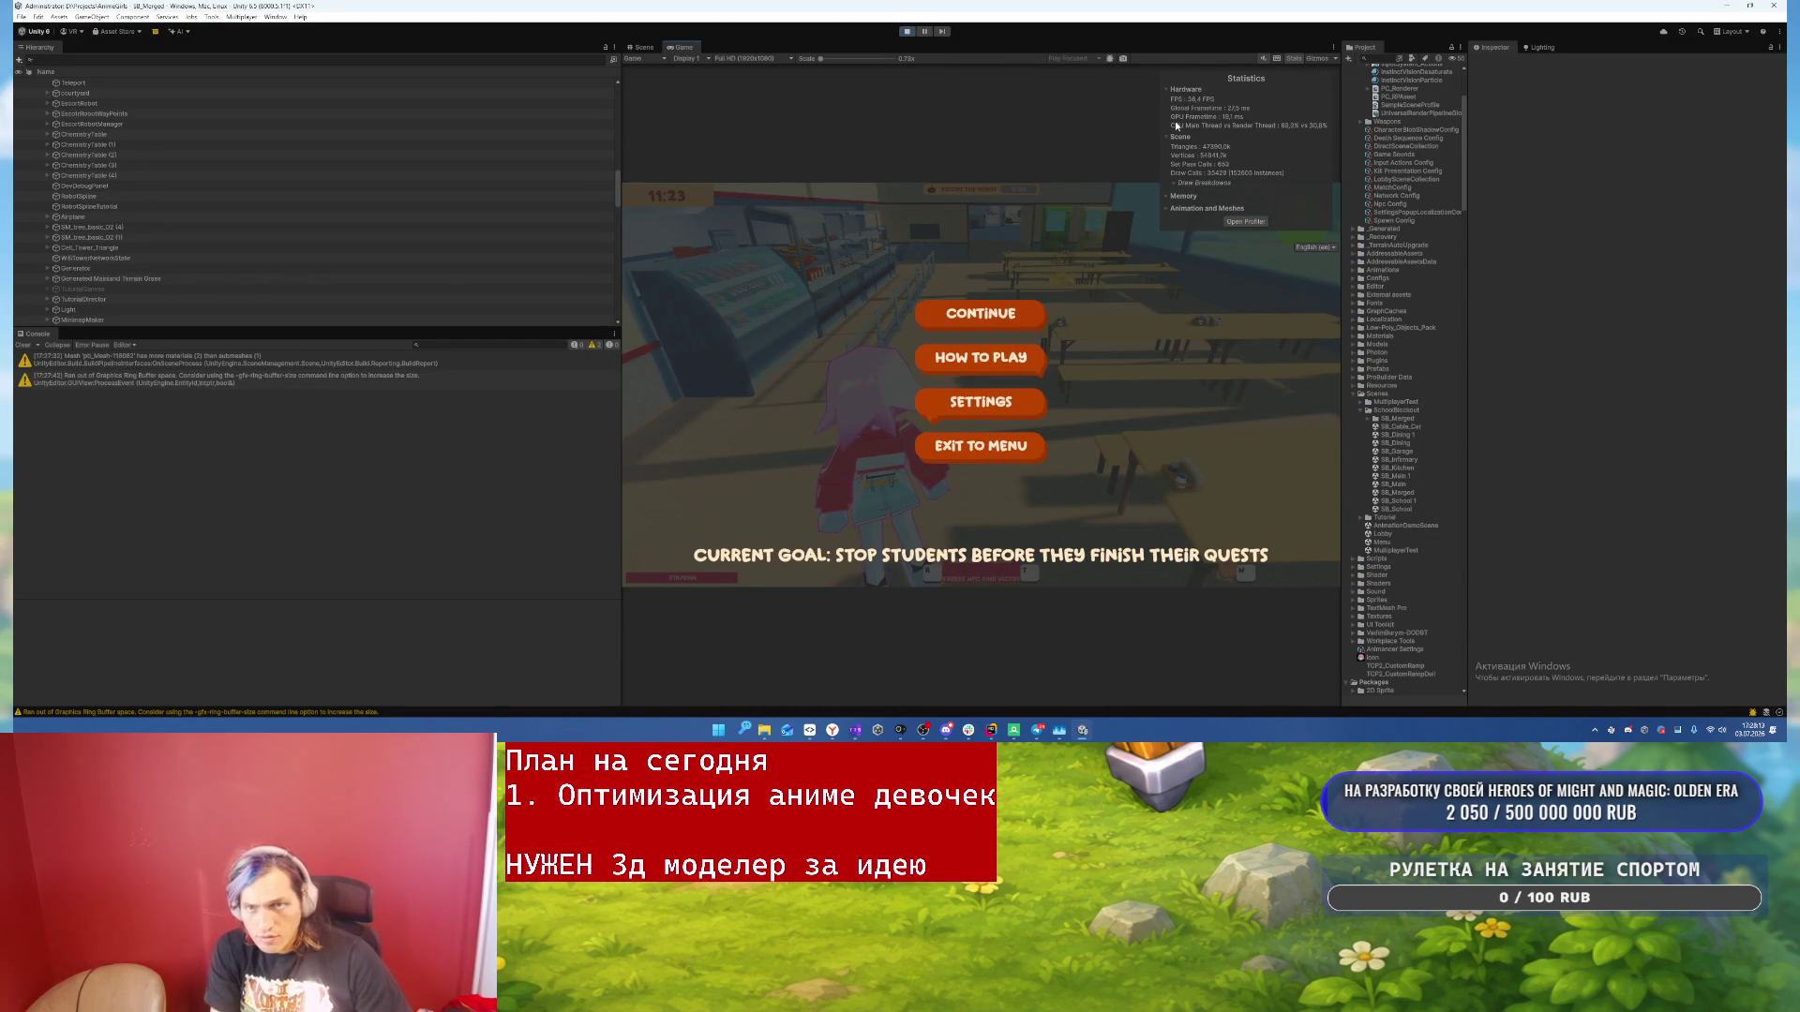
click(1109, 59)
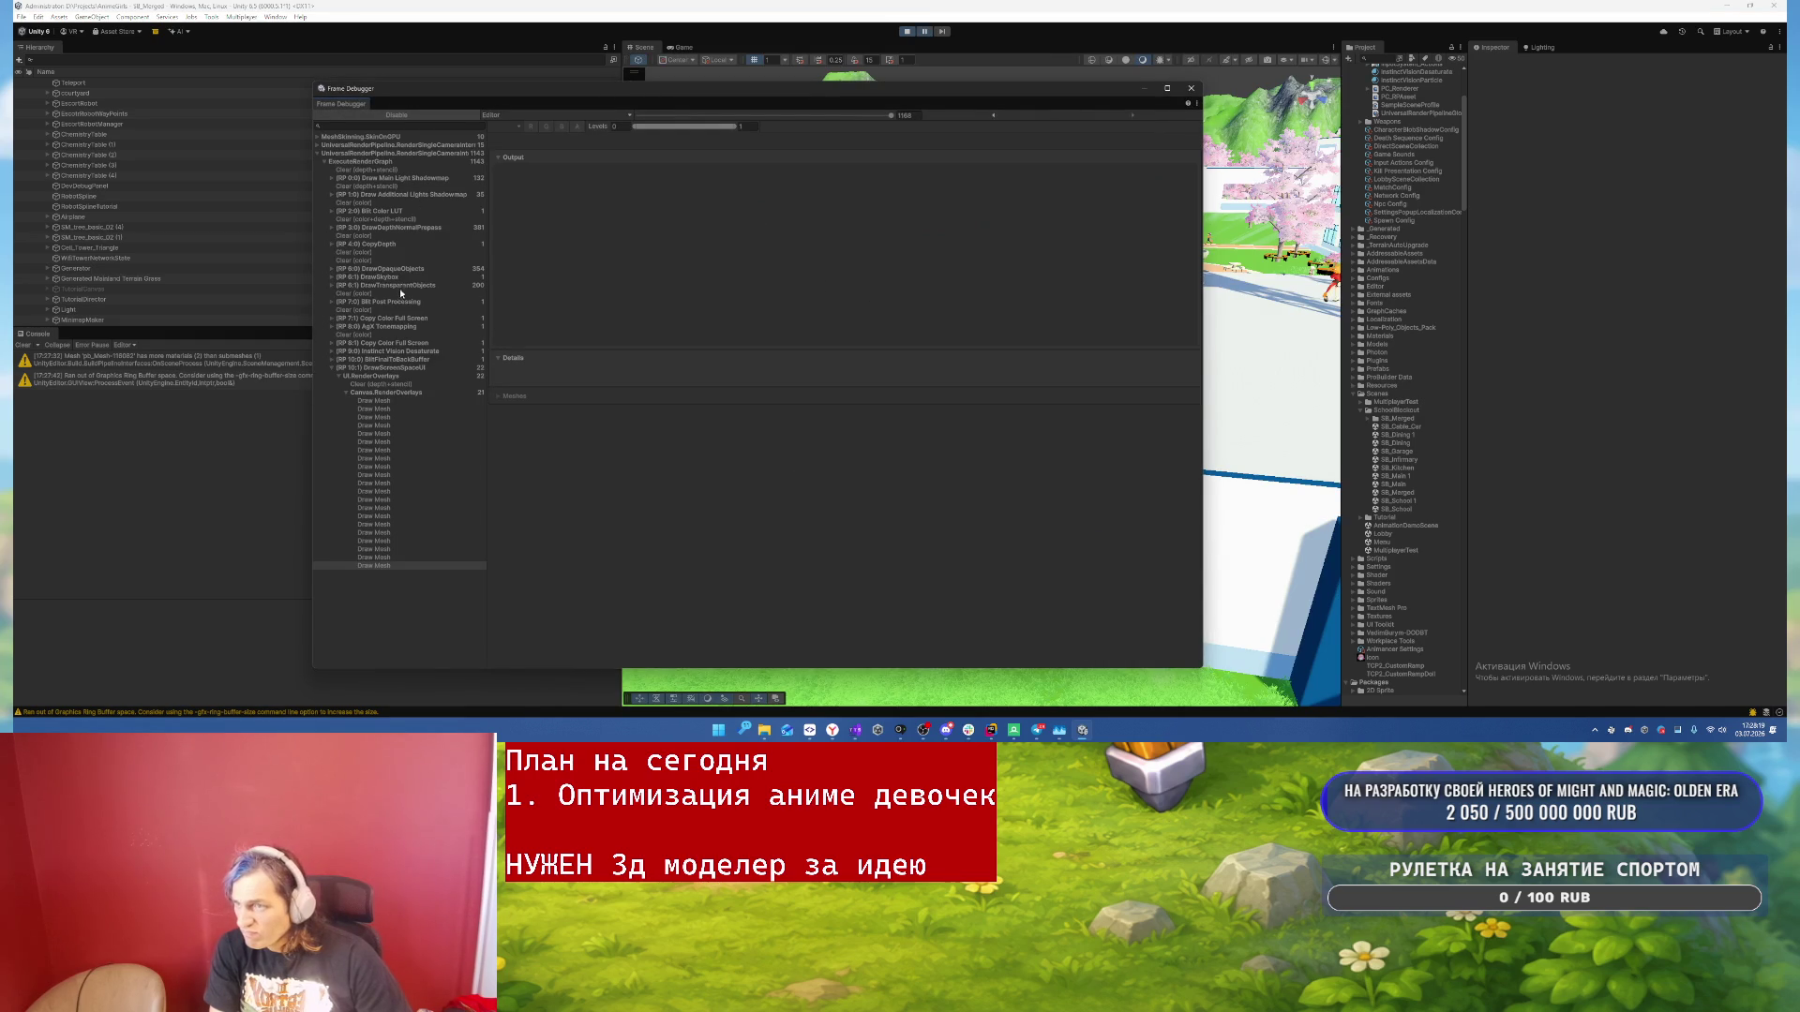
drag(402, 373, 422, 272)
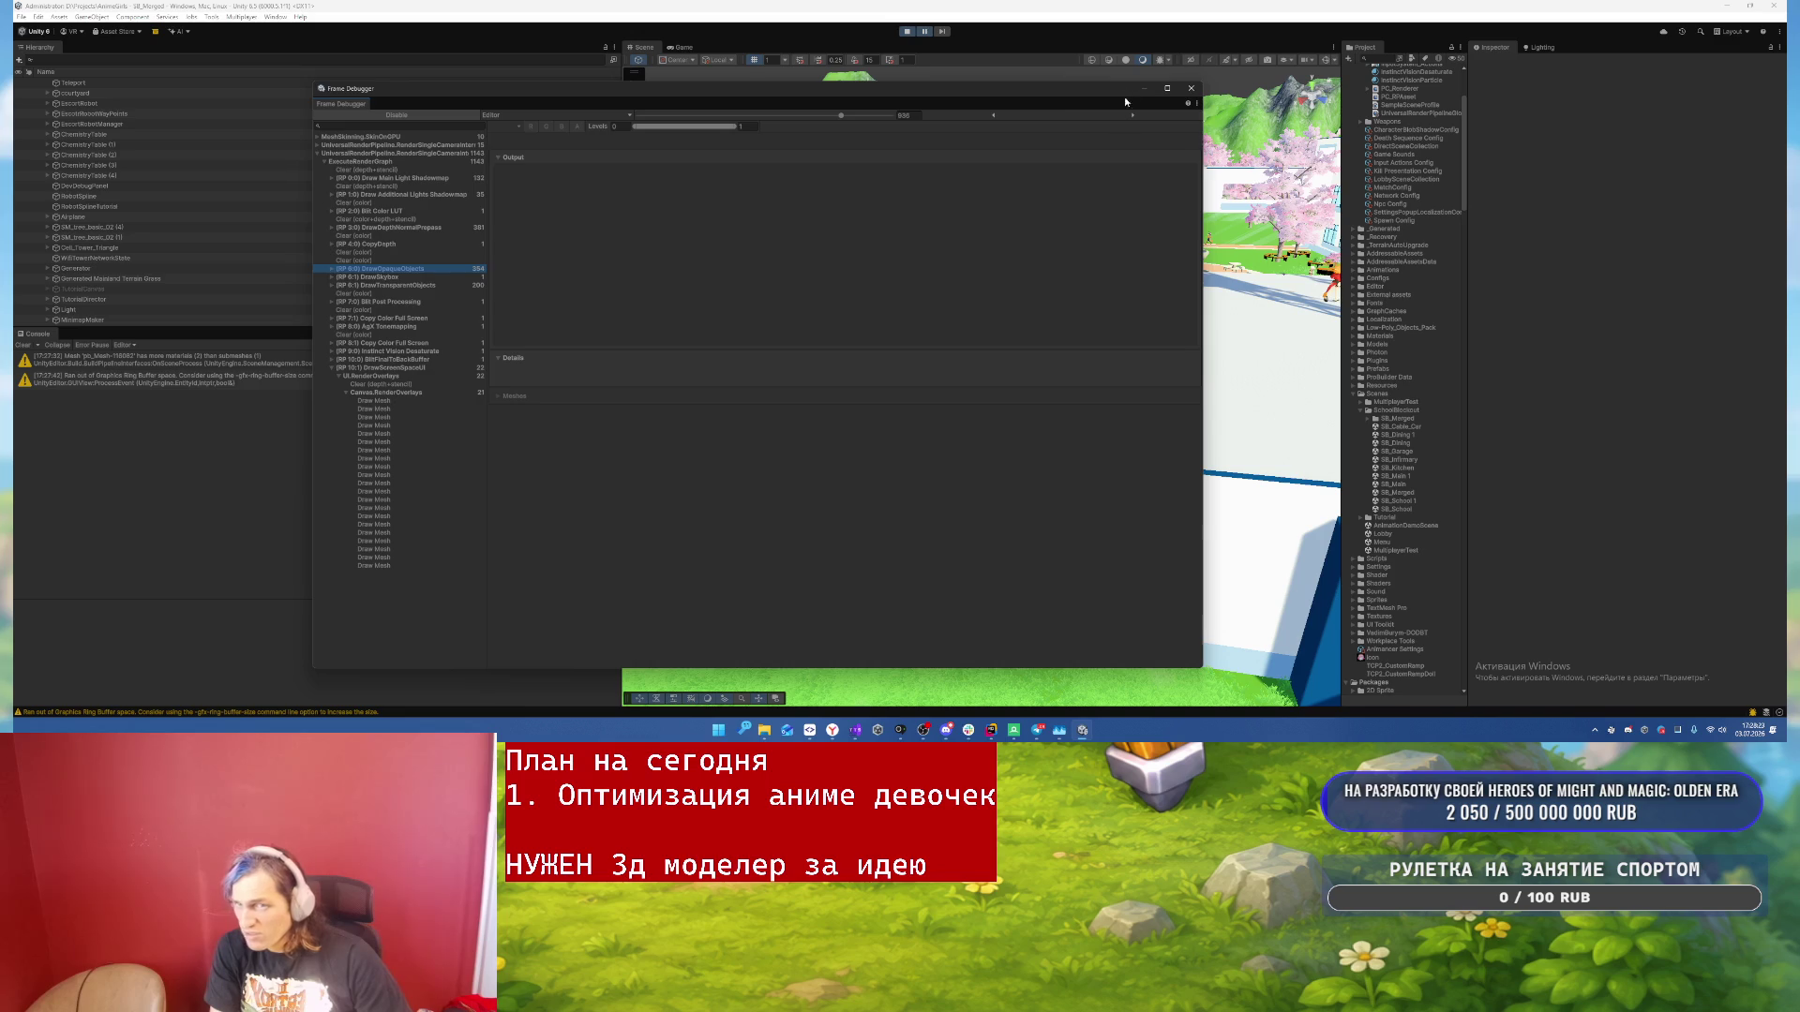
click(1190, 89)
click(991, 730)
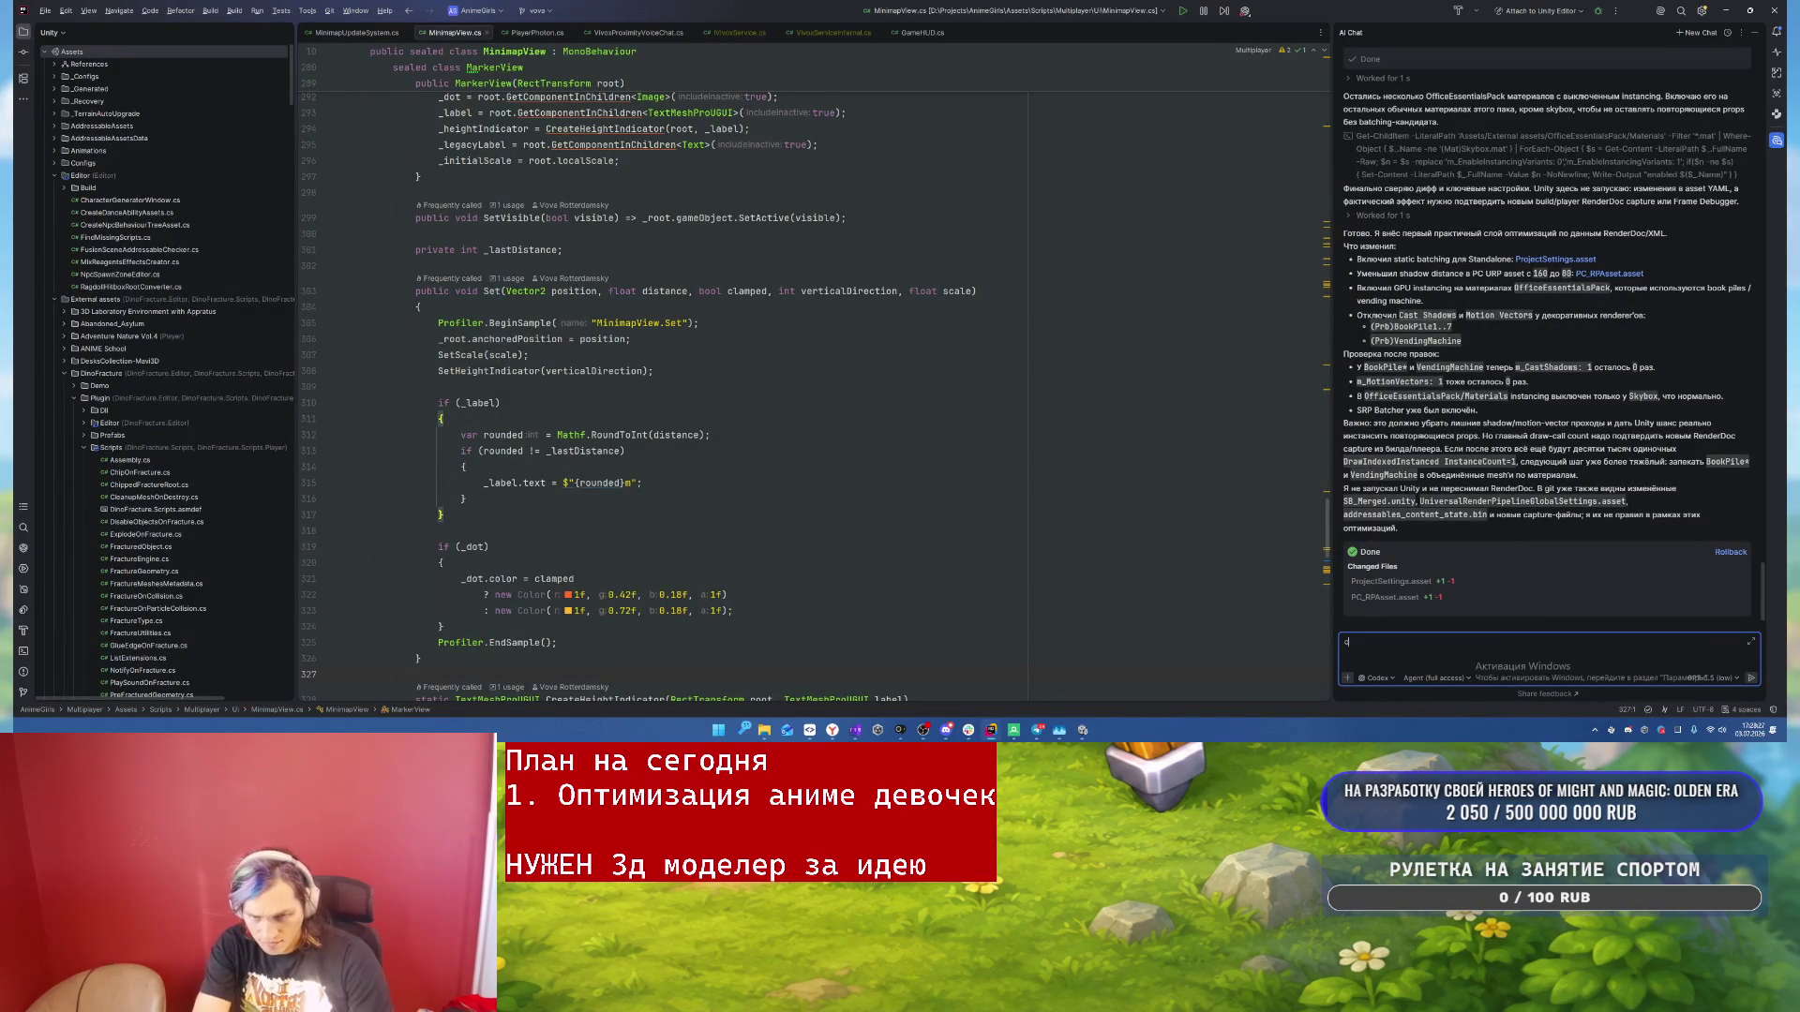
- Send the AI chat 'мотри файл animegirls2.xml там новый захват', then bring up the browser
text(мотри файл)
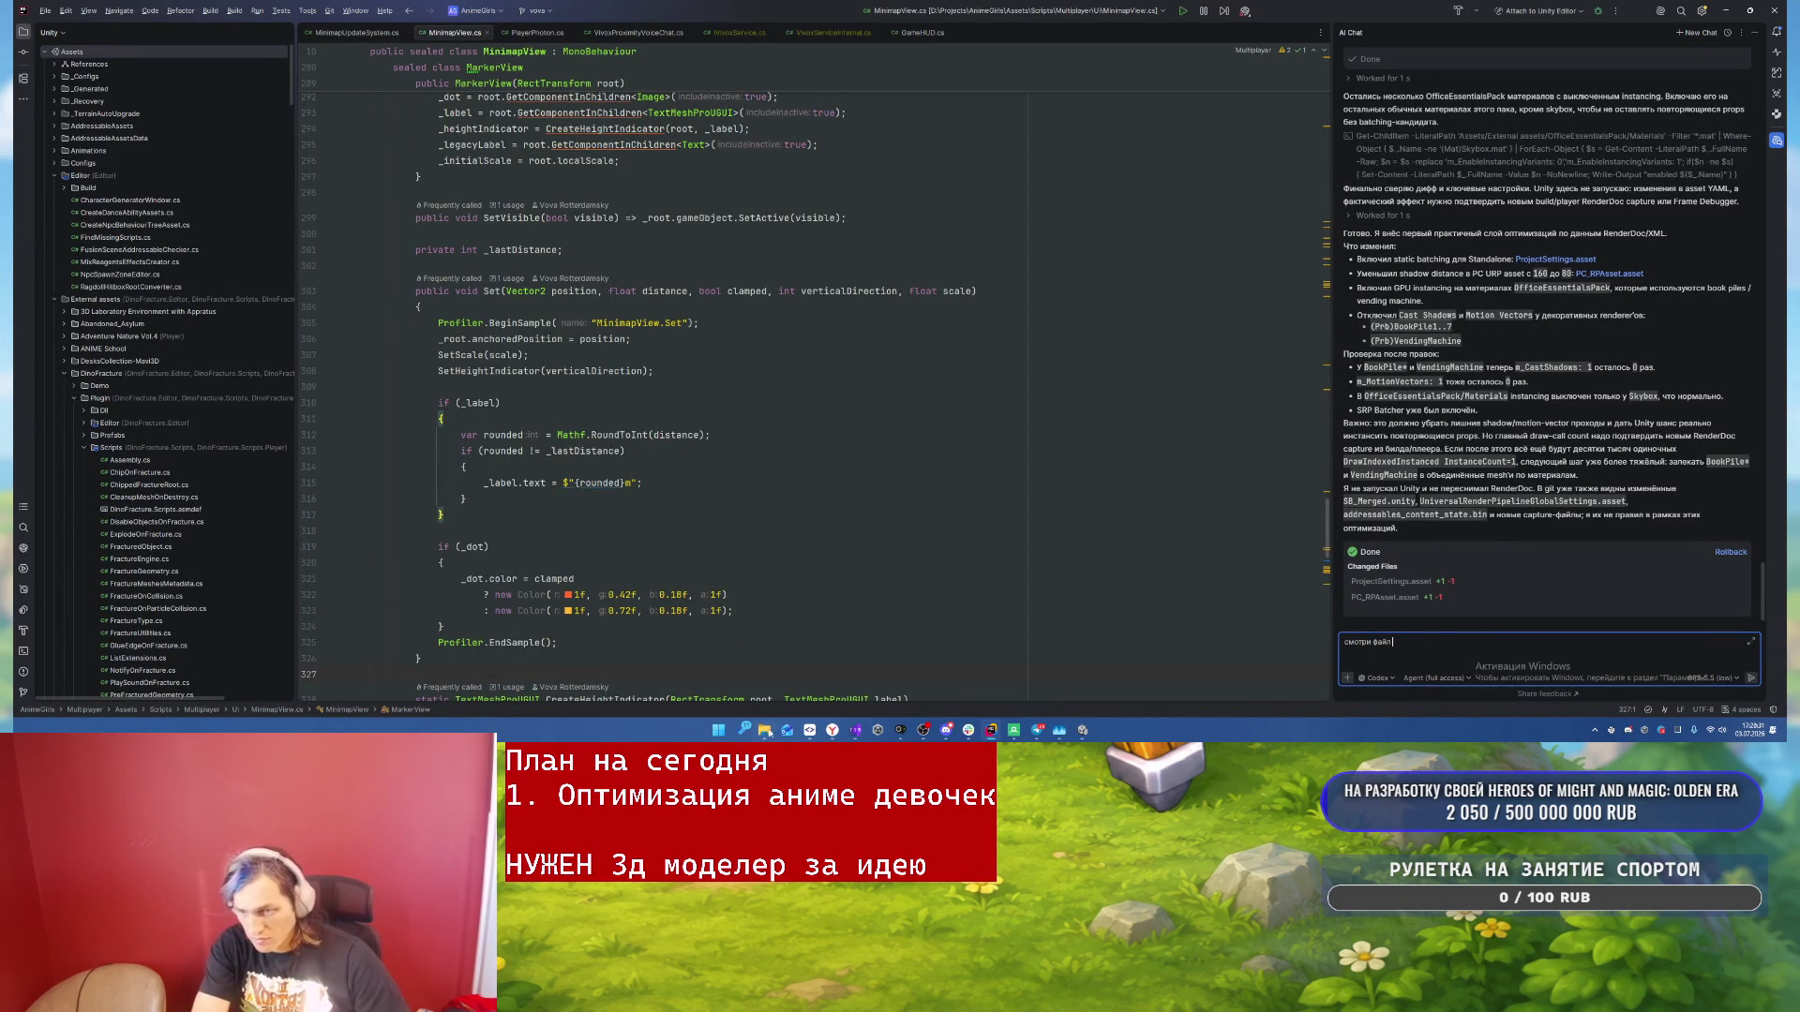
click(765, 730)
click(614, 270)
key(ctrl+a)
key(ctrl+c)
click(1481, 642)
key(ctrl+v)
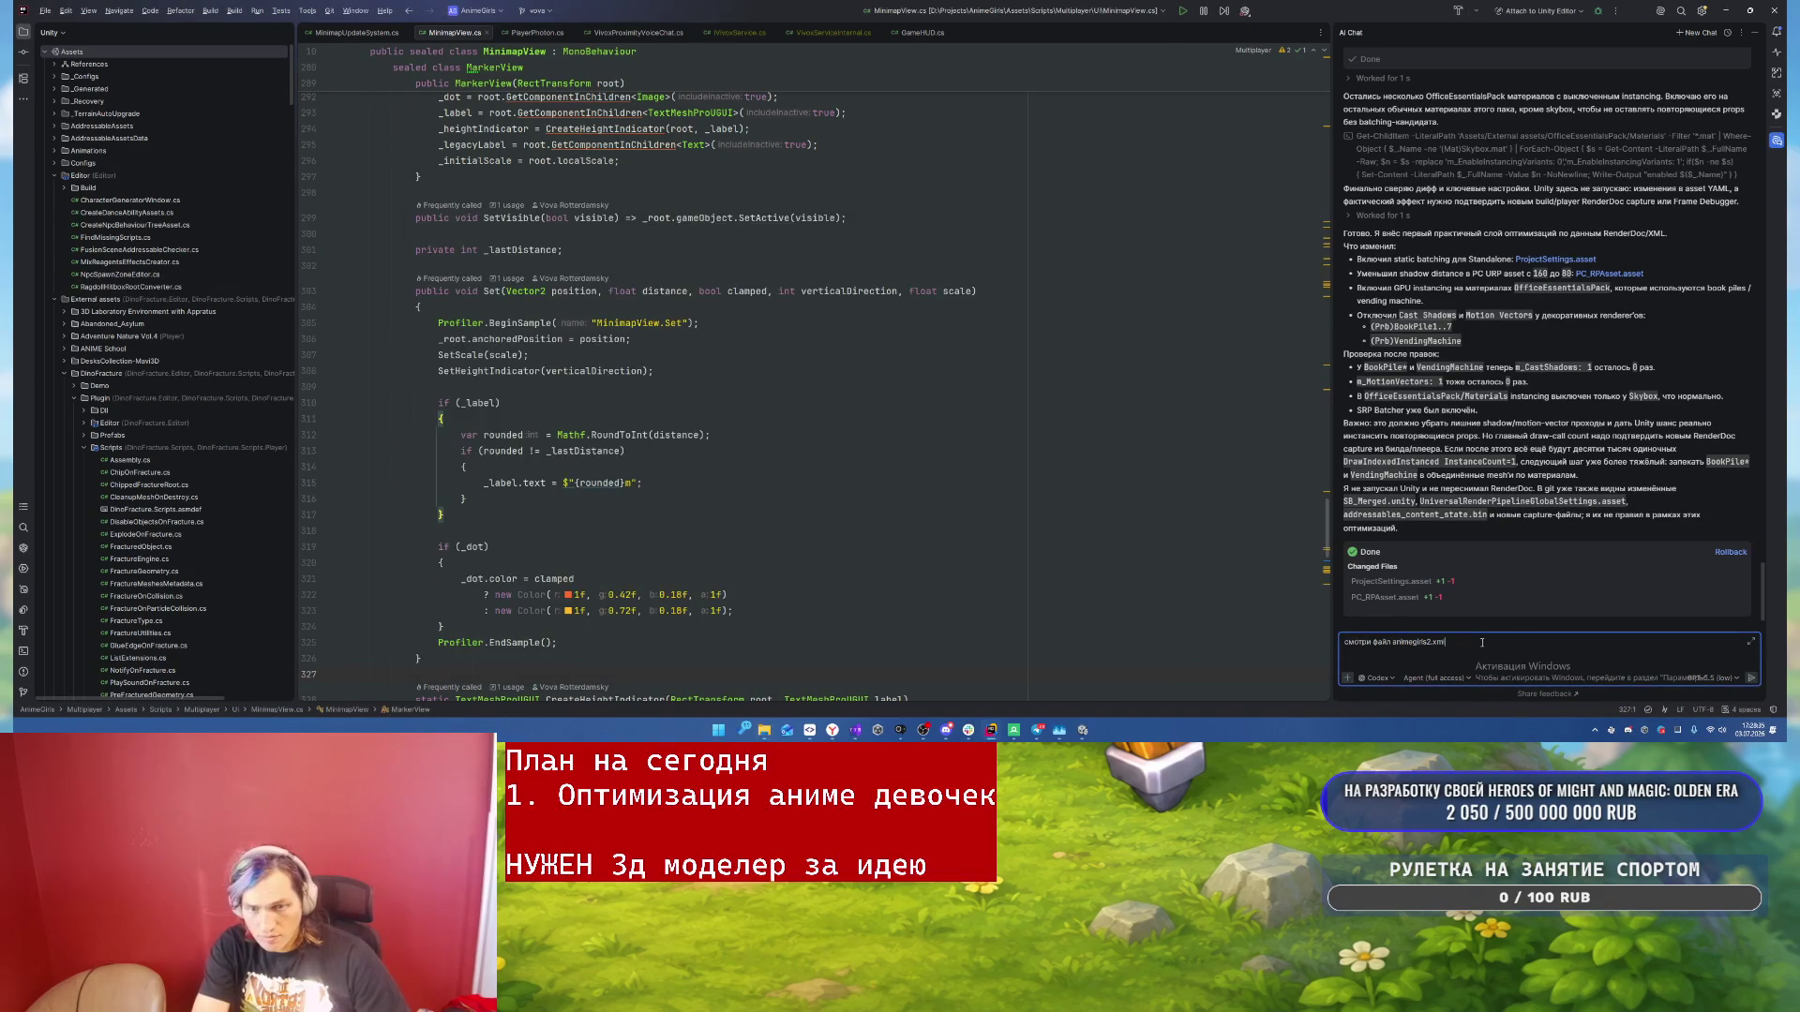
text(там новы)
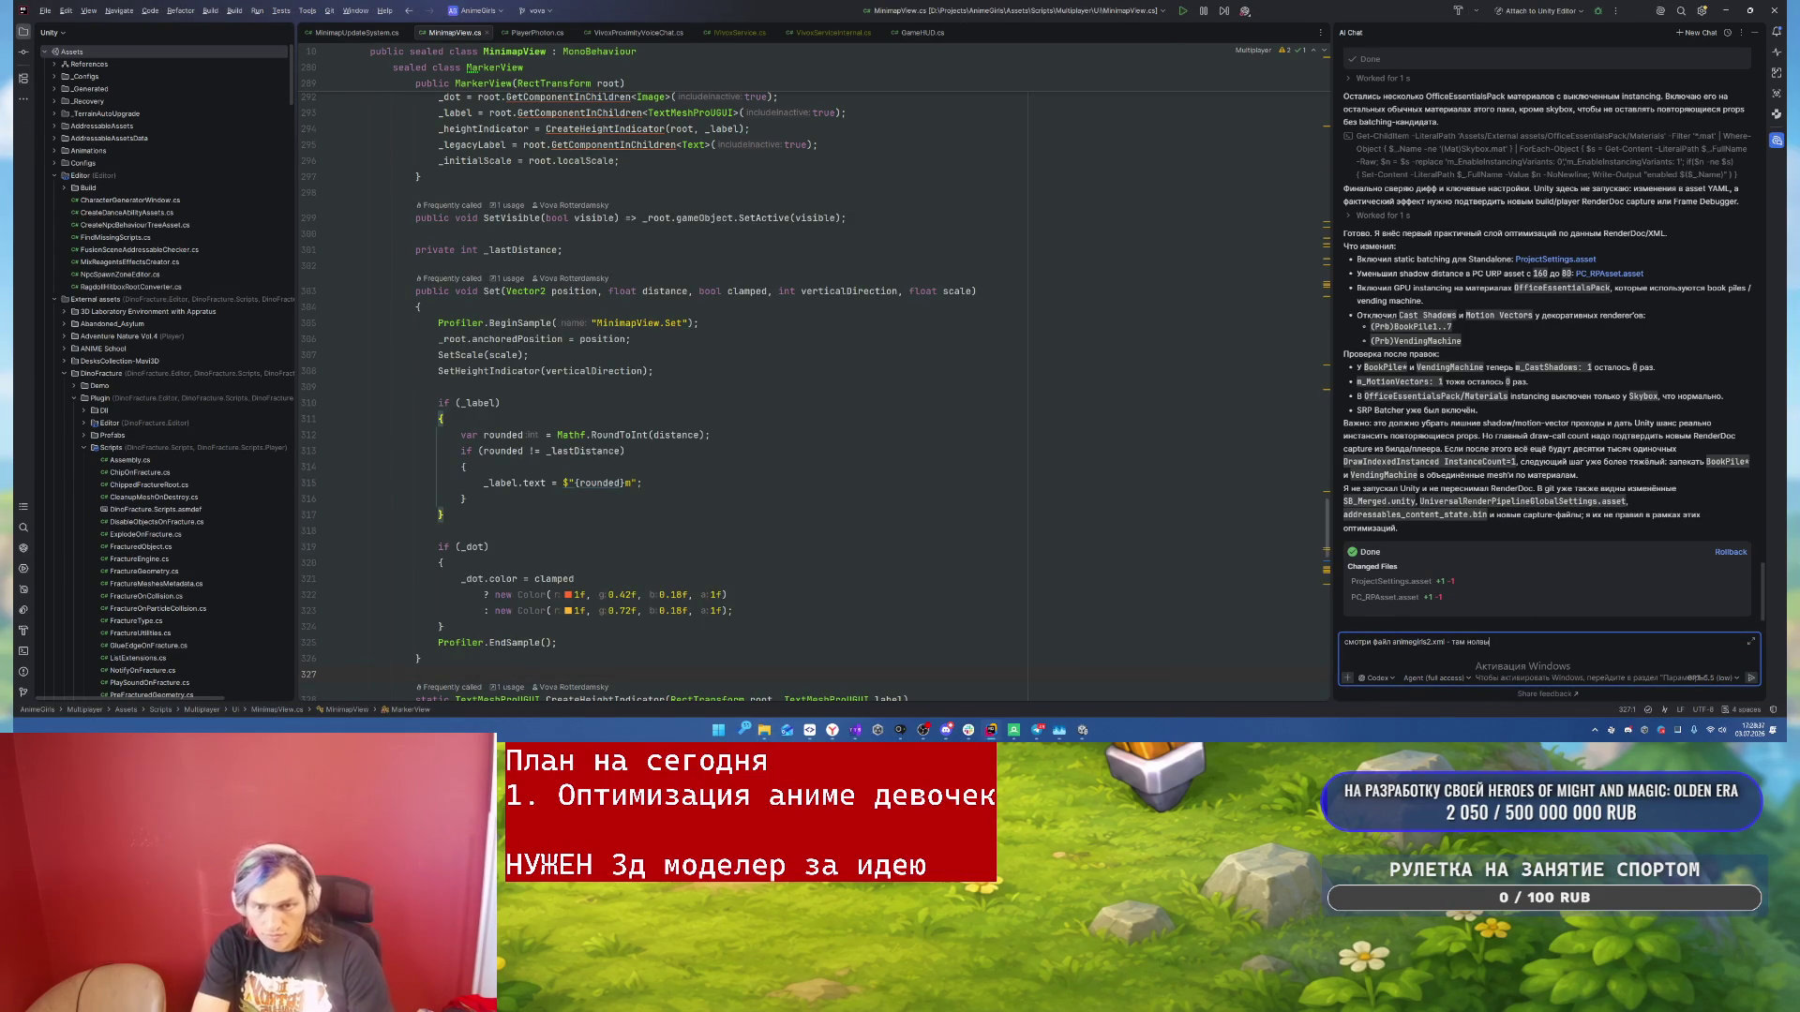
text(й )
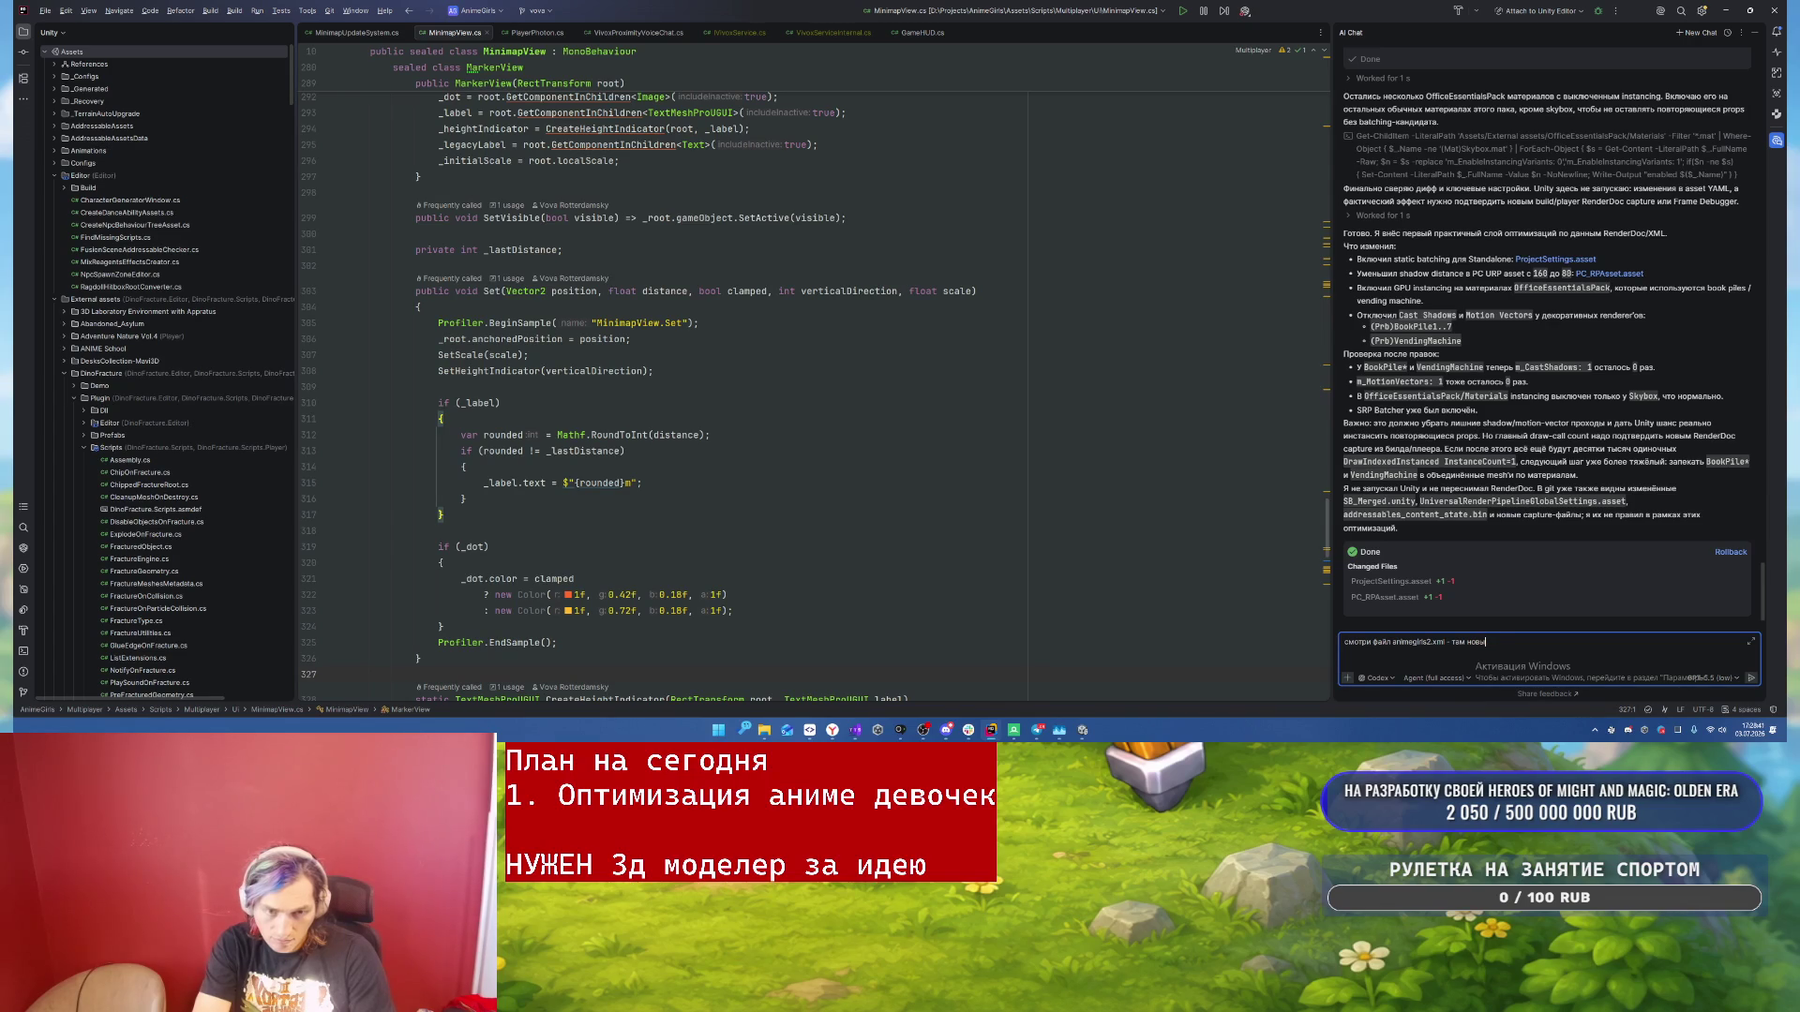
text(захват)
key(Return)
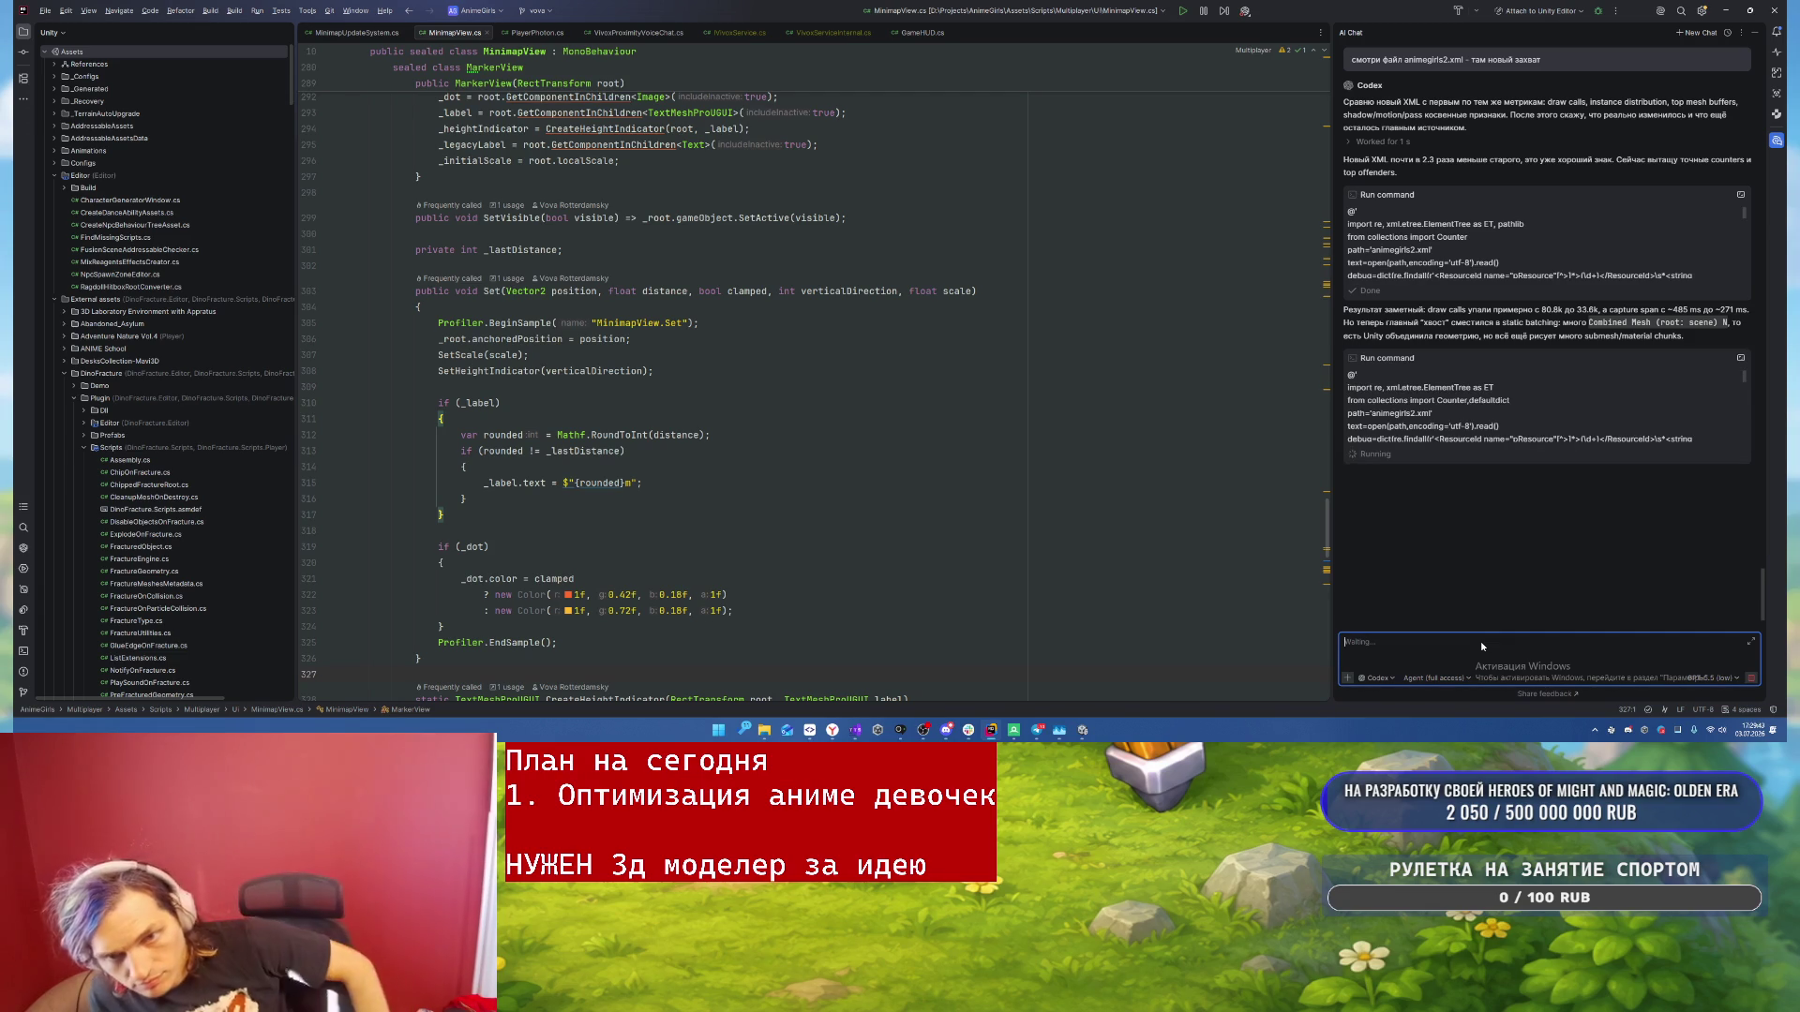
mouse_move(832, 729)
click(838, 658)
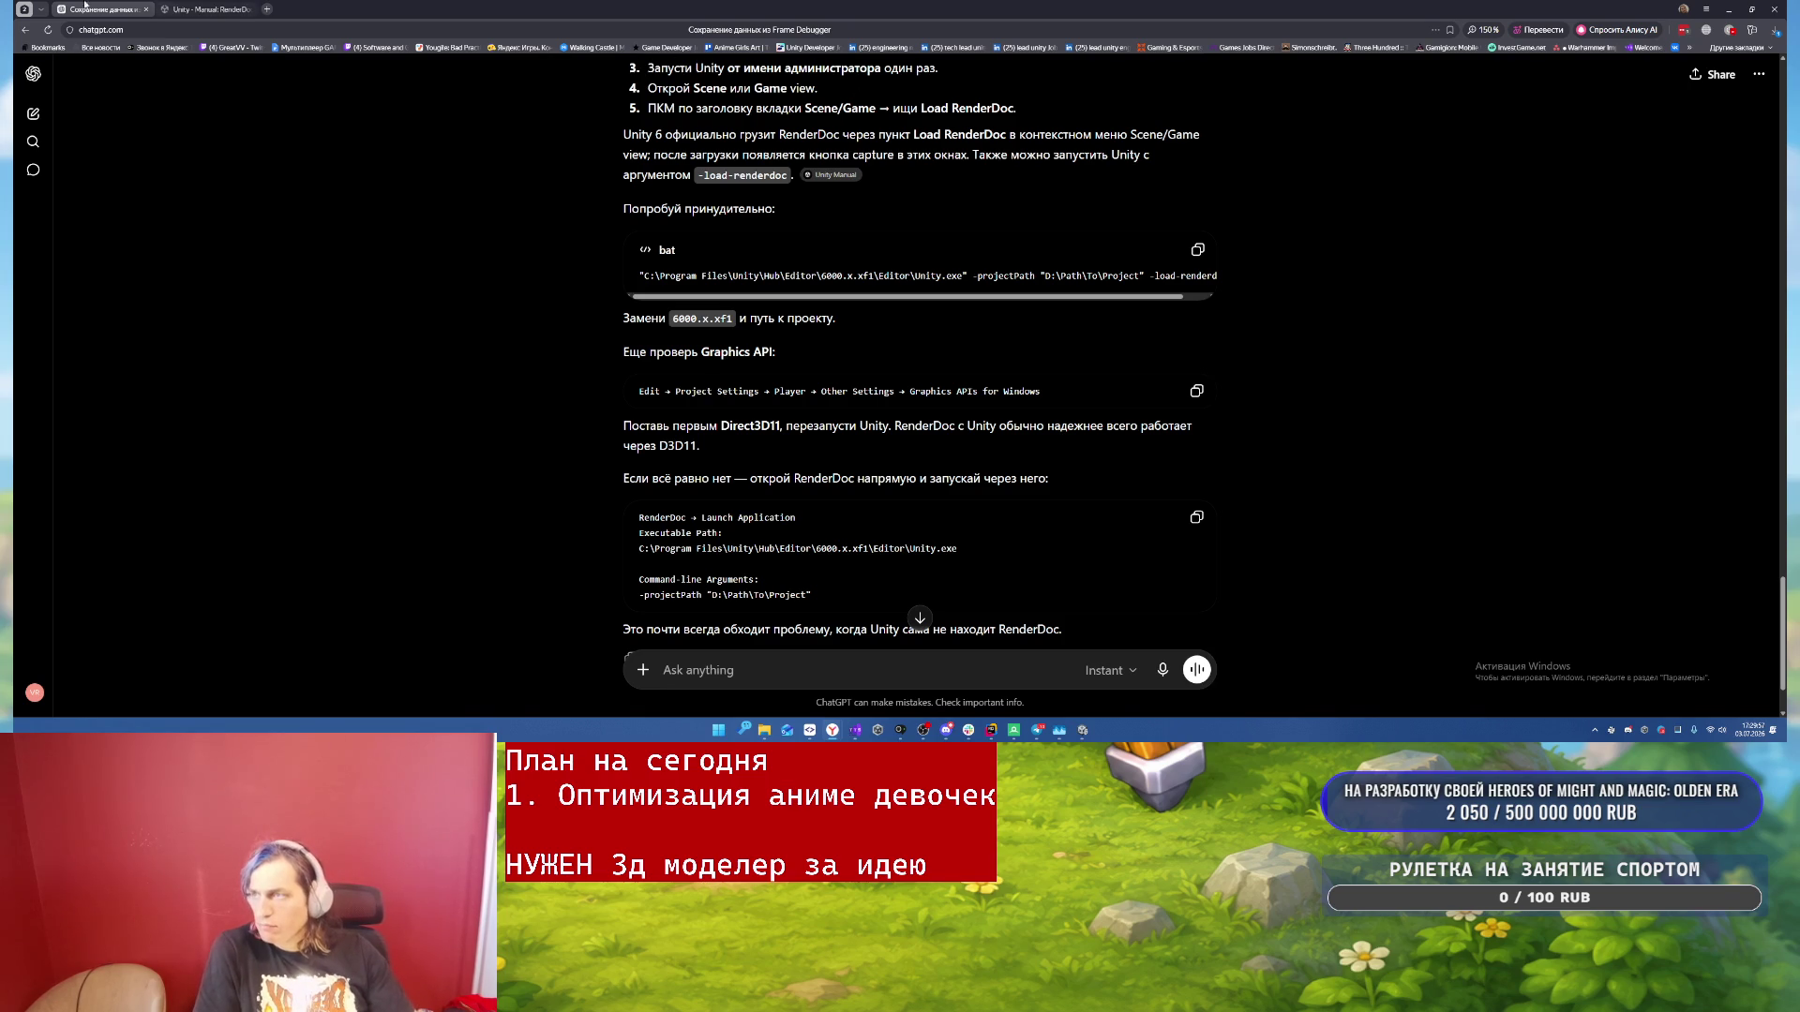
- Close the ChatGPT tab and then the Unity Manual tab
middle_click(121, 5)
middle_click(121, 6)
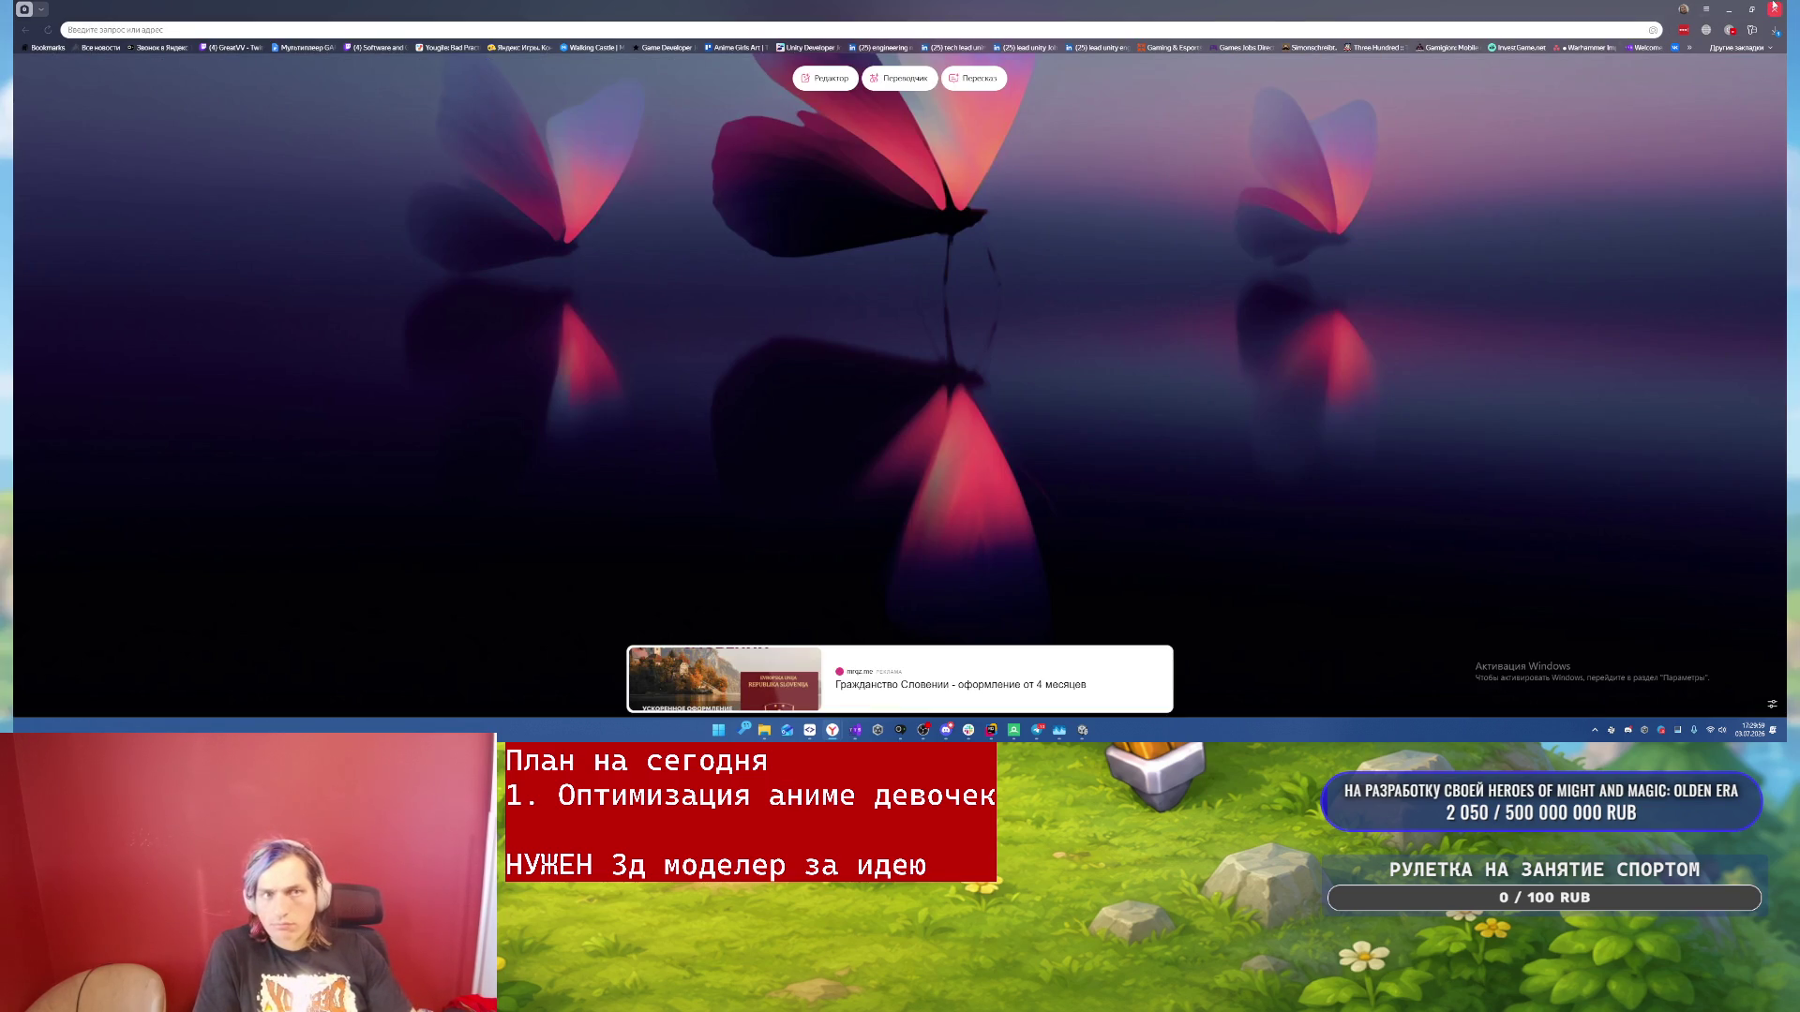
- Leave the empty browser tab and switch back to JetBrains Rider
key(alt+Tab)
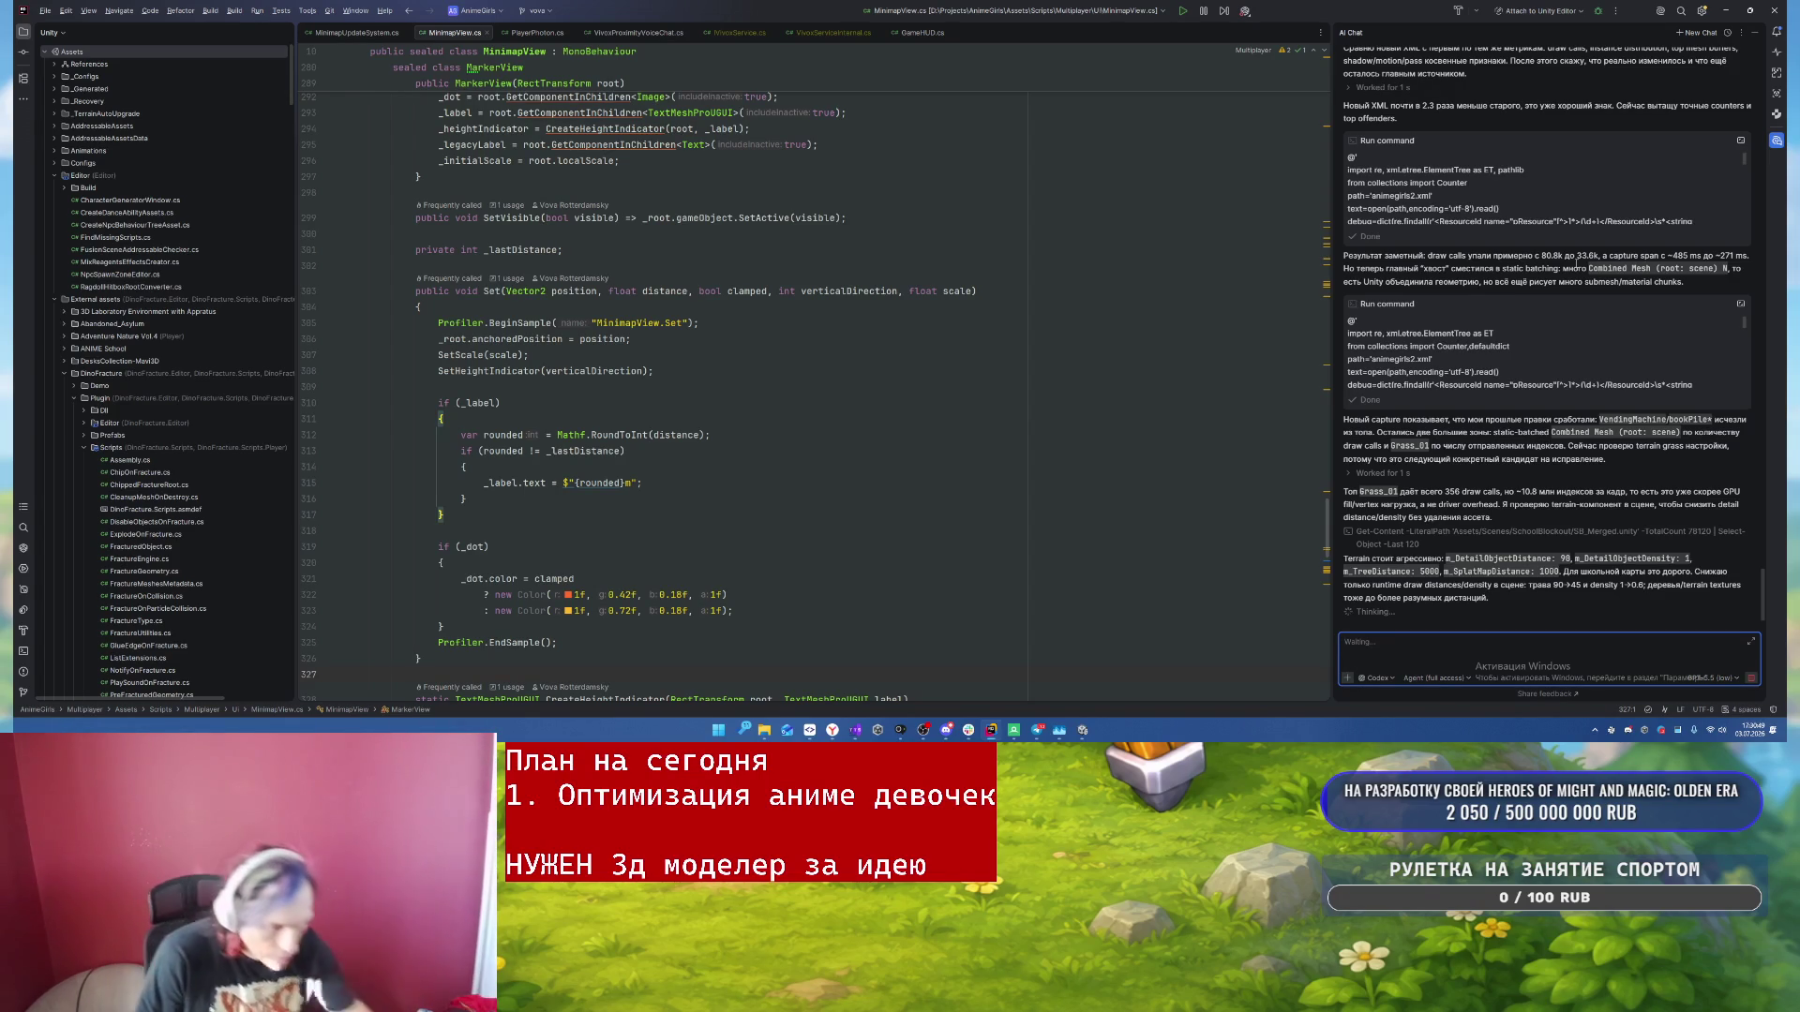
- Review the AI's SB_Merged.unity edits: detail distance 45, density 0.6, tree and splat distances 250
key(alt+Tab)
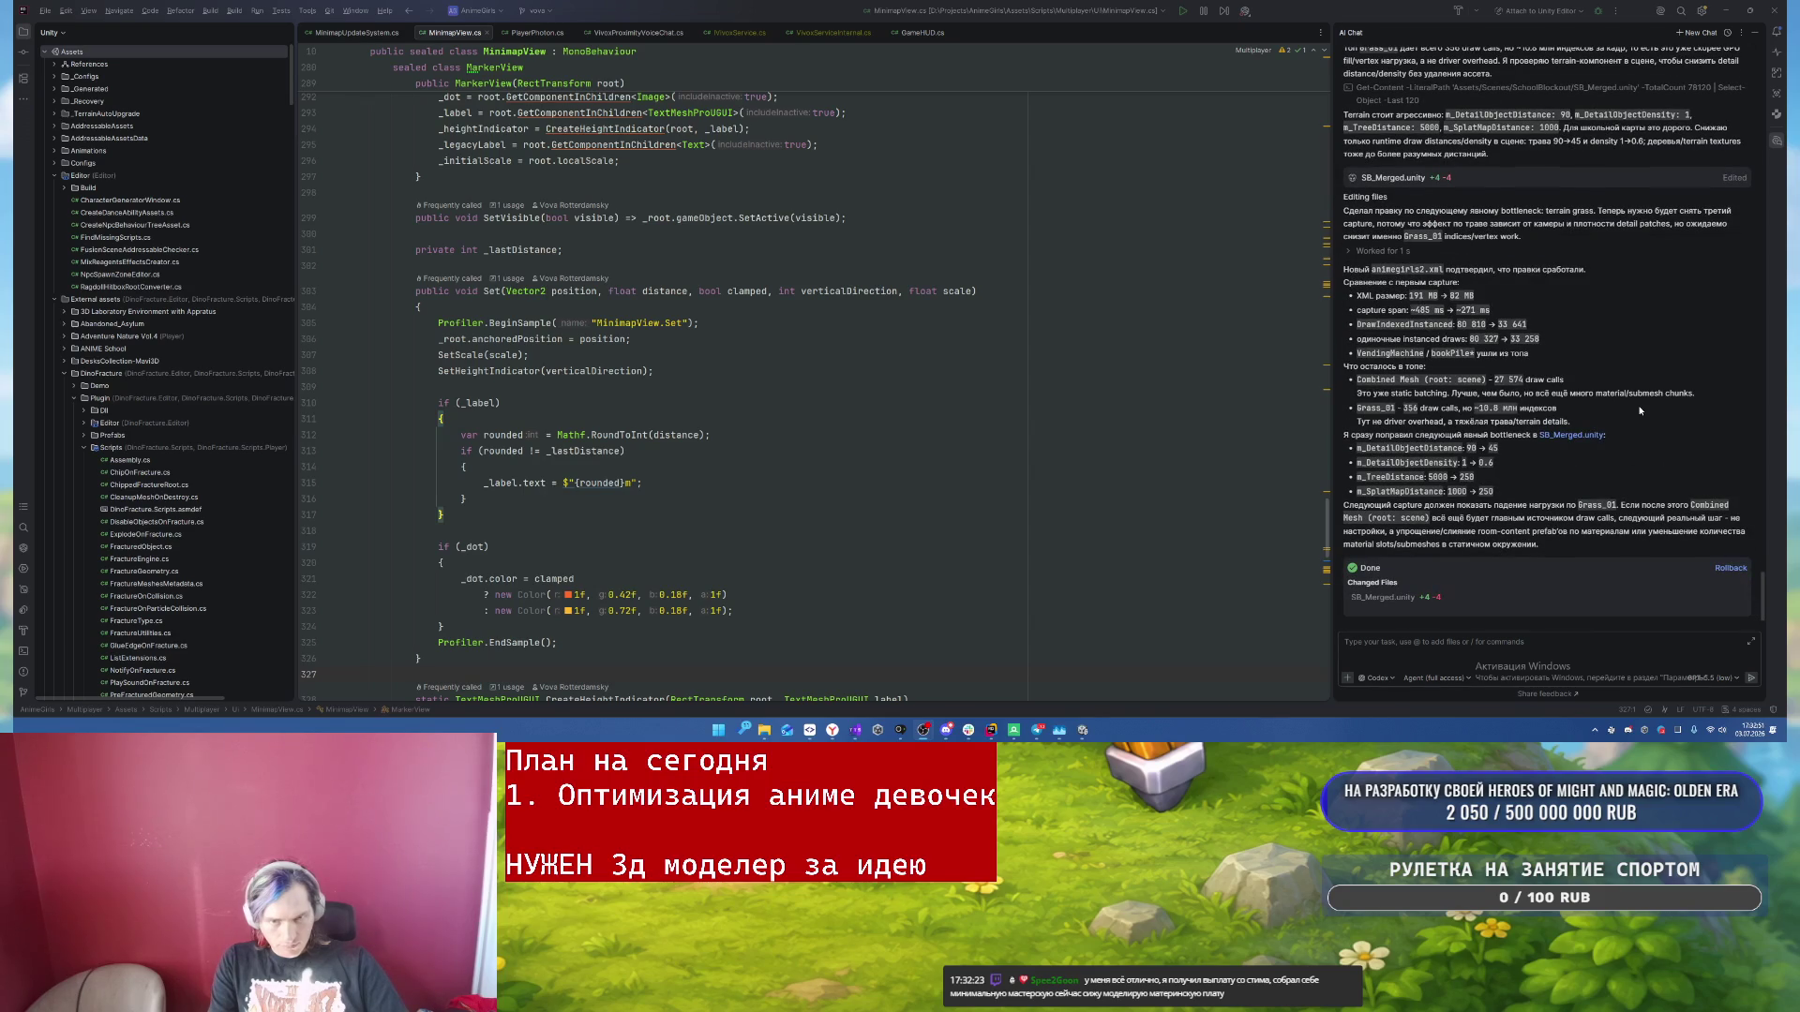
- In Unity, stop the running game, select School, and enter Play mode again with Ctrl+P
click(1084, 730)
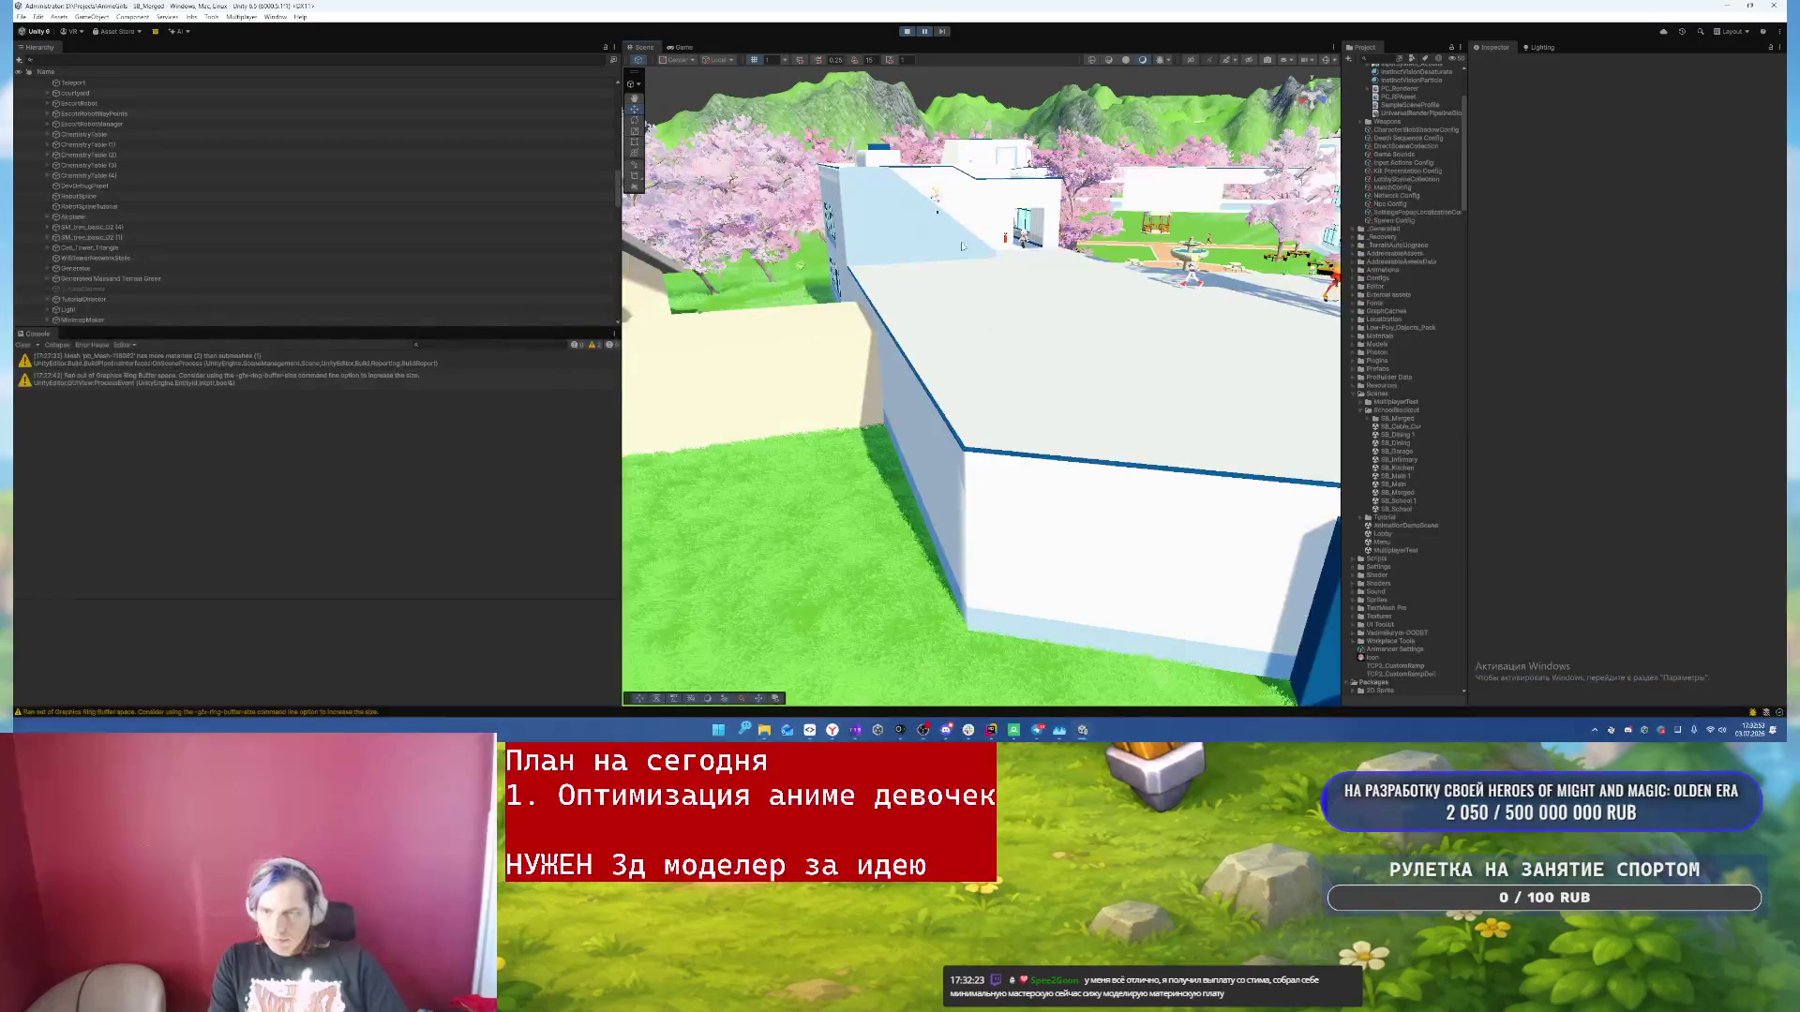
click(906, 32)
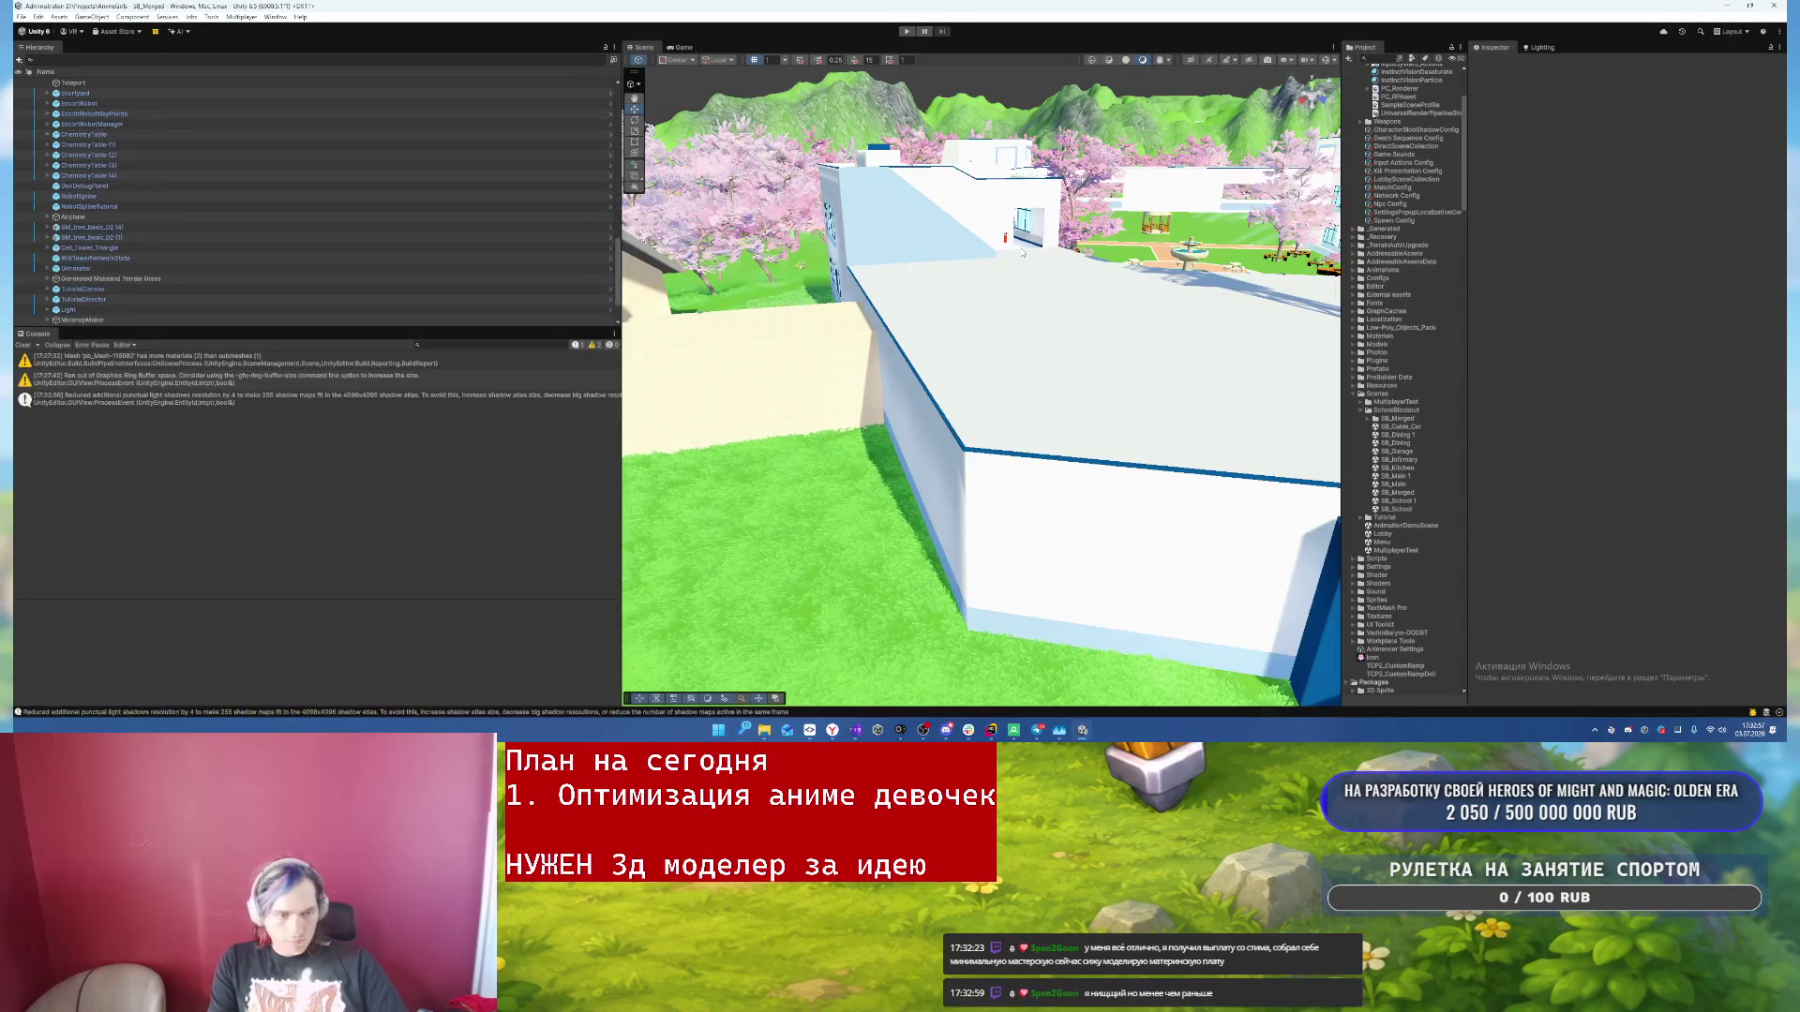
click(1014, 295)
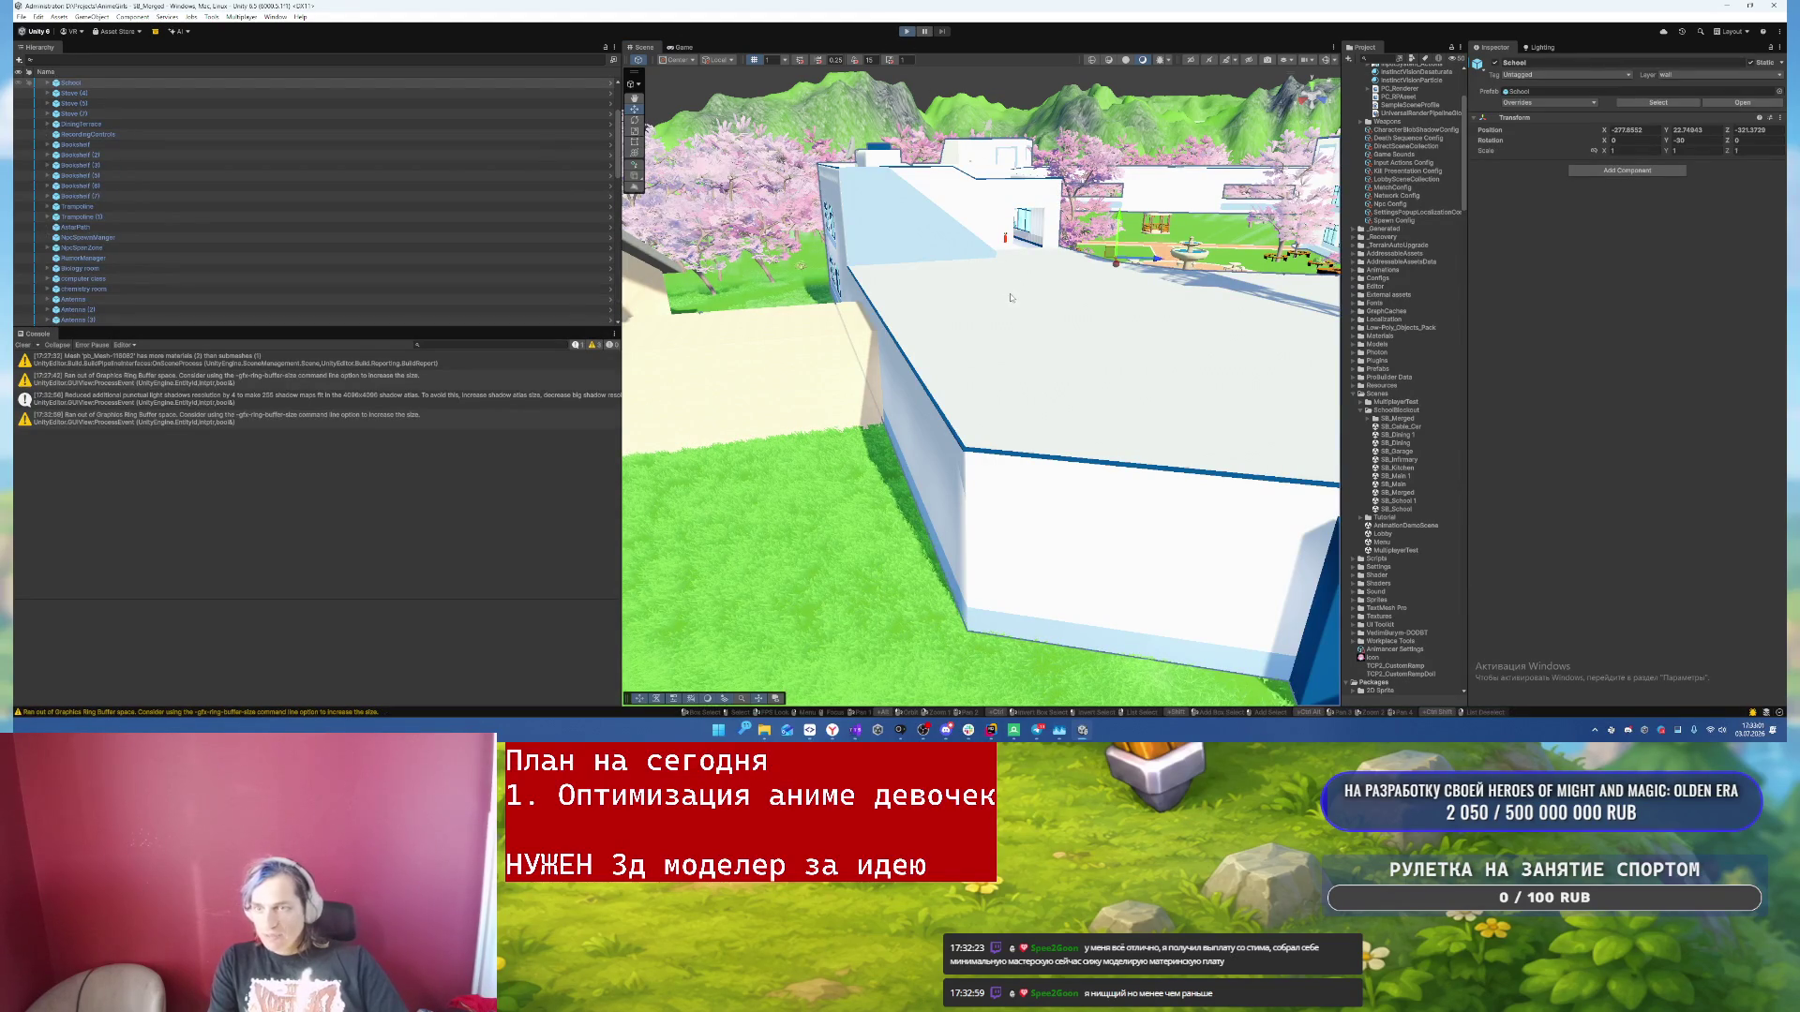
key(ctrl+p)
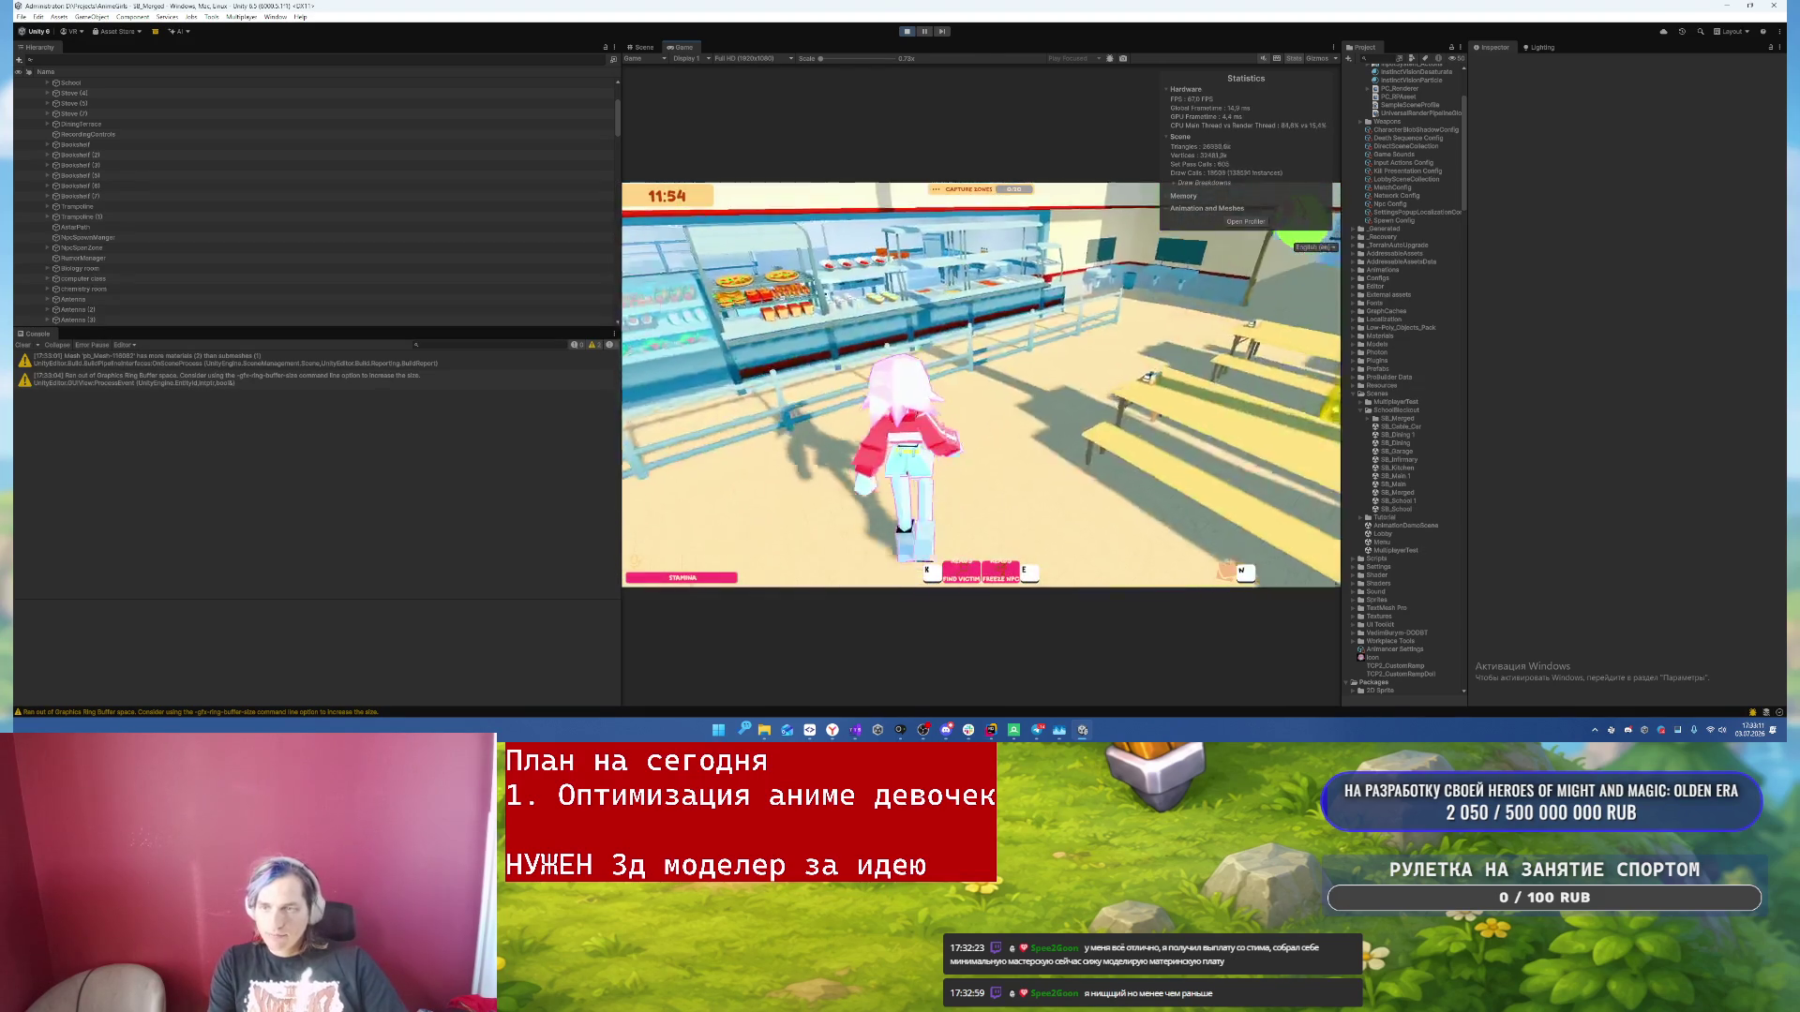
- Run the character across the cafeteria toward the corridor, briefly glancing at RenderDoc
key(w)
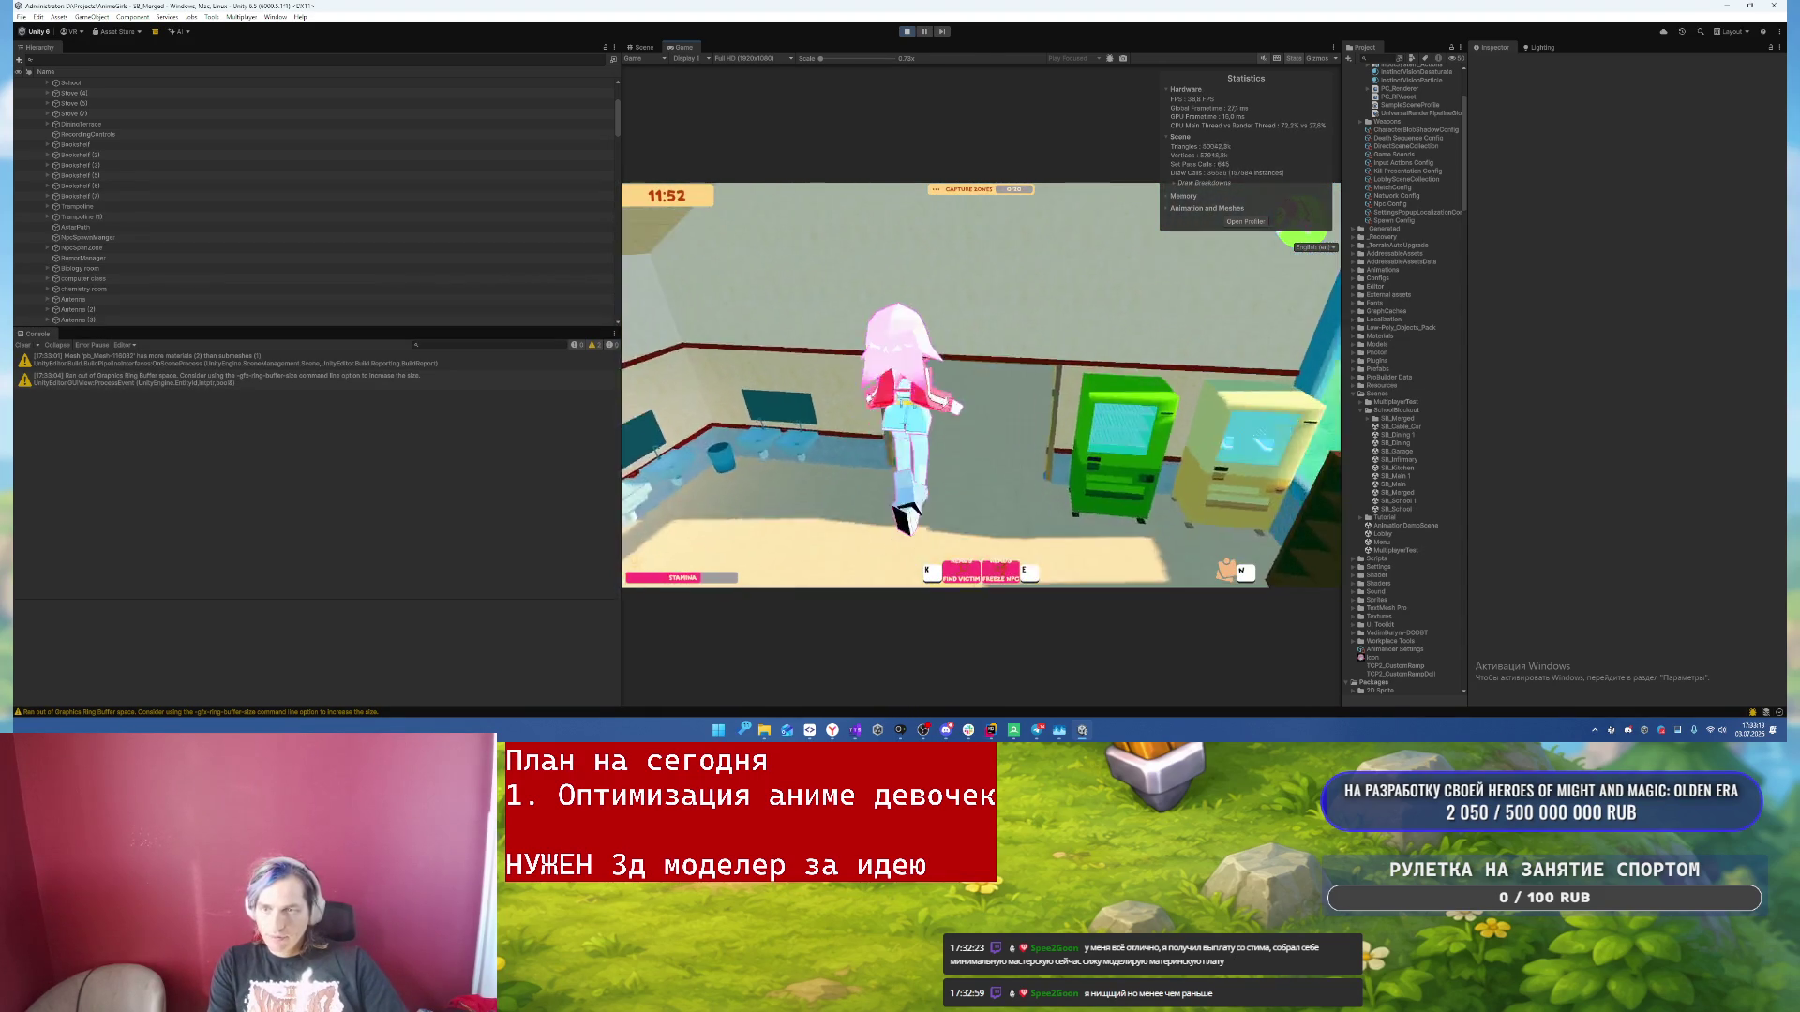
key(w)
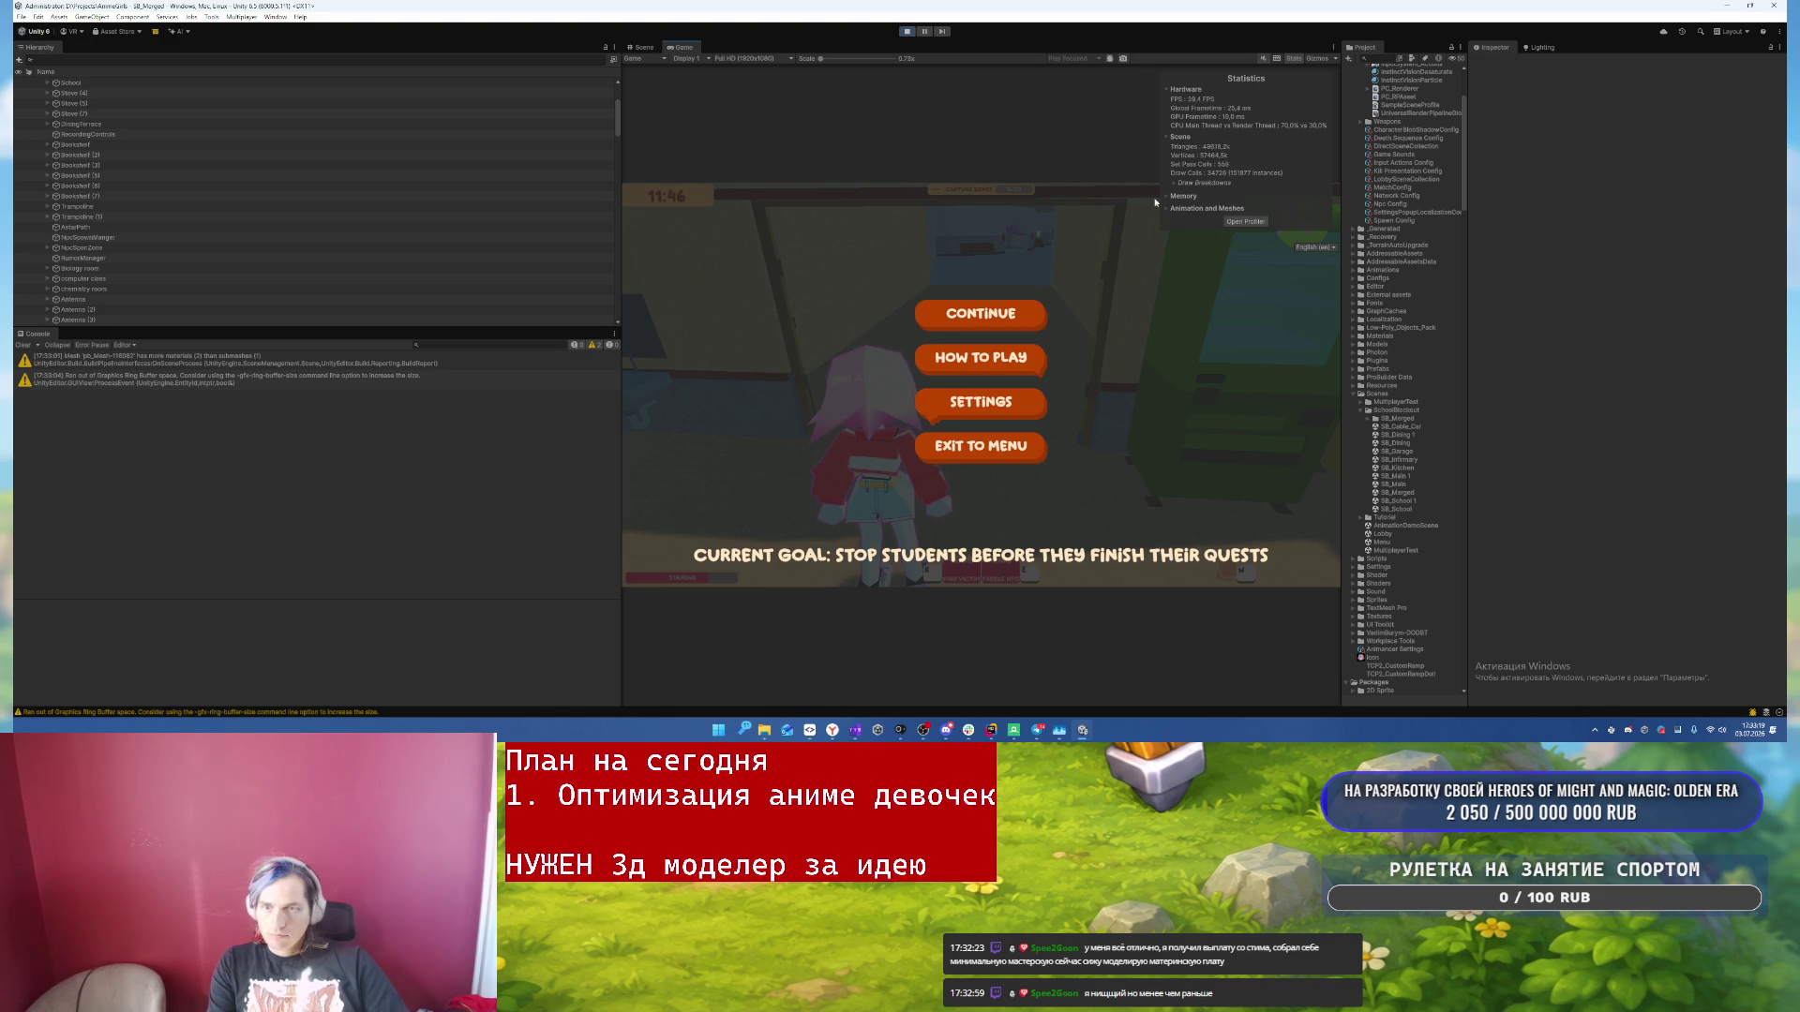
mouse_move(1014, 729)
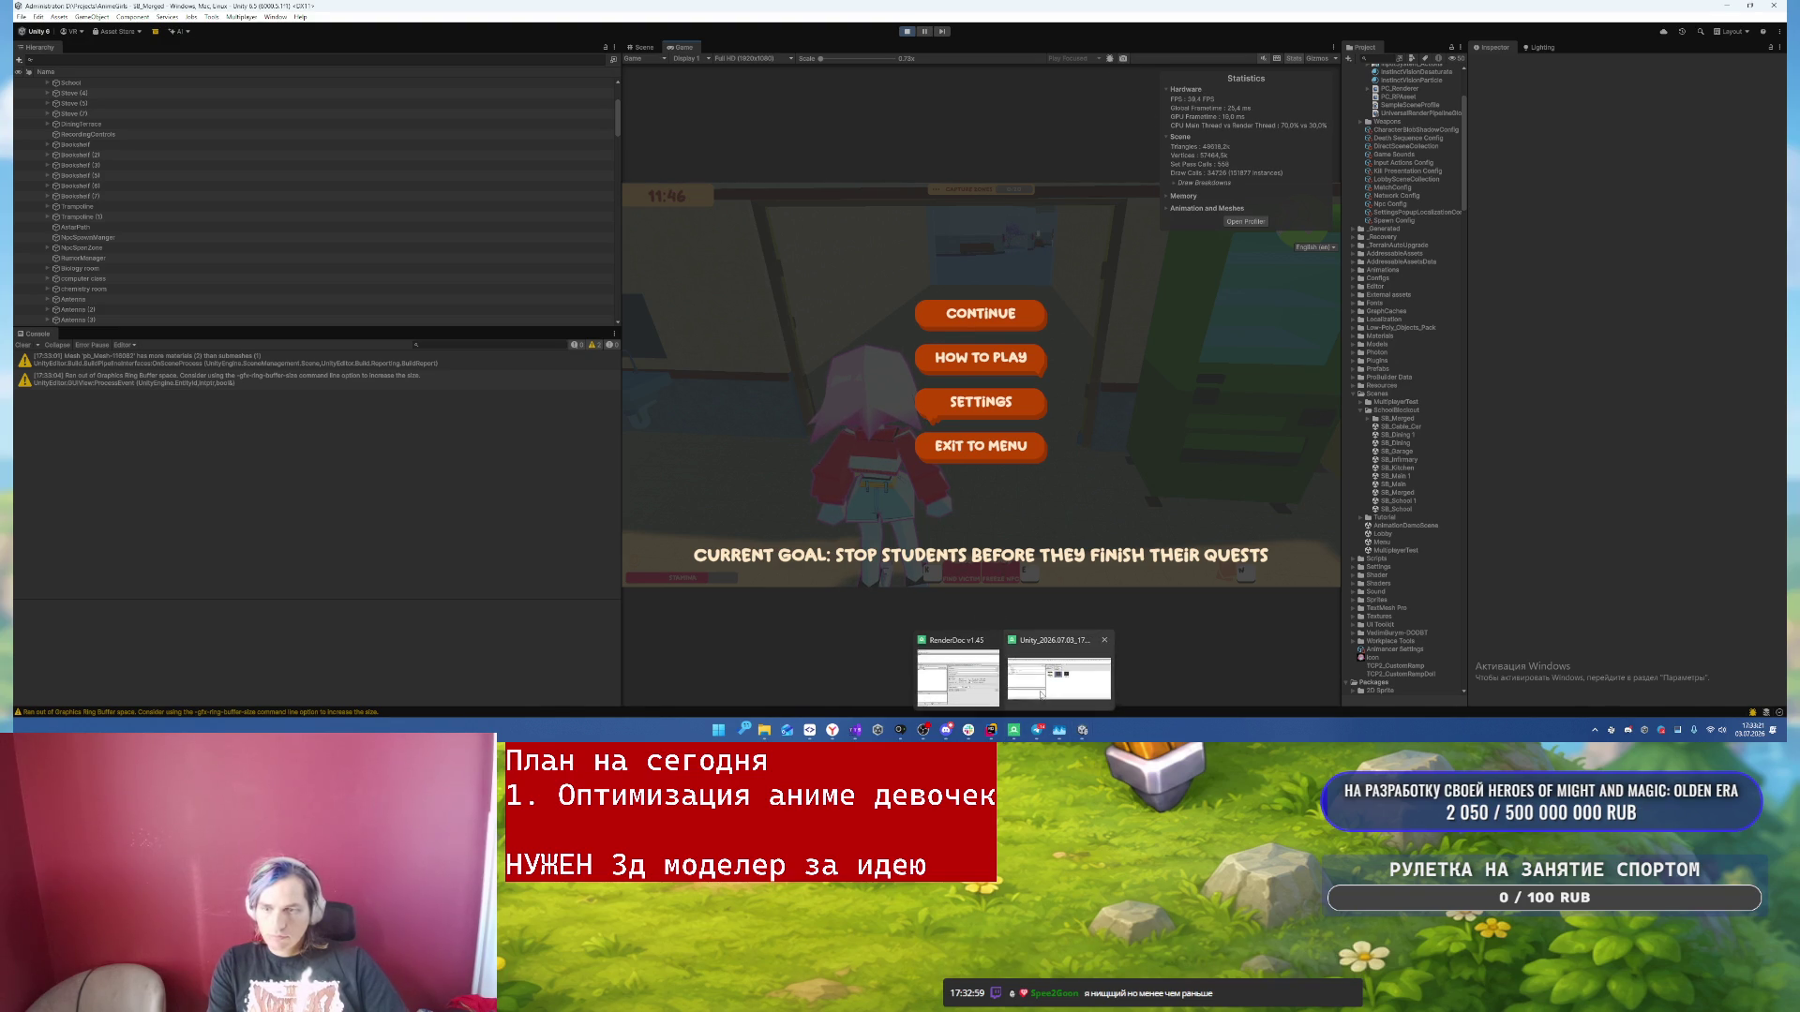
click(1040, 694)
key(alt+Tab)
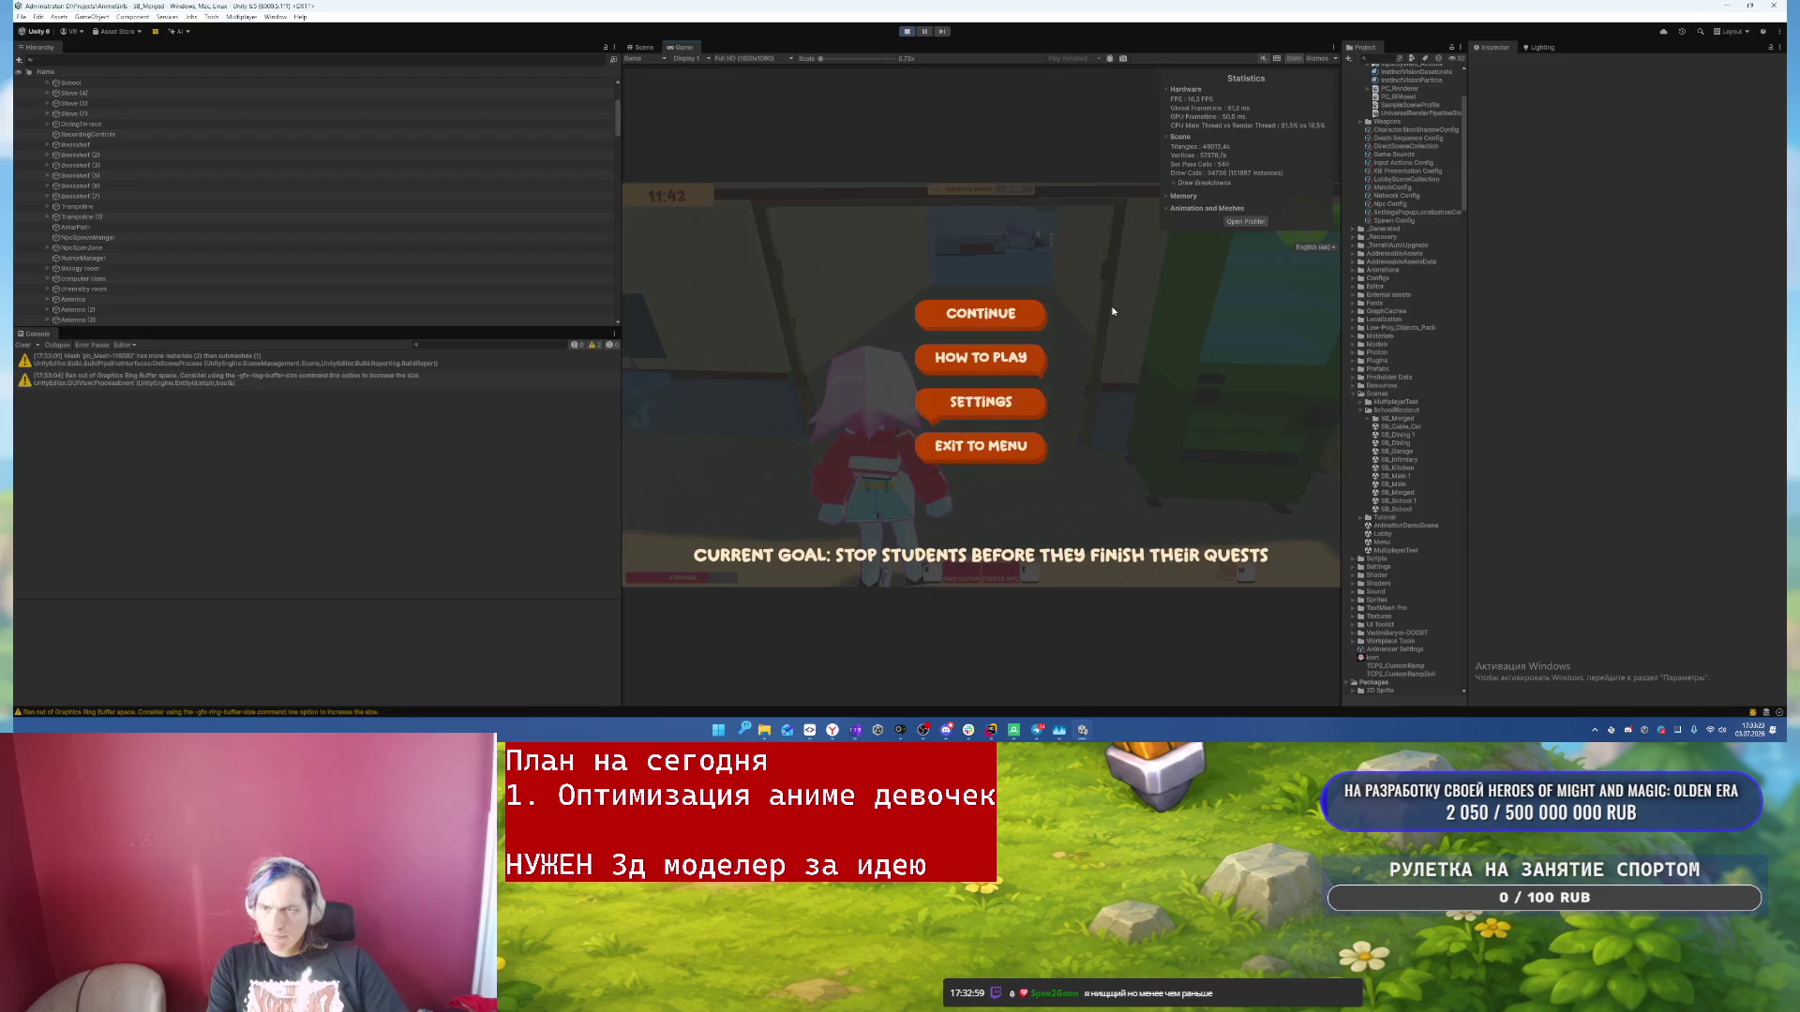
key(Escape)
key(w)
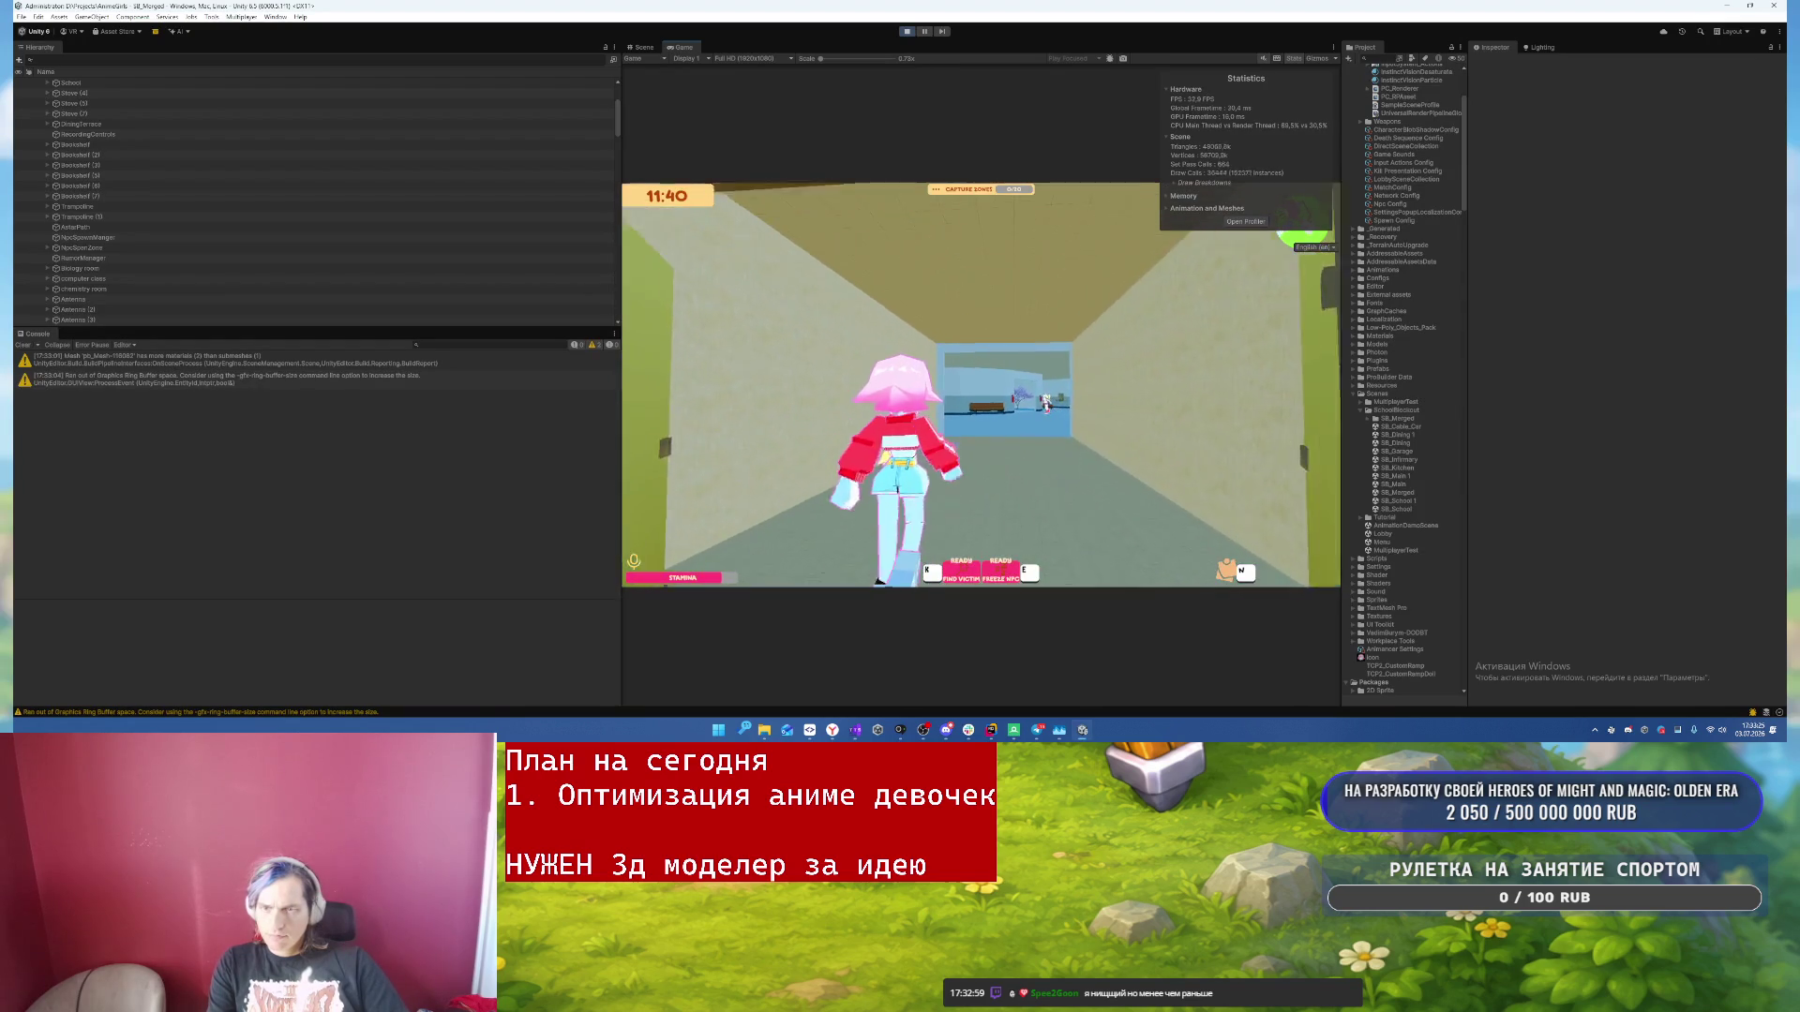
- Walk down the corridor, pause and resume, then bring up RenderDoc's four captures
key(alt+Tab)
key(alt+Tab)
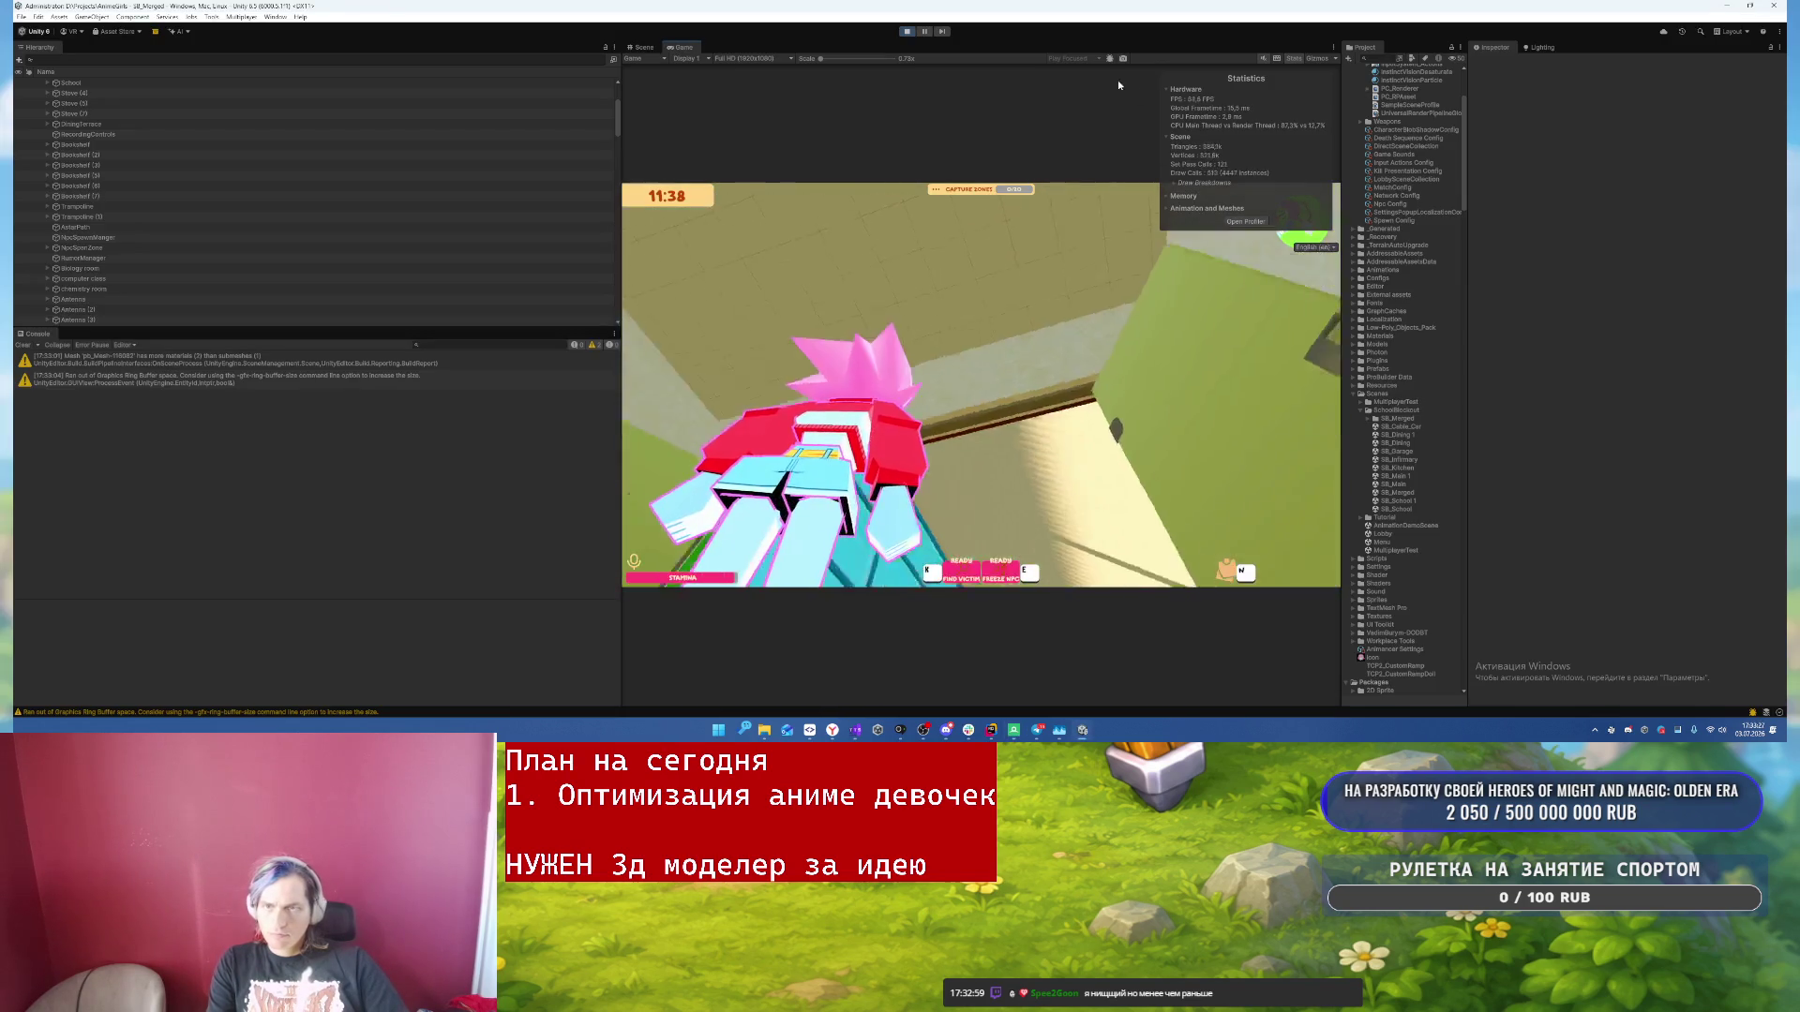
key(w)
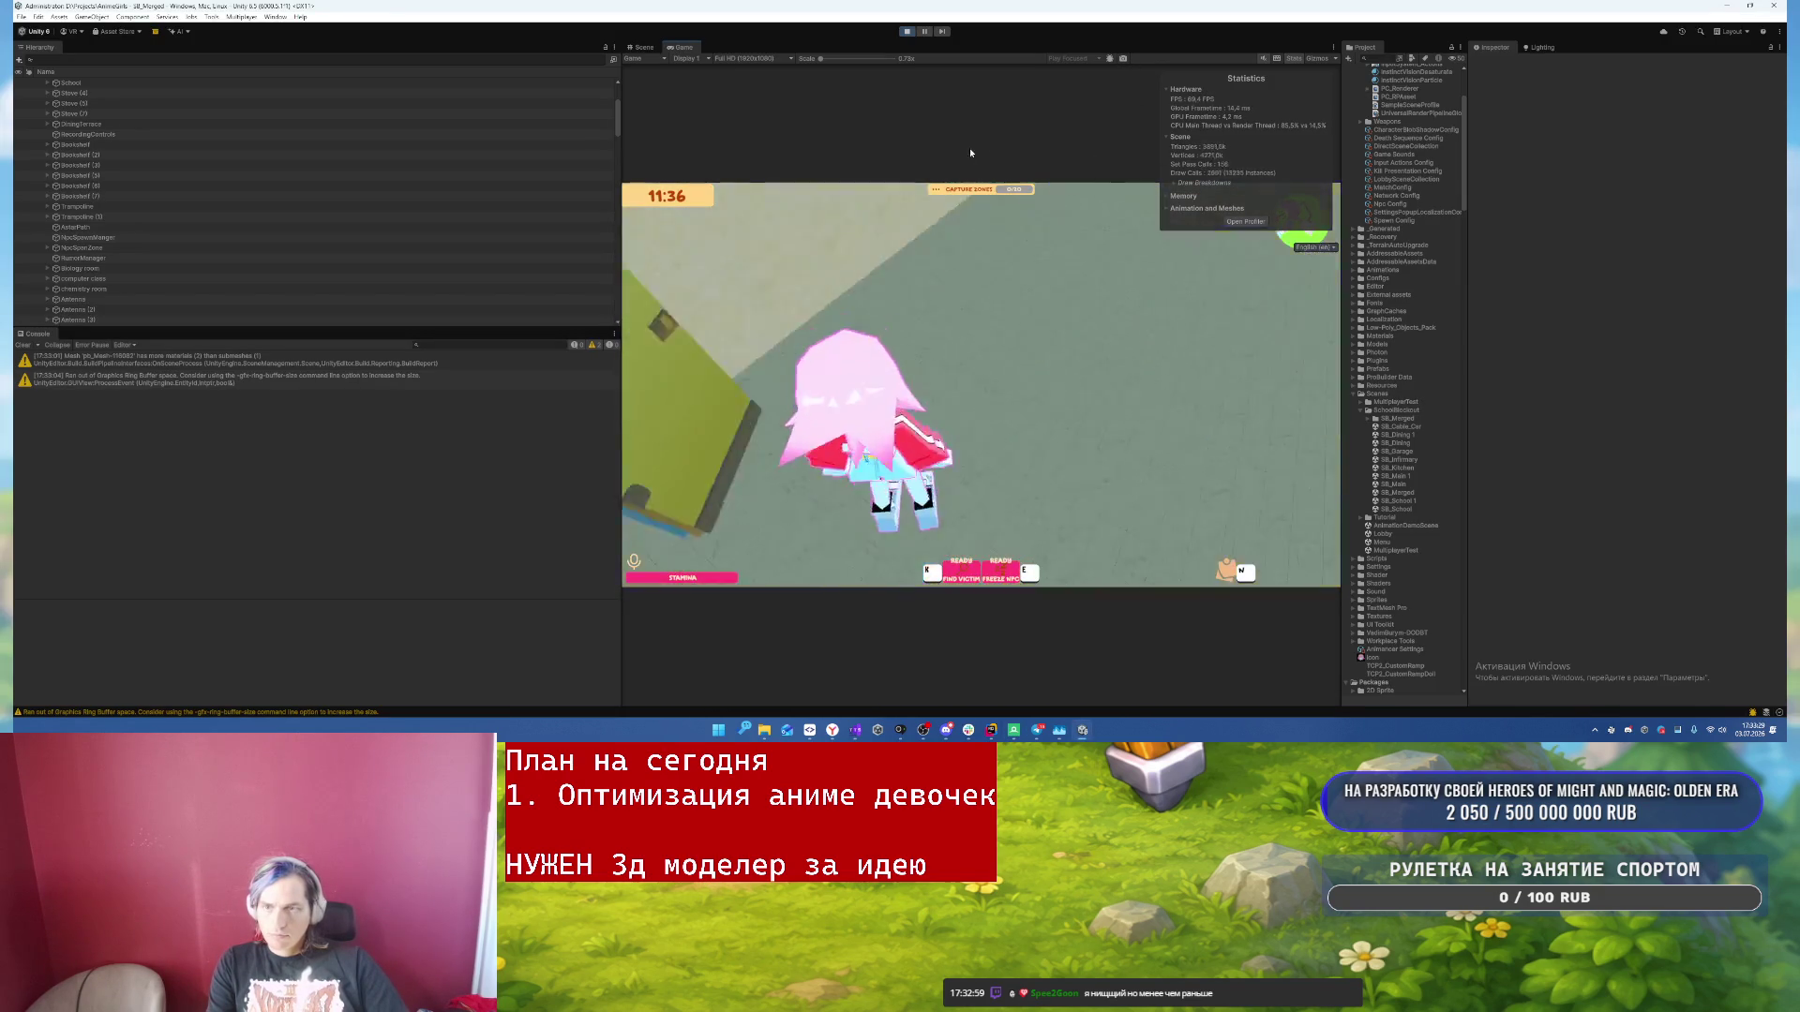
key(a)
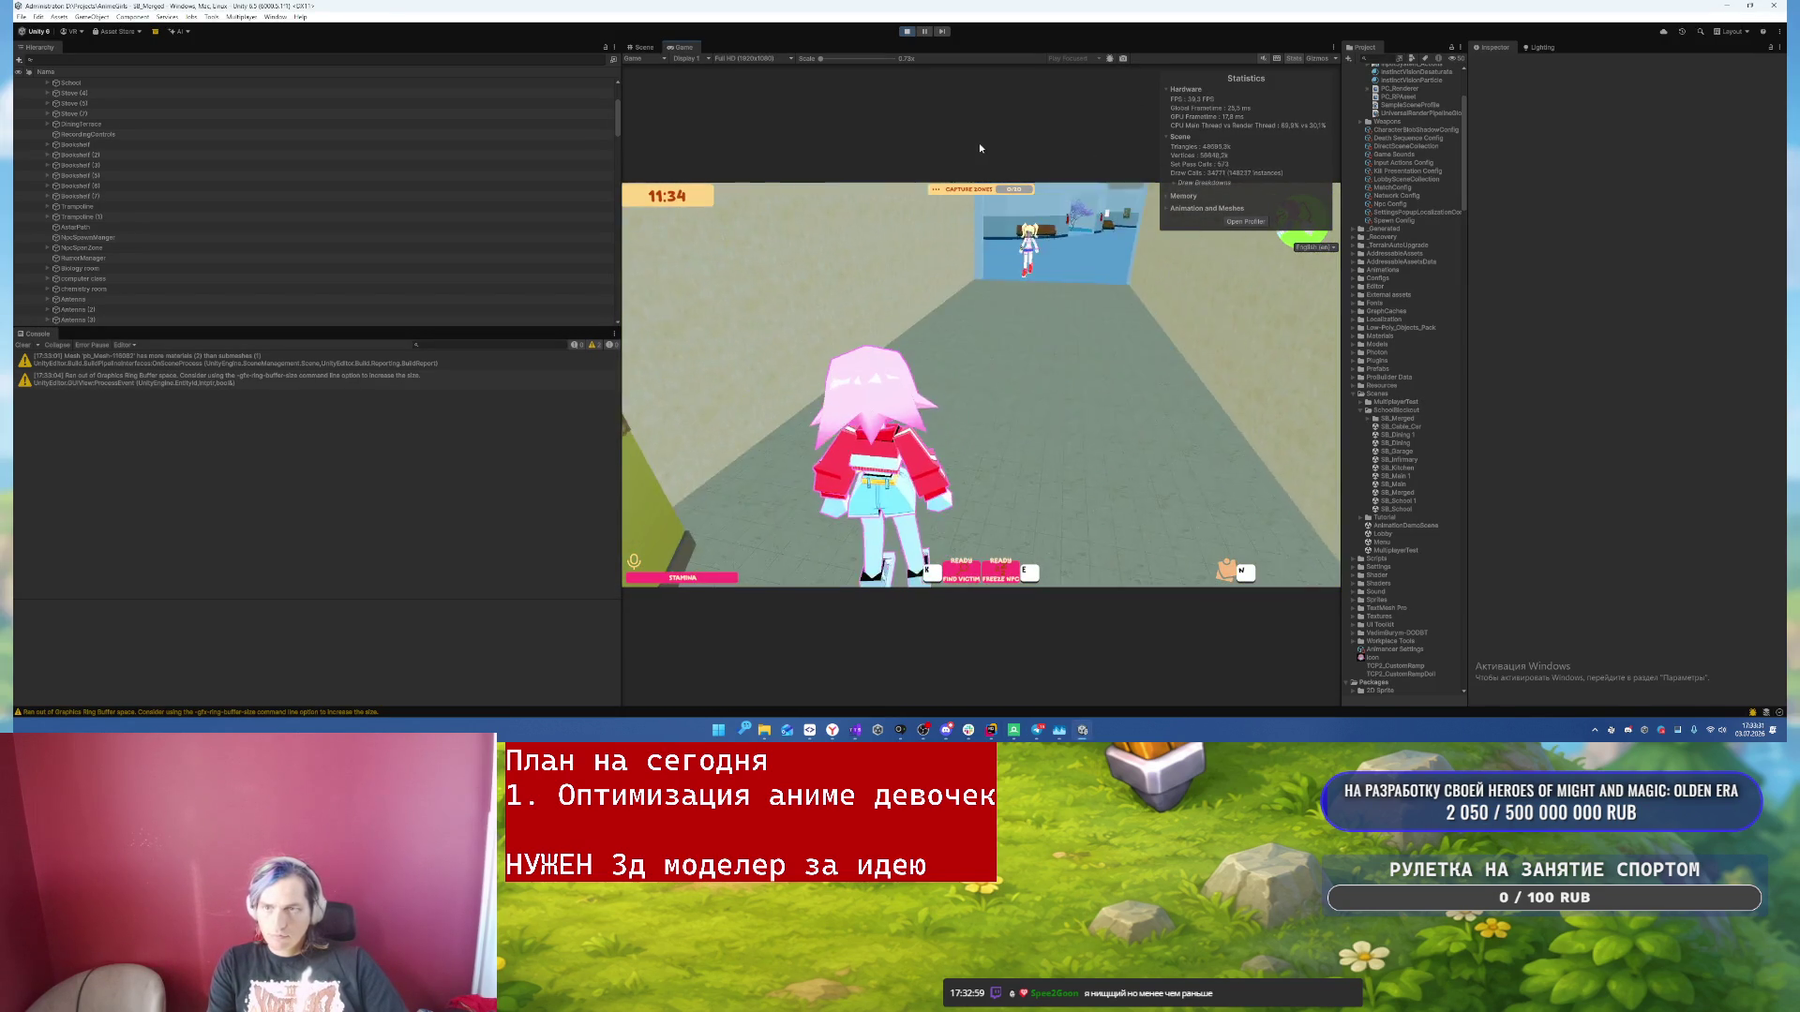
key(Escape)
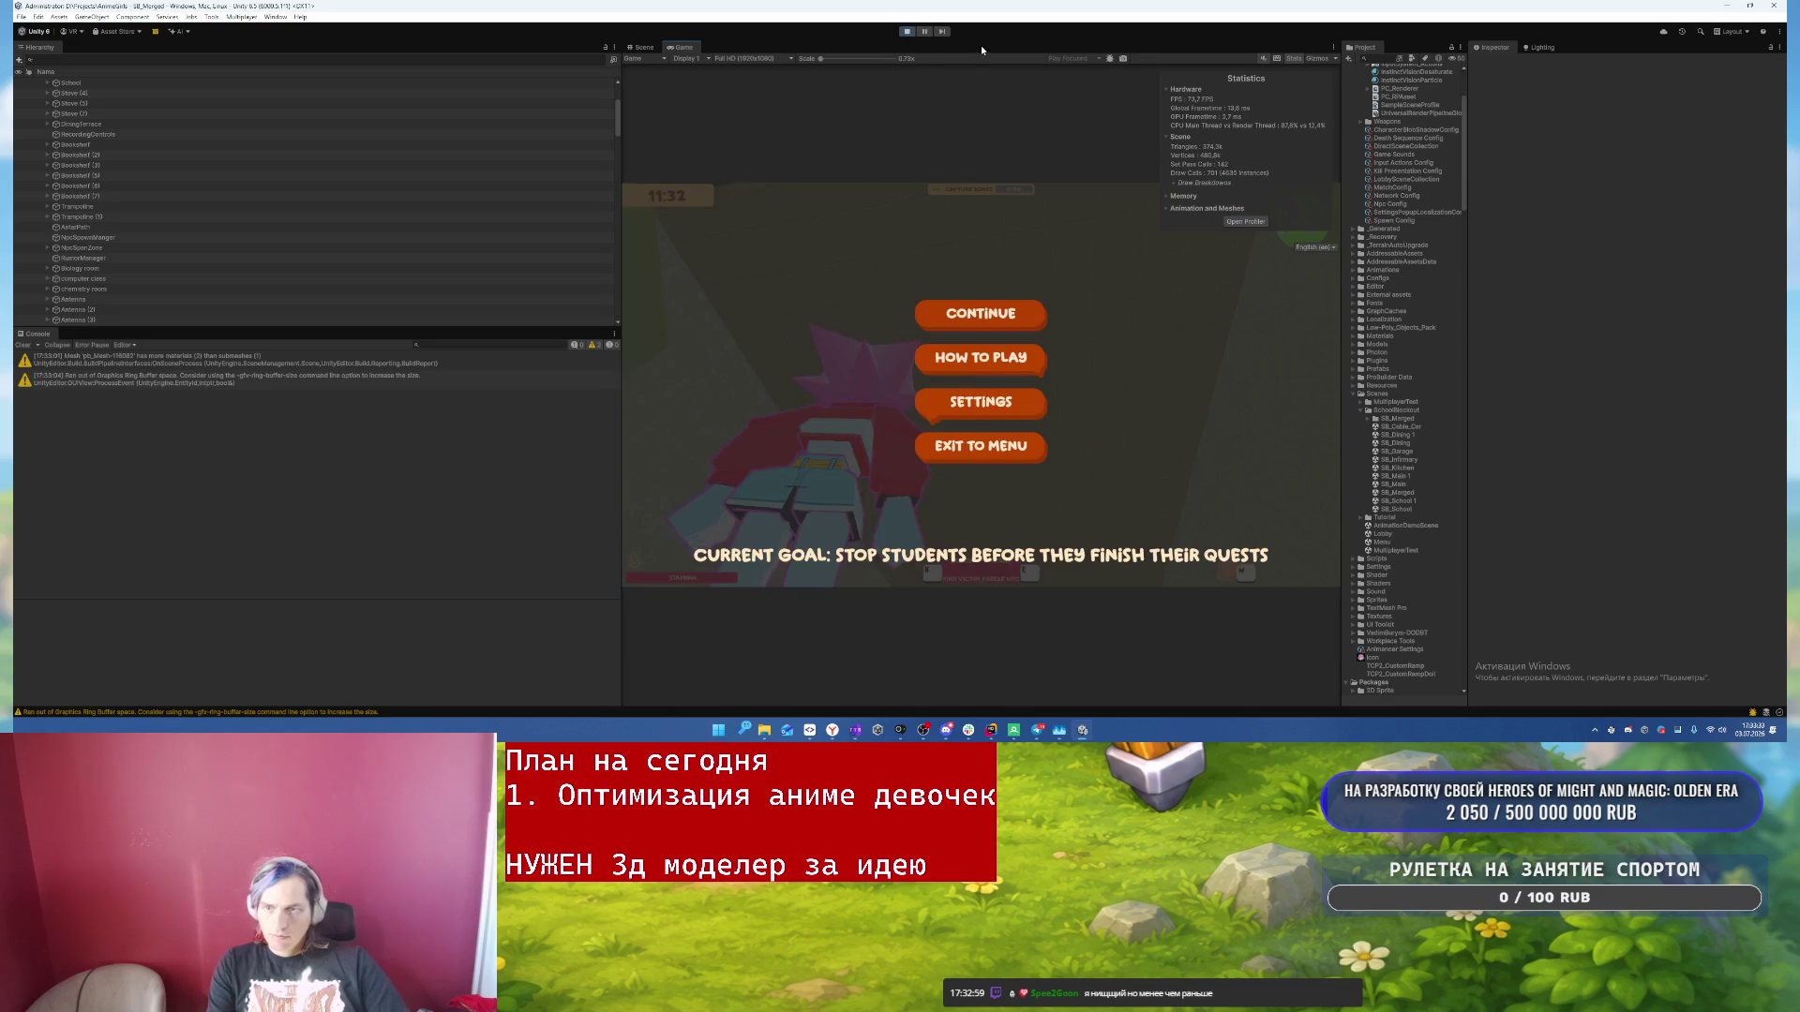
key(Escape)
key(alt+Tab)
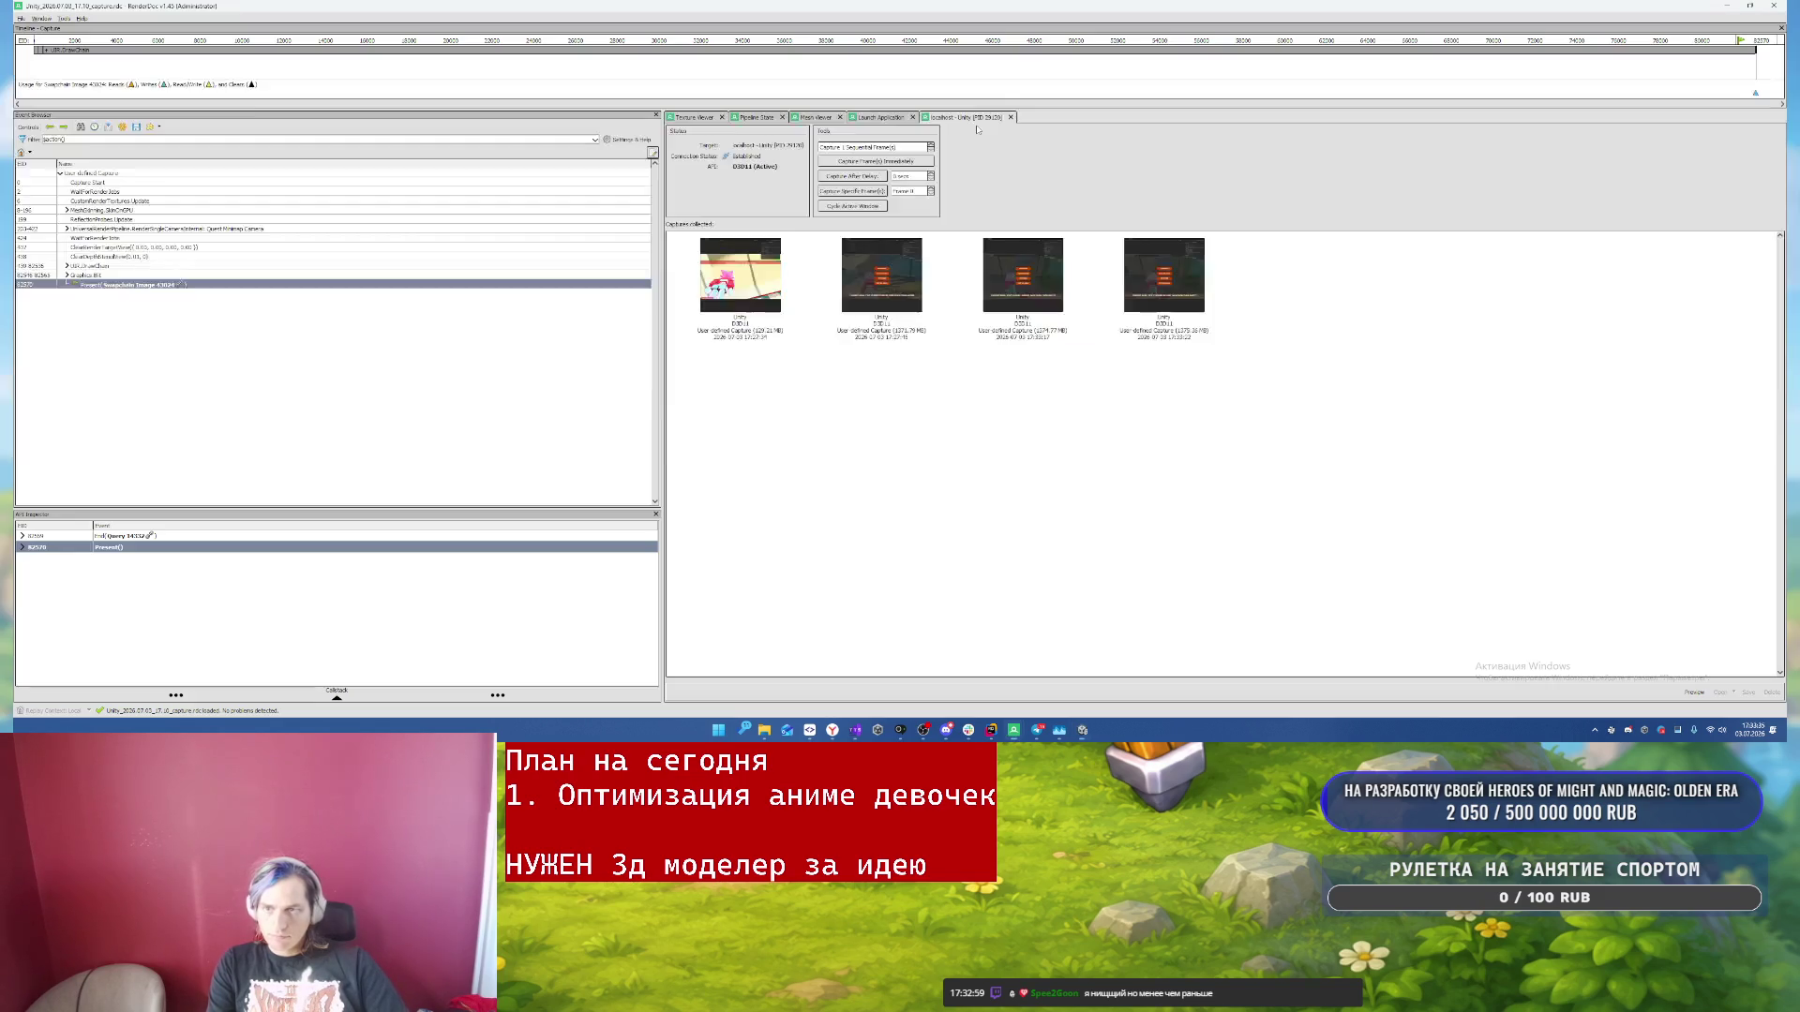
- Load the newest Unity frame capture in RenderDoc
key(alt+Tab)
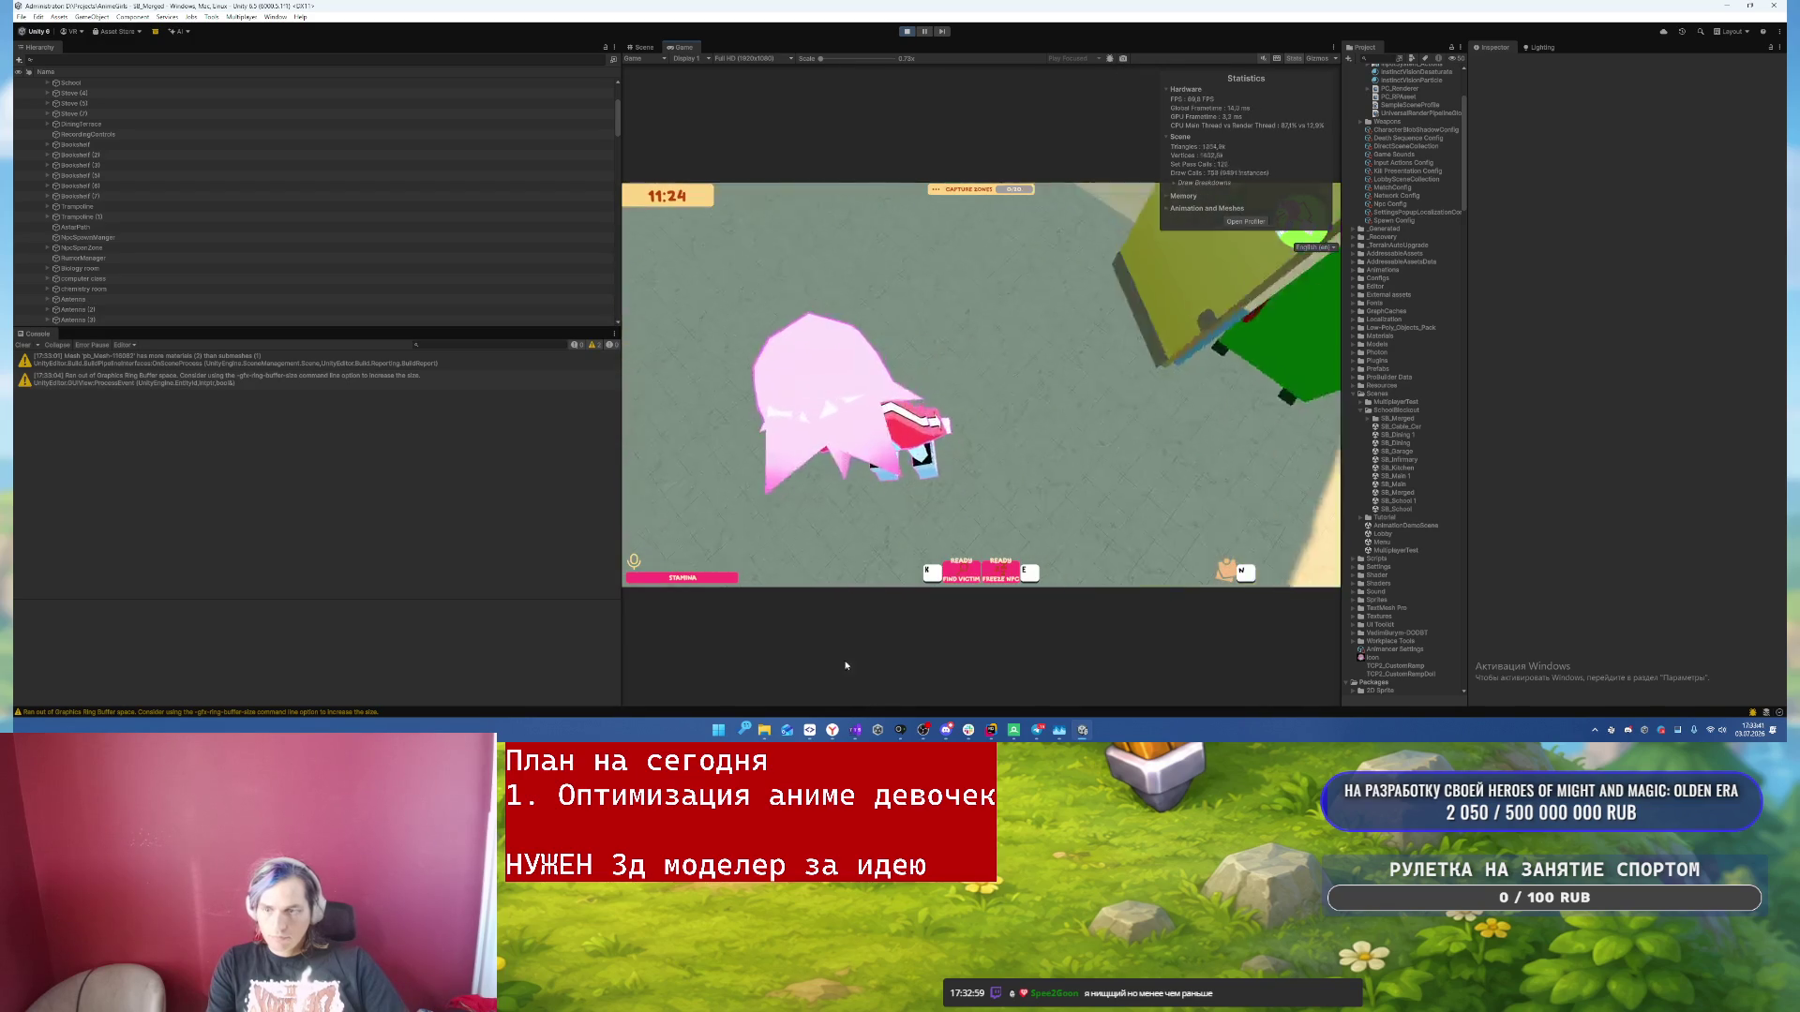
mouse_move(1015, 731)
click(1059, 671)
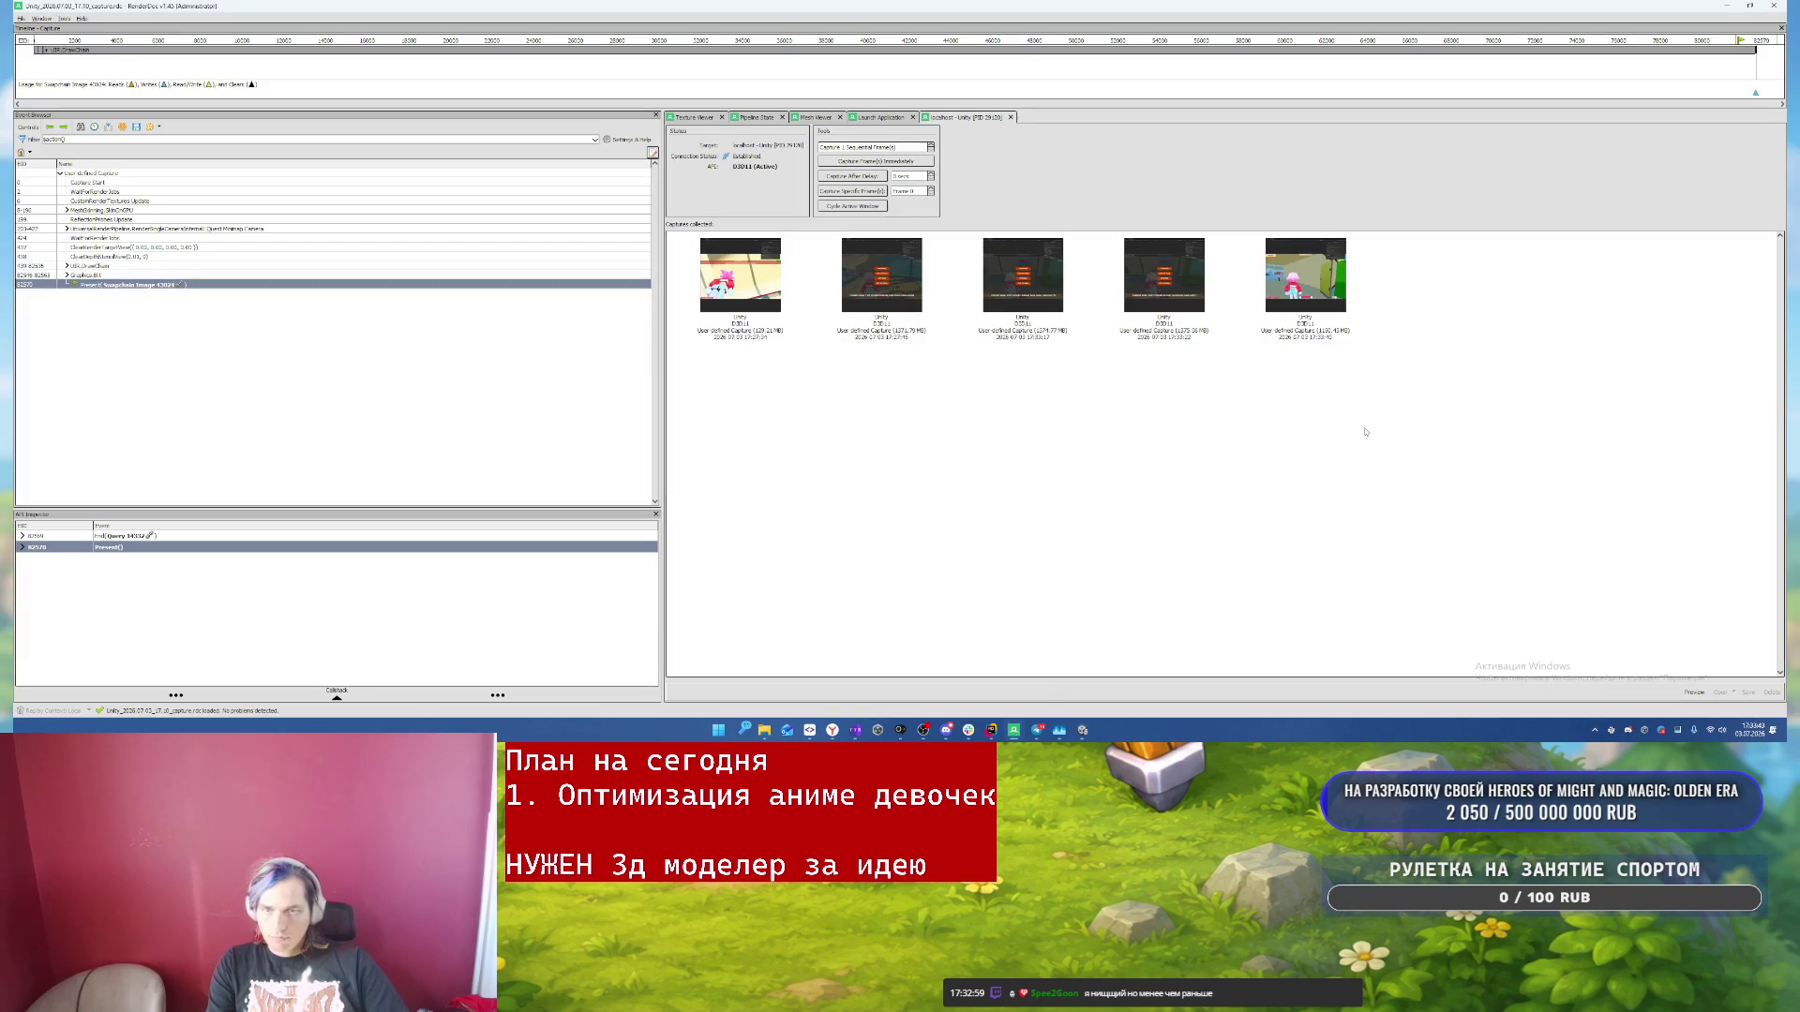
click(1317, 297)
double_click(1317, 296)
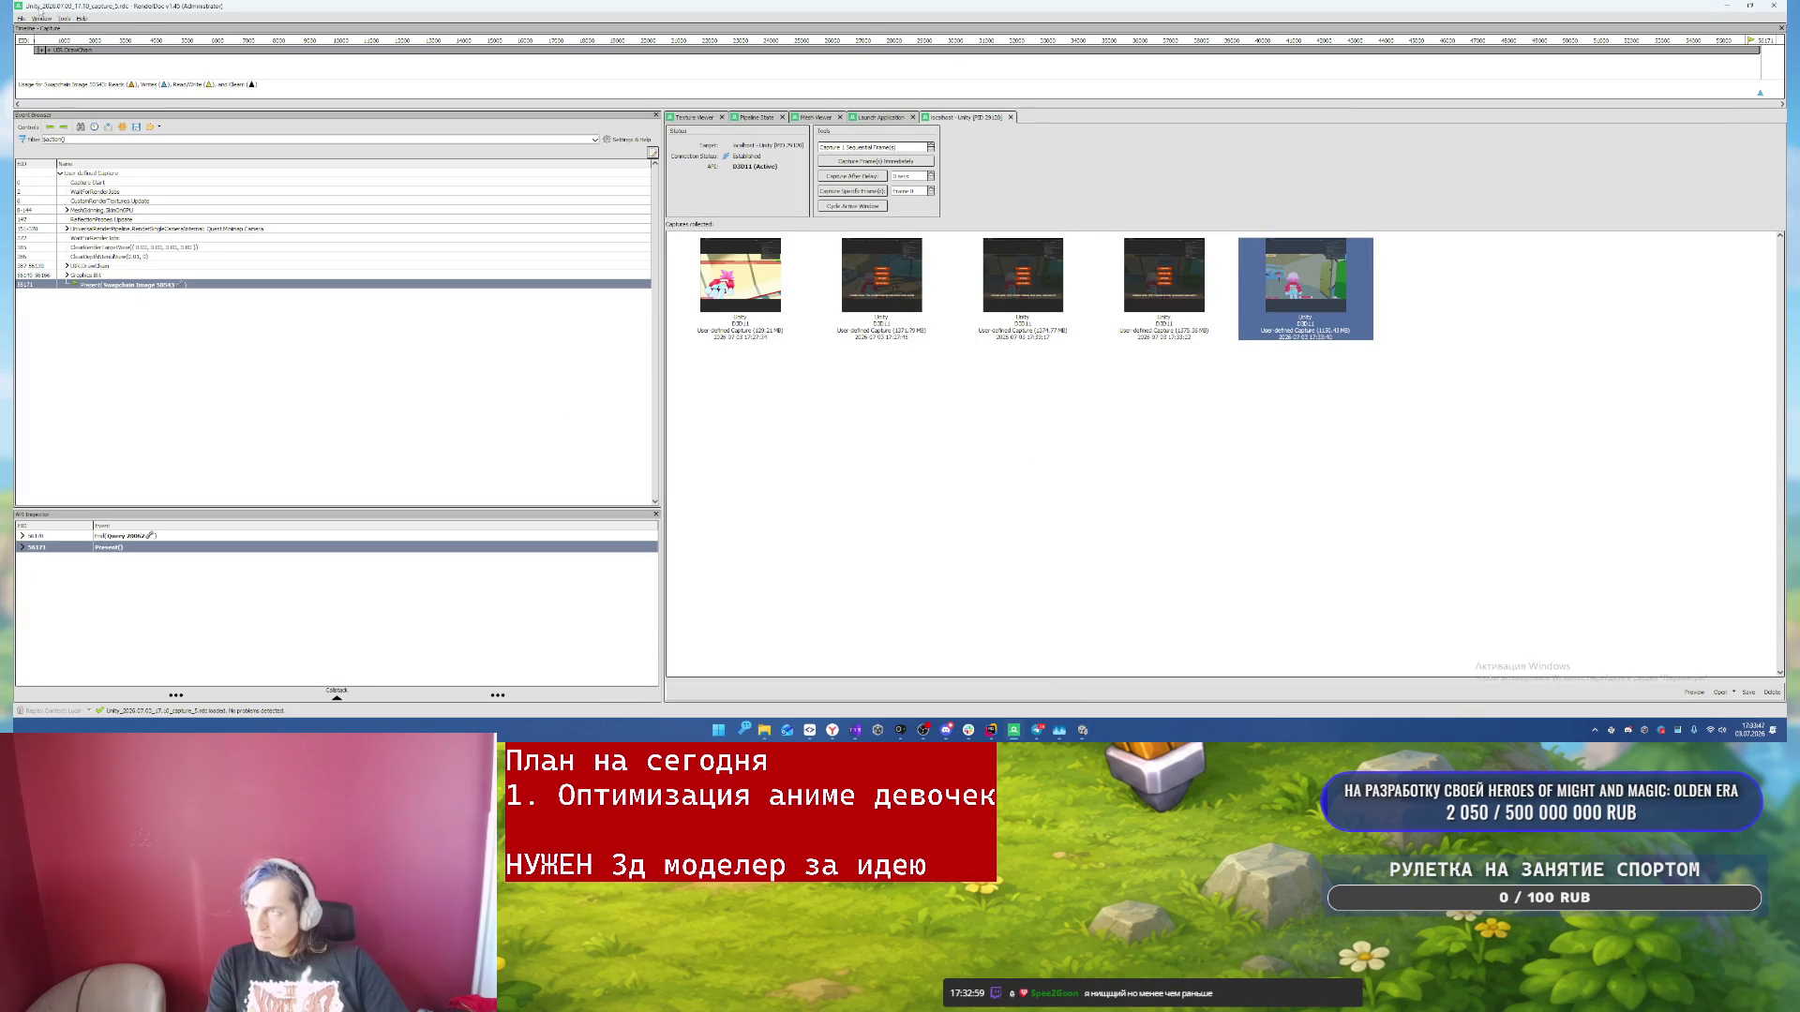
- Choose File > Export As XML for the loaded capture
click(21, 18)
mouse_move(72, 119)
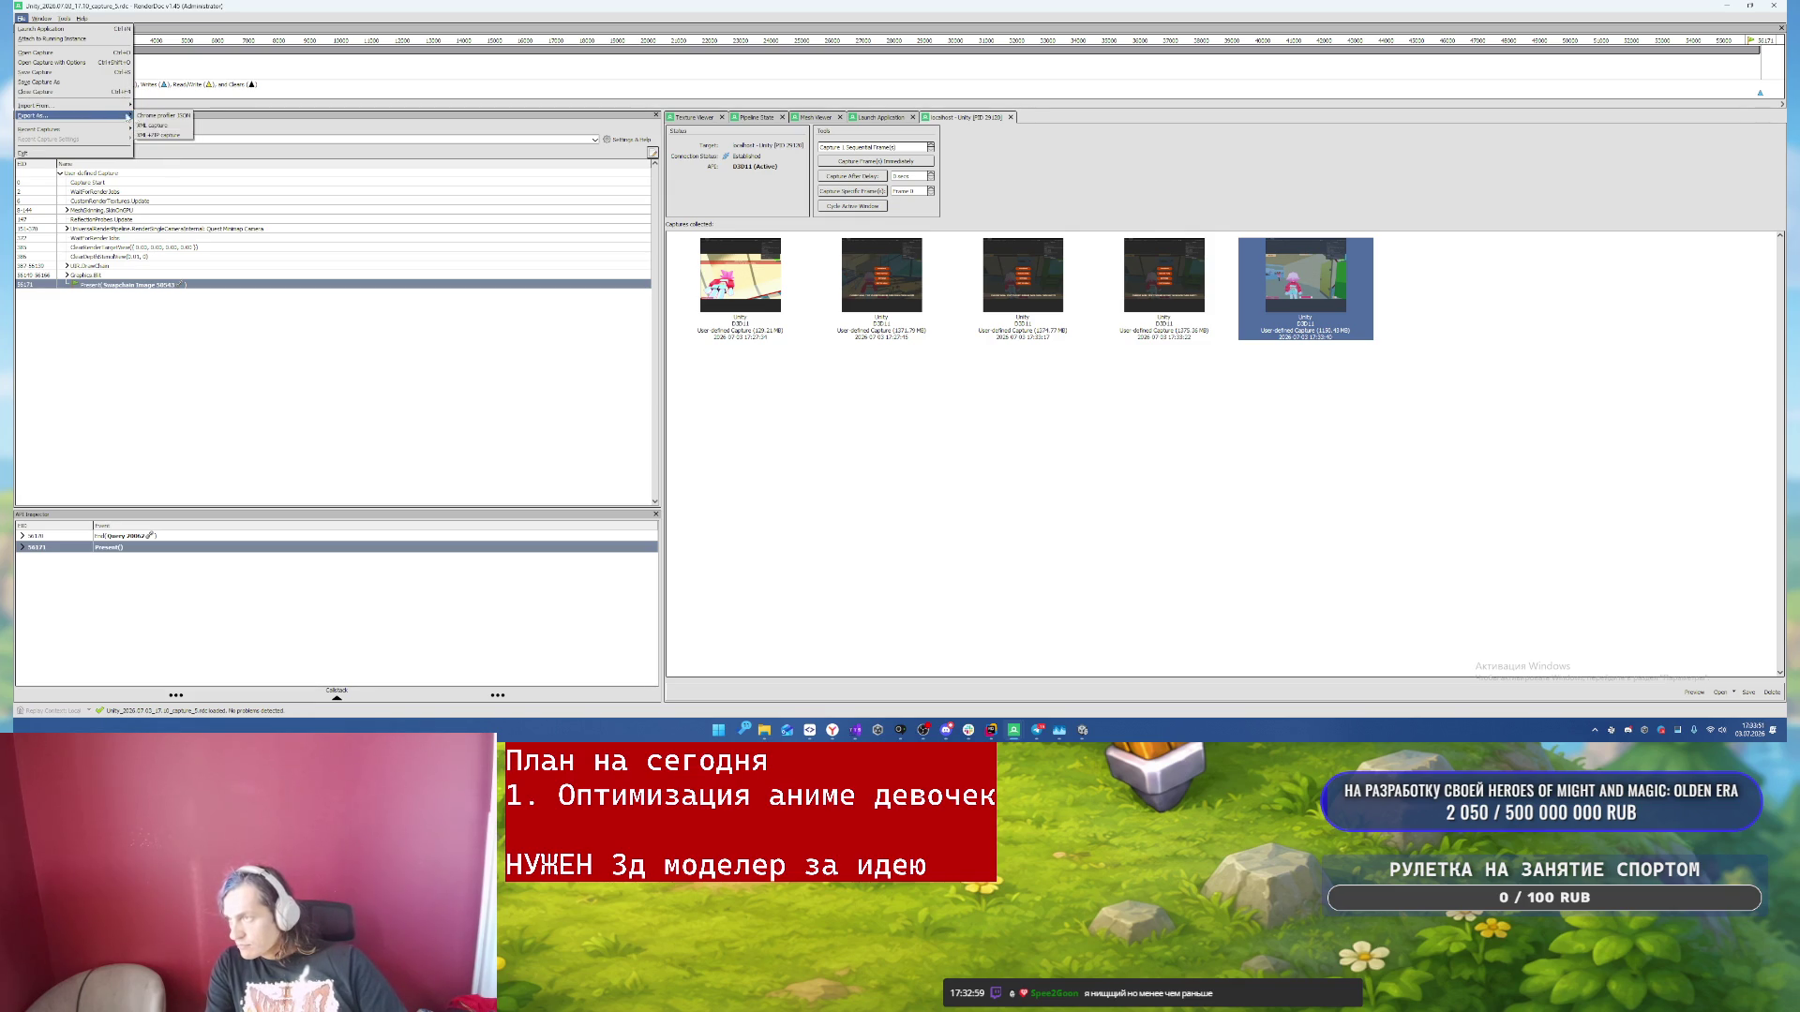
click(300, 131)
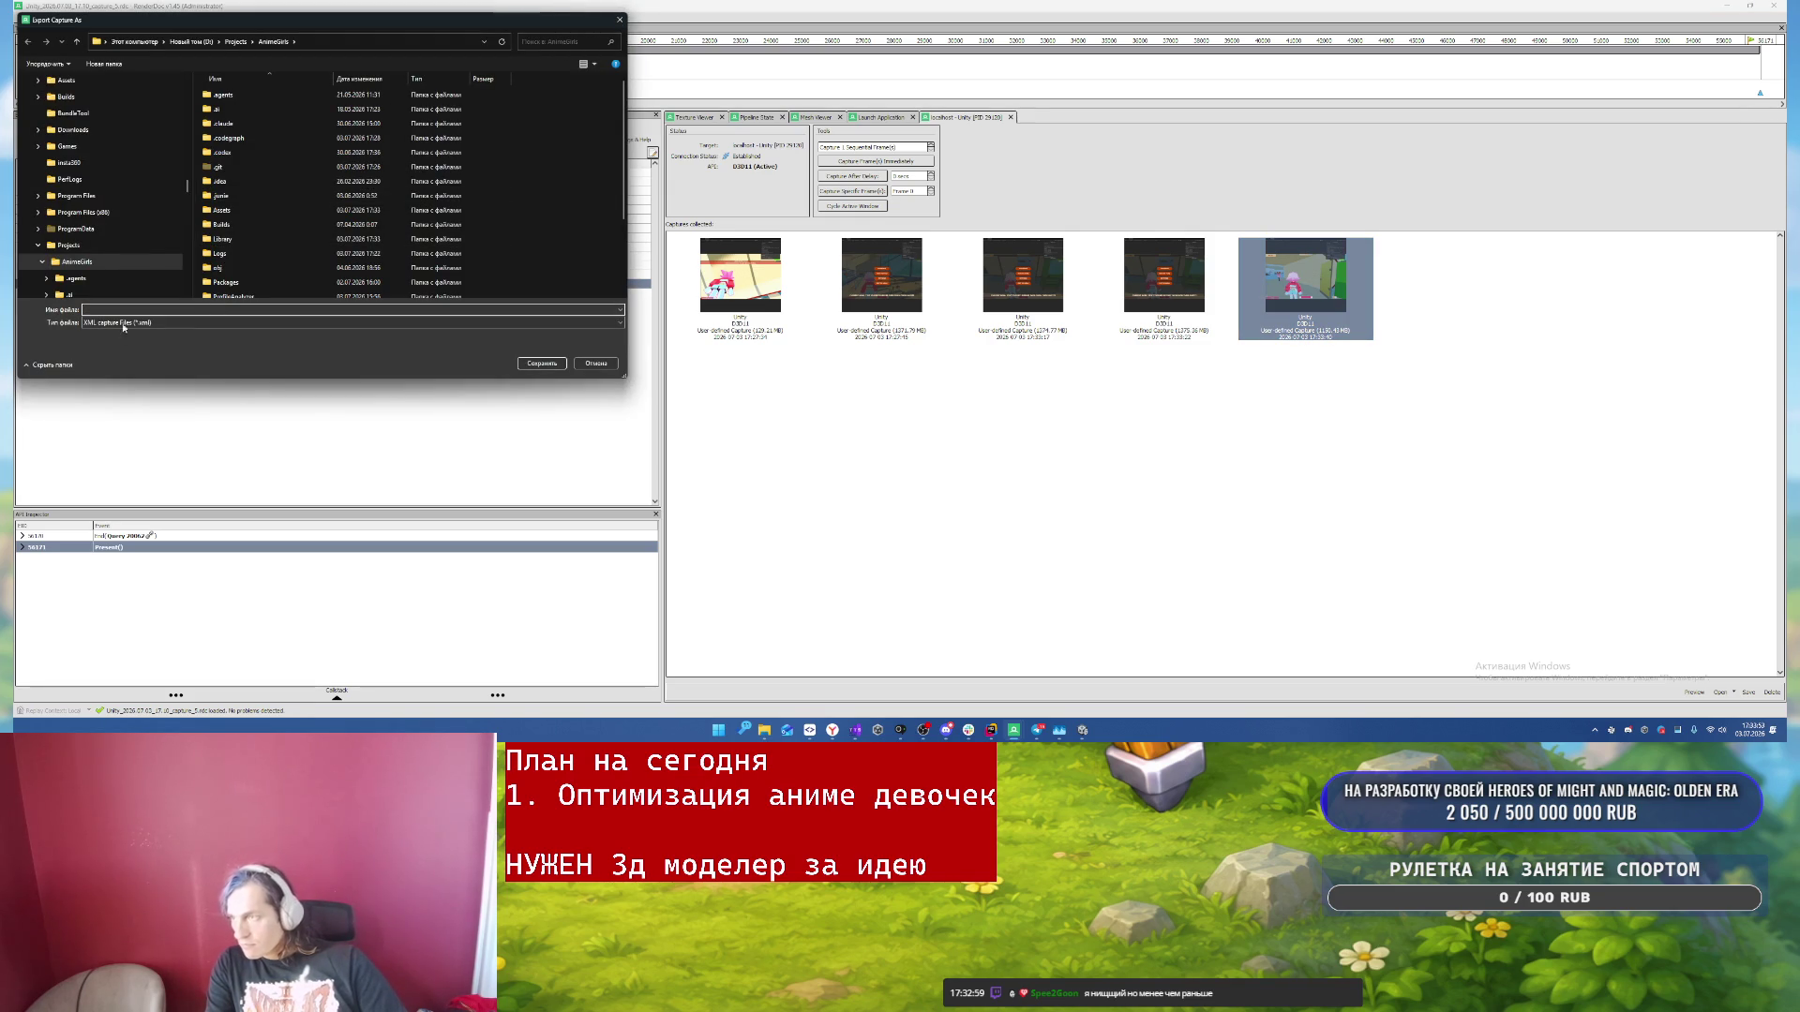
- Save the XML export as 'animegirls5', then move over to the ChatGPT page in the browser
text(ф)
key(BackSpace)
key(alt+shift)
text(animegirls5)
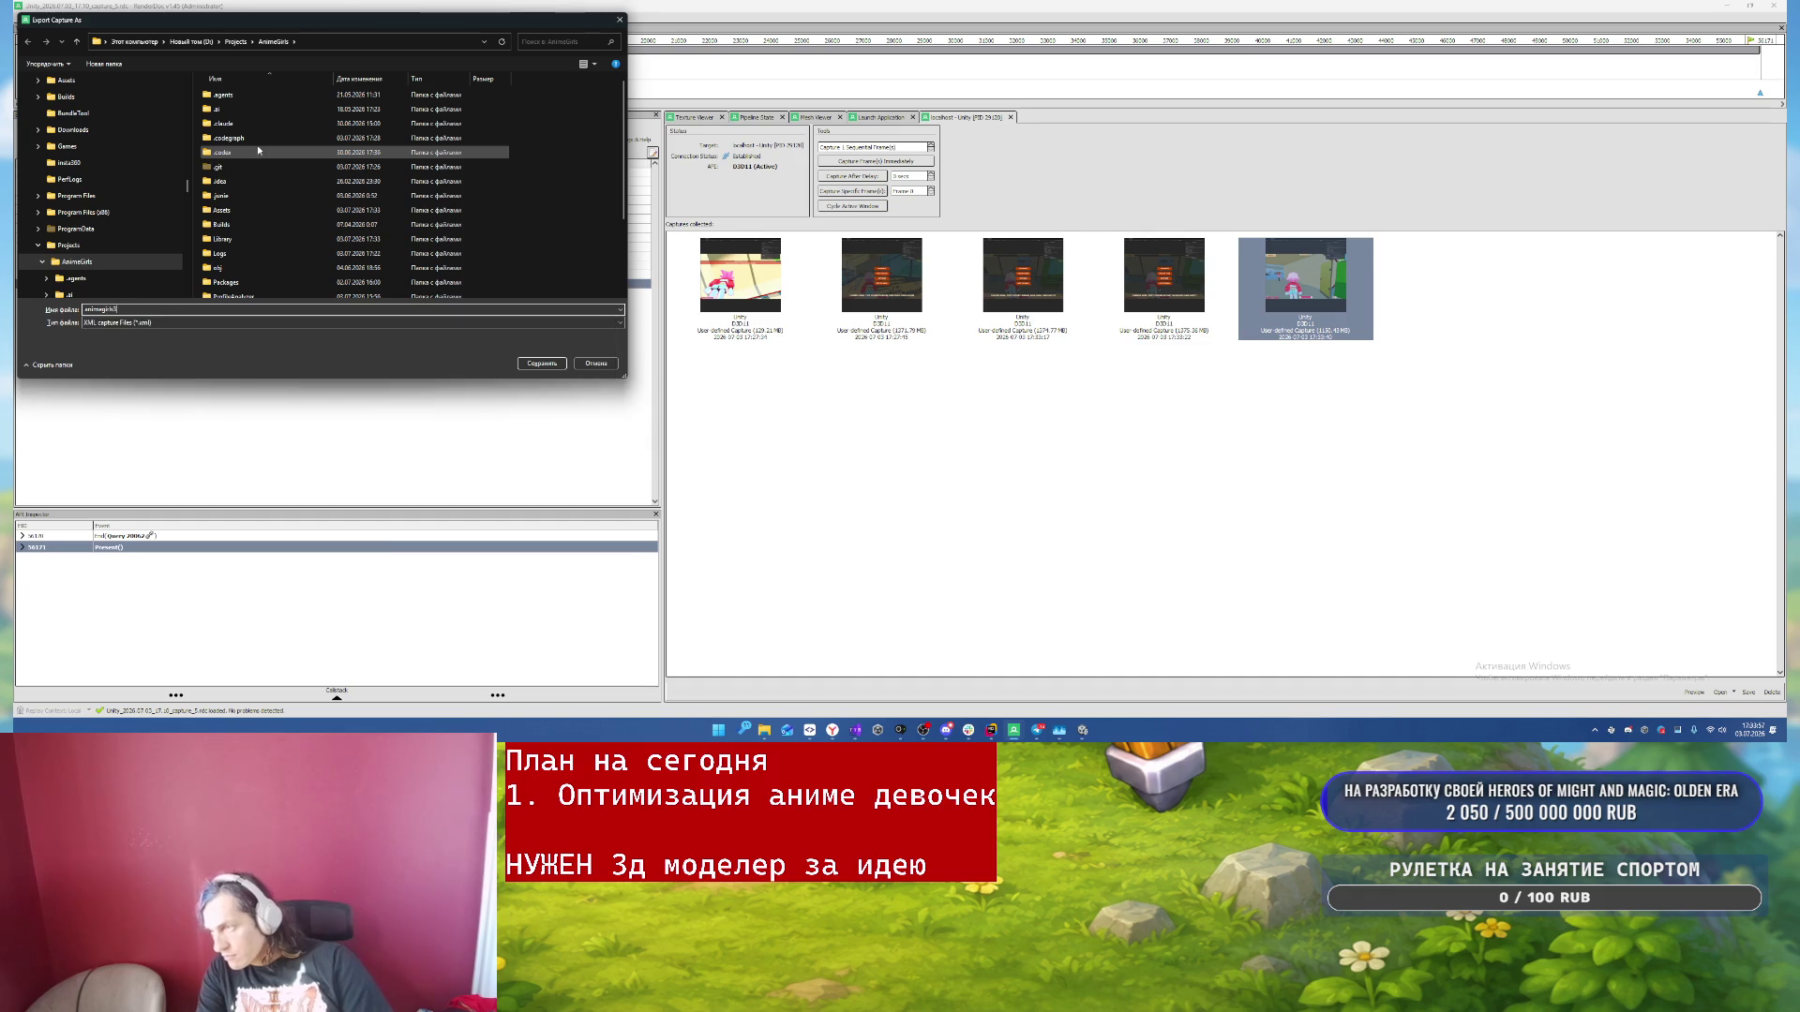
click(539, 362)
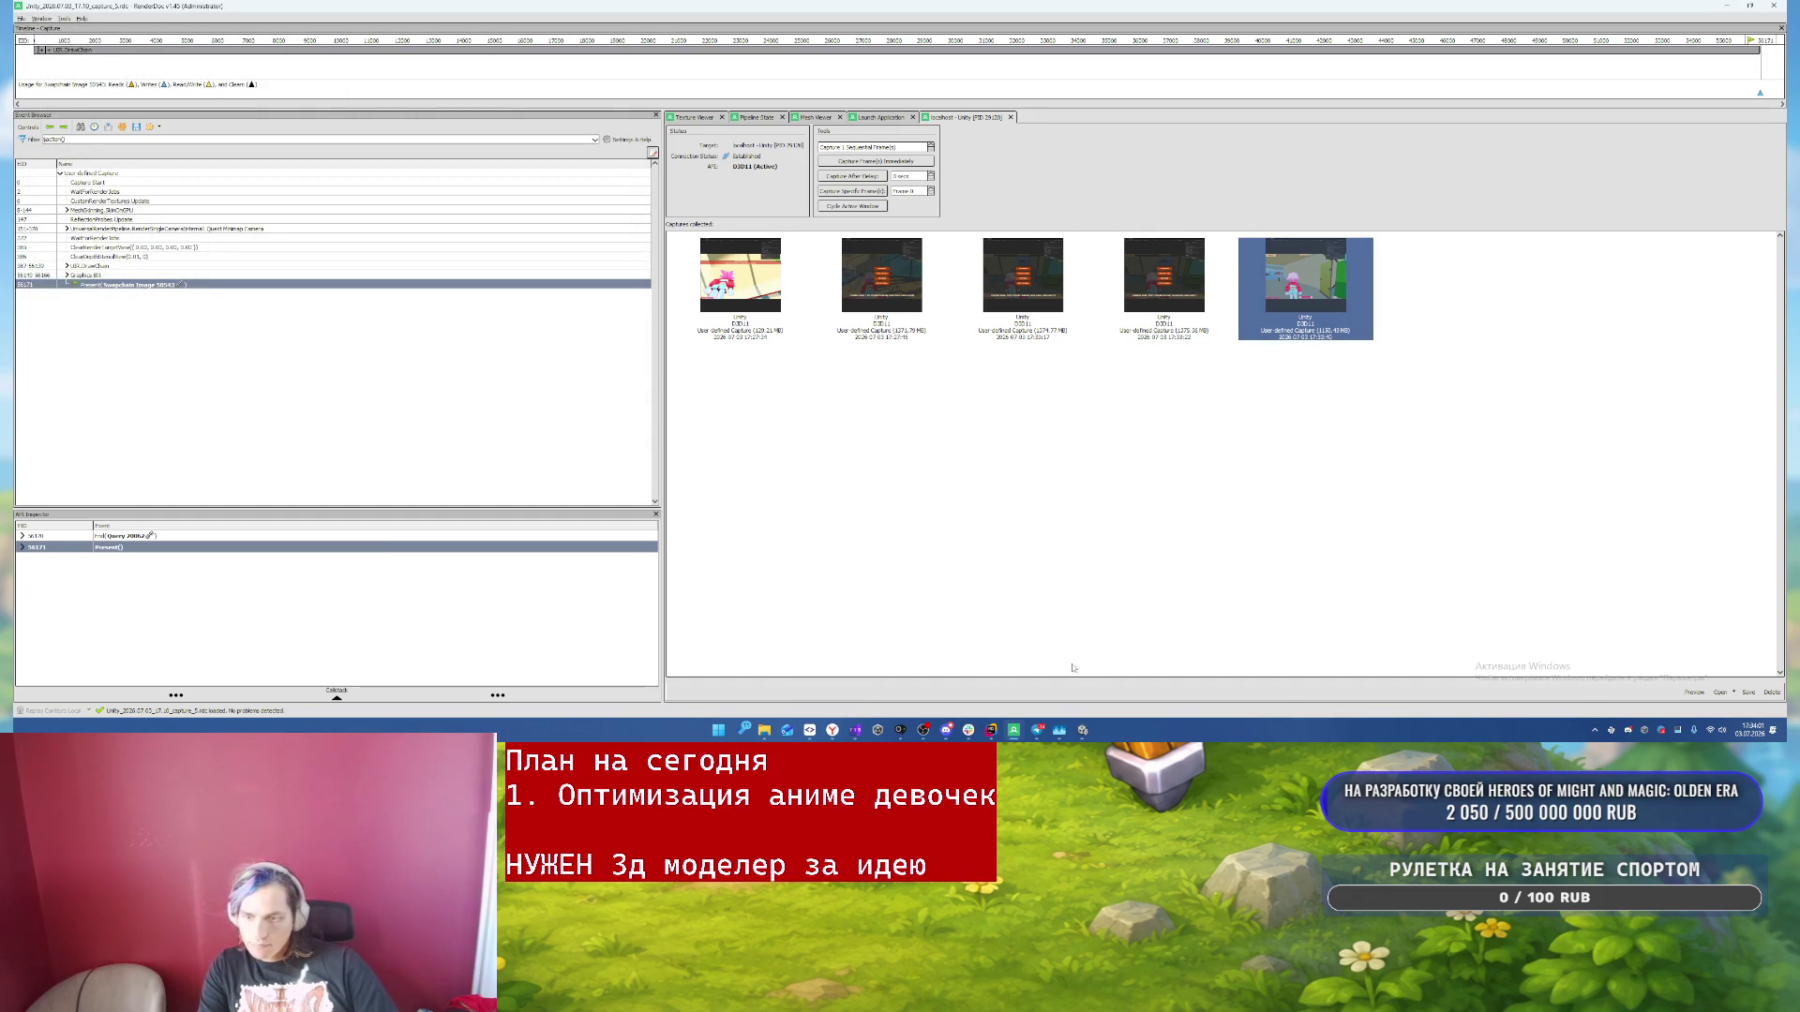
click(991, 729)
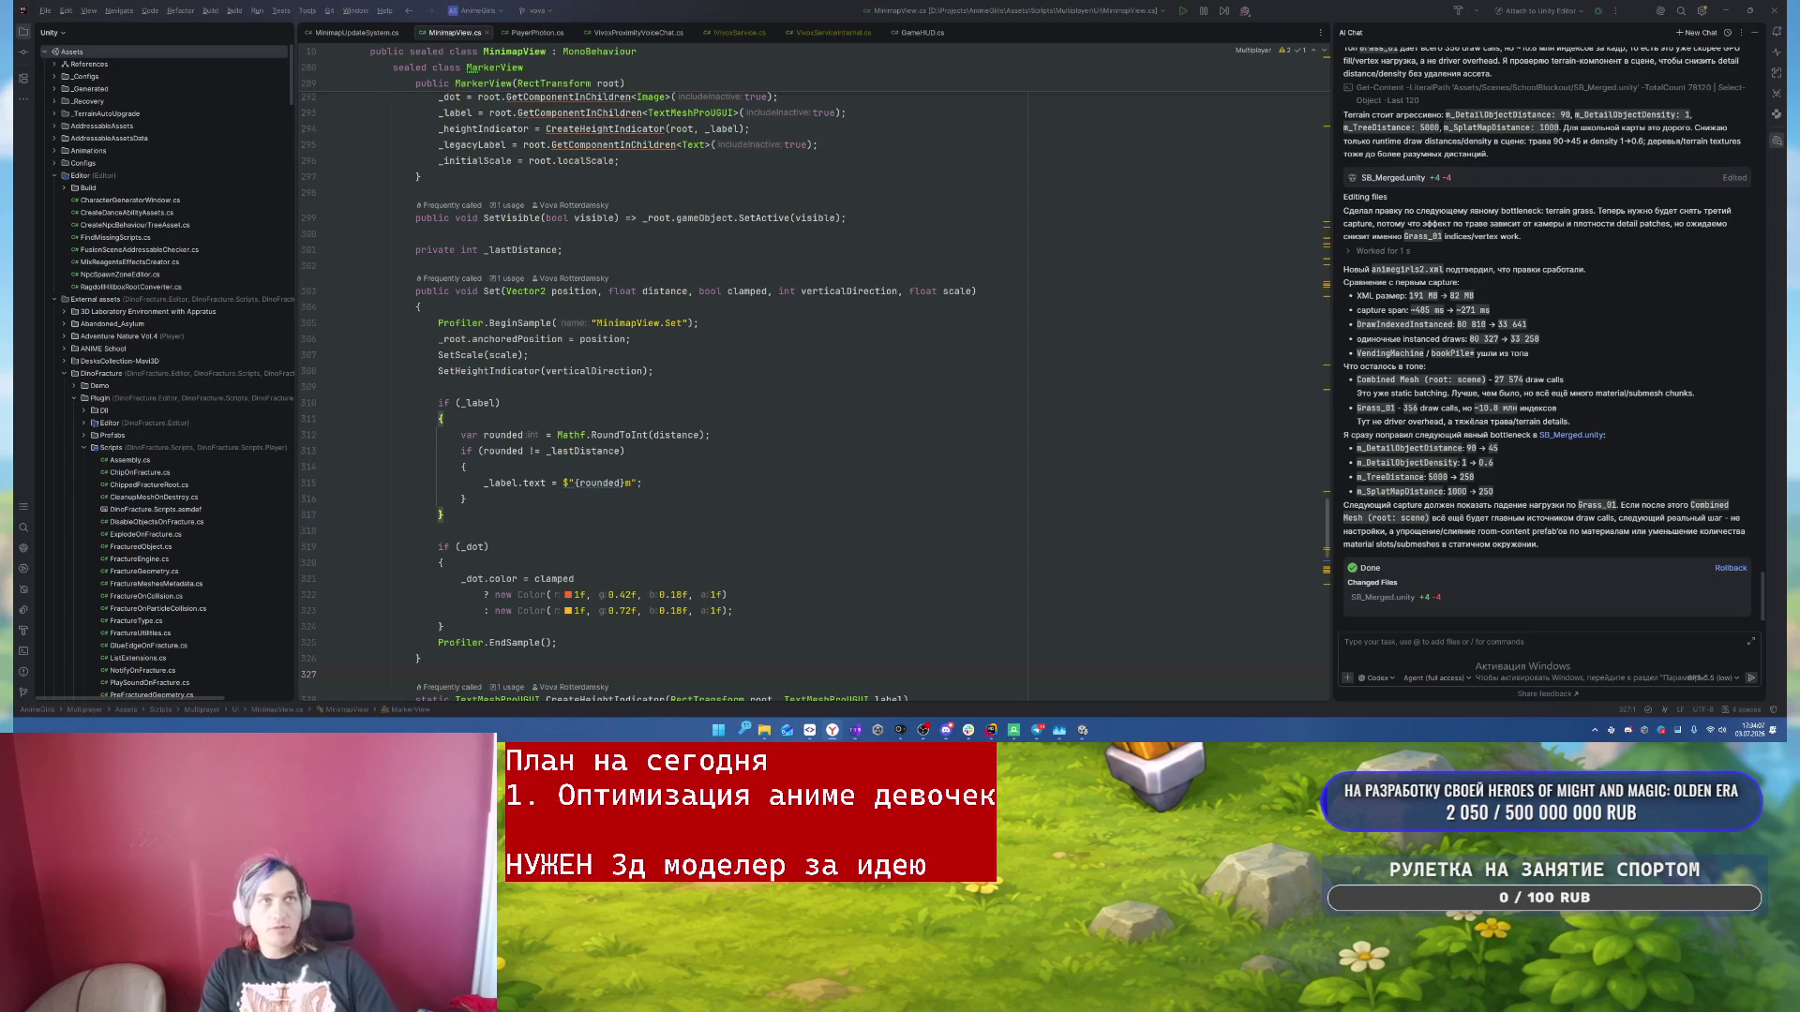
click(833, 729)
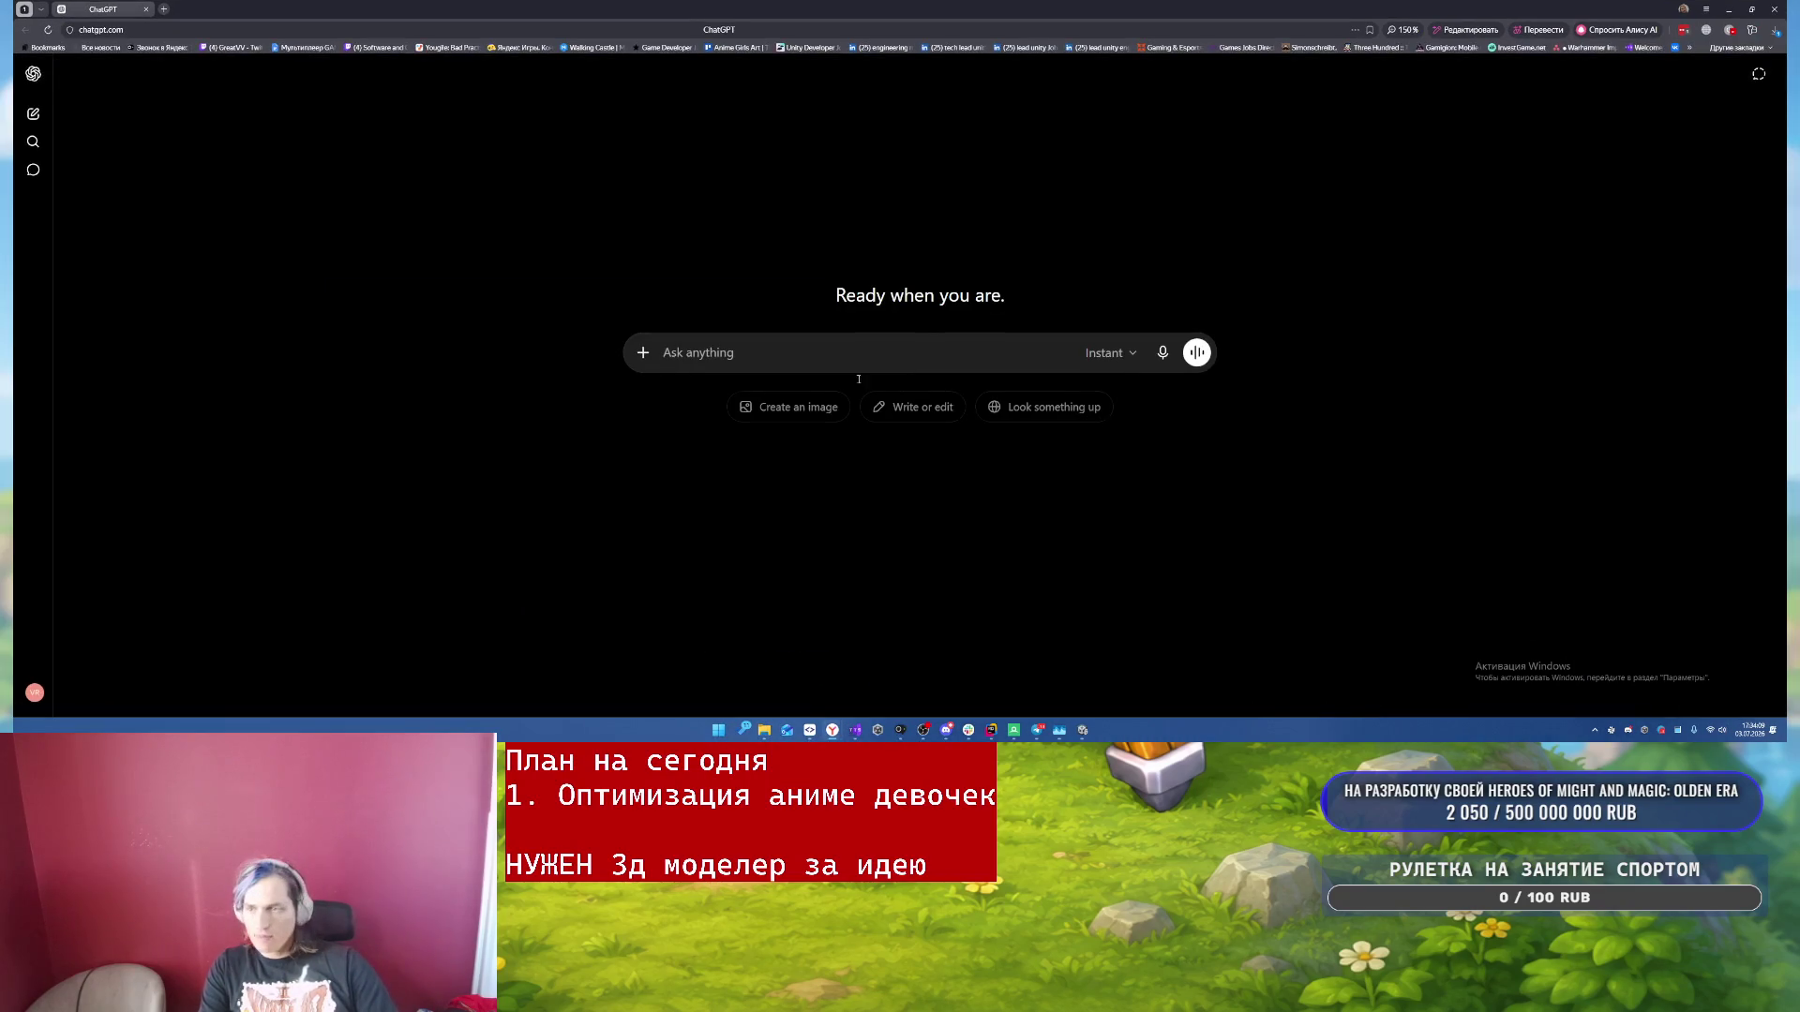
- Attach animegirls3.xml from the project folder to the ChatGPT prompt
click(765, 730)
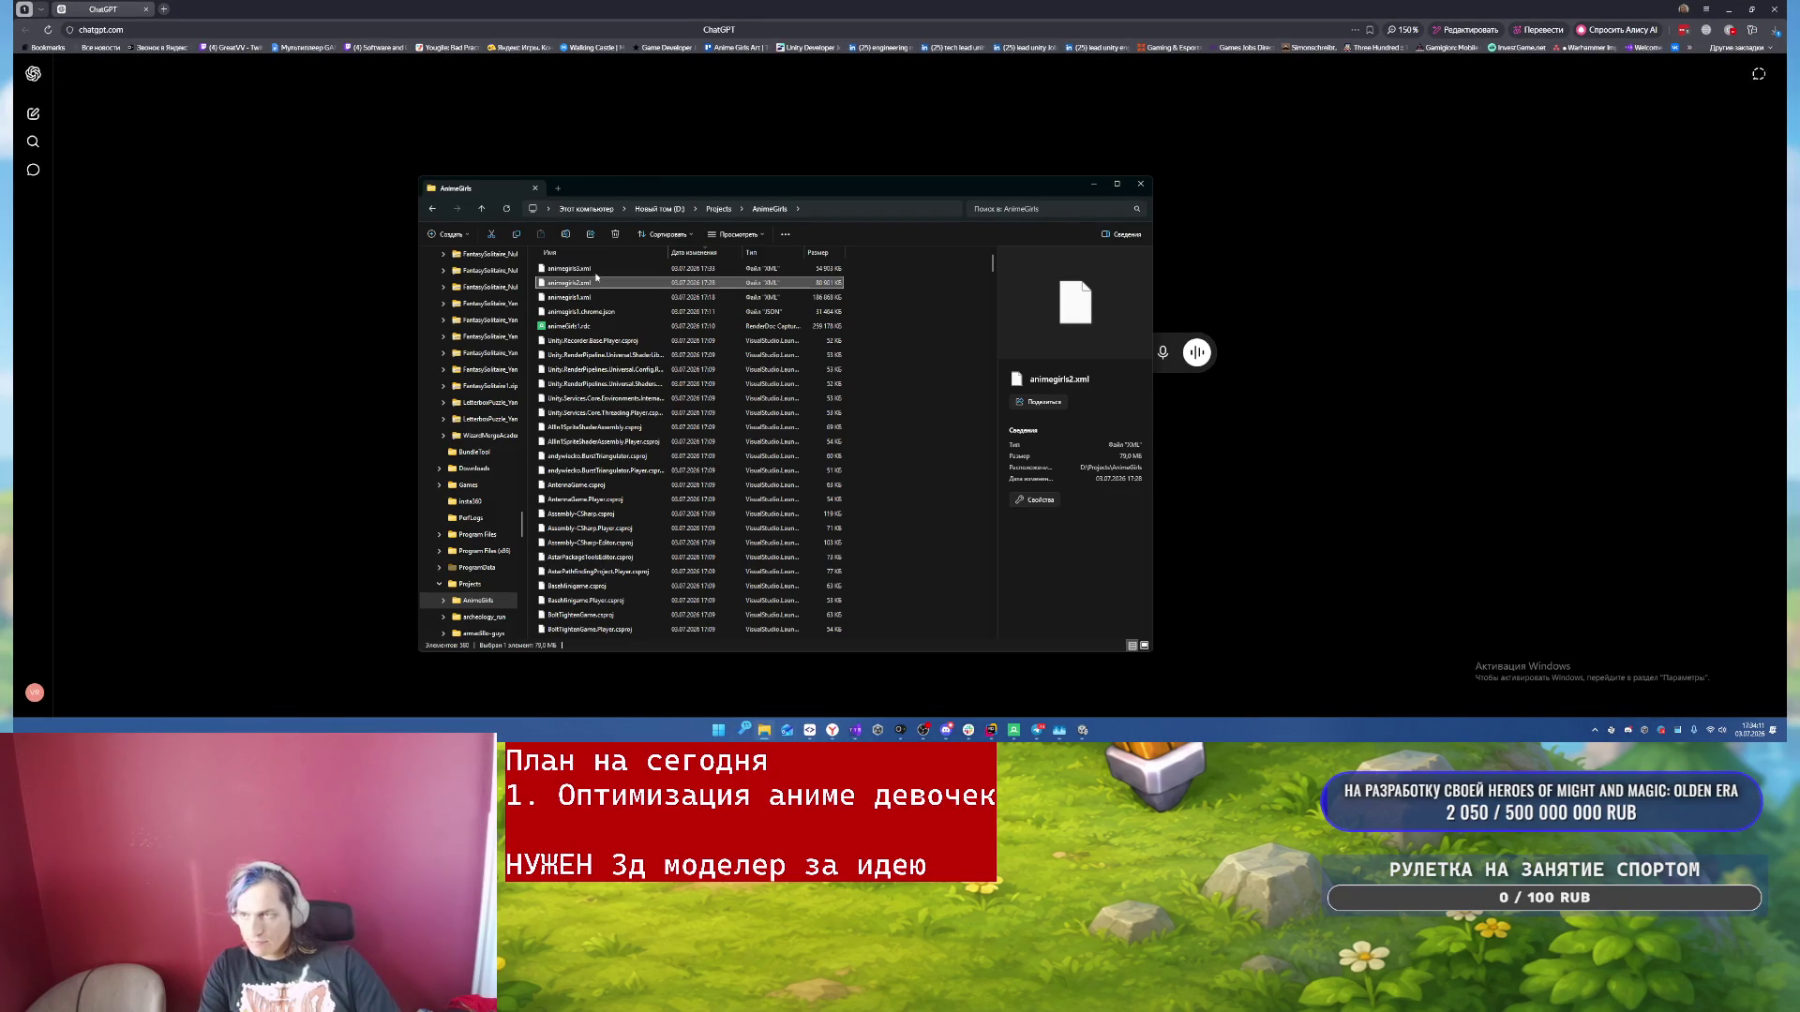
click(580, 275)
mouse_move(868, 188)
mouse_down()
mouse_move(712, 222)
mouse_move(615, 413)
mouse_up()
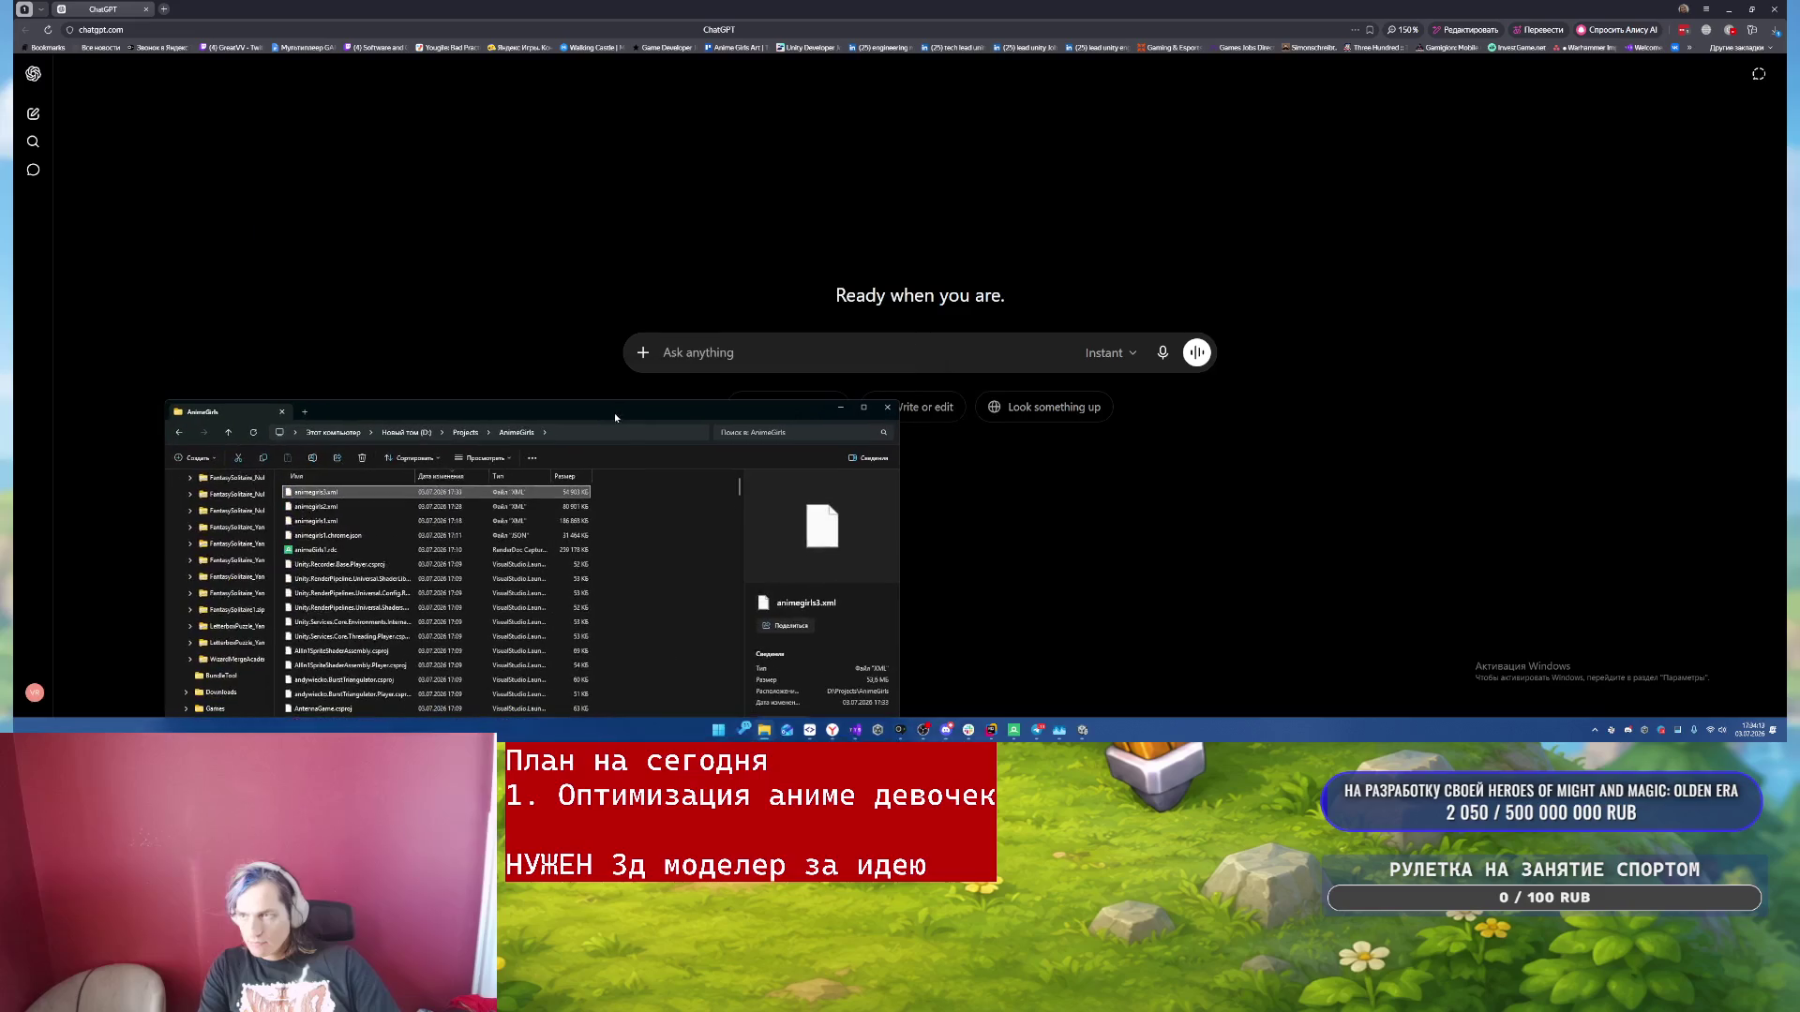
mouse_move(371, 491)
mouse_down()
mouse_move(988, 353)
mouse_move(884, 362)
mouse_move(906, 377)
mouse_up()
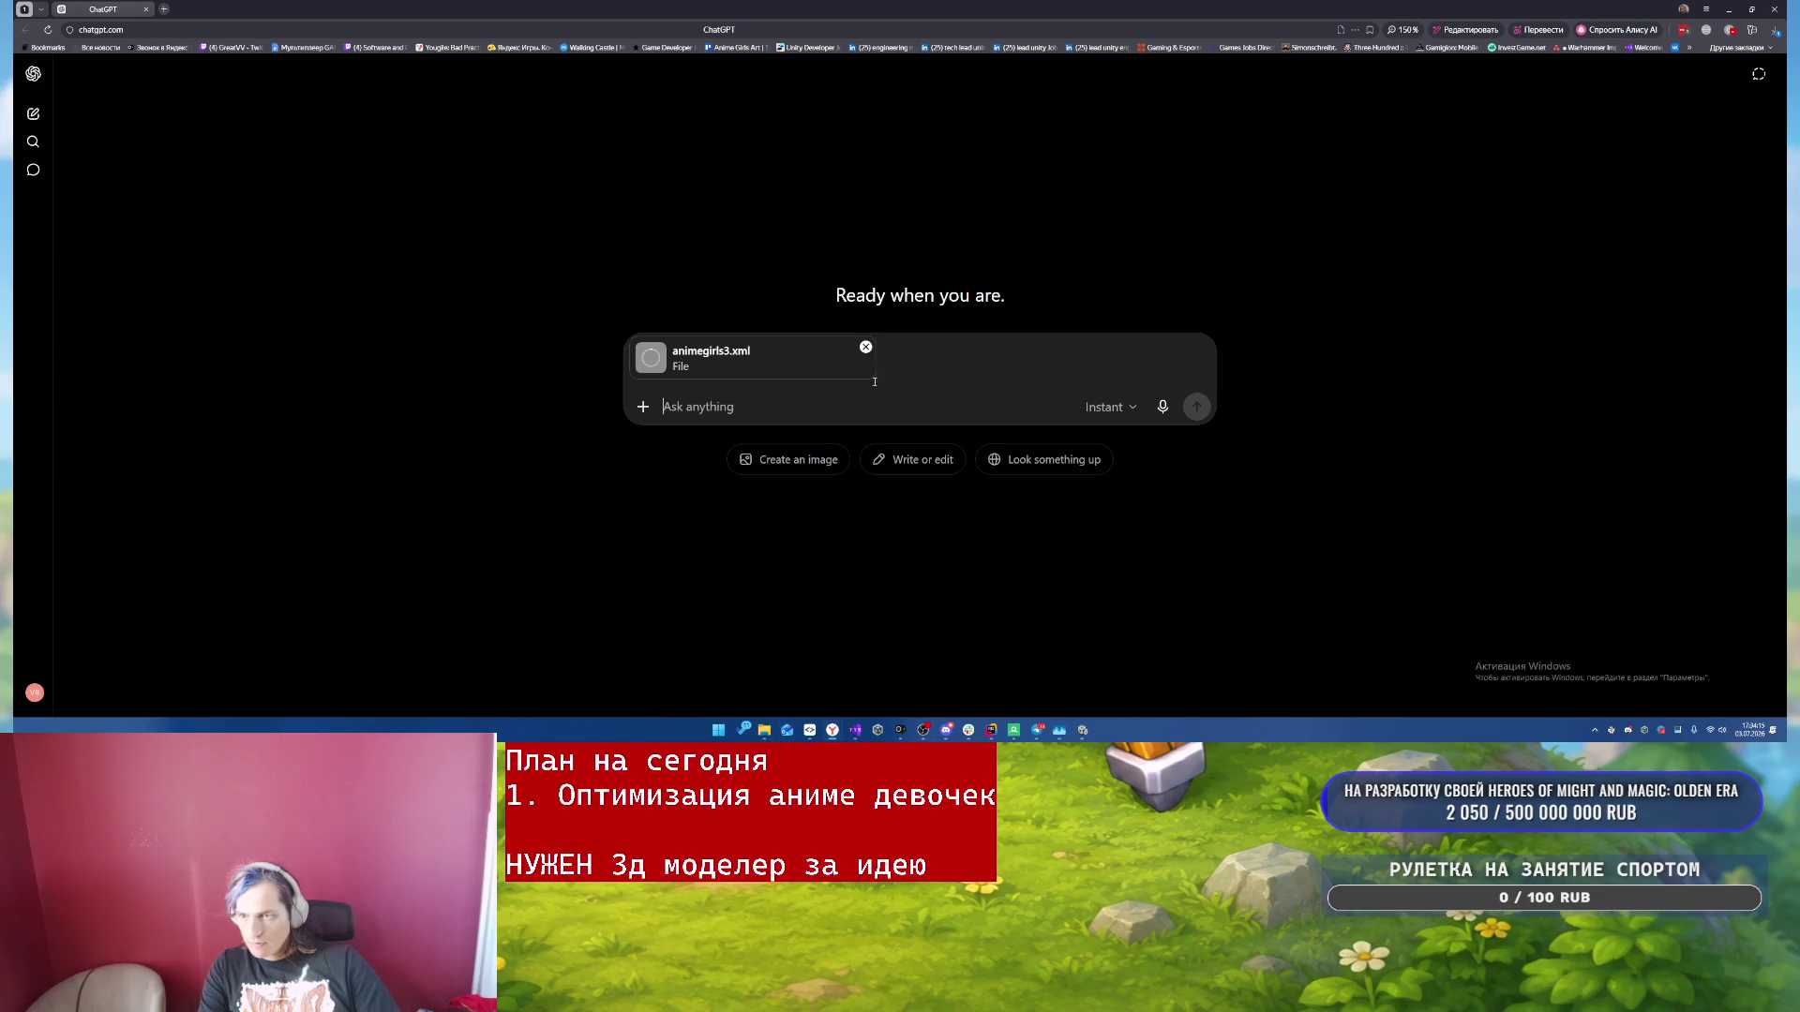
- Write a Russian request to analyse this RenderDoc export for a Unity game and suggest improvements
text(прооанли)
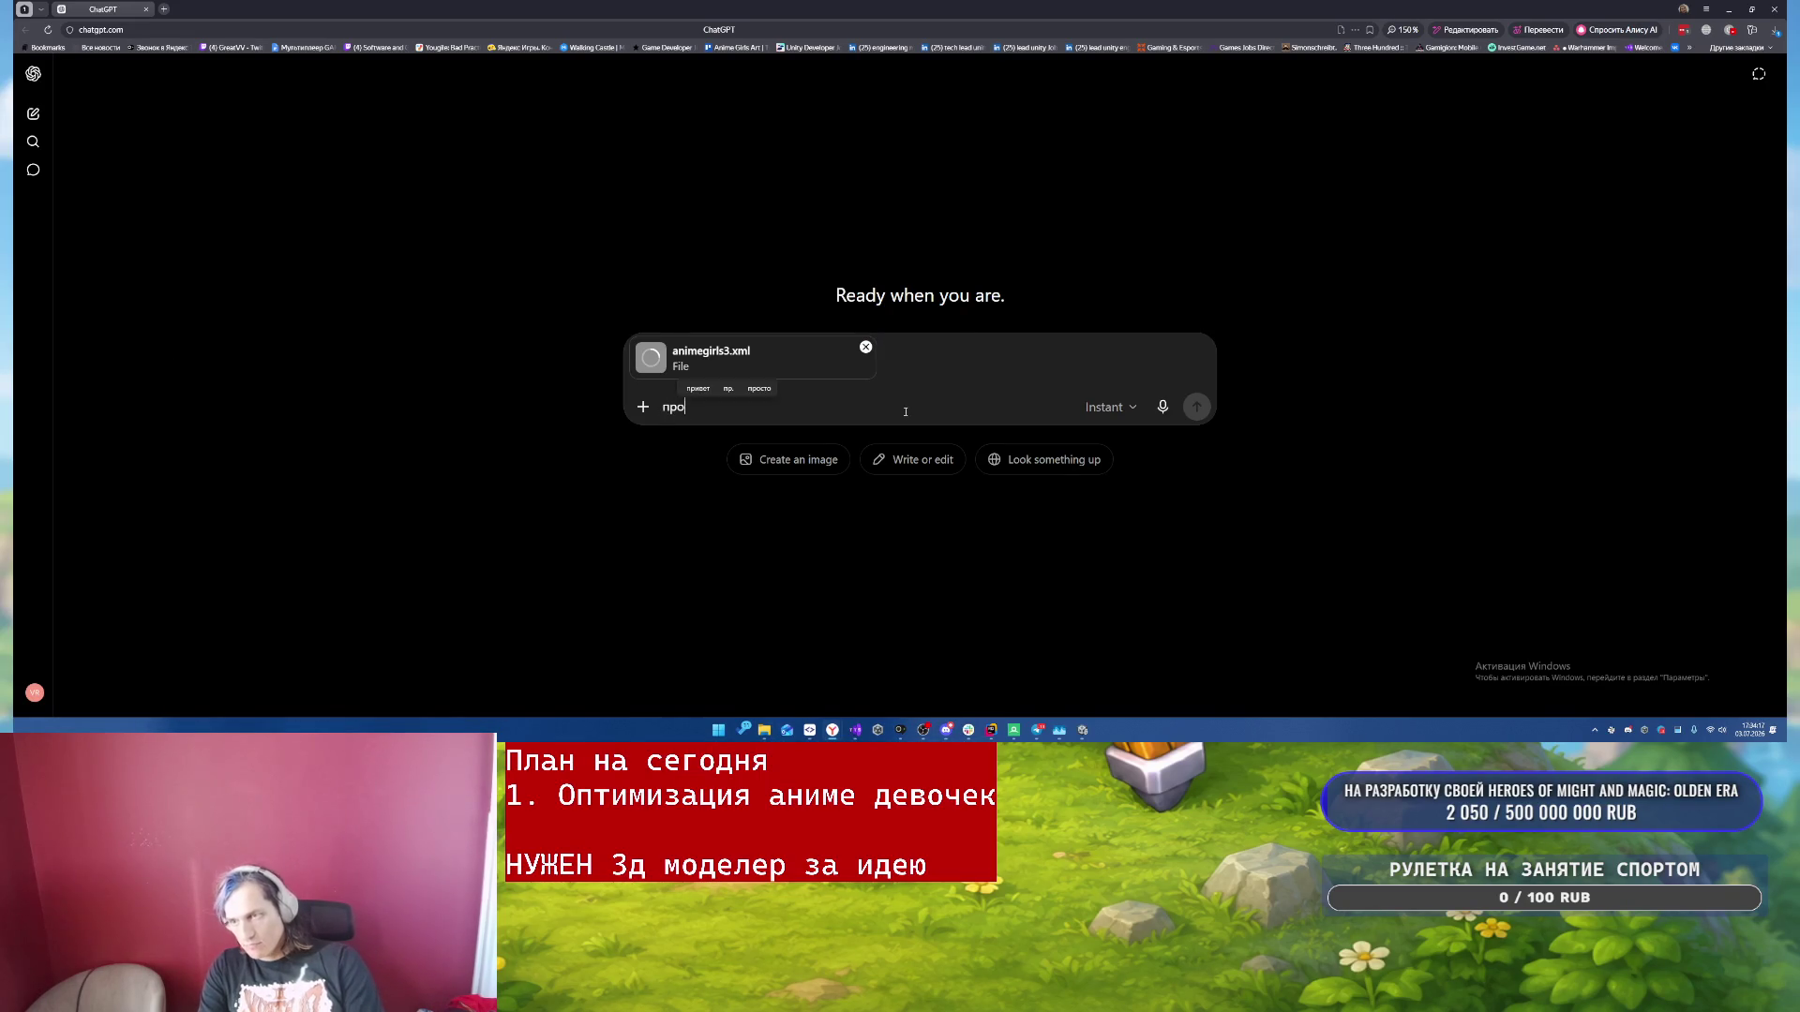
key(BackSpace)
key(BackSpace)
text(али)
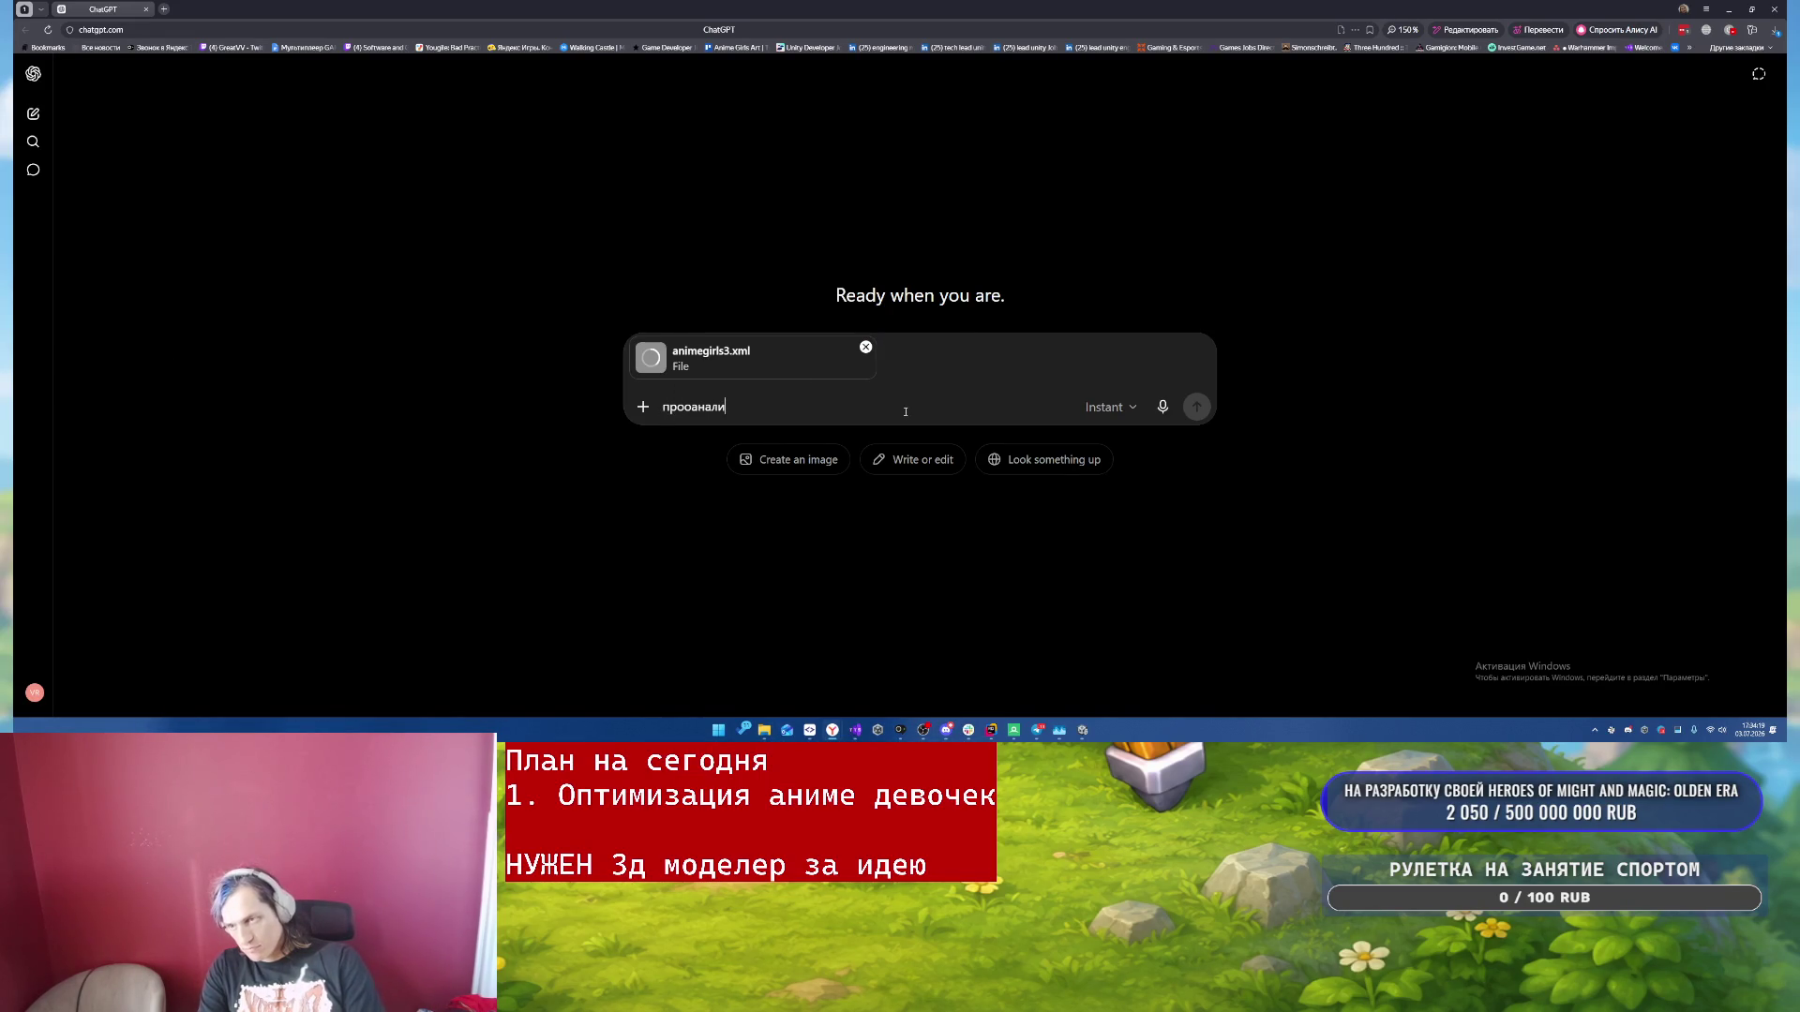
text(зируй э)
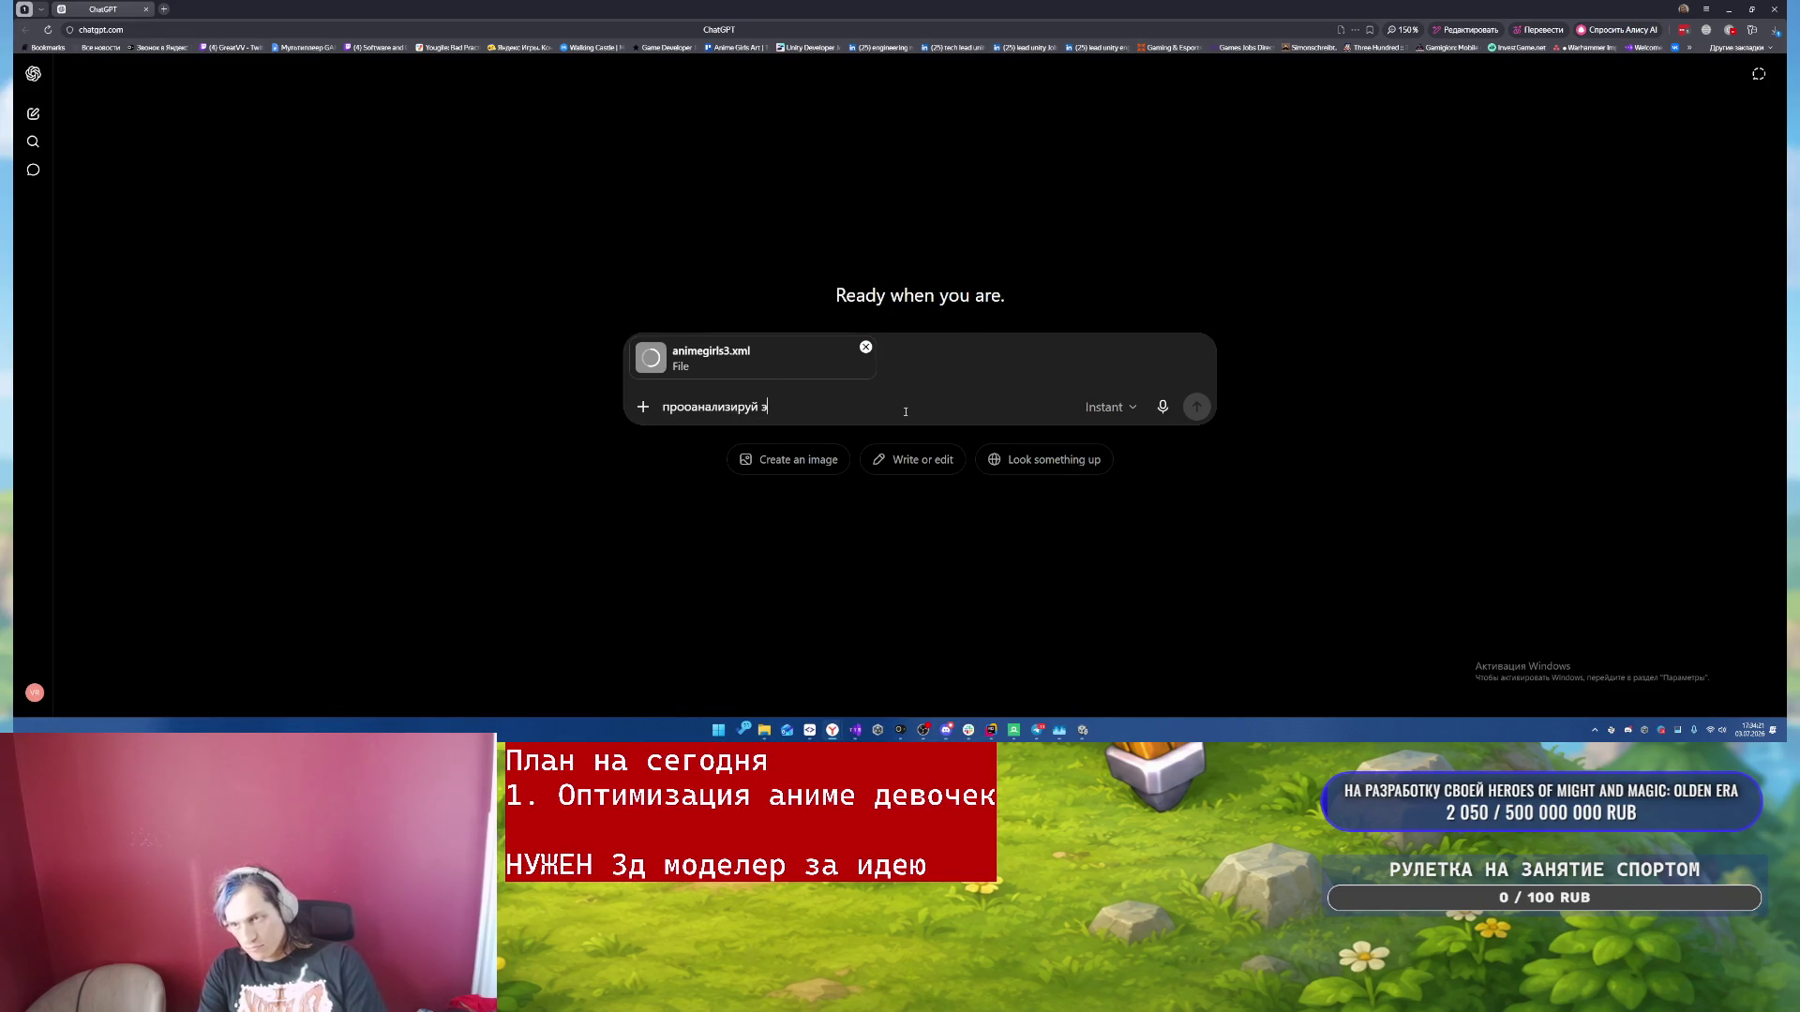
text(тот экспо)
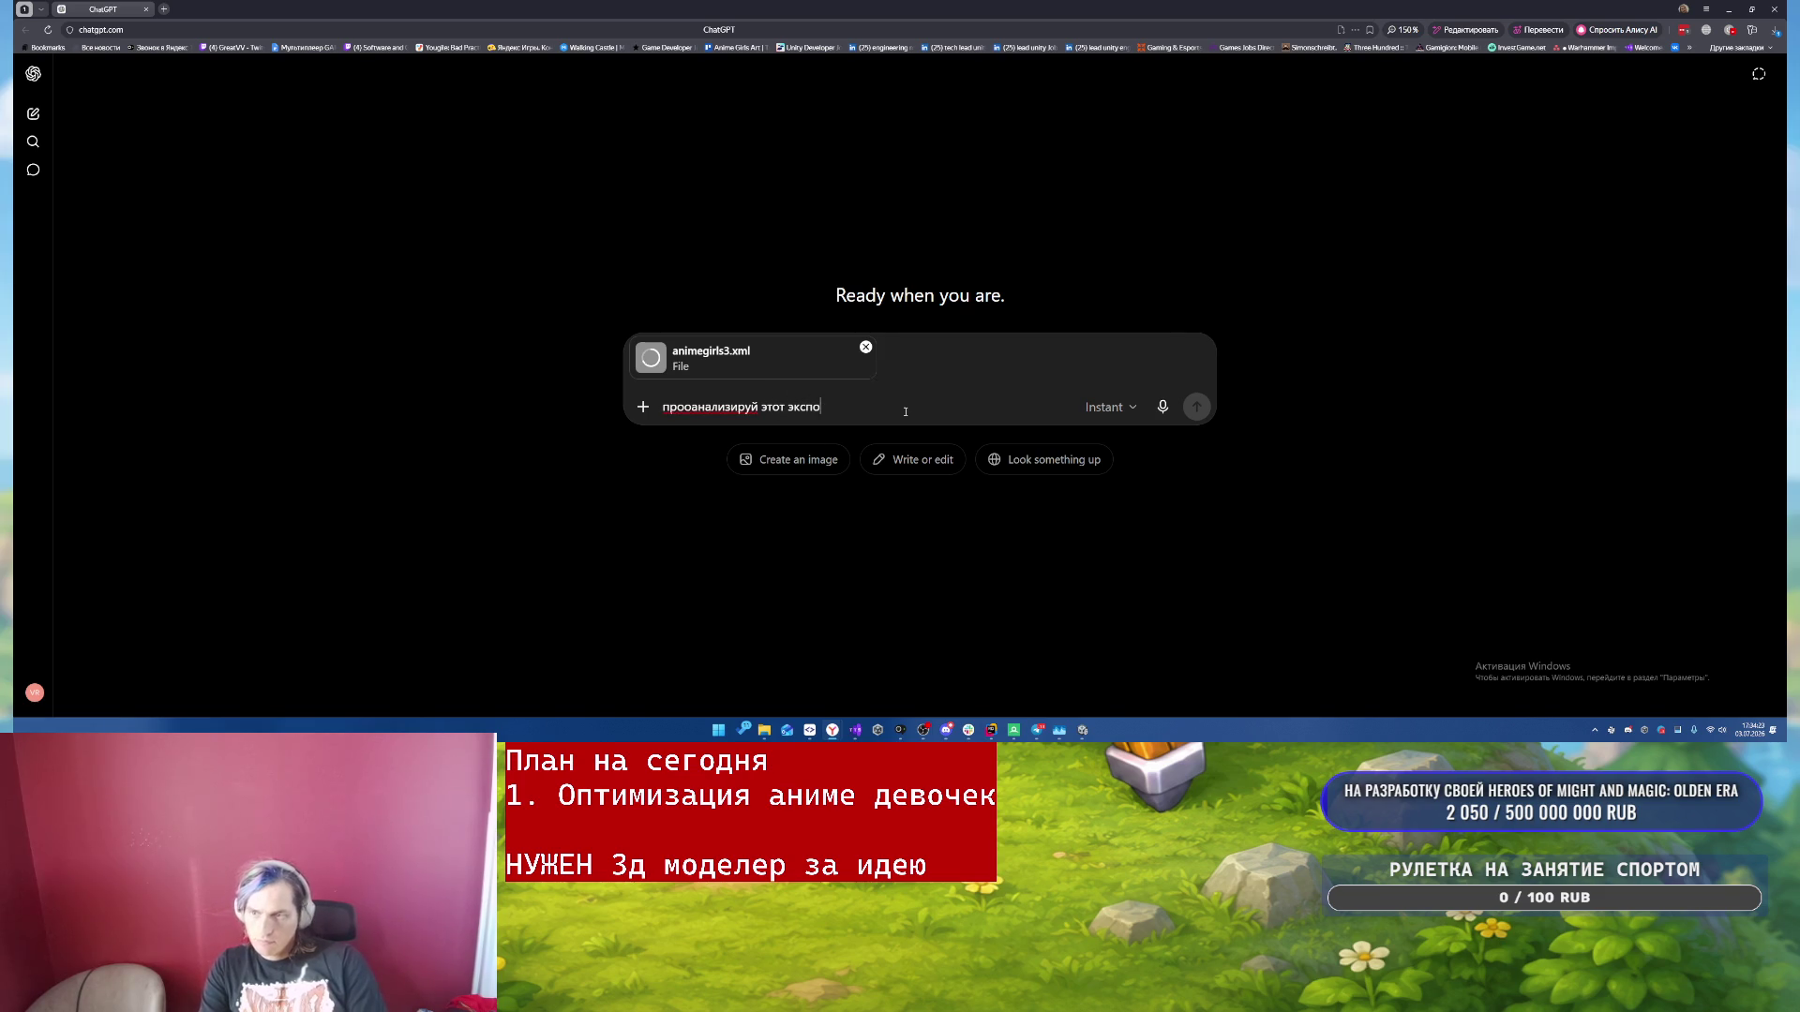
text(рт из )
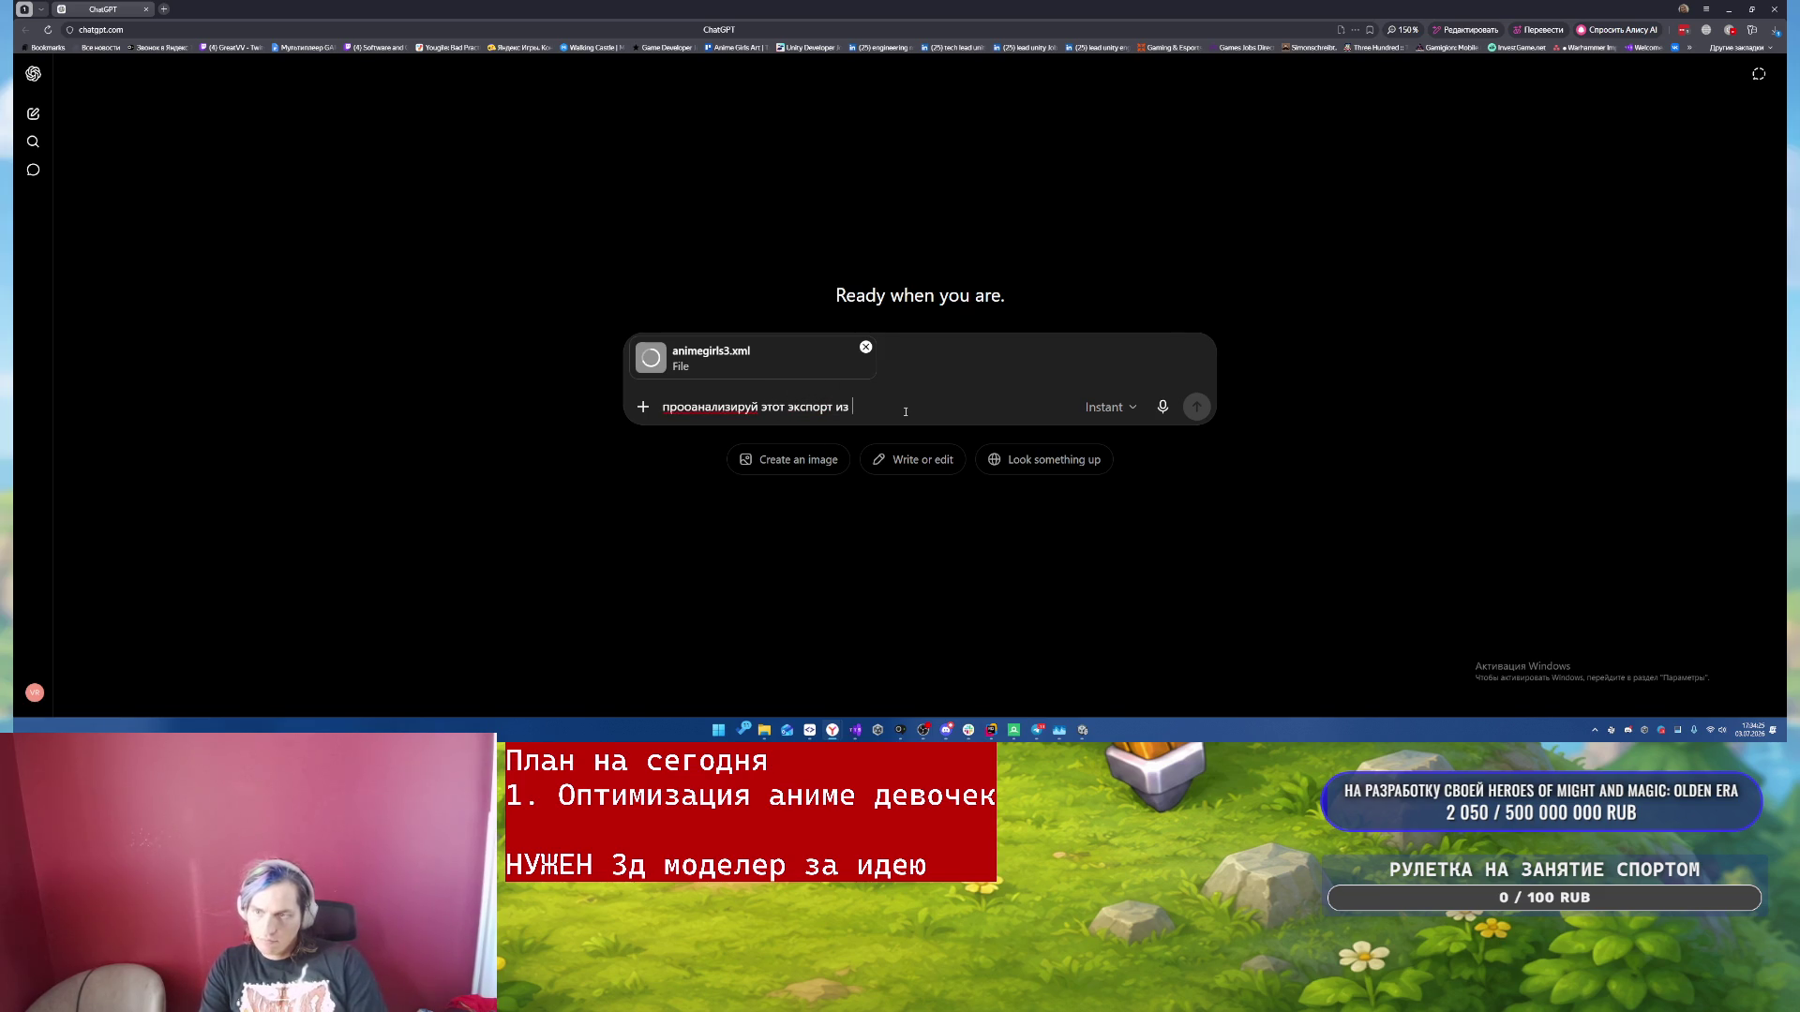
text(гепderdoc )
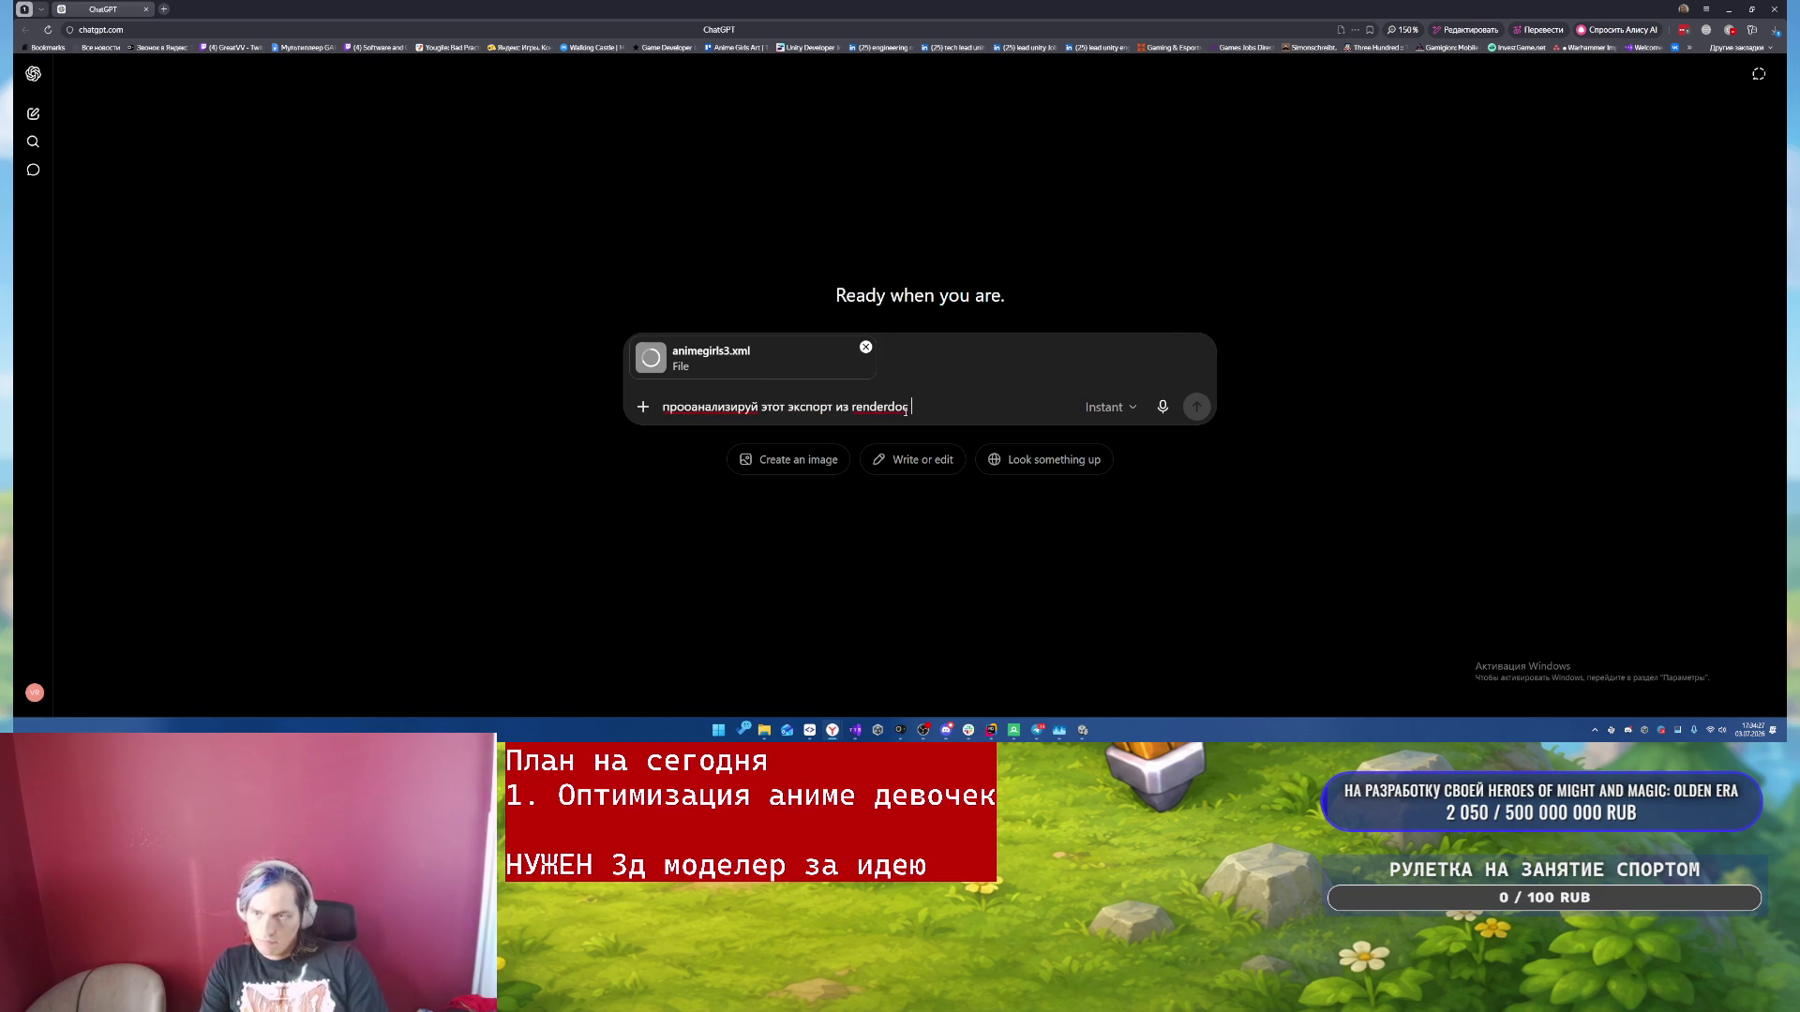
text(для игры на unity и скажи как улучшить)
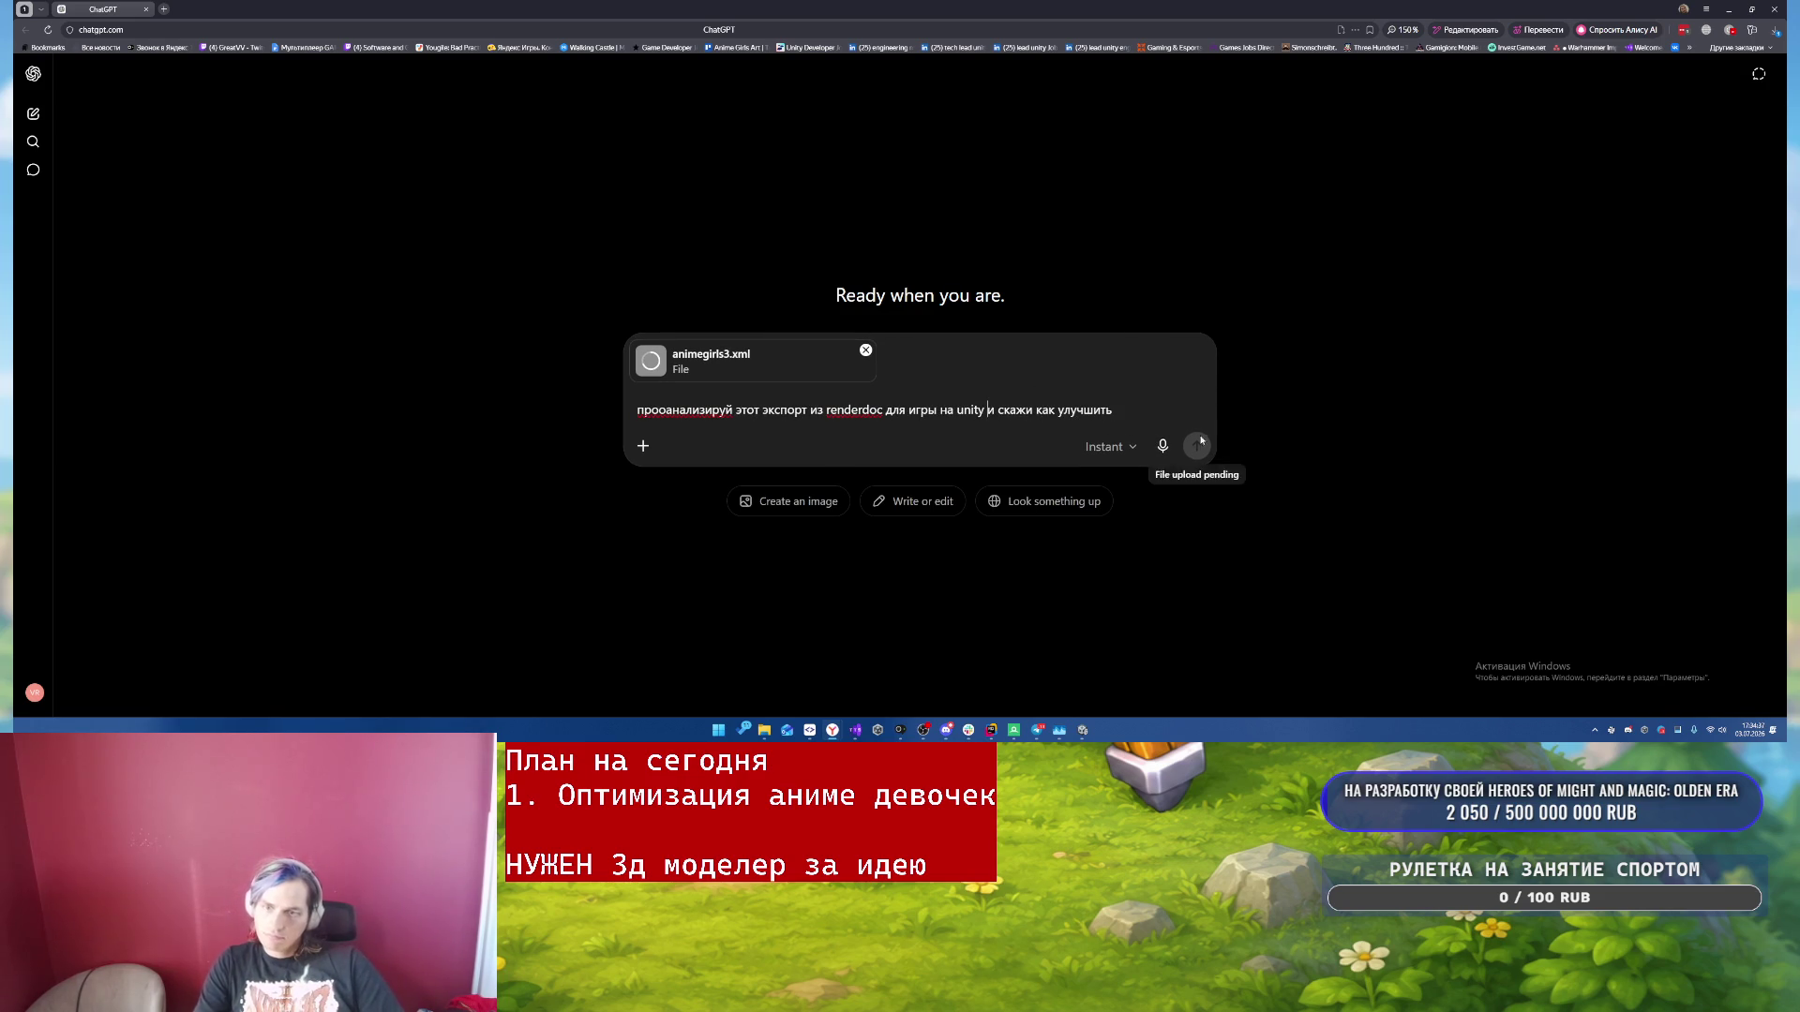
- Set the model's reasoning level to High
click(1108, 447)
click(1075, 566)
click(1111, 447)
mouse_move(1087, 600)
click(1211, 556)
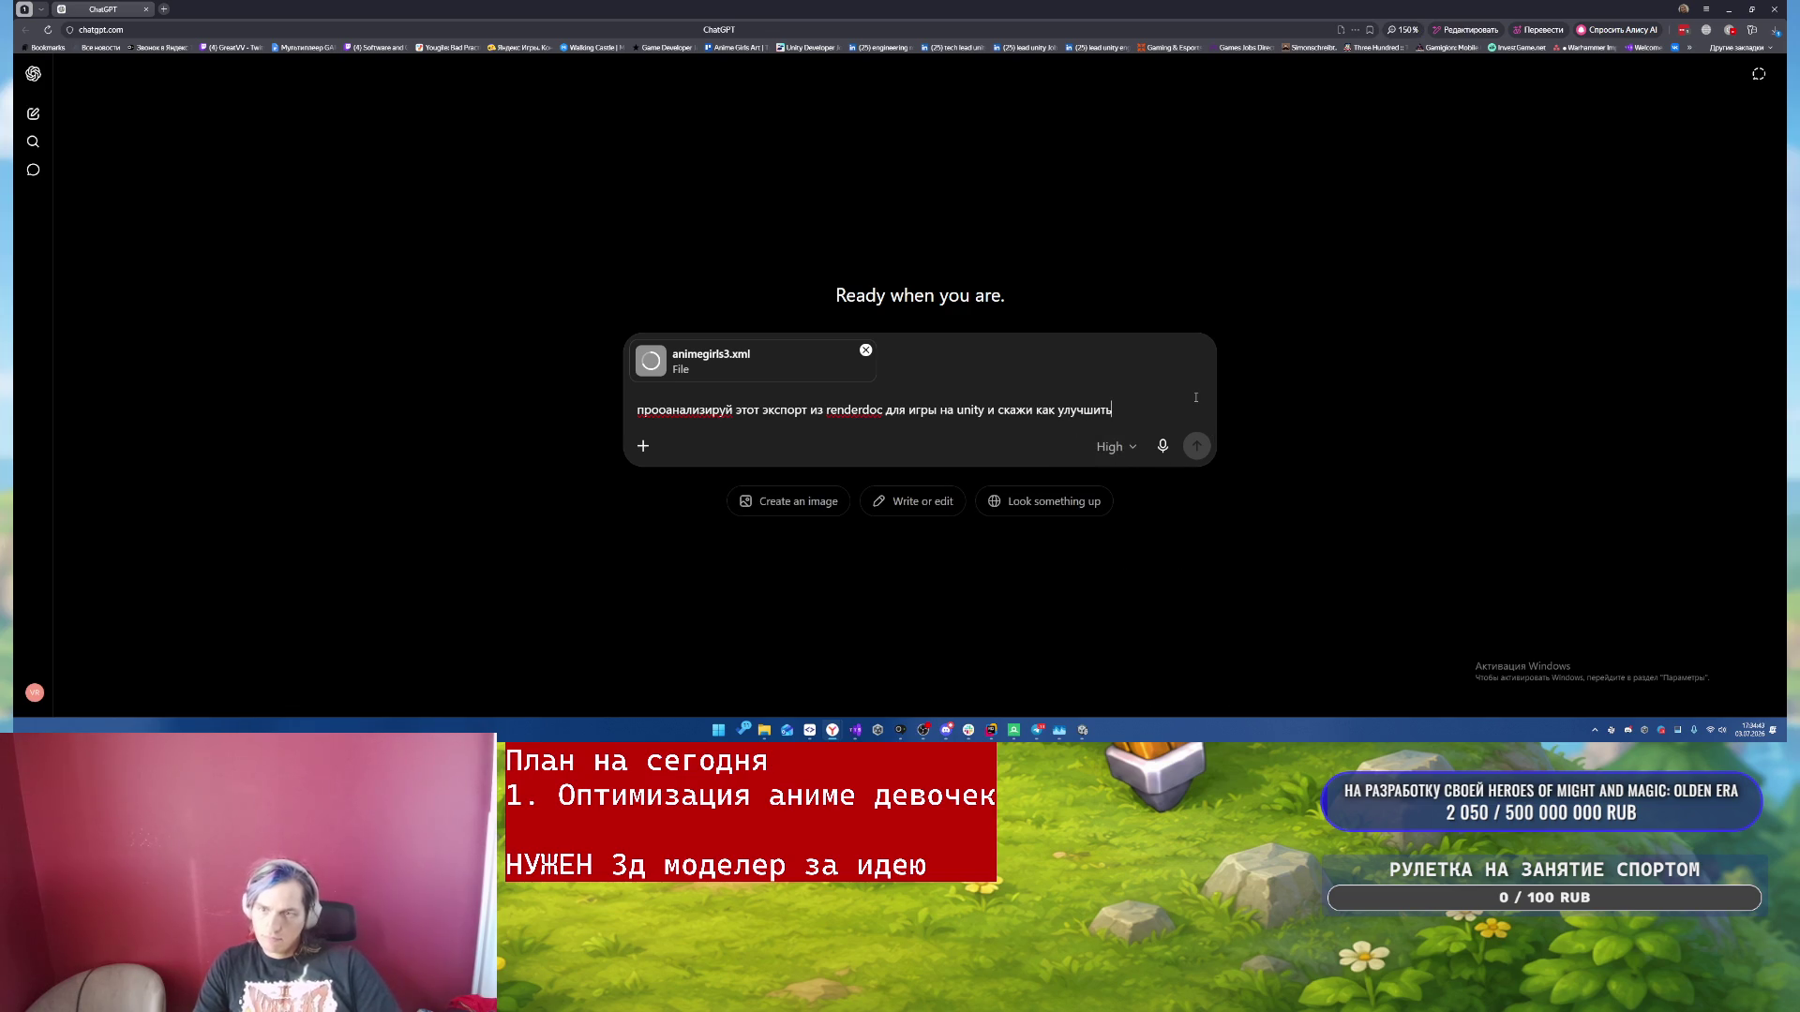
- Ask Rider's AI about animegirls3.xml and get its three-capture comparison and detail distance 25, density 0.3 advice
click(990, 730)
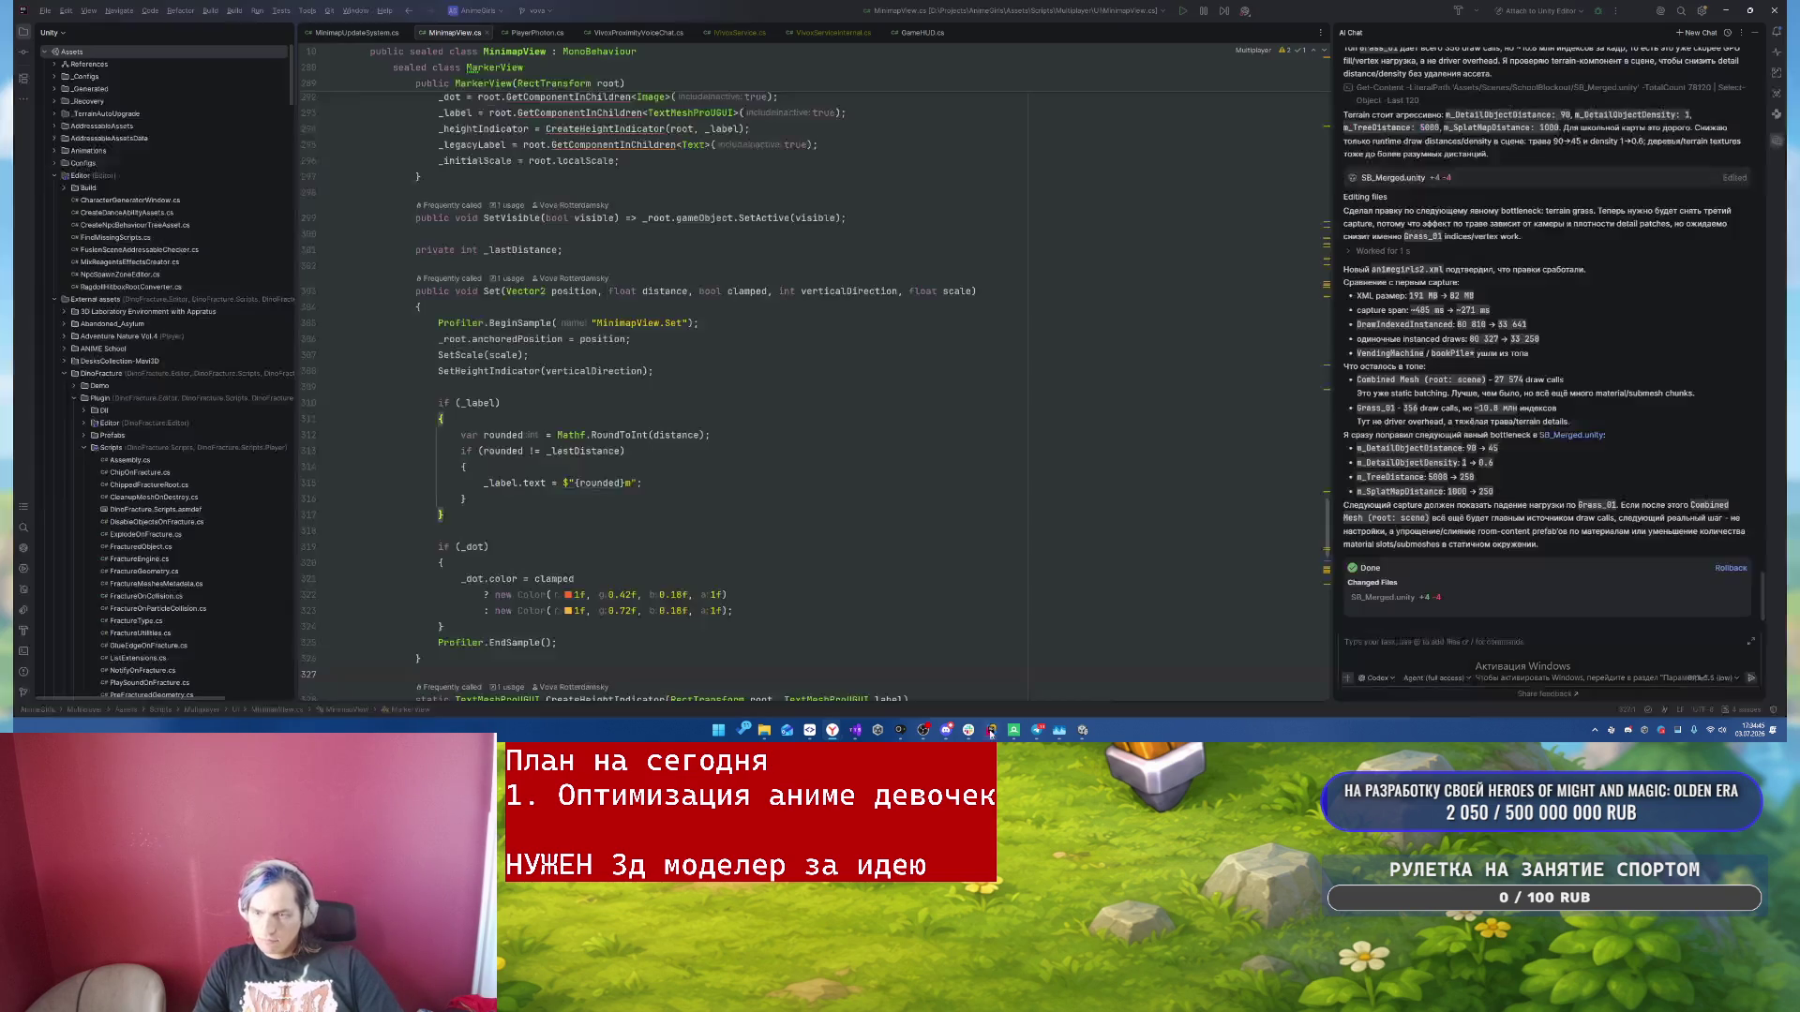
text(мотри ана)
text(megirls)
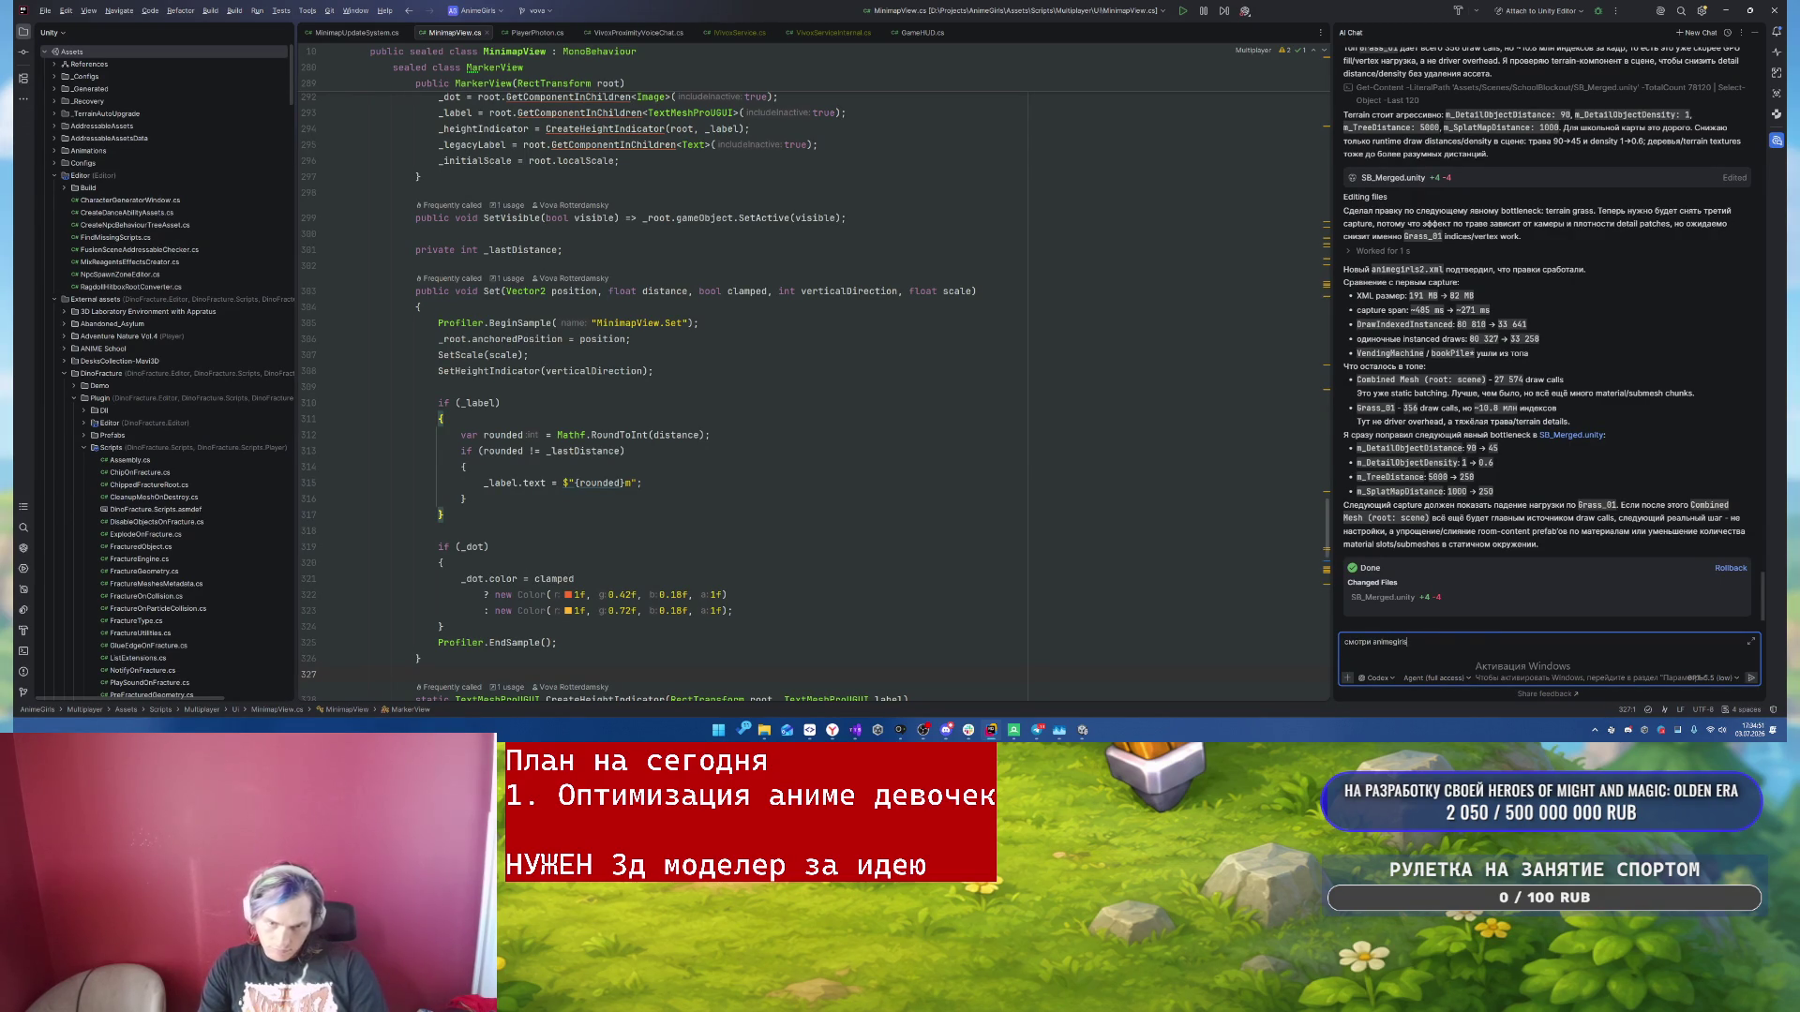
text(xml)
key(Return)
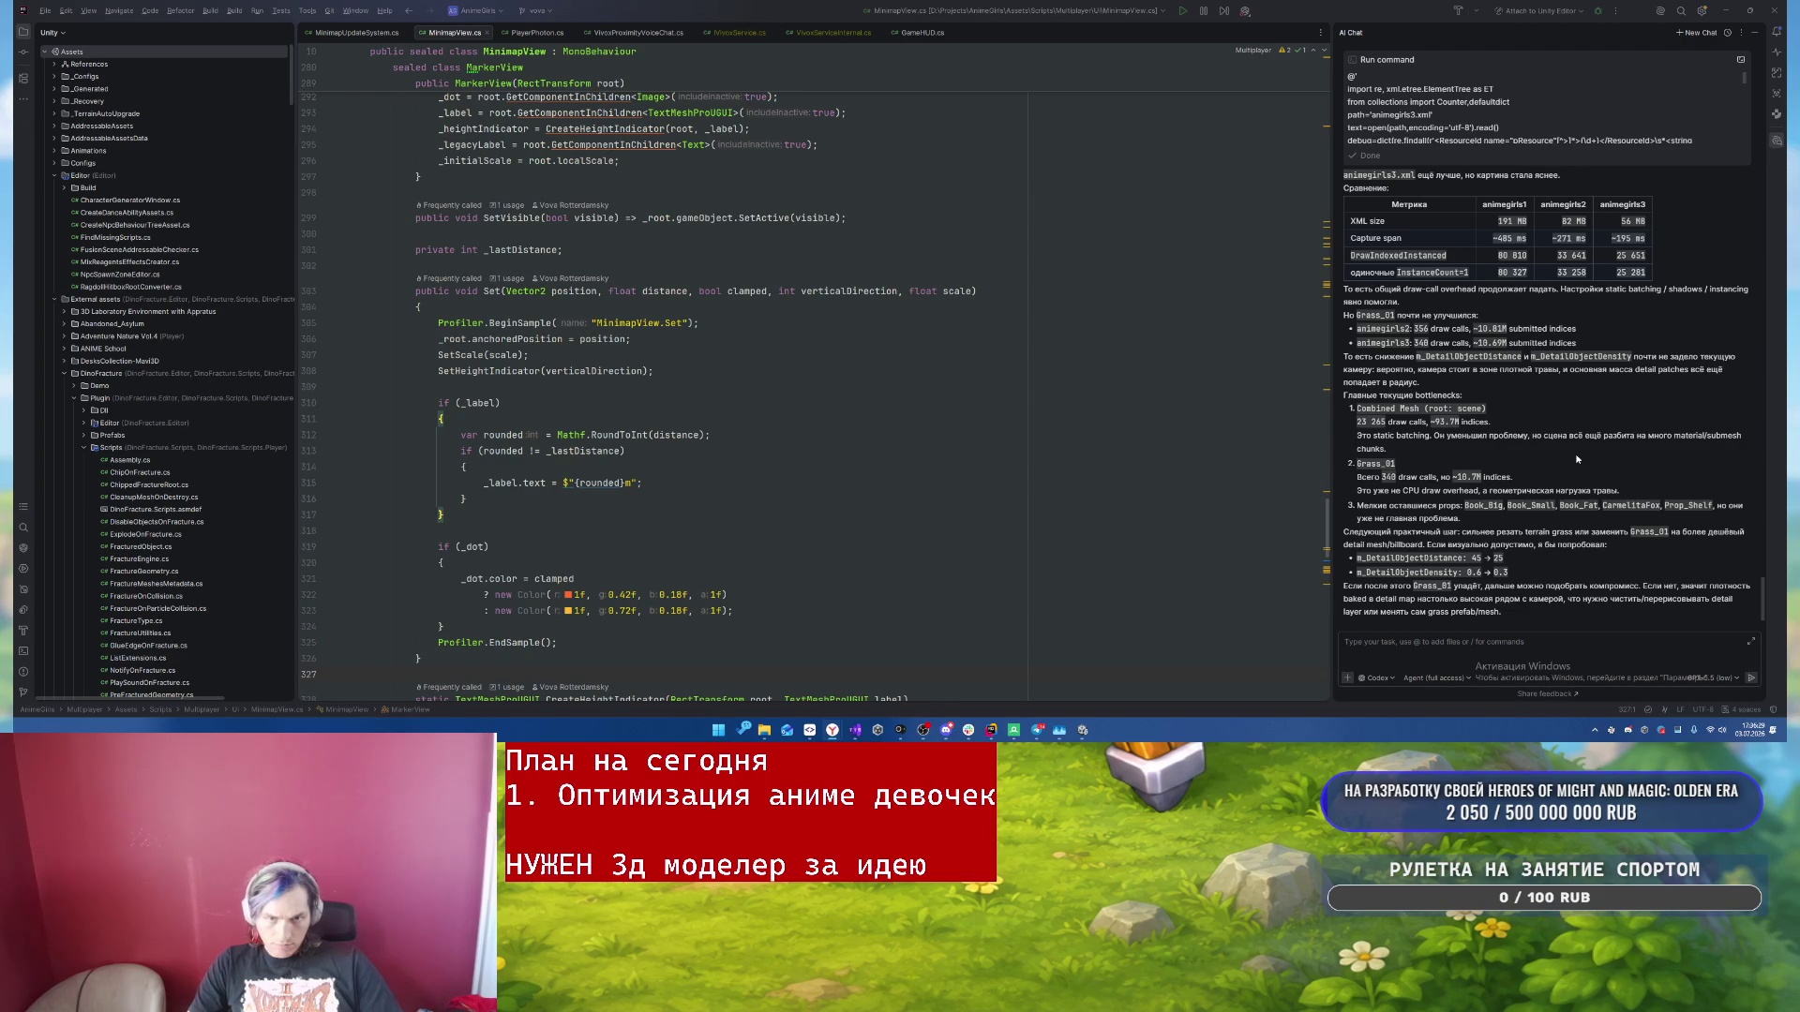
click(1378, 638)
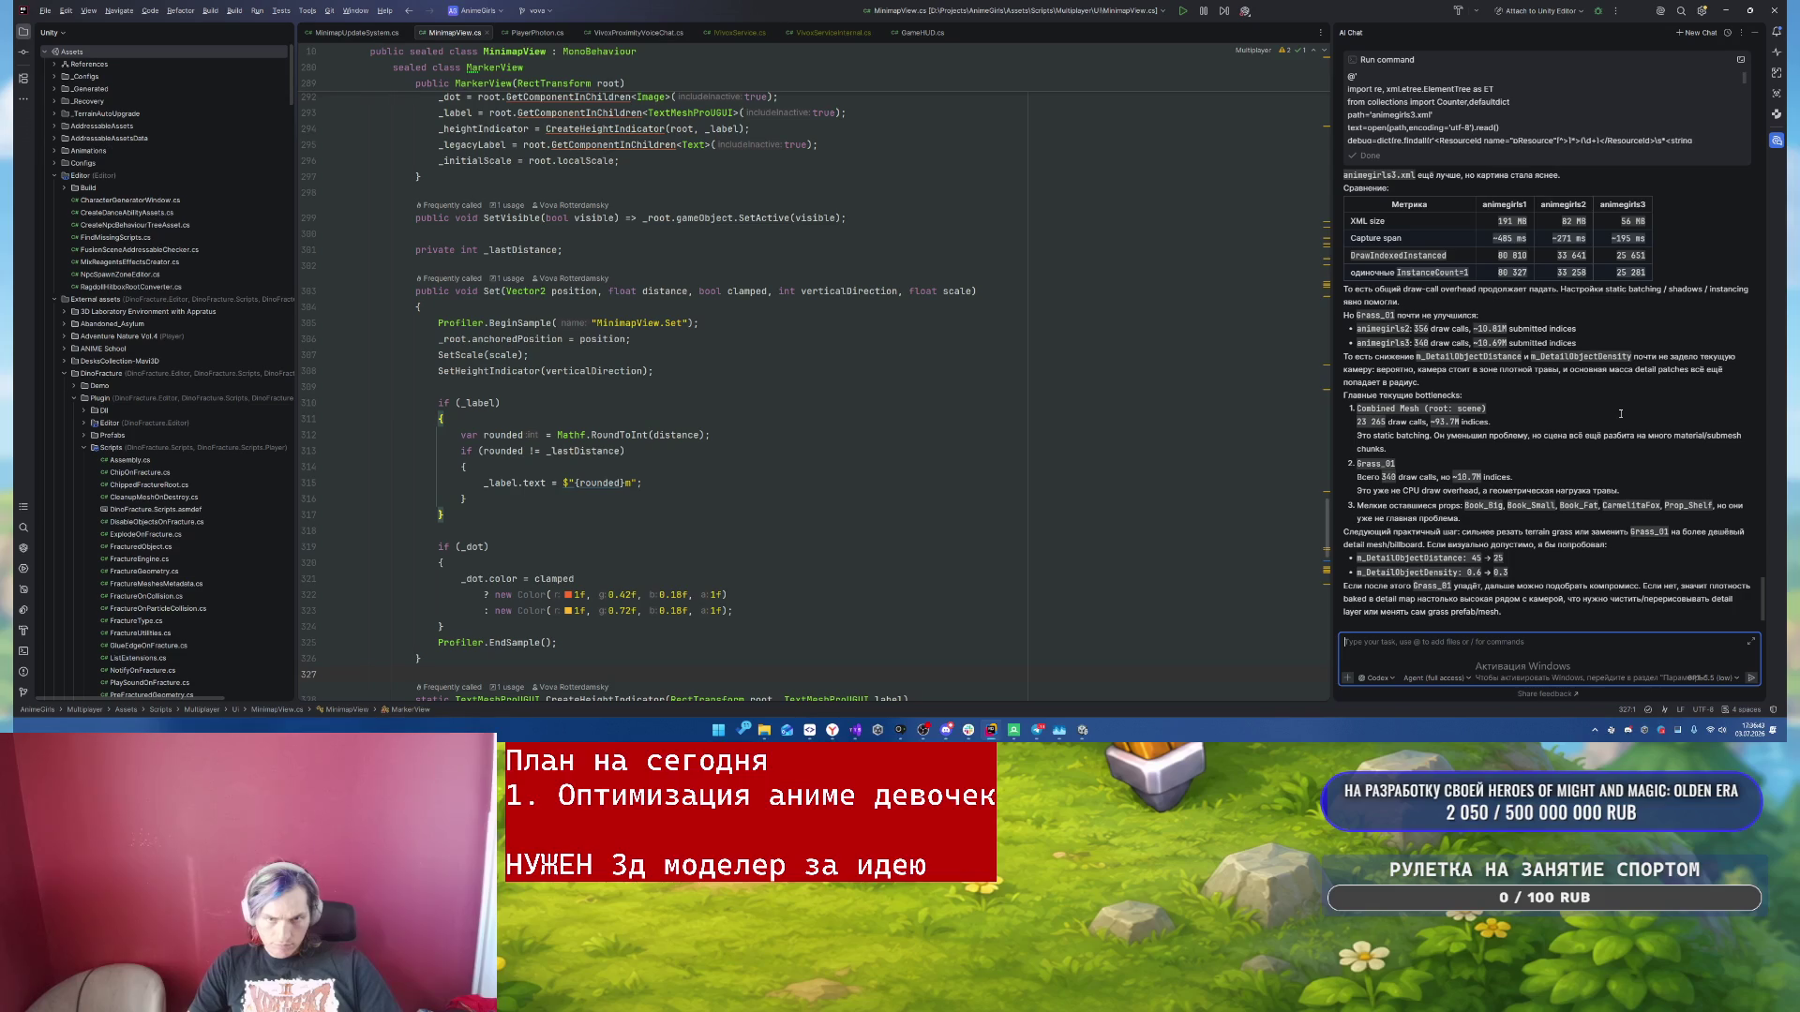
- Switch to the Unity editor and exit Play mode
click(1085, 730)
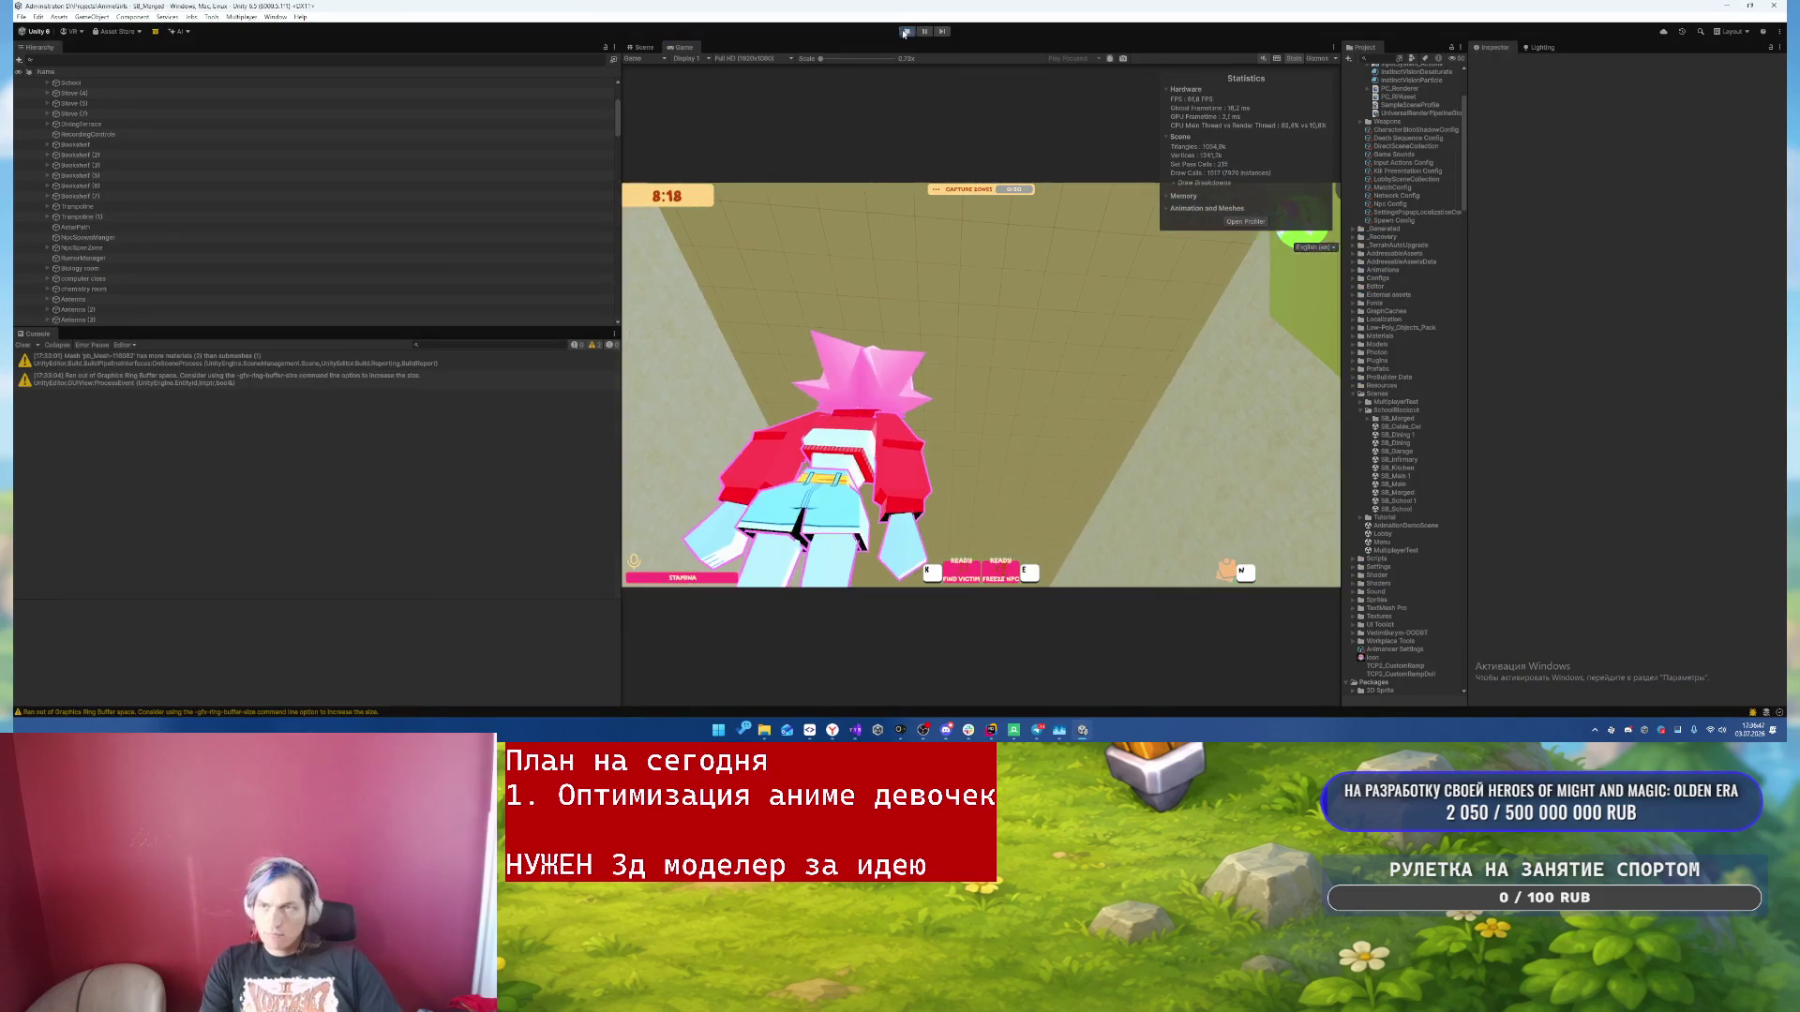
click(906, 31)
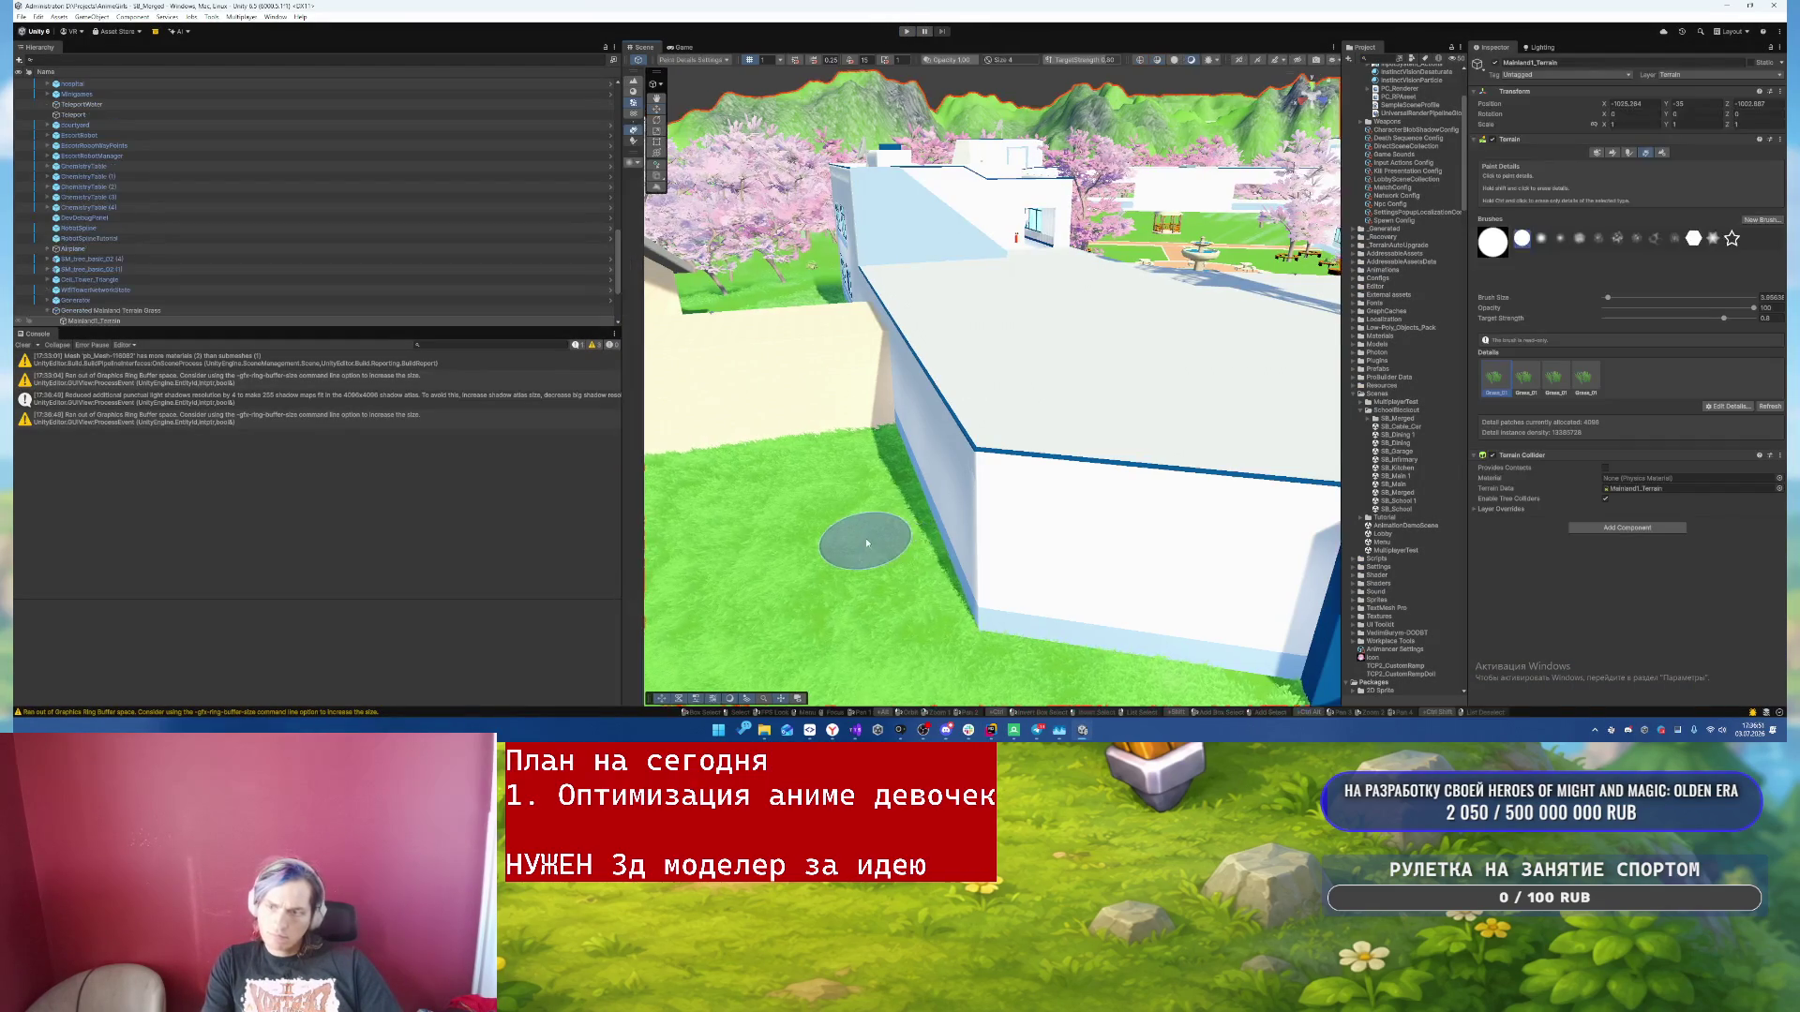
- Remove the second, third and fourth grass details from the terrain's Paint Details list
scroll(867, 544, down, 5)
click(1538, 378)
click(1571, 380)
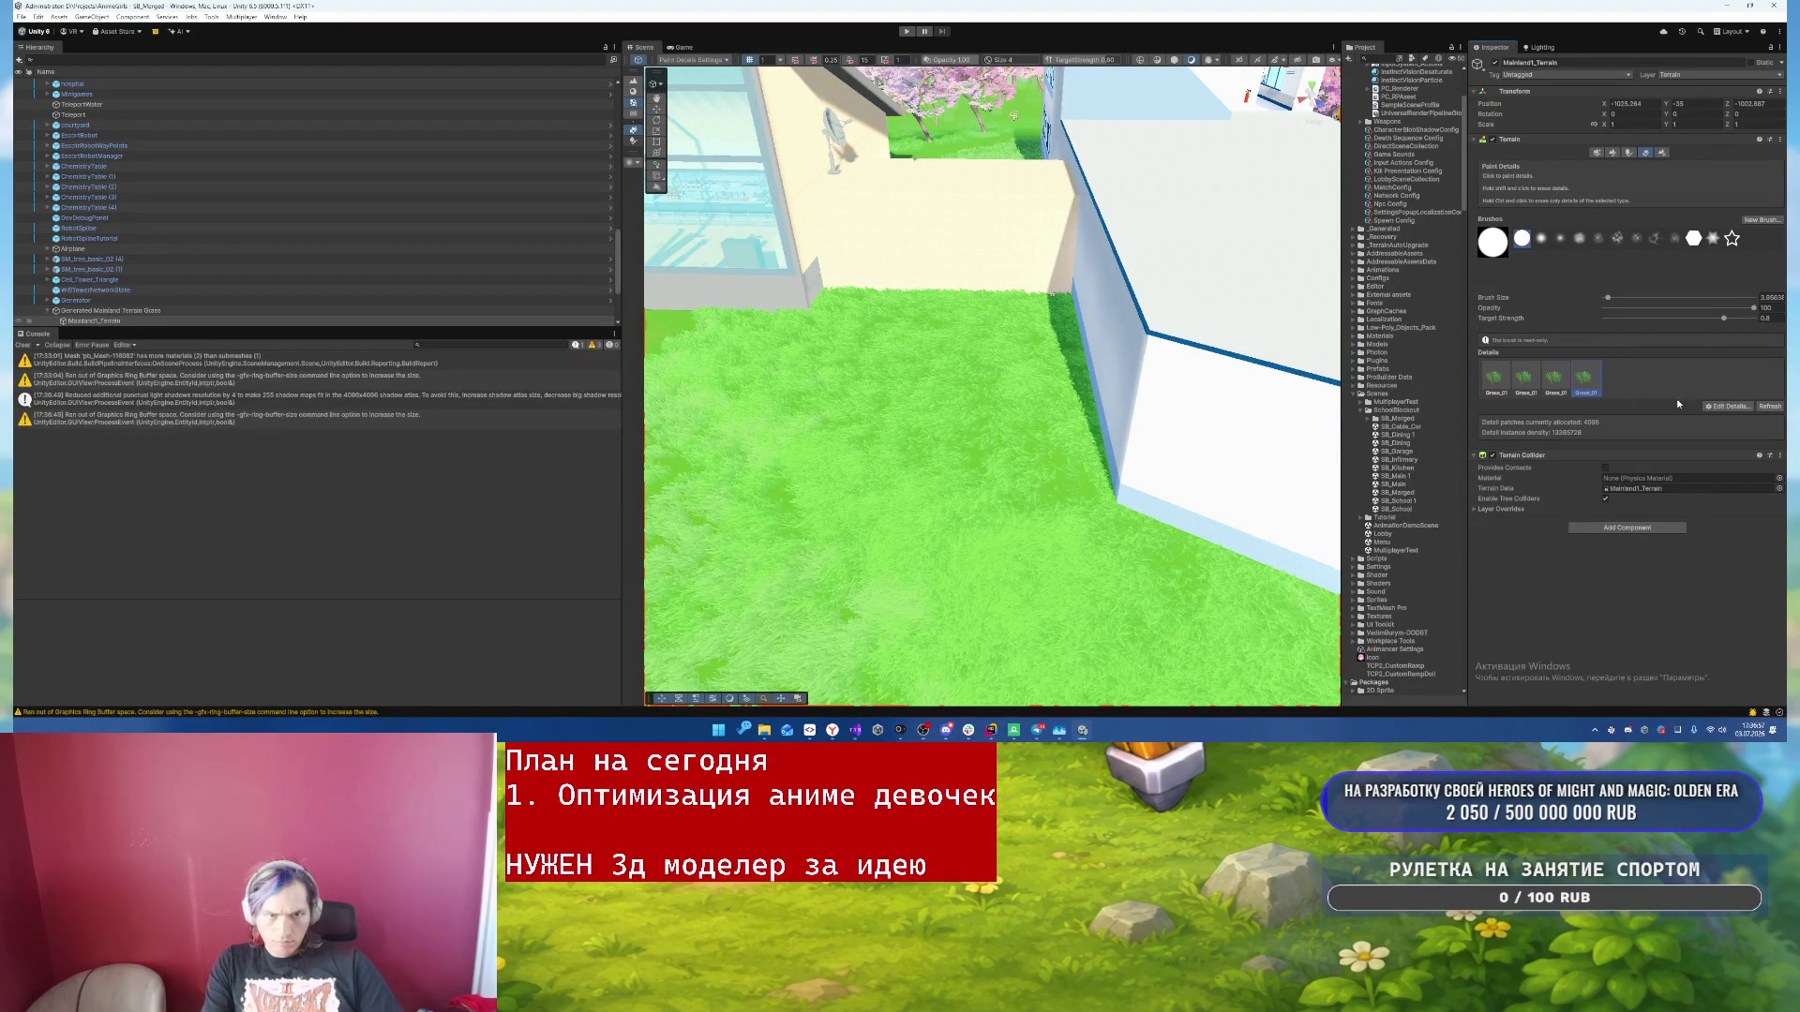
click(1740, 406)
click(1724, 443)
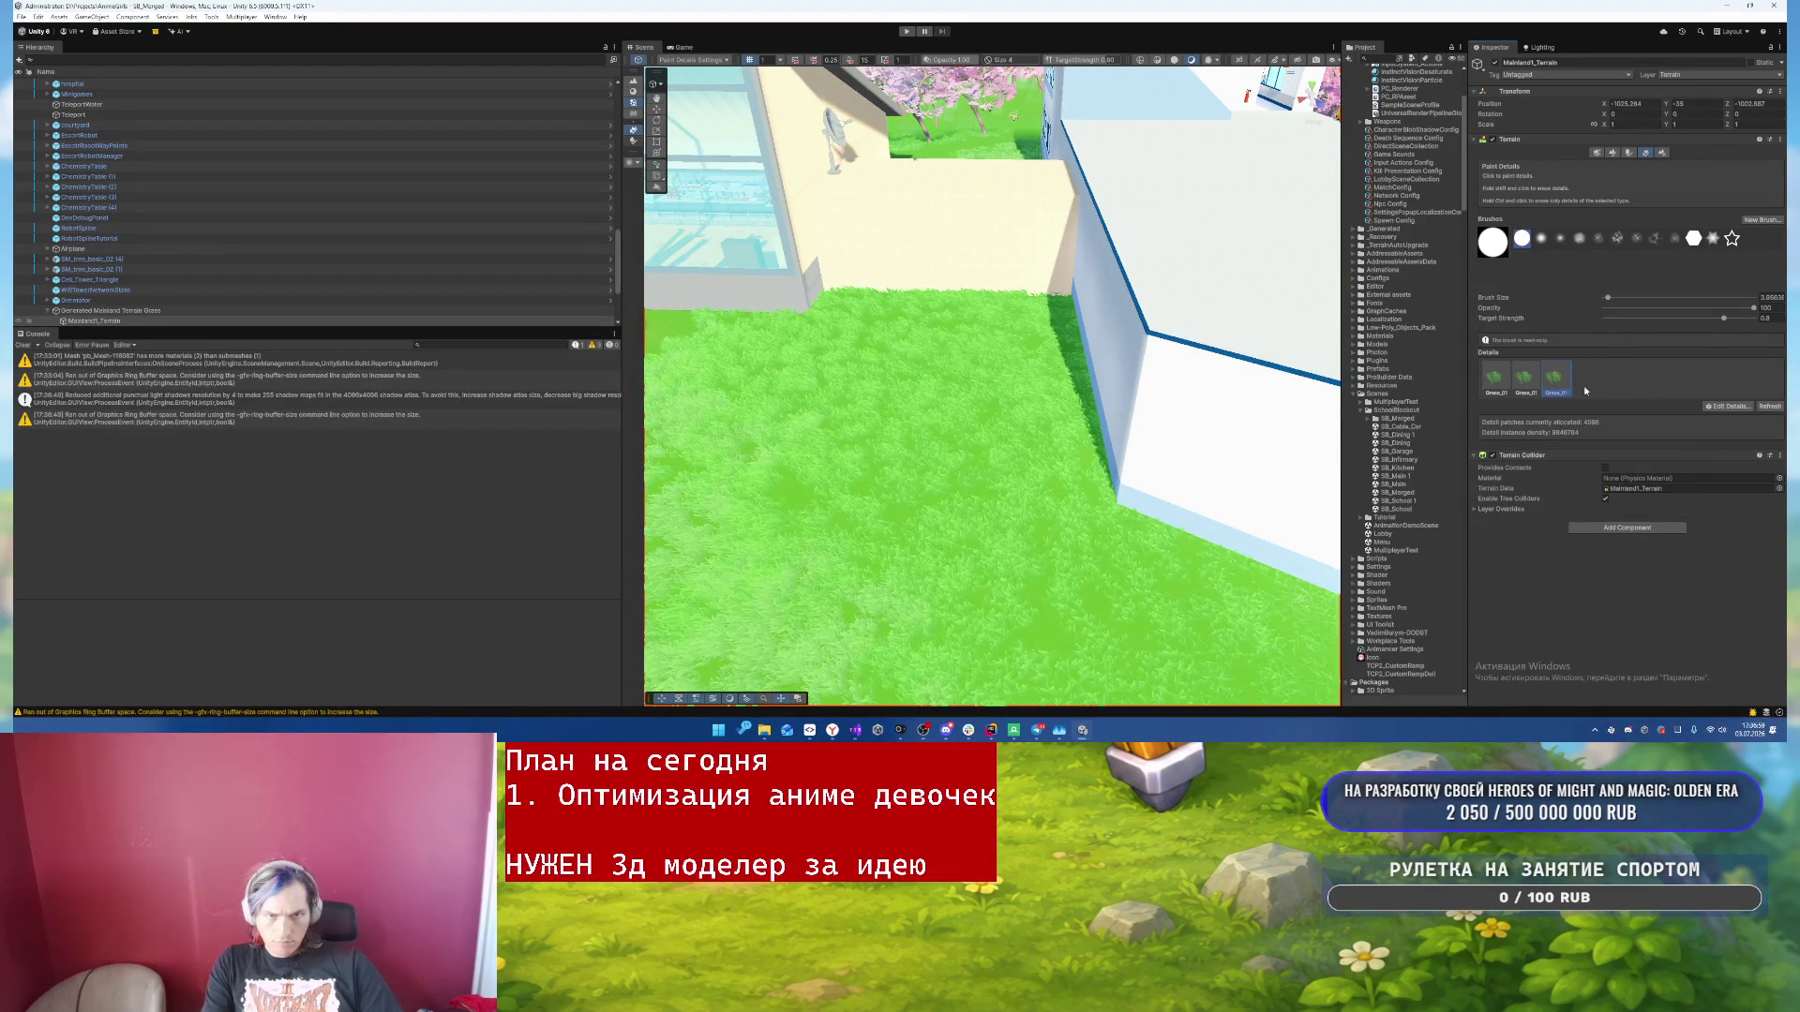
click(1724, 441)
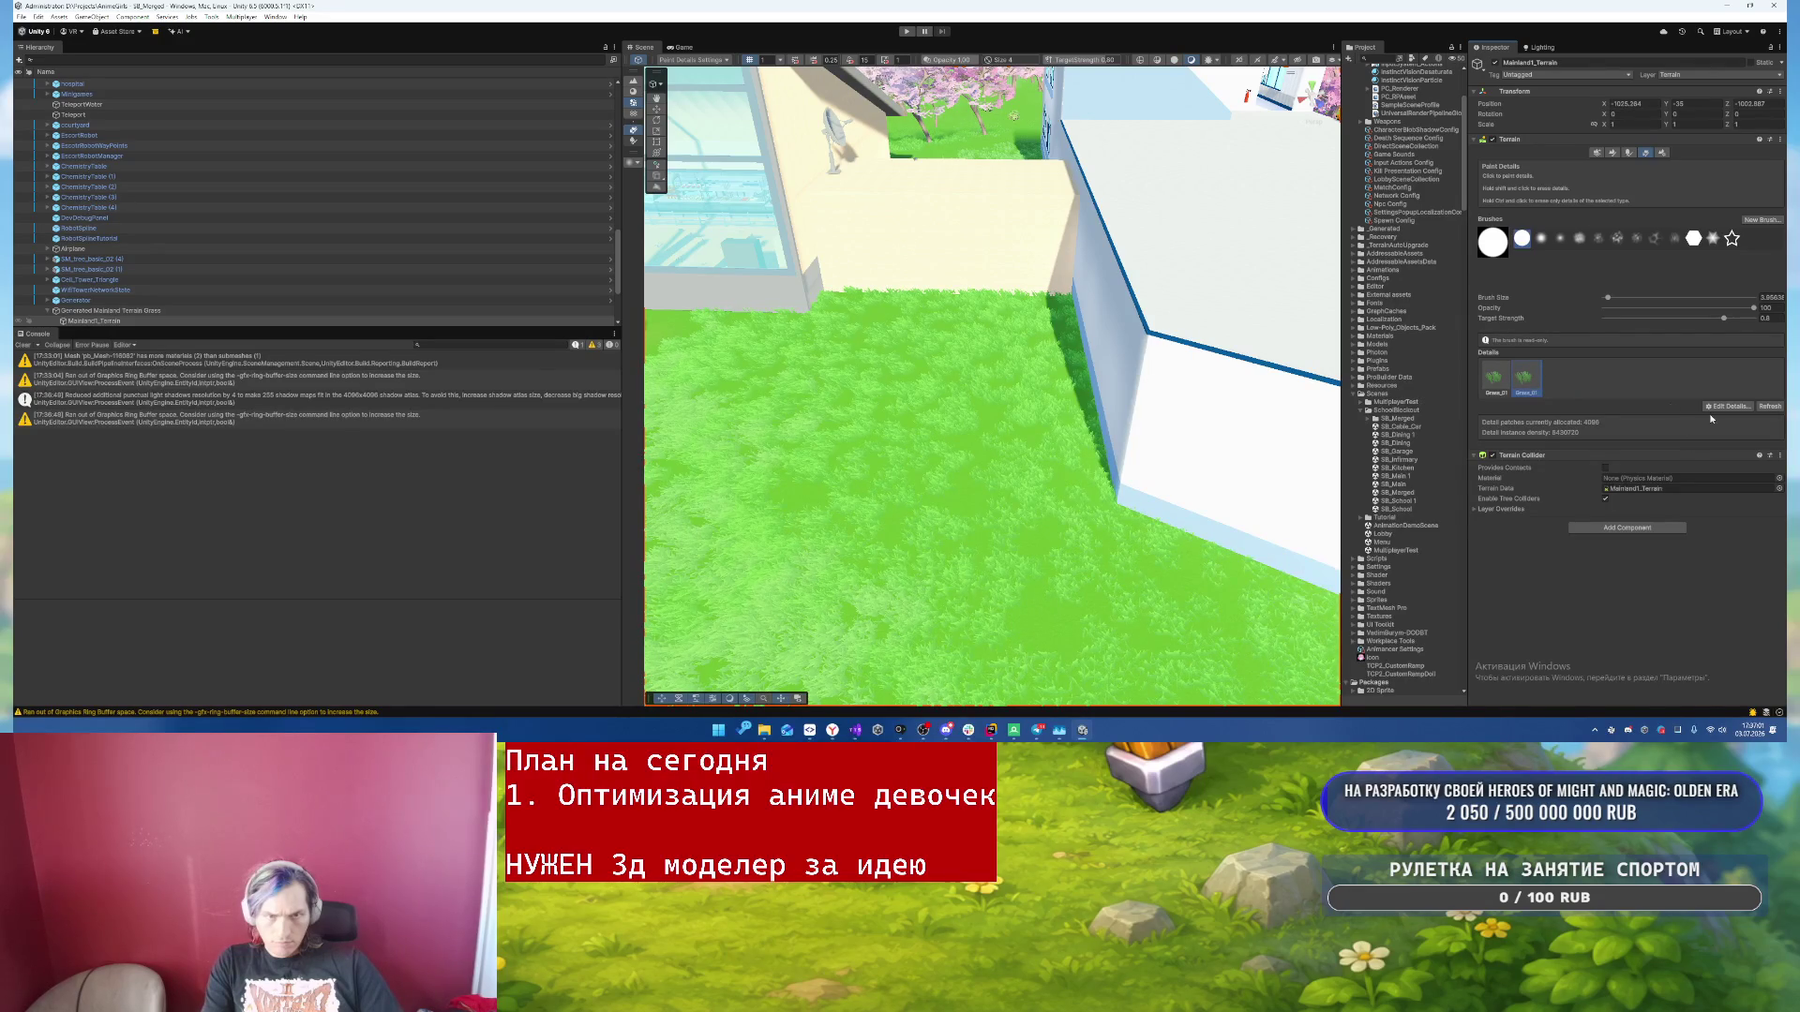
click(1732, 407)
click(1718, 443)
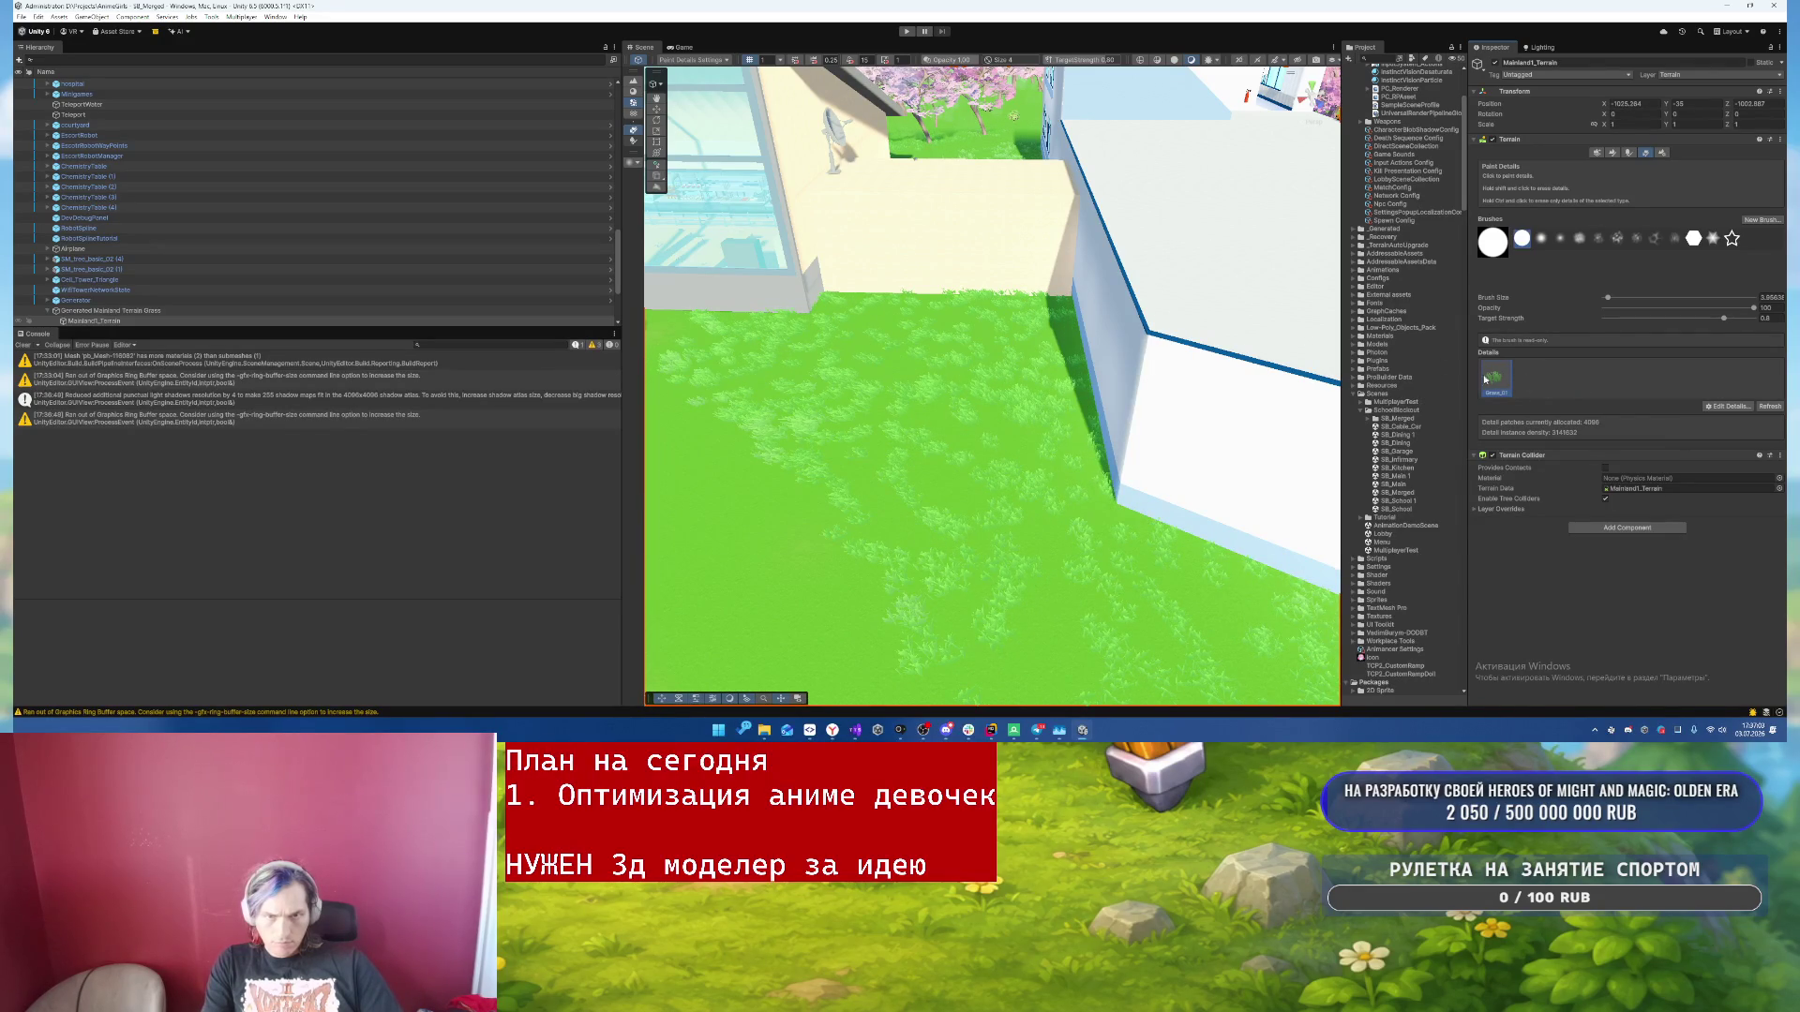
scroll(951, 362, down, 5)
- Paint grass details along the left side of the path and over the adjoining lawn
mouse_move(951, 362)
mouse_down()
mouse_move(855, 405)
mouse_move(993, 340)
mouse_up()
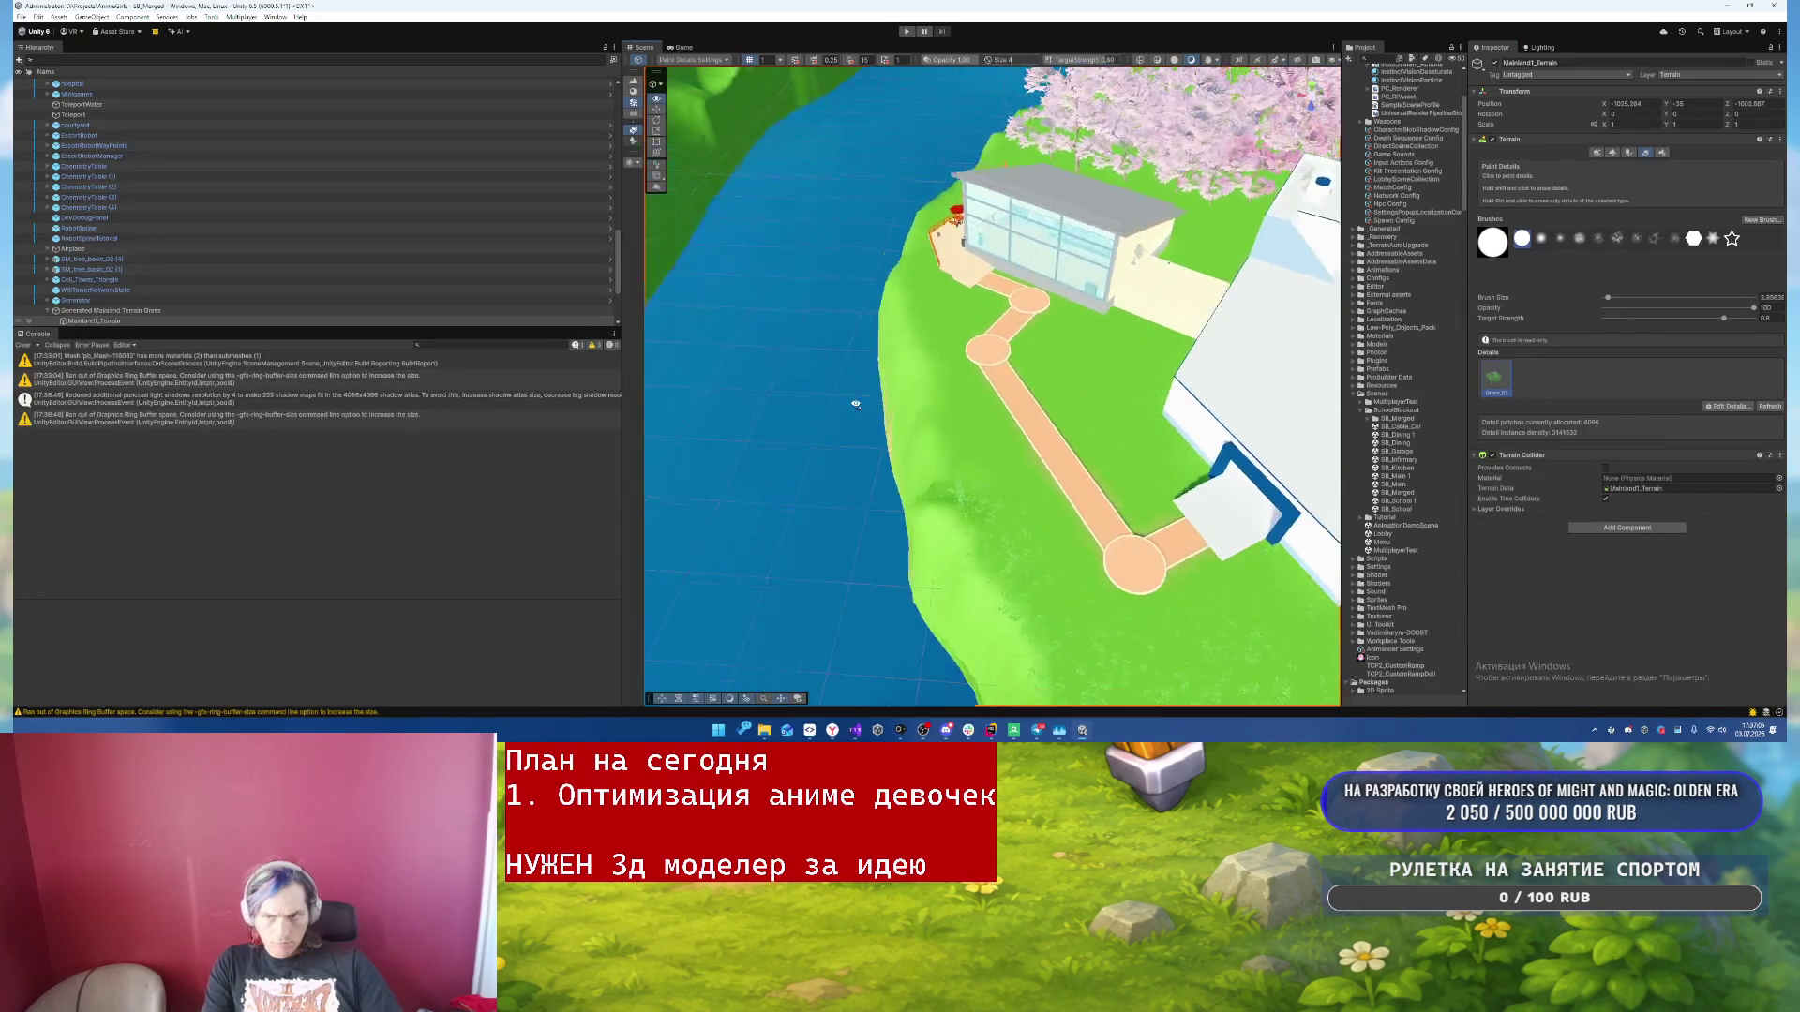
scroll(1165, 457, up, 6)
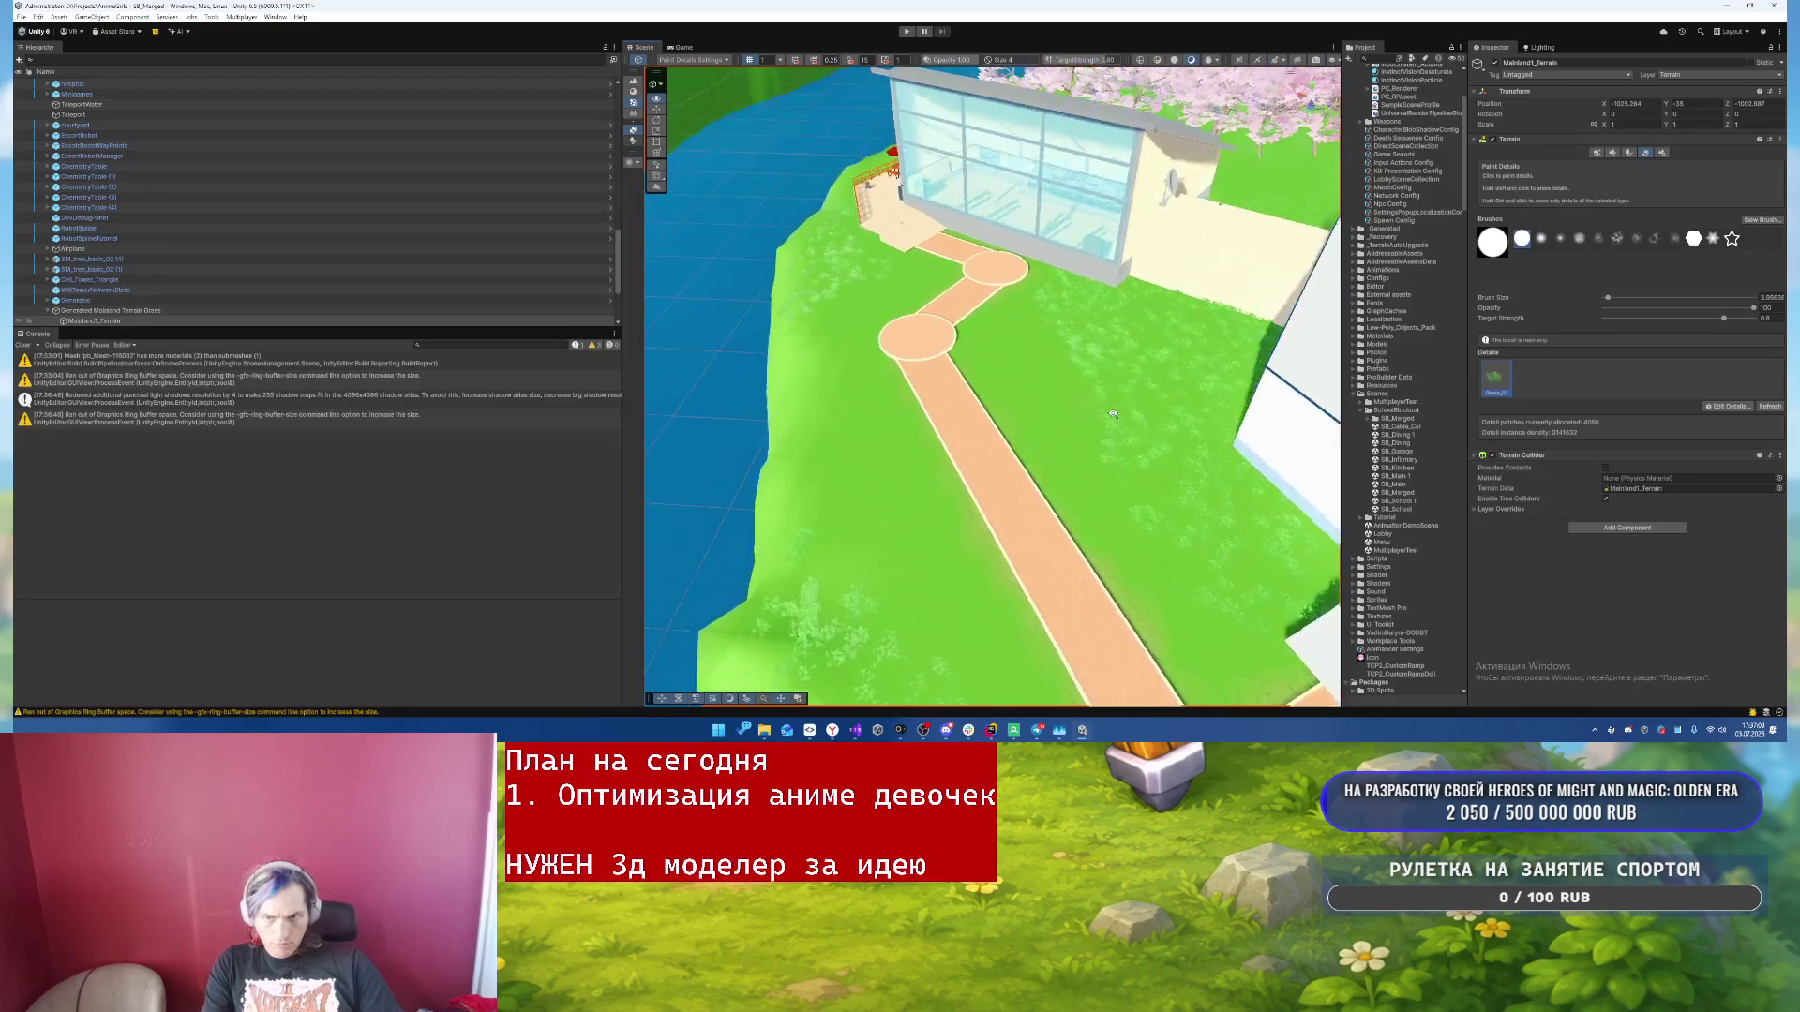
scroll(1112, 413, up, 2)
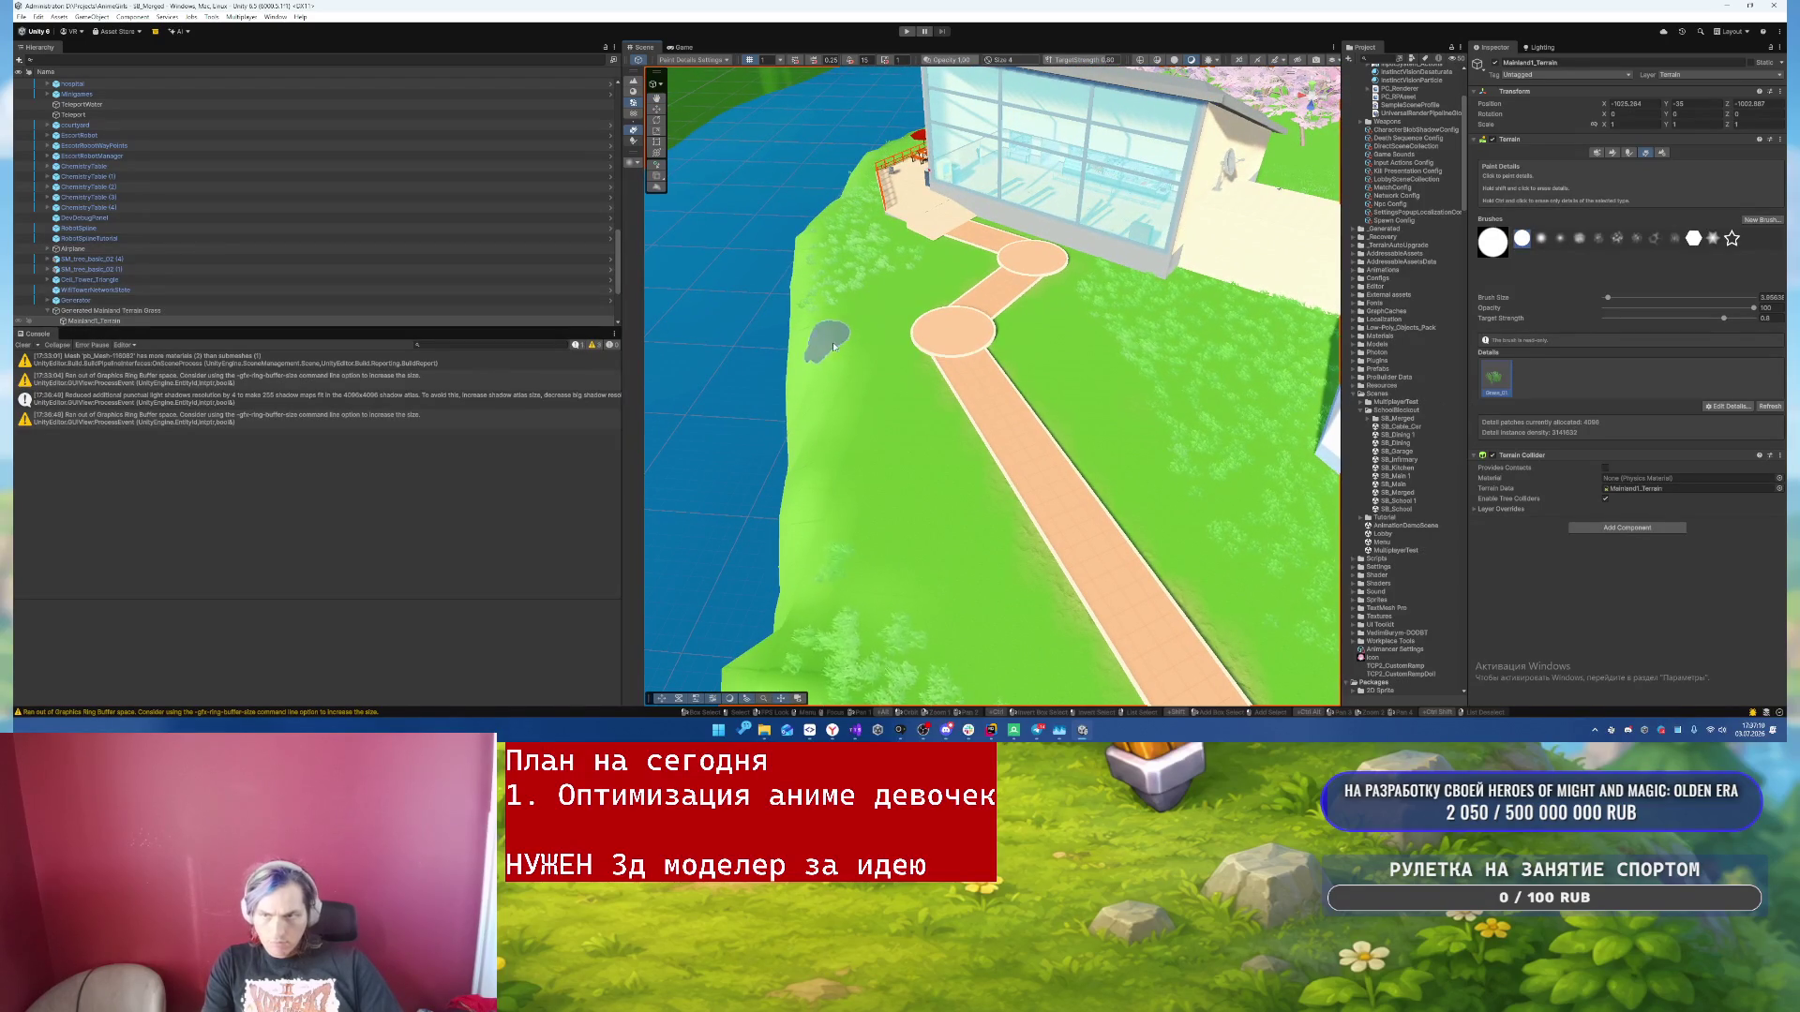
mouse_move(844, 352)
mouse_down()
mouse_move(836, 553)
mouse_move(916, 522)
mouse_move(878, 655)
mouse_move(1055, 402)
mouse_move(1087, 487)
mouse_move(1172, 468)
mouse_move(1110, 355)
mouse_up()
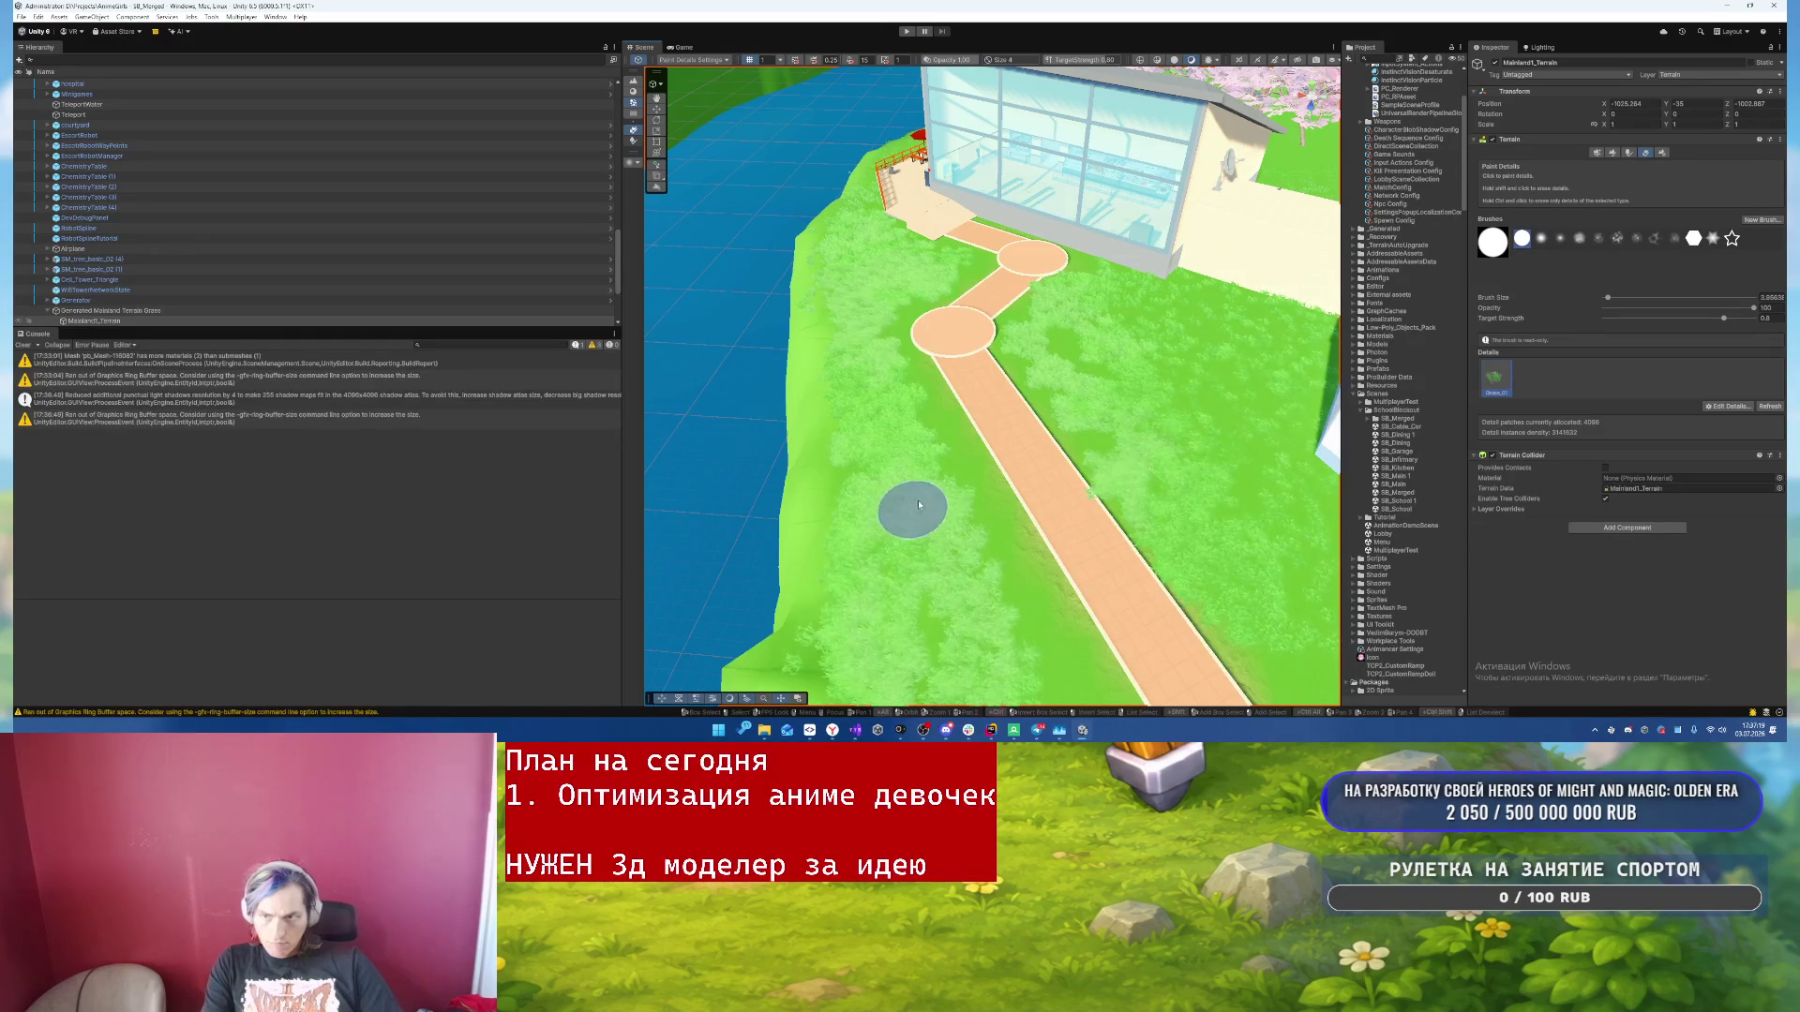
scroll(852, 314, up, 5)
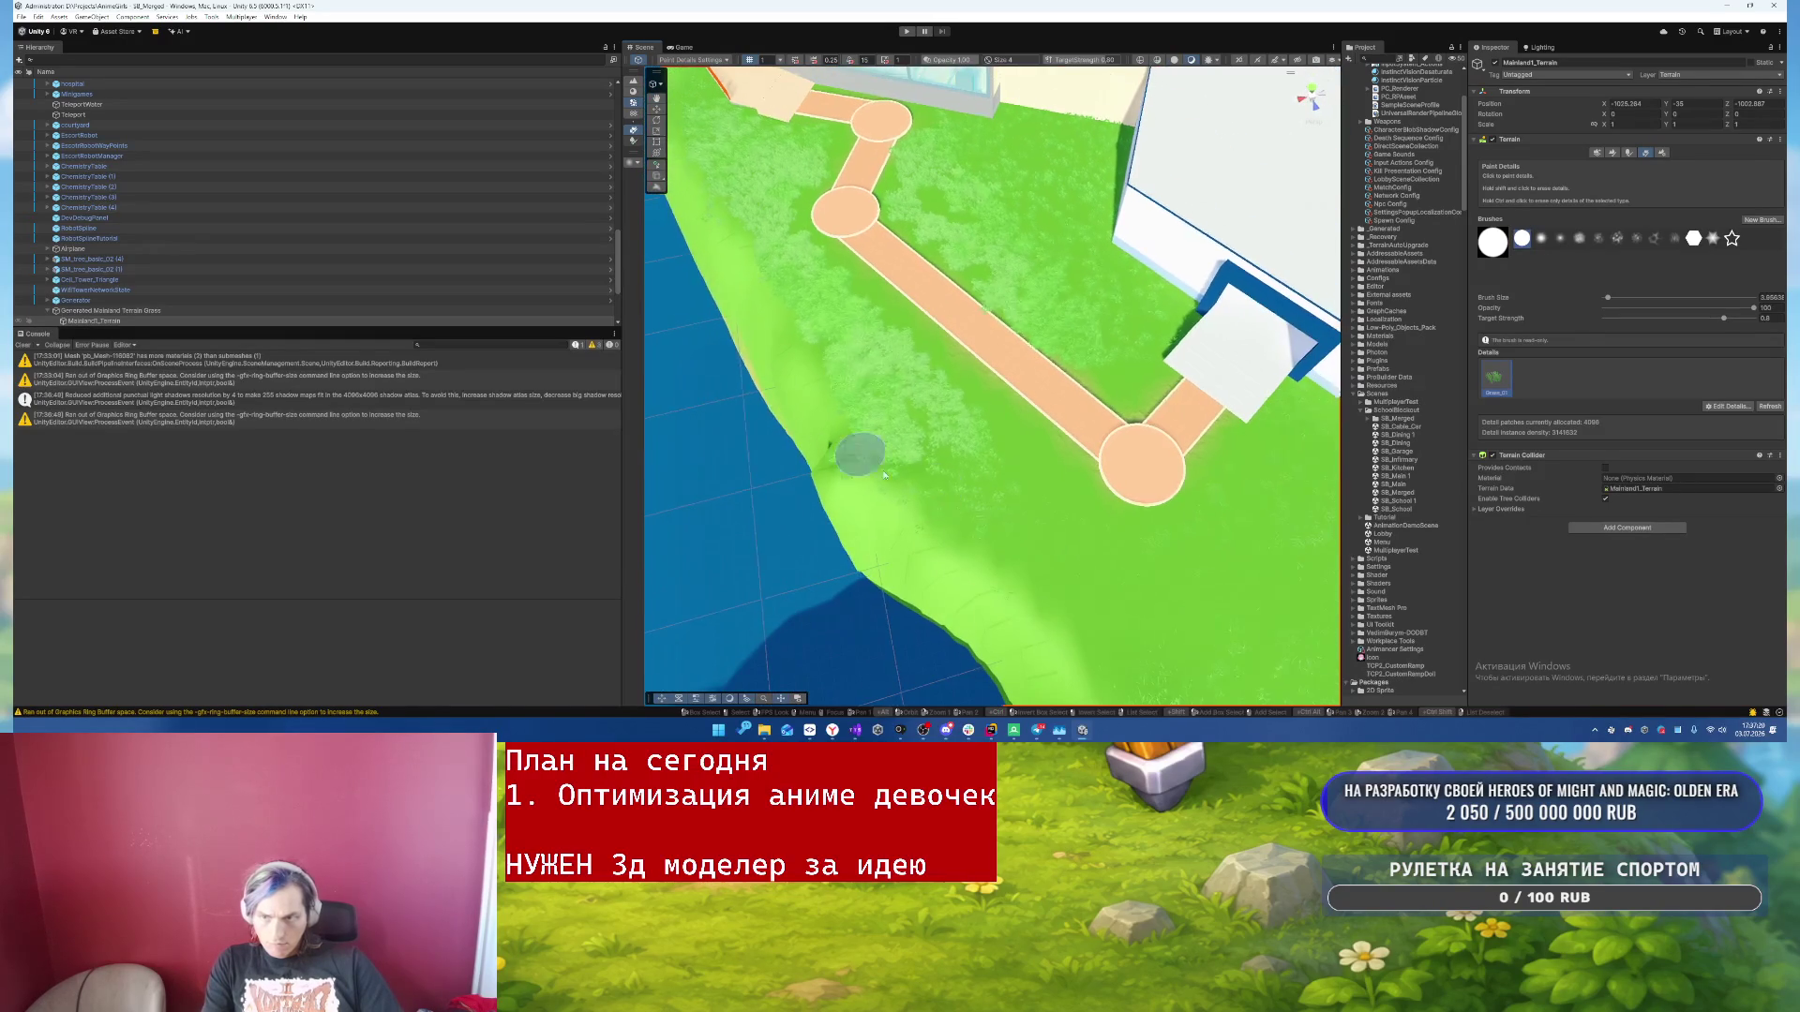
mouse_move(884, 476)
mouse_down()
mouse_move(960, 469)
mouse_move(1061, 502)
mouse_move(1293, 525)
mouse_move(1267, 484)
mouse_up()
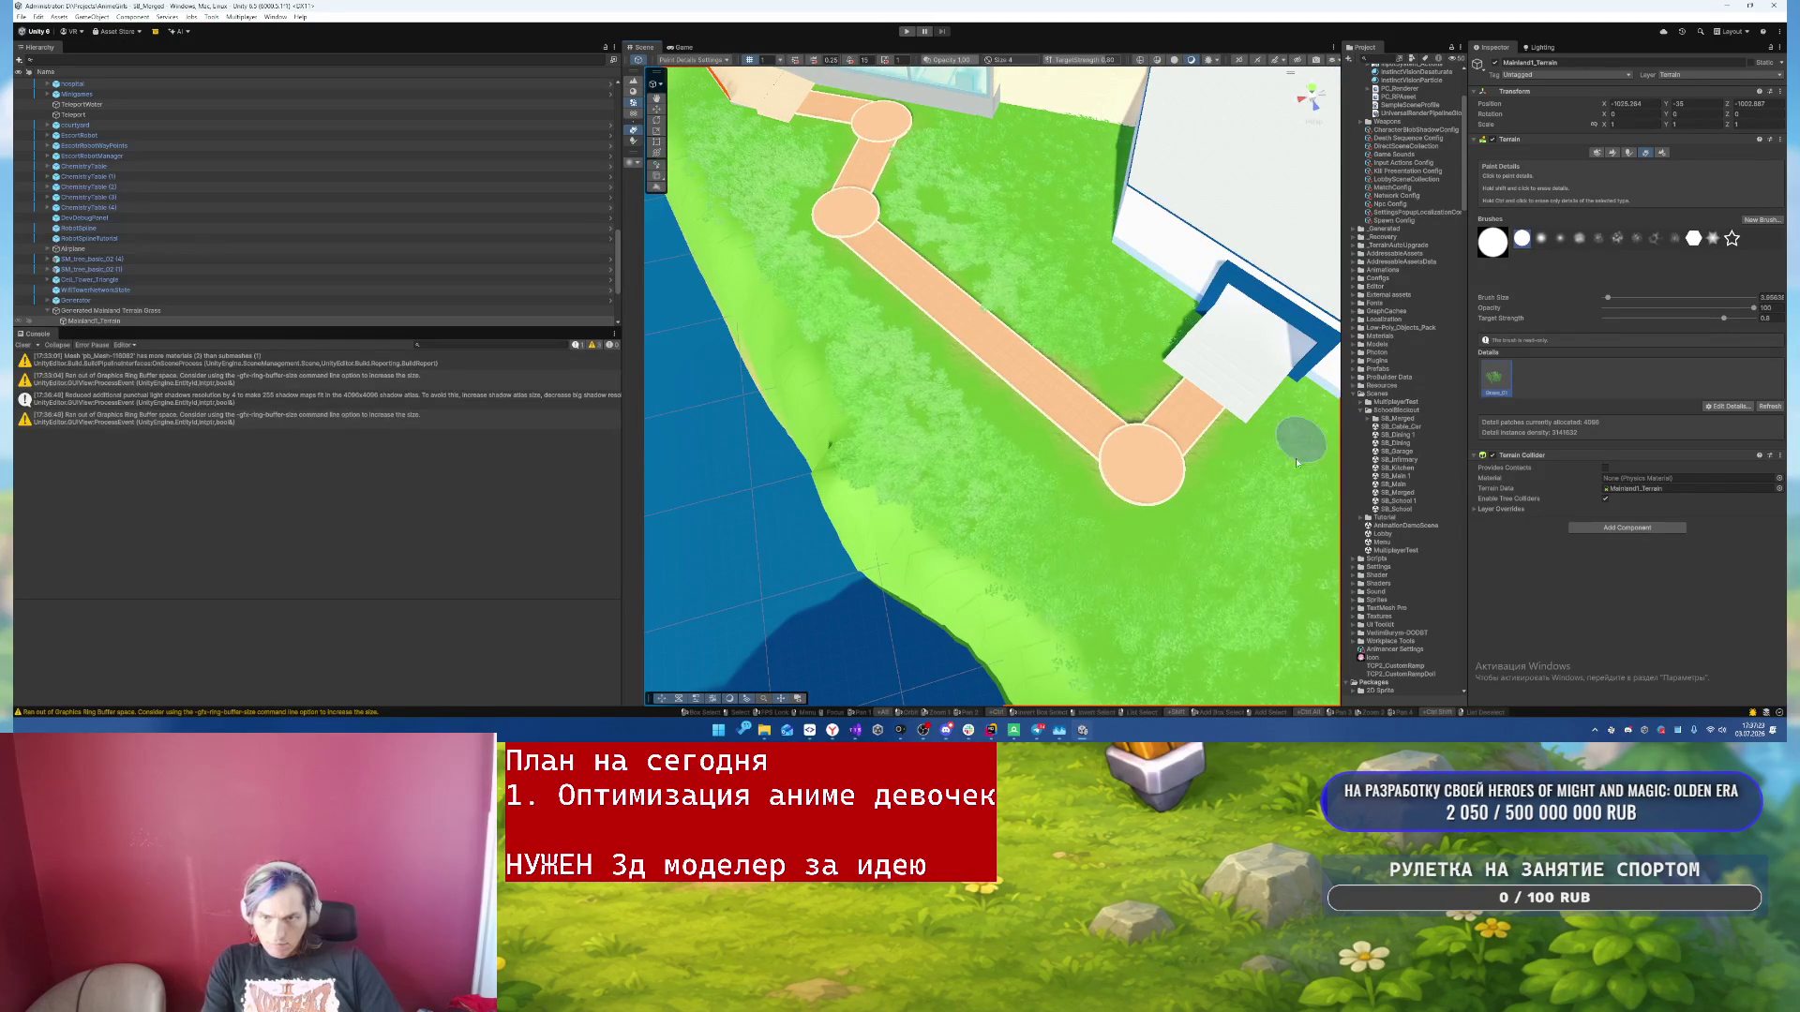
scroll(1218, 469, up, 5)
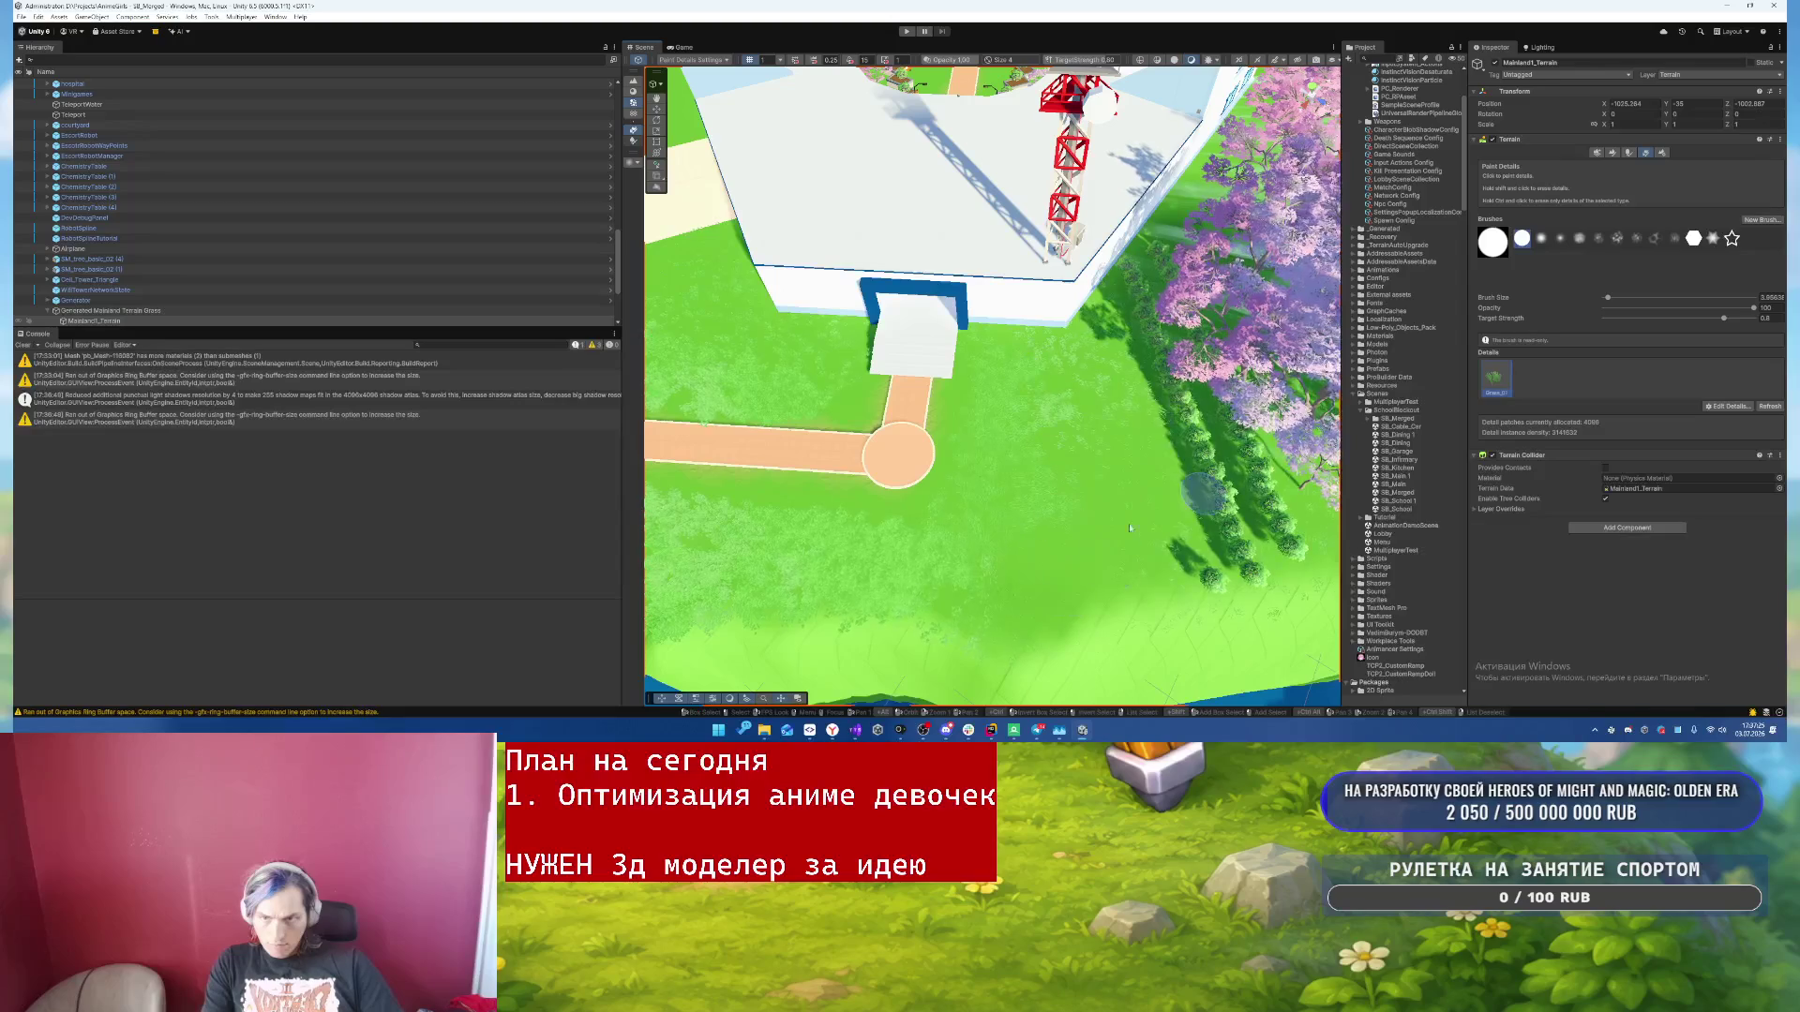
- Paint grass over the riverside hillside and terrain edge, then clear the console errors
mouse_move(1151, 434)
mouse_down()
mouse_move(975, 390)
mouse_move(1218, 393)
mouse_move(1631, 328)
mouse_up()
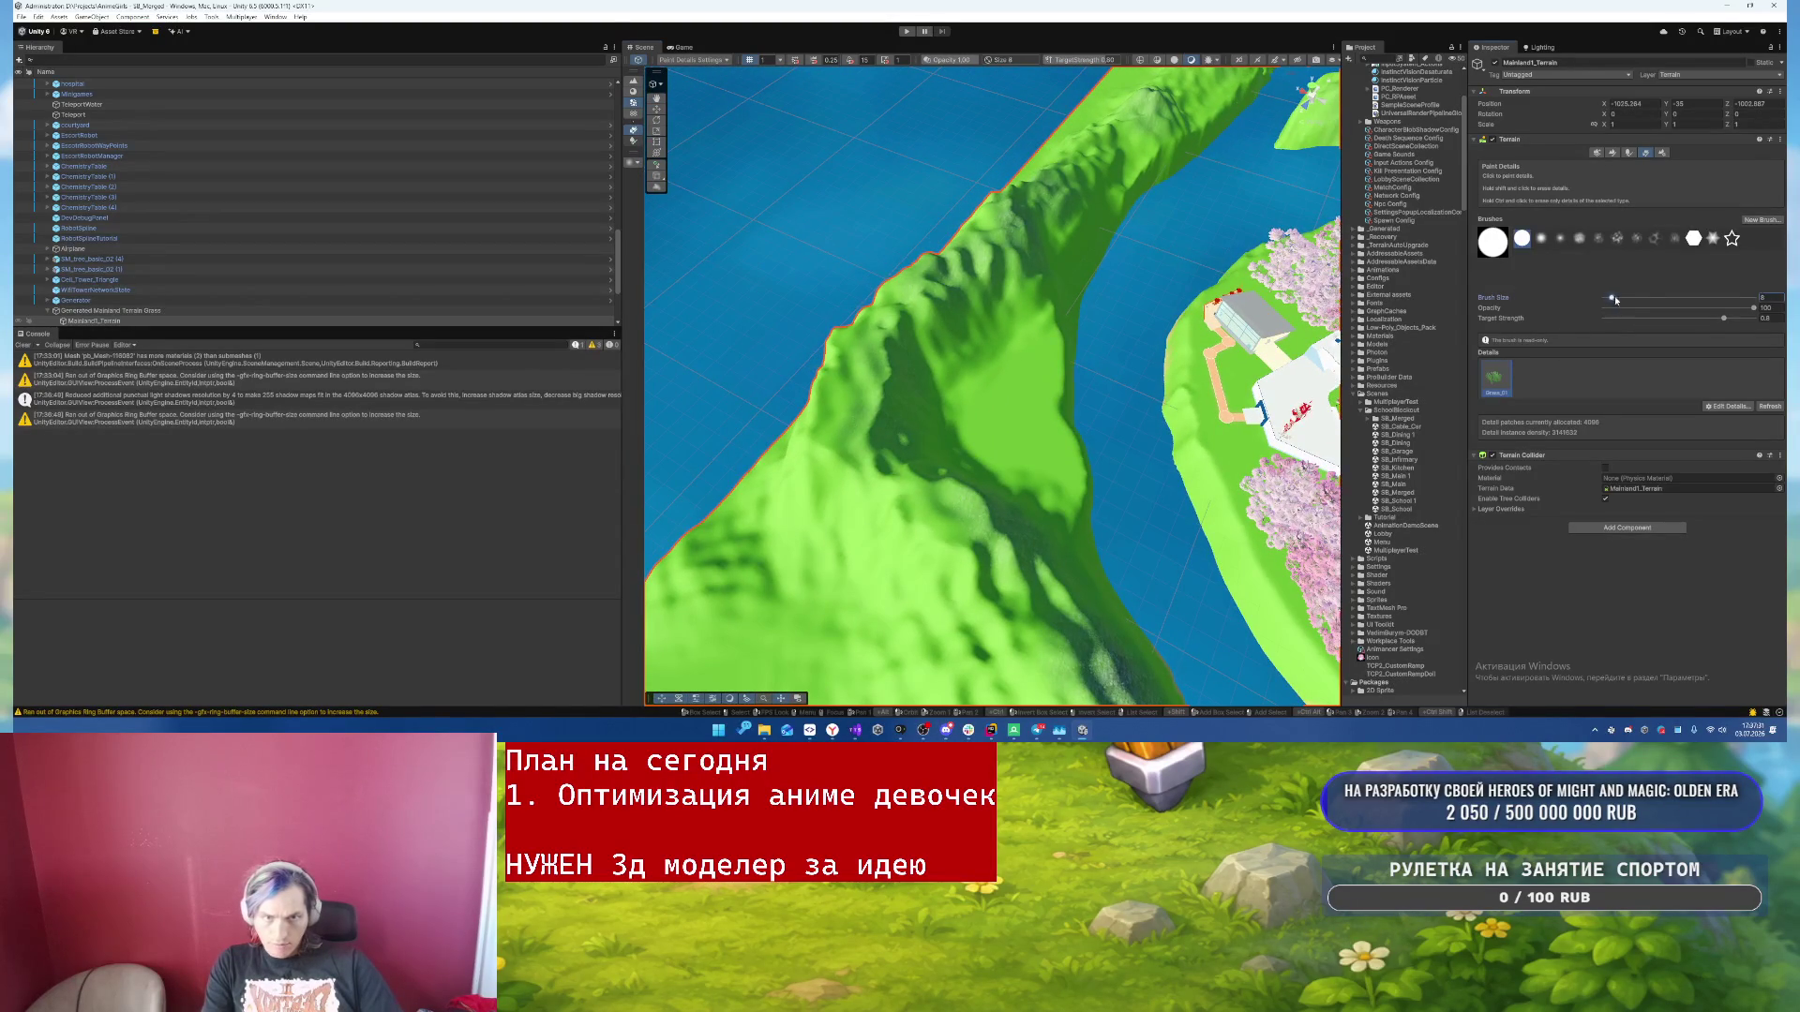
mouse_move(975, 356)
mouse_down()
mouse_move(853, 544)
mouse_move(1001, 639)
mouse_move(844, 538)
mouse_up()
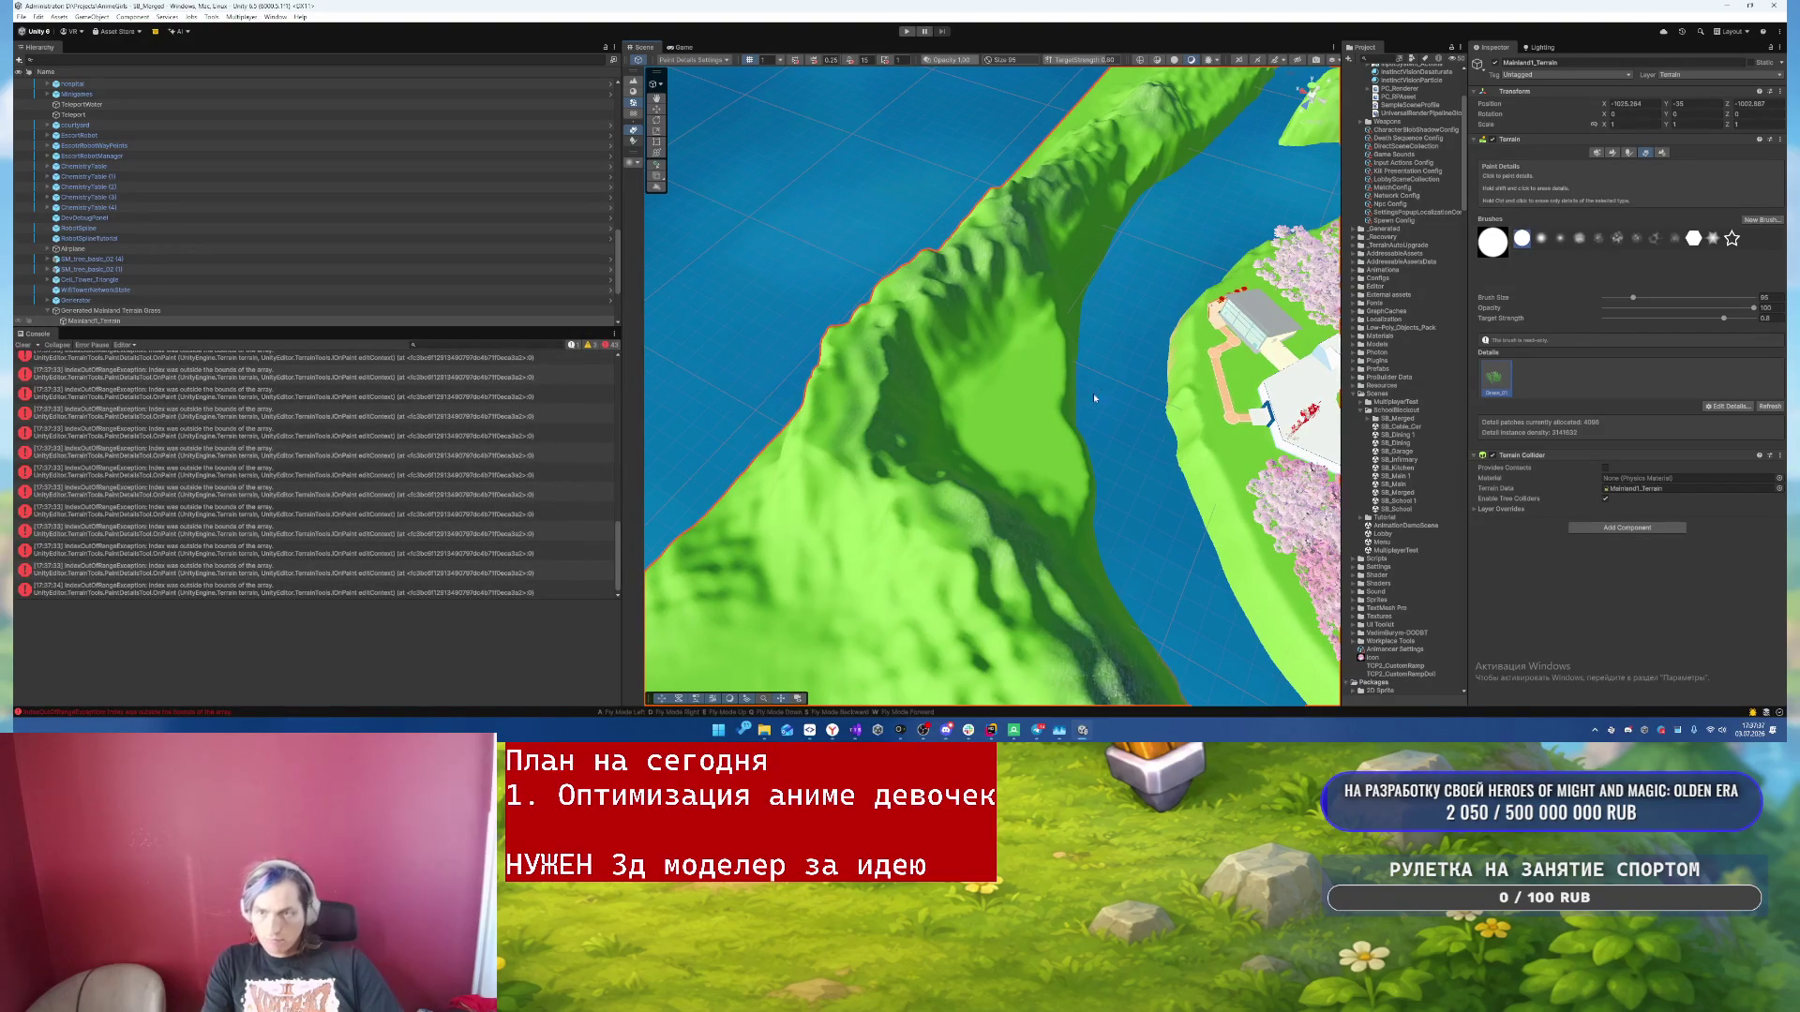
mouse_move(917, 205)
mouse_down()
mouse_move(954, 290)
mouse_move(1283, 365)
mouse_move(1264, 362)
mouse_up()
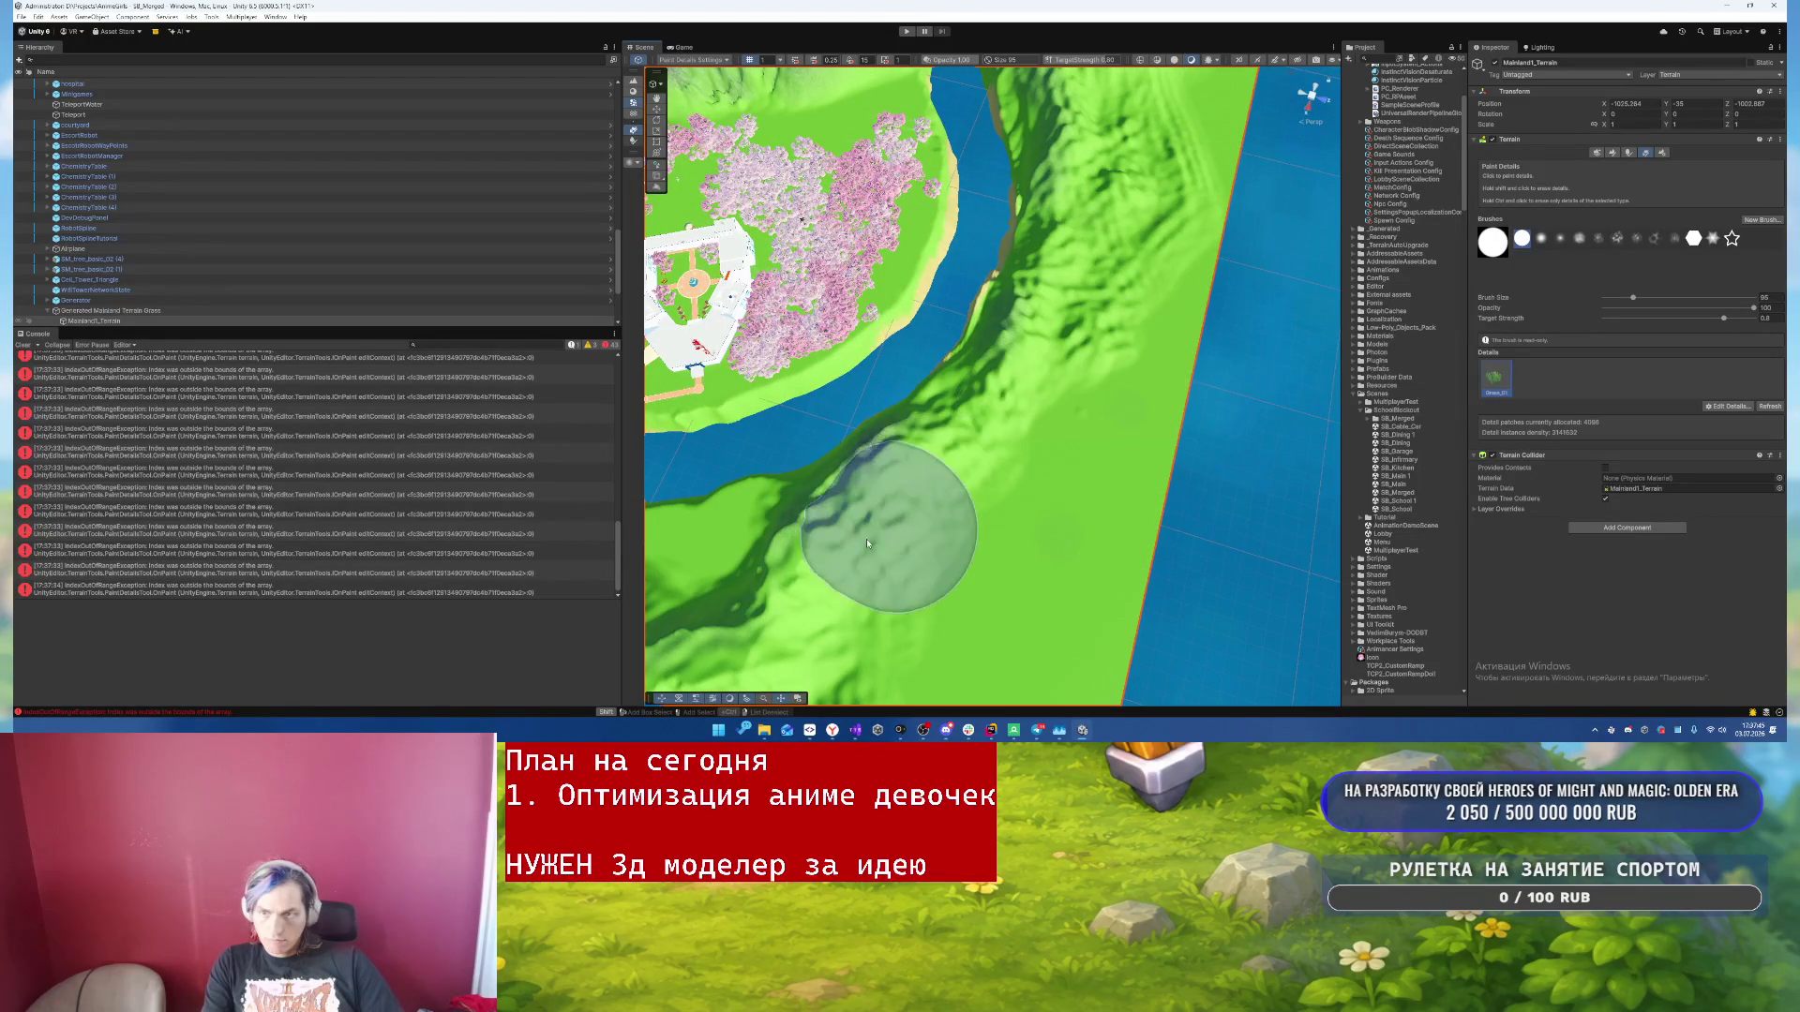
mouse_move(1059, 252)
mouse_down()
mouse_move(1037, 470)
mouse_move(1121, 289)
mouse_move(1165, 330)
mouse_move(1016, 706)
mouse_move(872, 628)
mouse_move(746, 593)
mouse_up()
mouse_move(824, 469)
mouse_down()
mouse_move(875, 454)
mouse_move(901, 491)
mouse_move(1341, 367)
mouse_up()
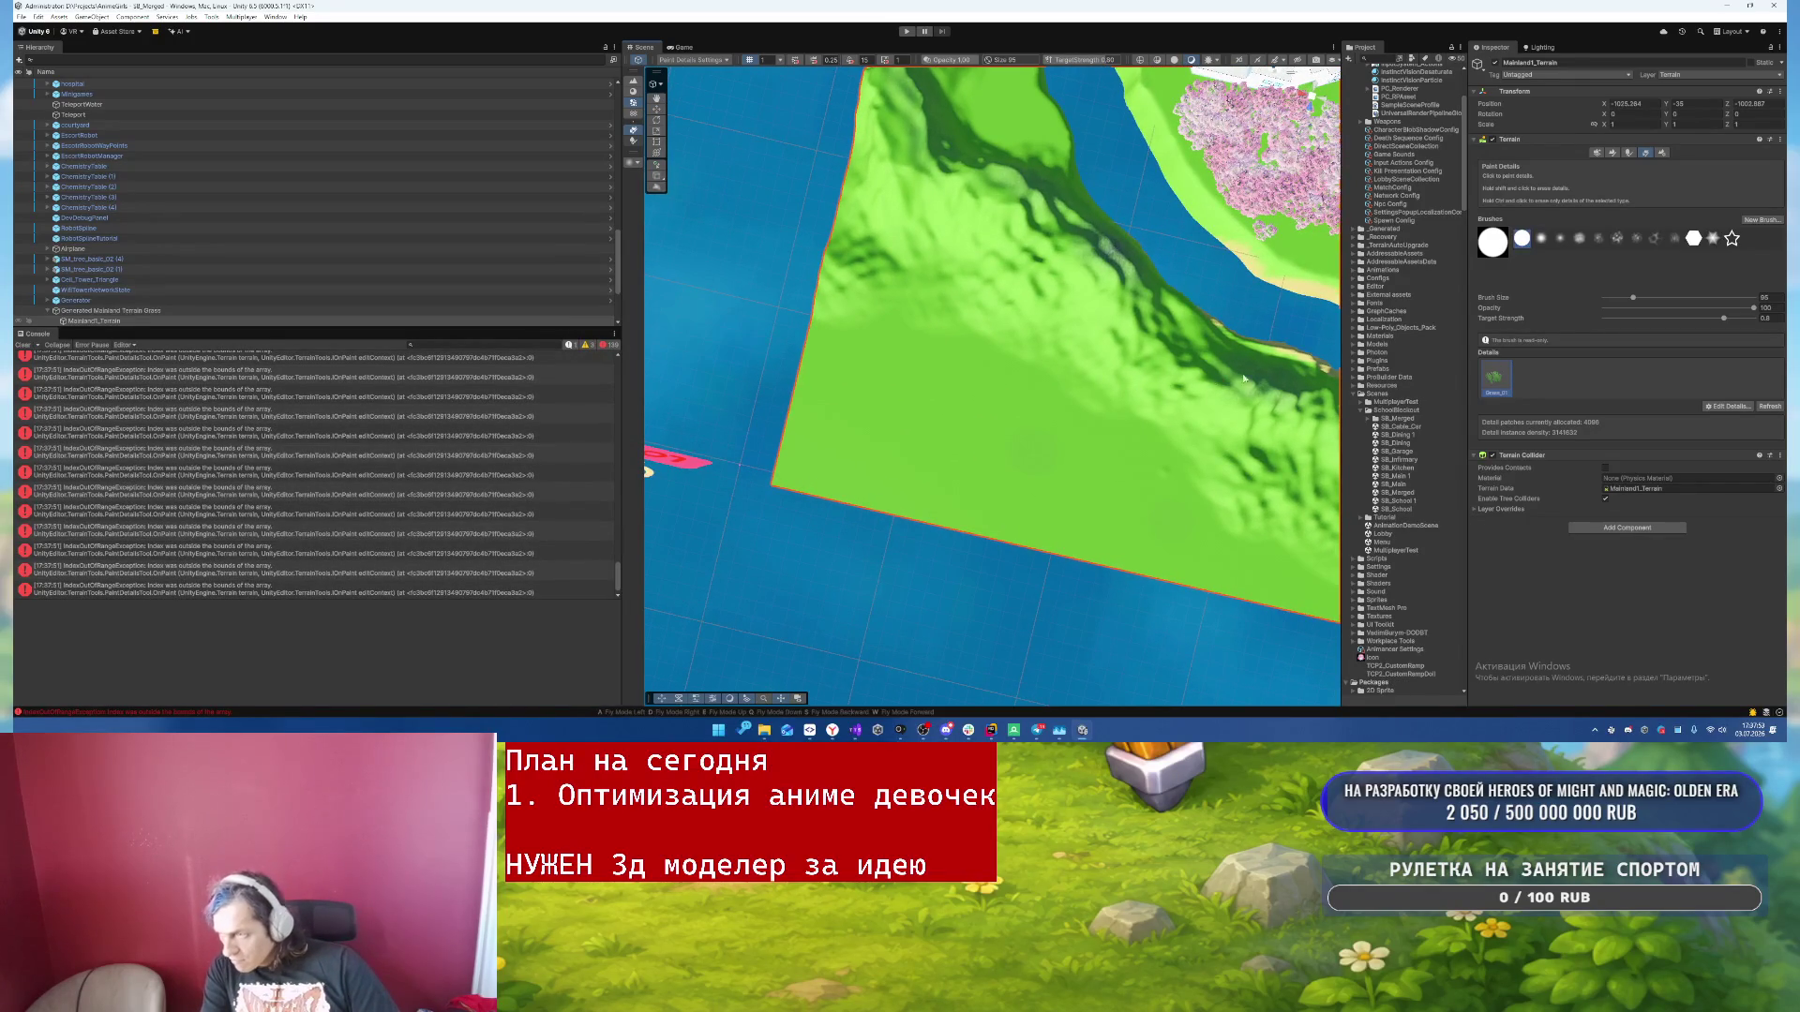
click(22, 345)
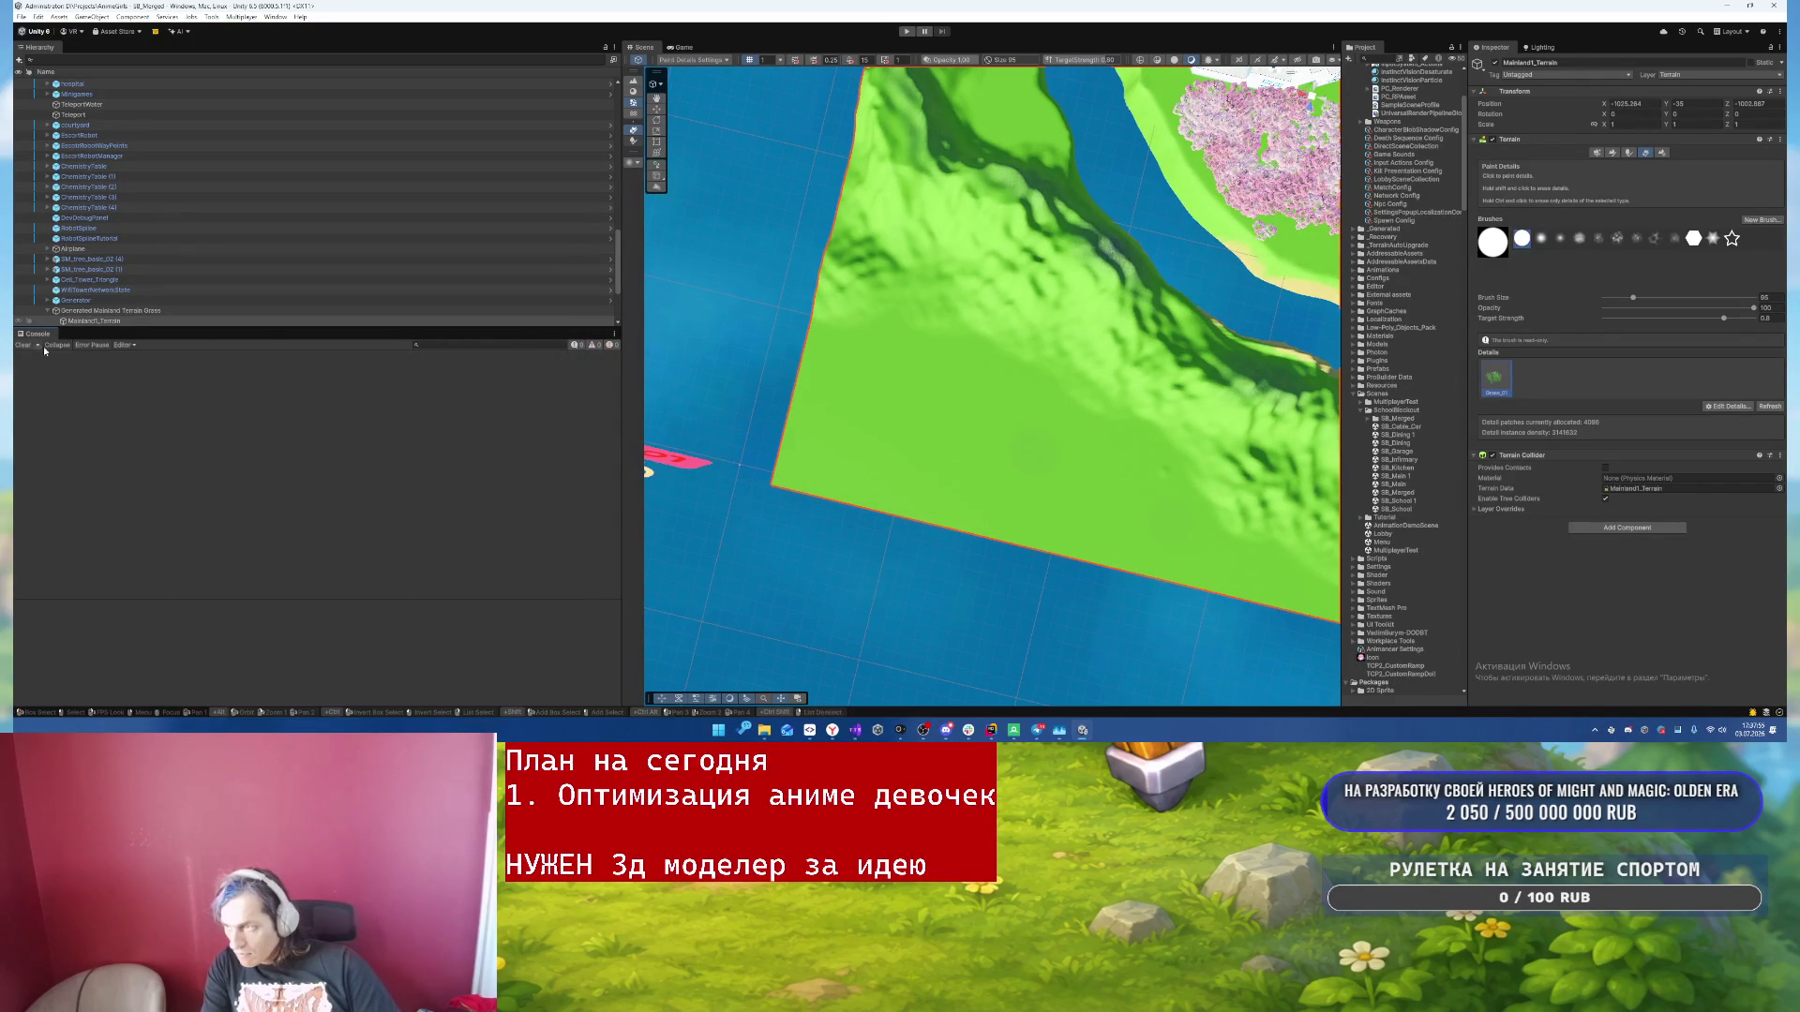
- In Terrain Settings, edit the Detail Distance and commit a new Billboard Start distance
mouse_move(924, 414)
mouse_down()
mouse_move(1282, 271)
mouse_move(1285, 229)
mouse_move(1206, 129)
mouse_move(933, 250)
mouse_move(947, 258)
mouse_up()
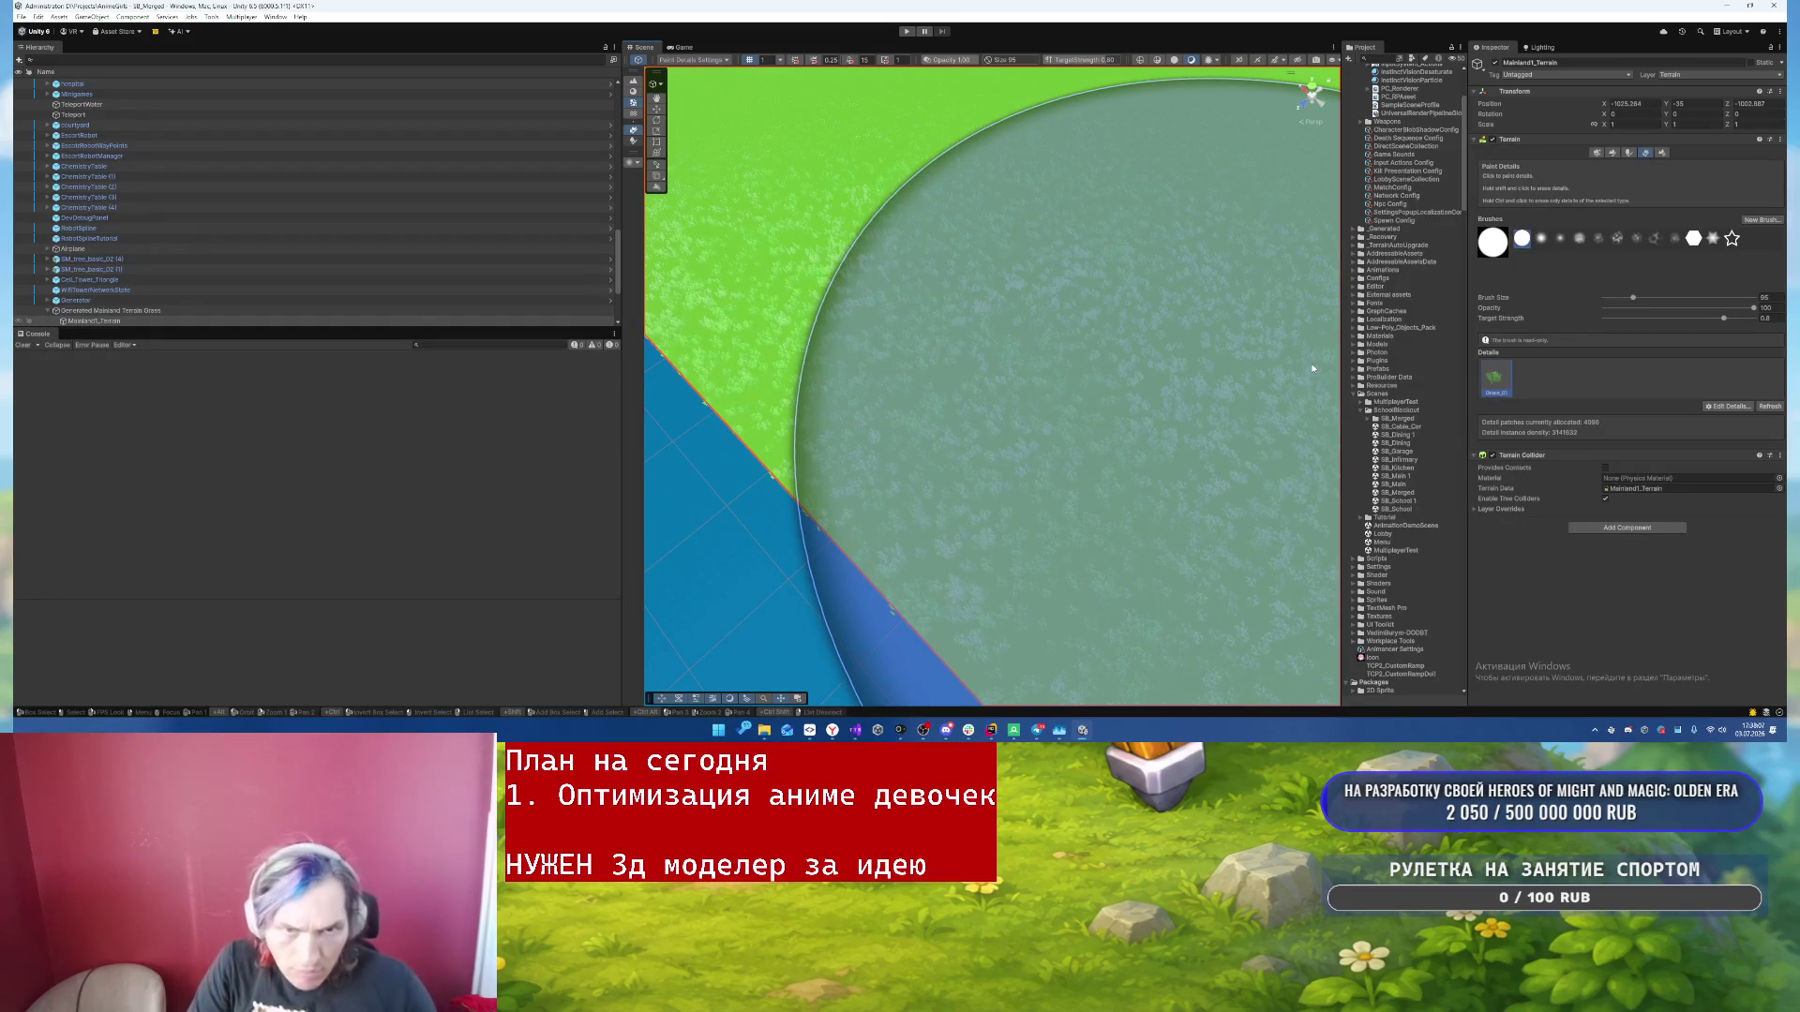
click(1663, 155)
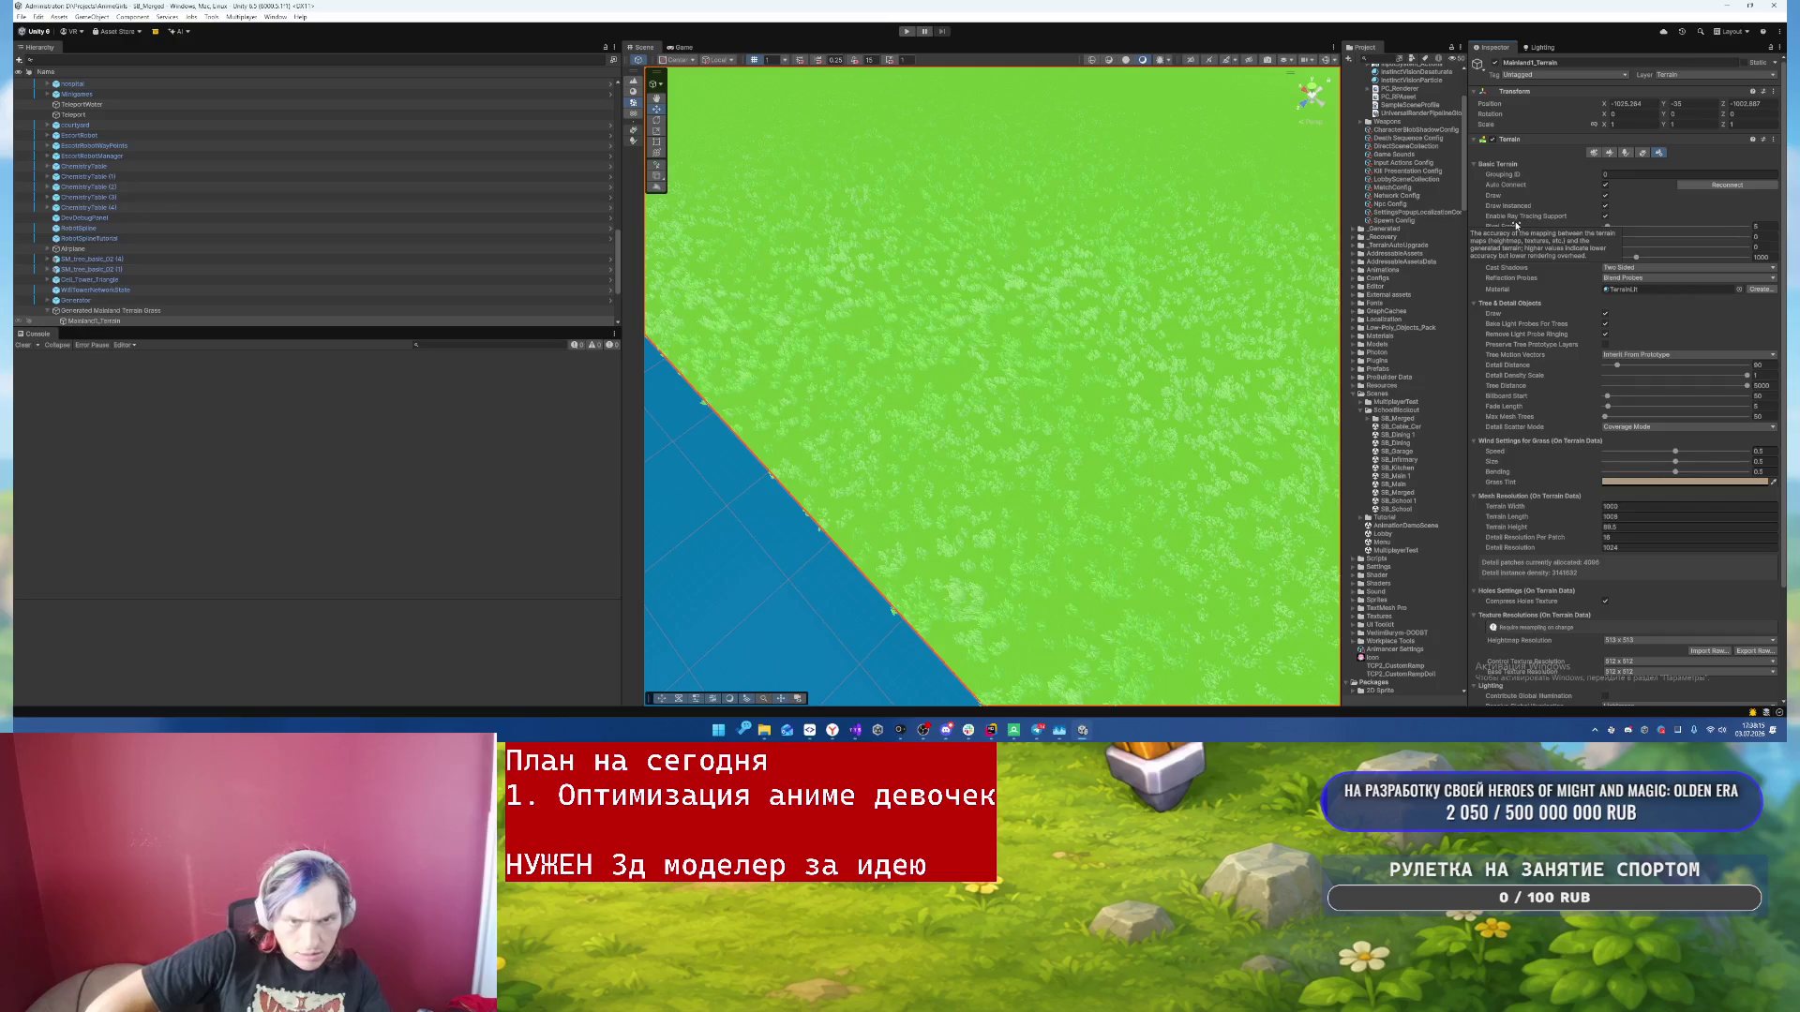
mouse_move(1221, 298)
mouse_down()
mouse_move(1246, 412)
mouse_move(1210, 309)
mouse_move(1078, 275)
mouse_move(801, 258)
mouse_up()
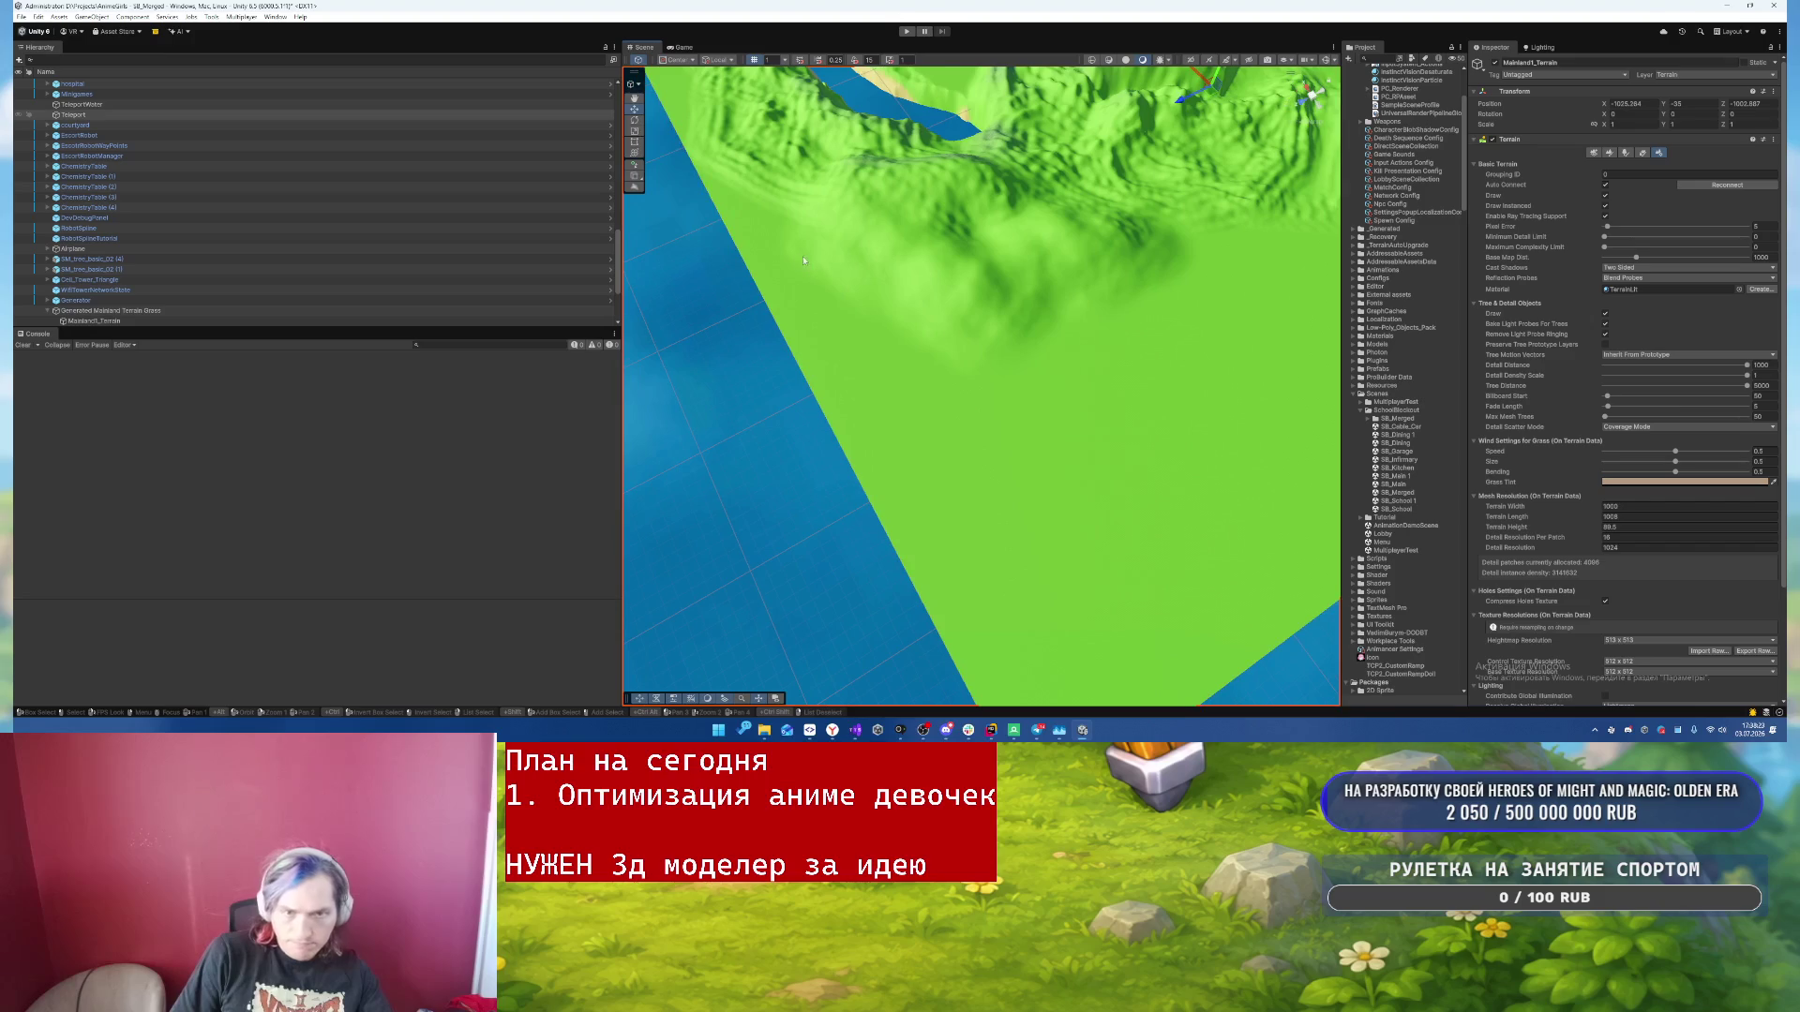
click(914, 273)
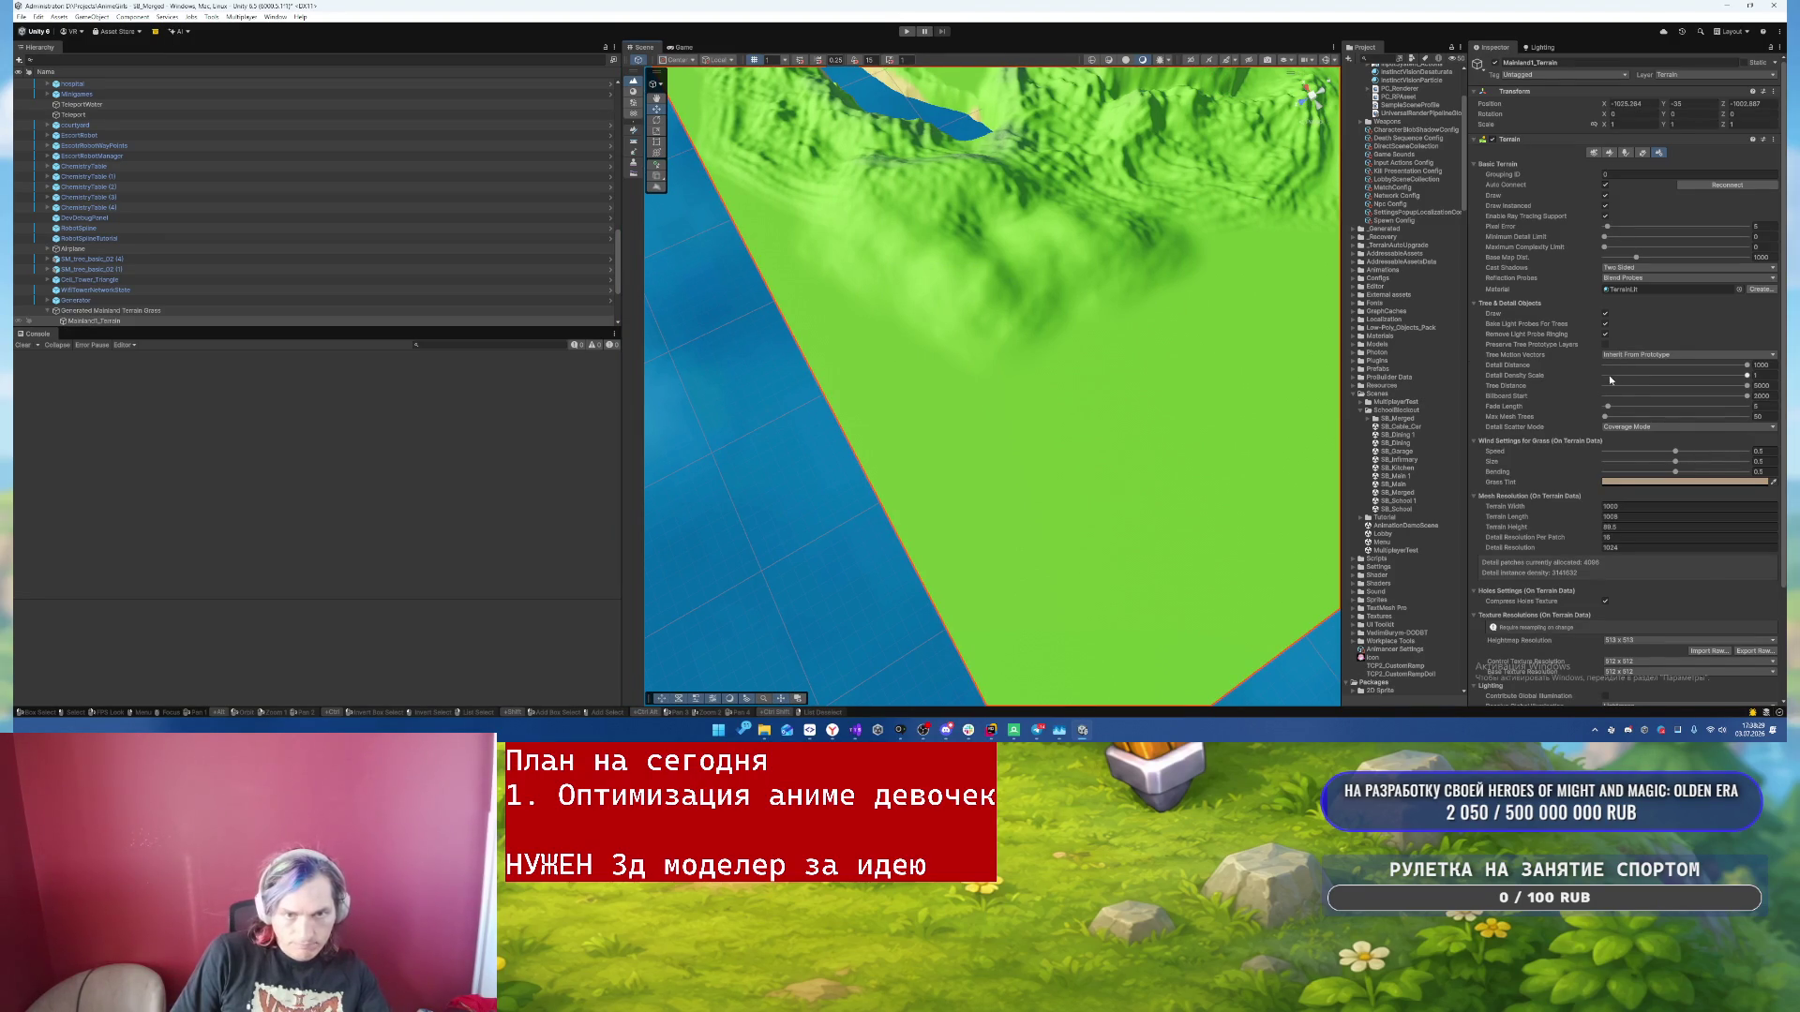
key(ctrl+z)
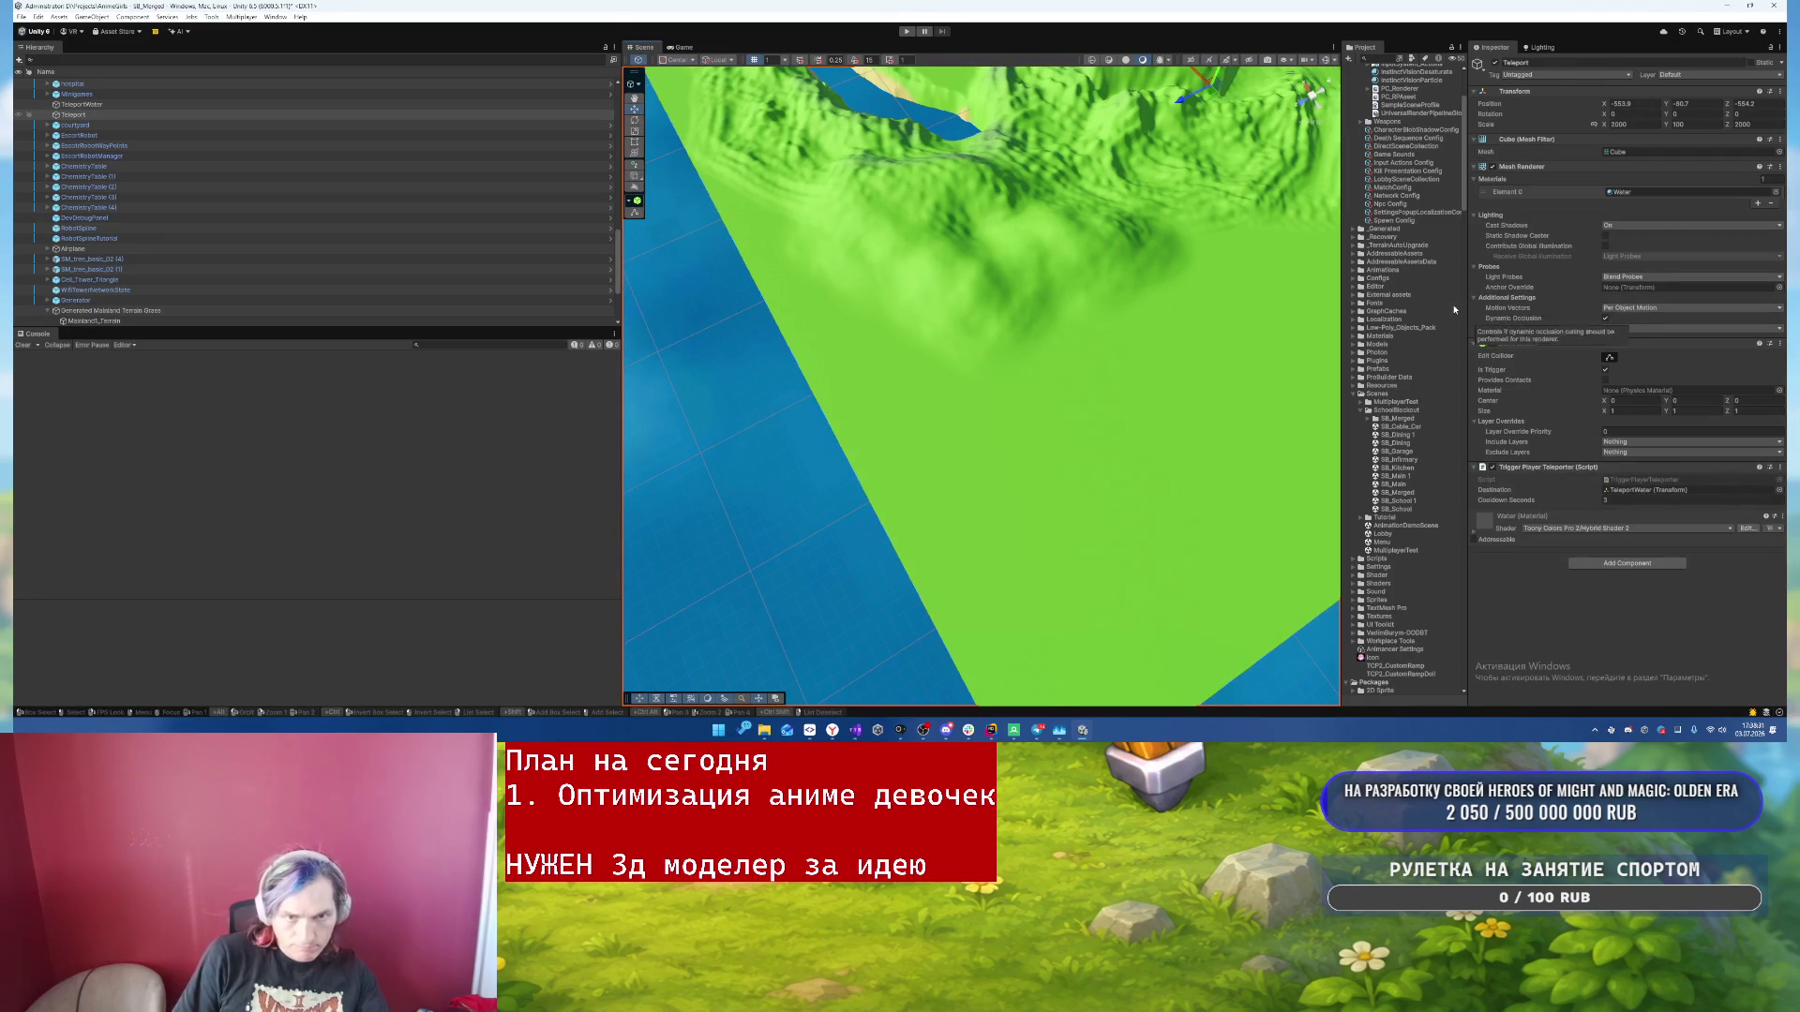
- Reselect Mainland1_Terrain and paint grass details across the open flat terrain
key(ctrl+y)
click(1610, 153)
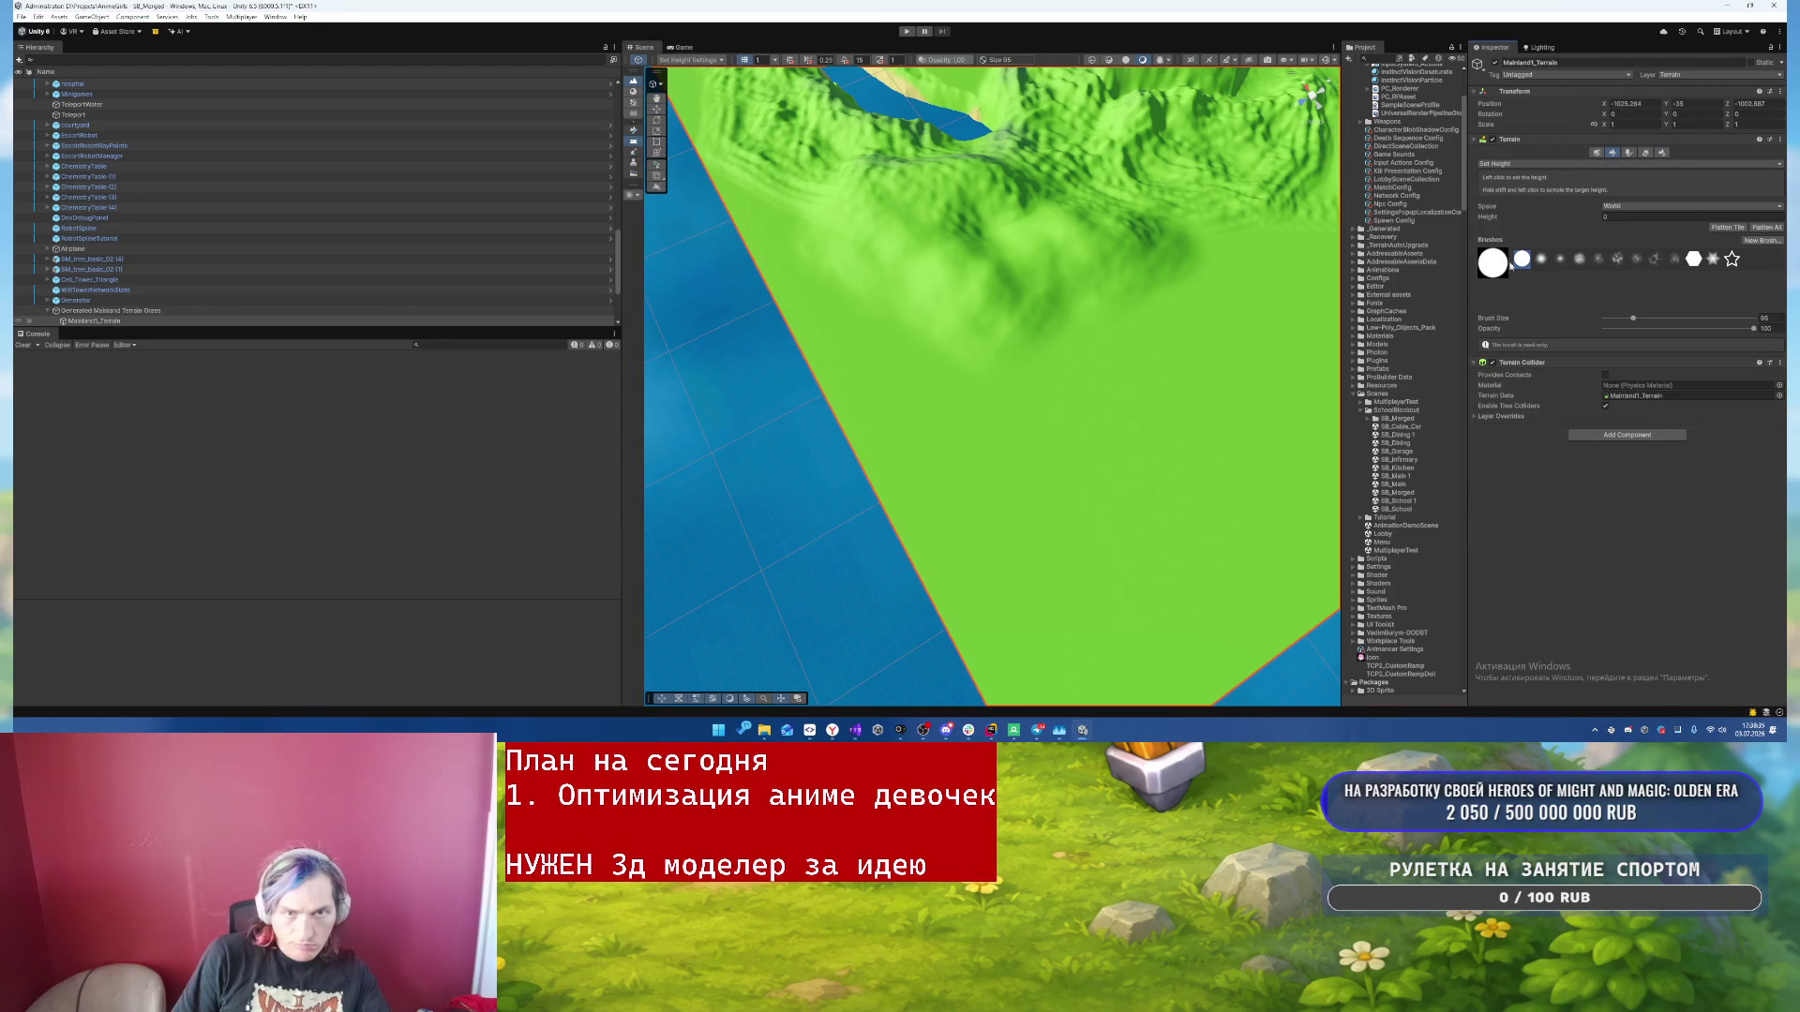
click(1630, 153)
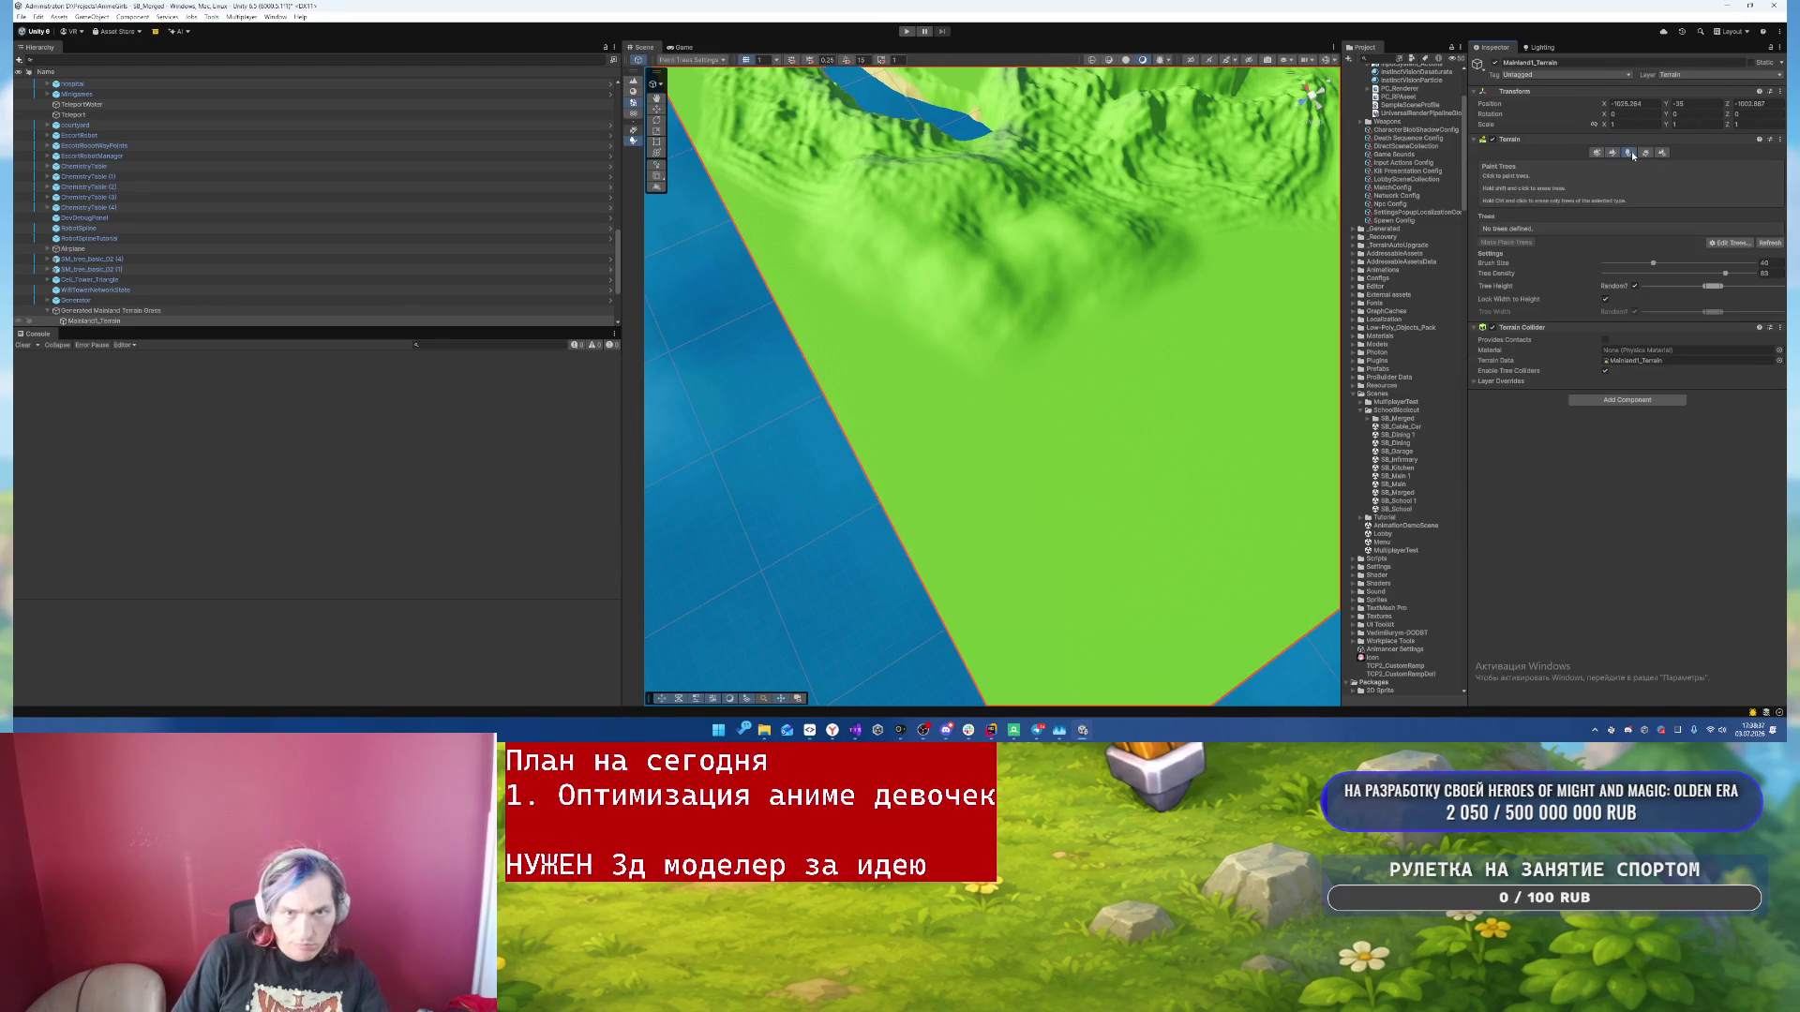
click(1645, 152)
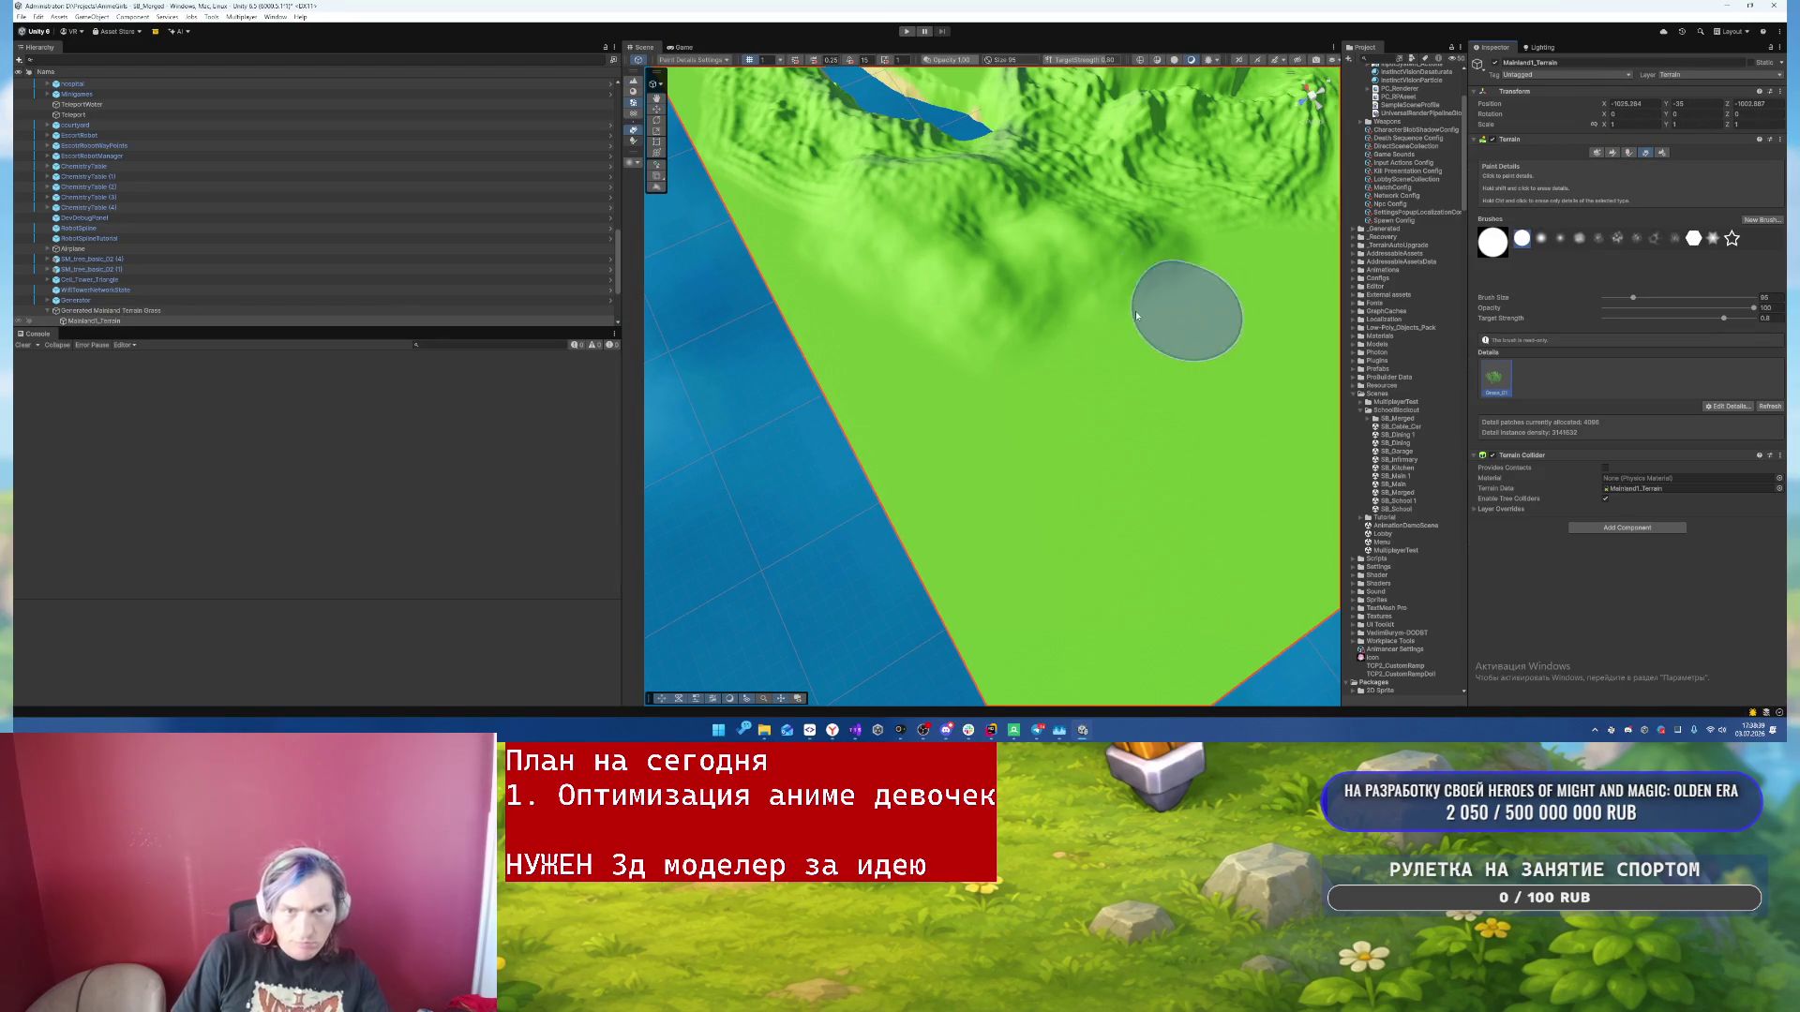
click(948, 454)
mouse_move(947, 454)
mouse_down()
mouse_move(864, 384)
mouse_move(1109, 622)
mouse_move(1001, 418)
mouse_move(1177, 495)
mouse_move(1116, 675)
mouse_move(1259, 551)
mouse_move(839, 515)
mouse_move(1262, 402)
mouse_move(1213, 431)
mouse_move(1165, 410)
mouse_move(1022, 417)
mouse_up()
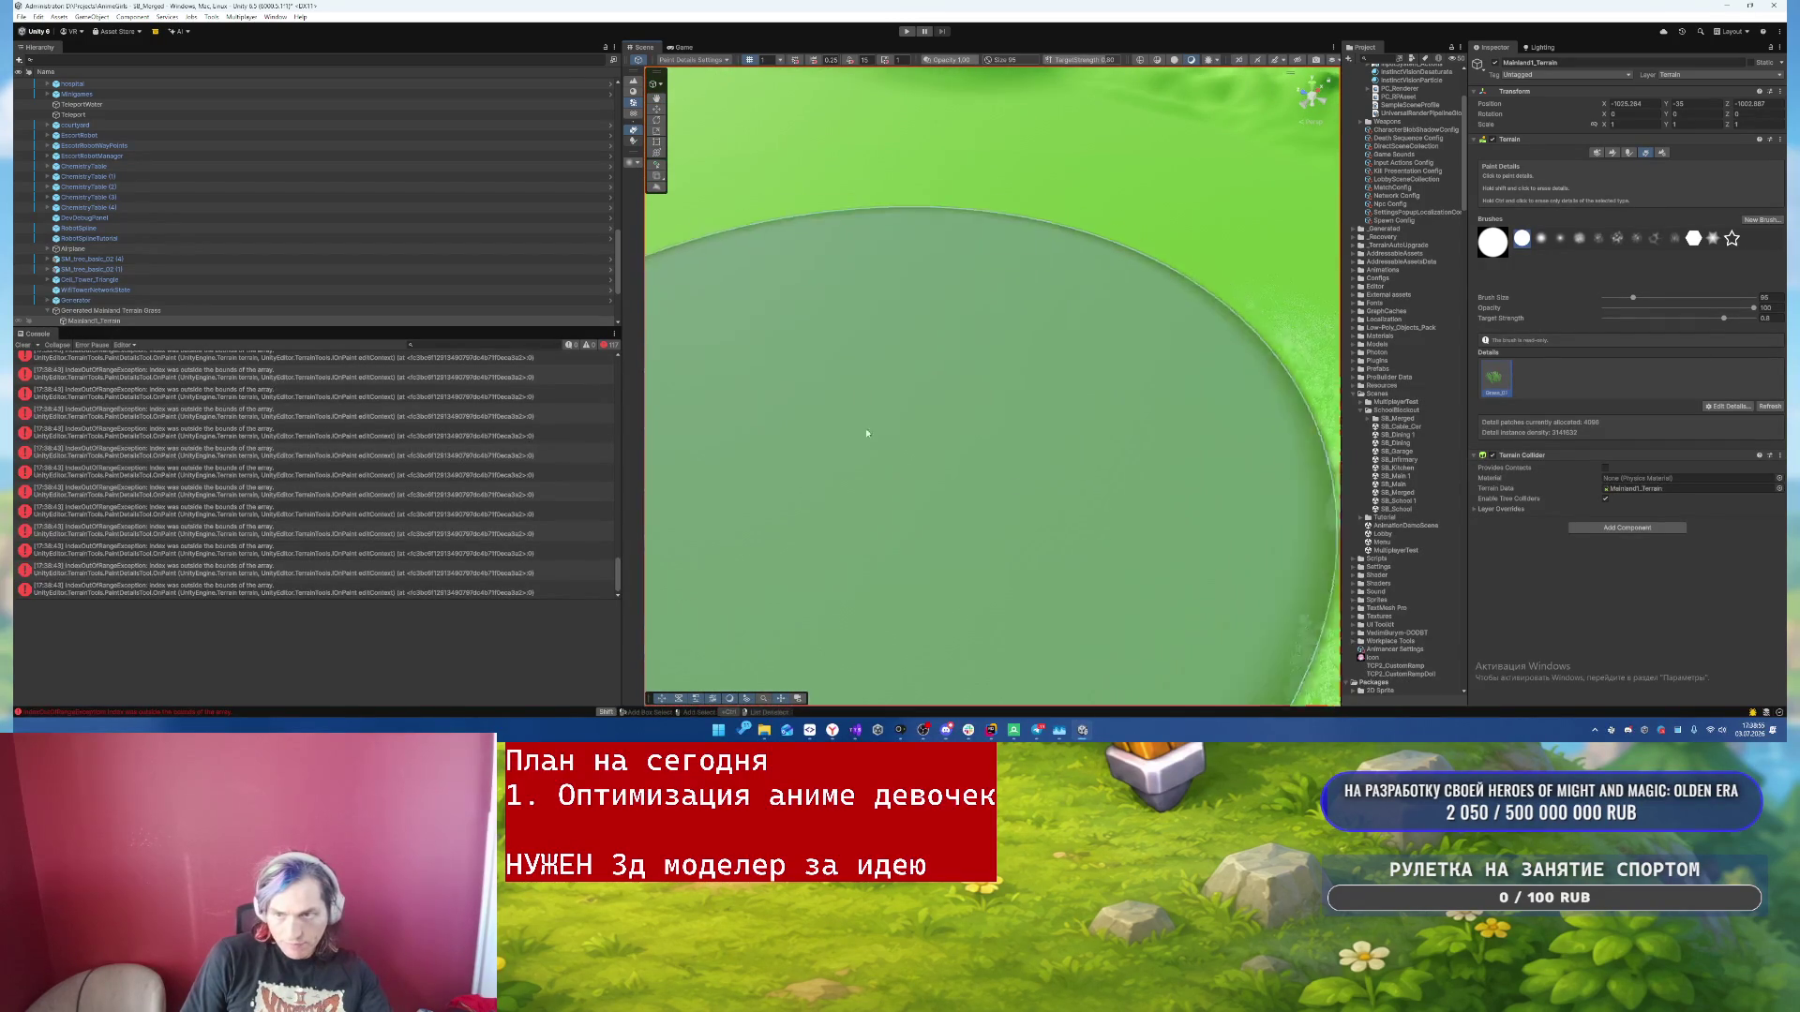
click(1659, 153)
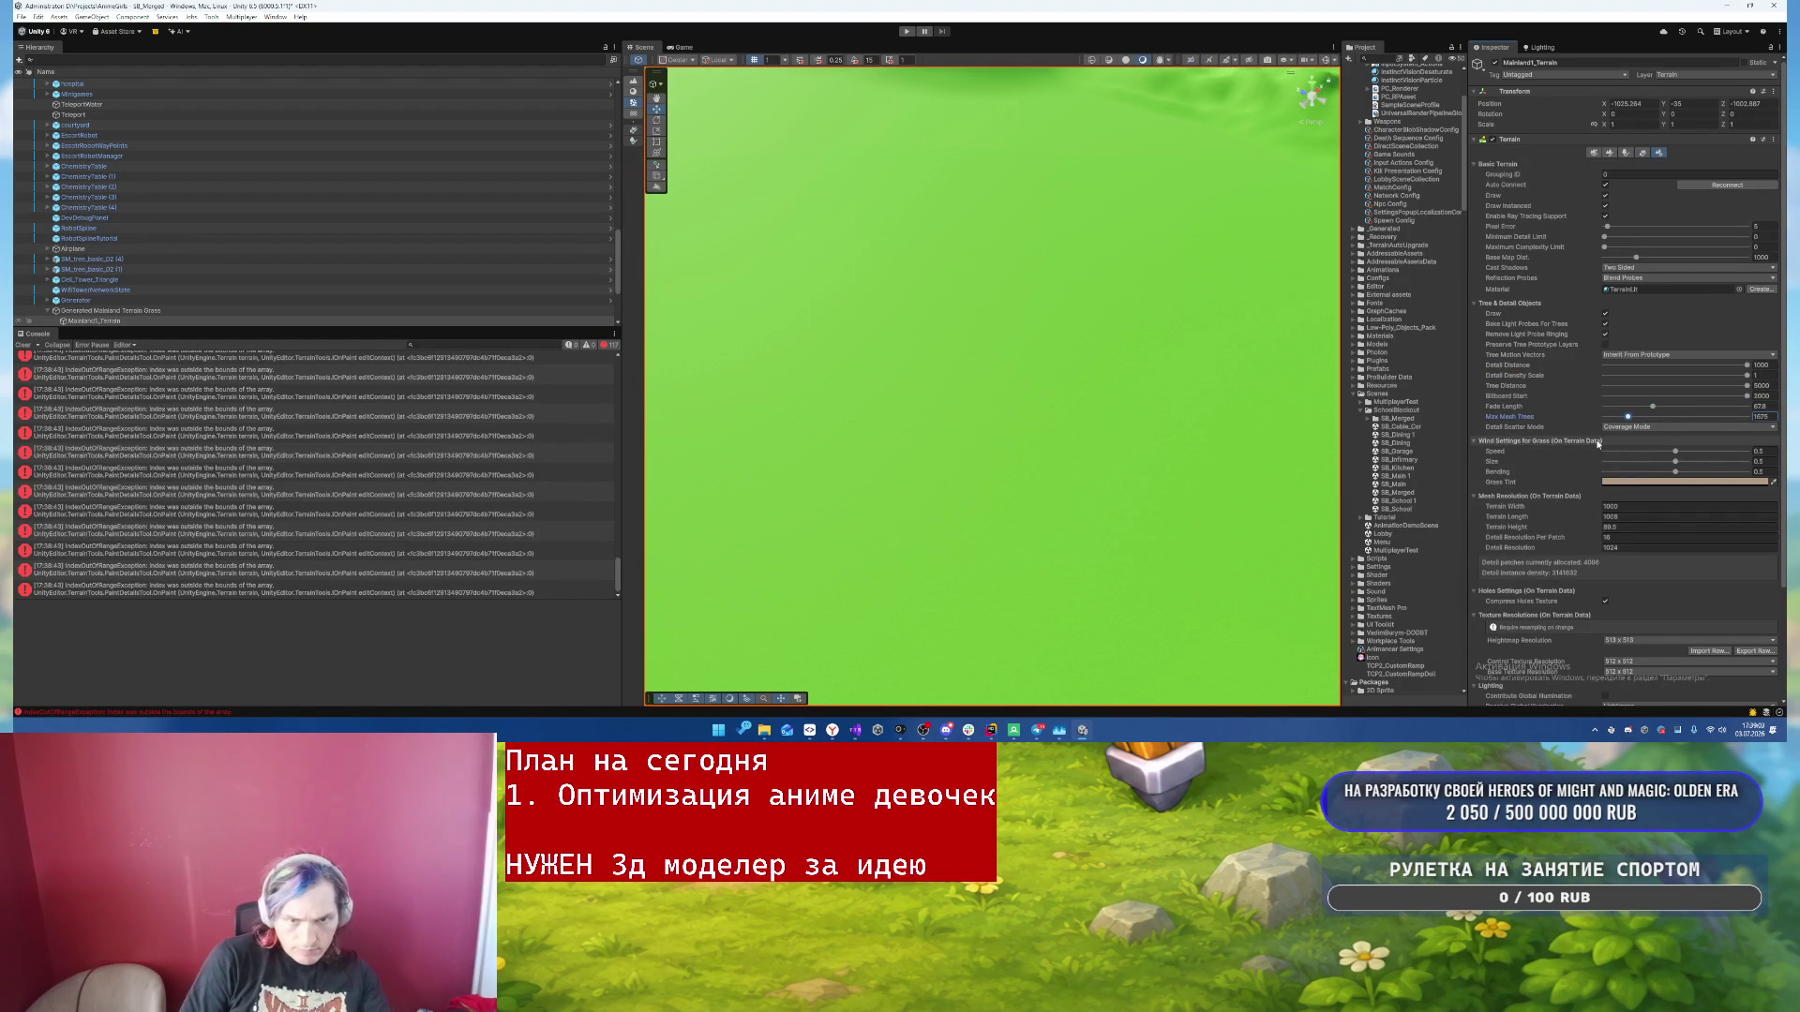
- Try switching Detail Scatter Mode to Instance Count Mode but decline, keeping Coverage Mode
mouse_move(1135, 438)
mouse_down()
mouse_move(1121, 390)
mouse_move(1225, 411)
mouse_up()
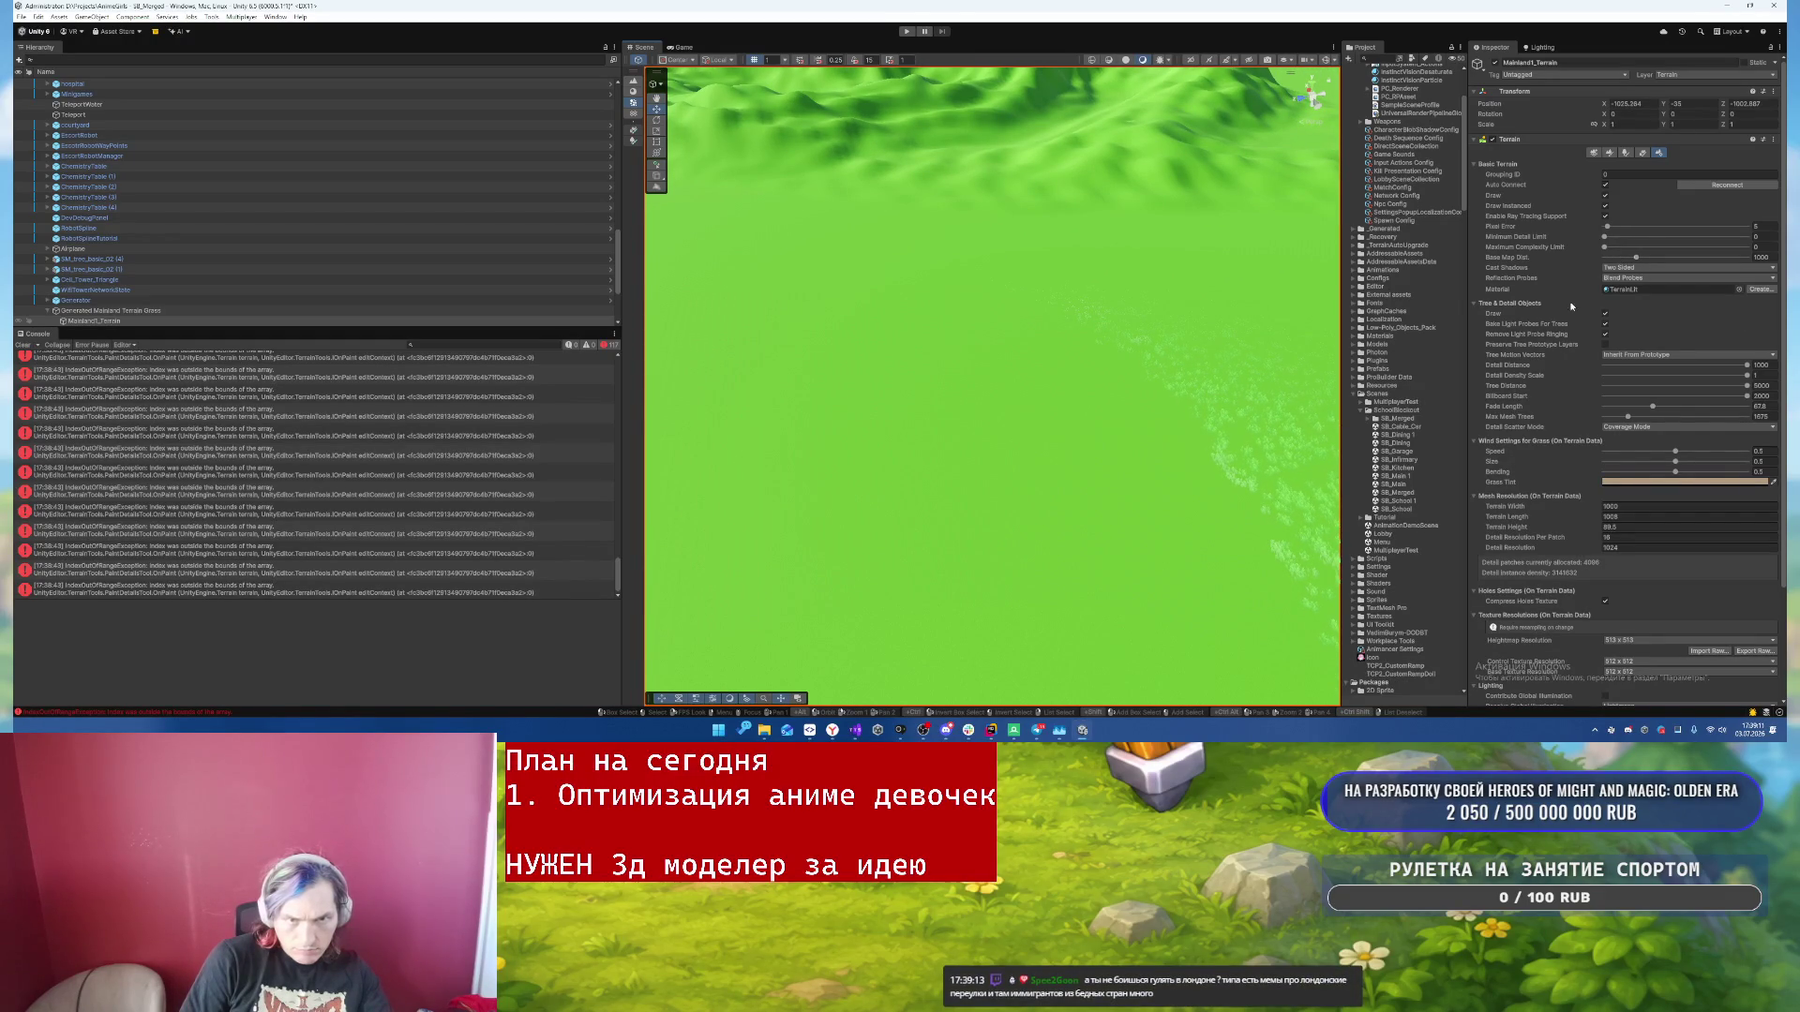
drag(1040, 314, 1054, 267)
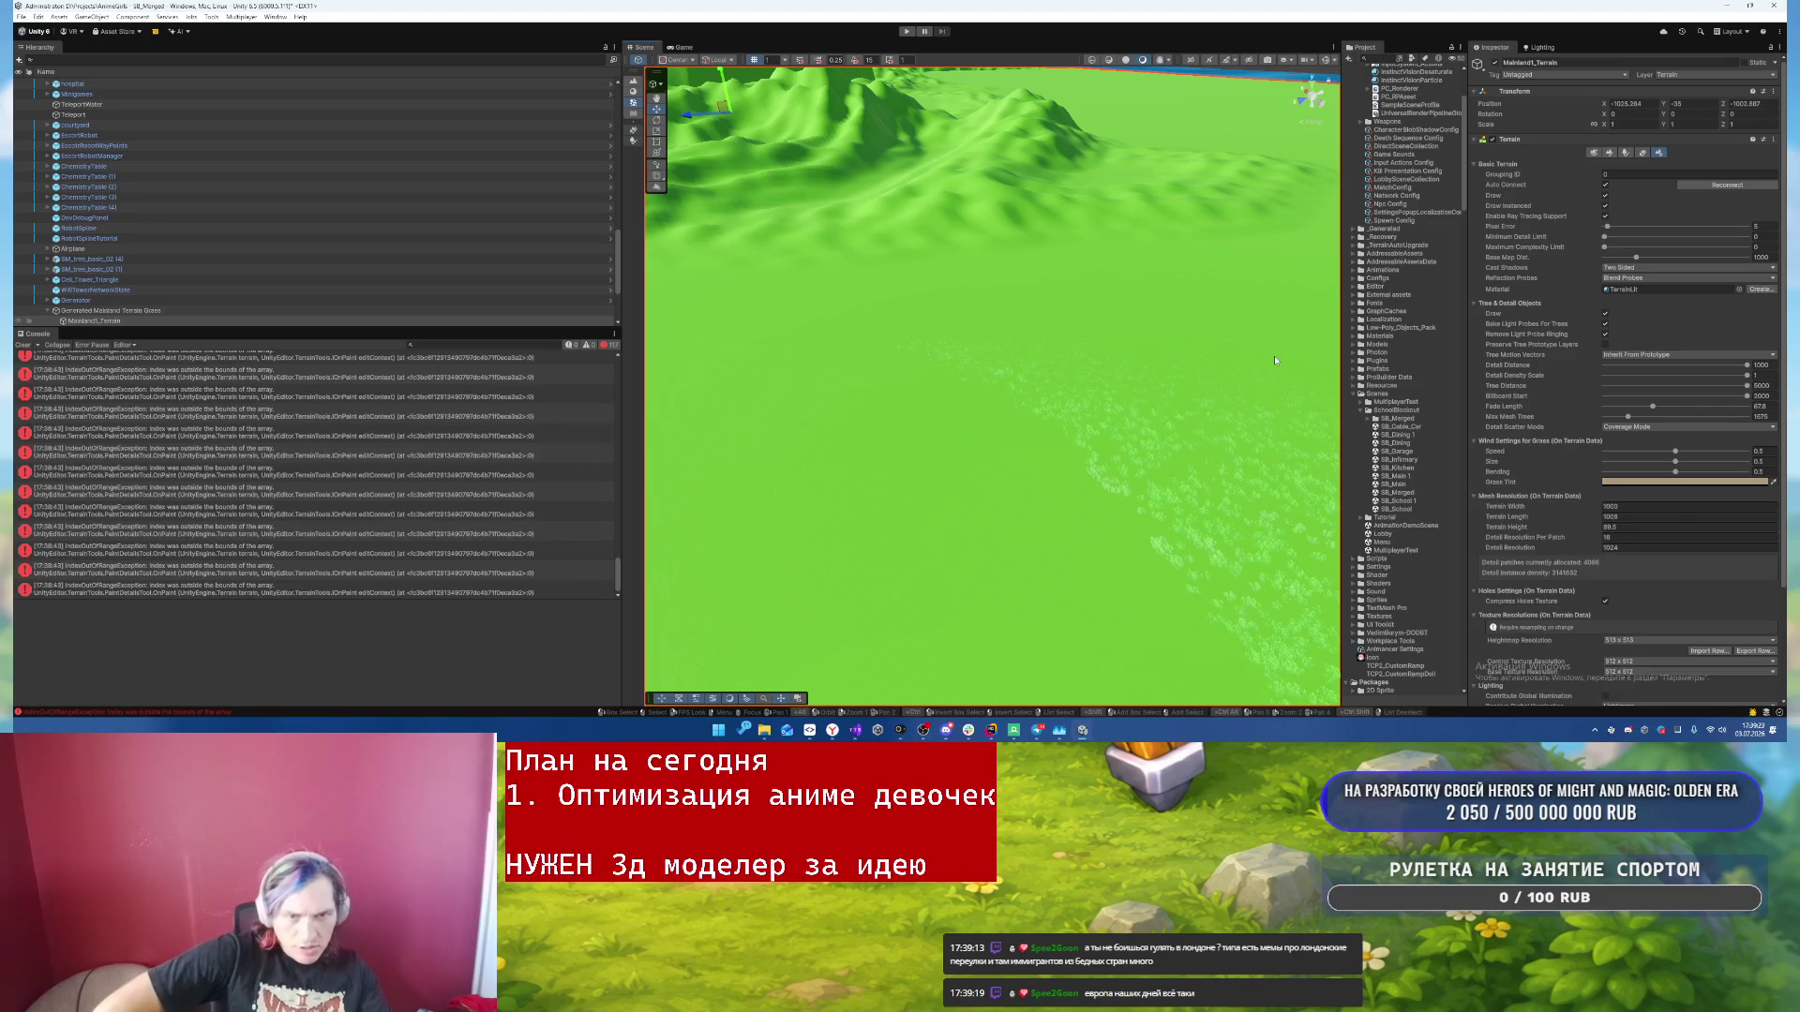
click(1693, 428)
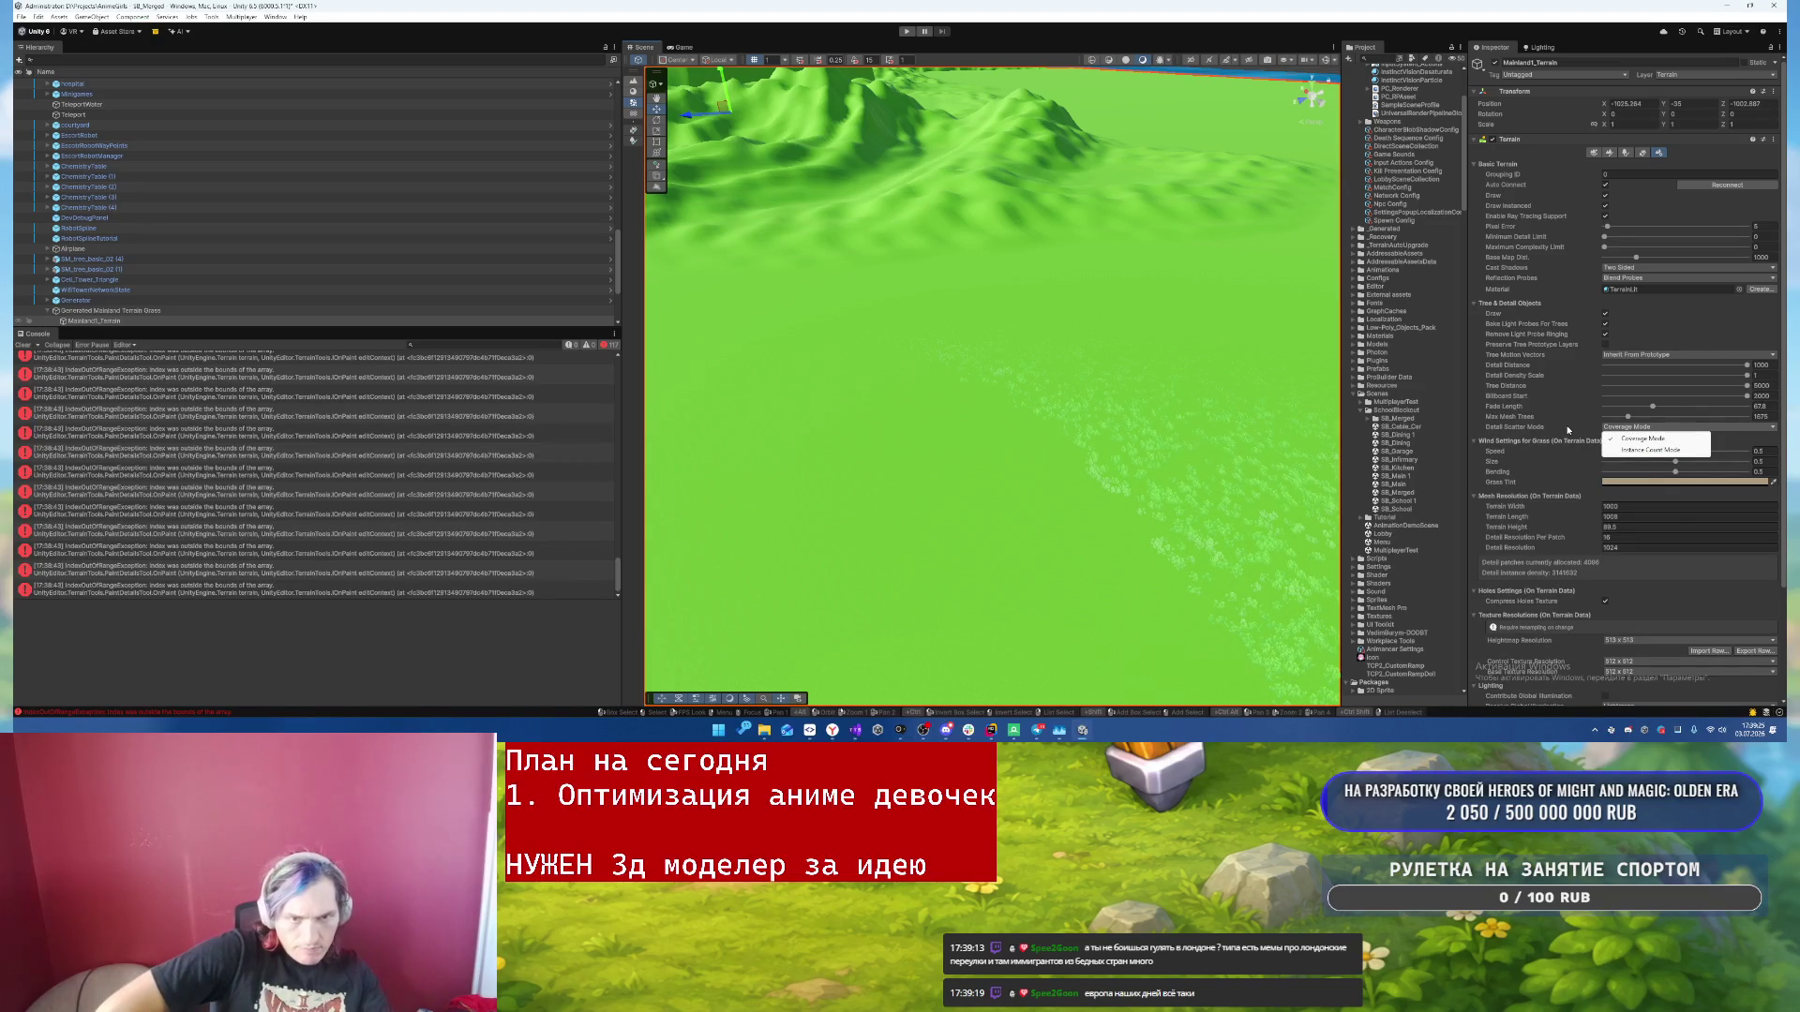
click(1649, 450)
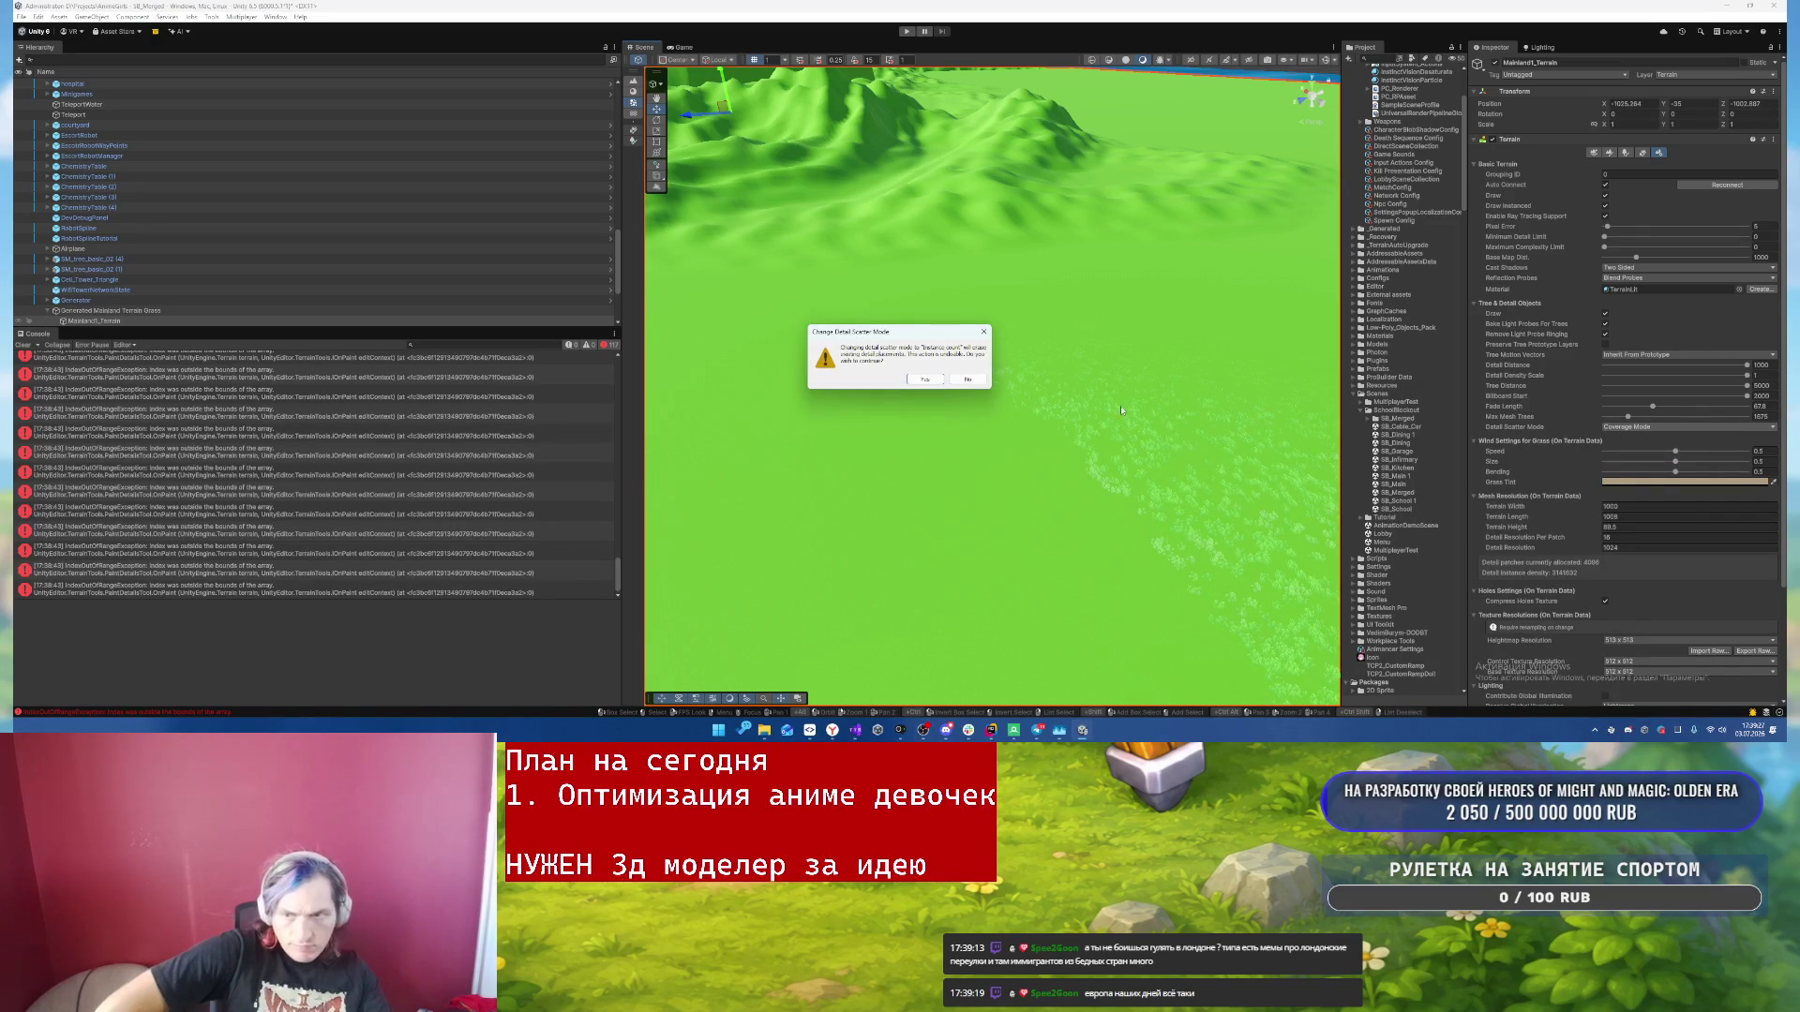
click(975, 379)
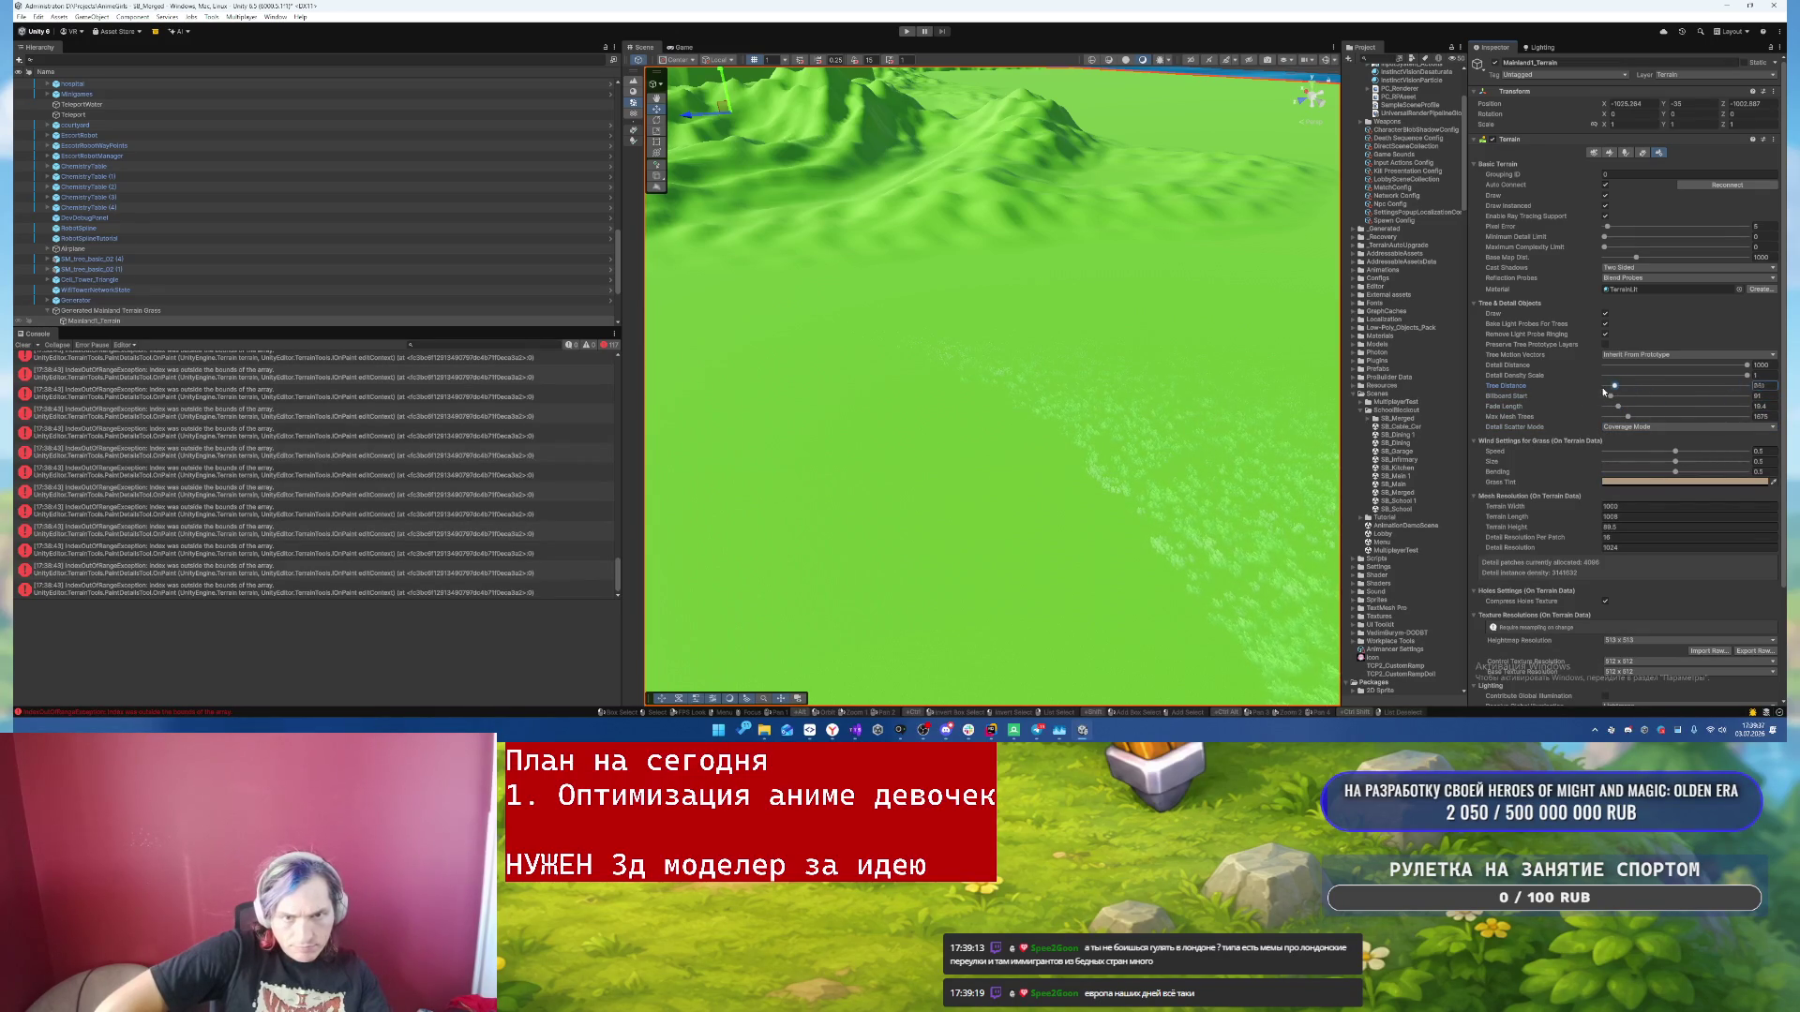
- Set Detail Density Scale to 0 and raise Detail Distance to about 354
drag(1749, 377, 1568, 374)
click(1650, 354)
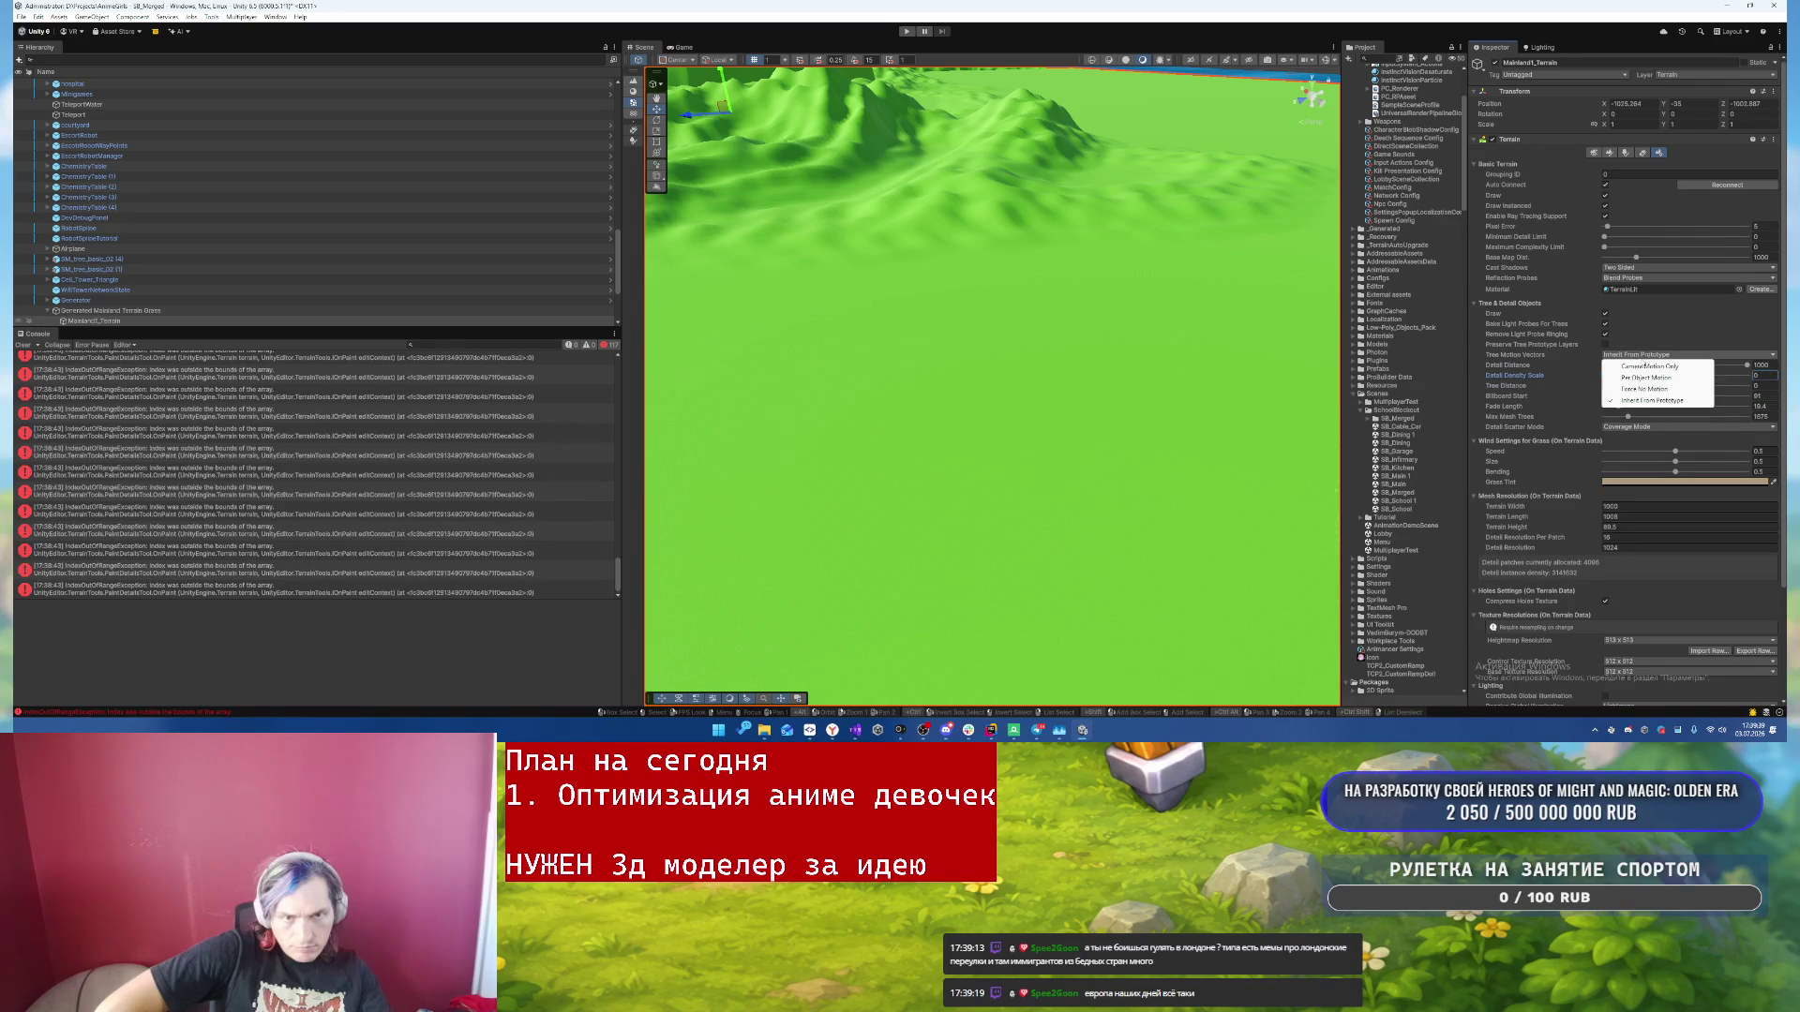
click(1599, 382)
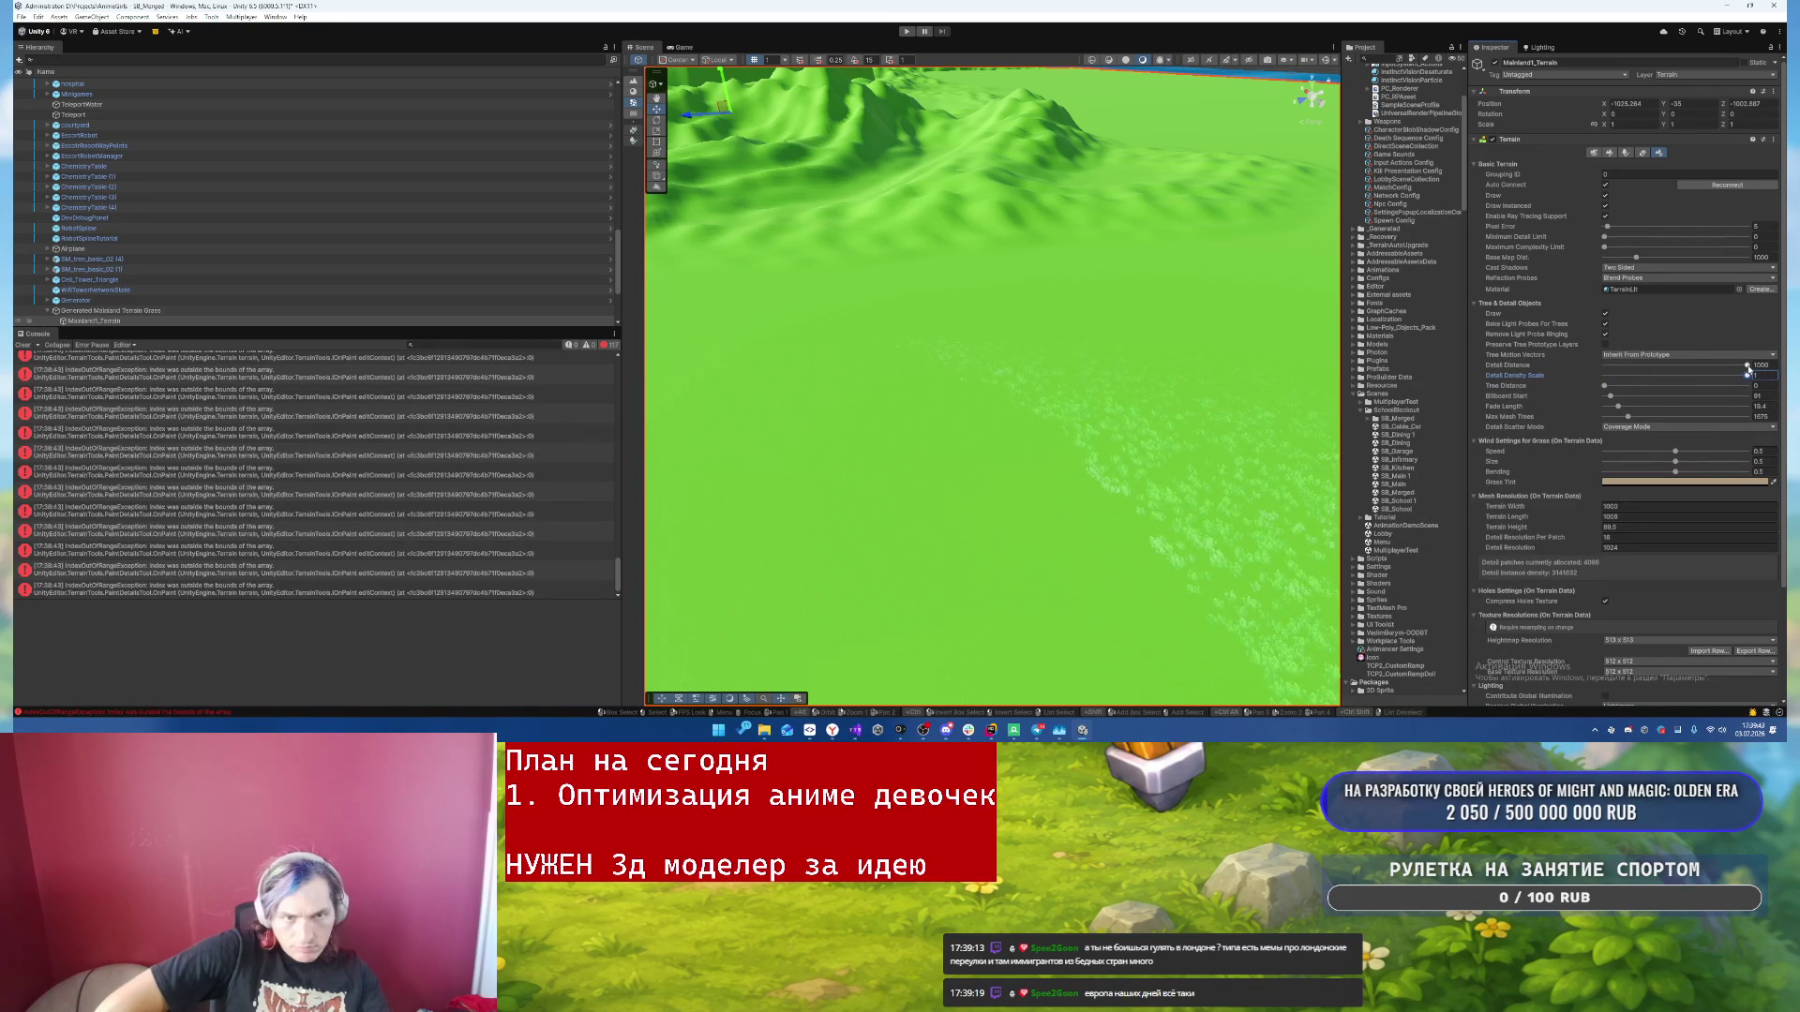
drag(1586, 366, 1661, 364)
click(1219, 429)
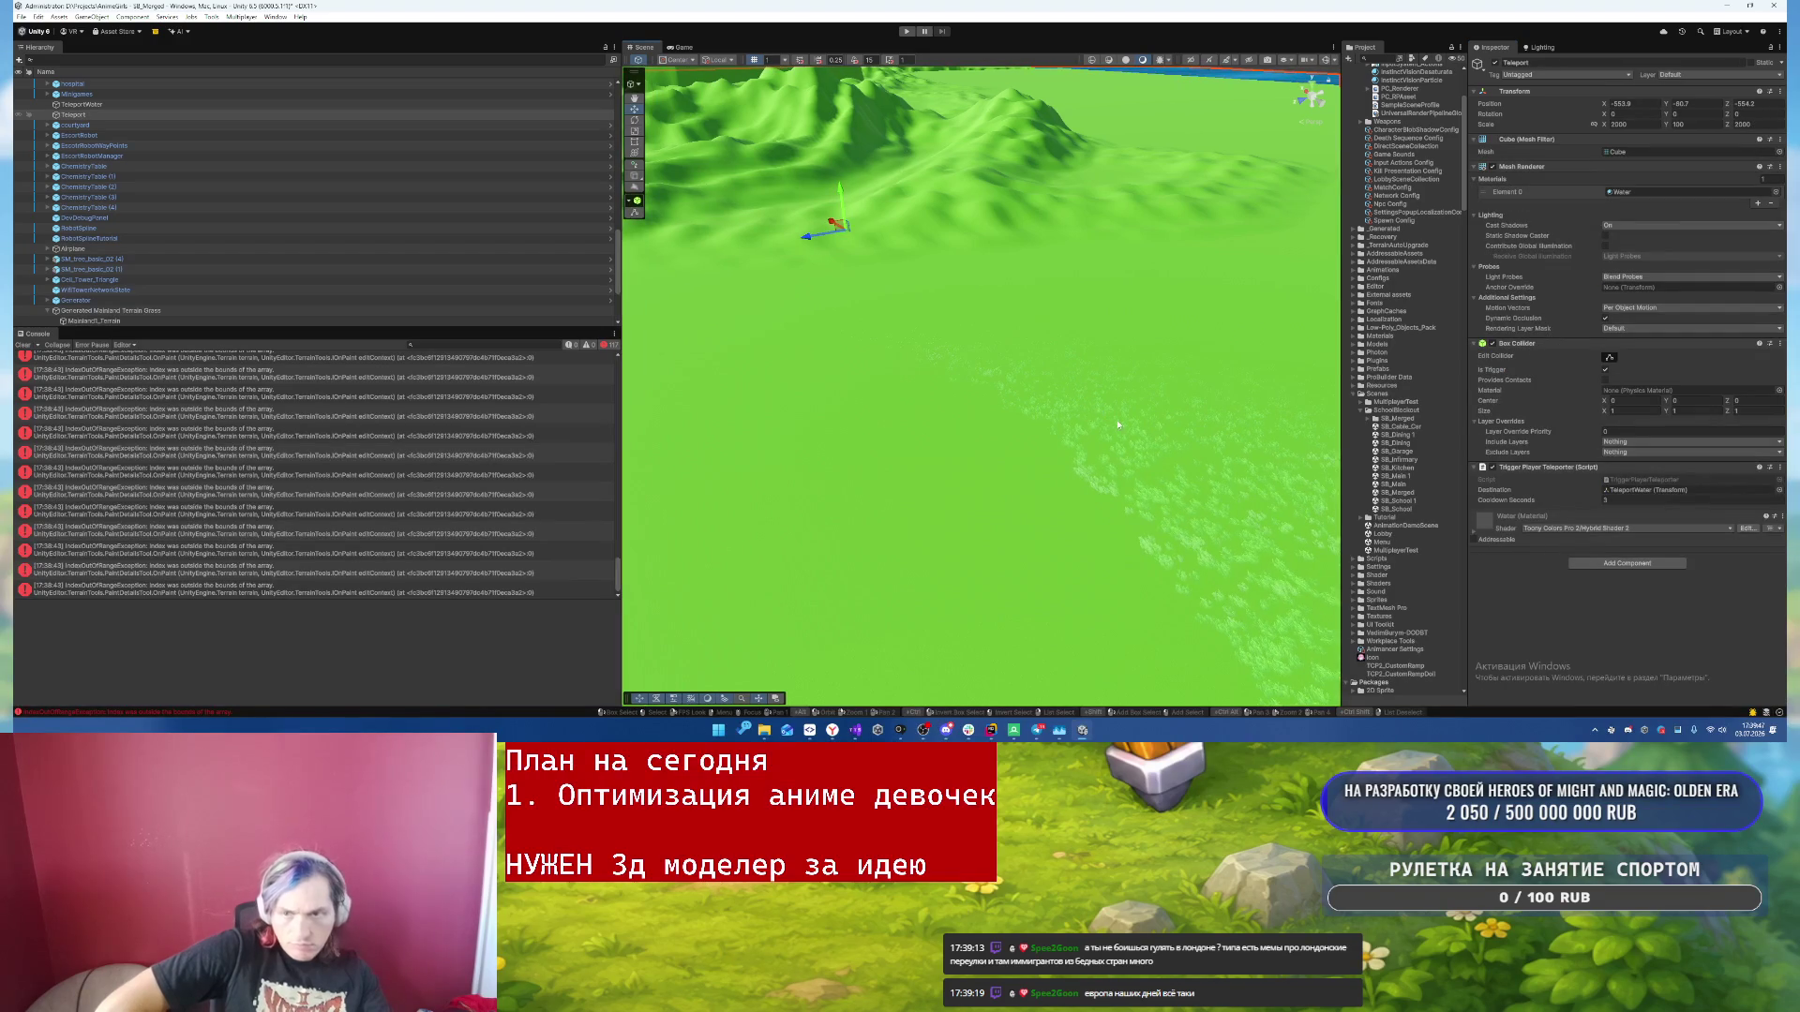
- Reselect Mainland1_Terrain with Paint Details and bring the view over the shoreline terrain
click(1031, 463)
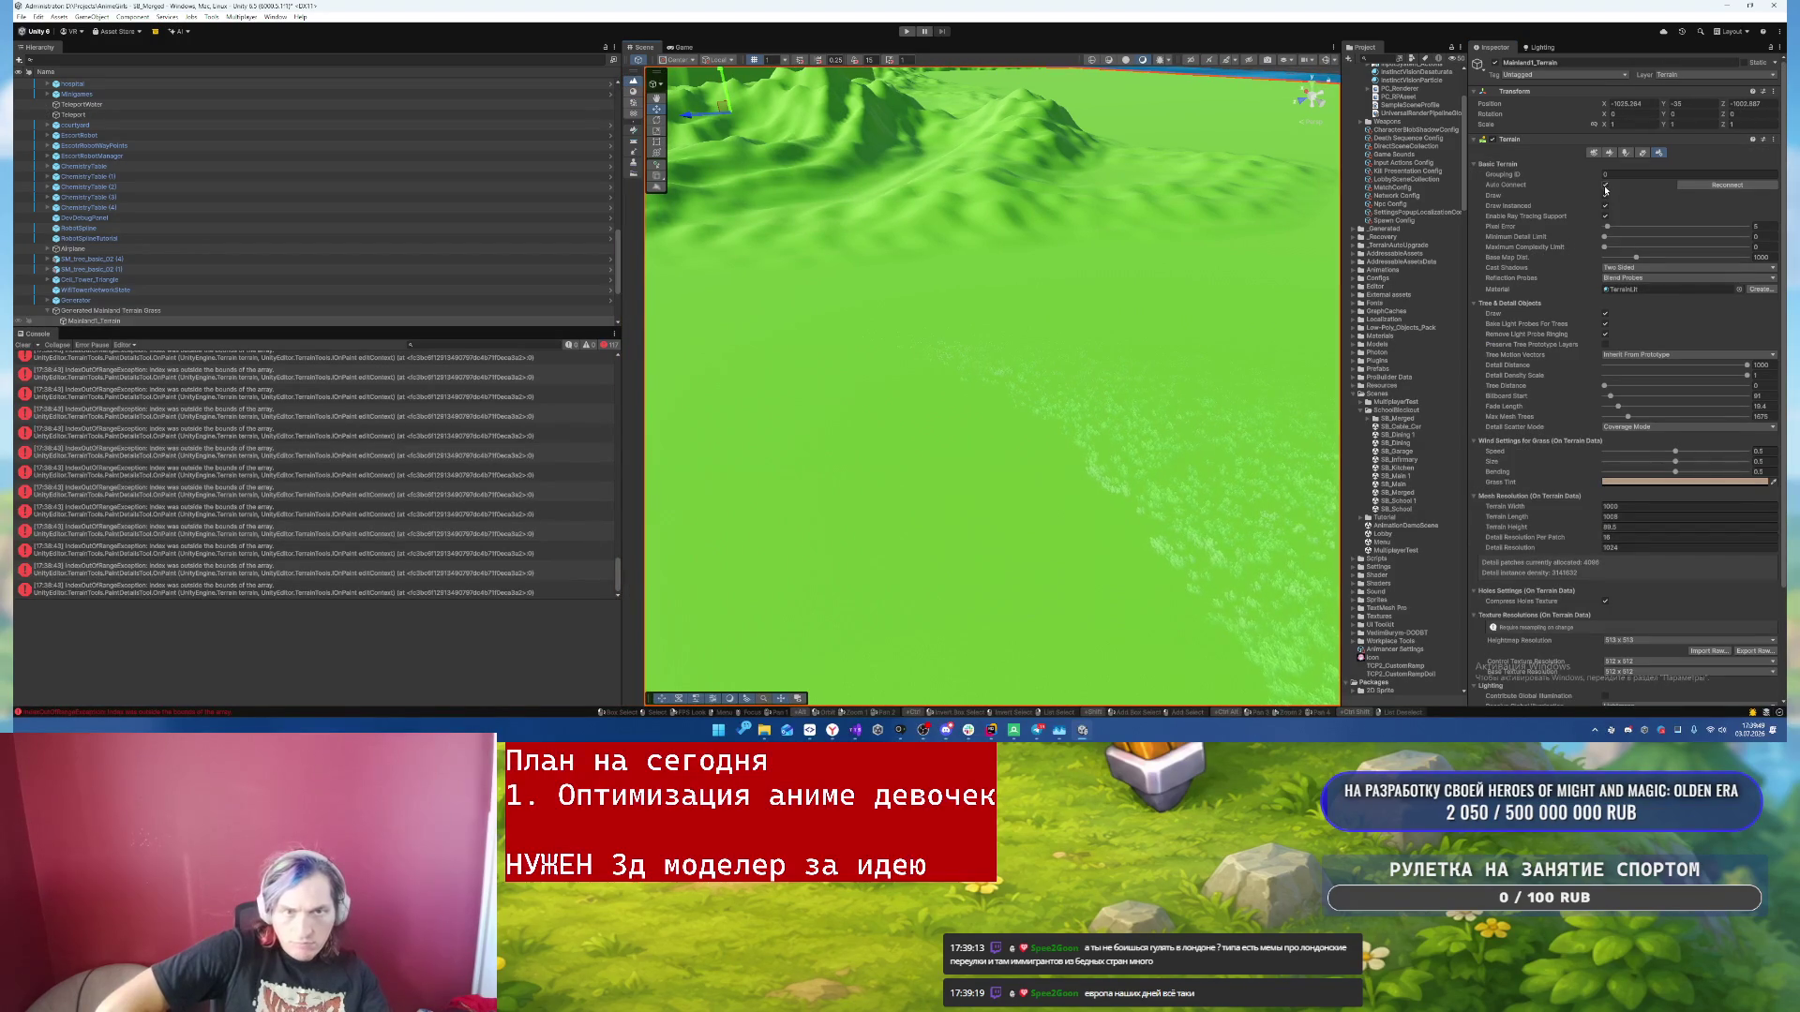
click(1628, 153)
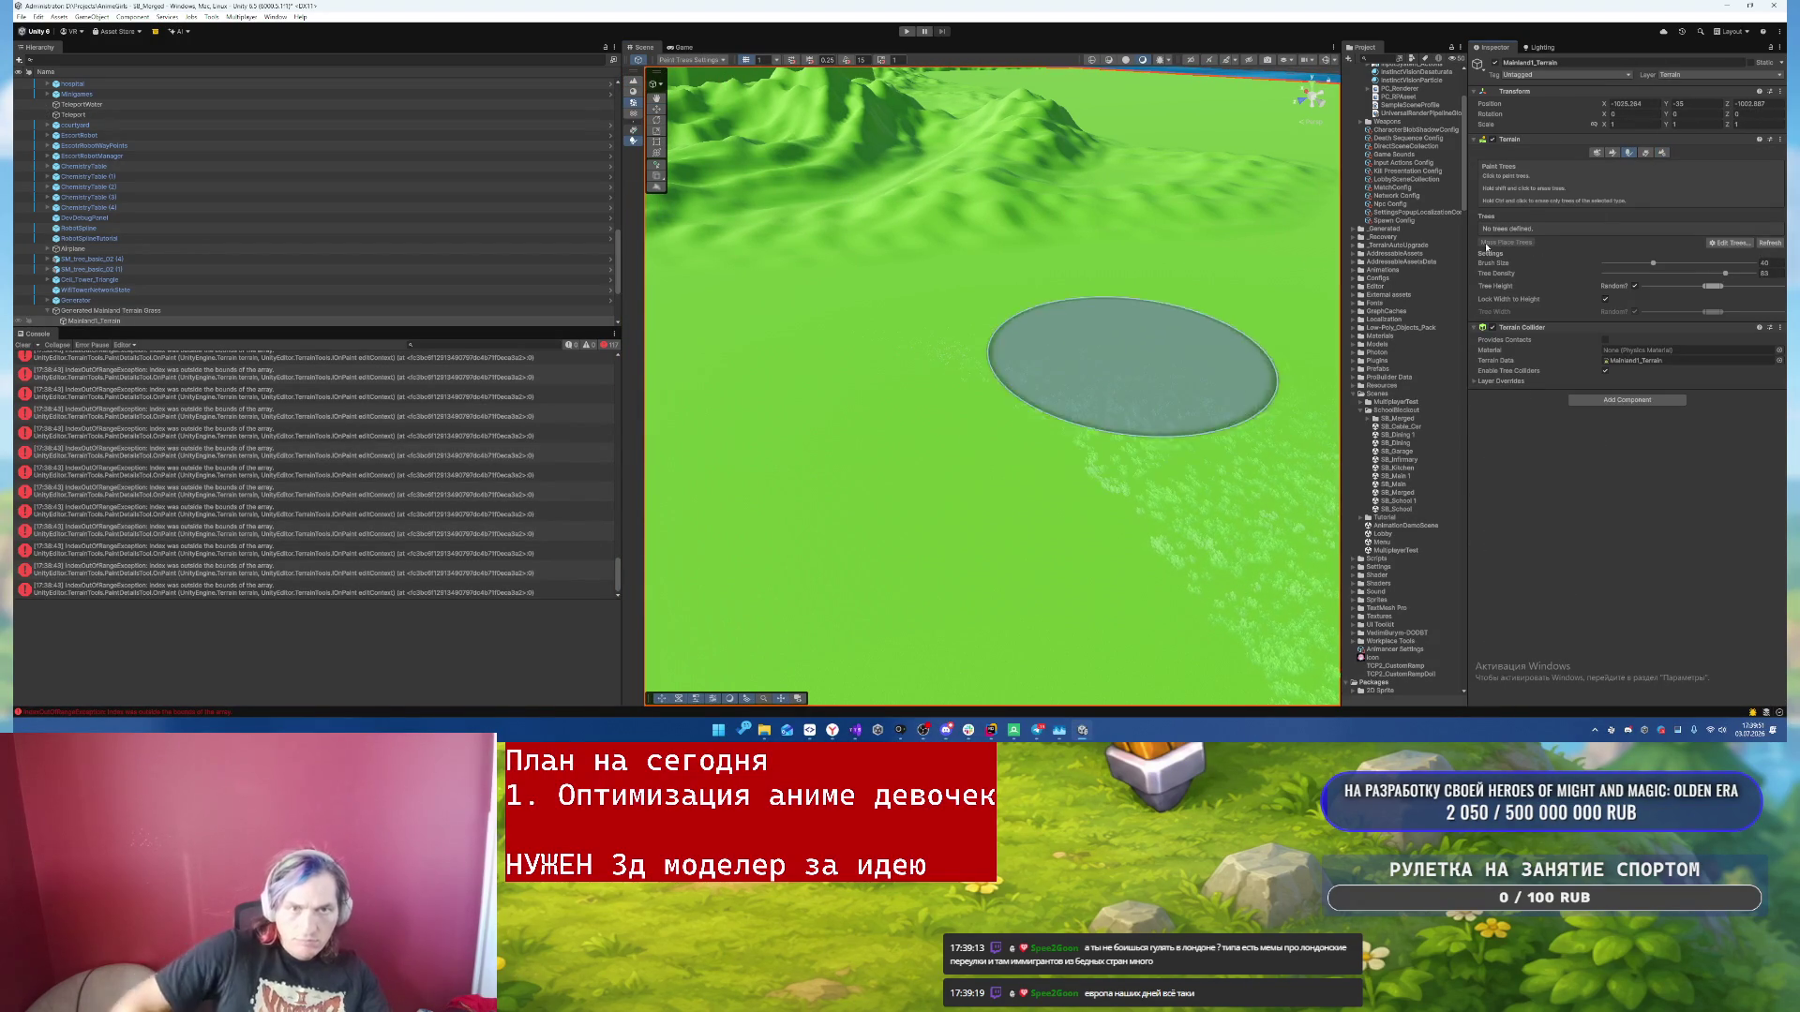
click(1644, 153)
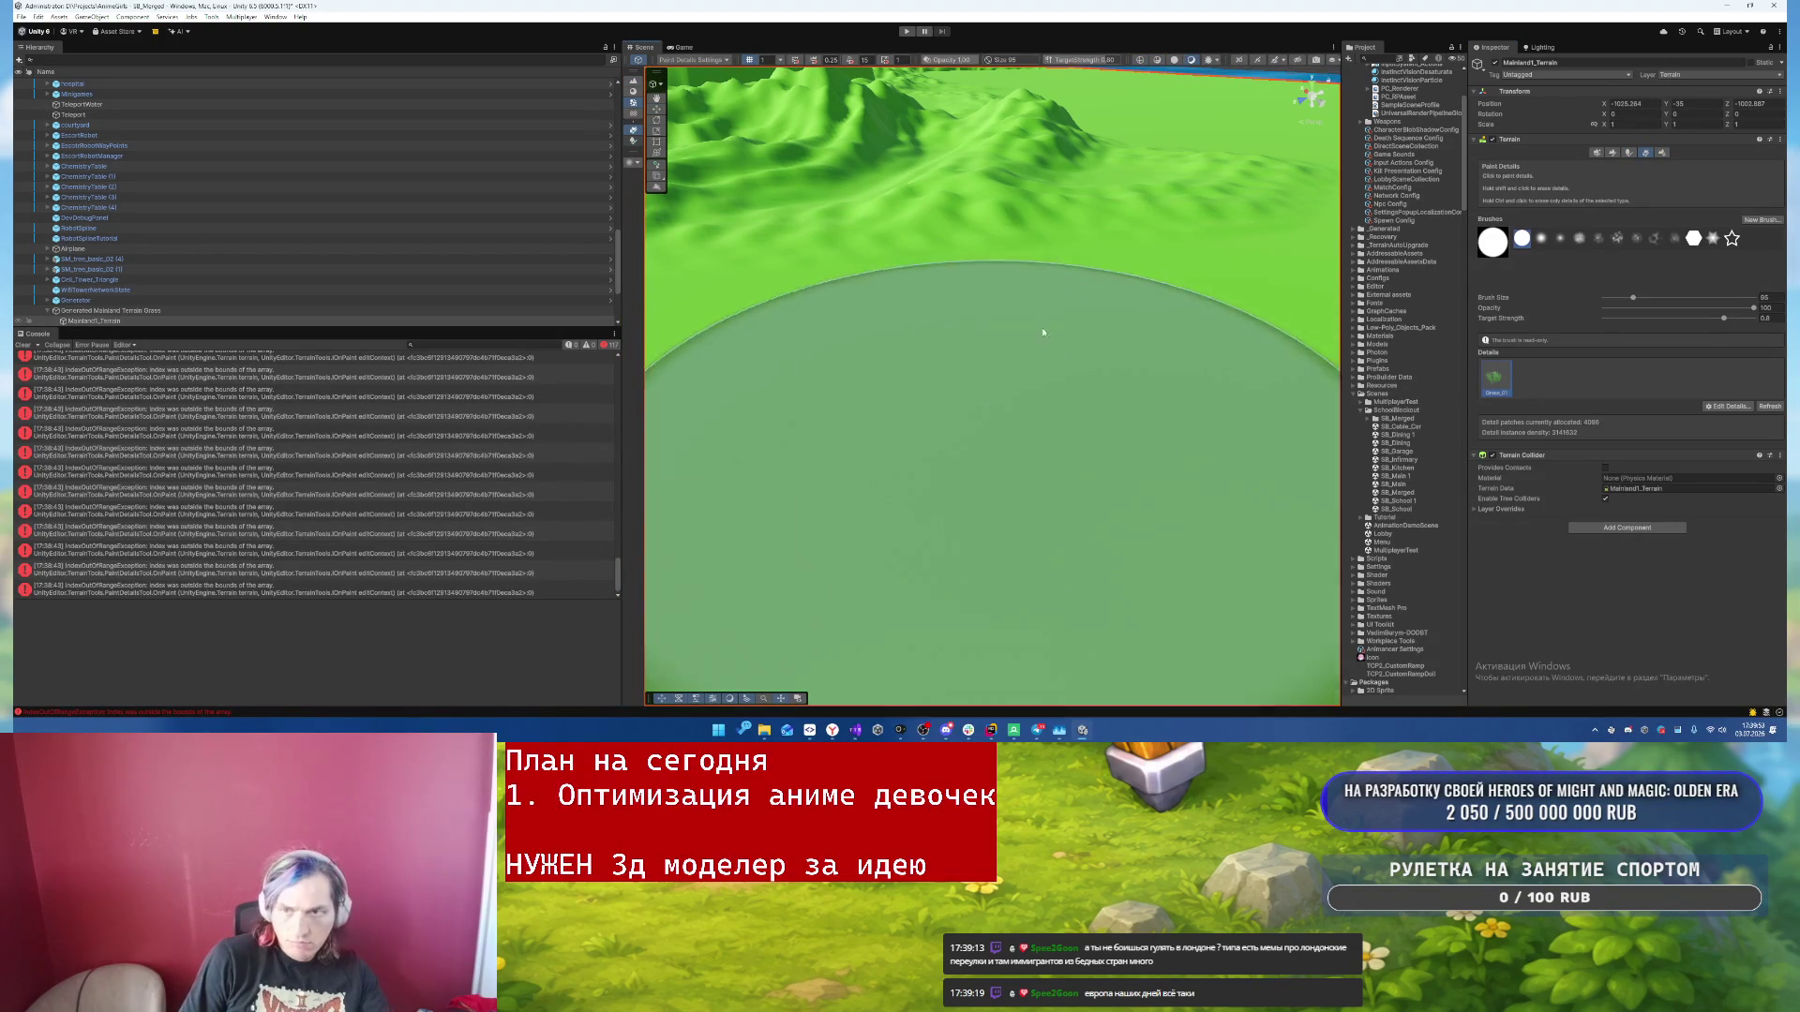
right_click(1172, 517)
mouse_move(1157, 384)
mouse_down()
mouse_move(650, 434)
mouse_move(948, 293)
mouse_move(843, 321)
mouse_move(718, 313)
mouse_move(985, 313)
mouse_up()
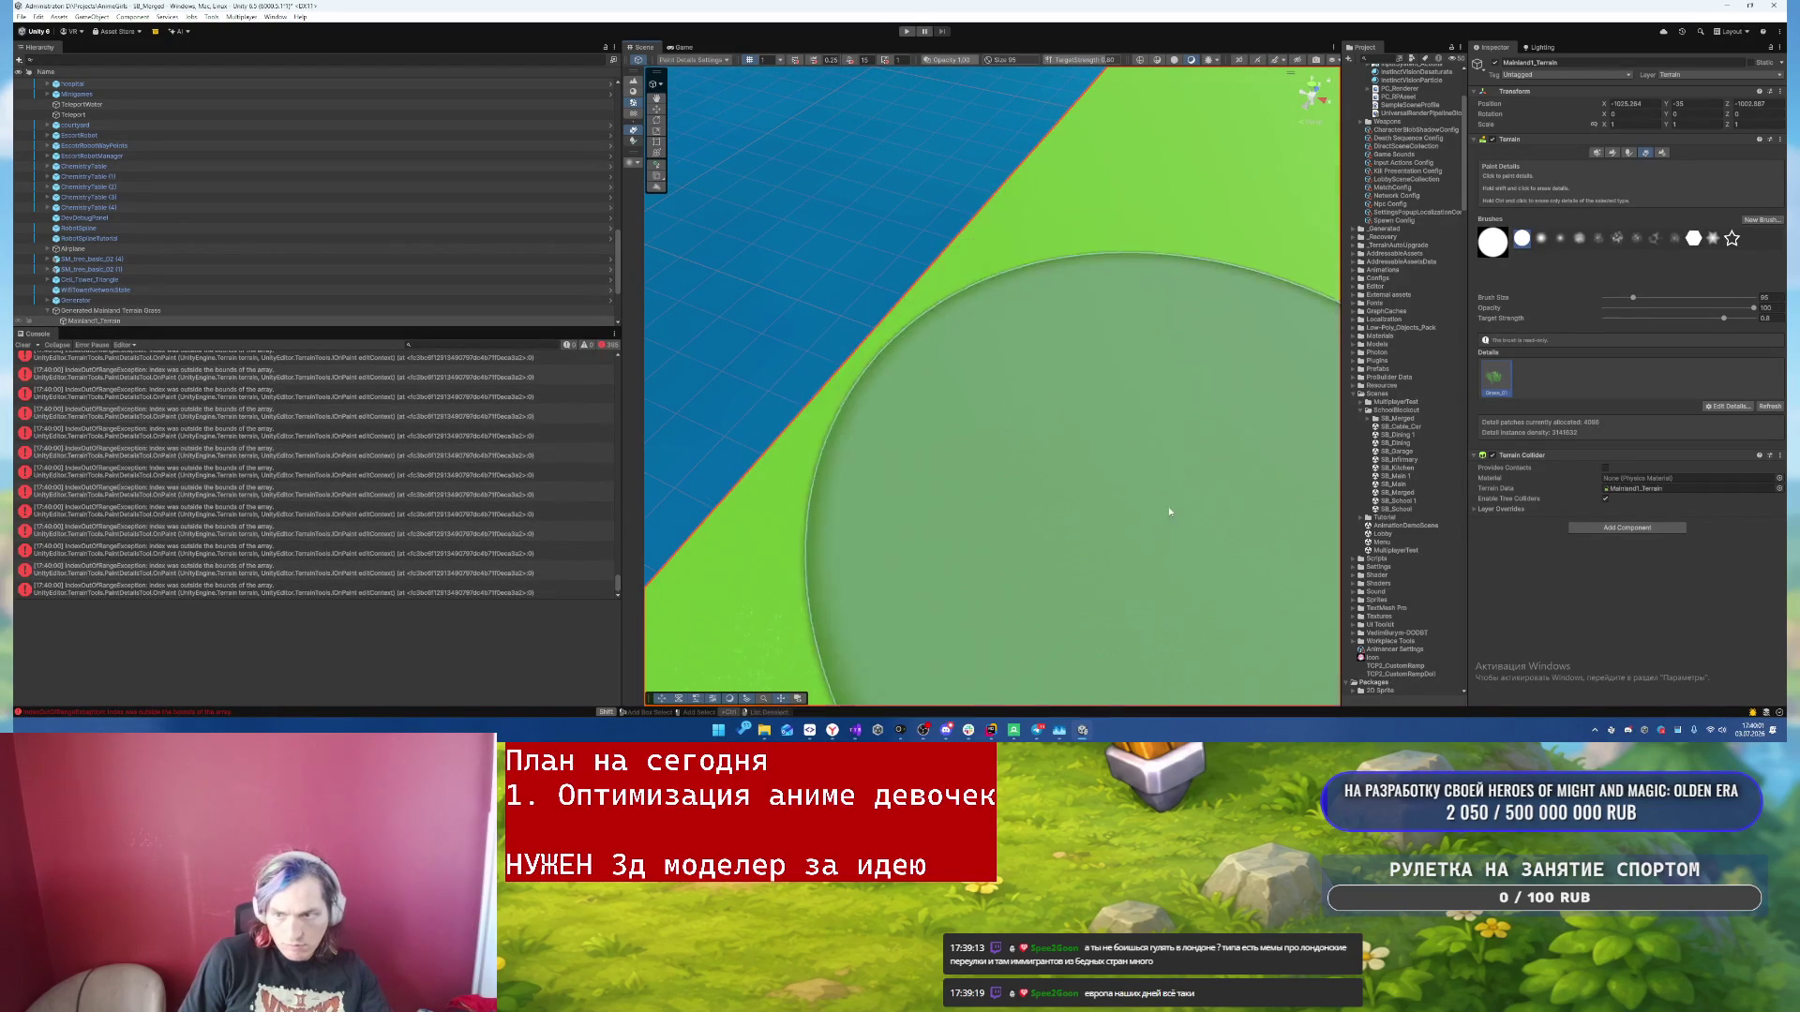
drag(1250, 289, 864, 442)
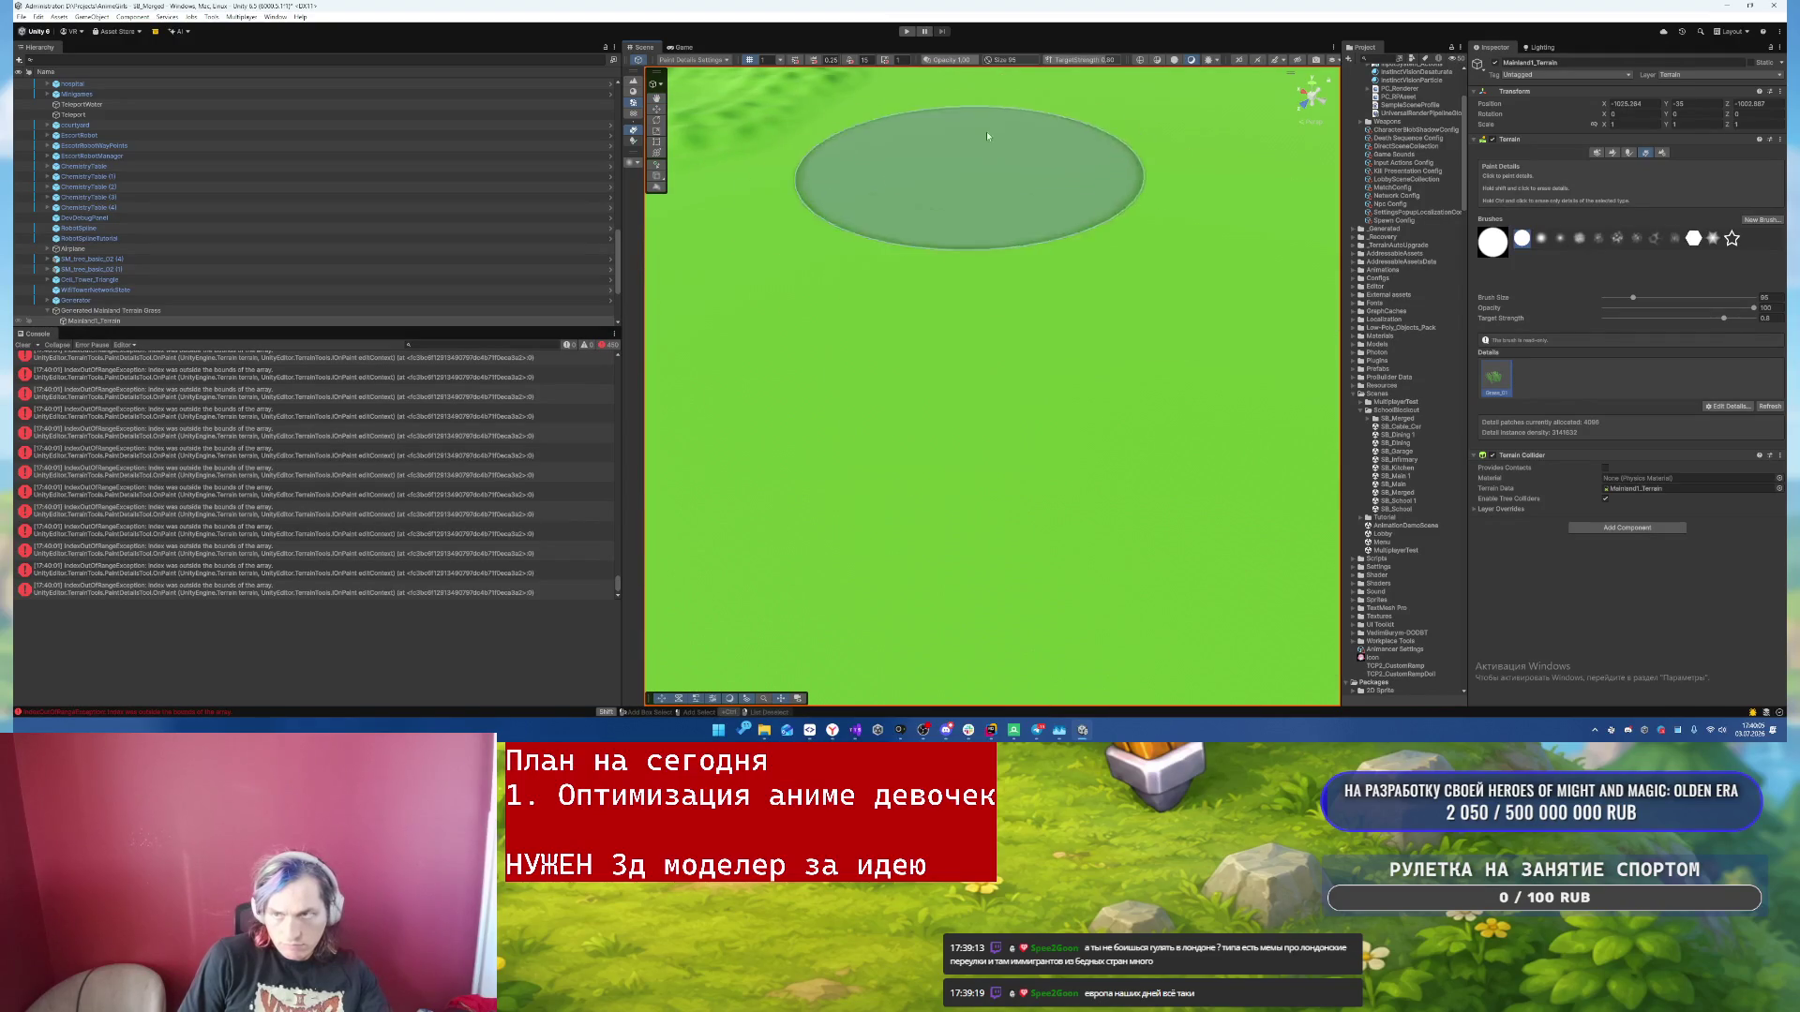
mouse_move(1110, 199)
mouse_down()
mouse_move(1166, 237)
mouse_move(1137, 290)
mouse_move(1116, 290)
mouse_up()
- Paint grass across the flat terrain from the foreground out to the far side
mouse_move(996, 532)
mouse_down()
mouse_move(660, 430)
mouse_move(735, 325)
mouse_move(844, 358)
mouse_move(887, 221)
mouse_move(962, 419)
mouse_move(955, 272)
mouse_move(990, 246)
mouse_move(976, 132)
mouse_move(997, 132)
mouse_up()
mouse_move(1008, 588)
mouse_down()
mouse_move(976, 611)
mouse_move(971, 521)
mouse_move(1053, 495)
mouse_up()
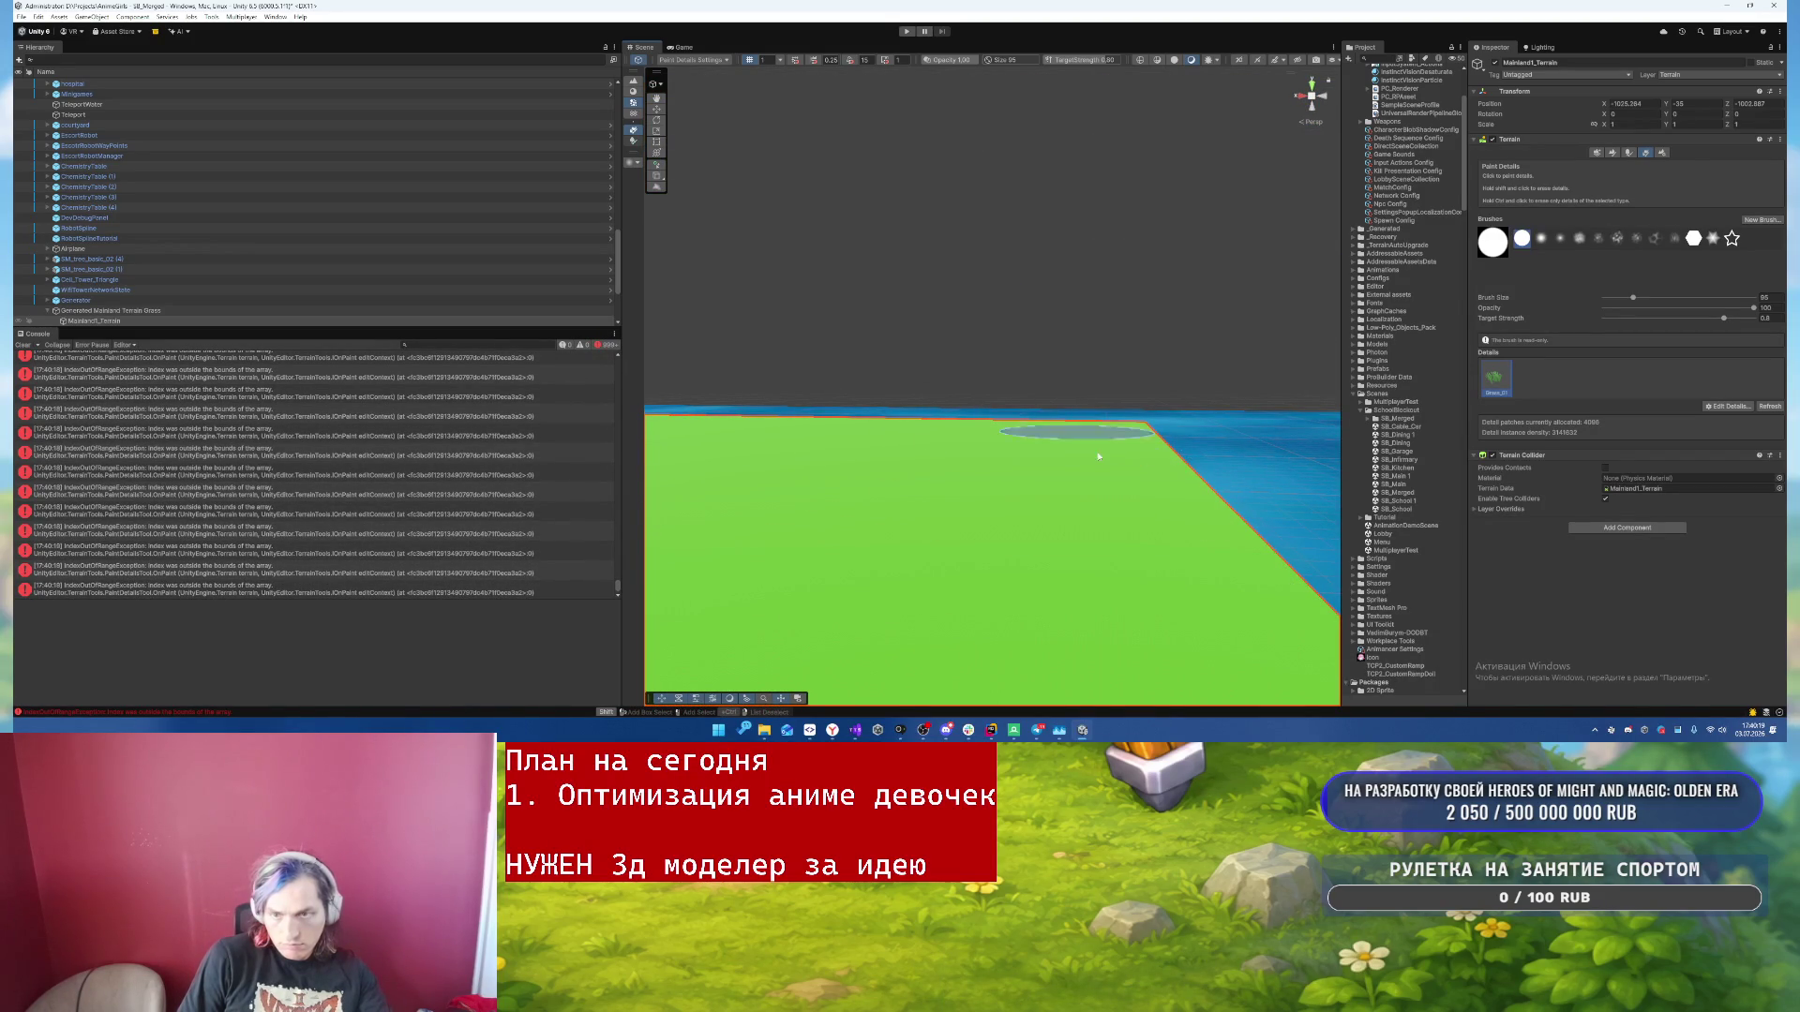
mouse_move(948, 564)
mouse_down()
mouse_move(939, 522)
mouse_move(993, 602)
mouse_move(900, 494)
mouse_up()
mouse_move(888, 350)
mouse_down()
mouse_move(840, 250)
mouse_move(824, 293)
mouse_move(946, 245)
mouse_up()
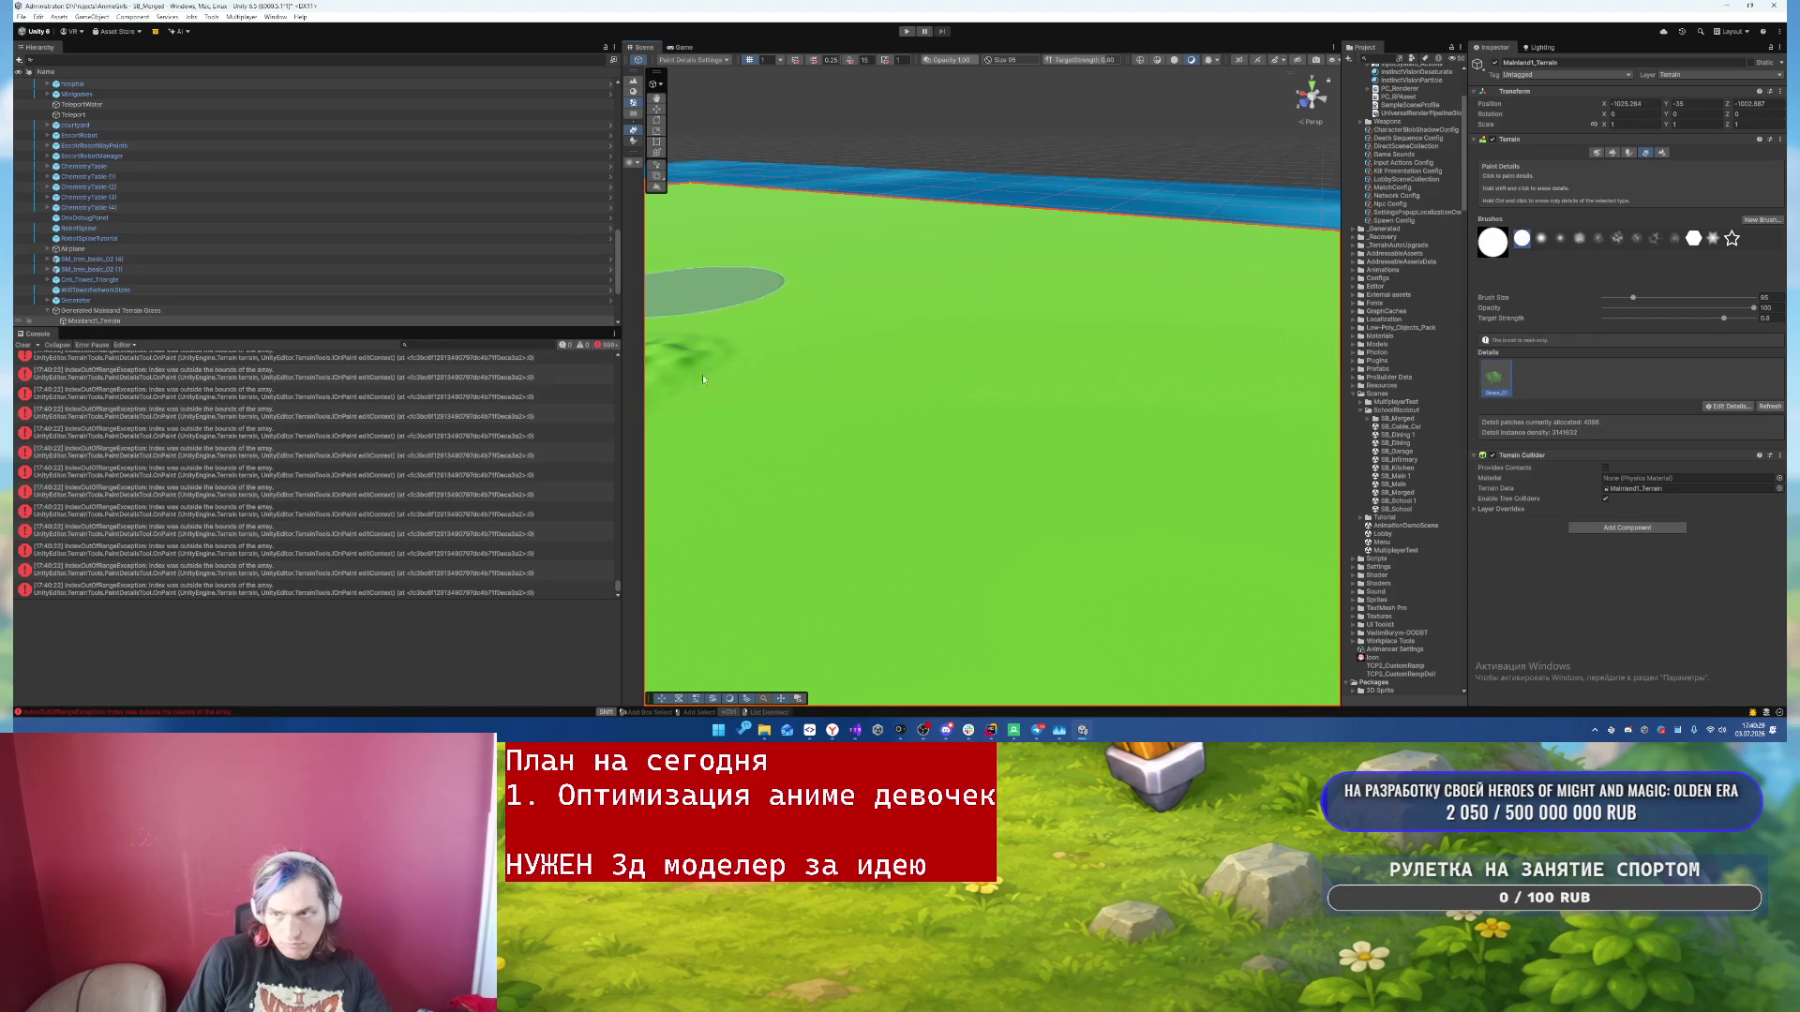
mouse_move(851, 356)
mouse_down()
mouse_move(767, 330)
mouse_move(783, 347)
mouse_up()
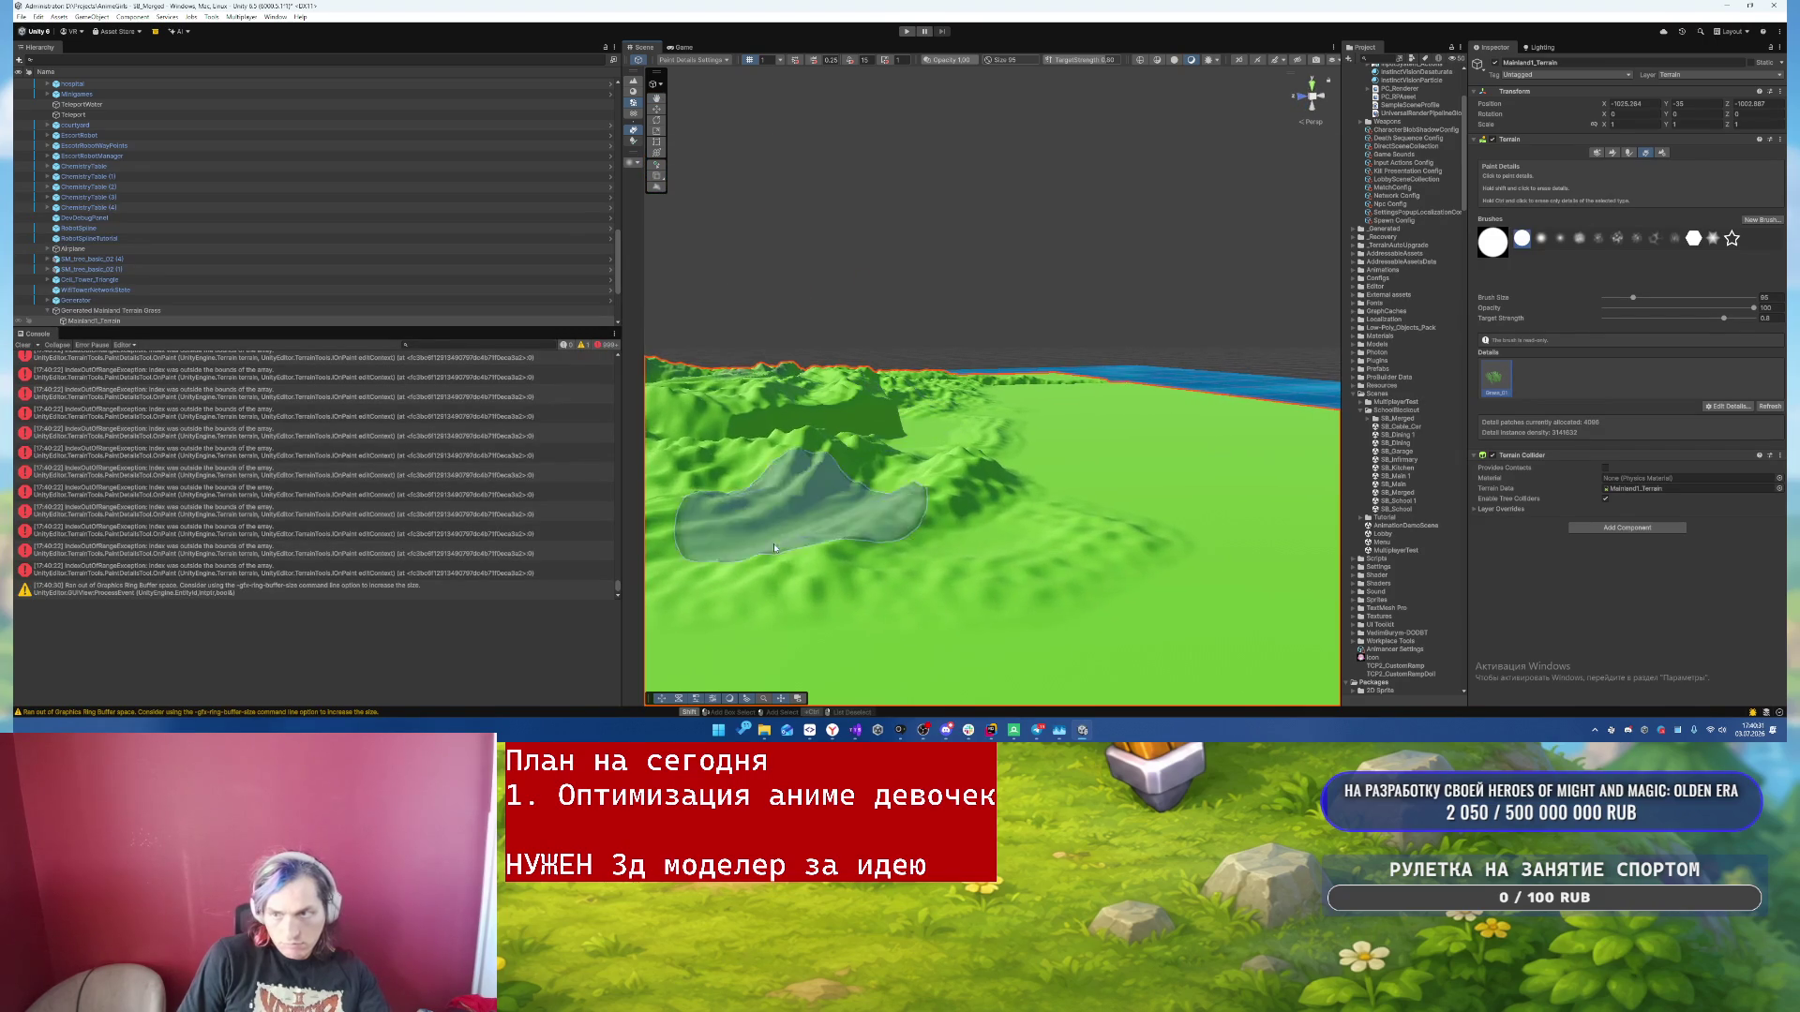
- Save the scene and then the whole project
click(21, 16)
click(37, 67)
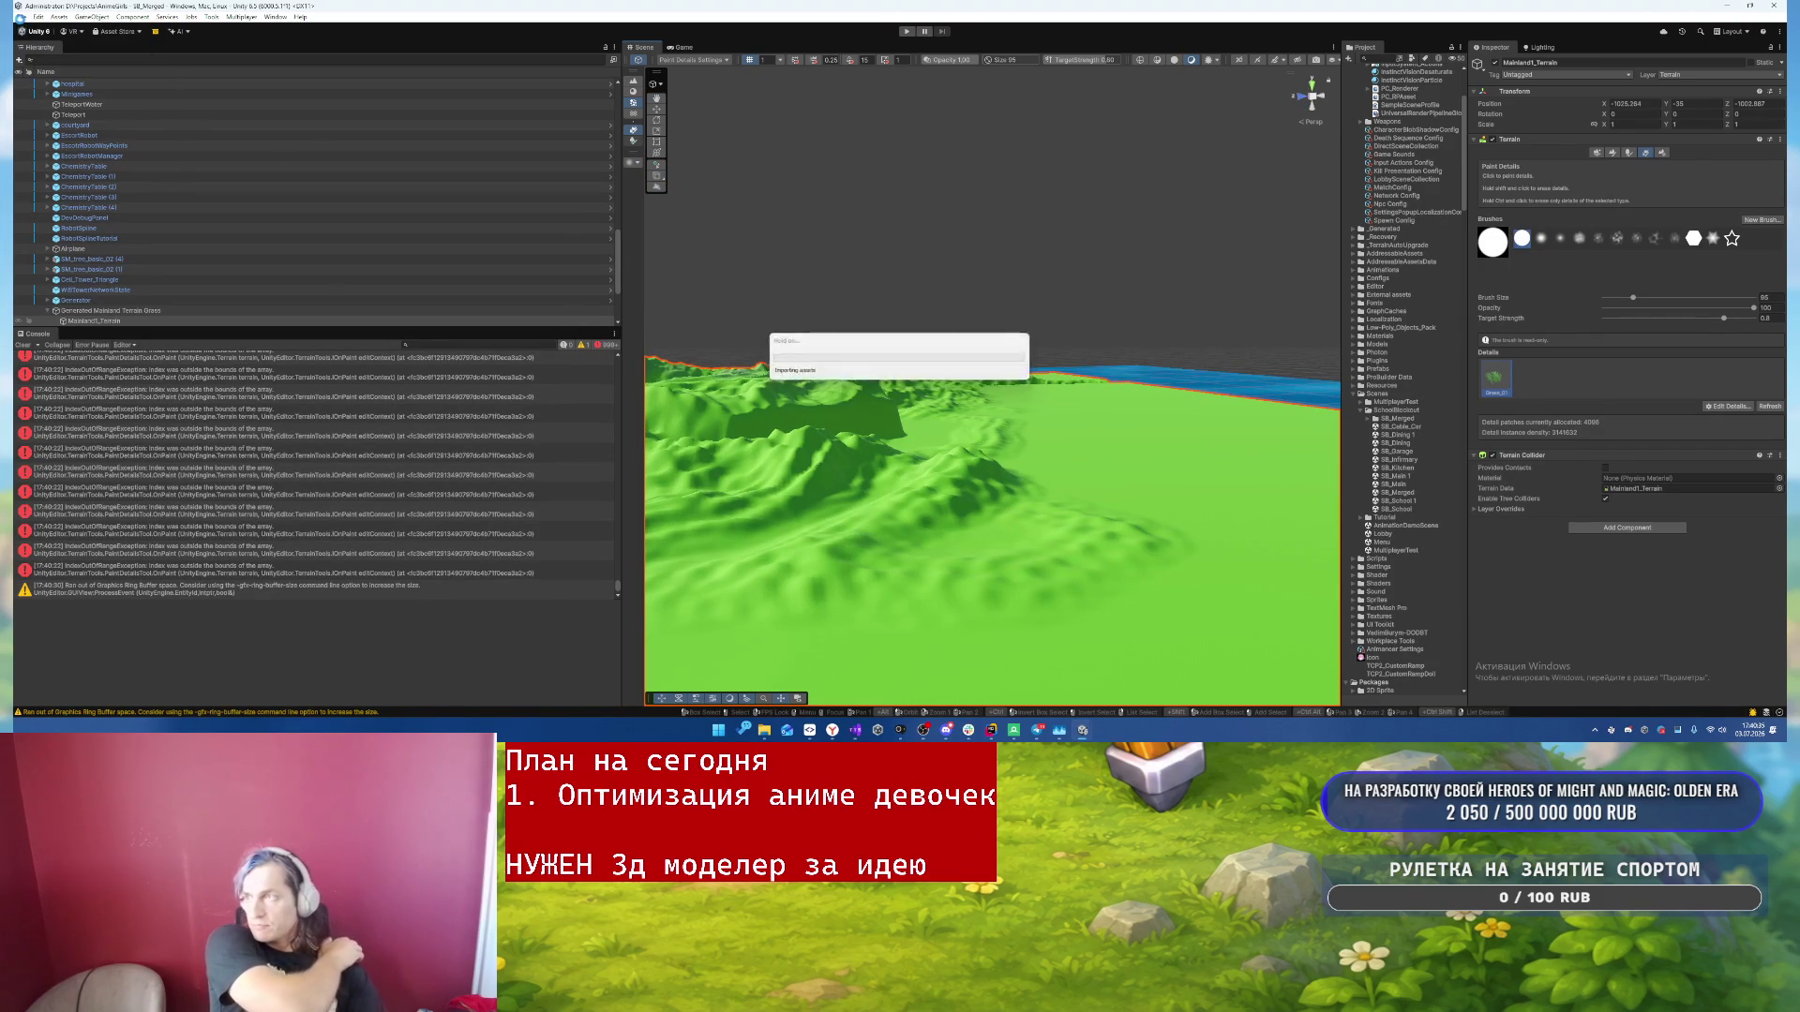
click(21, 16)
click(48, 129)
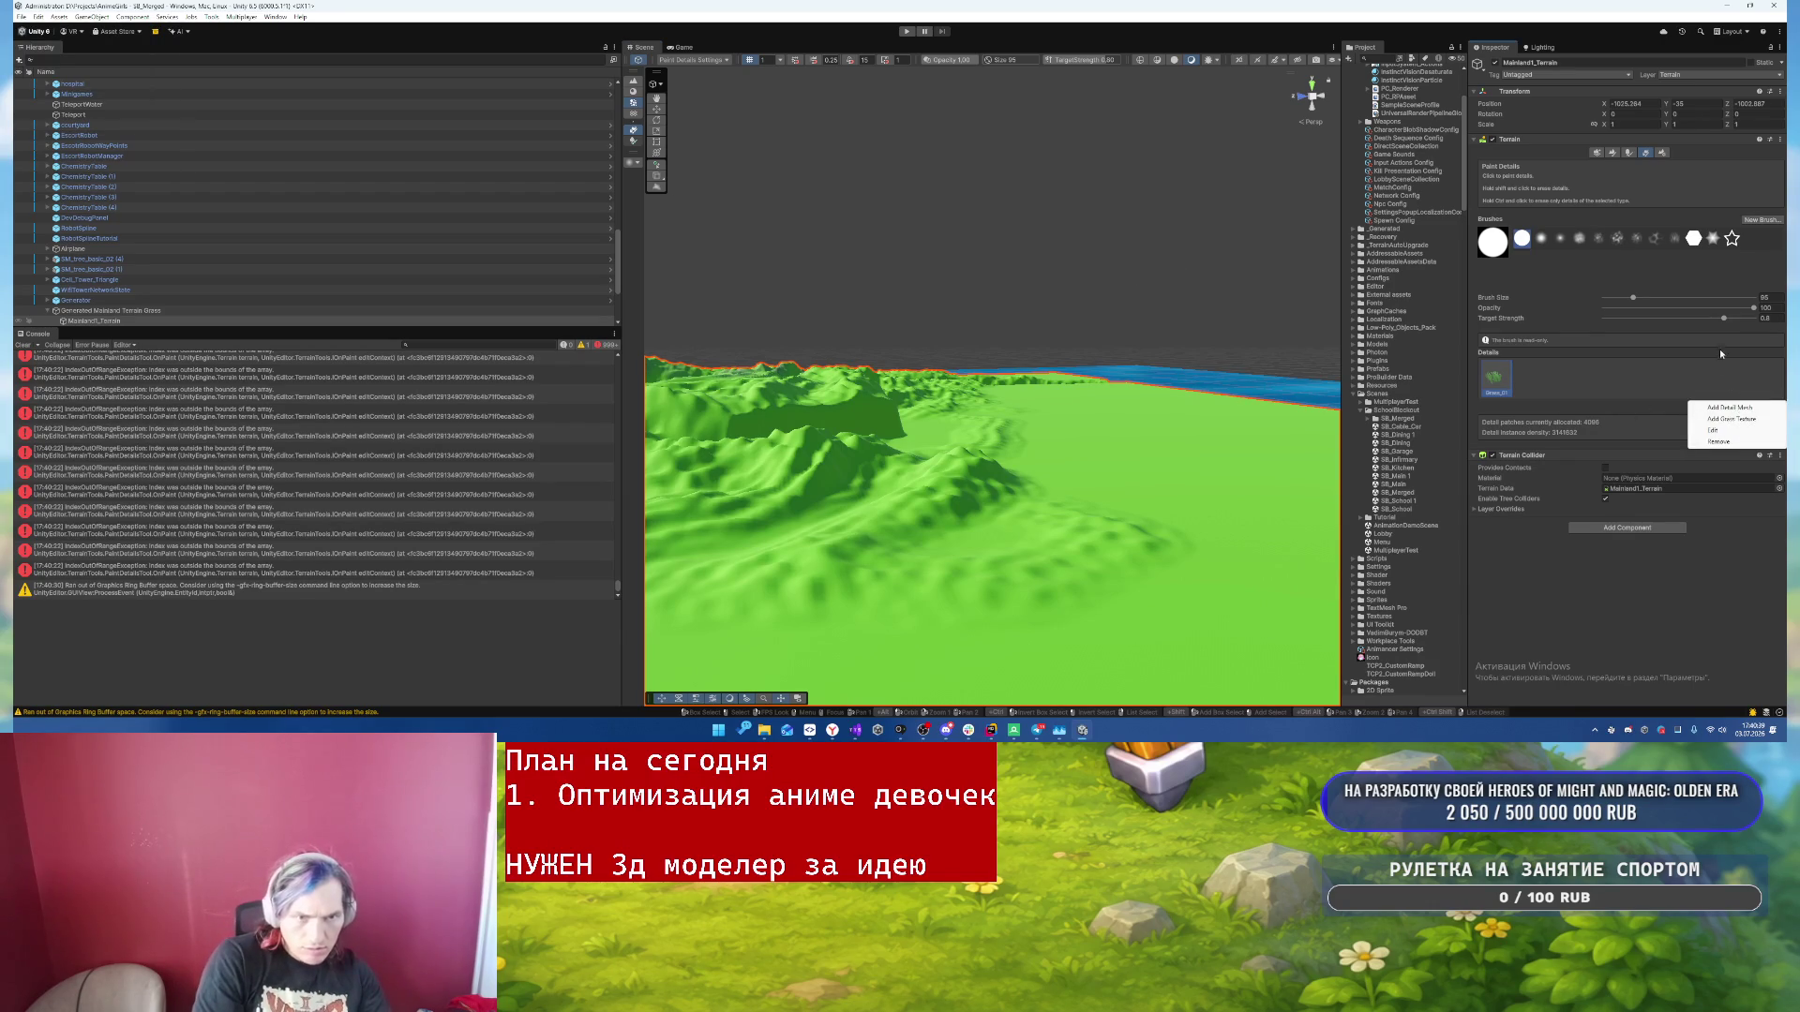
- Set the terrain's Cast Shadows and Reflection Probes to Off and create a terrain material
click(1494, 388)
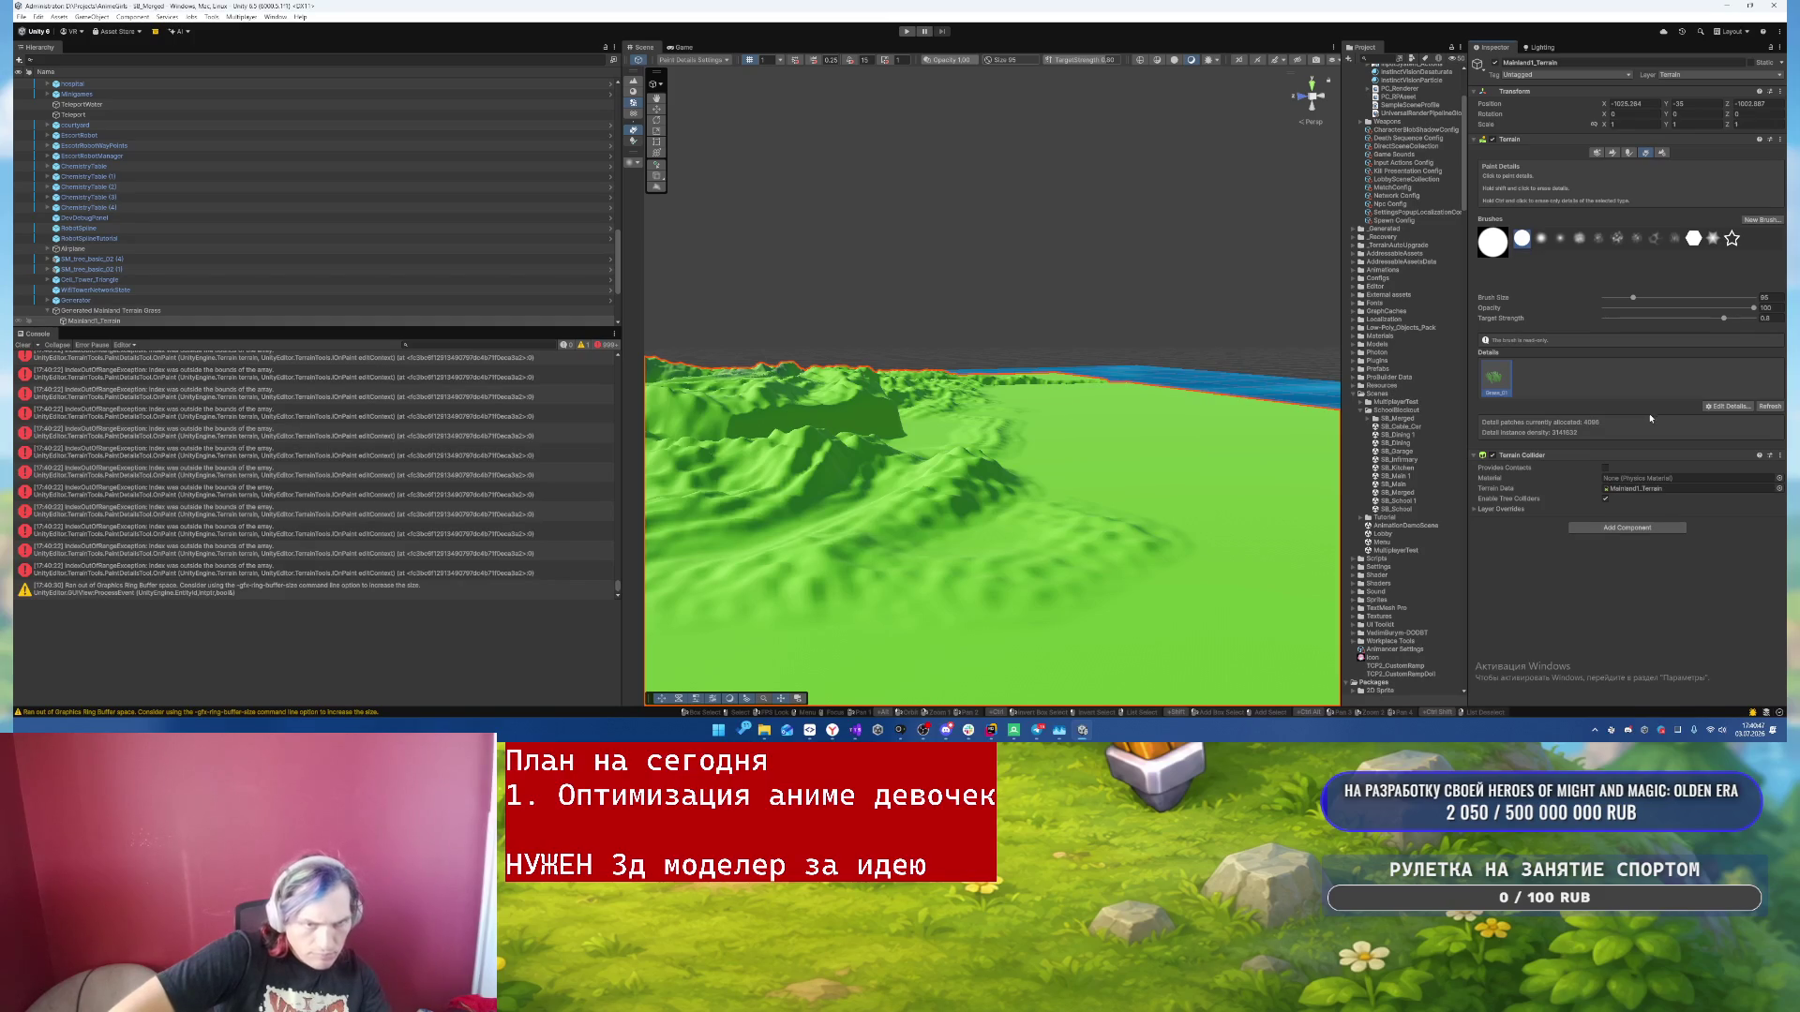
click(1662, 154)
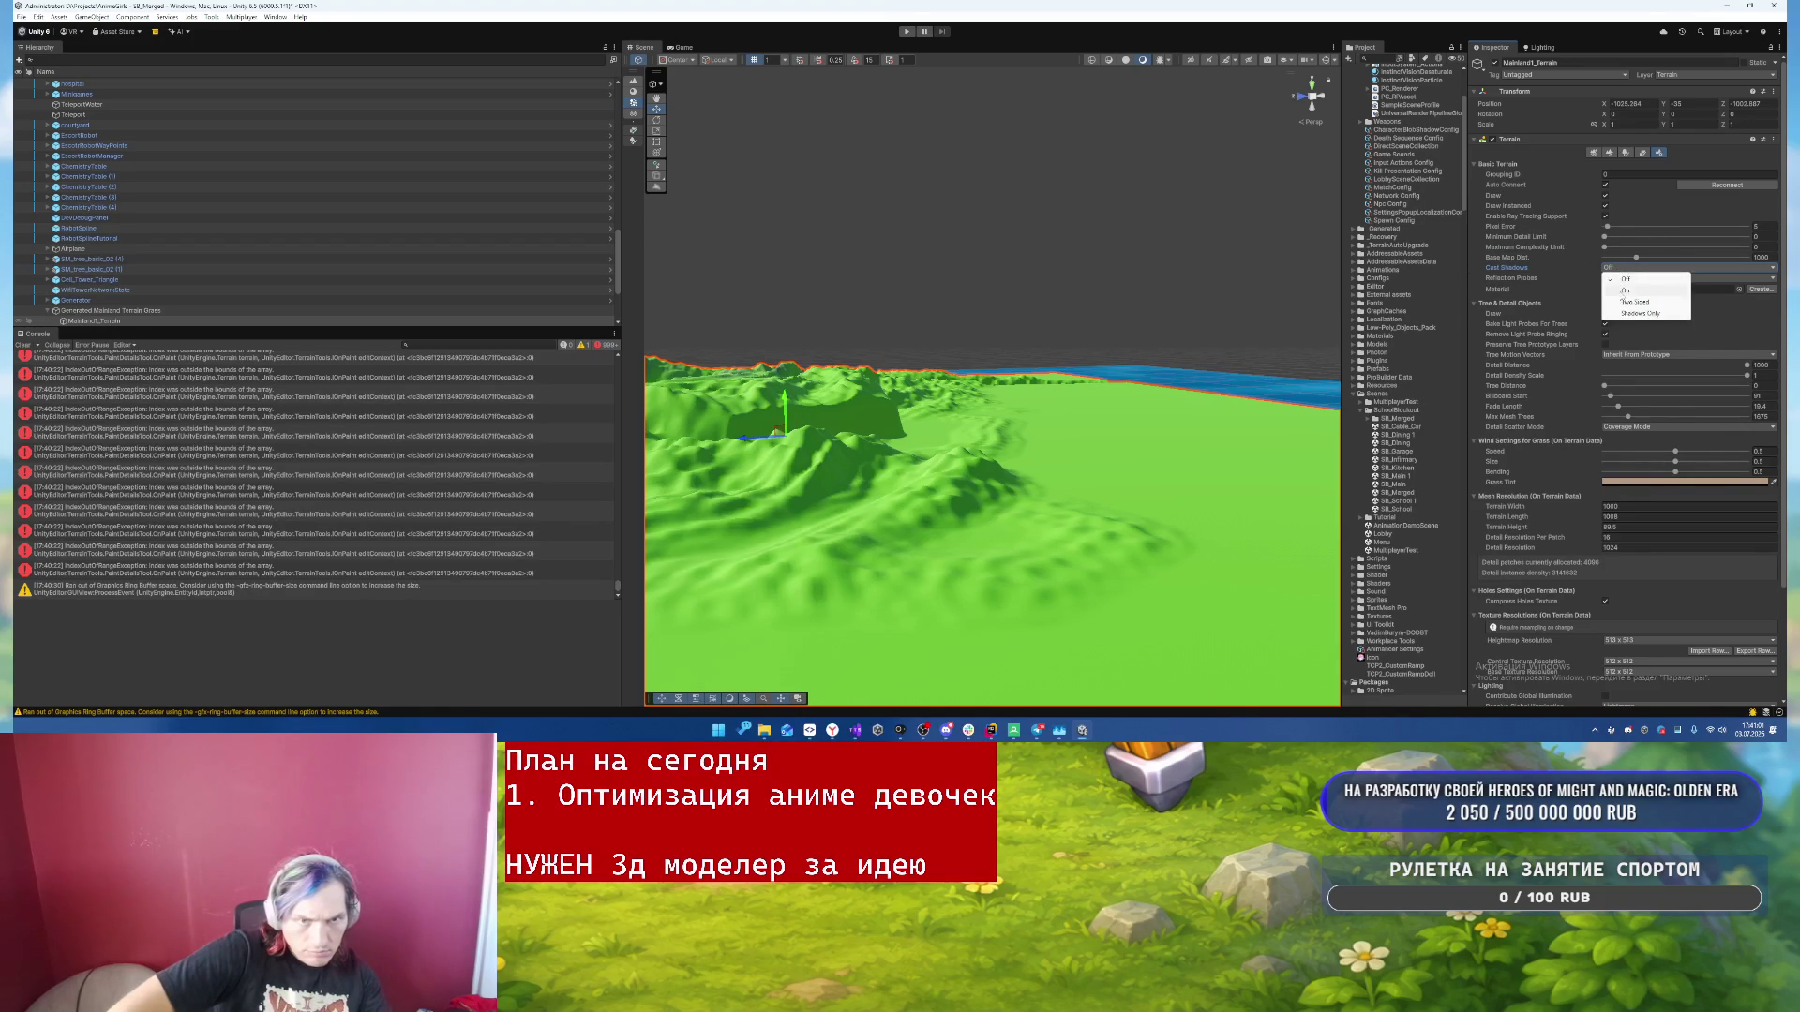
click(1617, 271)
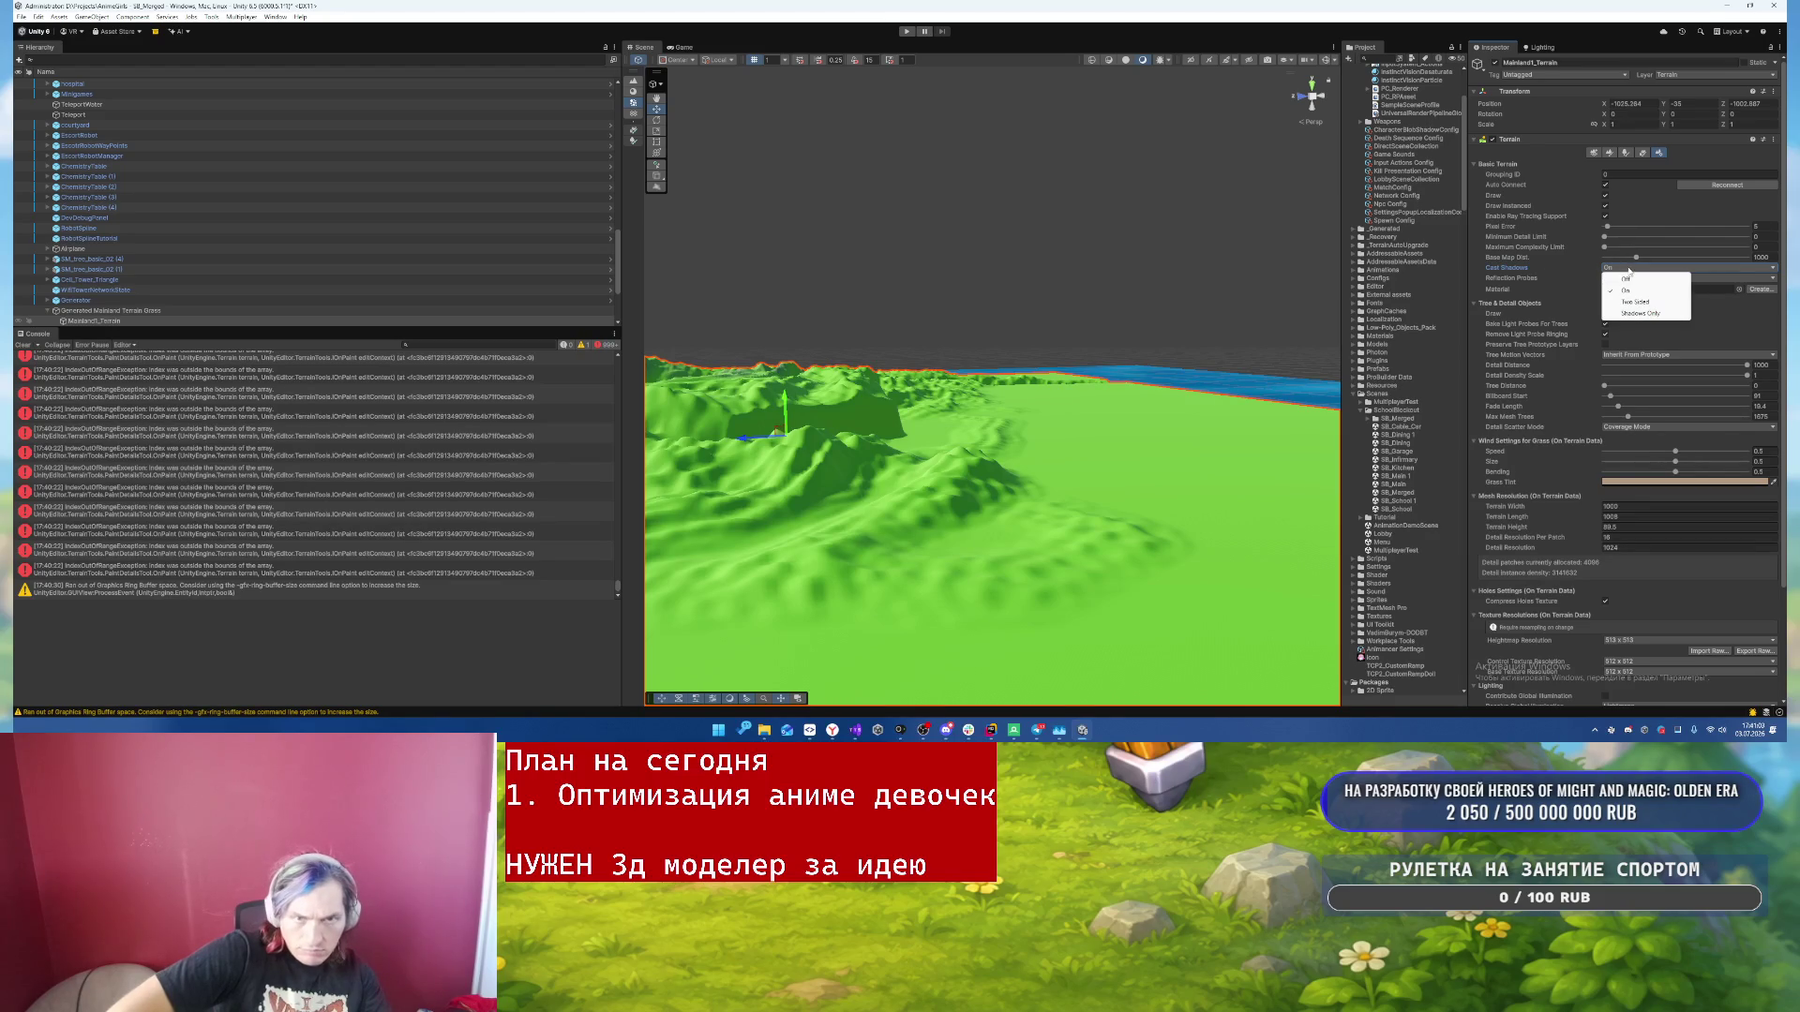
click(1603, 279)
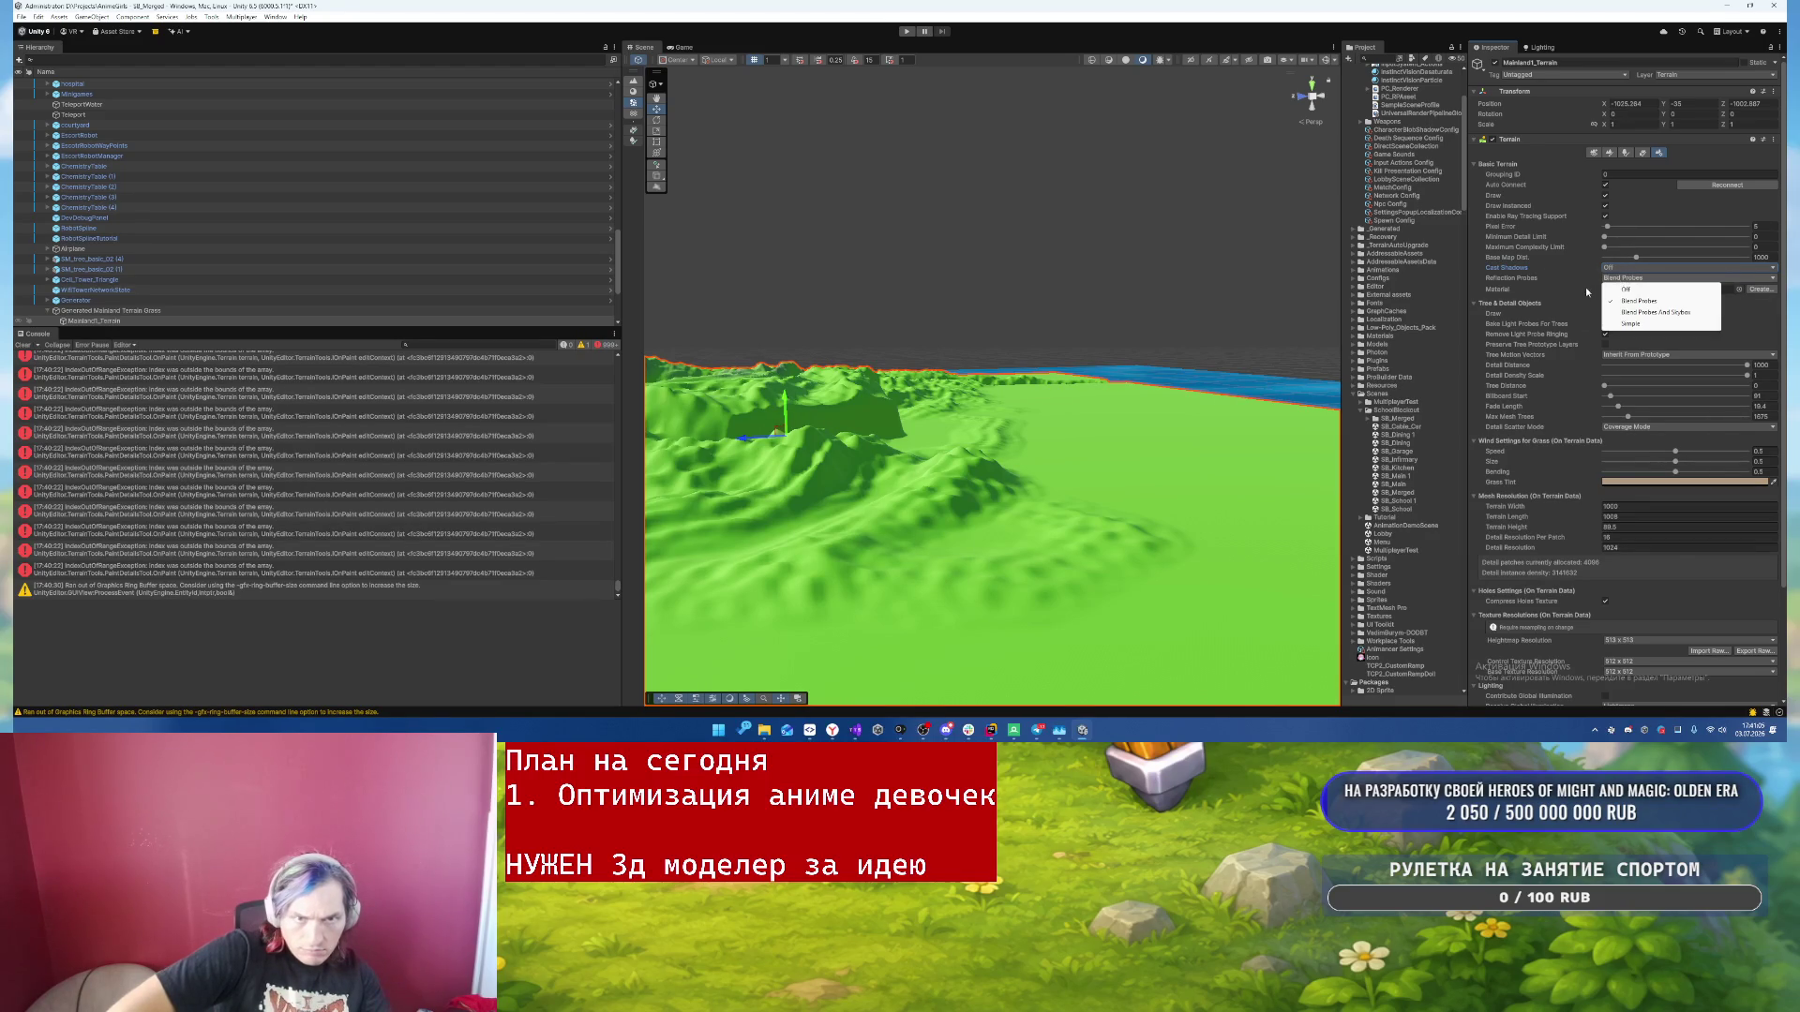
click(1636, 291)
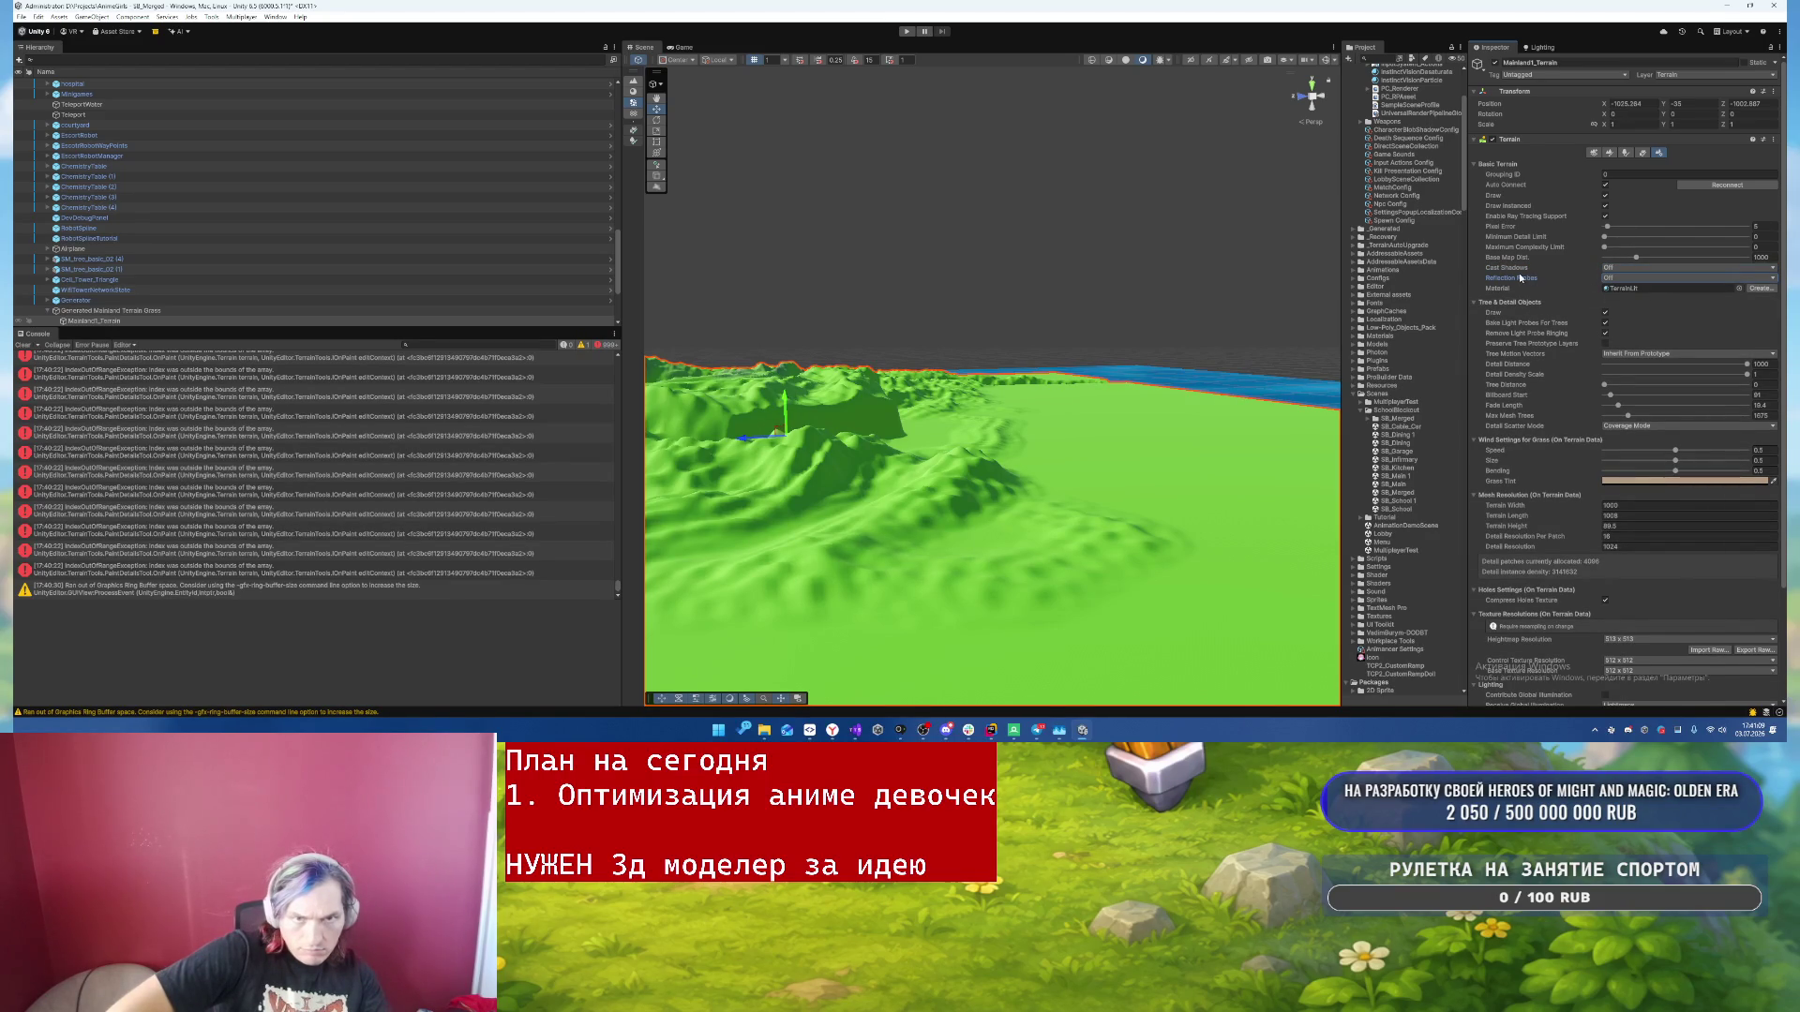
click(1762, 289)
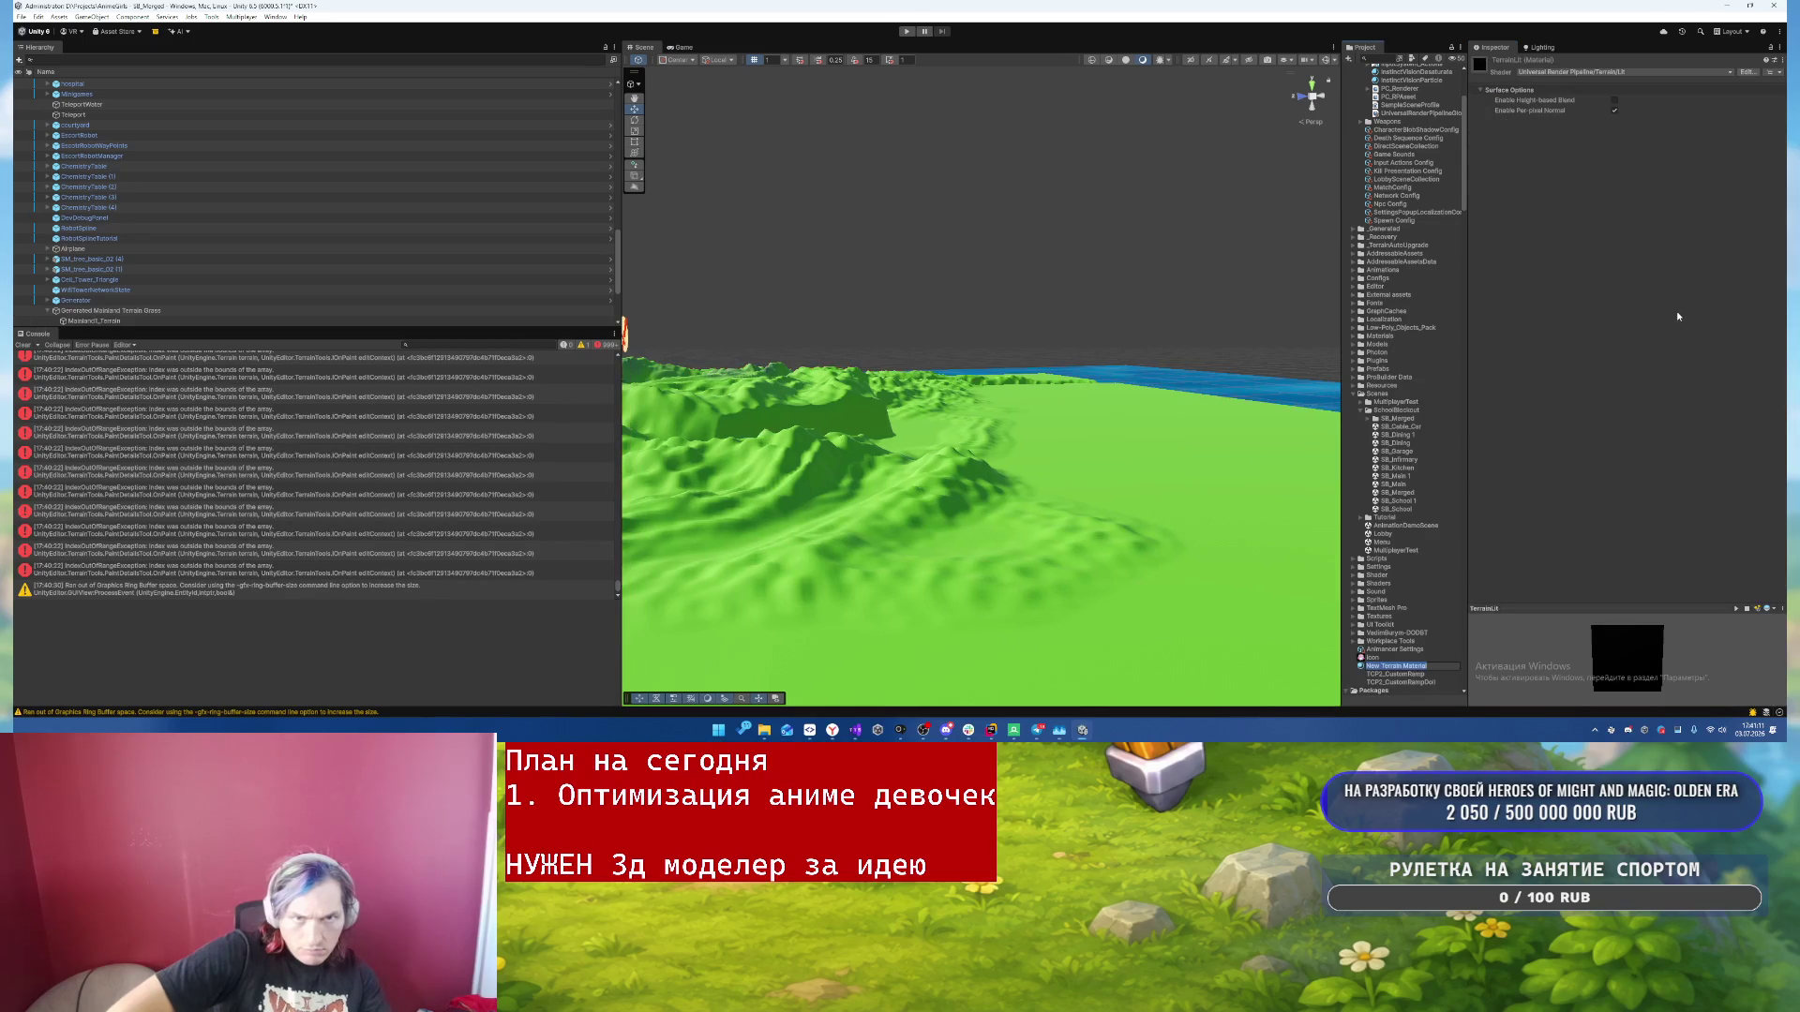
- Name the new material TerrainMaterial and move it into the Materials folder
text(TerrainMat)
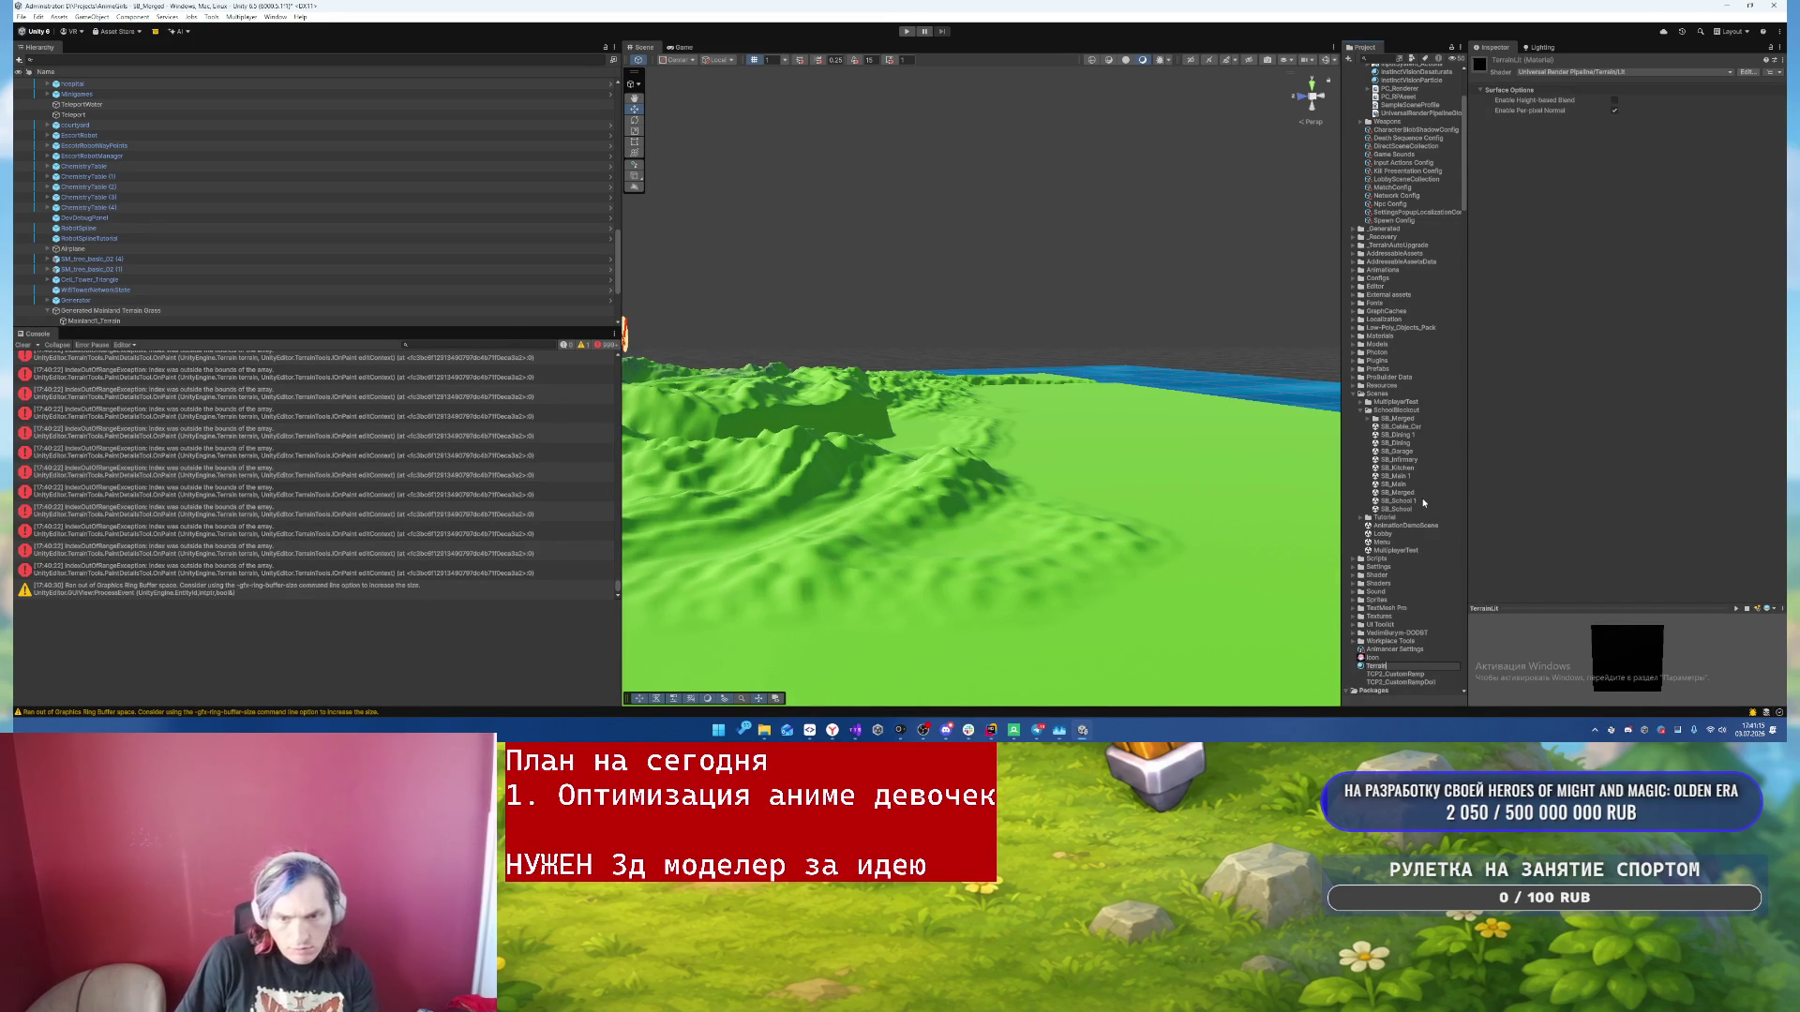
key(Return)
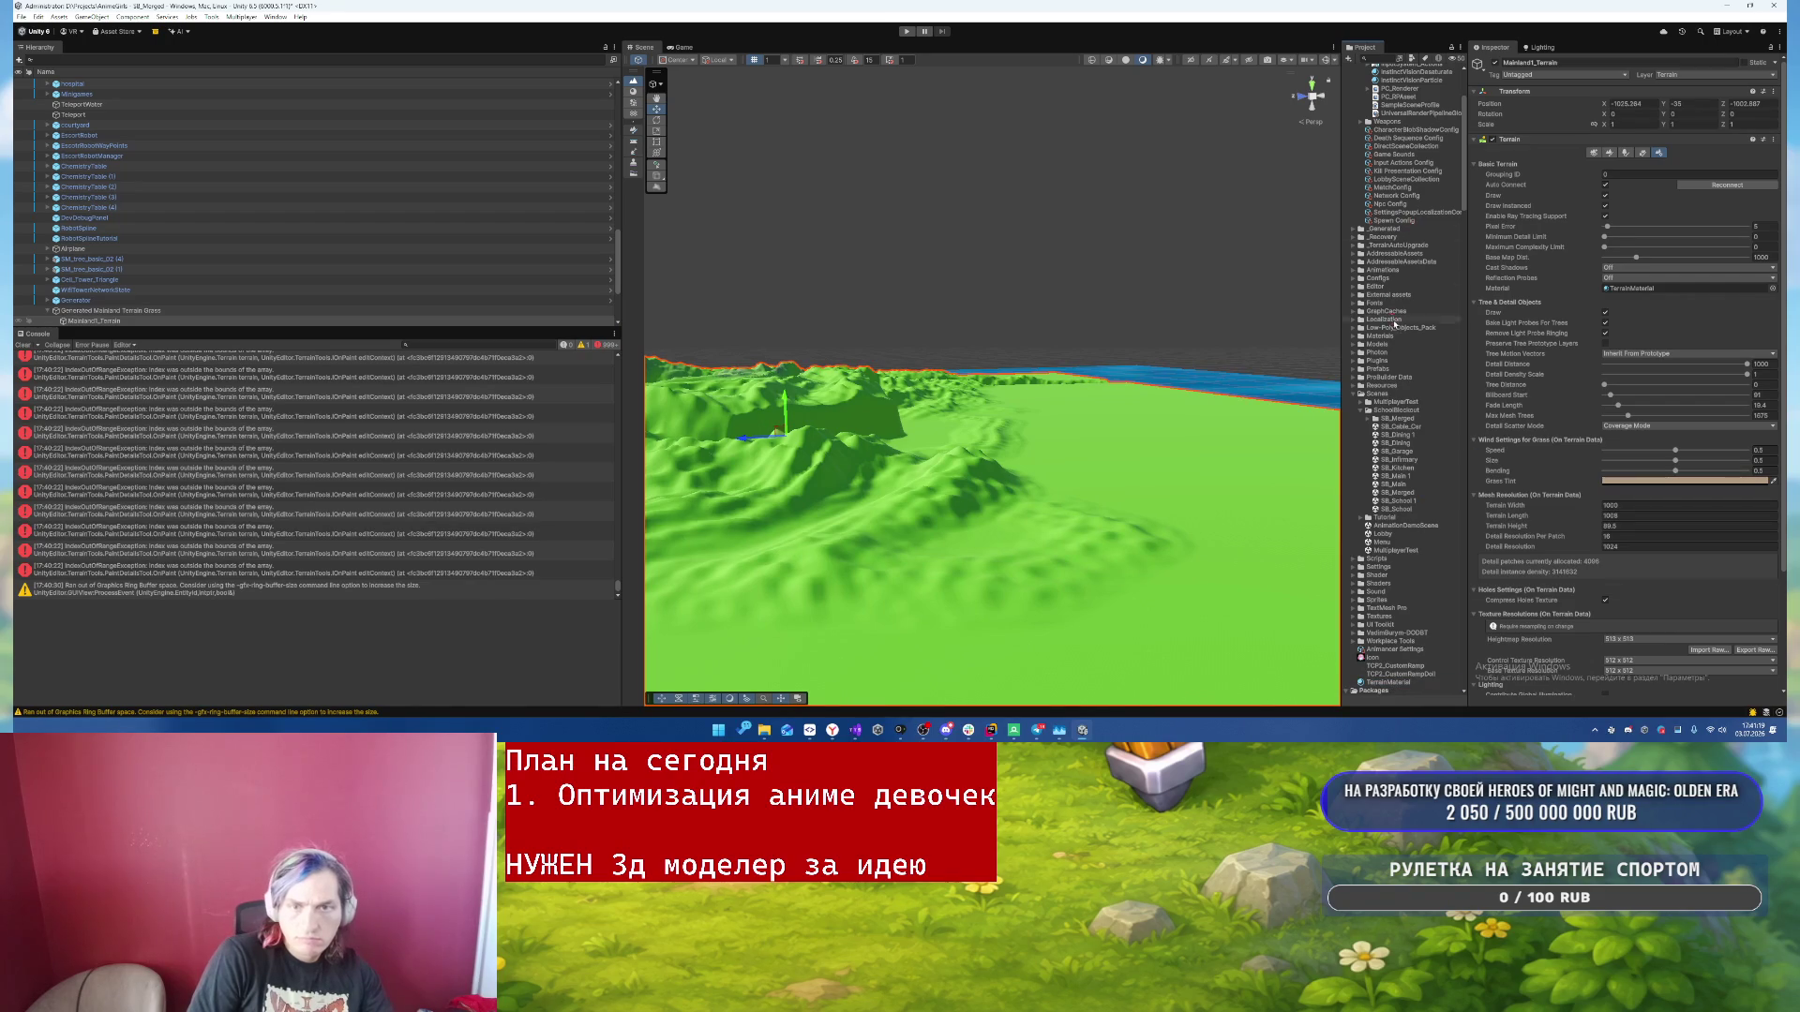
click(1394, 338)
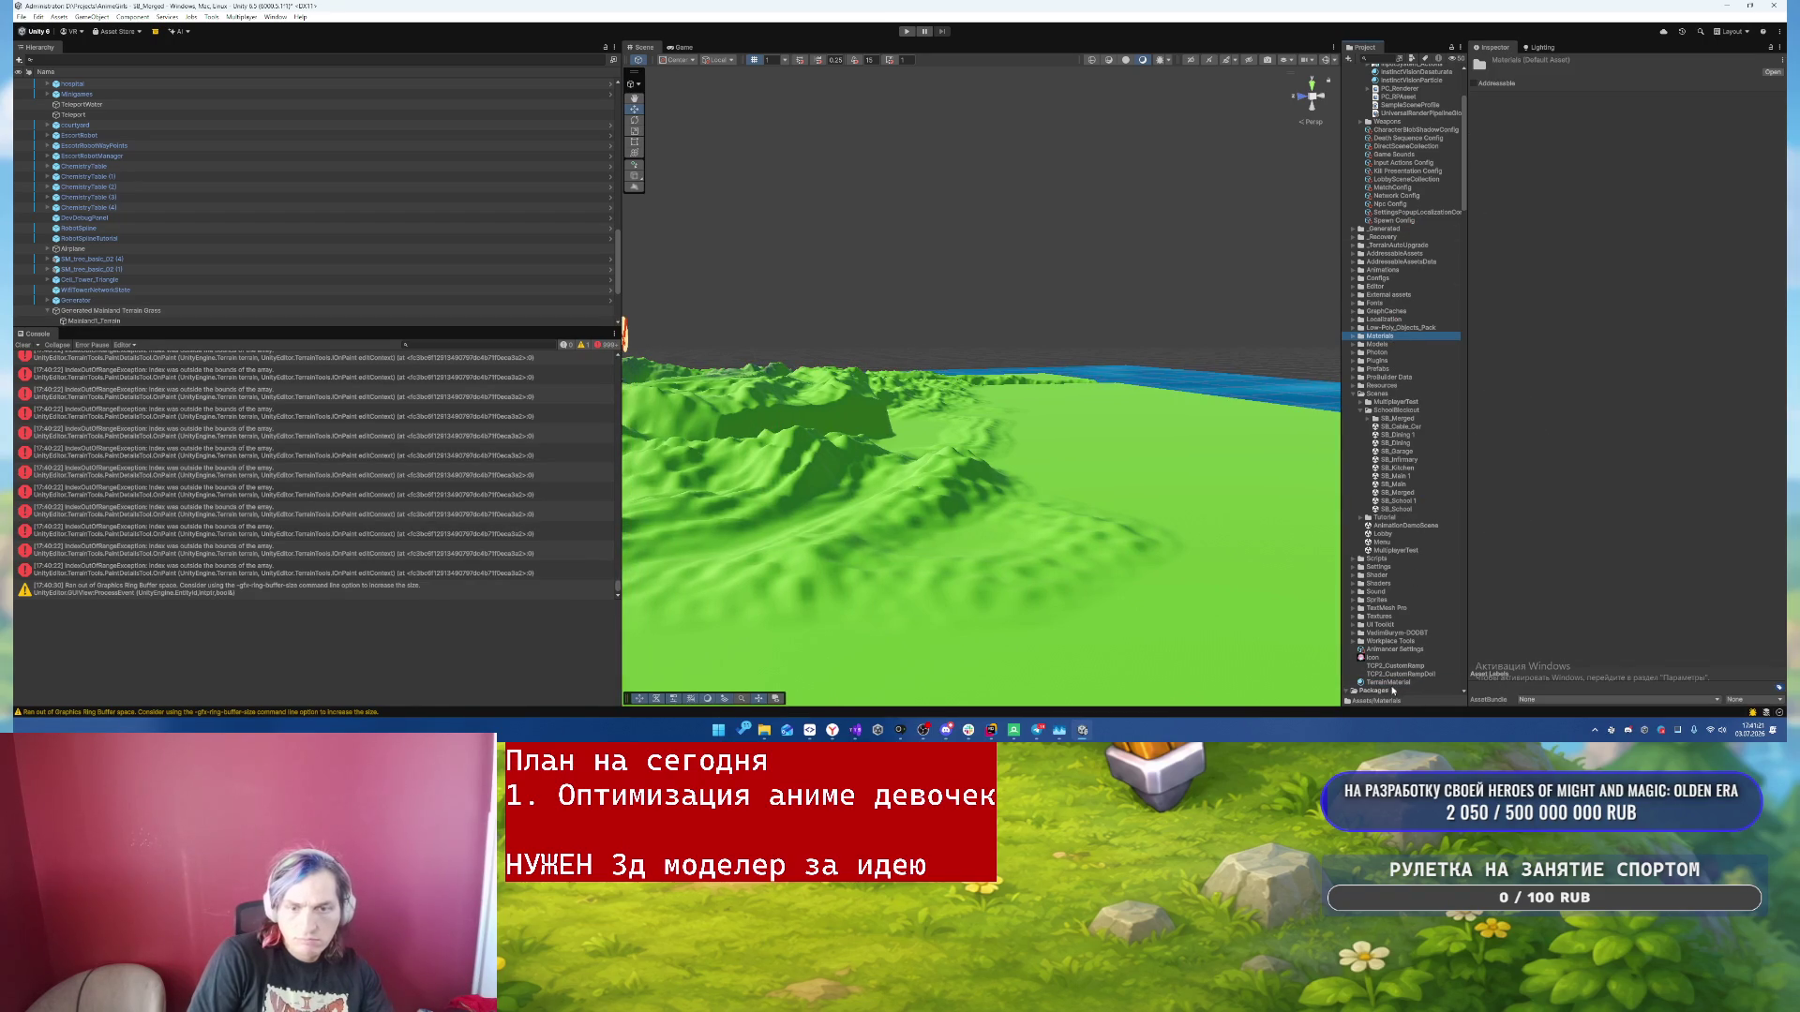
drag(1395, 687, 1427, 637)
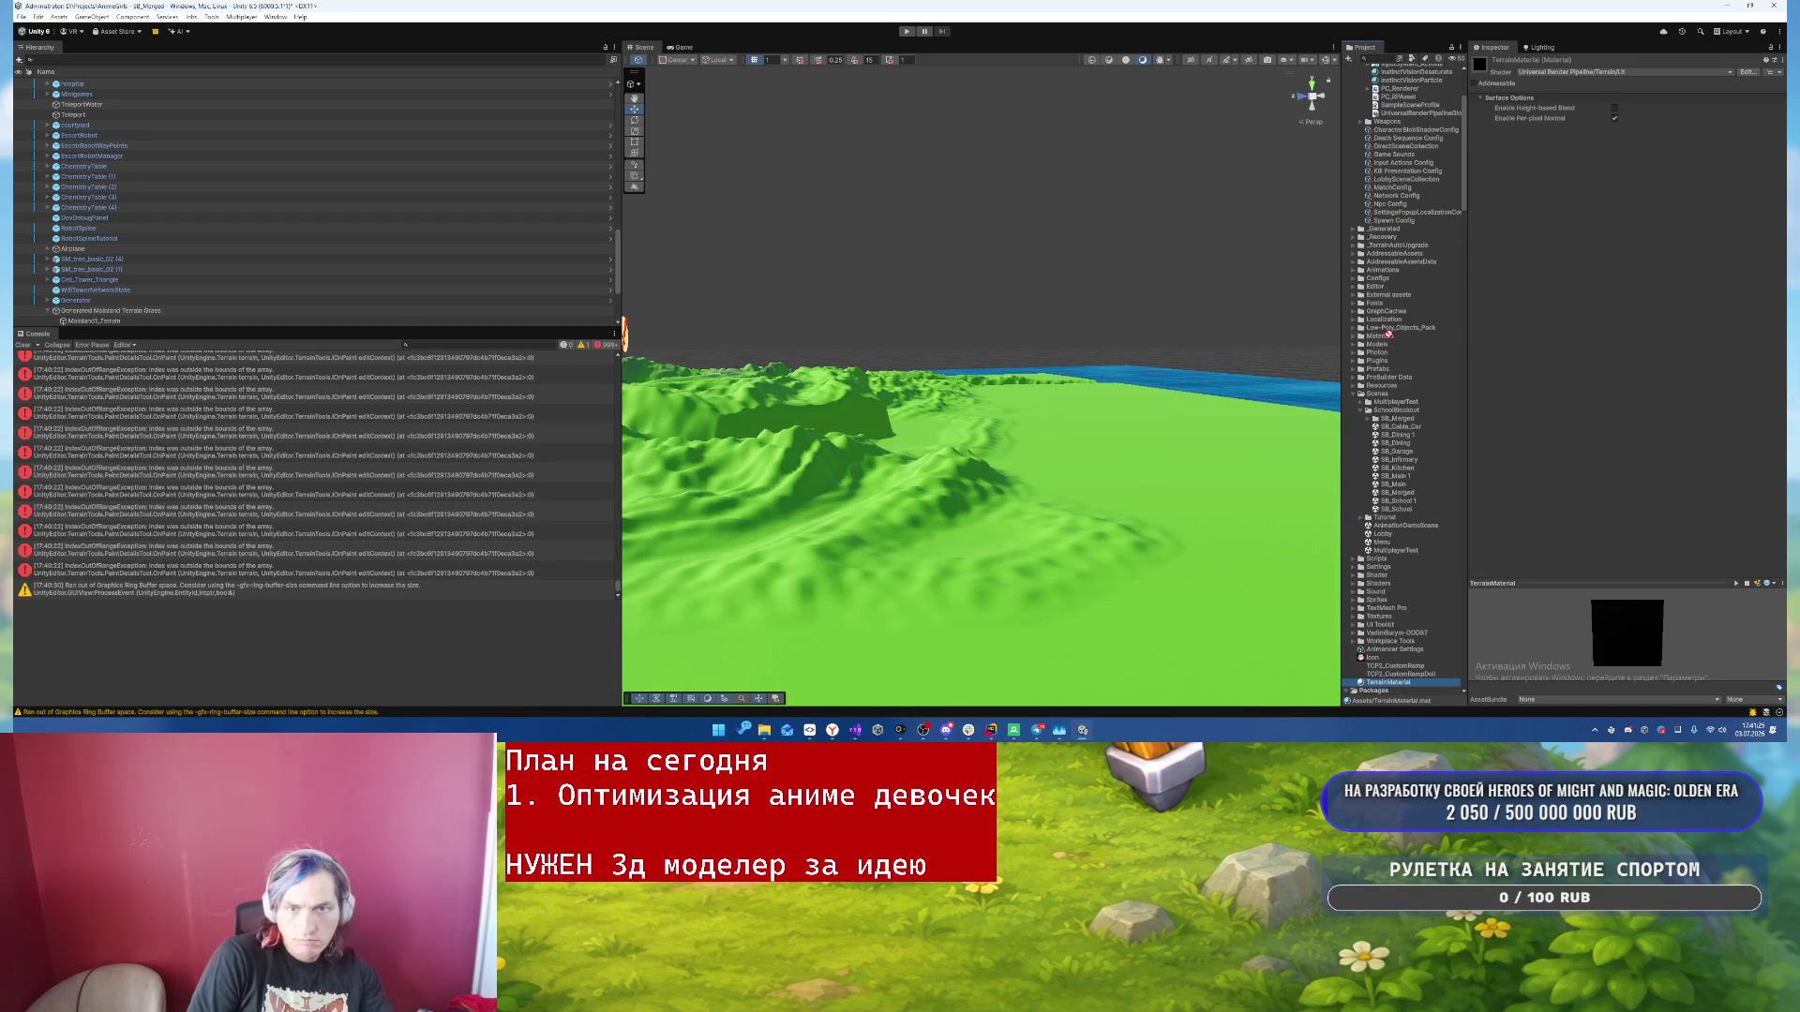
click(1355, 337)
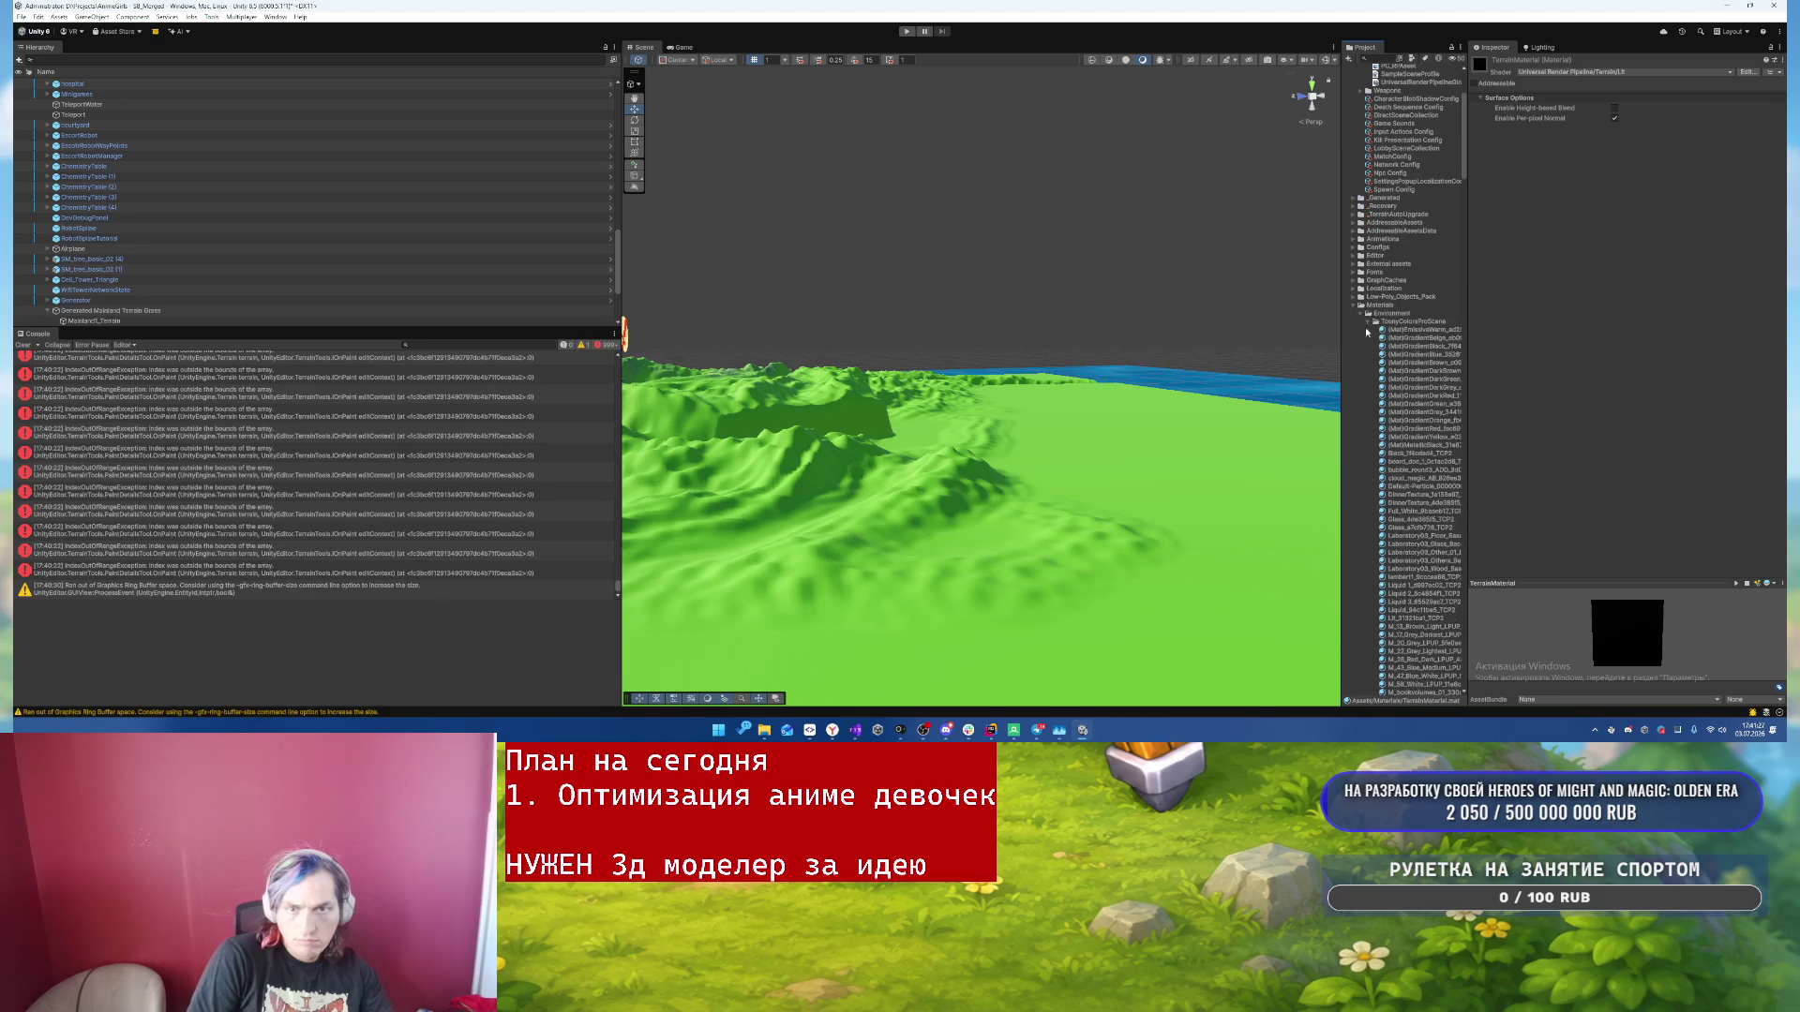
click(1361, 314)
- Search the material's shader list for 'terrain'
scroll(1411, 591, down, 5)
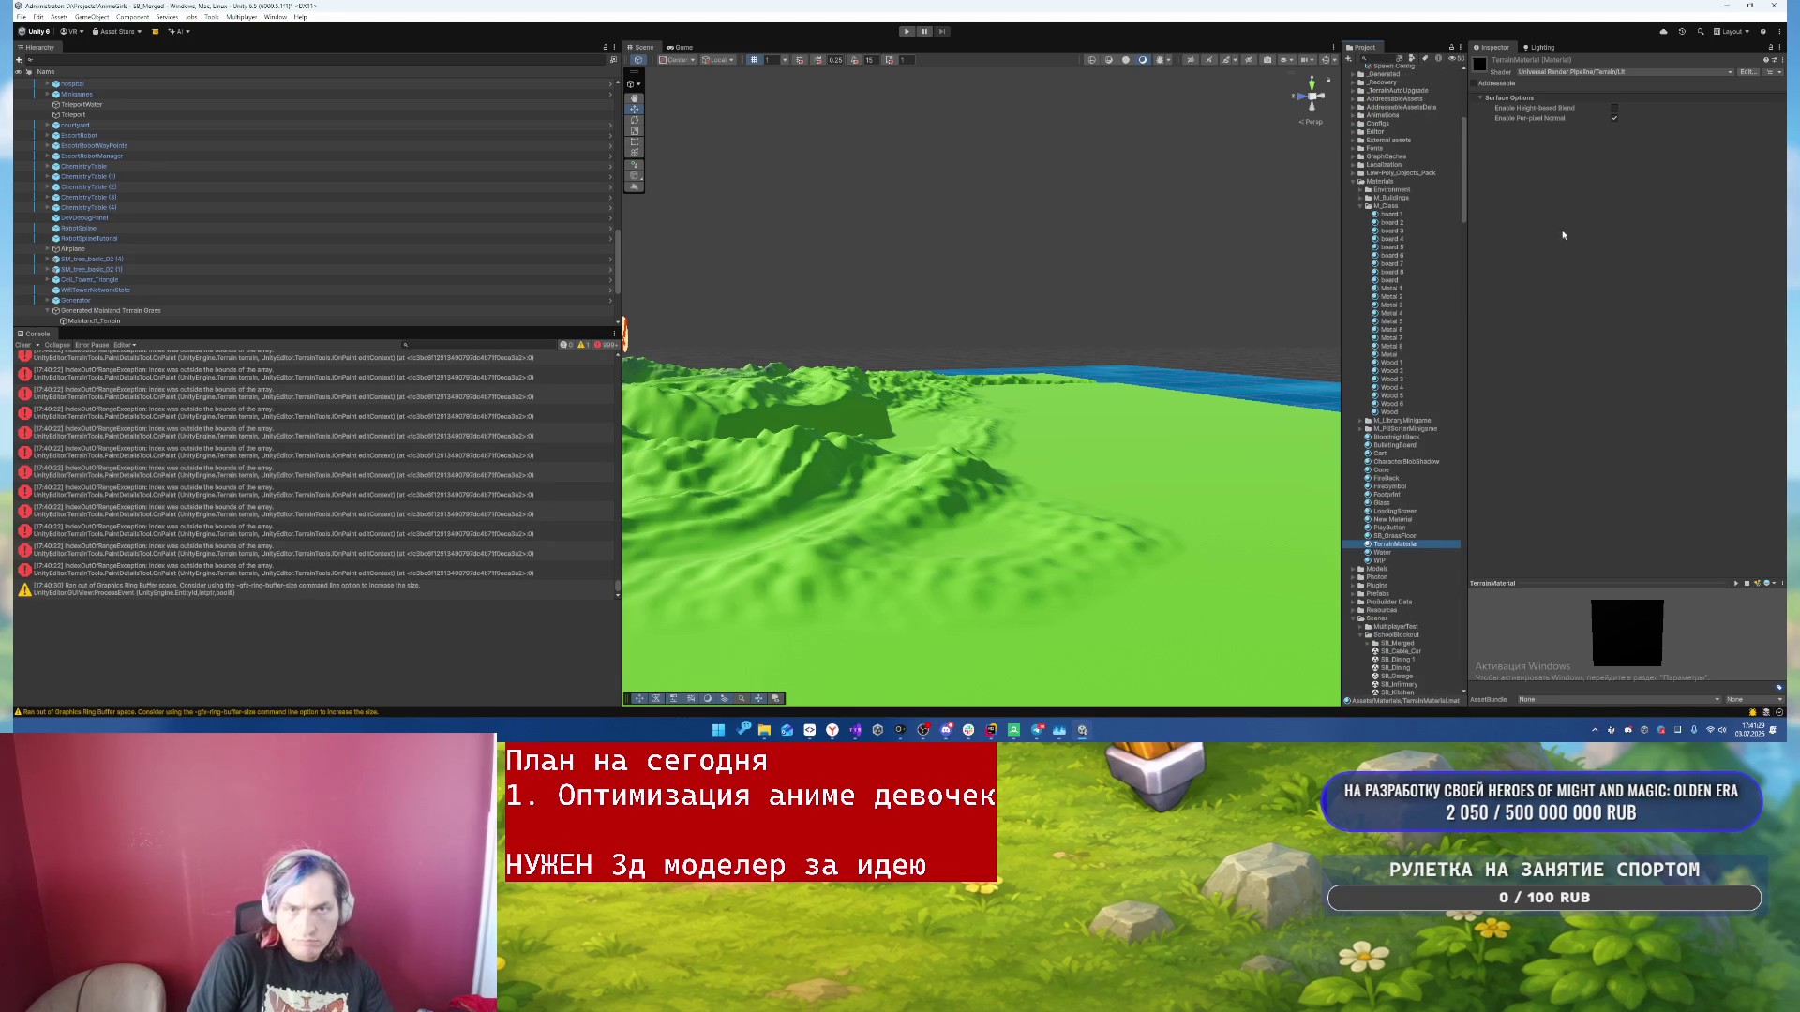
click(1588, 72)
text(terrain)
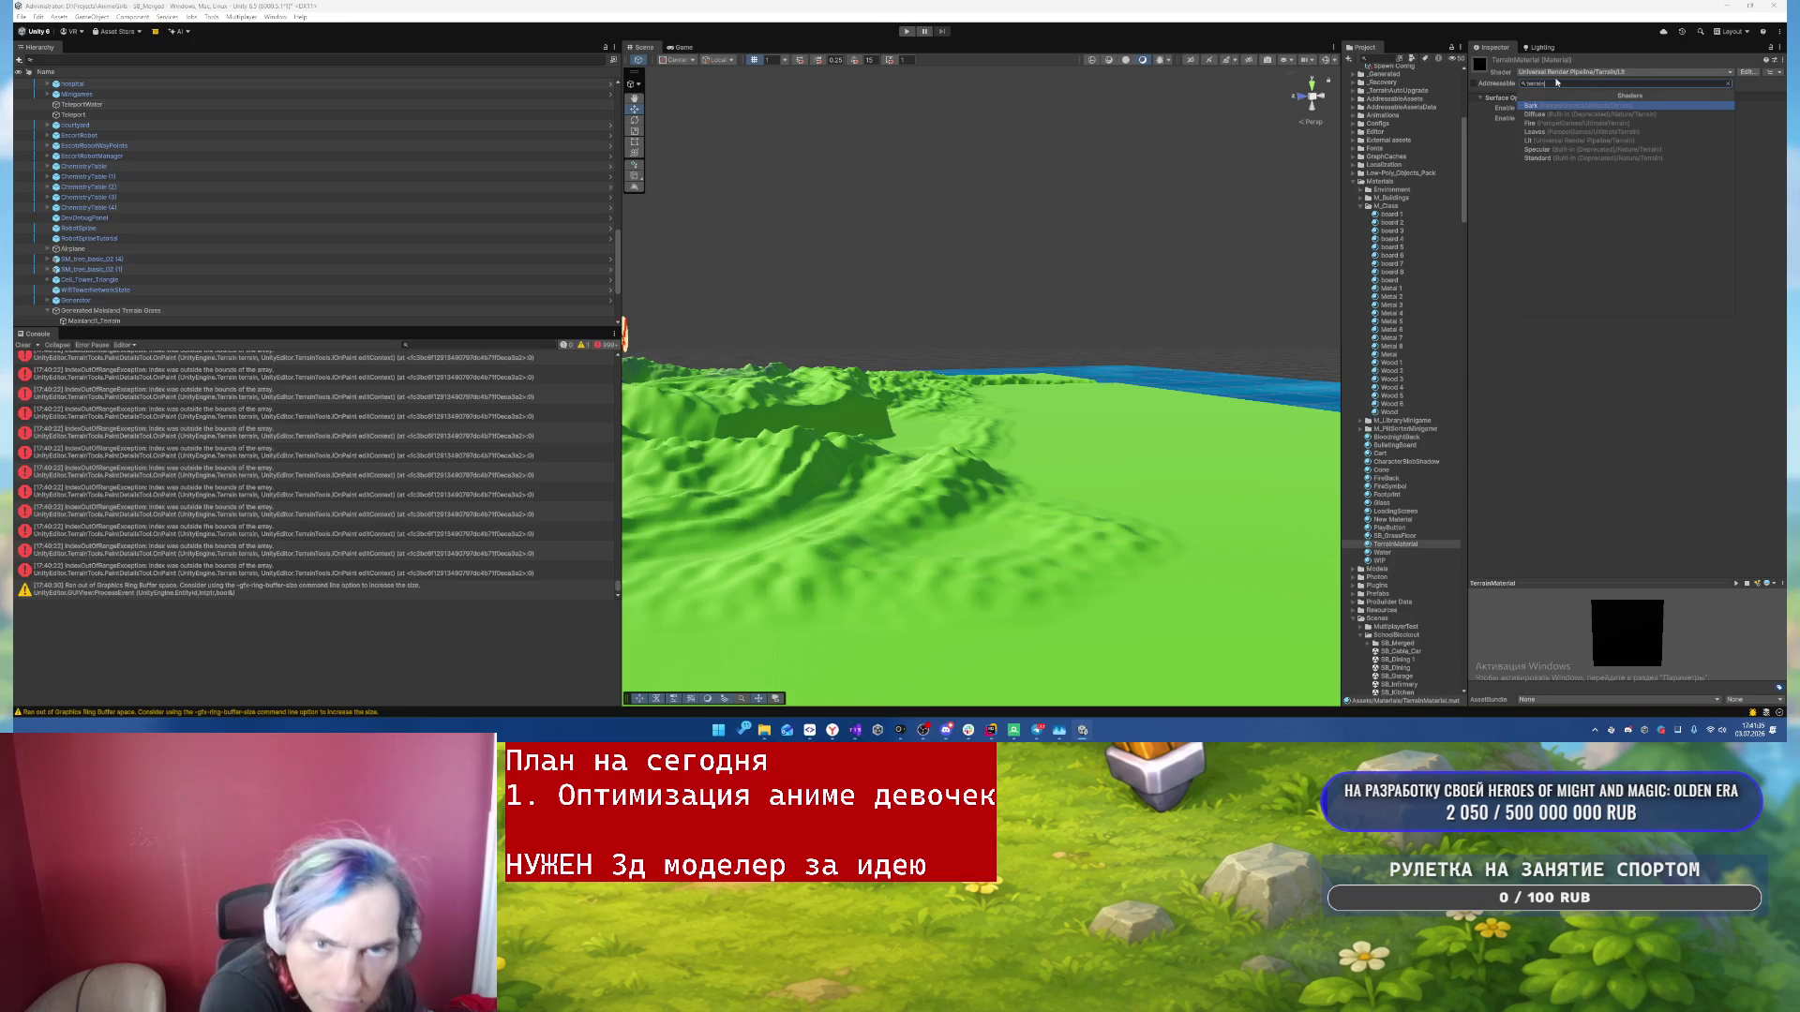
- Apply Universal Render Pipeline/Terrain/Lit, toggle height-based blend, and inspect the island terrain's rendering
click(1579, 141)
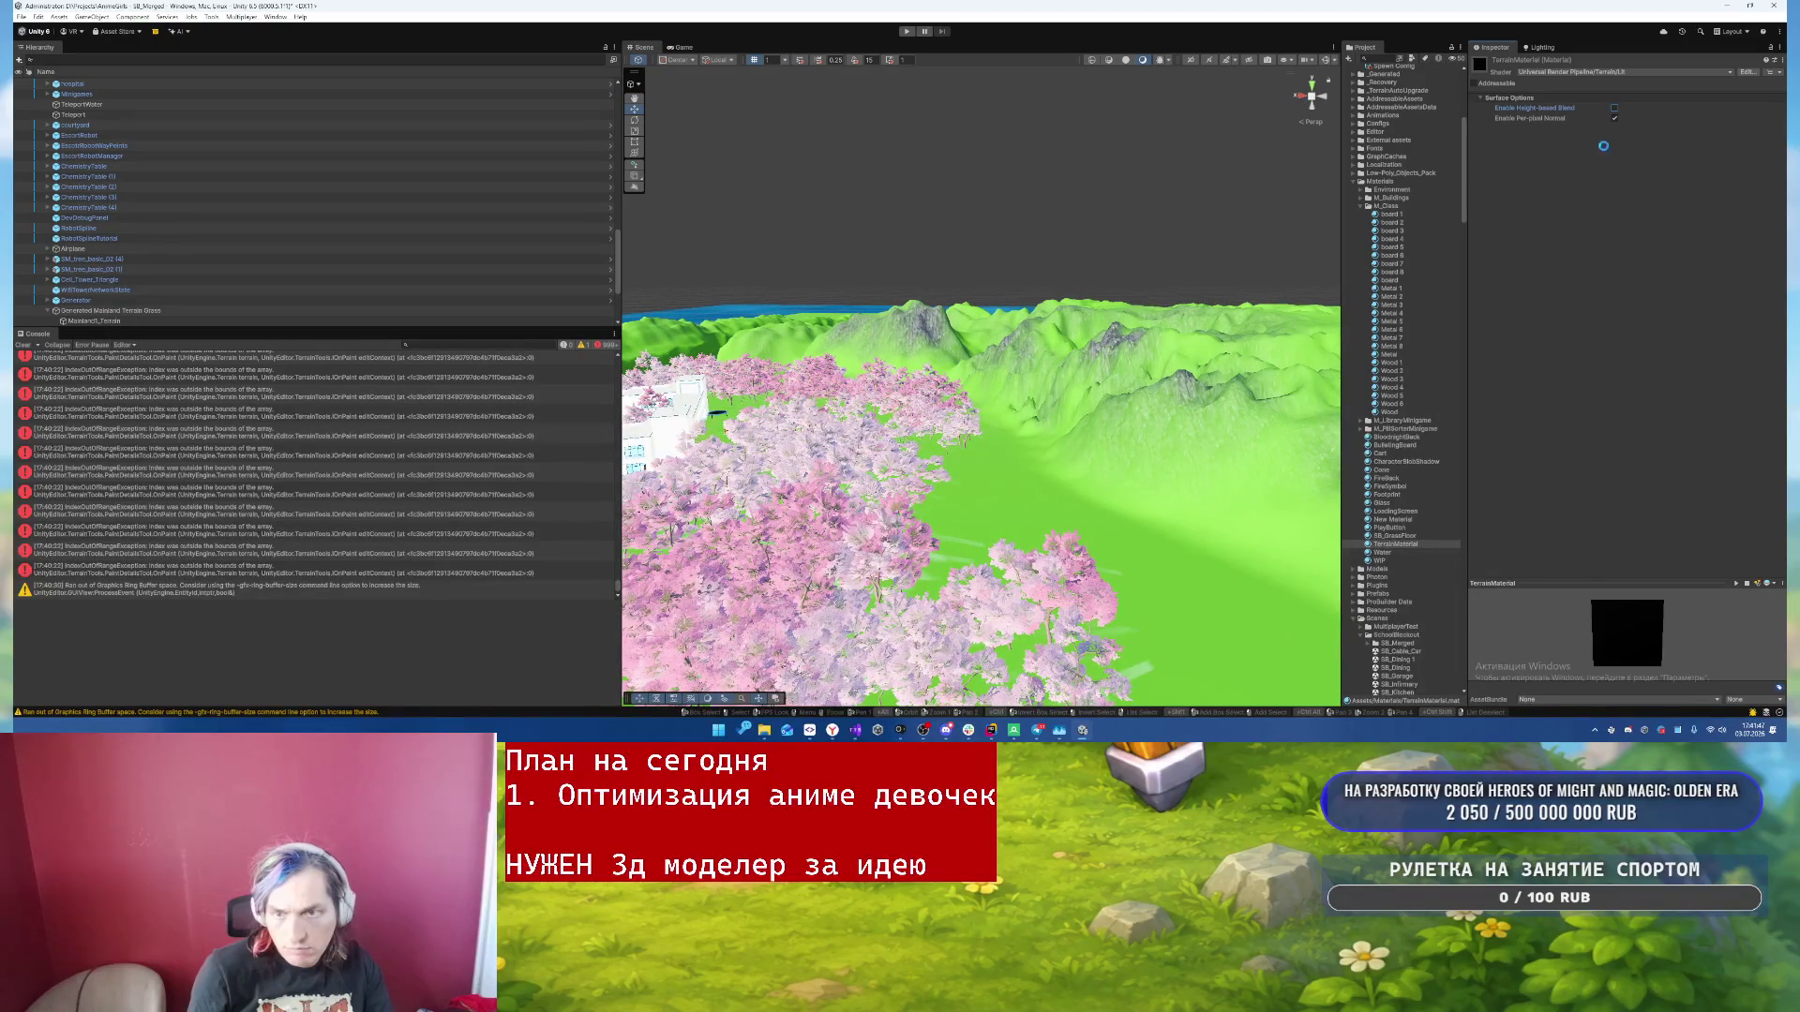
click(1615, 108)
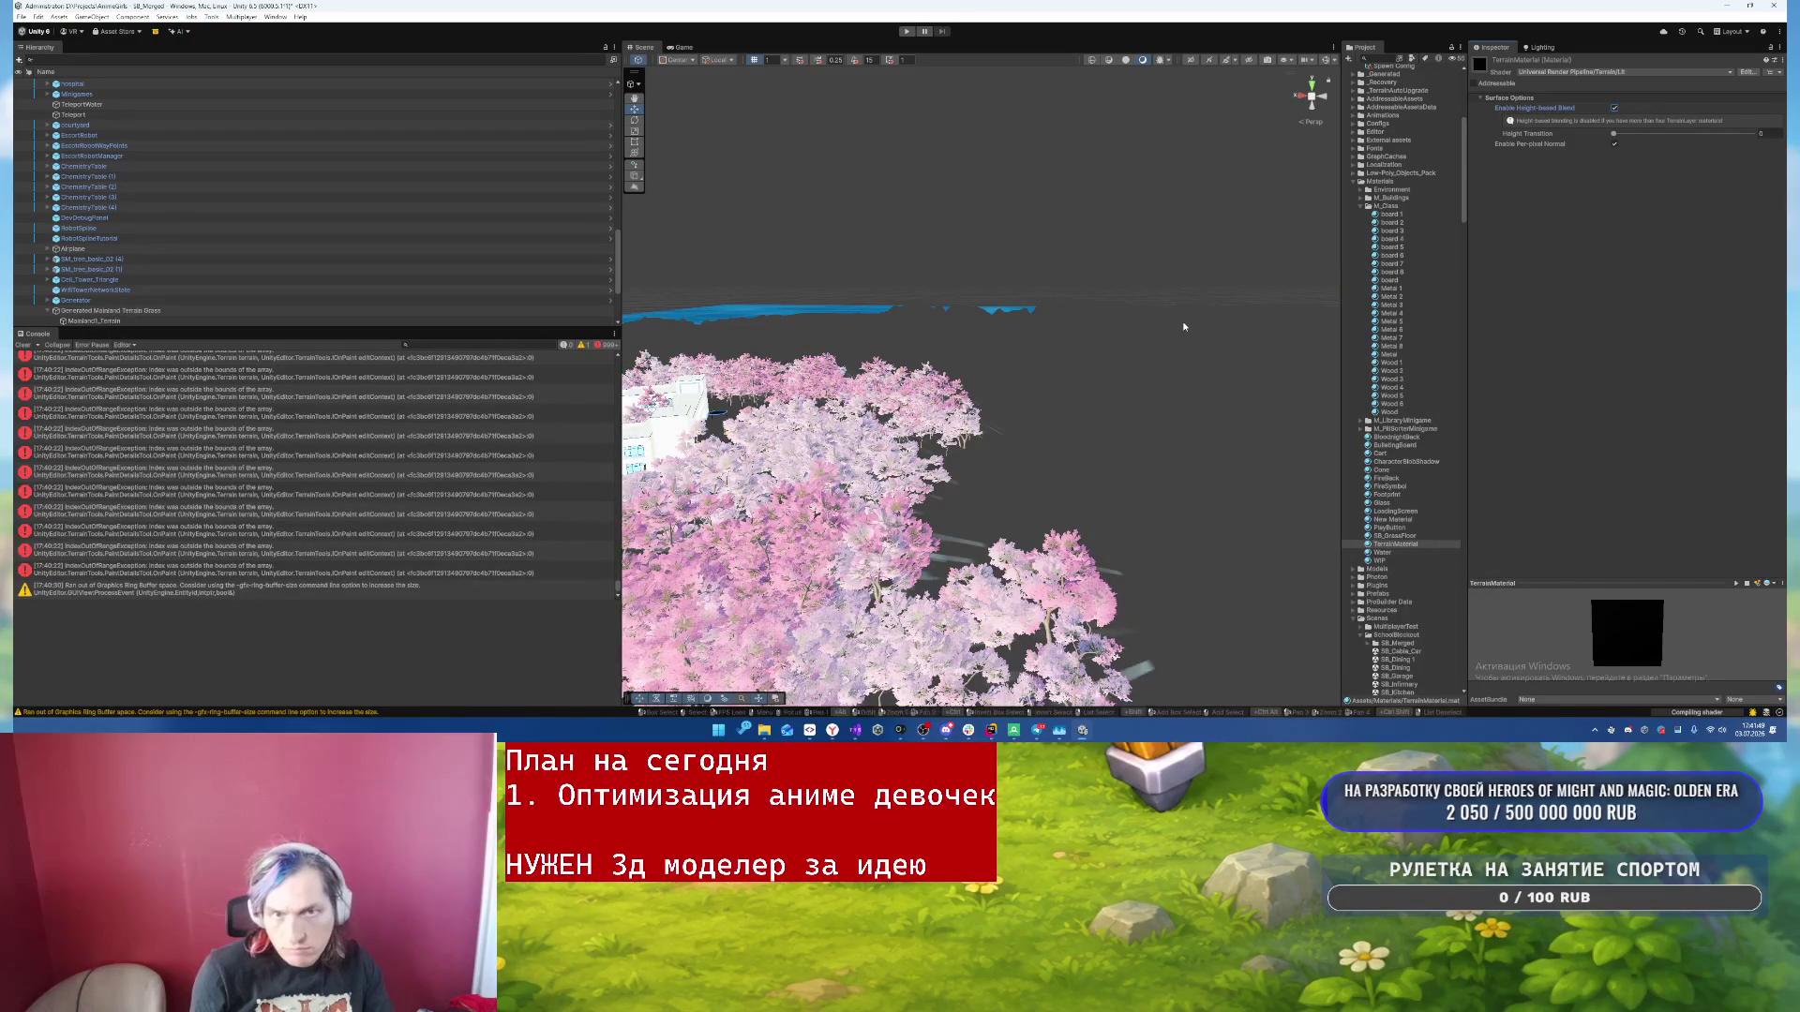
drag(1097, 347, 1082, 413)
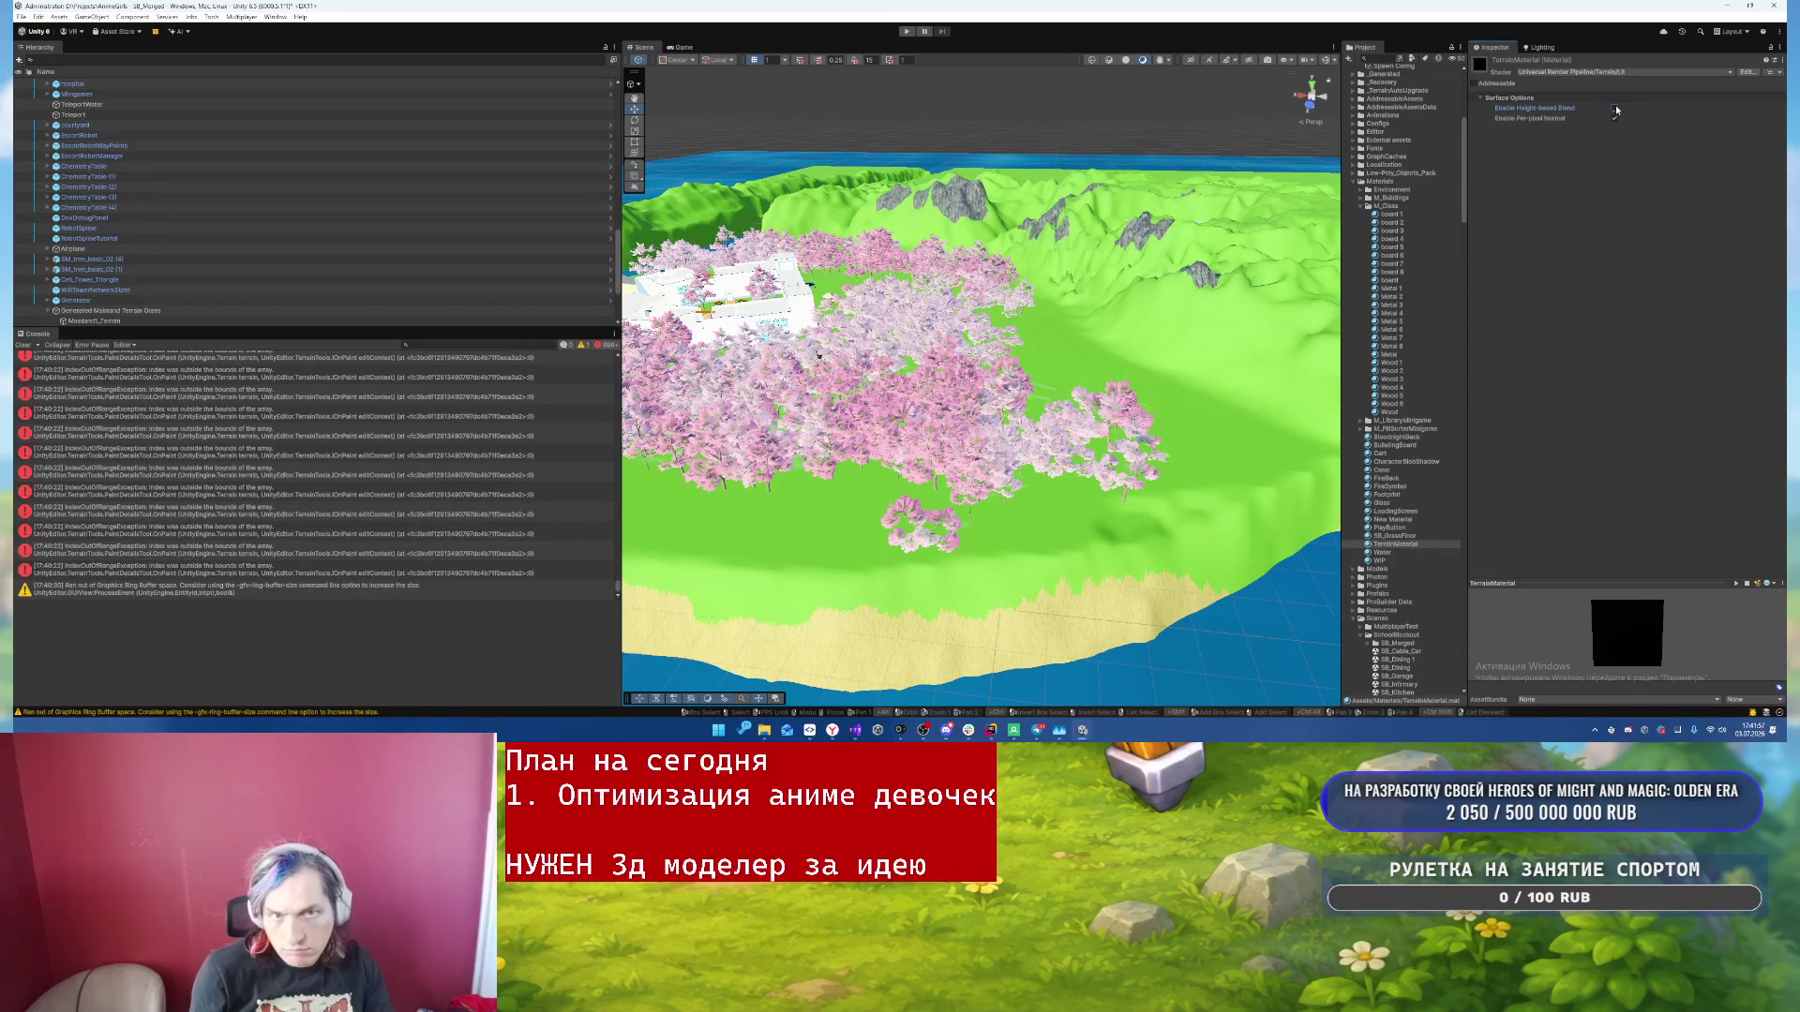
mouse_move(1031, 310)
mouse_down()
mouse_move(1022, 293)
mouse_move(1365, 312)
mouse_up()
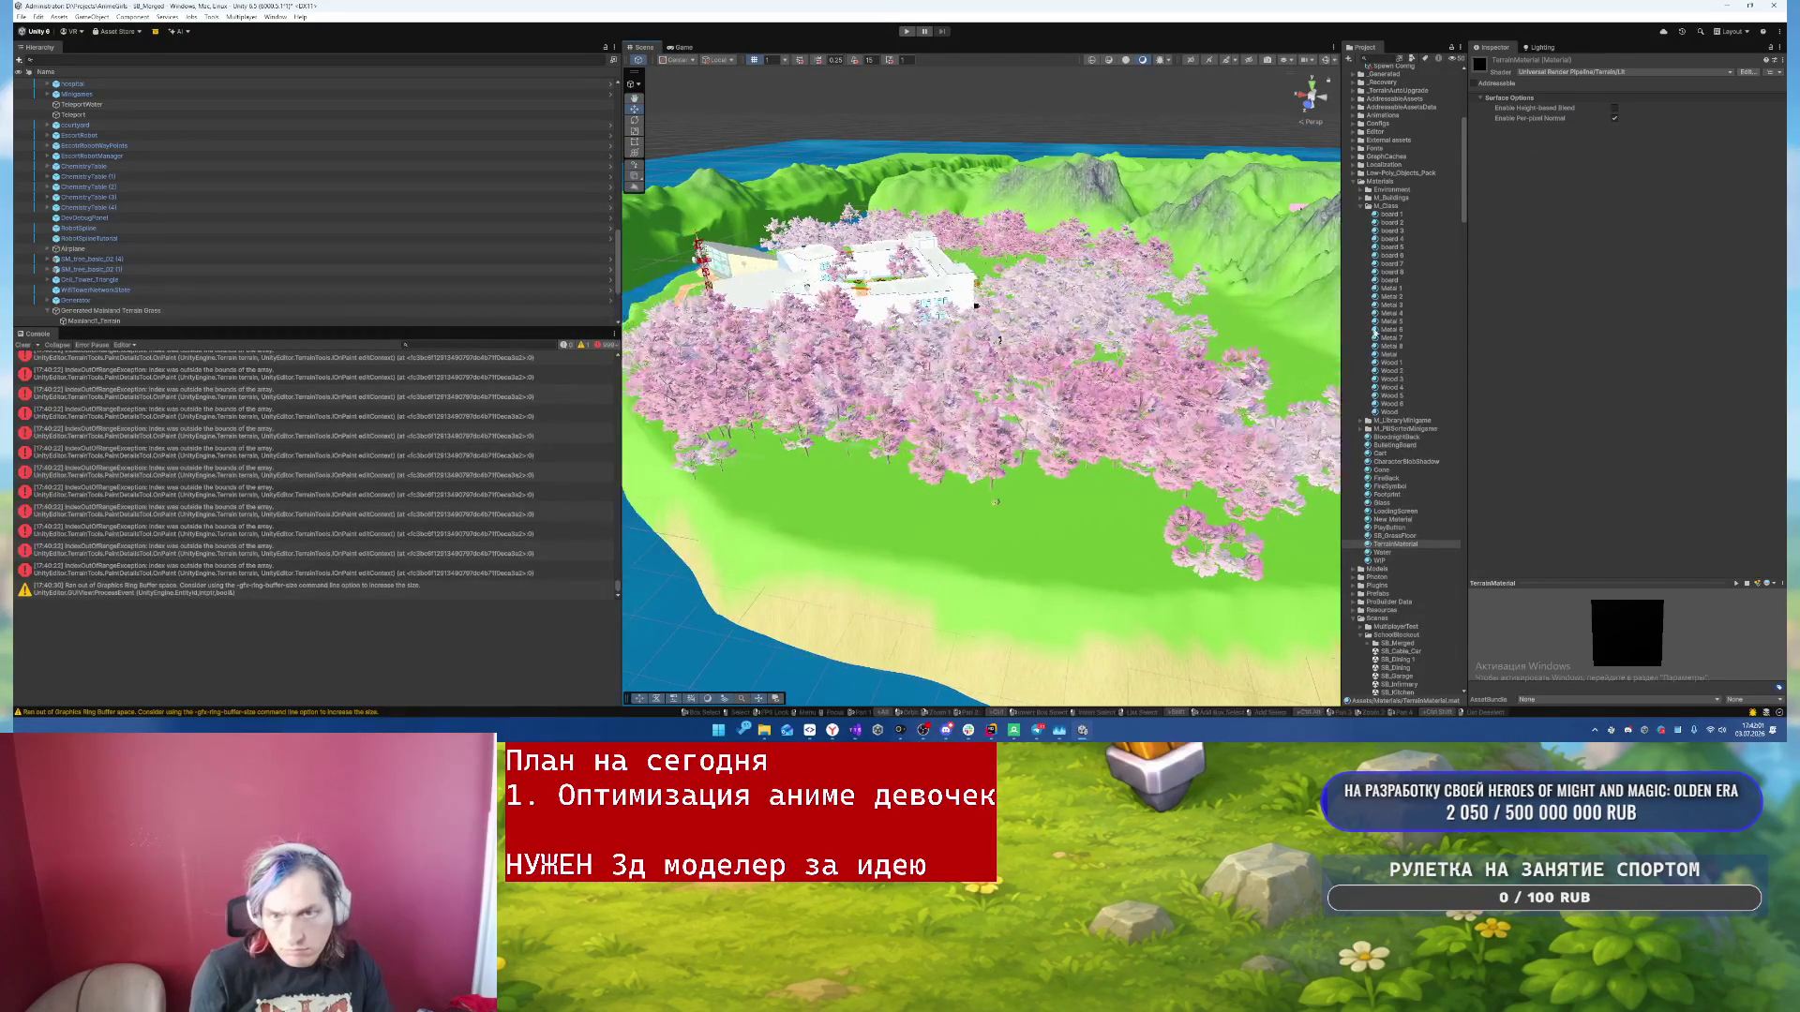
mouse_move(1088, 506)
mouse_down()
mouse_move(1420, 451)
mouse_move(1172, 378)
mouse_move(1147, 468)
mouse_up()
click(1147, 469)
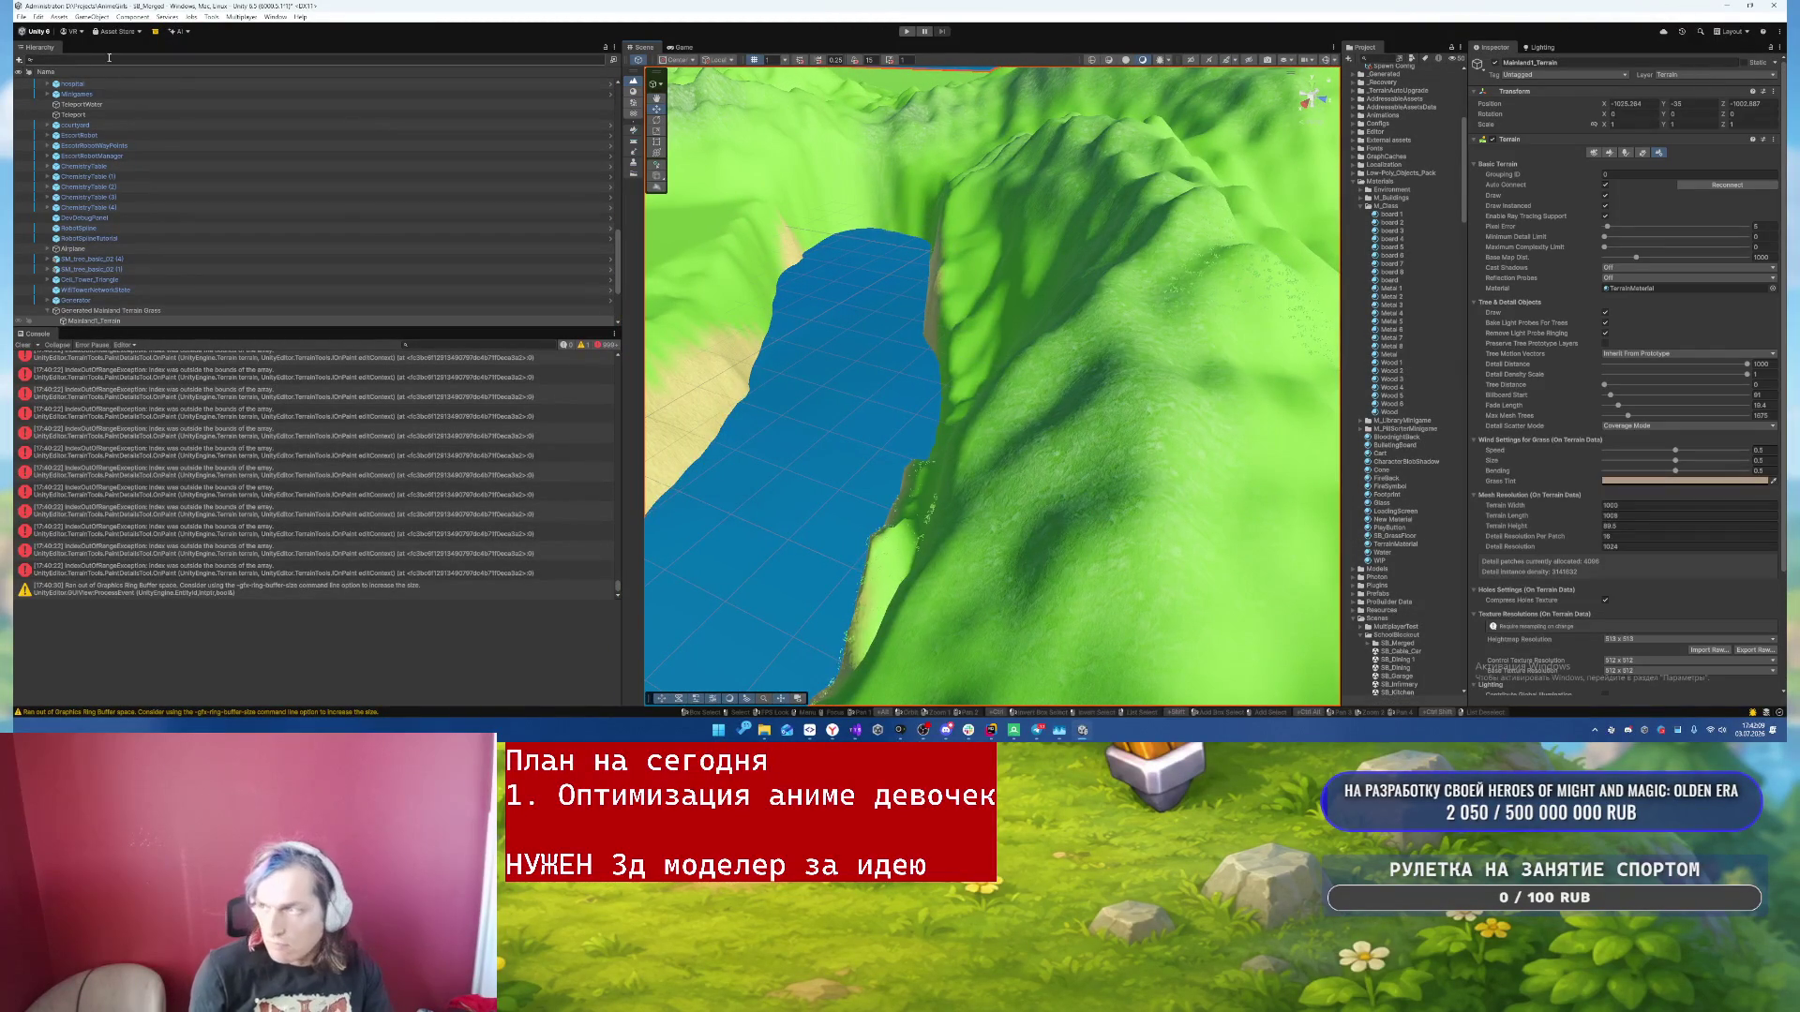
- Save the scene, clear the console, and select the terrain's SplatAlpha 0 texture
click(20, 16)
click(36, 66)
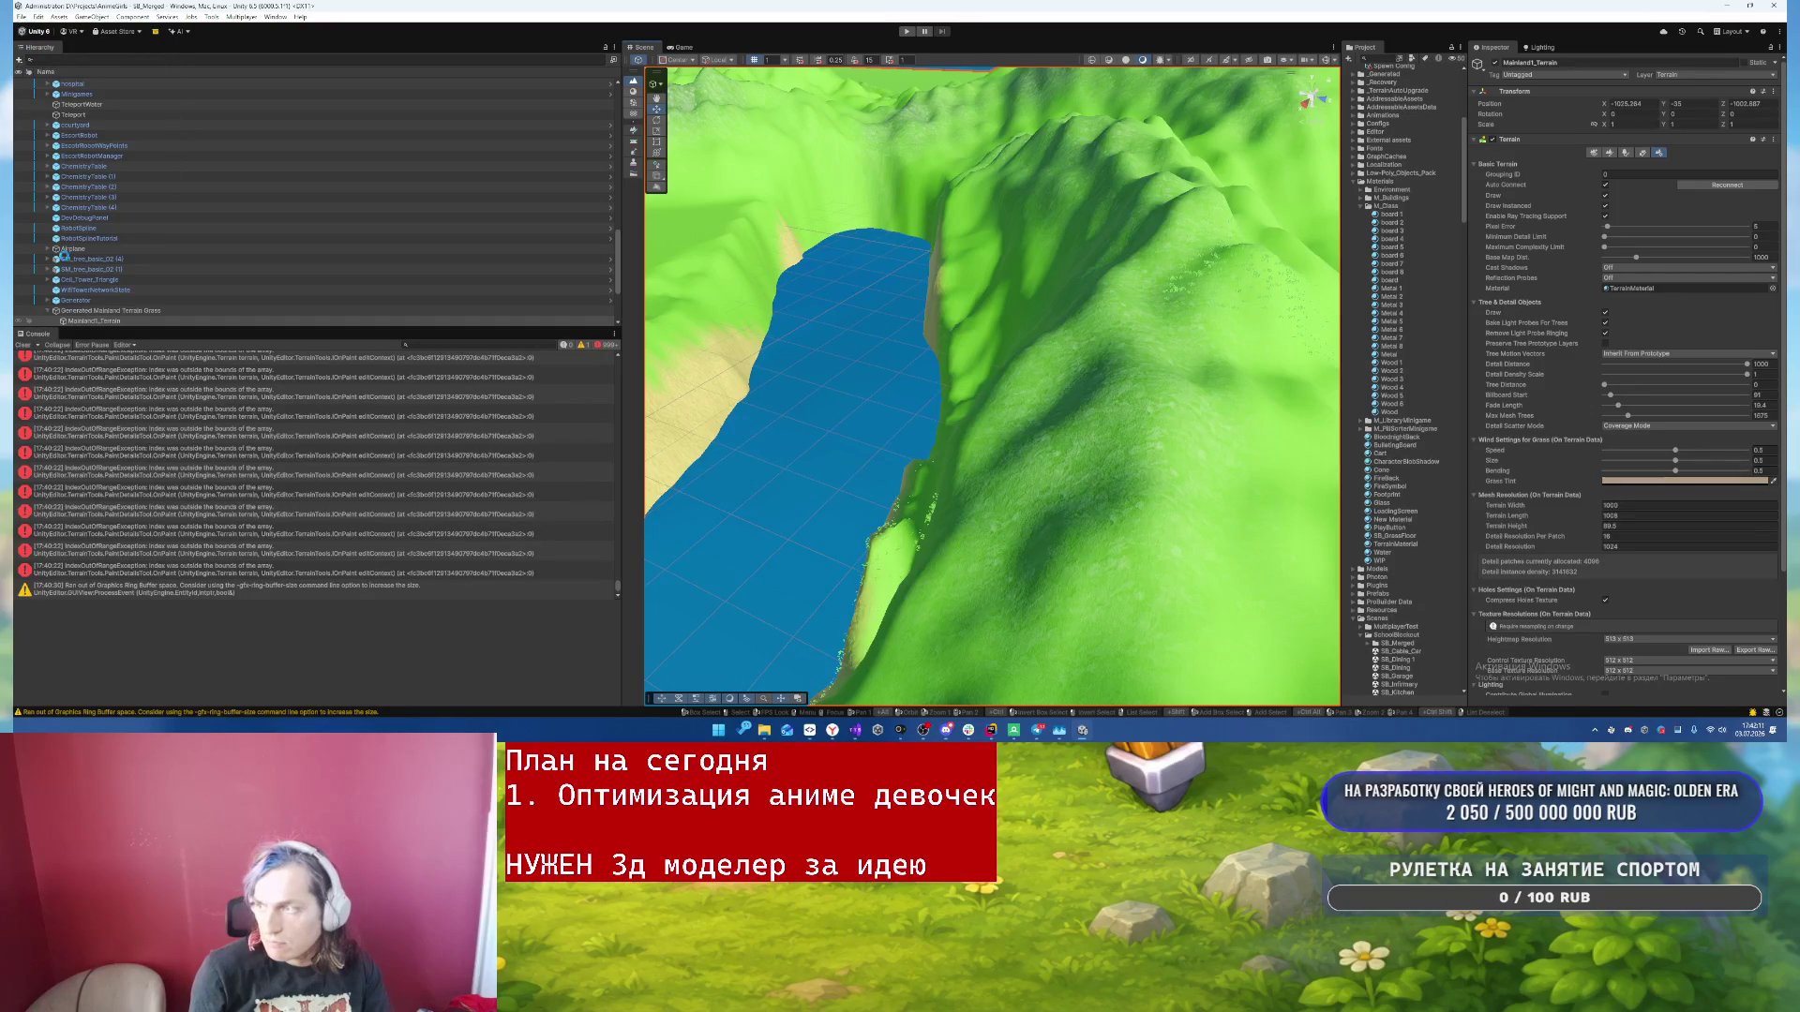
click(21, 346)
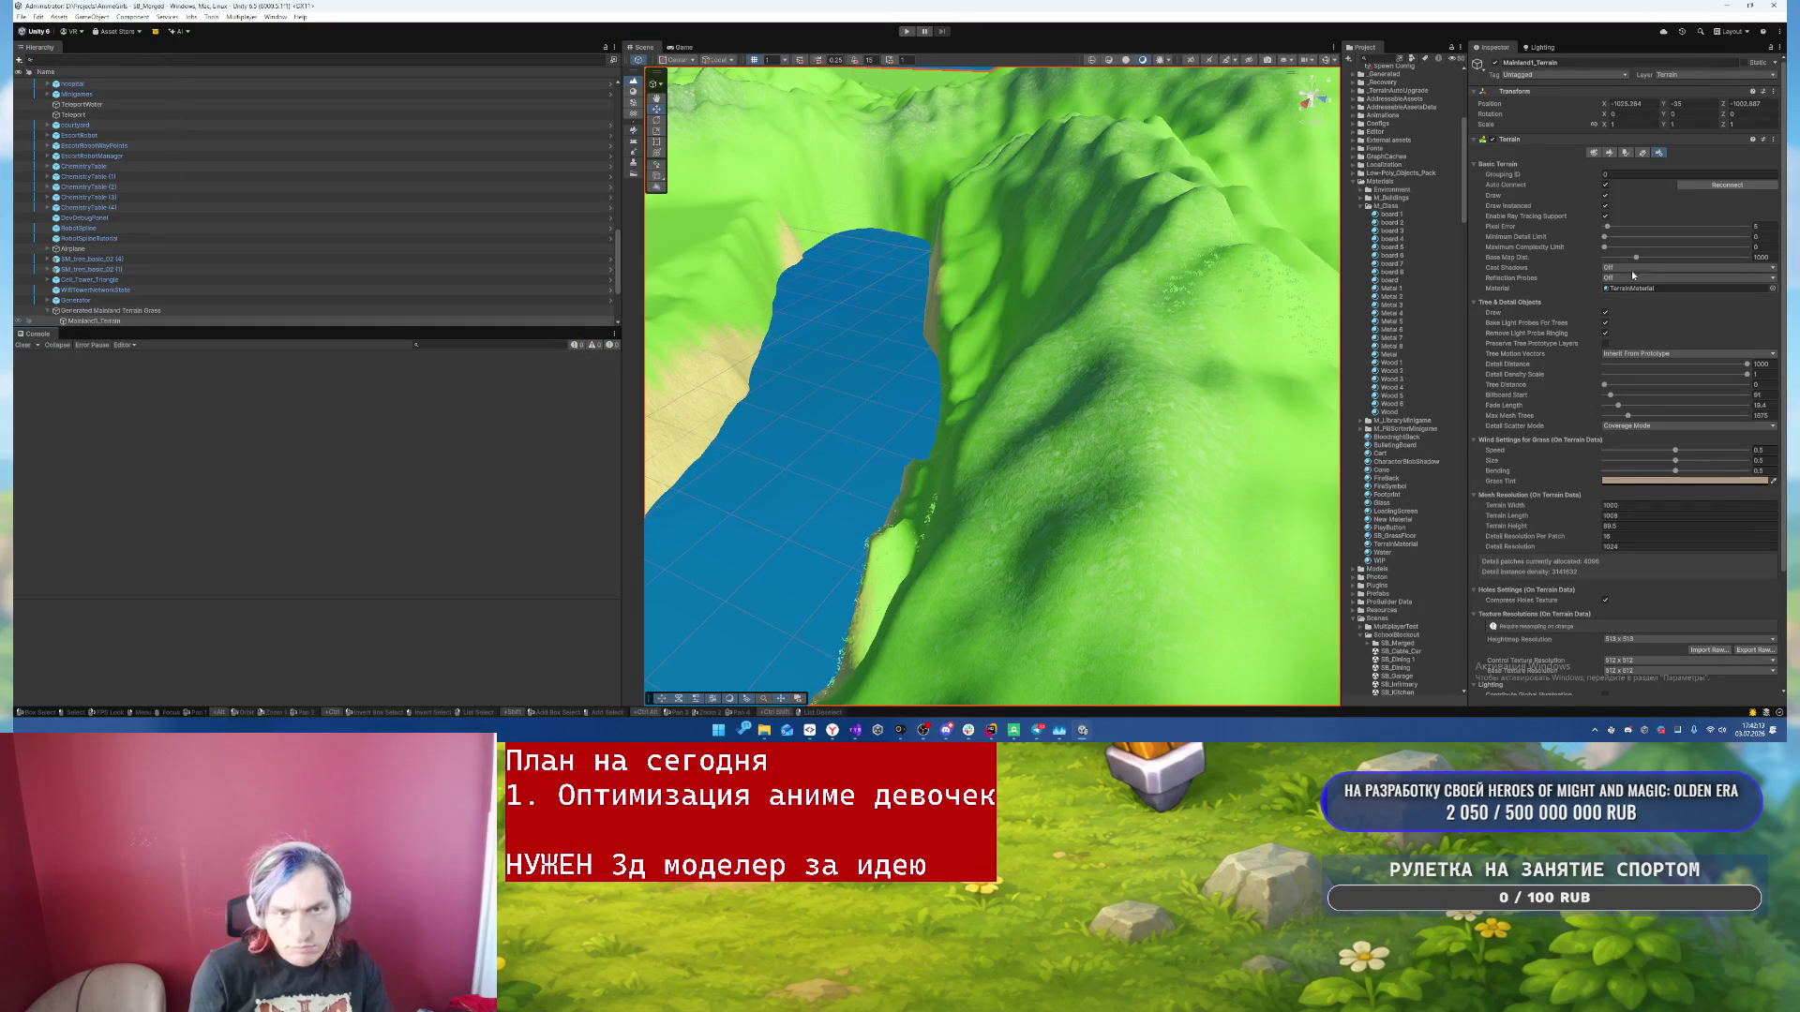
scroll(1627, 281, down, 5)
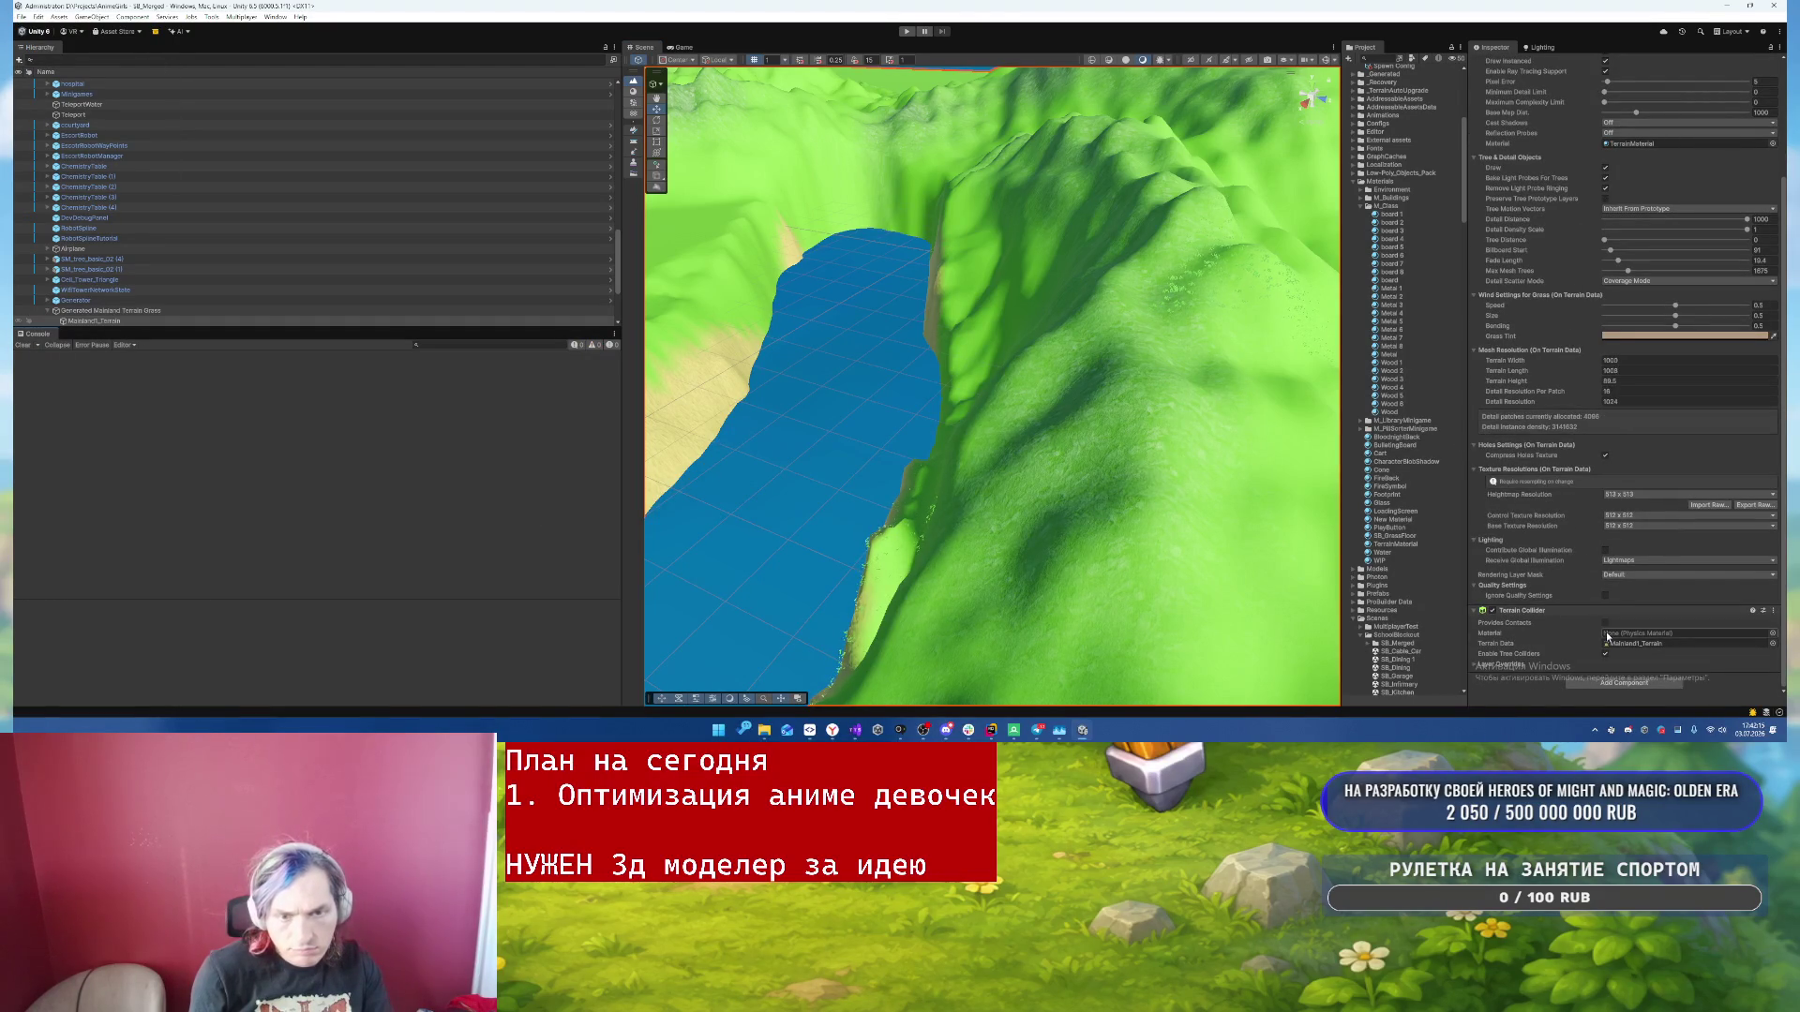
click(1654, 645)
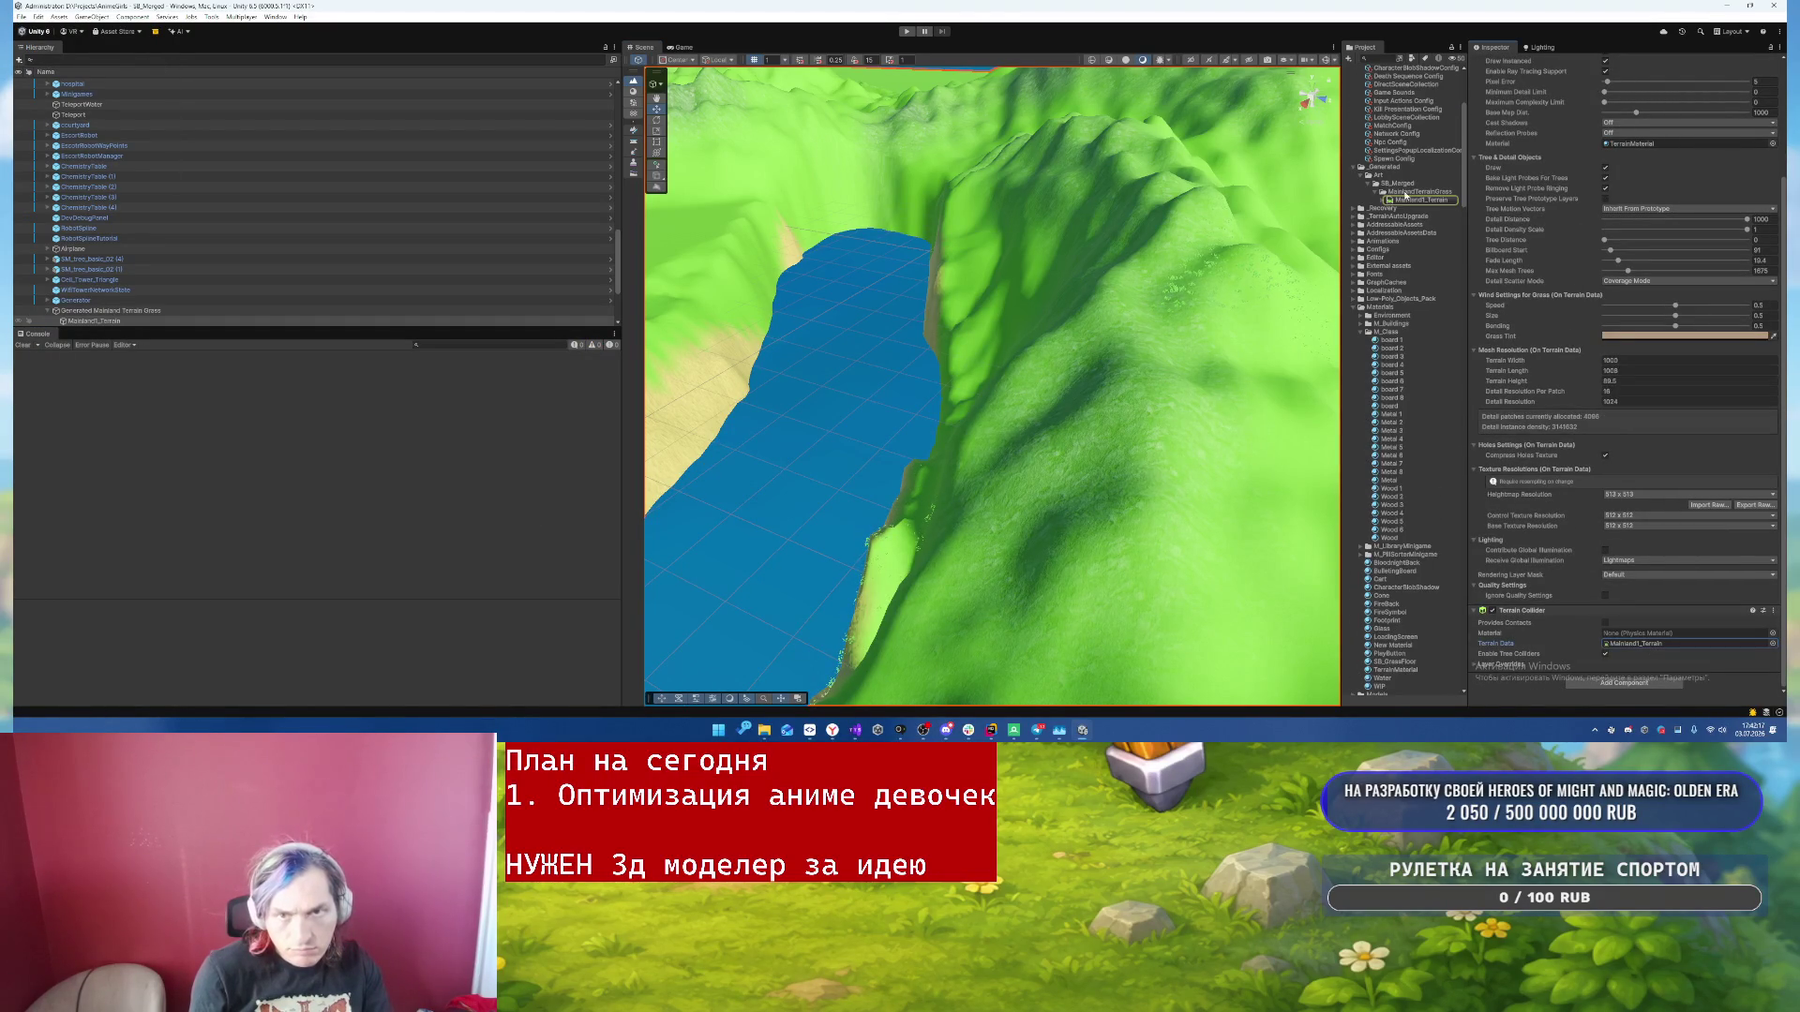
click(1416, 195)
click(1382, 199)
click(1420, 207)
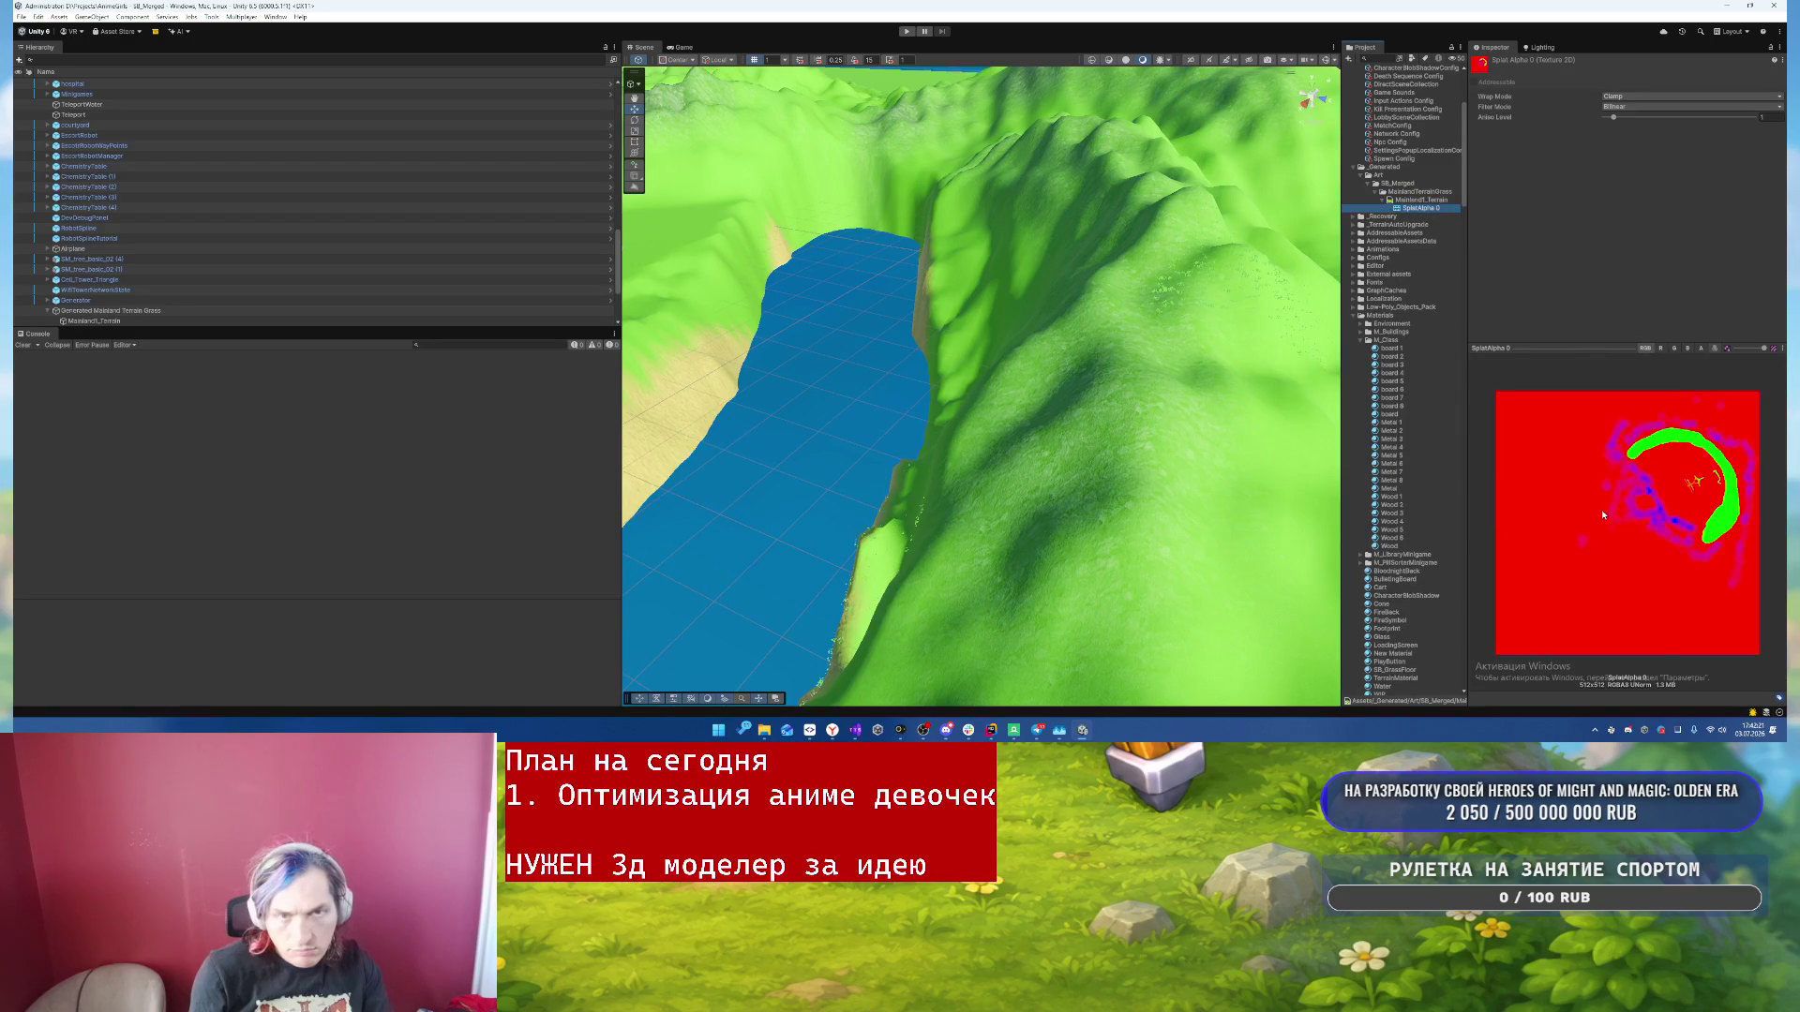
- Preview SplatAlpha 0's R, G, B and A channels in turn, then reselect Mainland1_Terrain
click(1661, 347)
click(1674, 348)
click(1687, 347)
click(1701, 349)
click(1688, 348)
click(1674, 348)
click(1660, 348)
click(1645, 348)
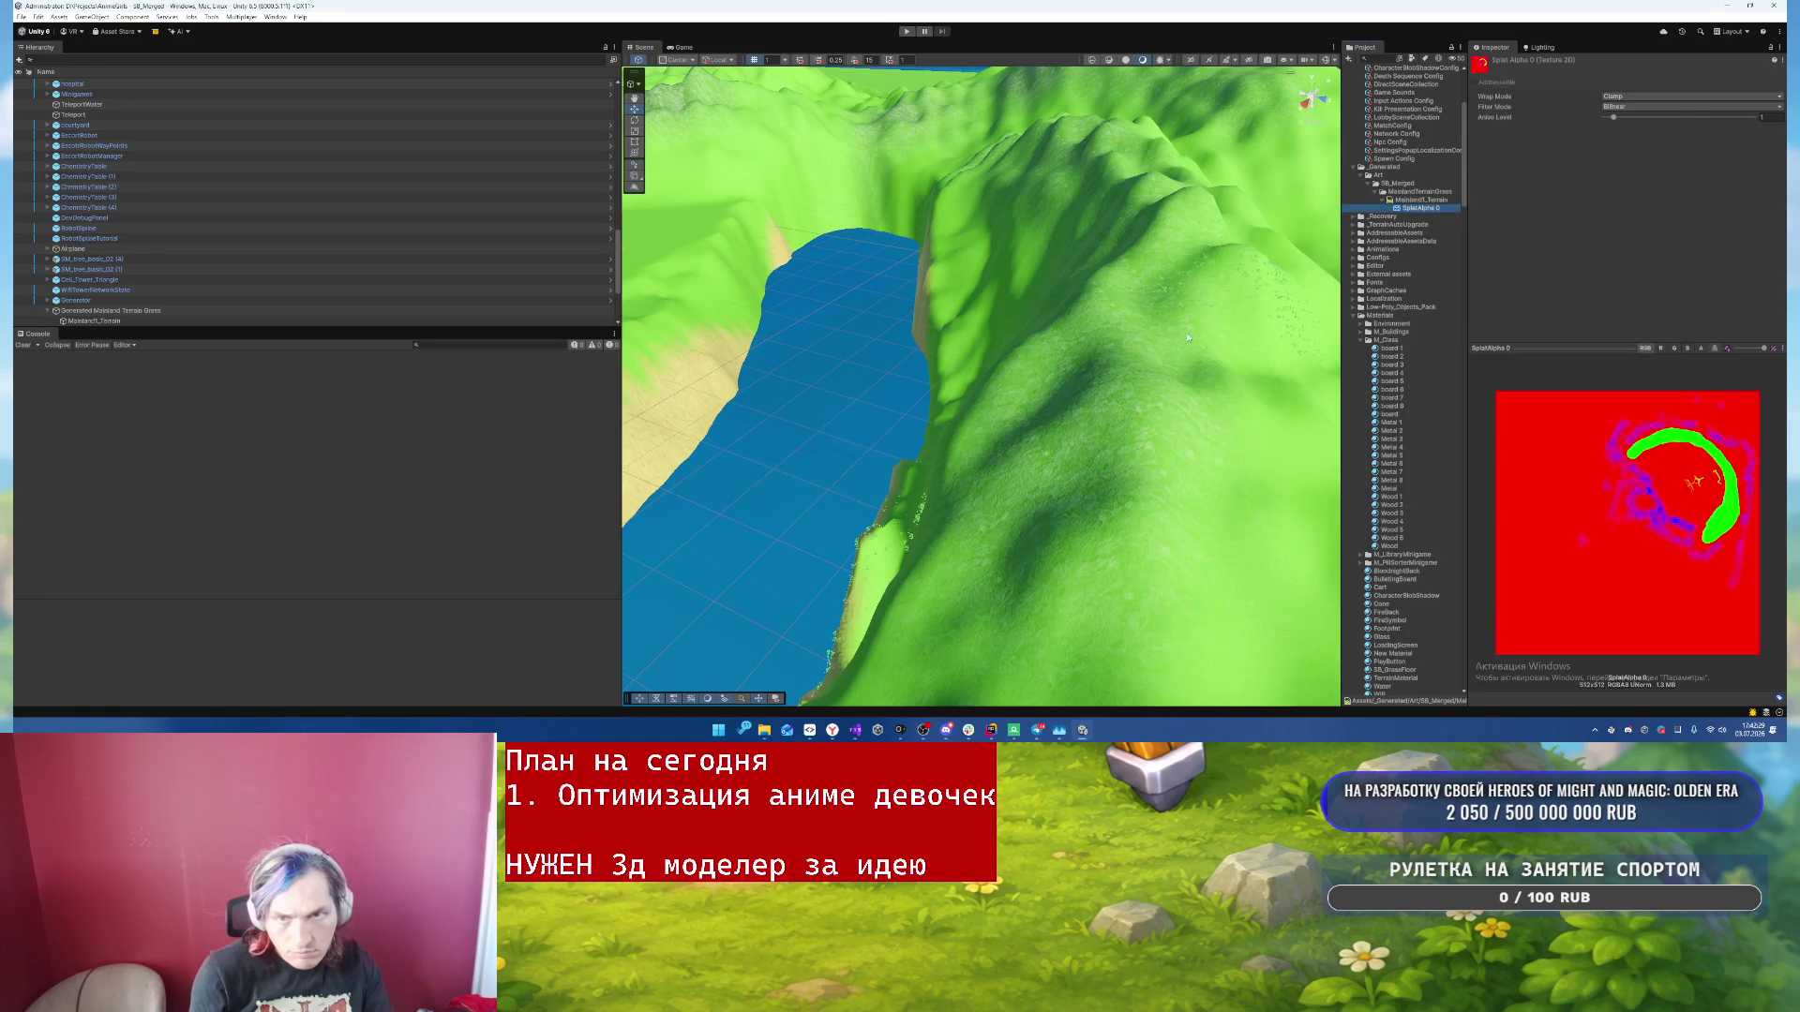
click(1152, 425)
click(1642, 153)
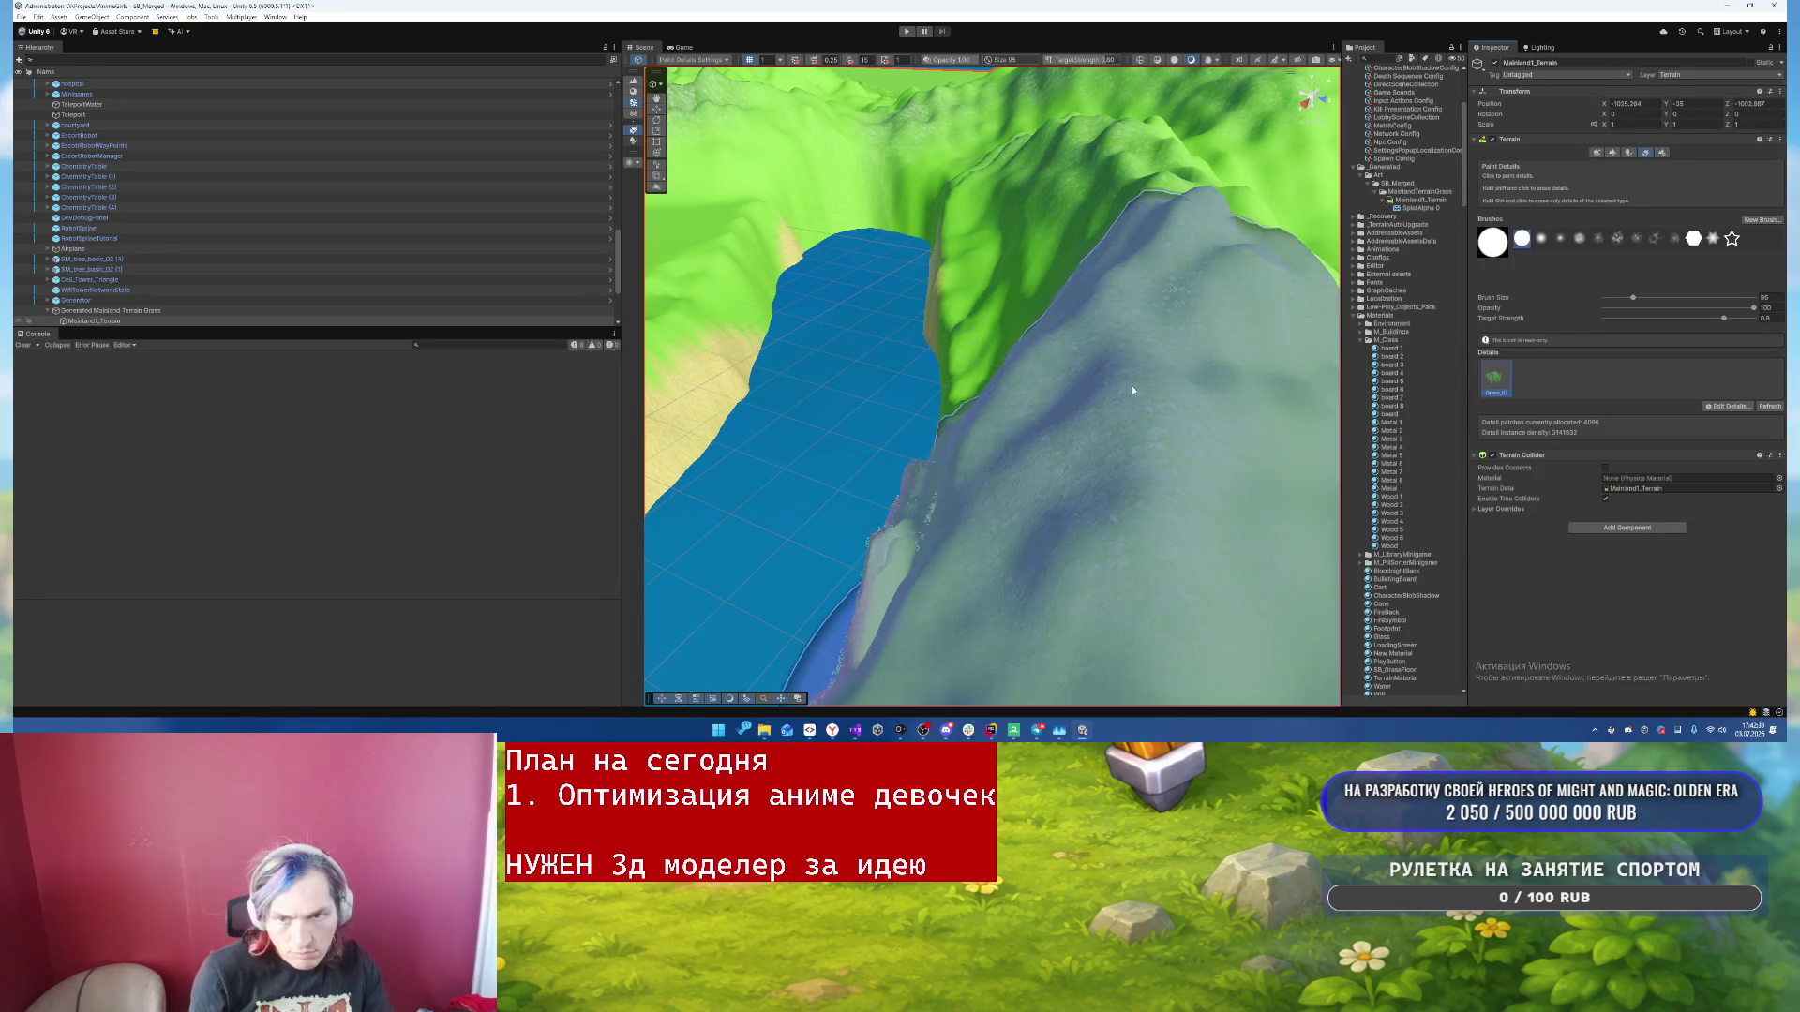
- Paint grass detail onto the flat ground near the maze and water edge
scroll(1128, 394, down, 4)
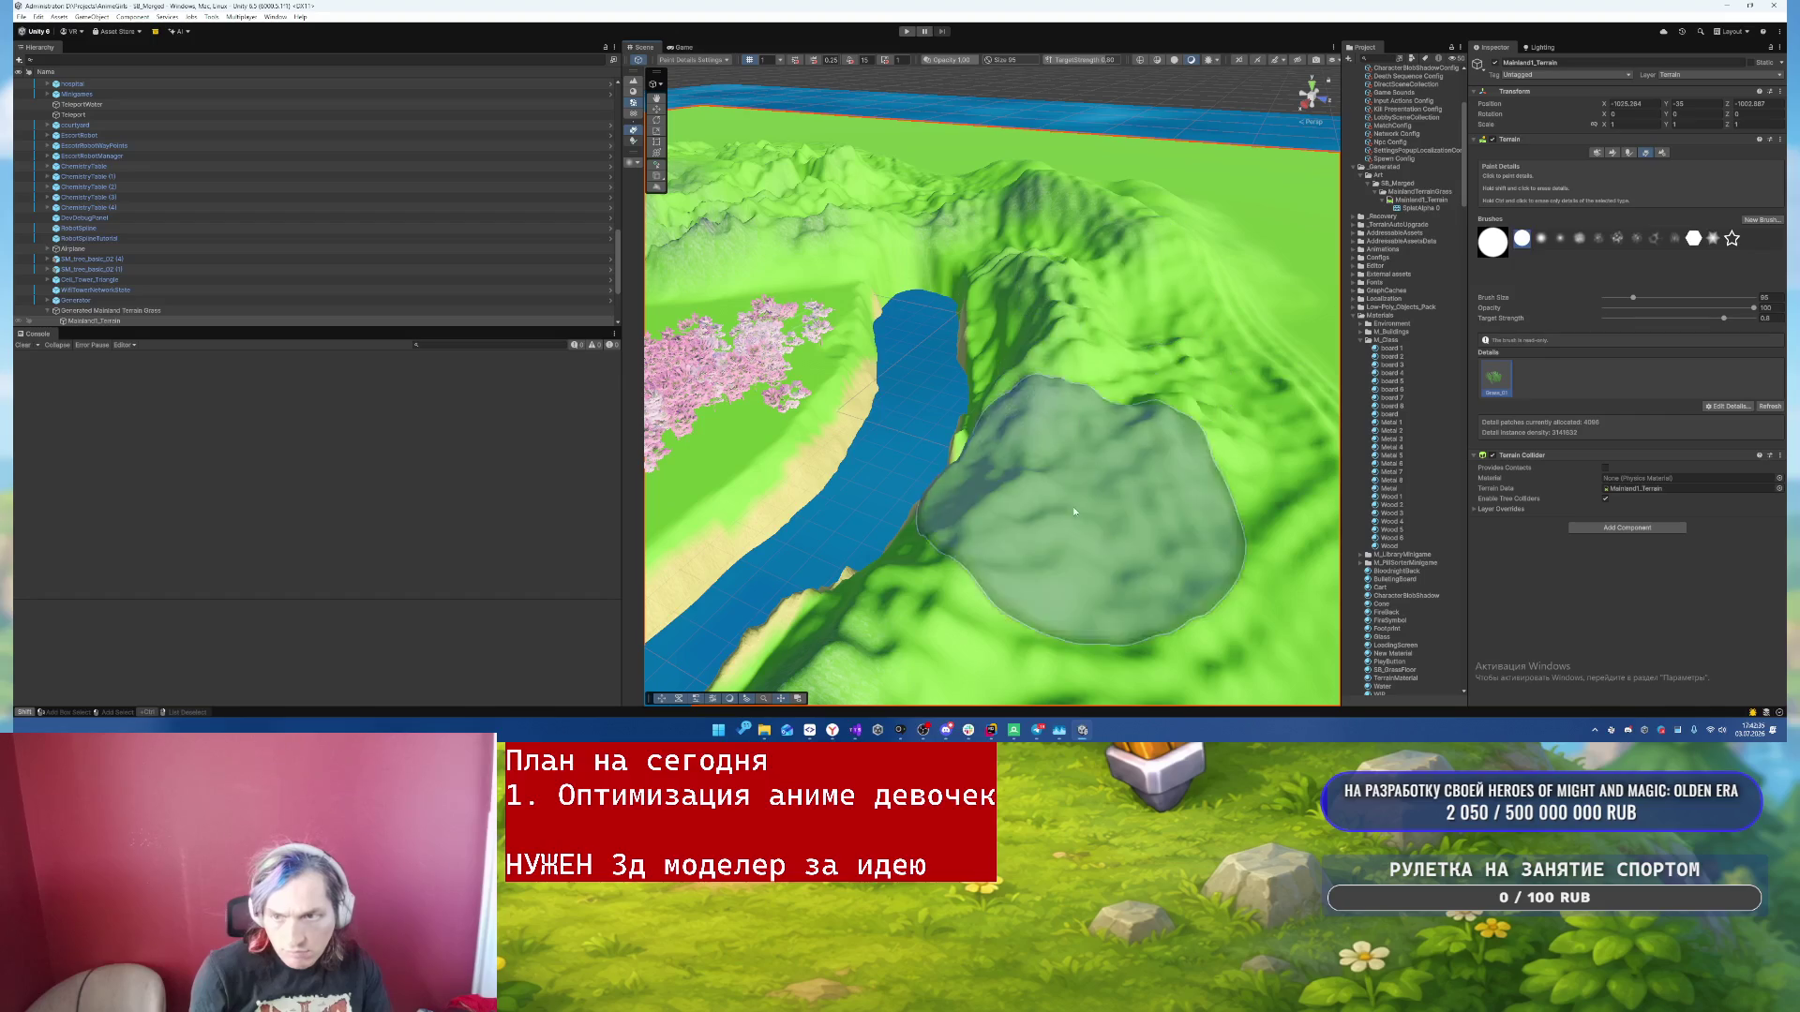
scroll(1206, 462, up, 2)
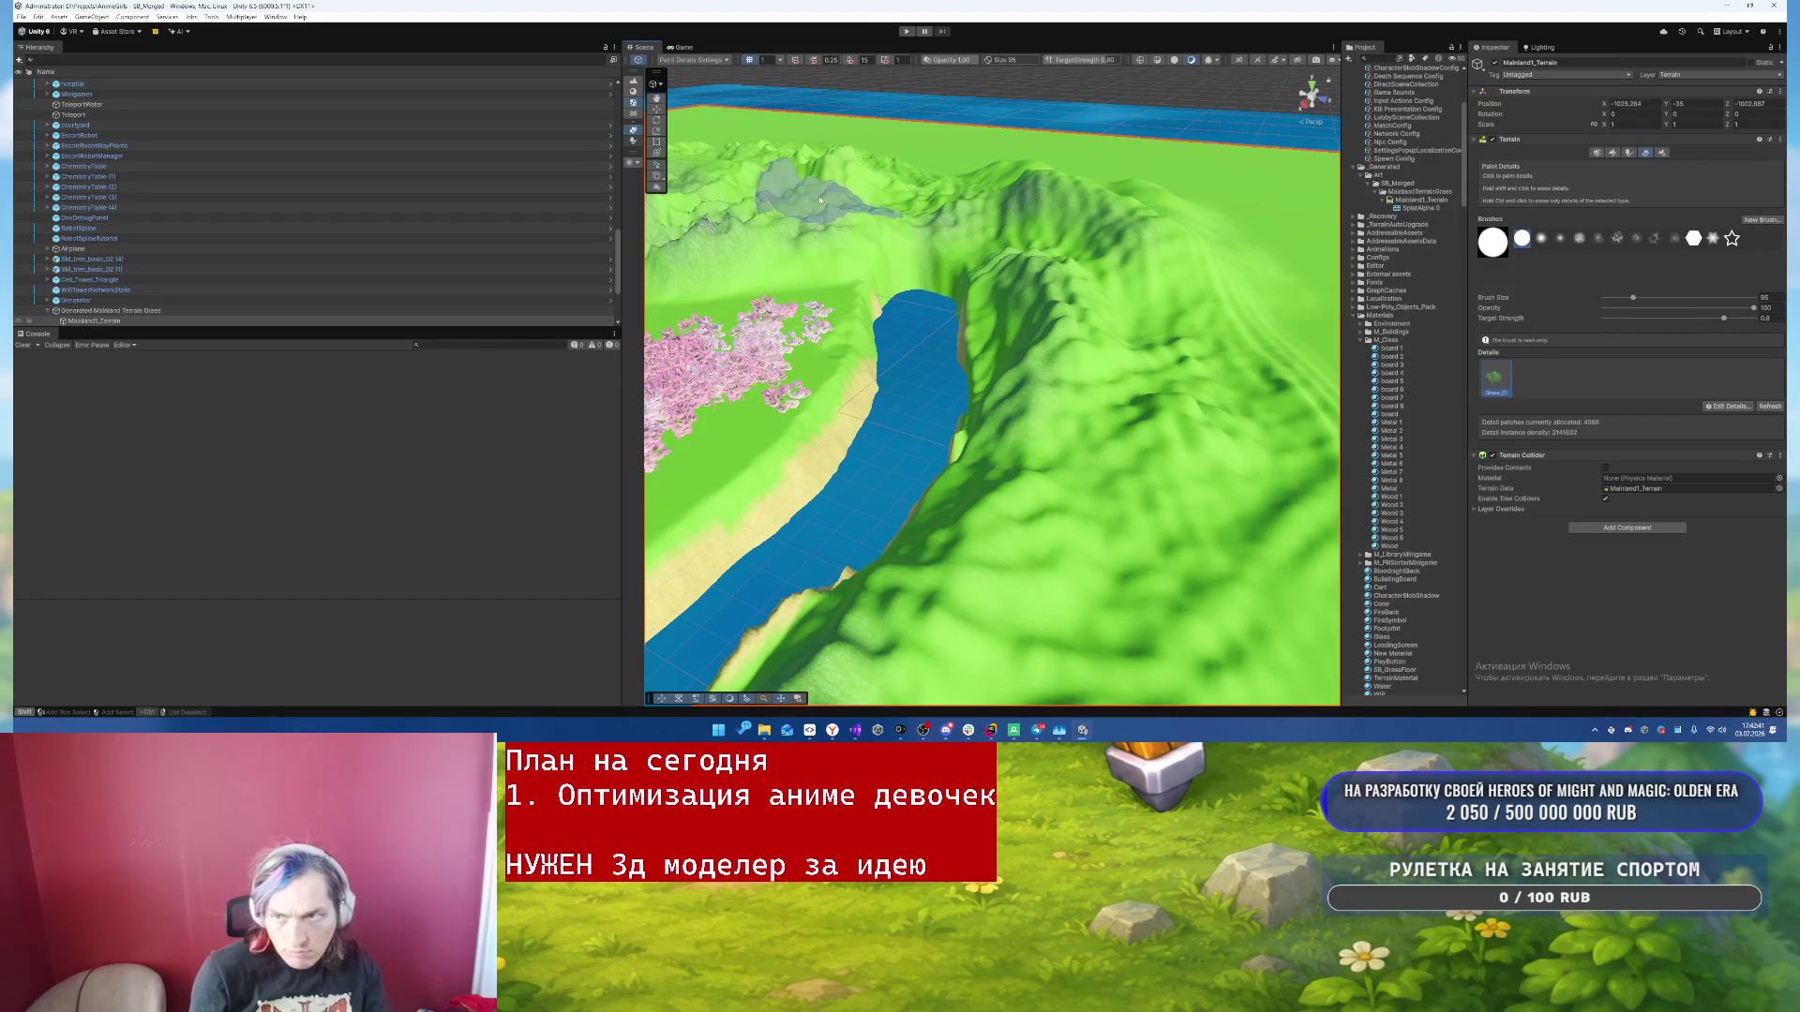
mouse_move(1016, 242)
mouse_down()
mouse_move(940, 135)
mouse_move(961, 173)
mouse_move(1317, 303)
mouse_move(1104, 369)
mouse_up()
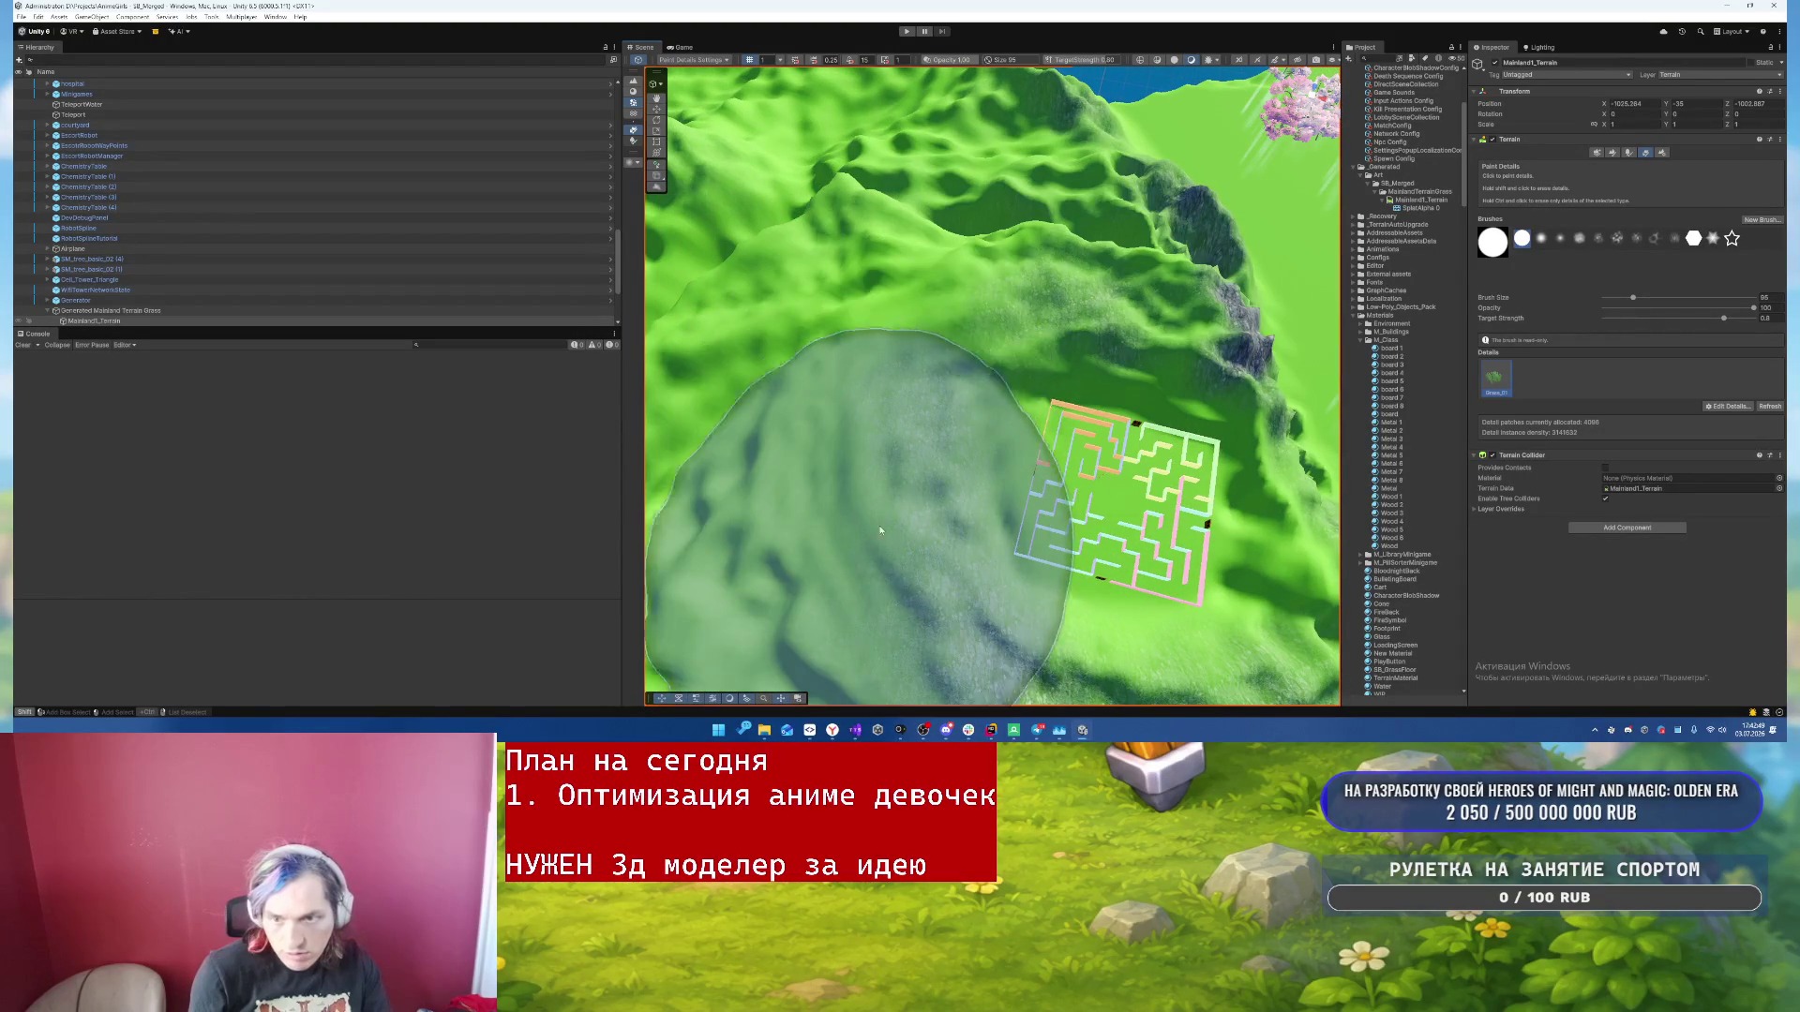
mouse_move(993, 550)
mouse_down()
mouse_move(929, 515)
mouse_move(1075, 341)
mouse_up()
drag(718, 227, 835, 288)
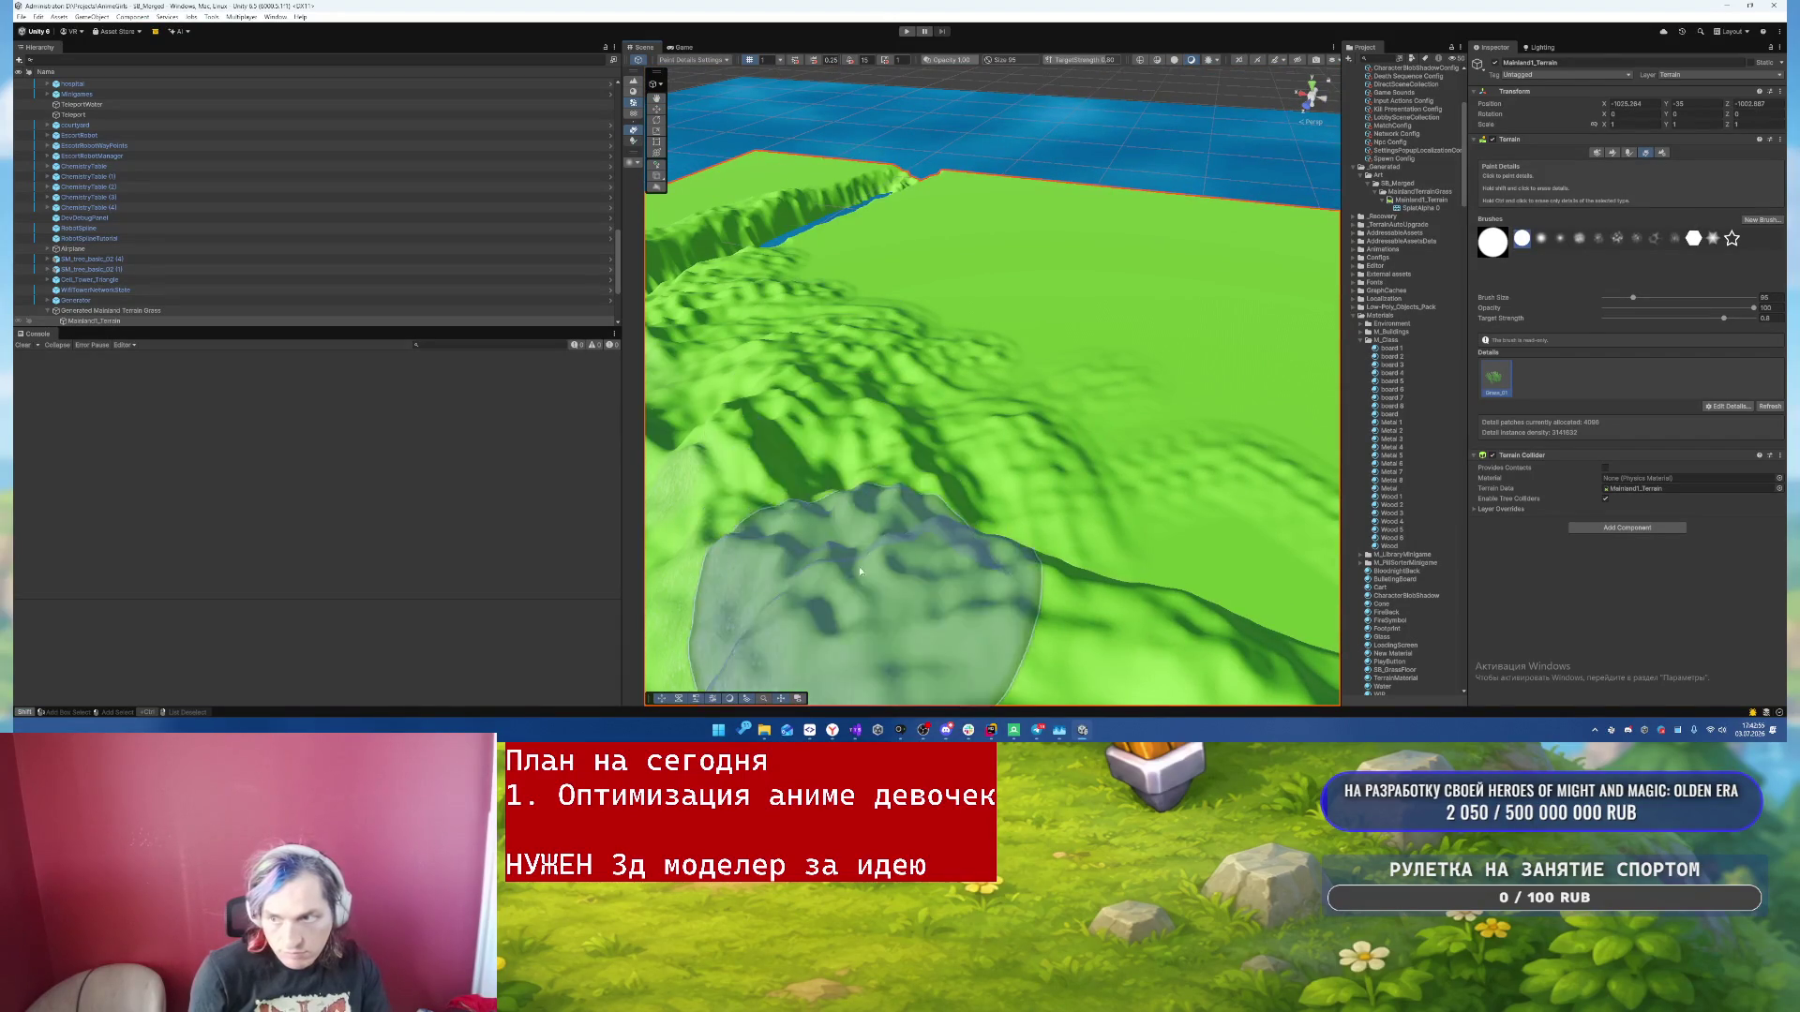
click(893, 211)
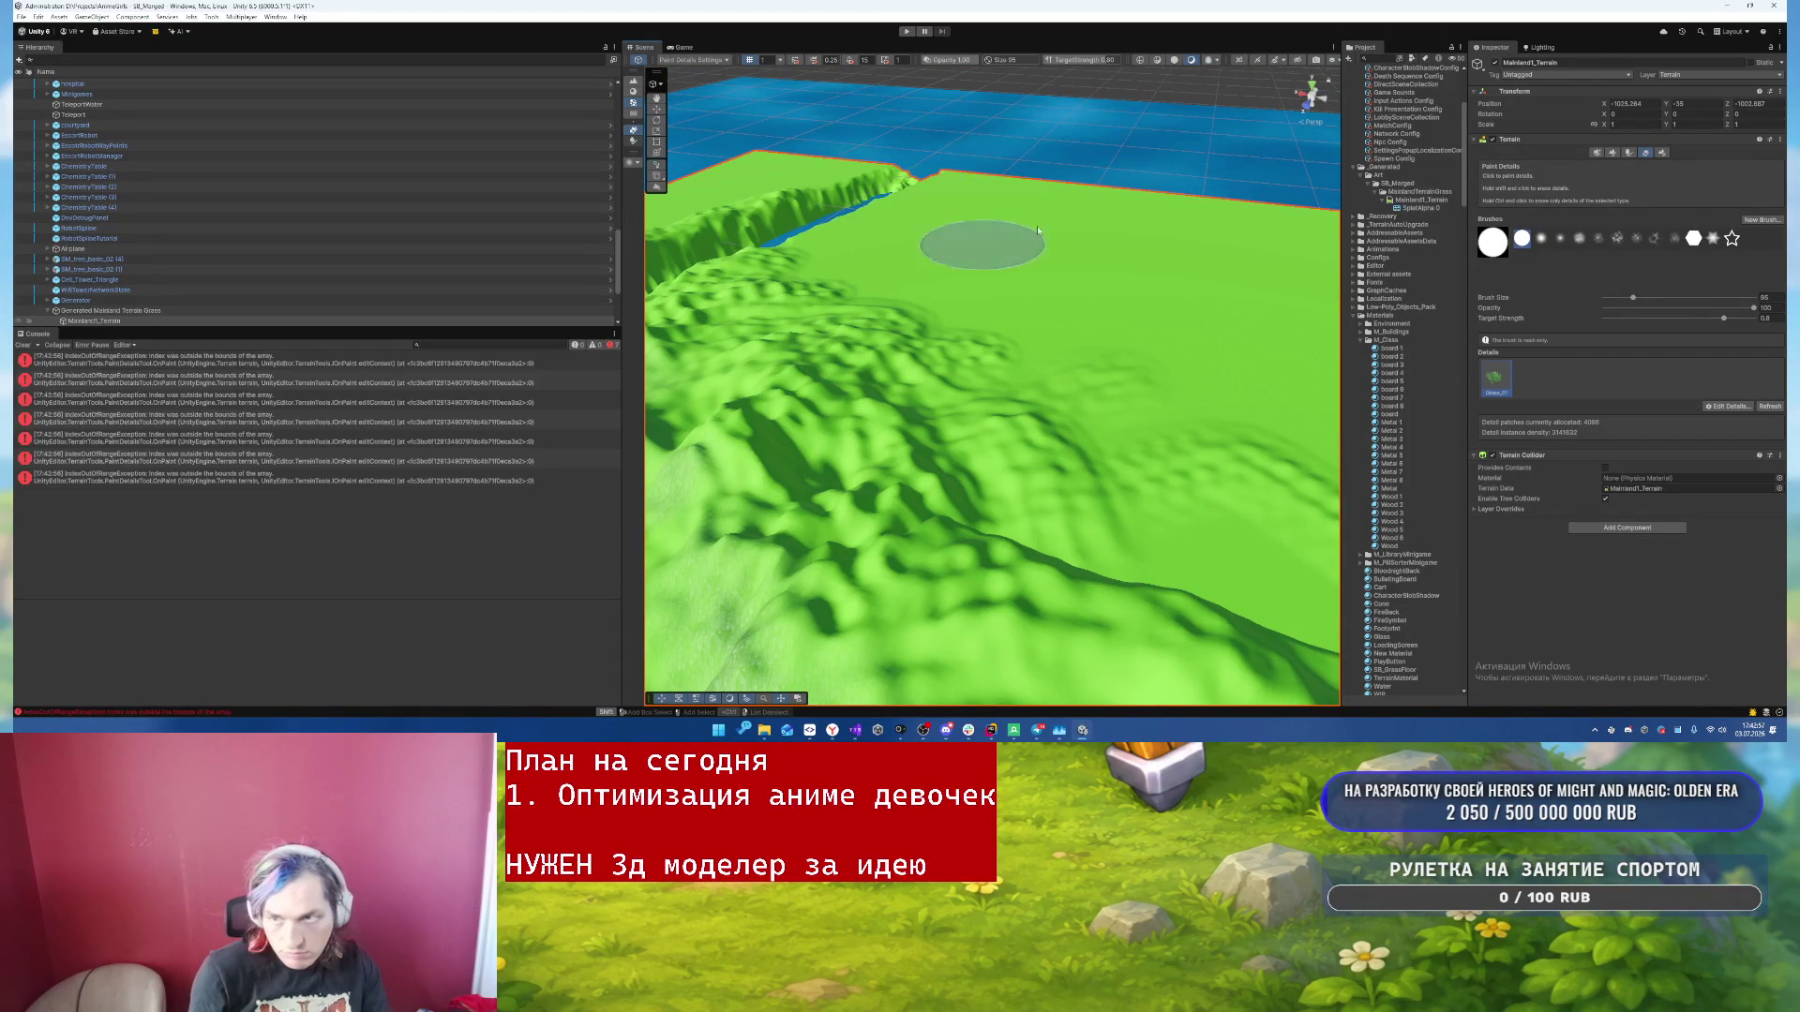
mouse_move(1071, 414)
mouse_down()
mouse_move(922, 405)
mouse_move(1041, 253)
mouse_up()
key(shift)
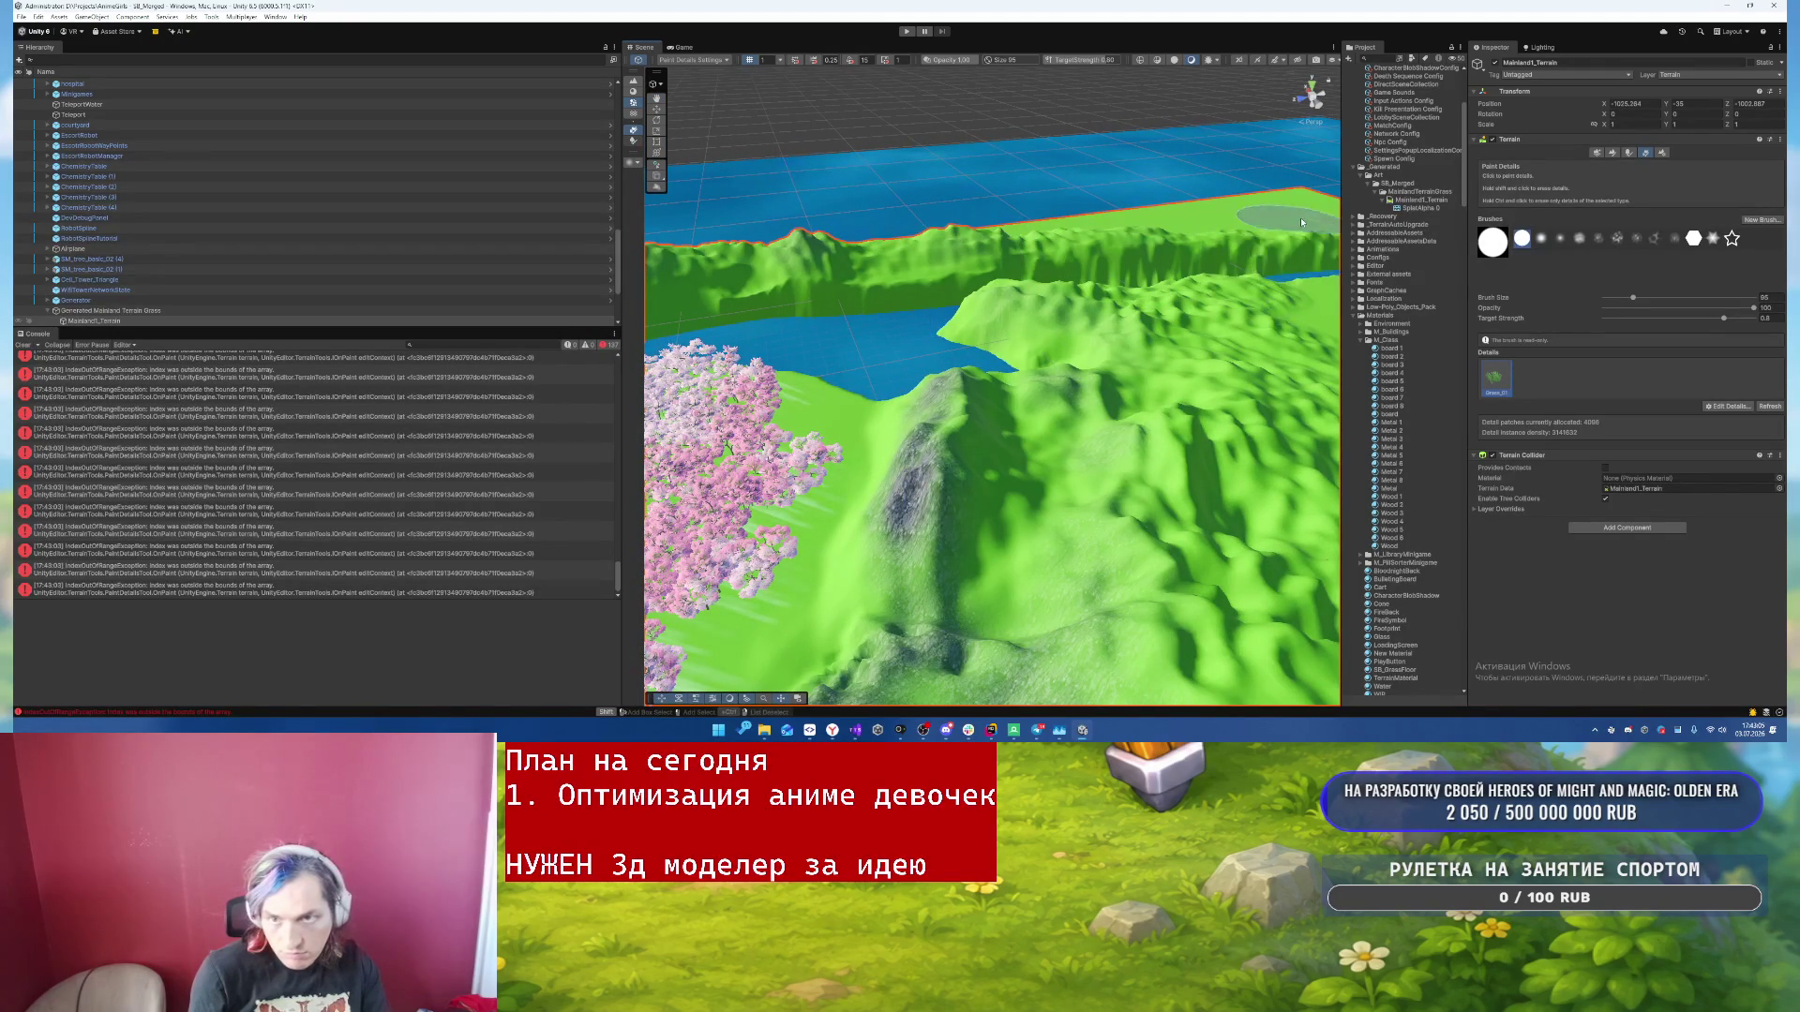
- Play the game and run the character to the stairs, jumping at the doorway, then head toward the cherry trees
key(f)
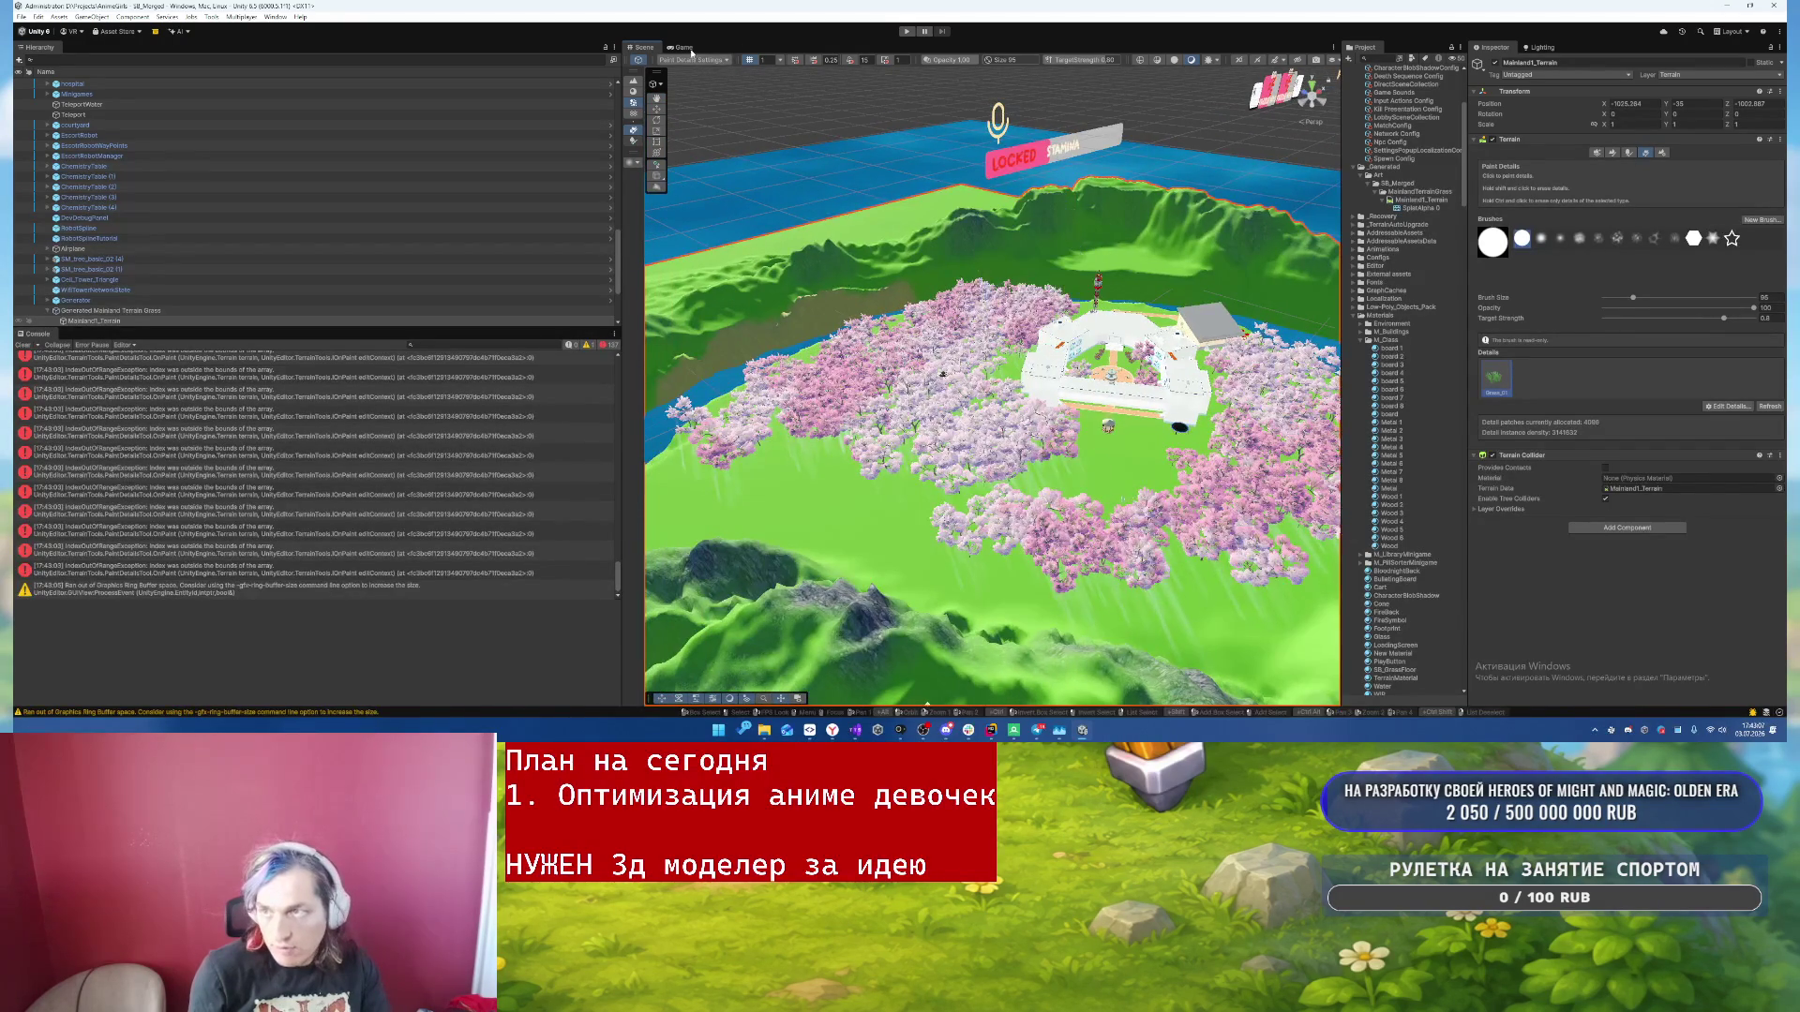
click(684, 47)
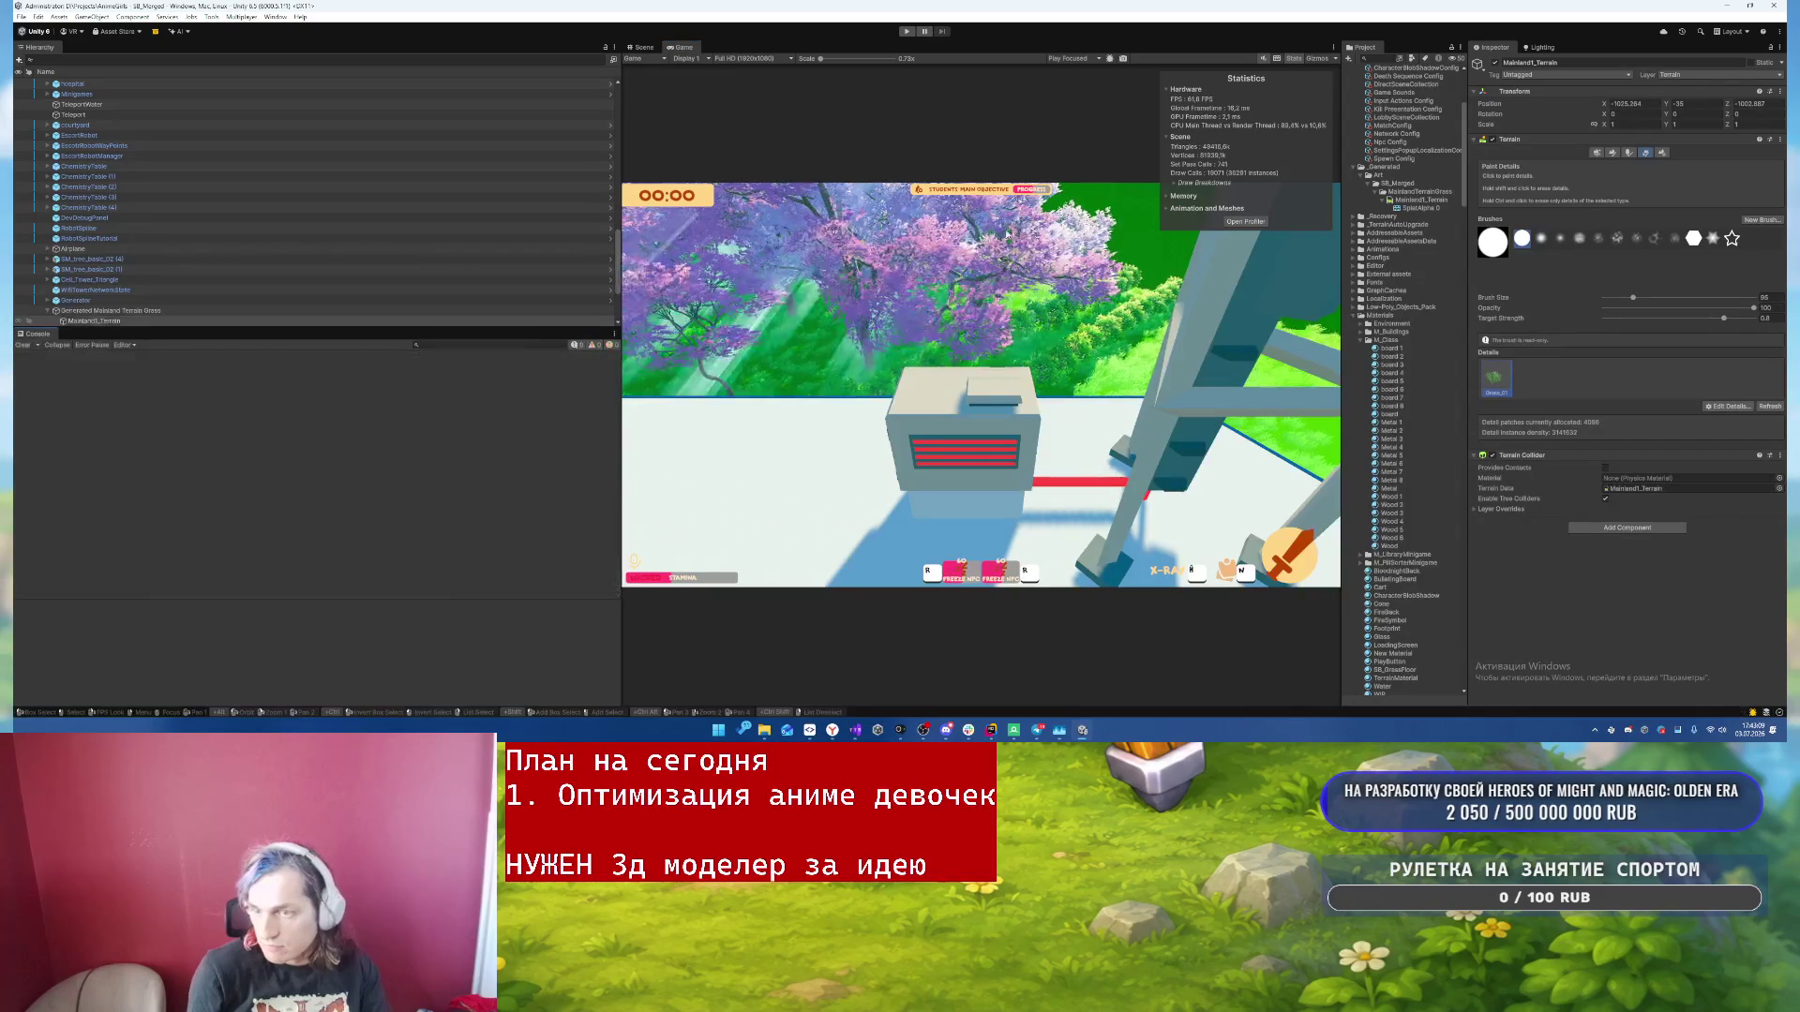
click(908, 31)
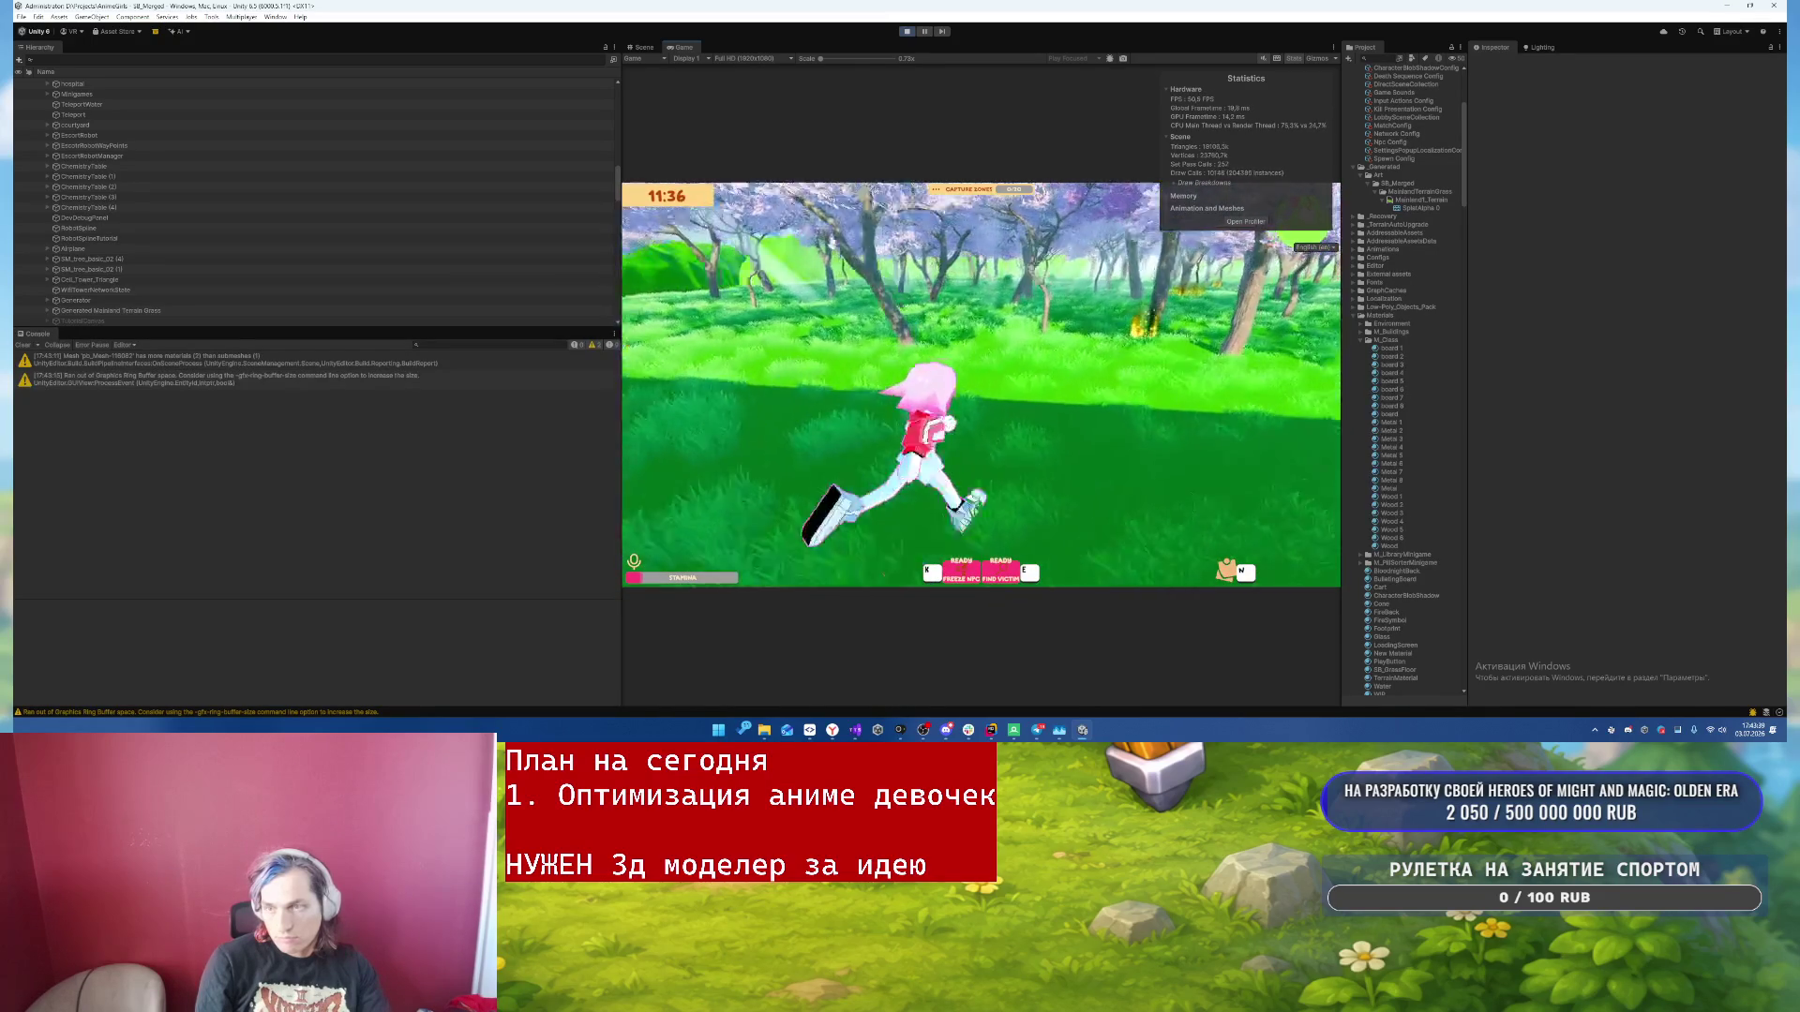
key(w)
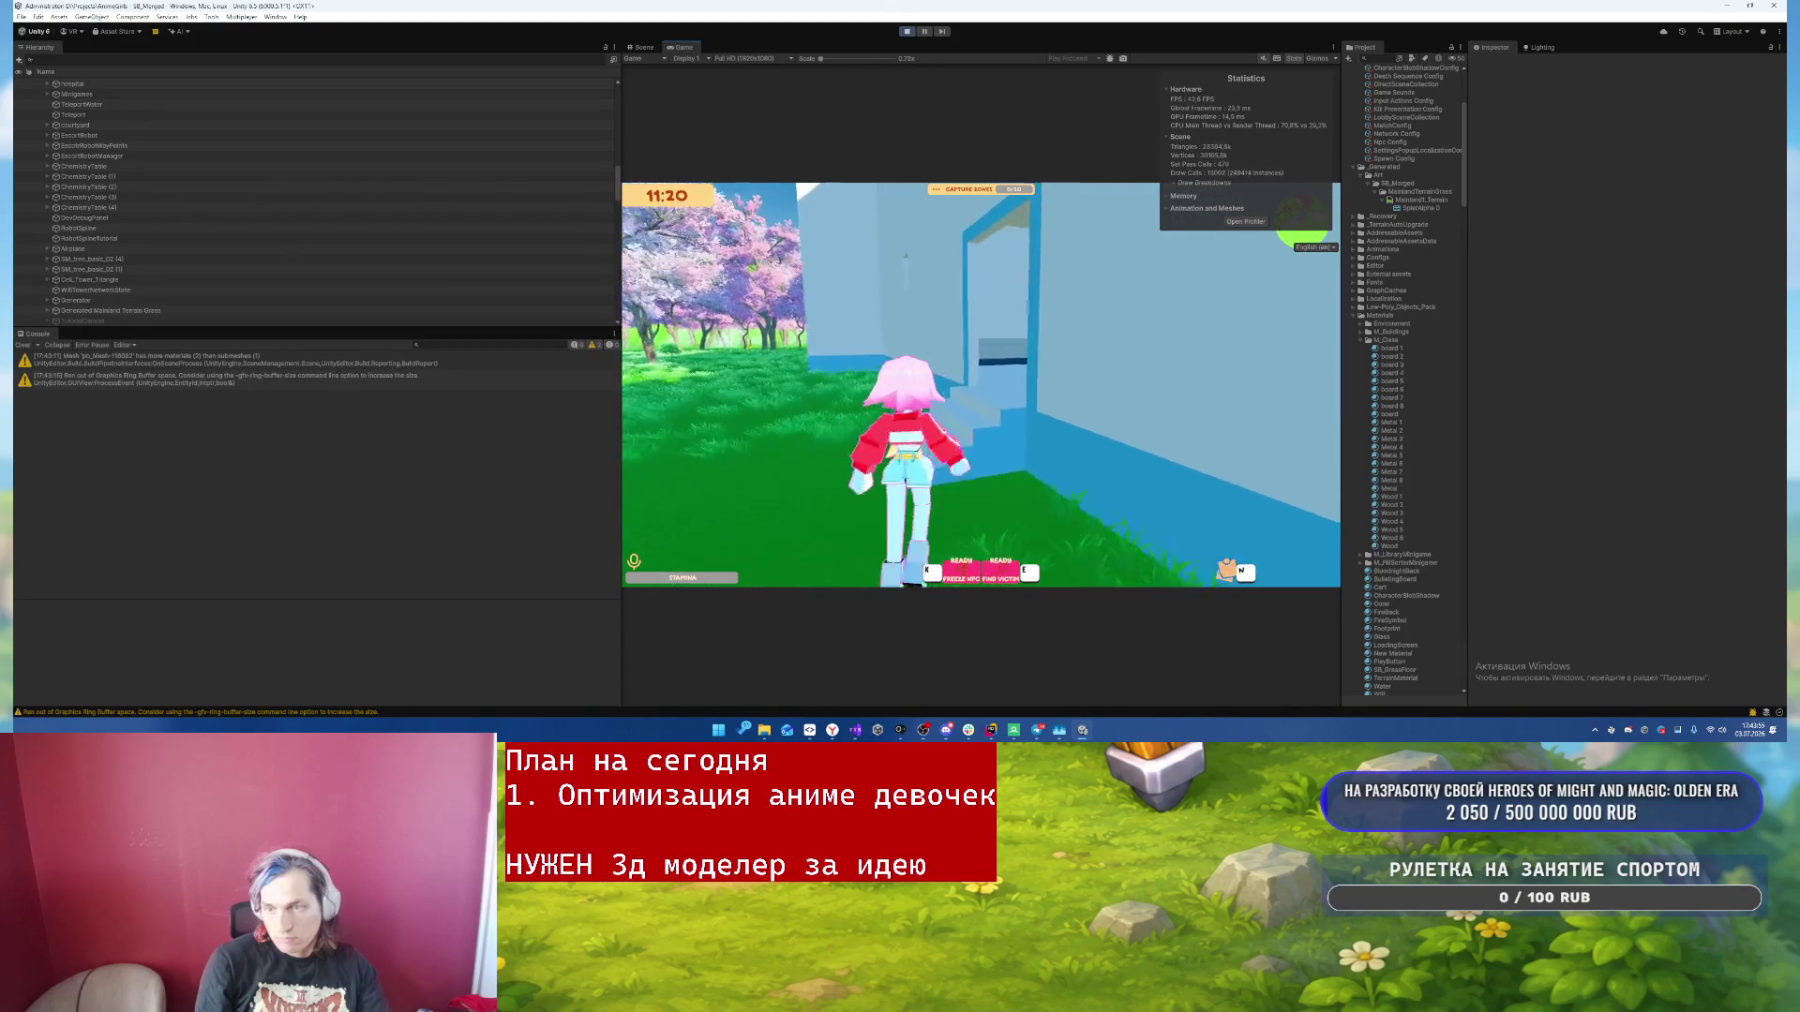
key(space)
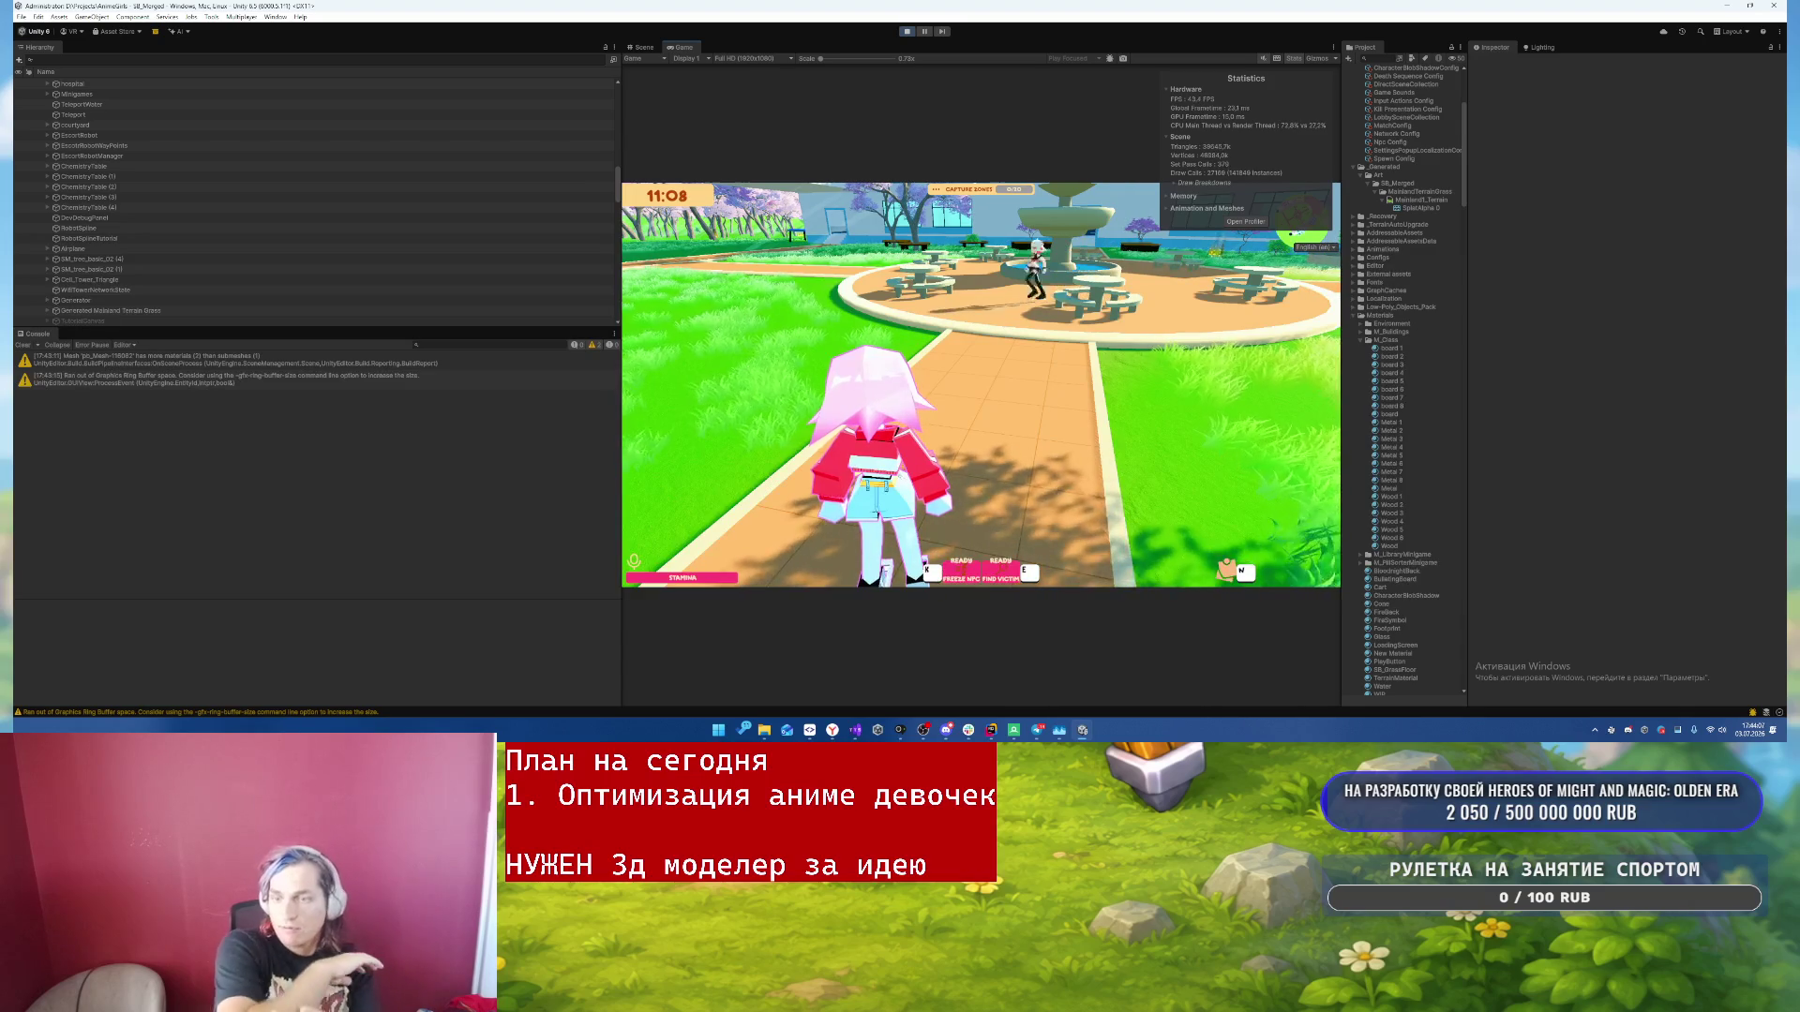
key(w)
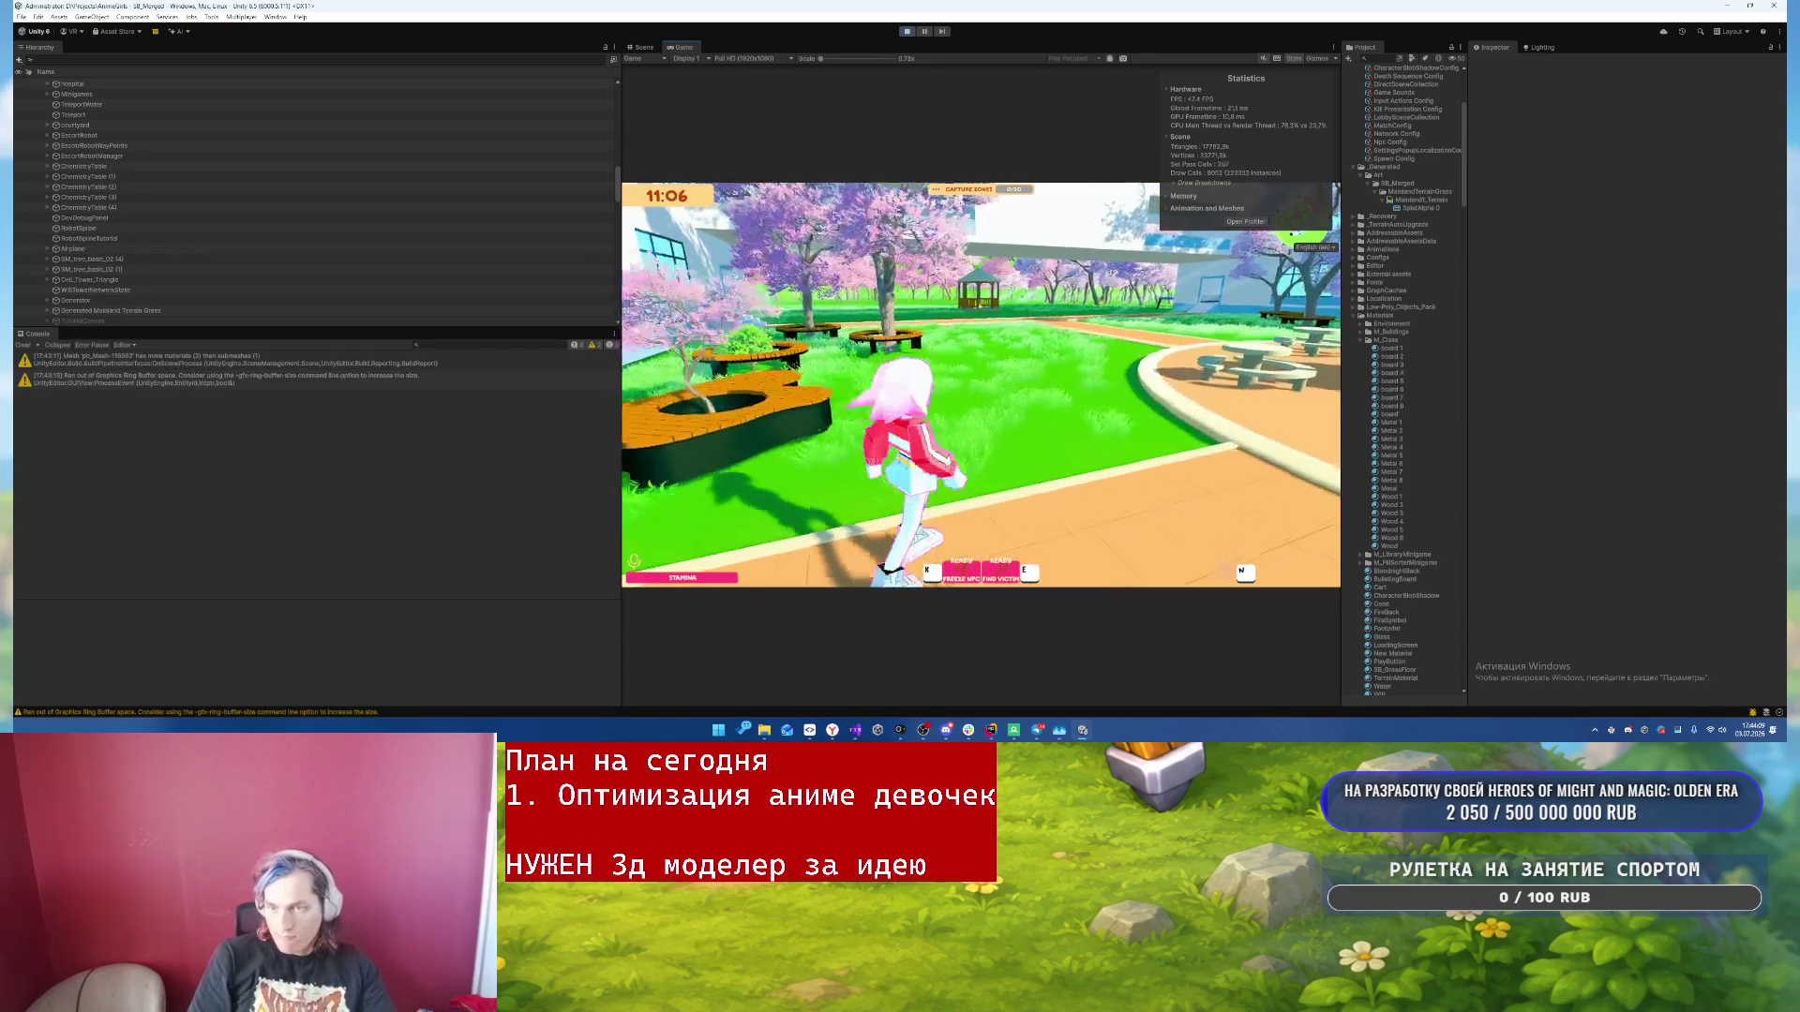
- Run the character around the fountain plaza, jumping onto the rim and into the basin
key(d)
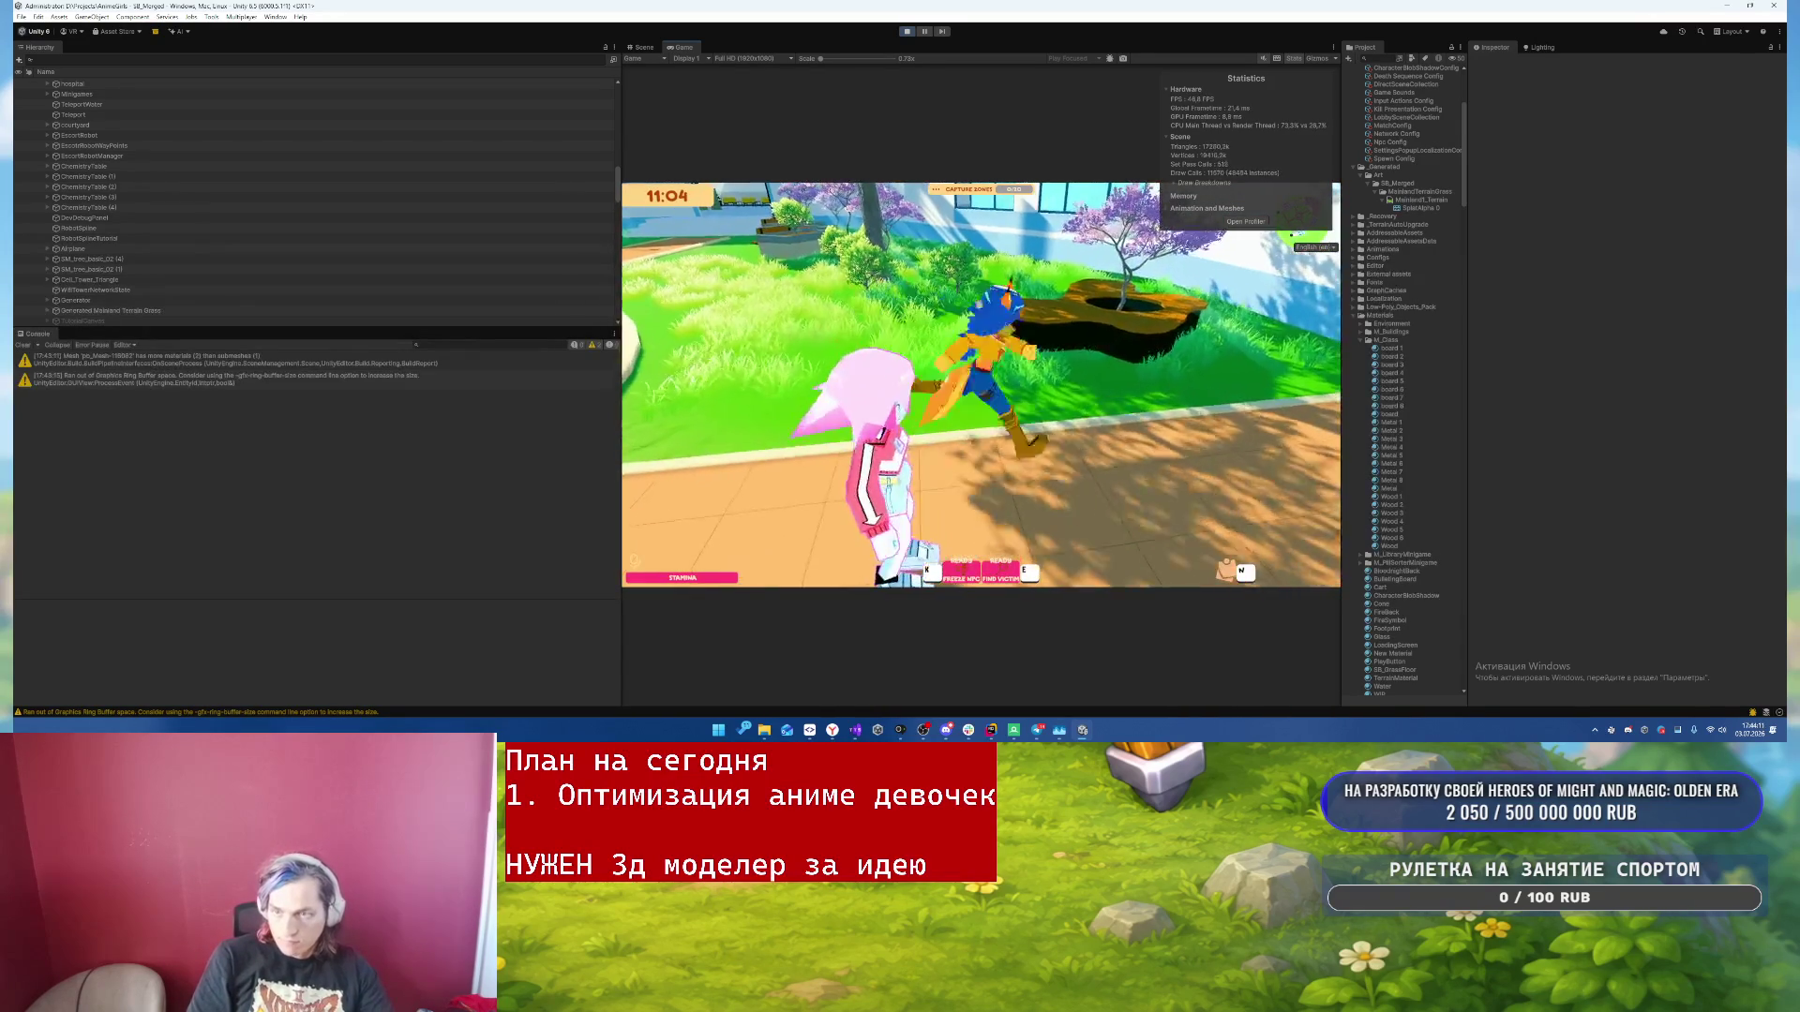
key(w)
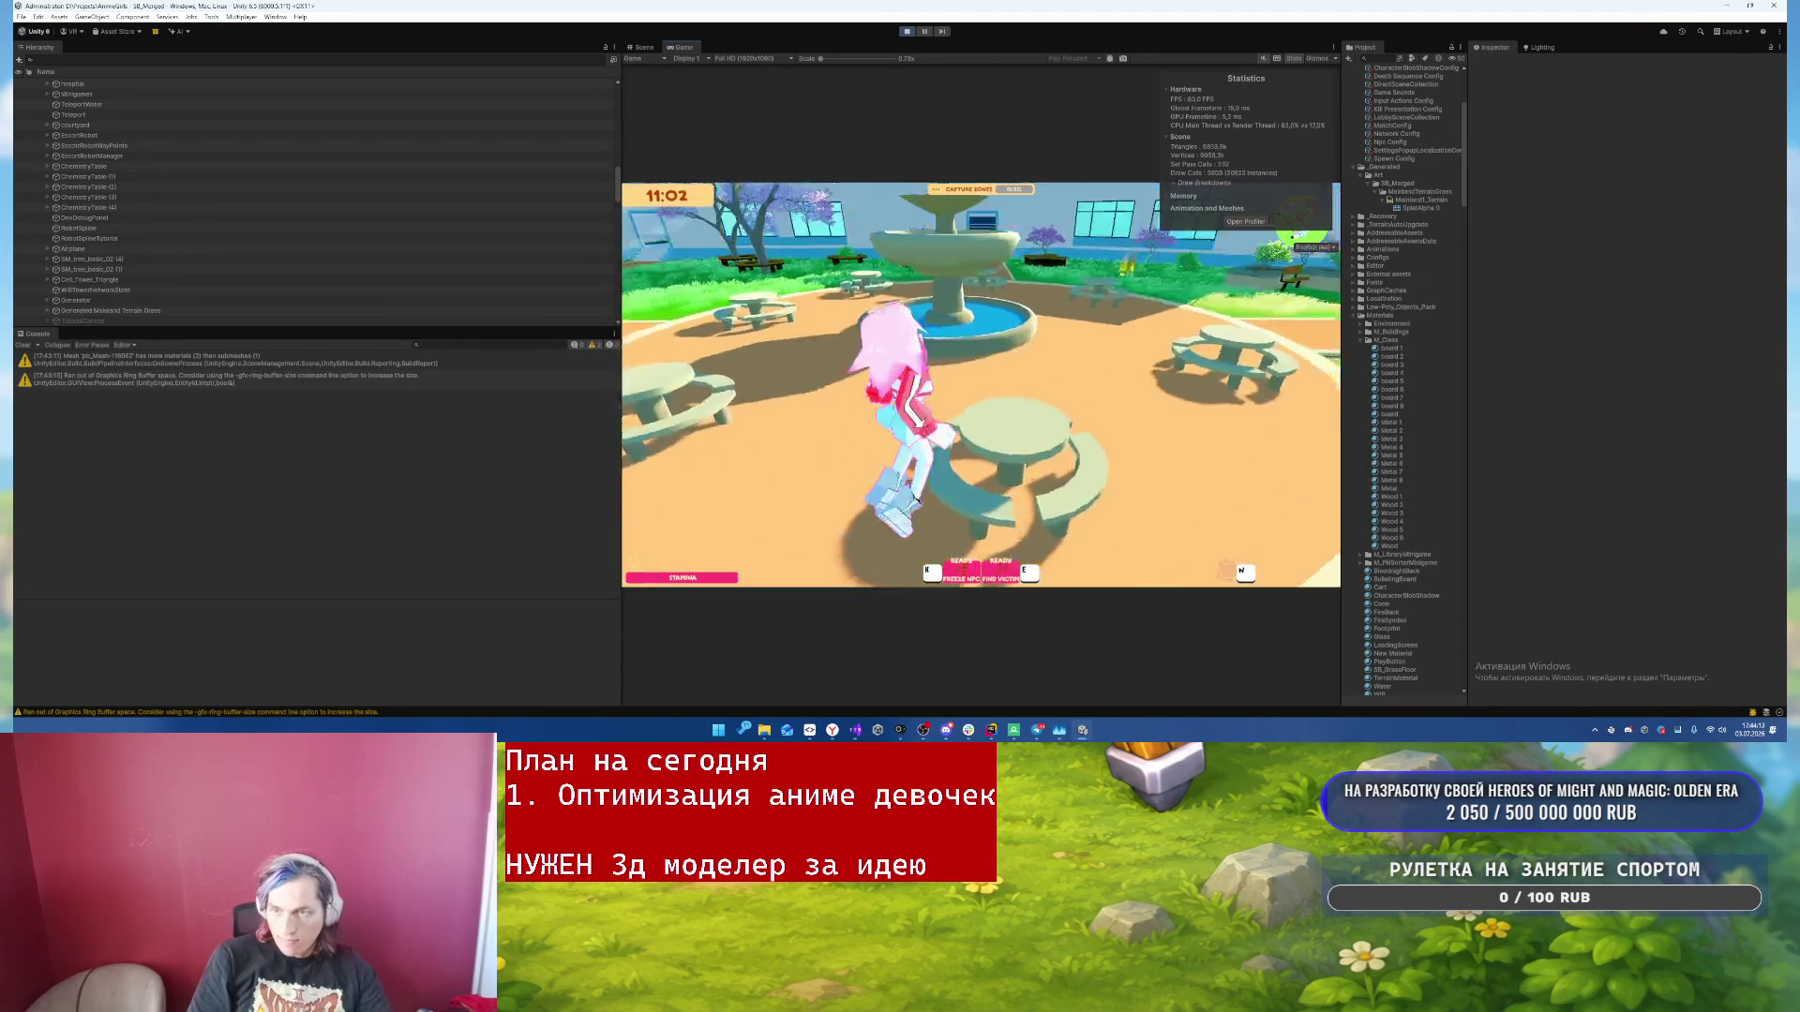
key(w)
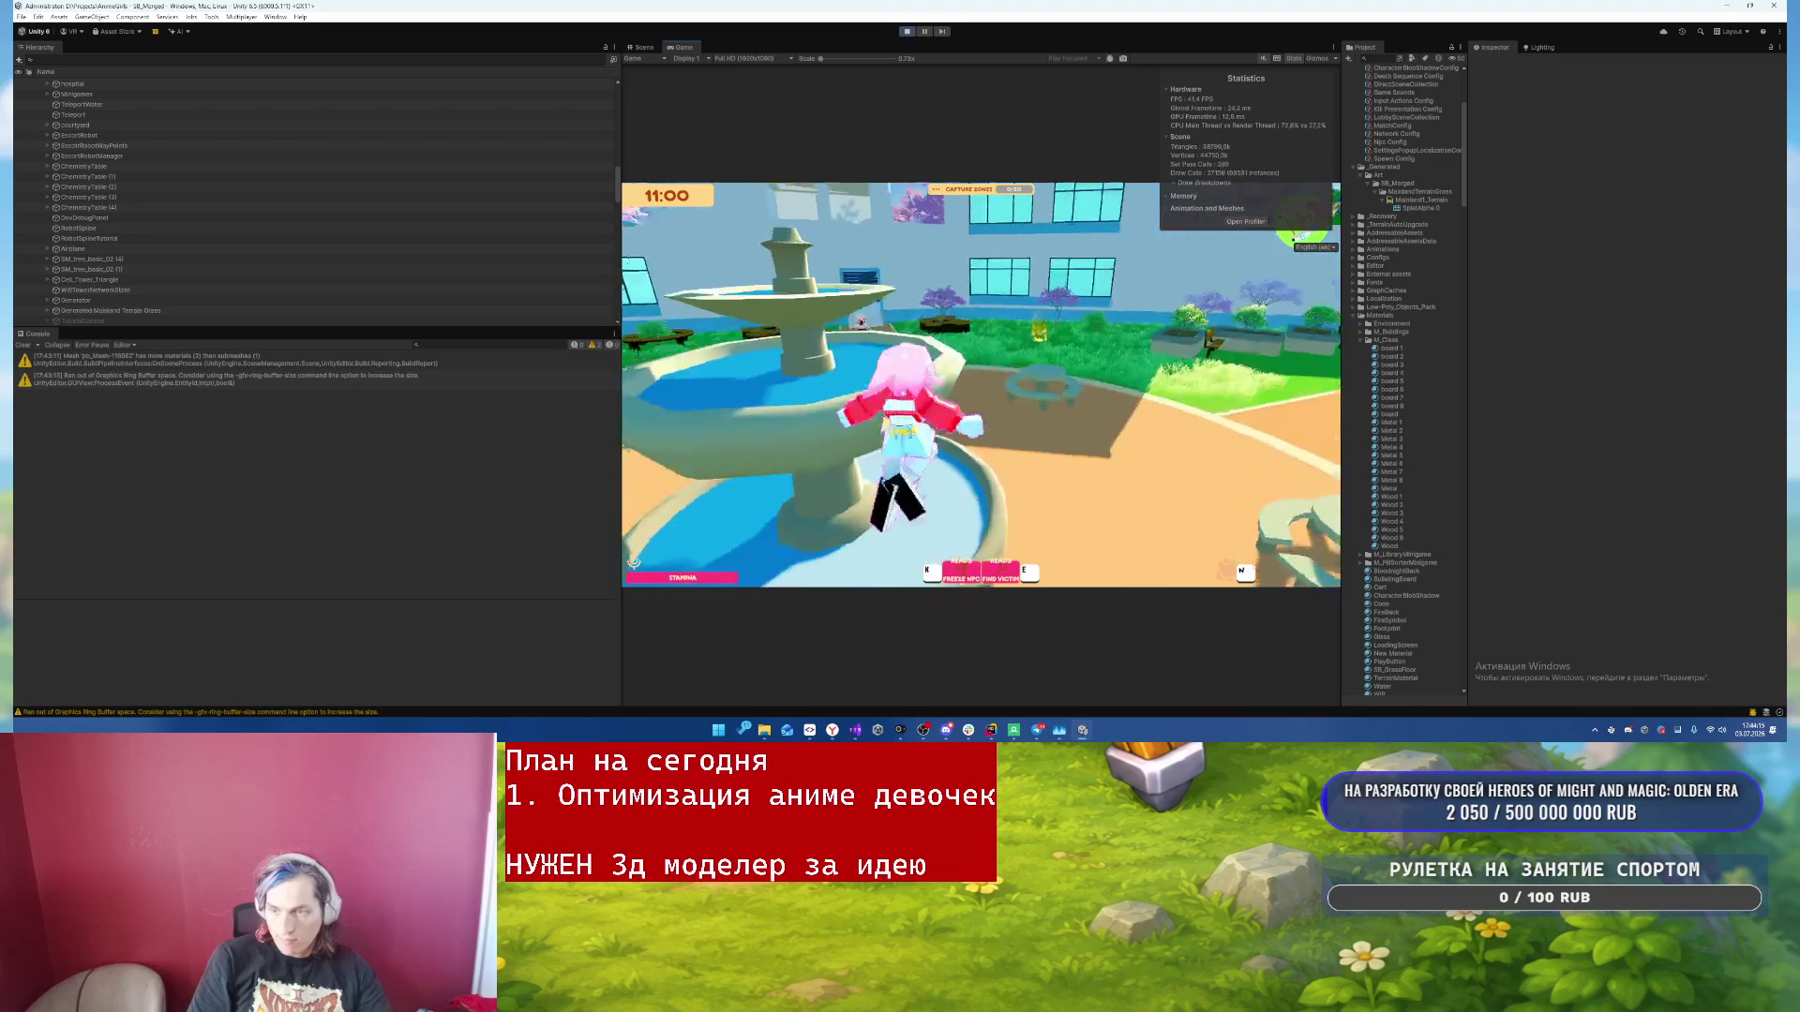
key(space)
key(w)
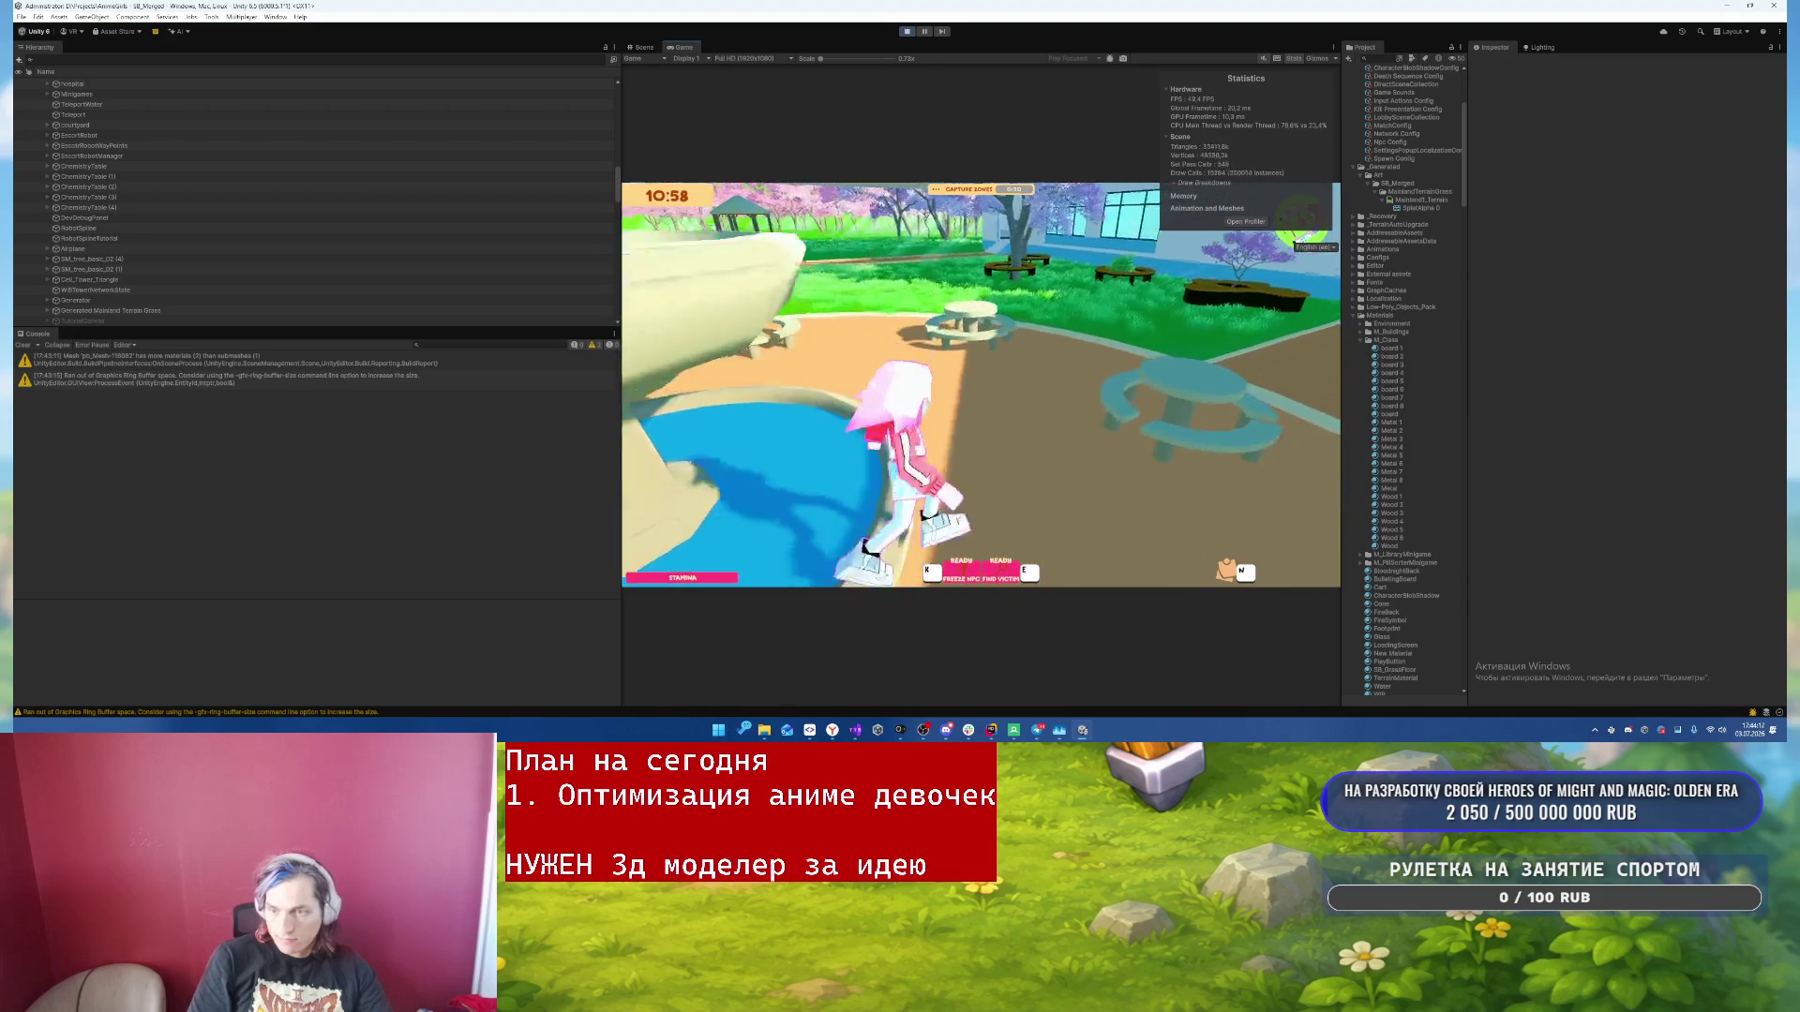
key(w)
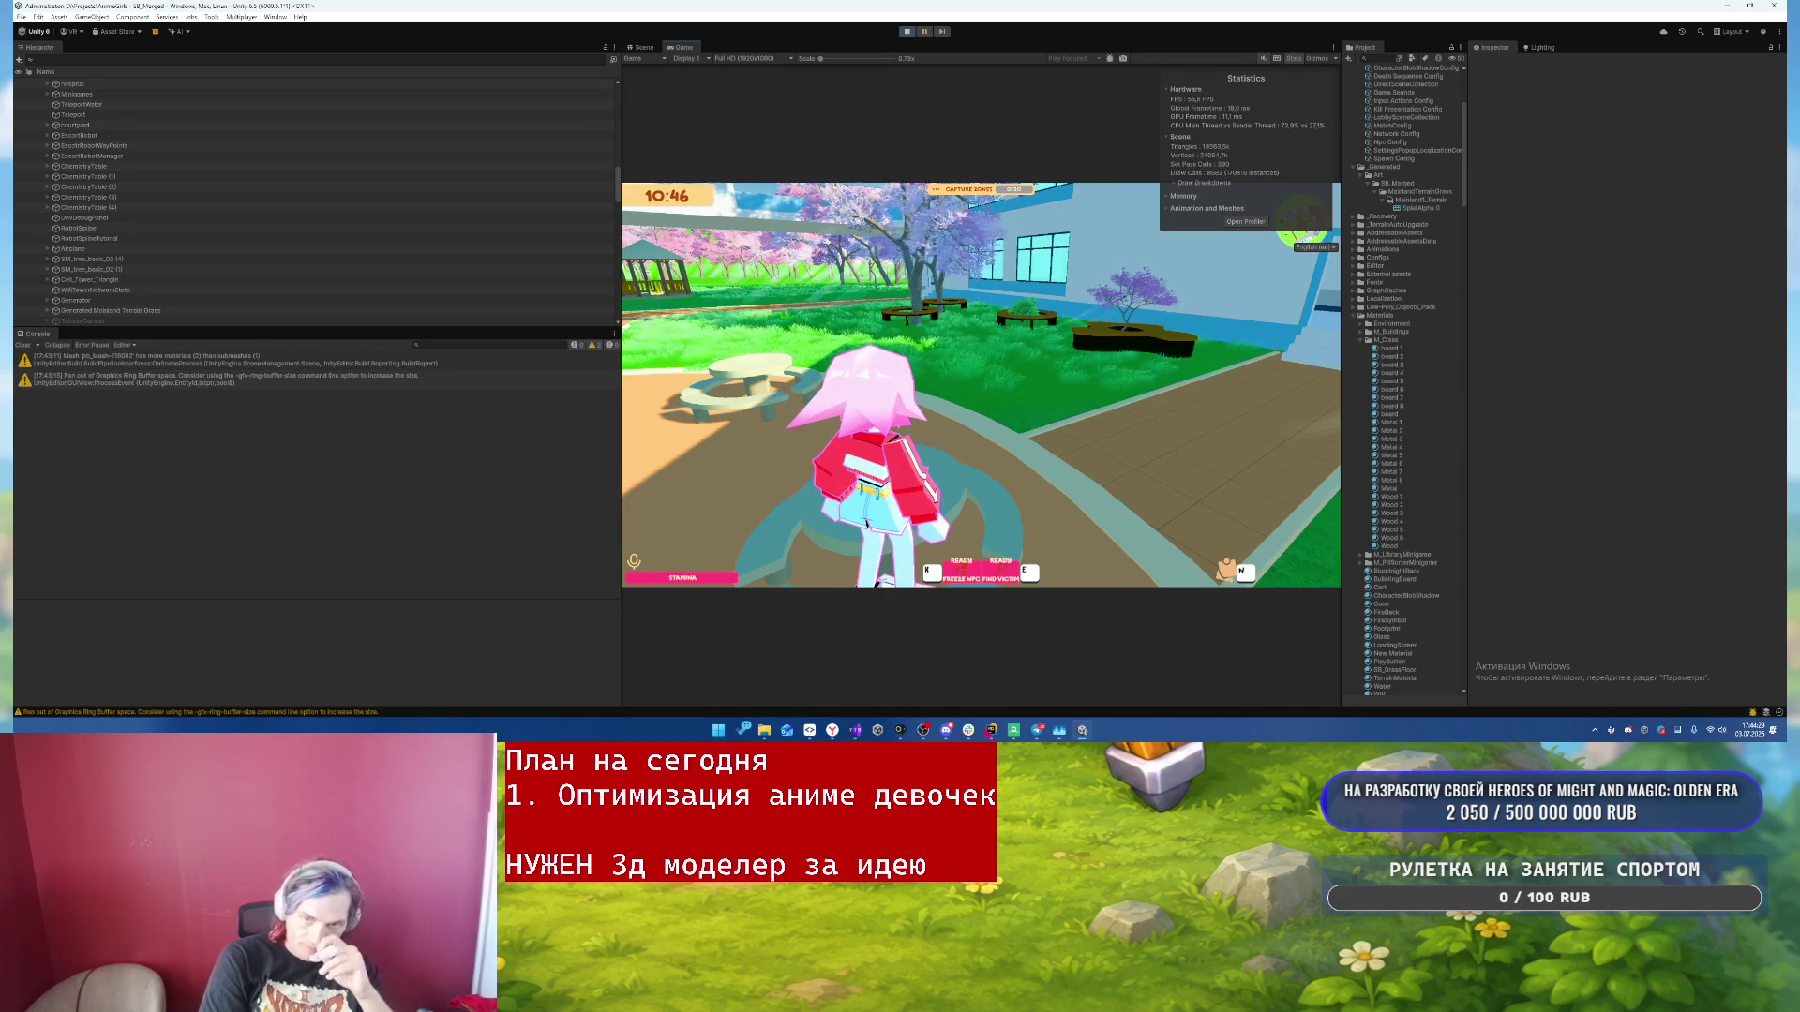
key(a)
key(w)
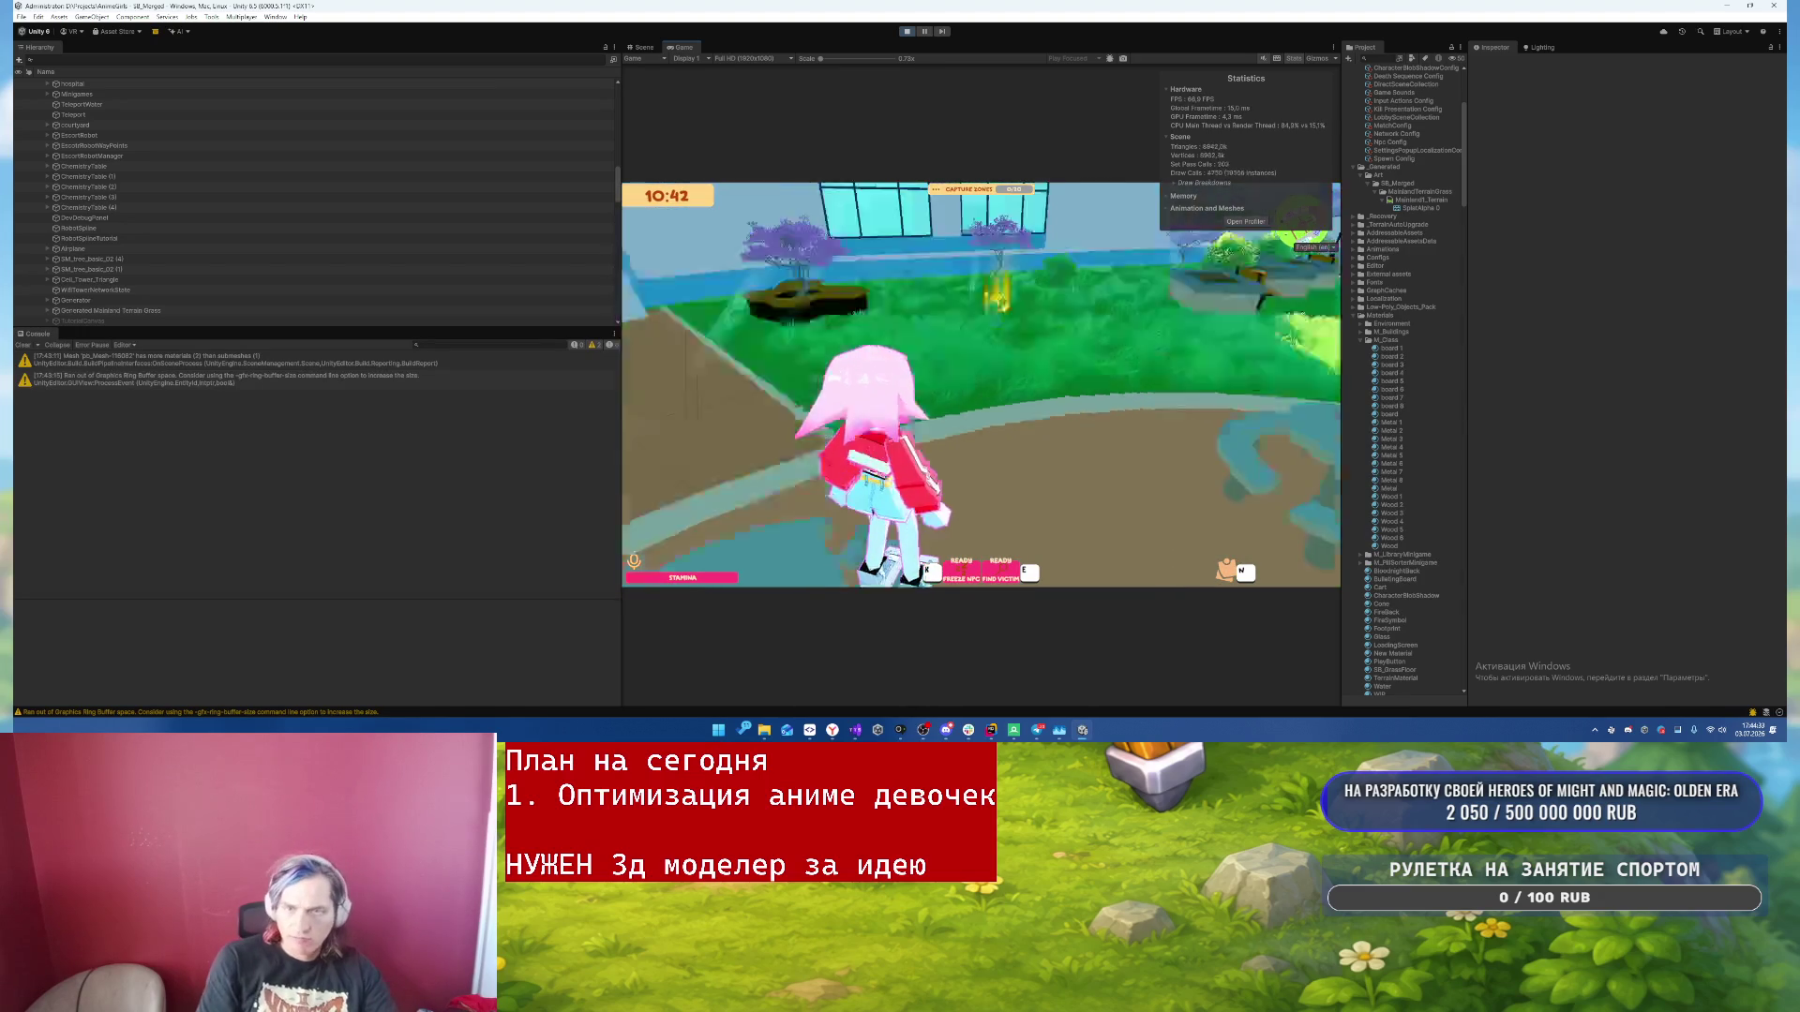
key(w)
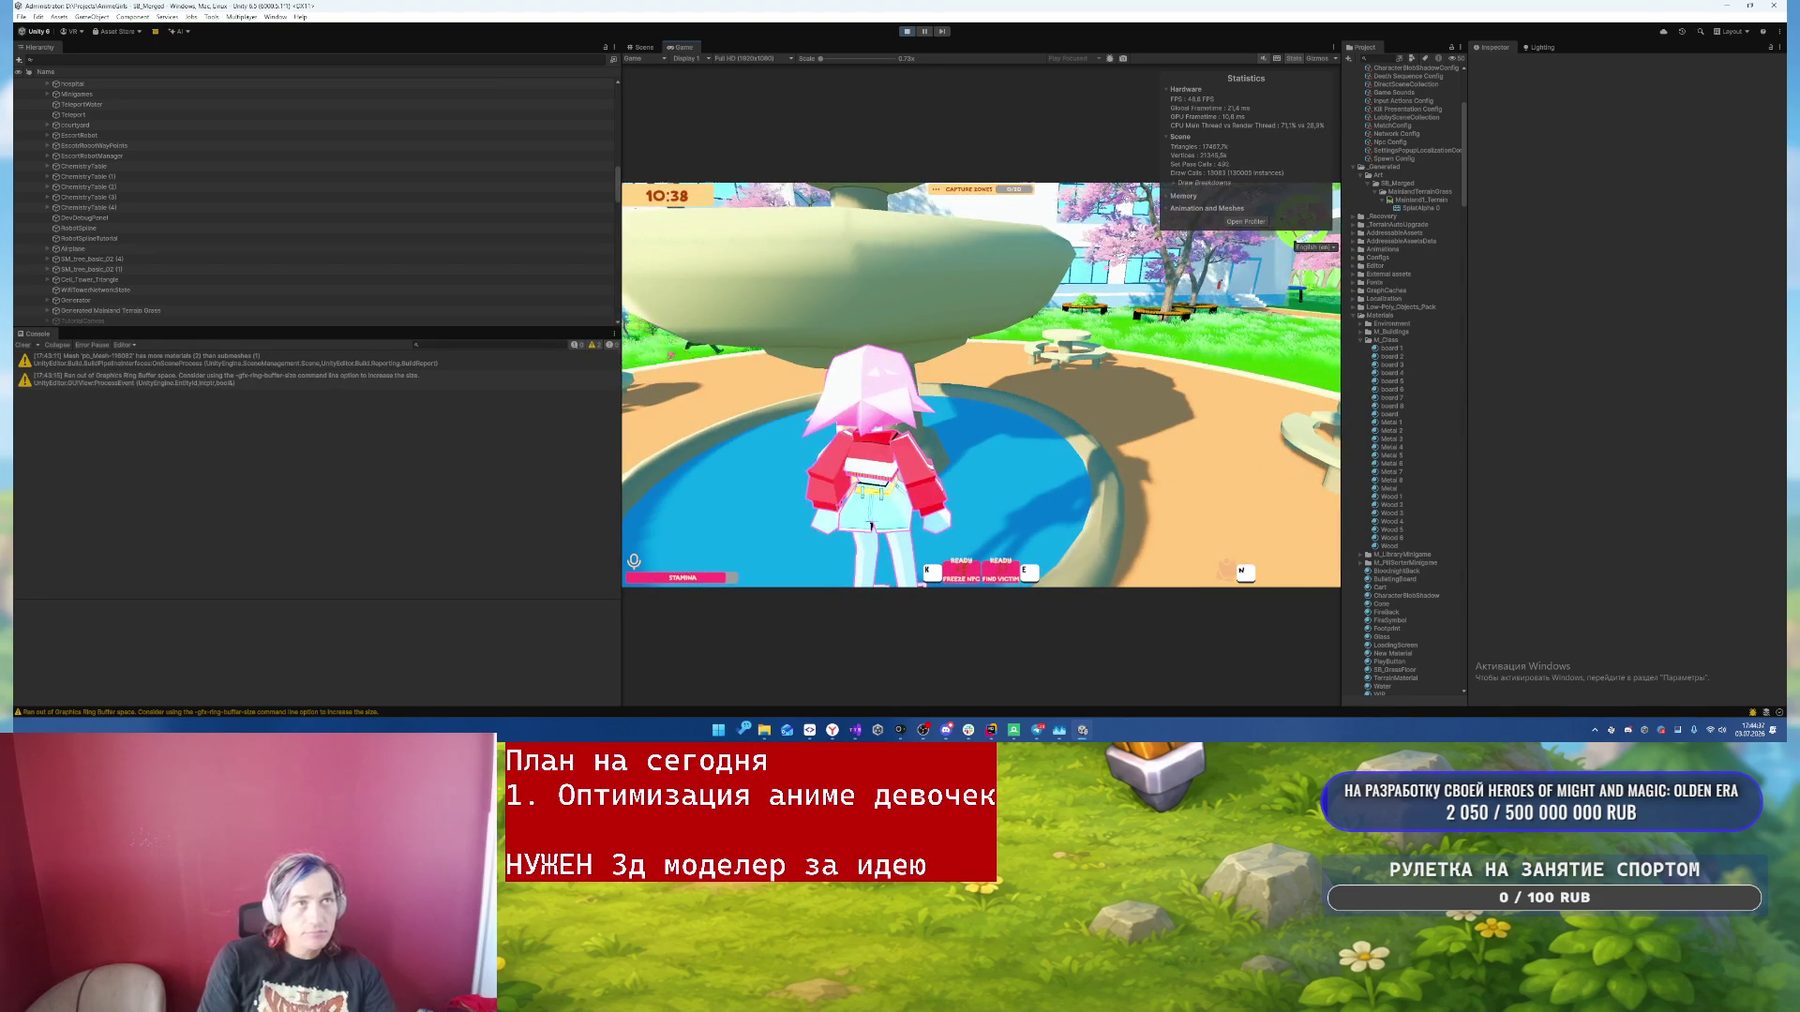
key(a)
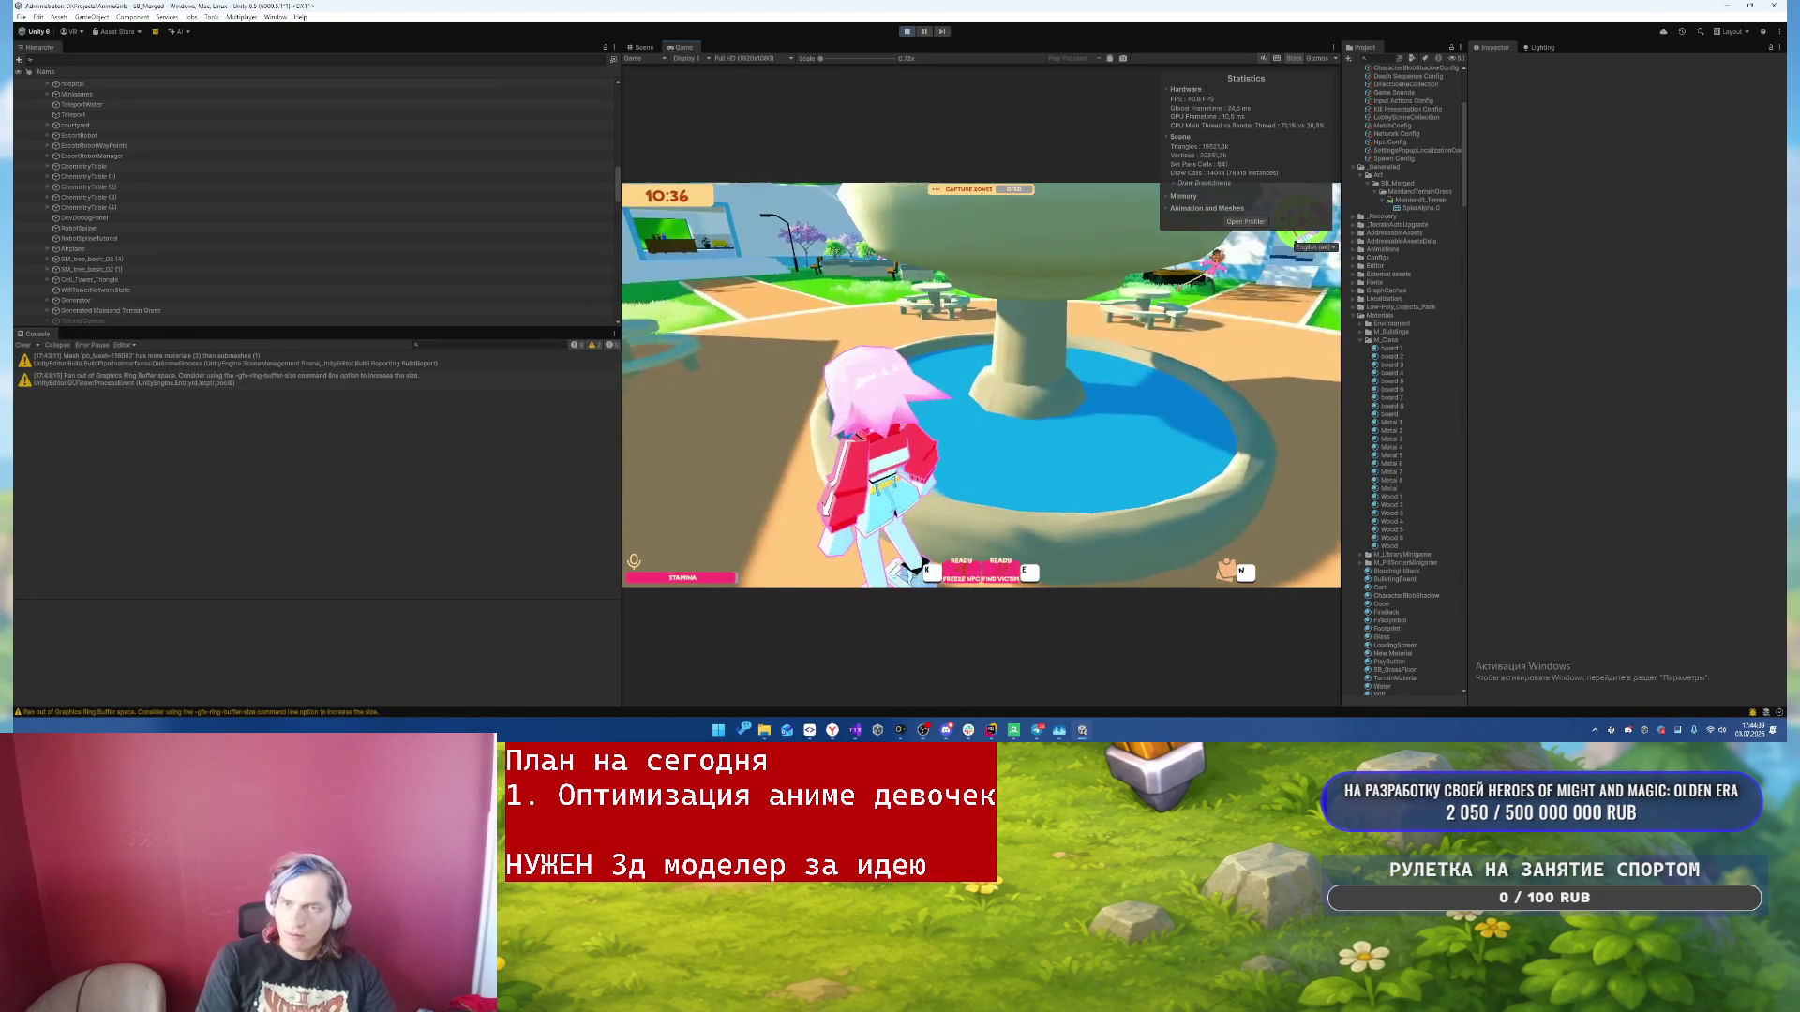
- Pause the game and bring RenderDoc's capture list to the front
key(Escape)
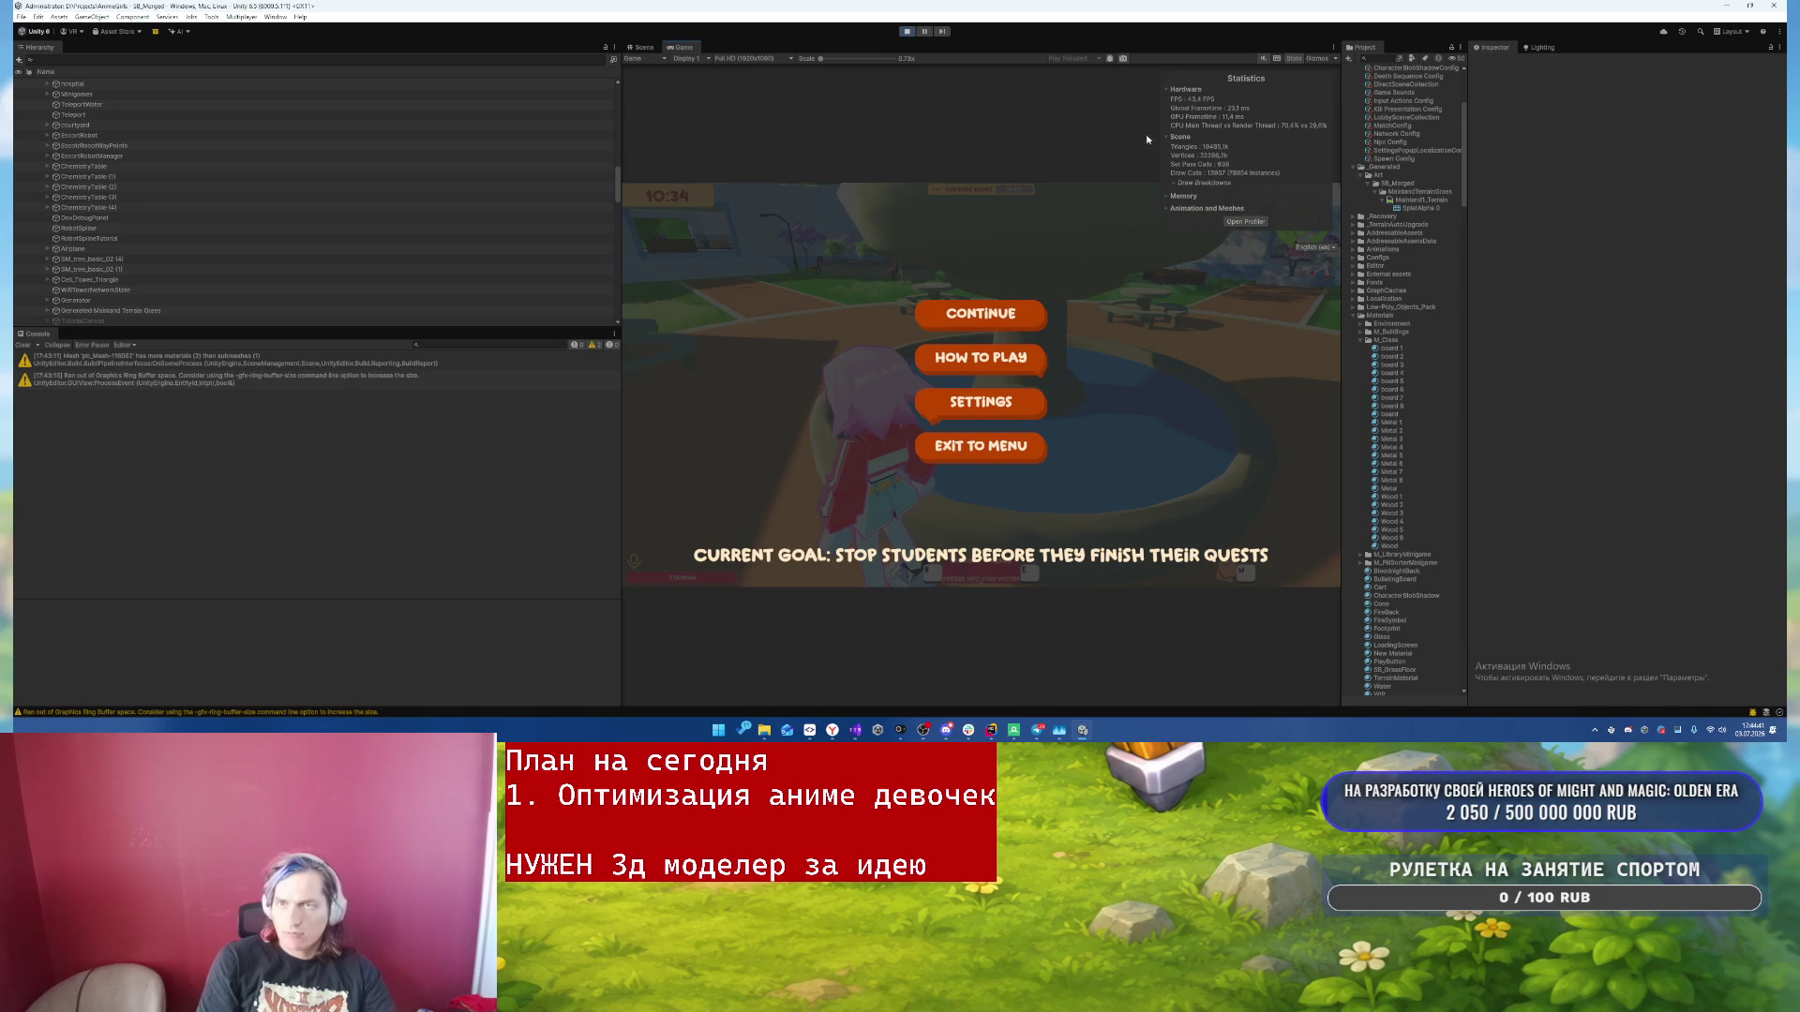
mouse_move(1013, 729)
click(1059, 668)
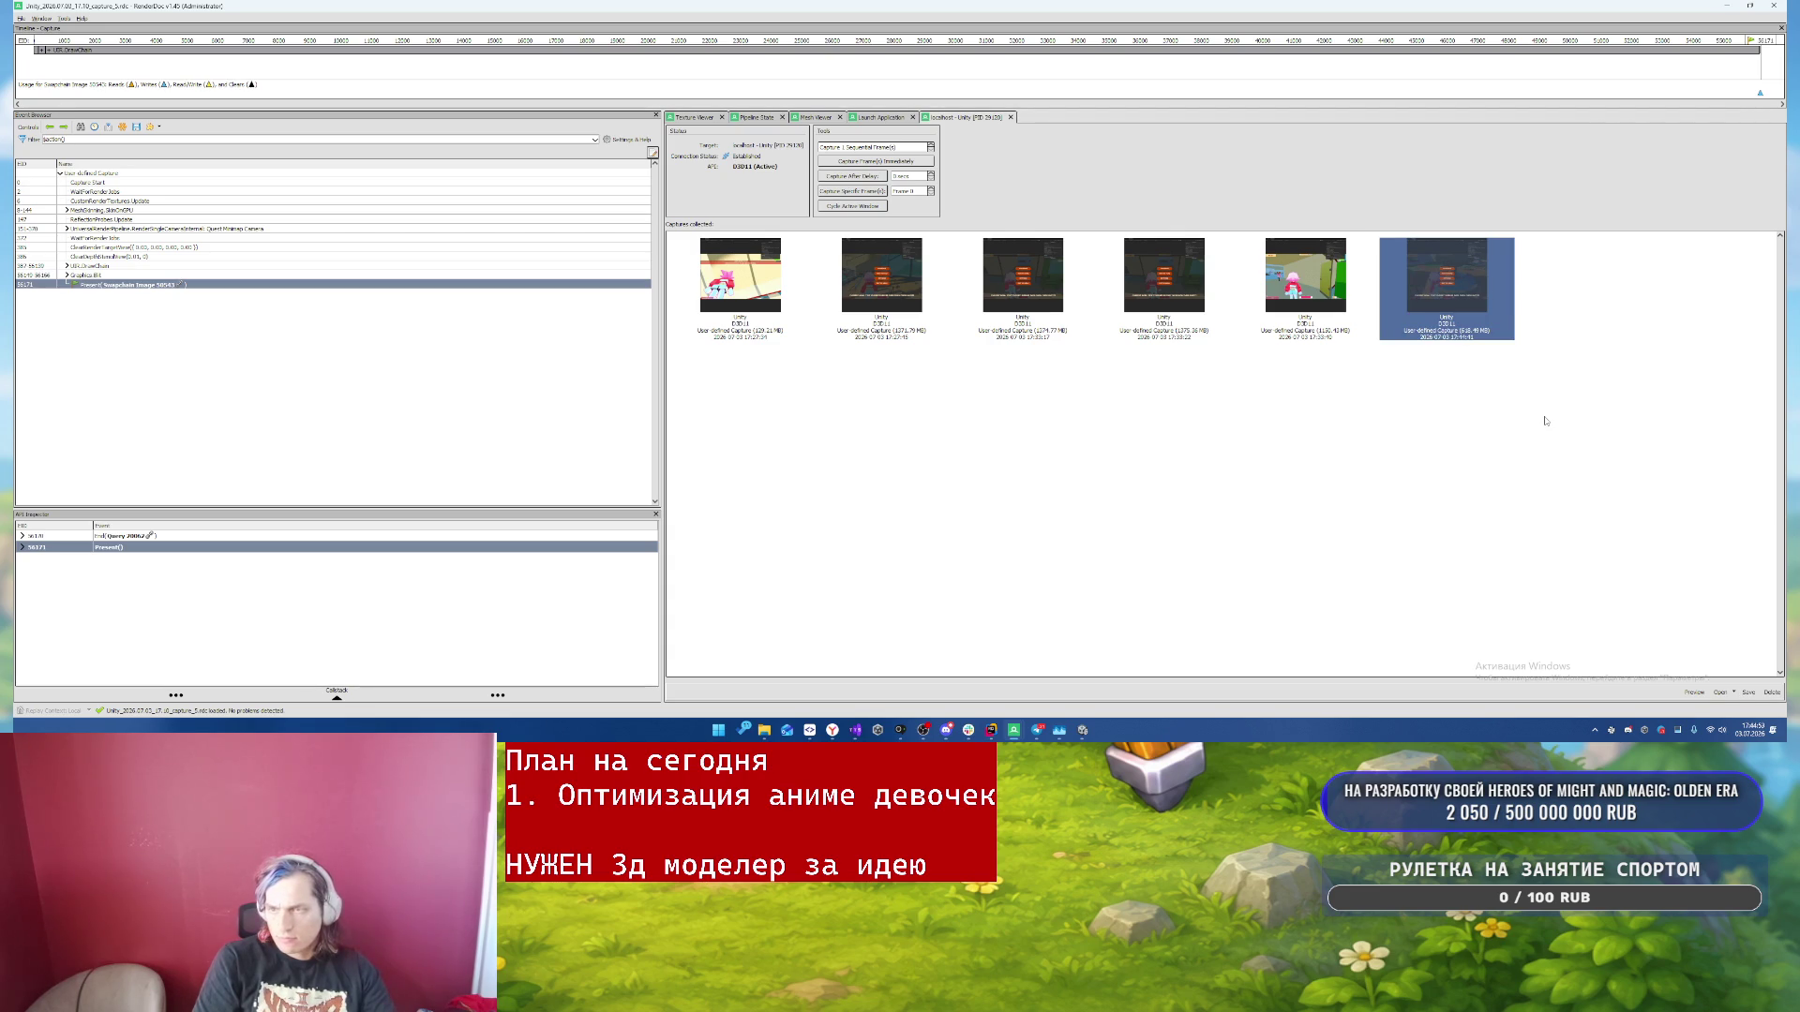
- Open the newest frame capture in RenderDoc, then briefly resume and re-pause the Unity game
double_click(1474, 289)
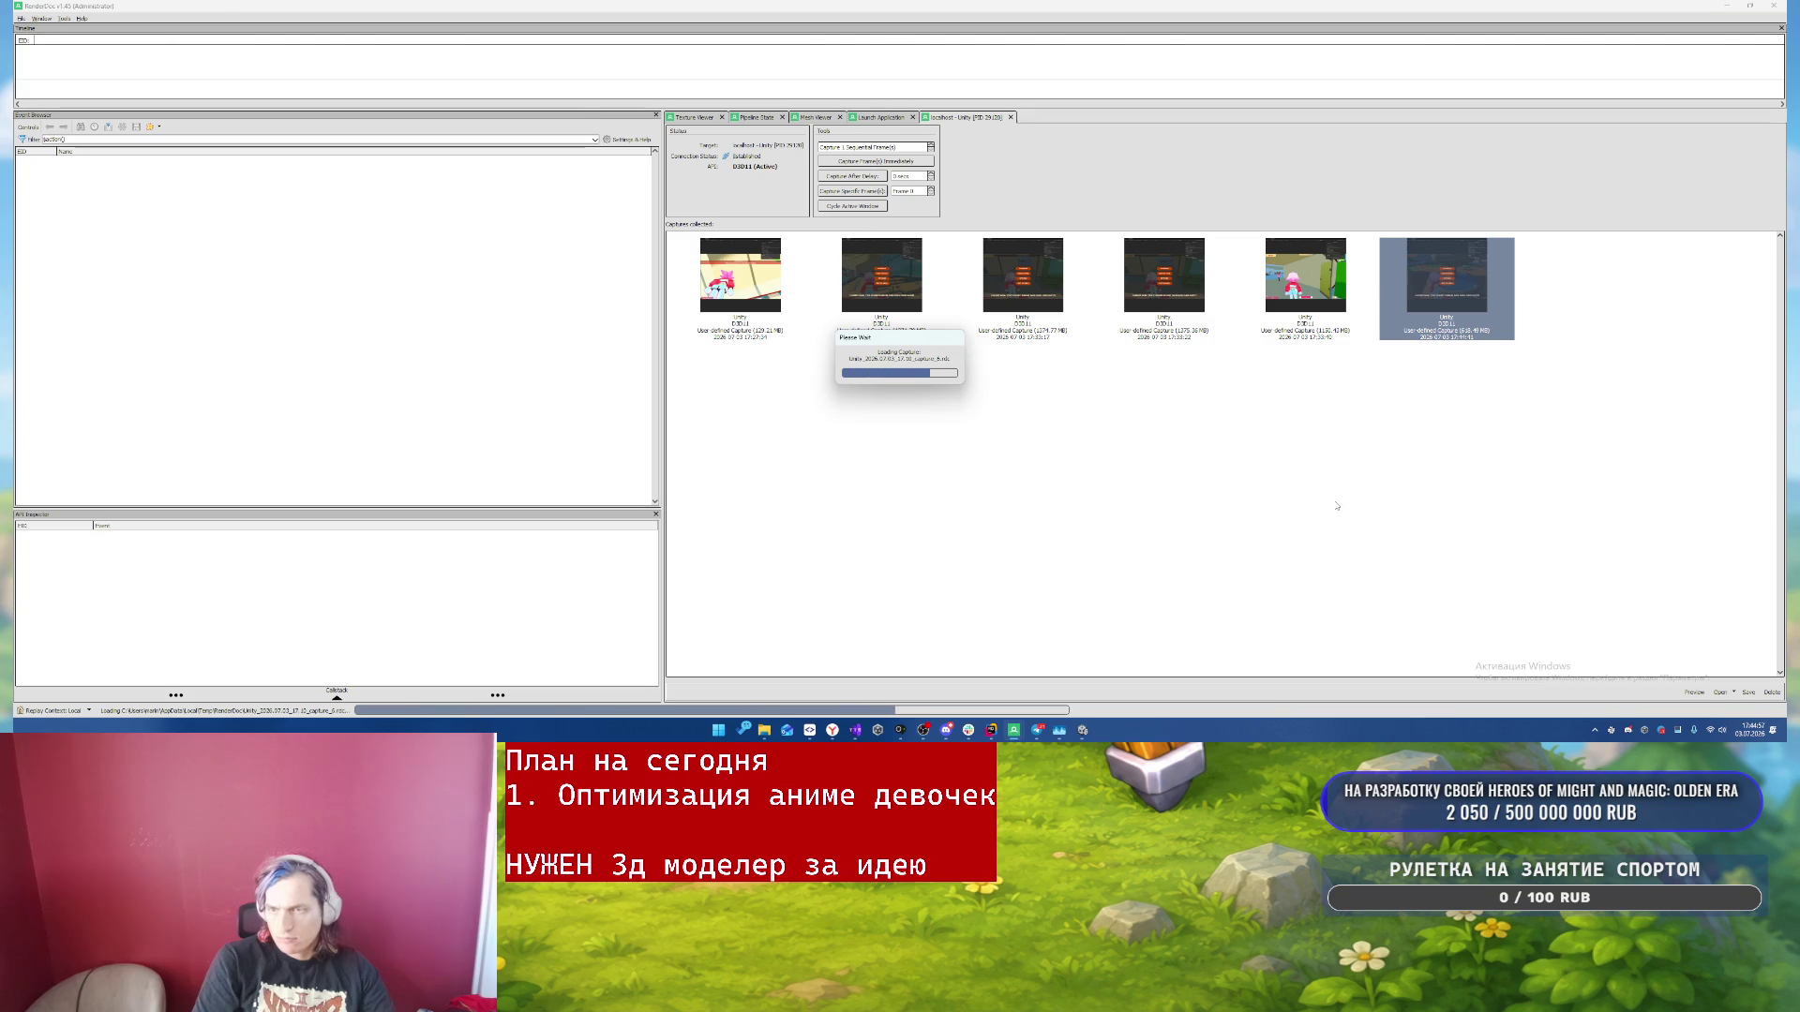
key(alt+Tab)
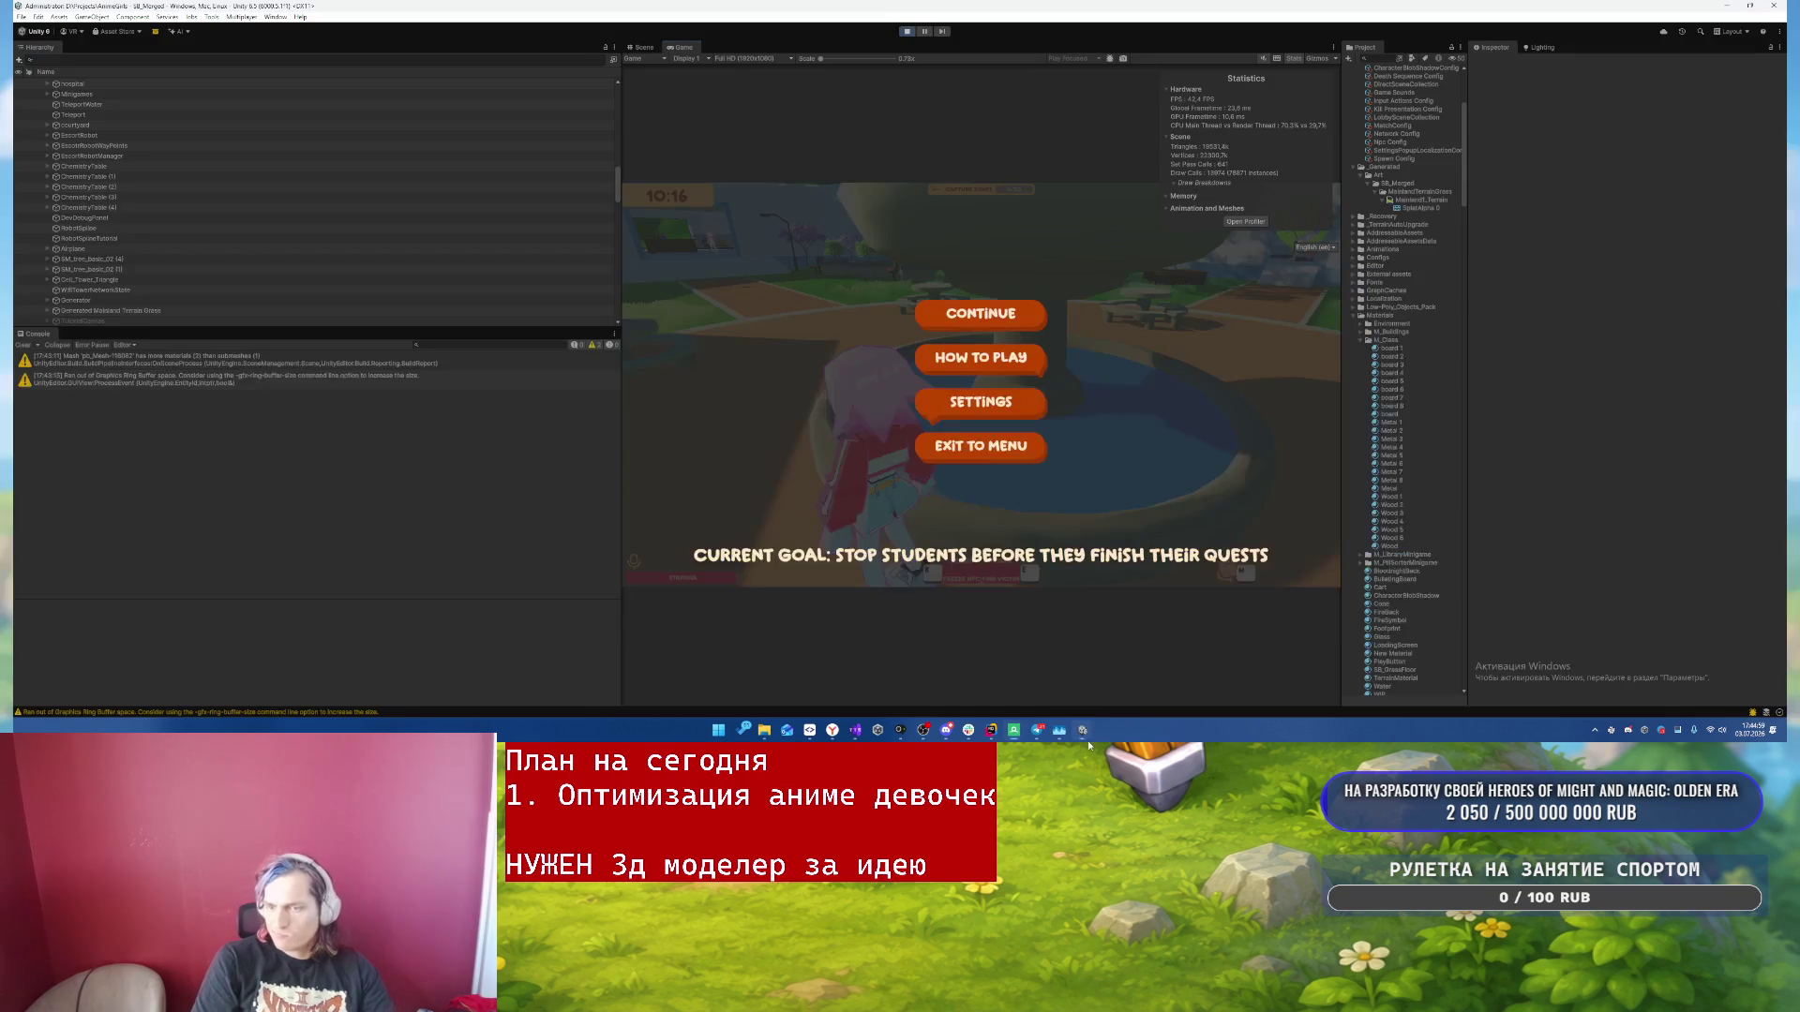
key(Escape)
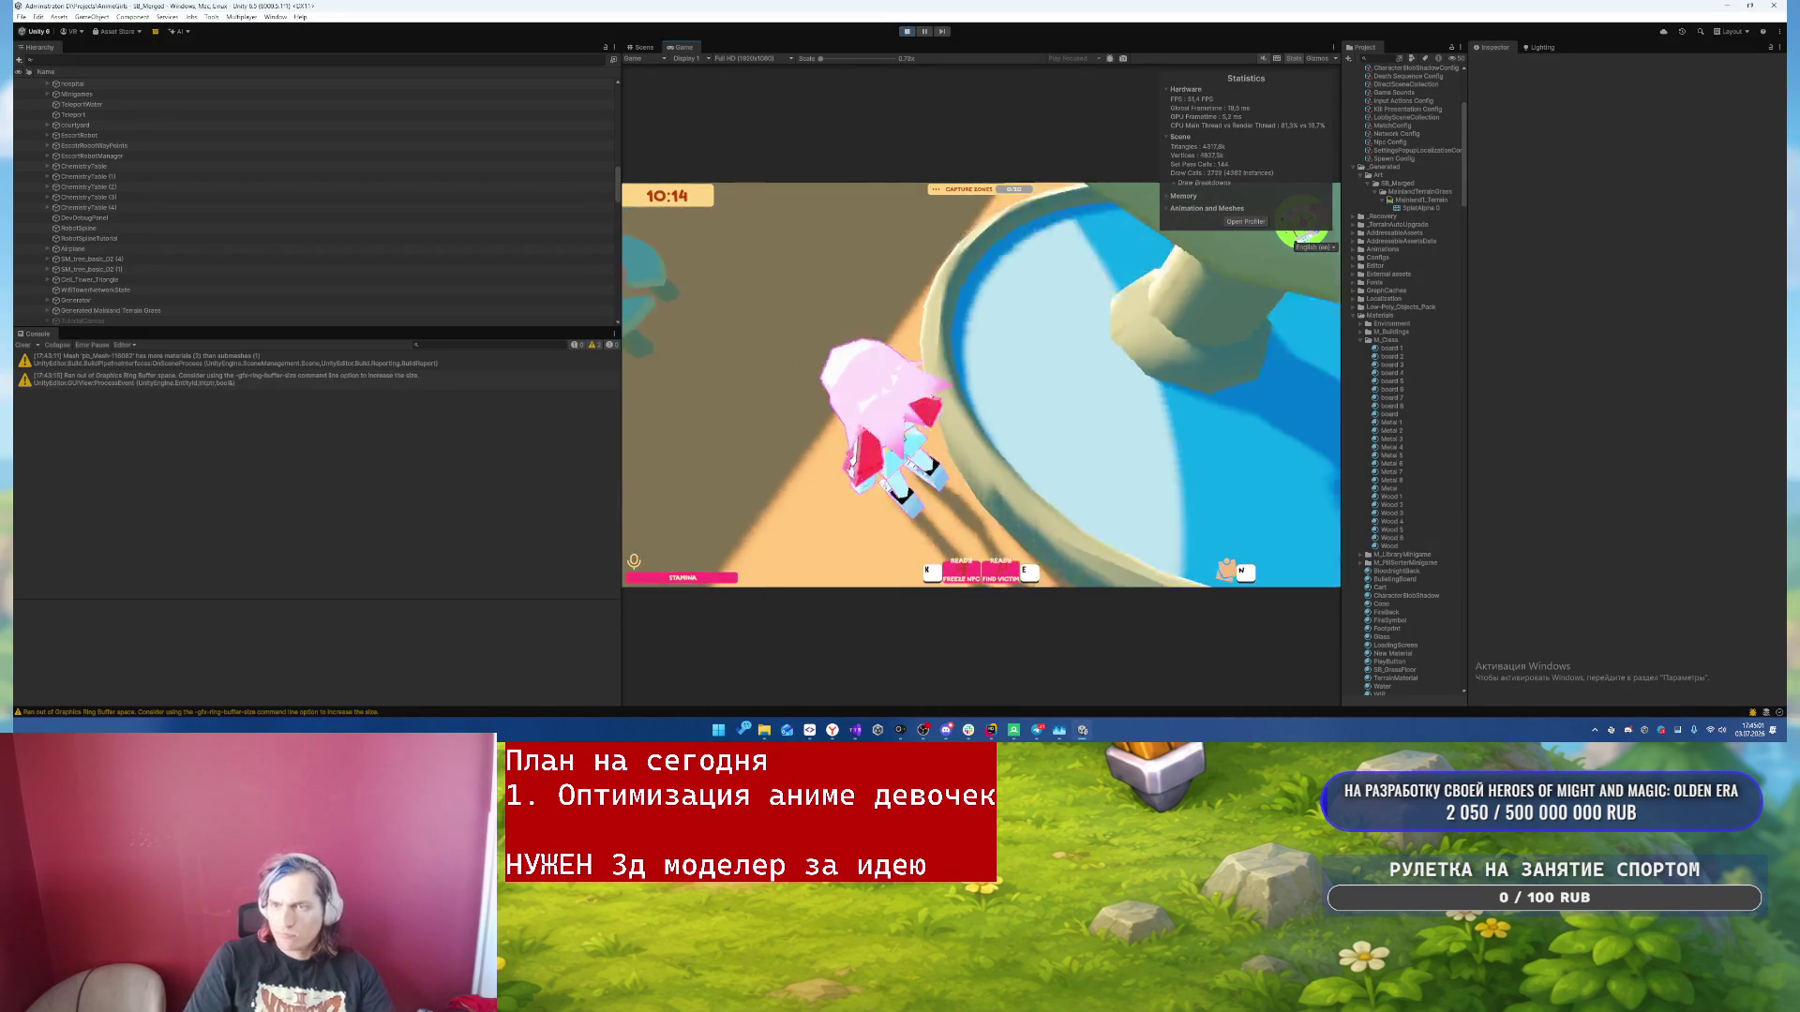
key(Escape)
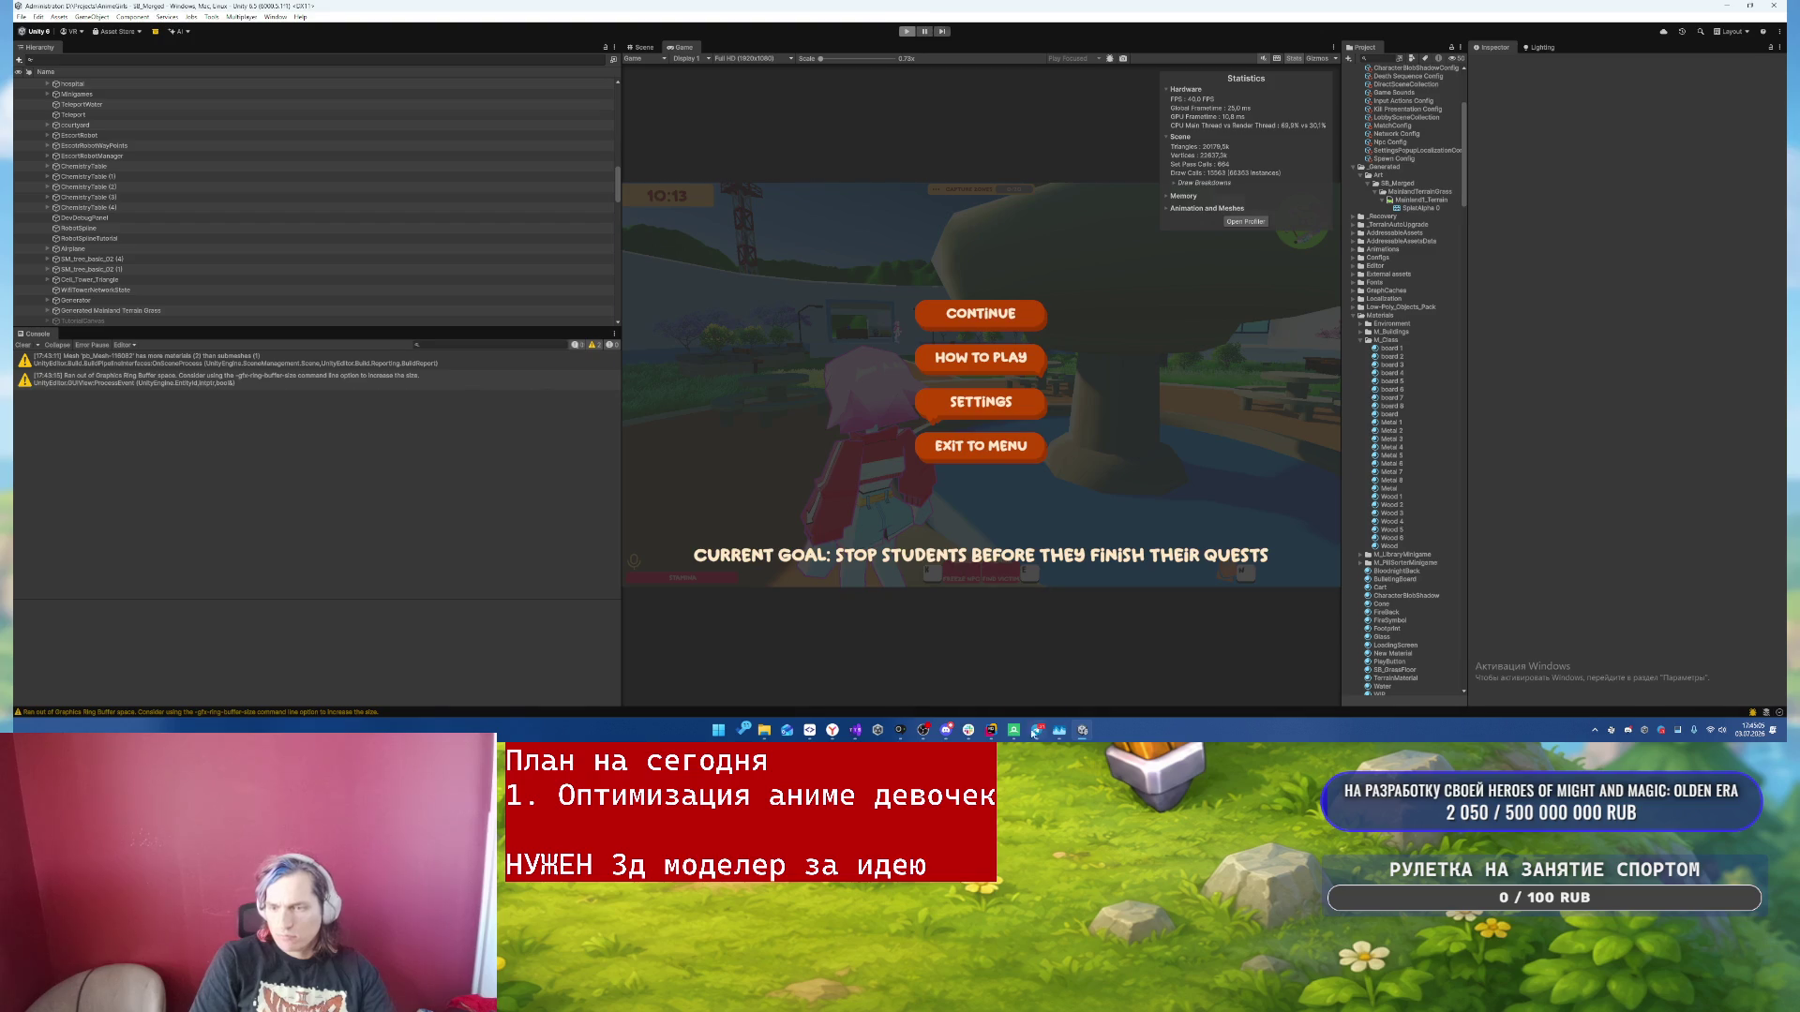
- Return to RenderDoc, close the extra small window, and show the loaded capture
mouse_move(1036, 732)
click(956, 670)
drag(1514, 227, 912, 174)
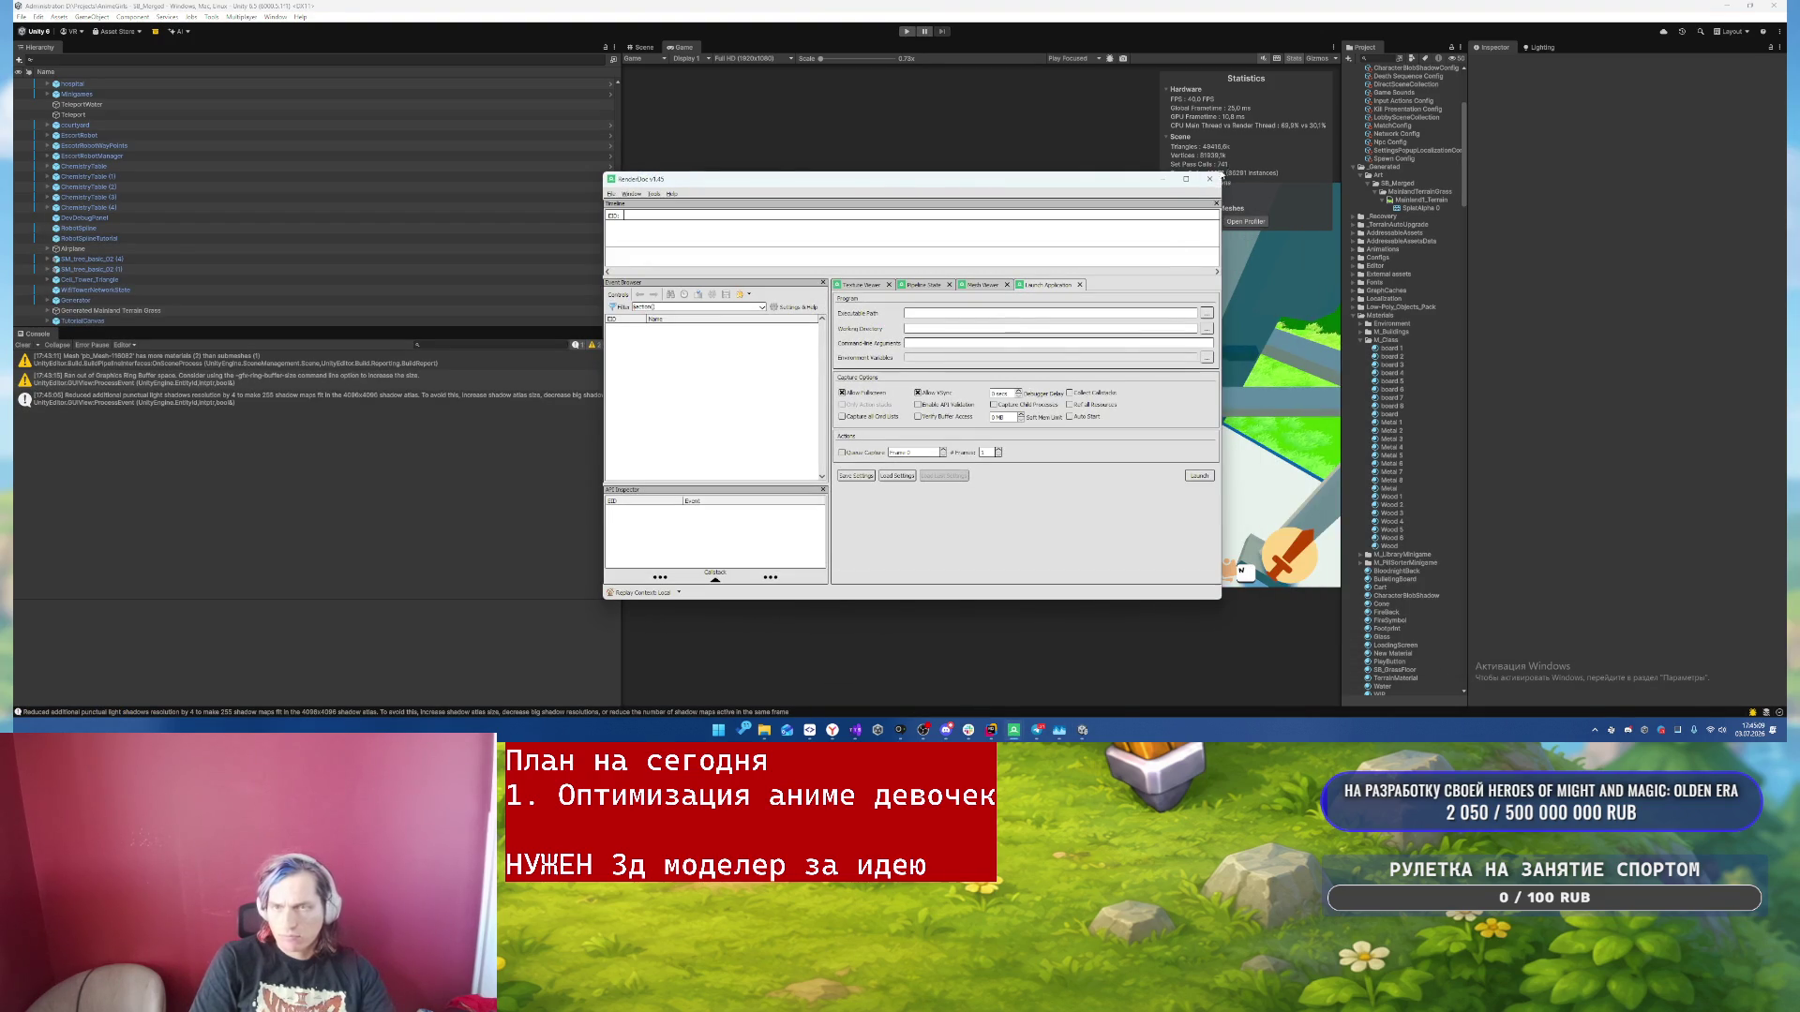
click(1210, 178)
click(1014, 729)
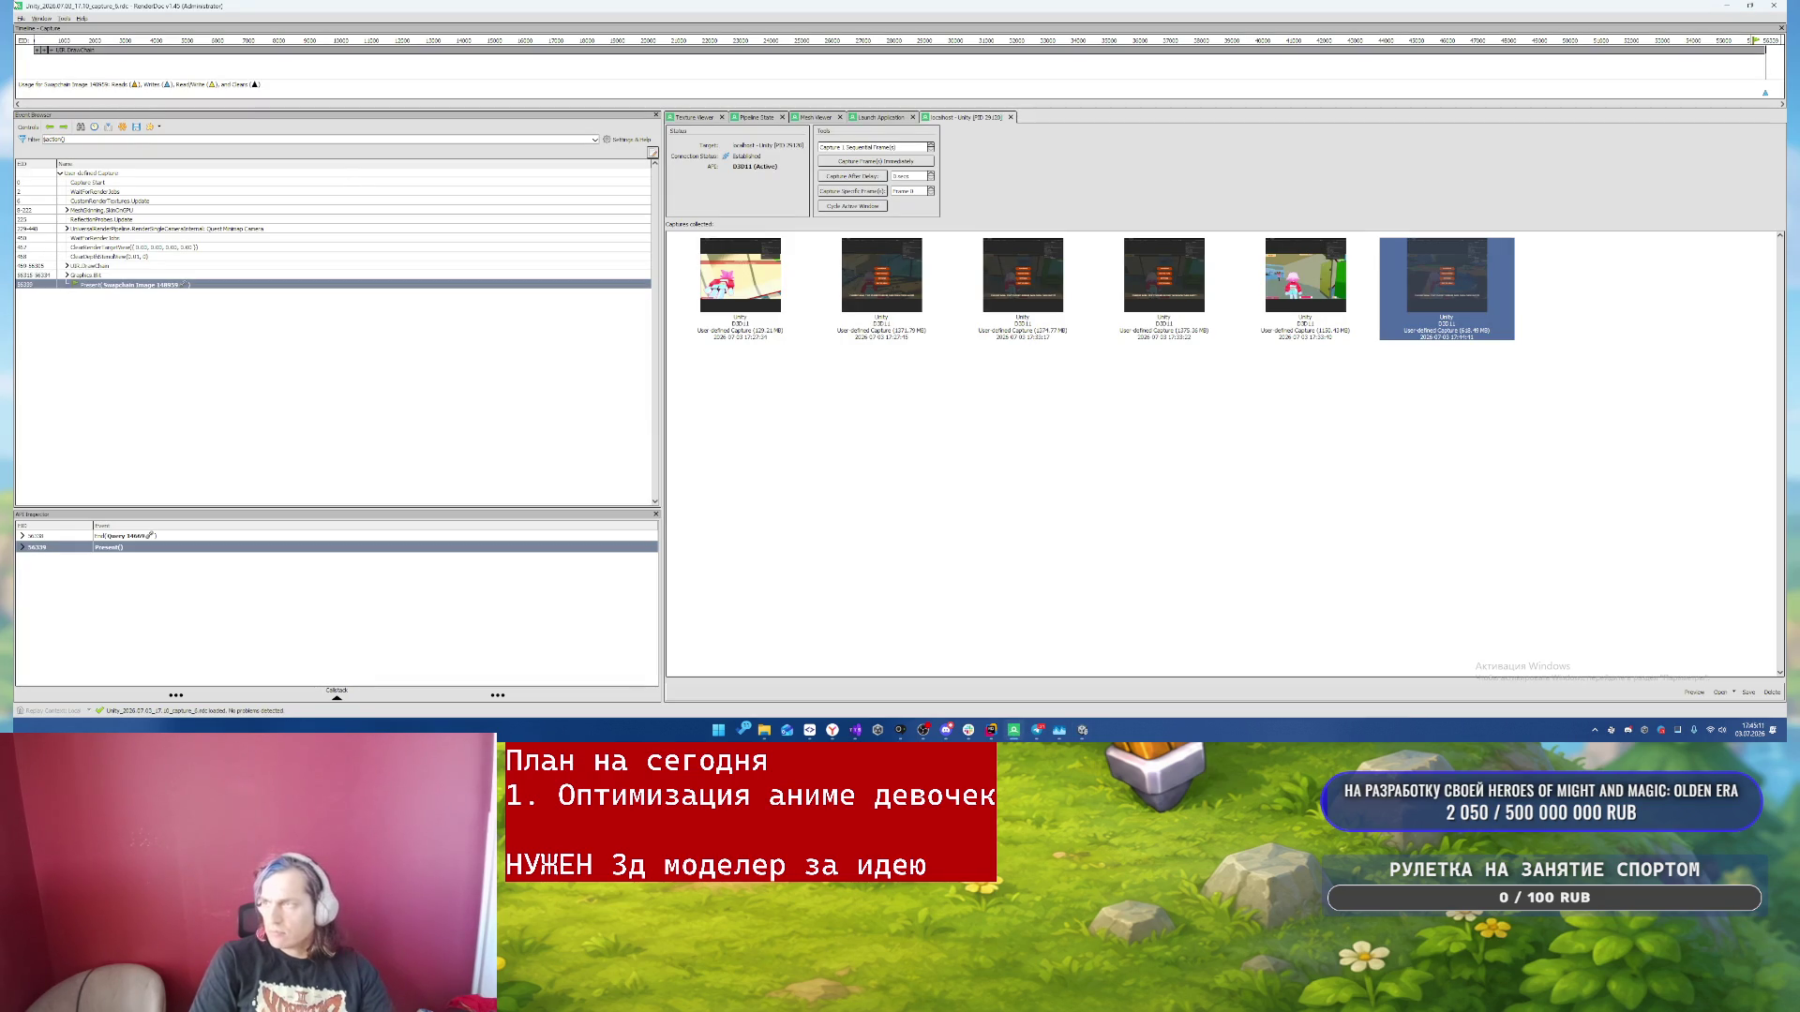
- Export the capture as XML named animegirls4.xml and view it in the AnimeGirls folder
click(21, 18)
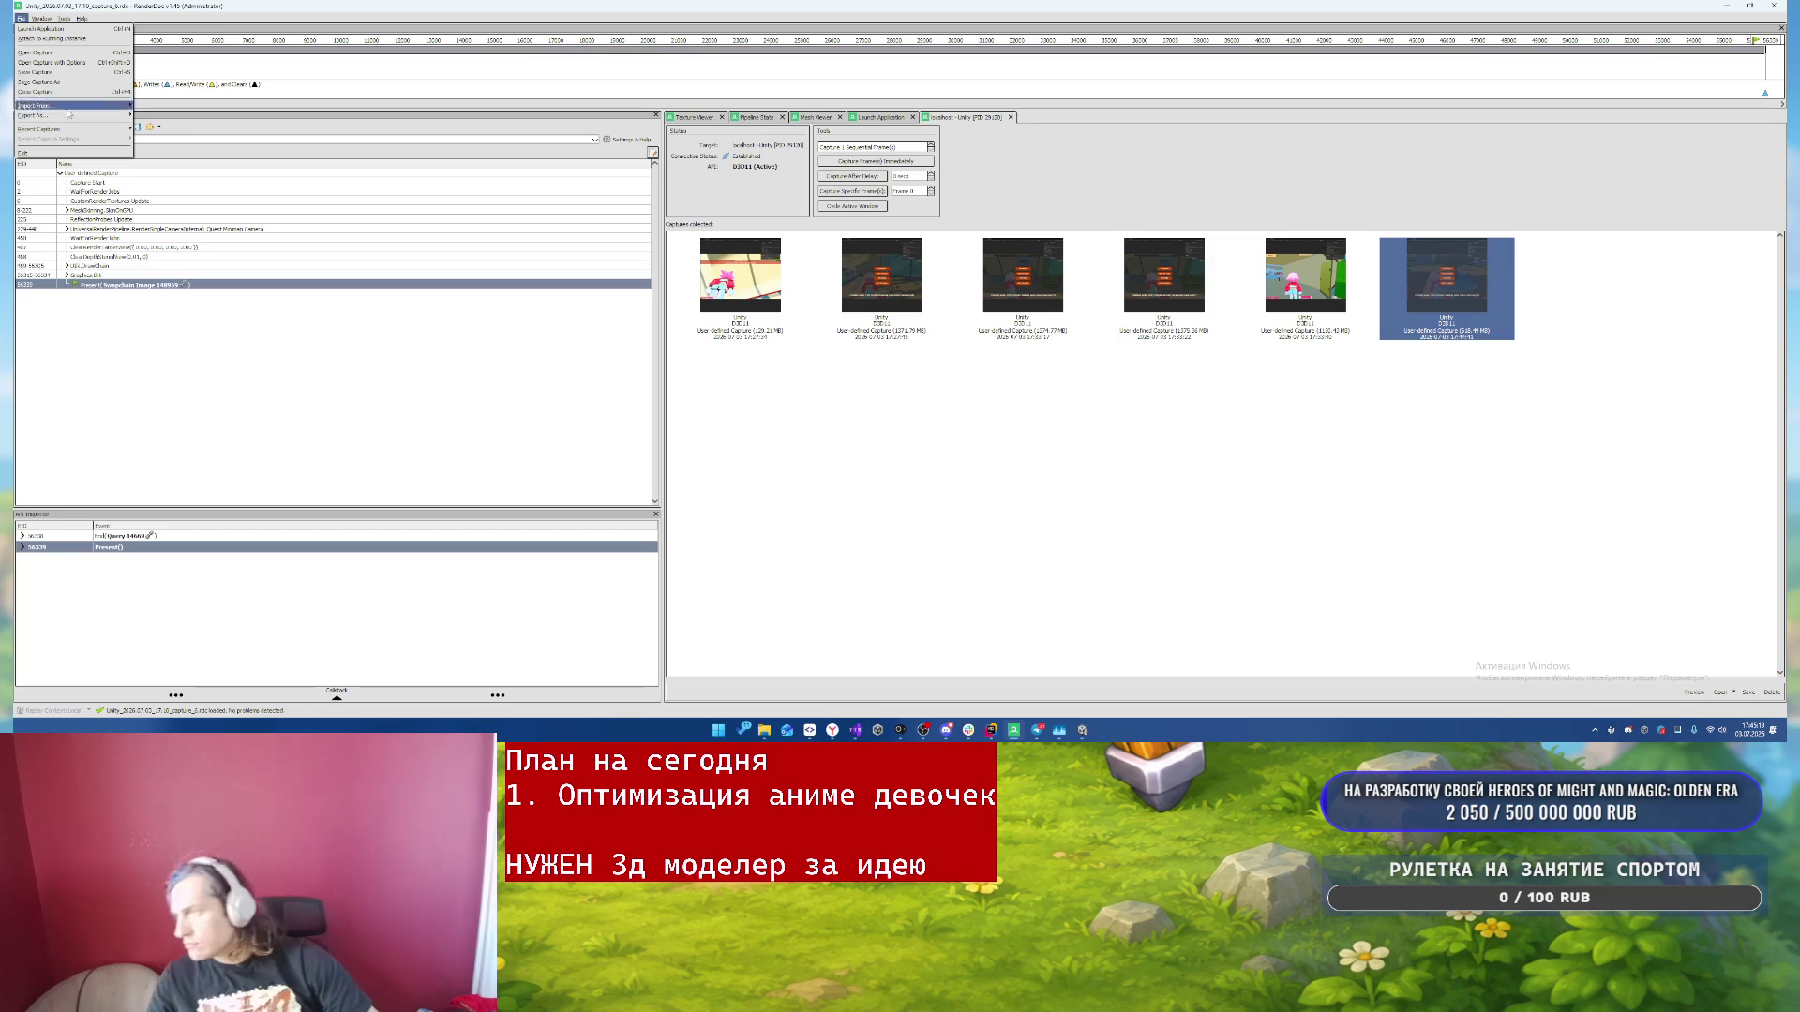
mouse_move(70, 115)
click(159, 123)
scroll(375, 244, down, 3)
click(235, 292)
click(180, 308)
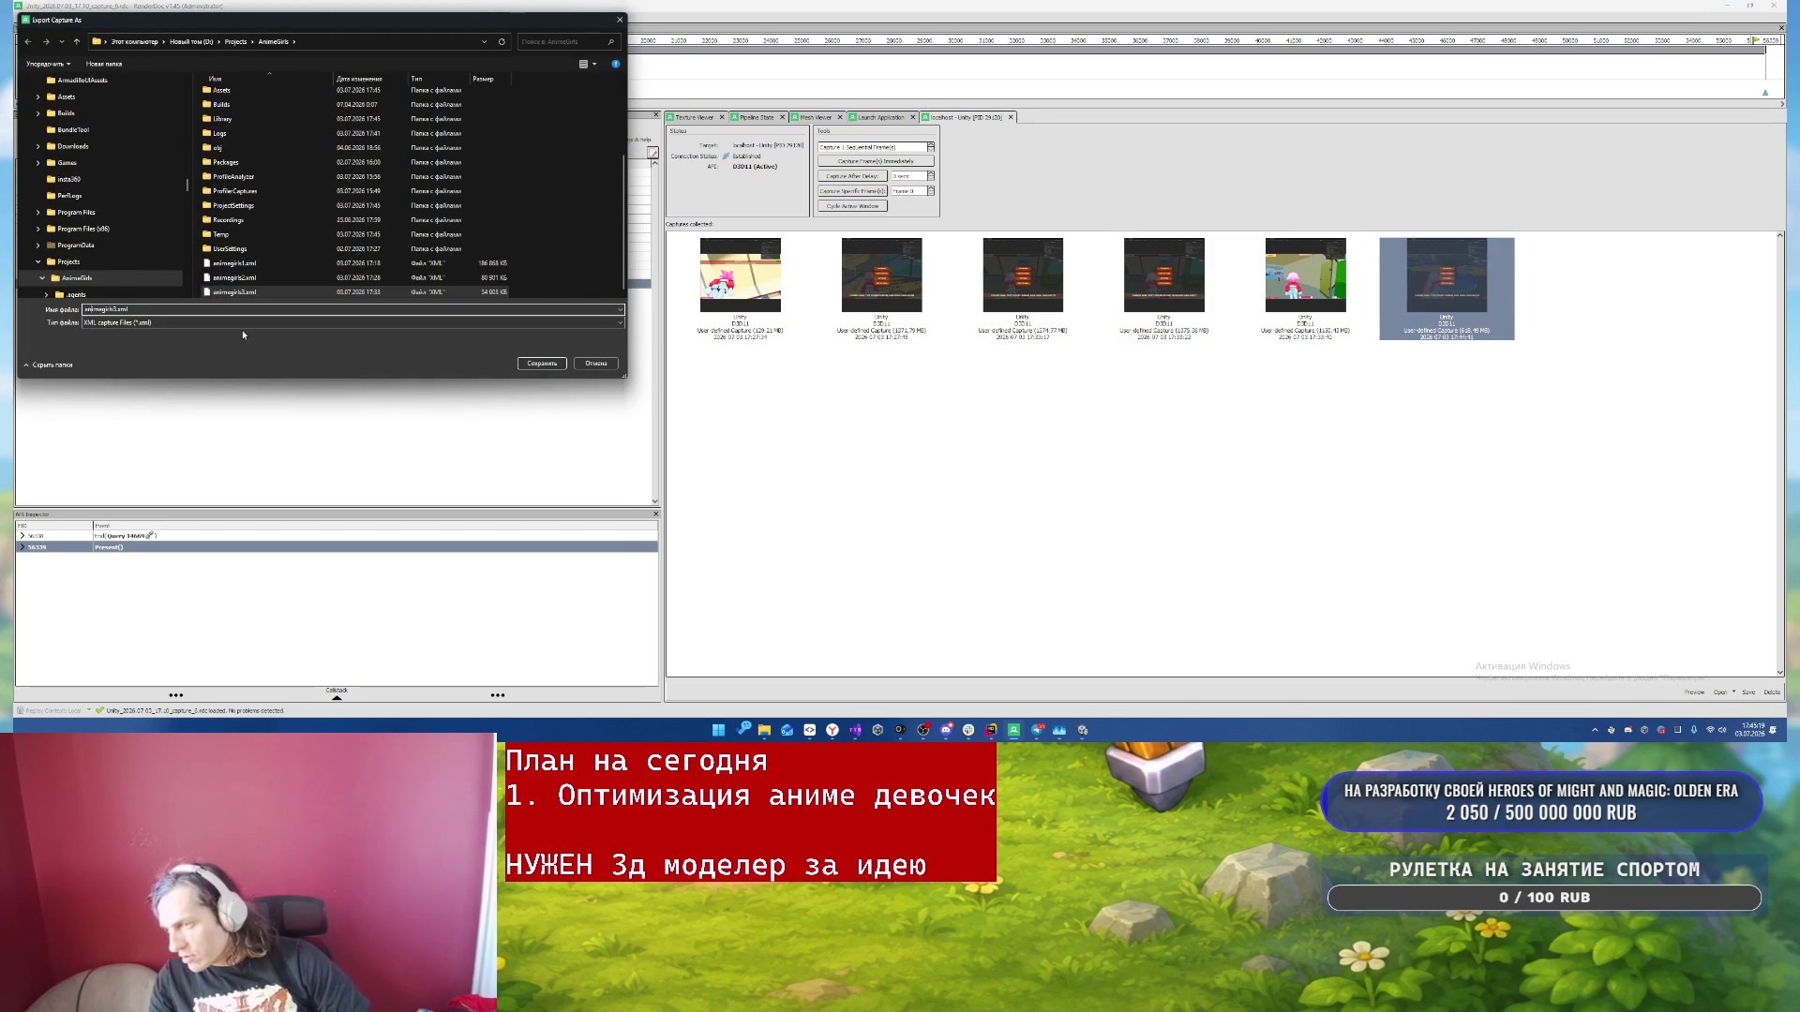
key(Return)
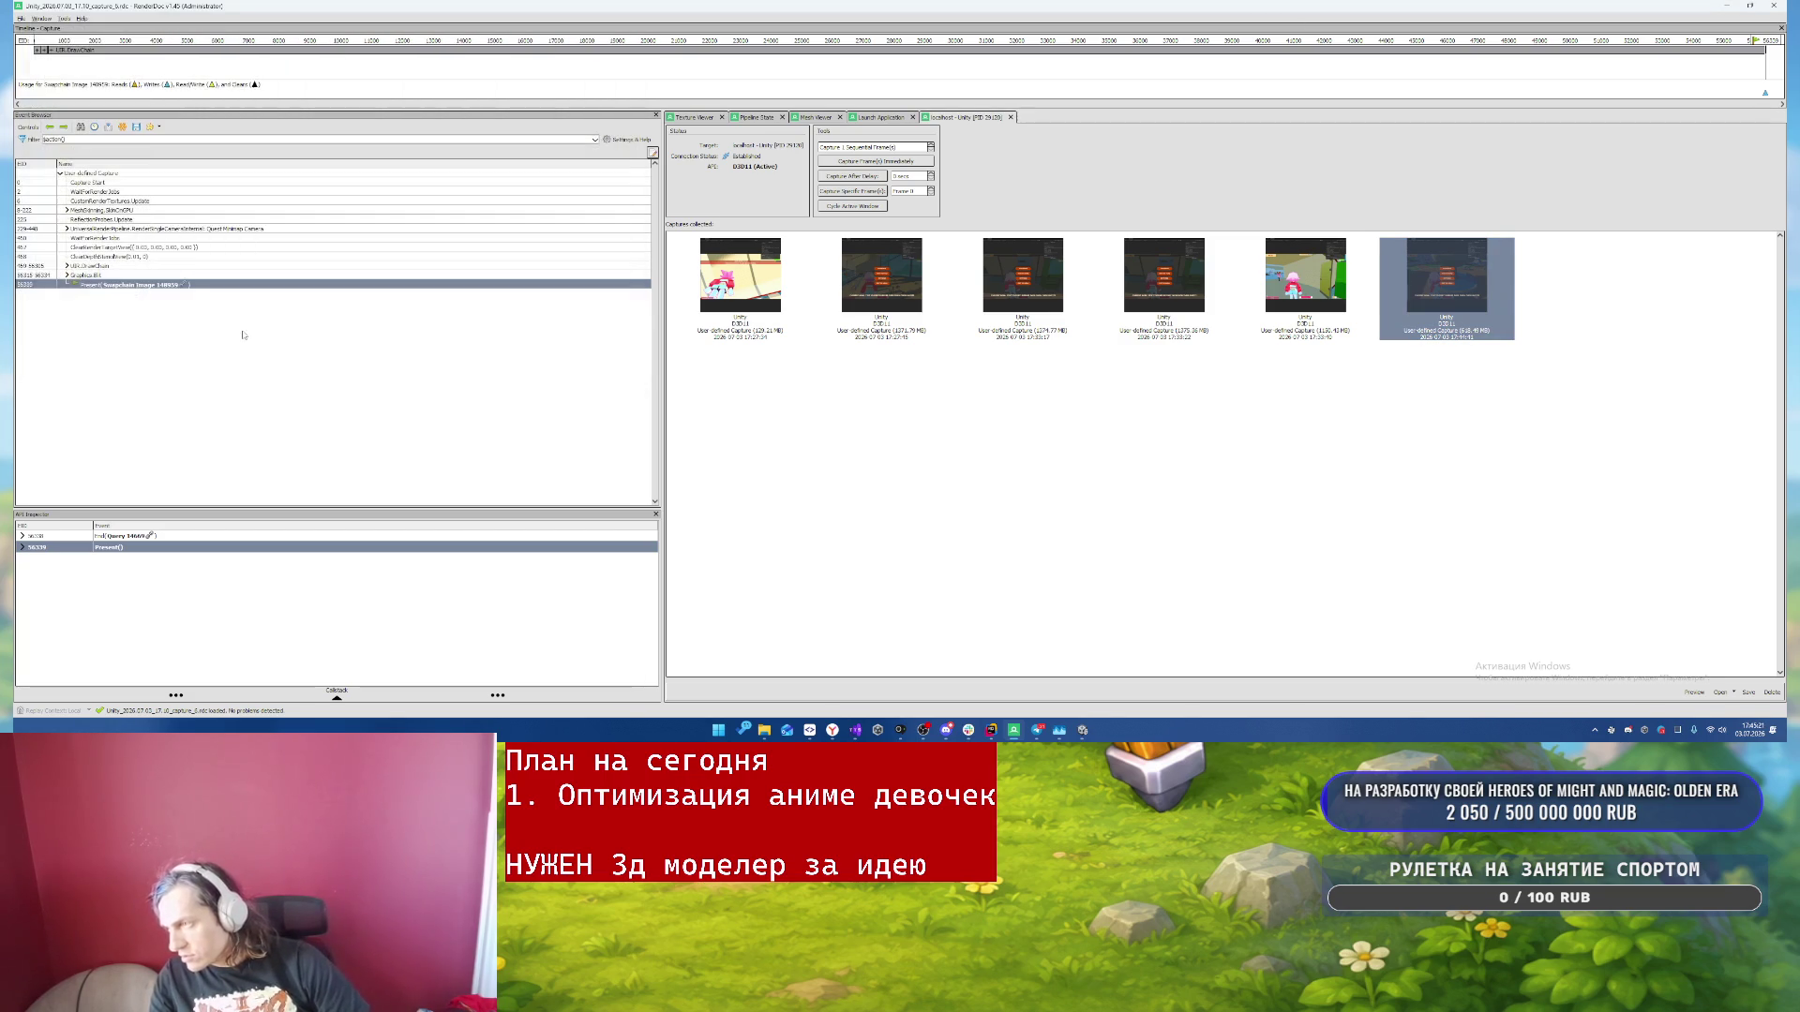
click(764, 730)
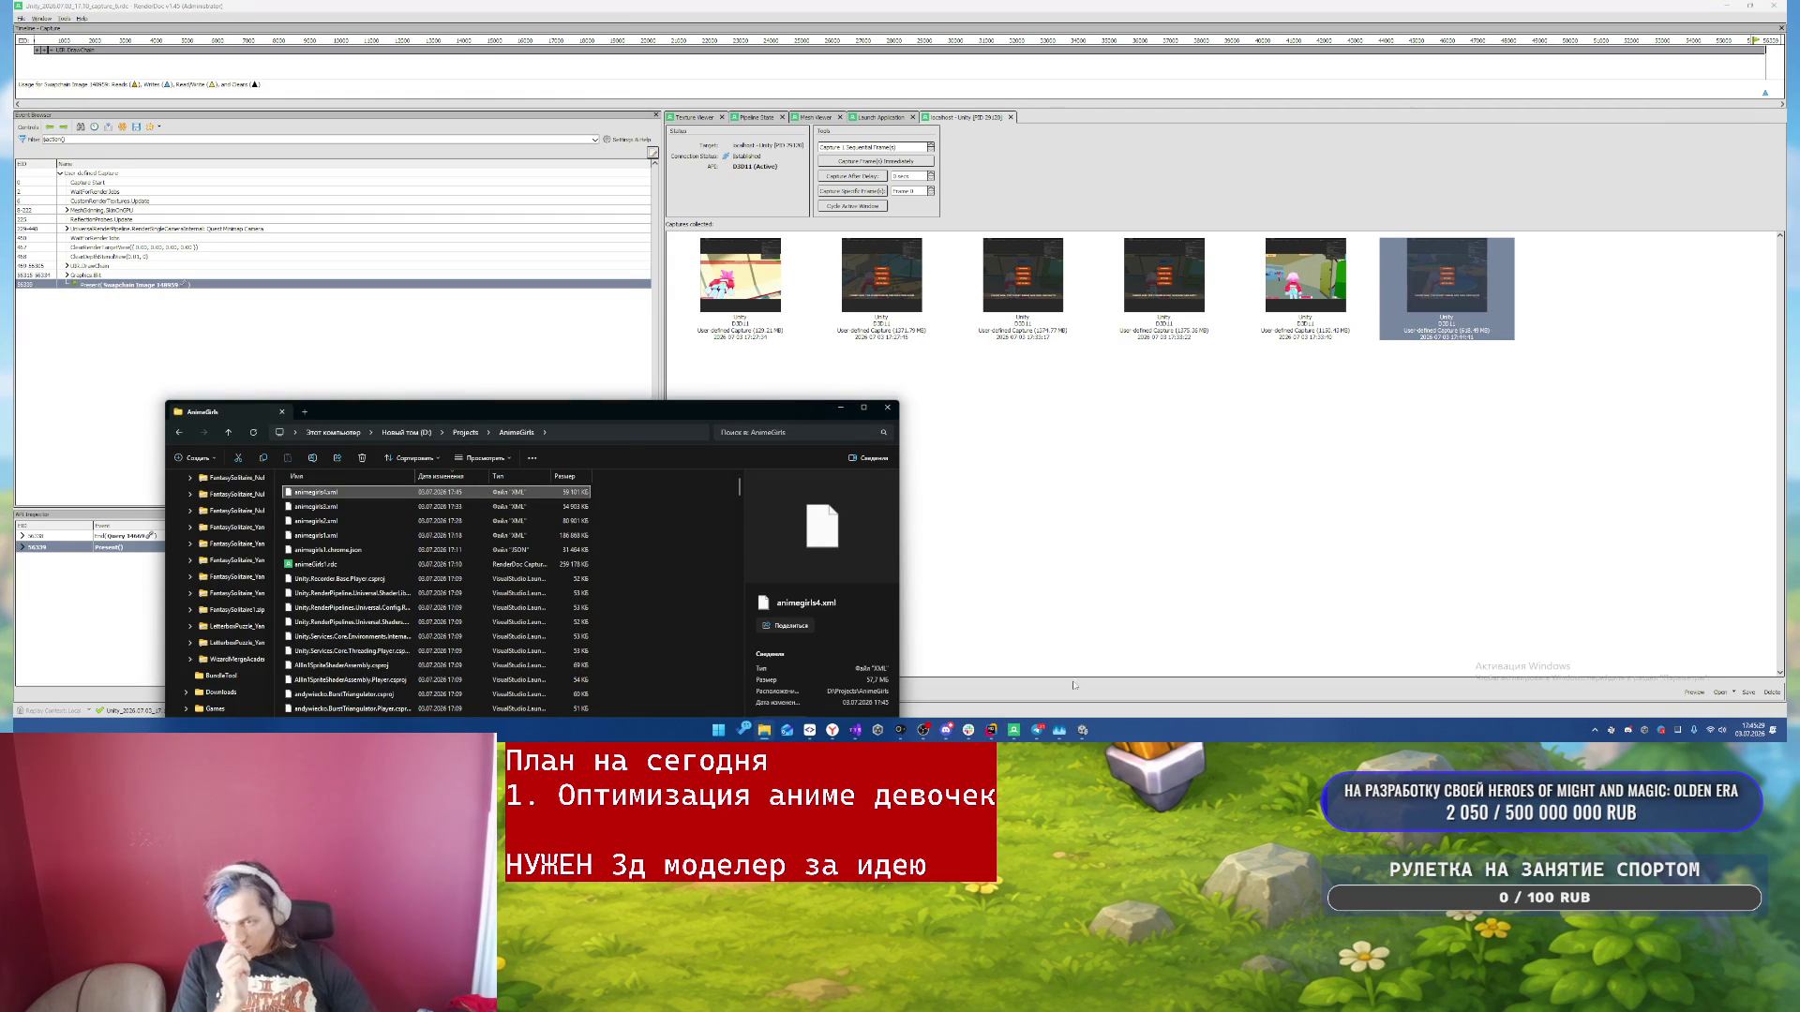
- Check Rider's AI chat, browse SmartGit's changed-file diffs including animegirls3.xml, then return to Unity
key(alt+Tab)
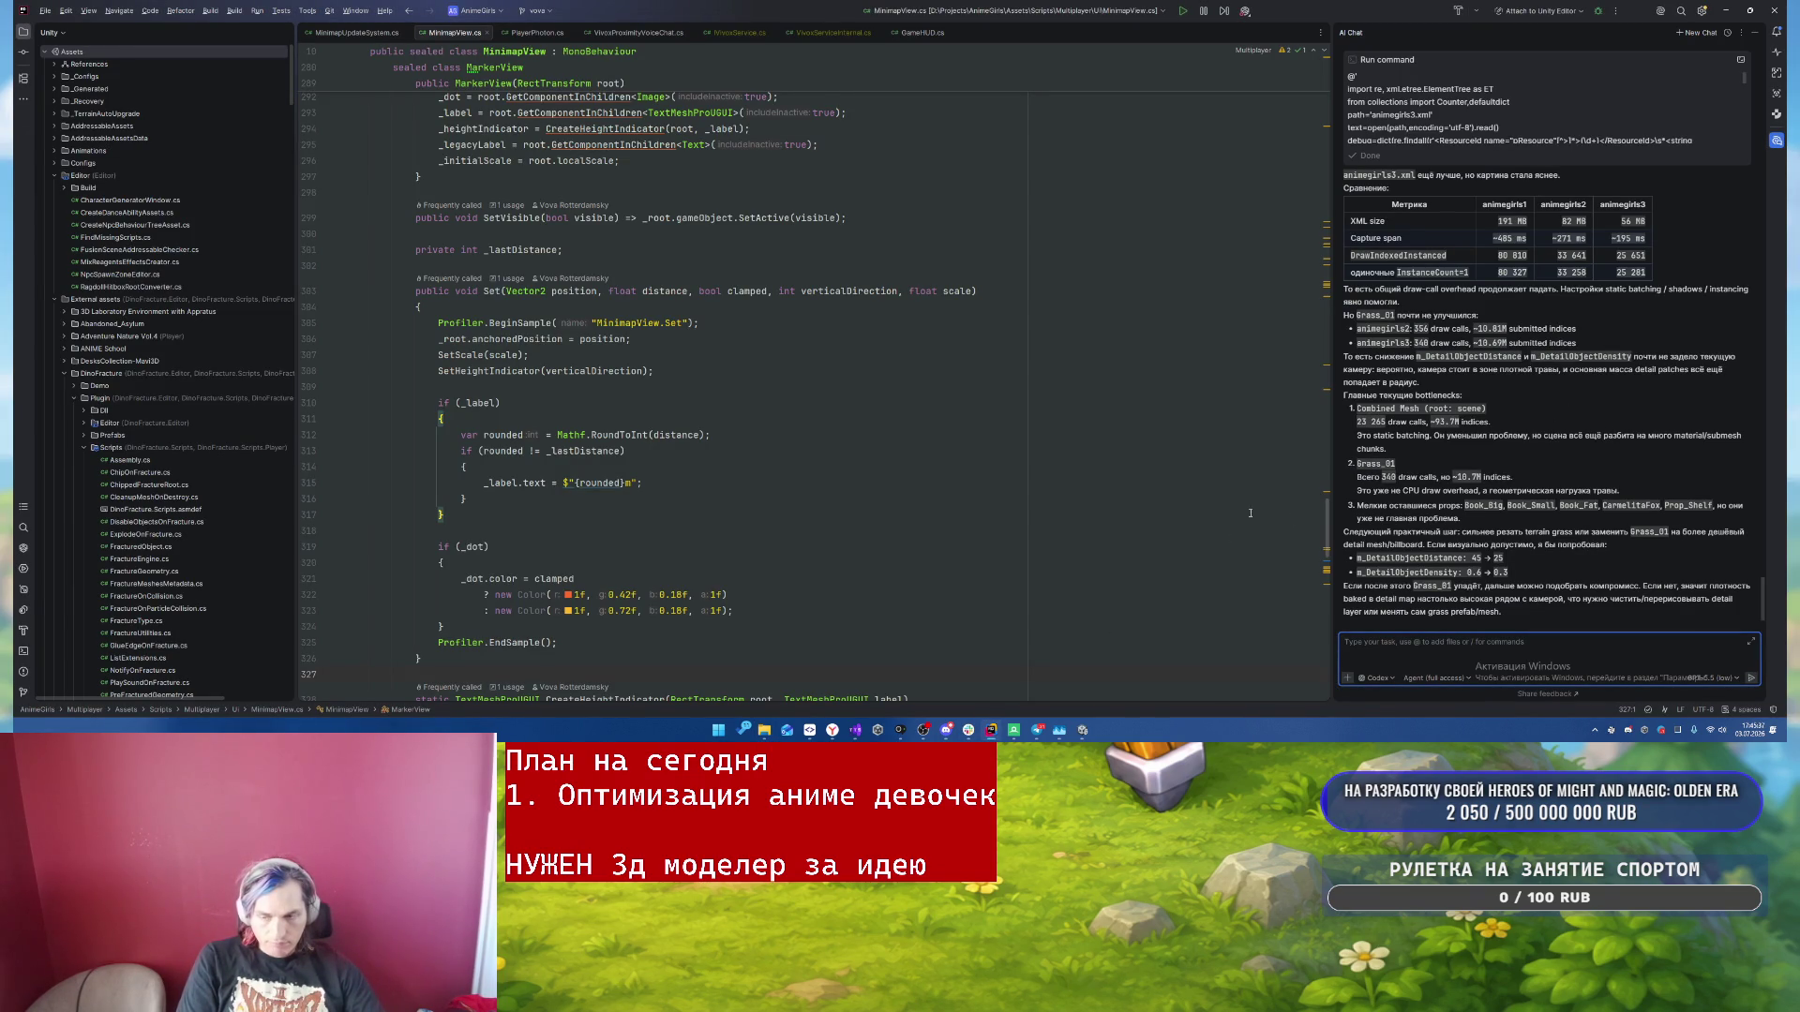
key(alt+Tab)
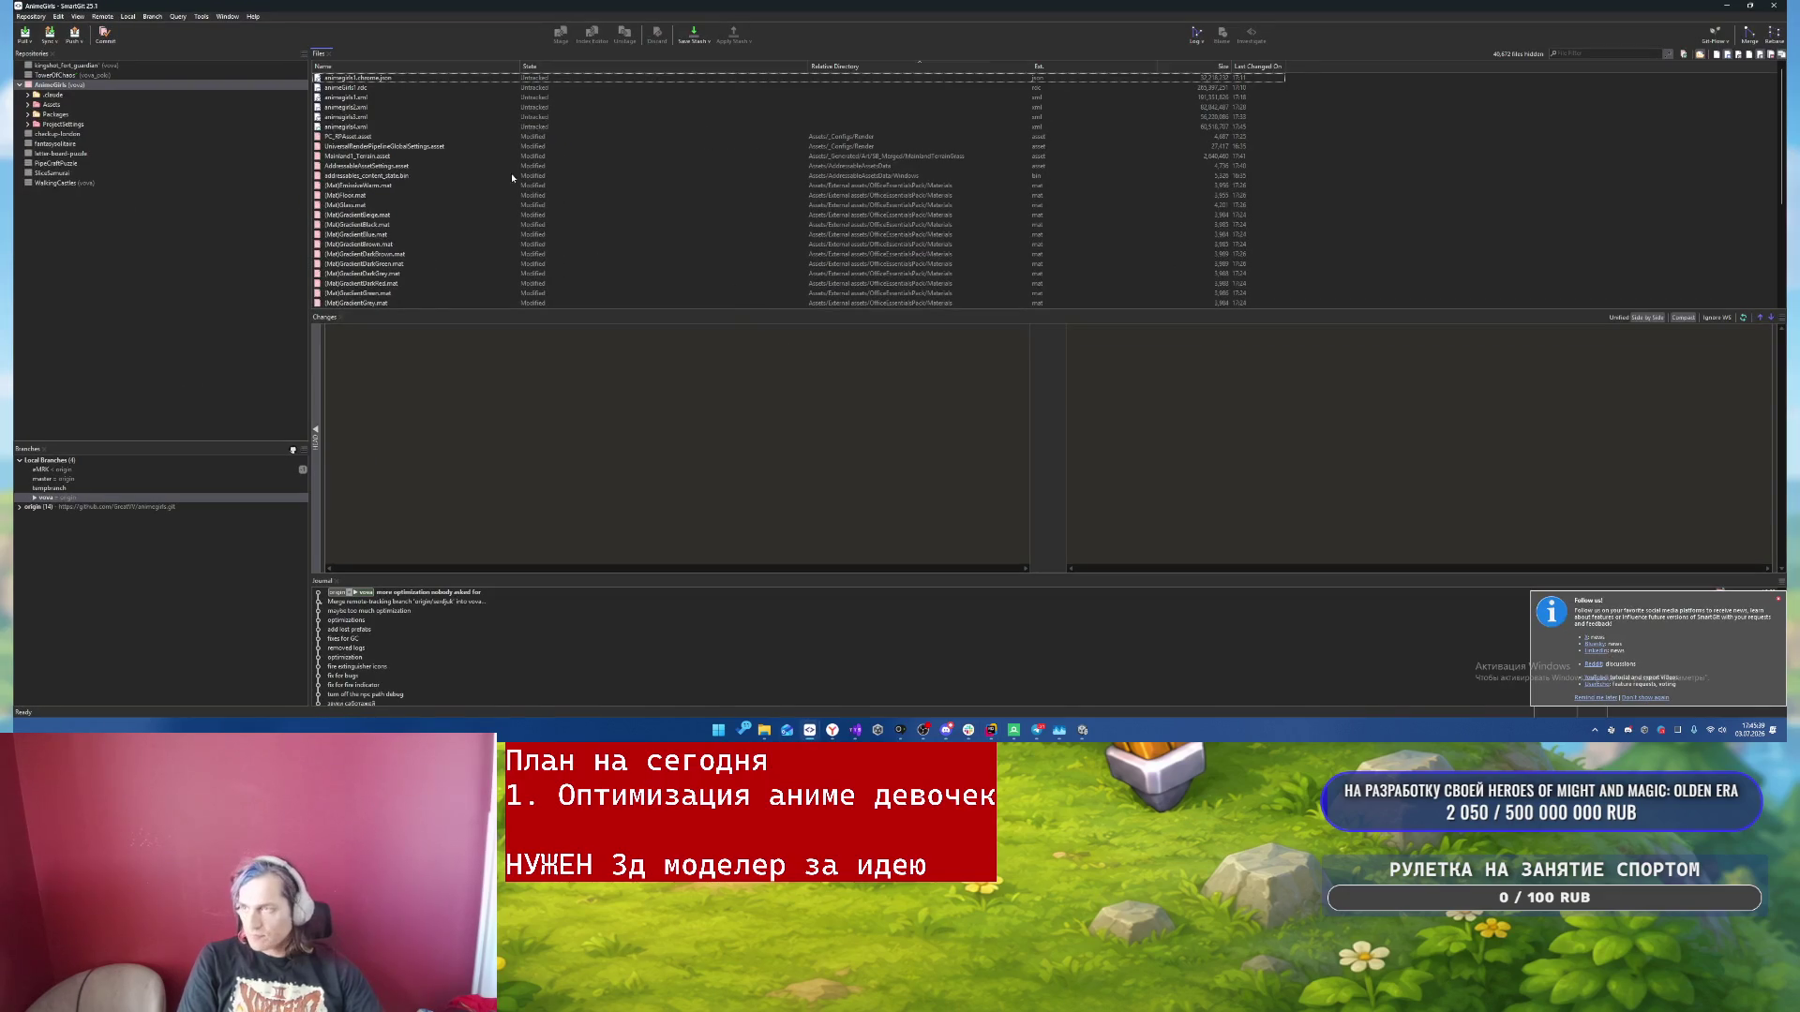
click(542, 117)
click(563, 97)
click(623, 146)
click(659, 156)
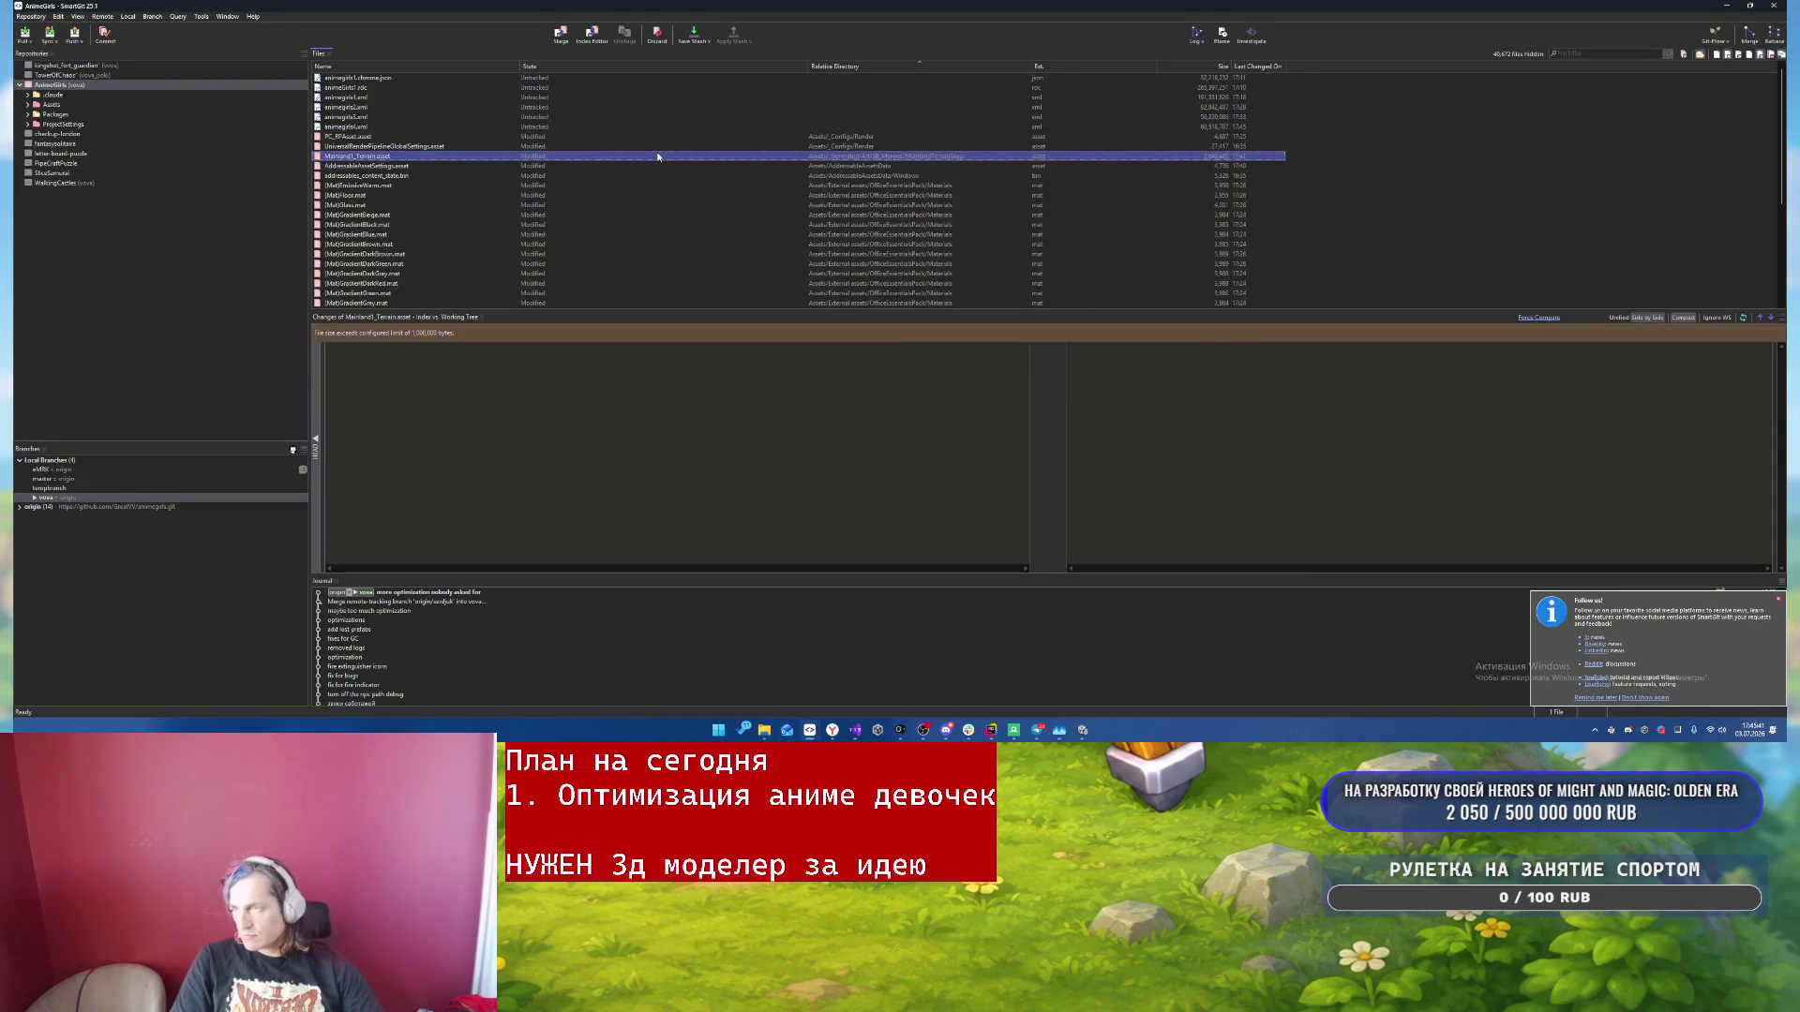
key(alt+Tab)
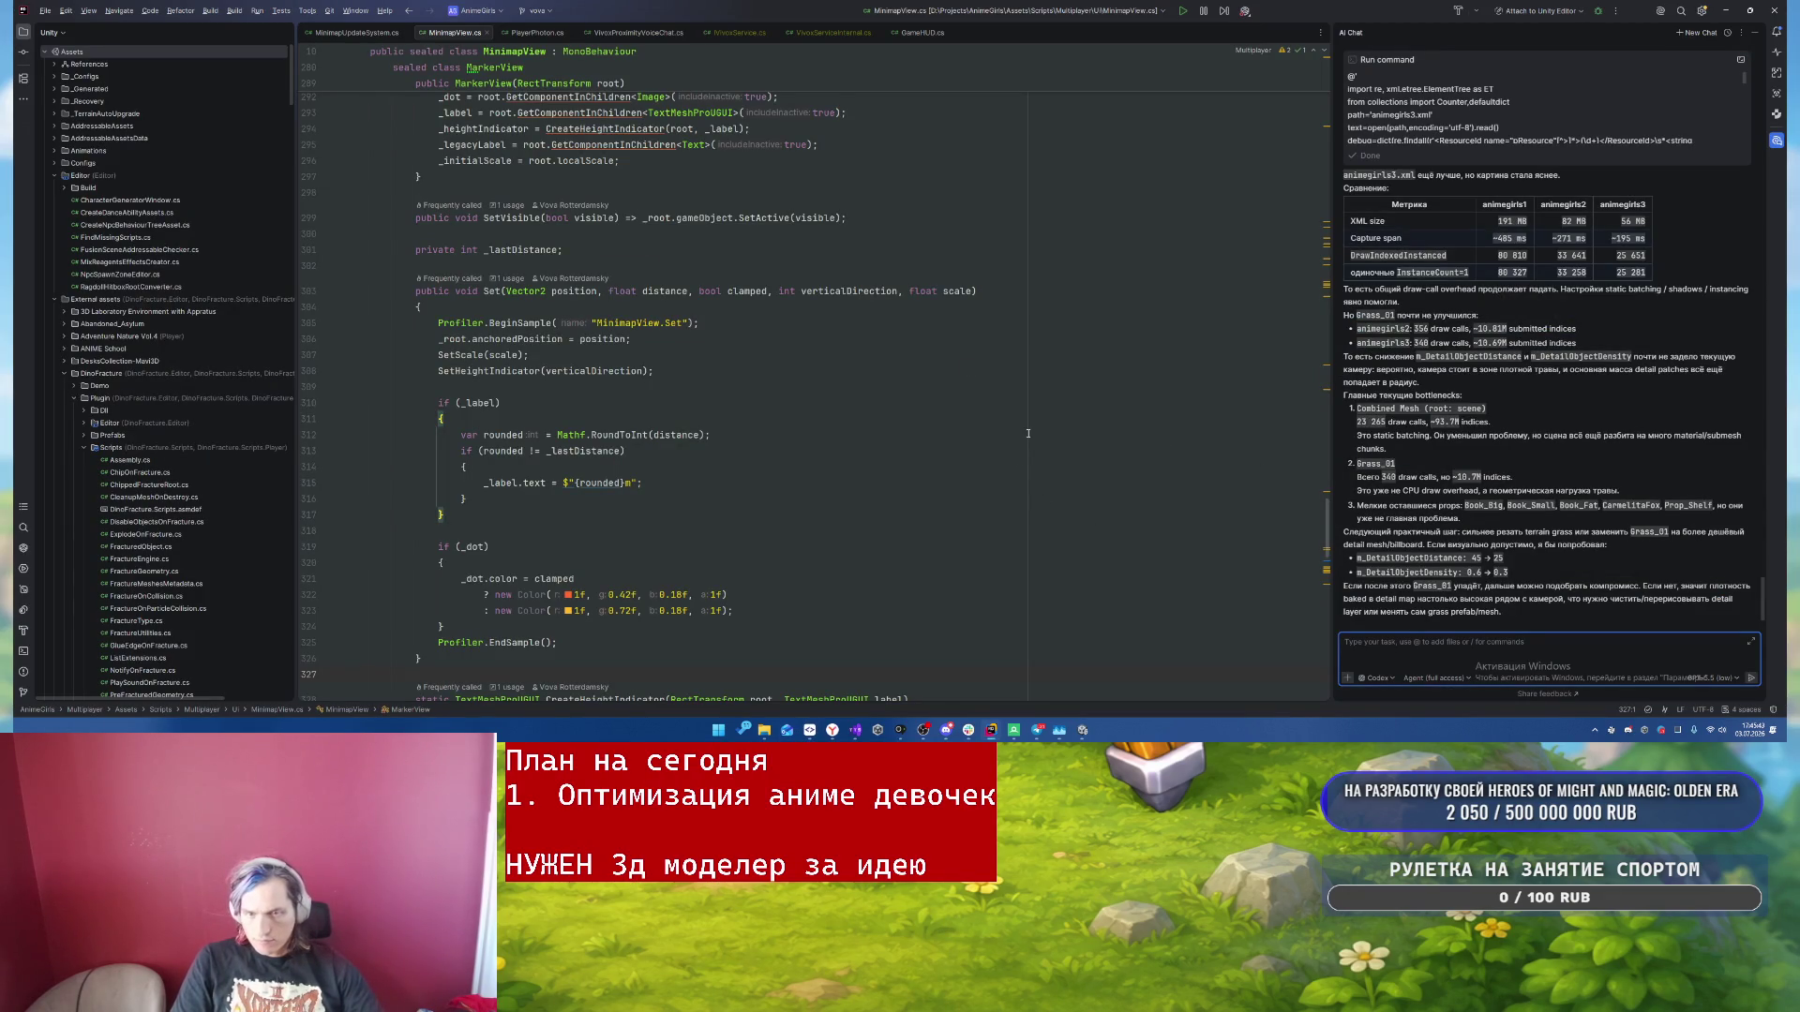
click(1083, 730)
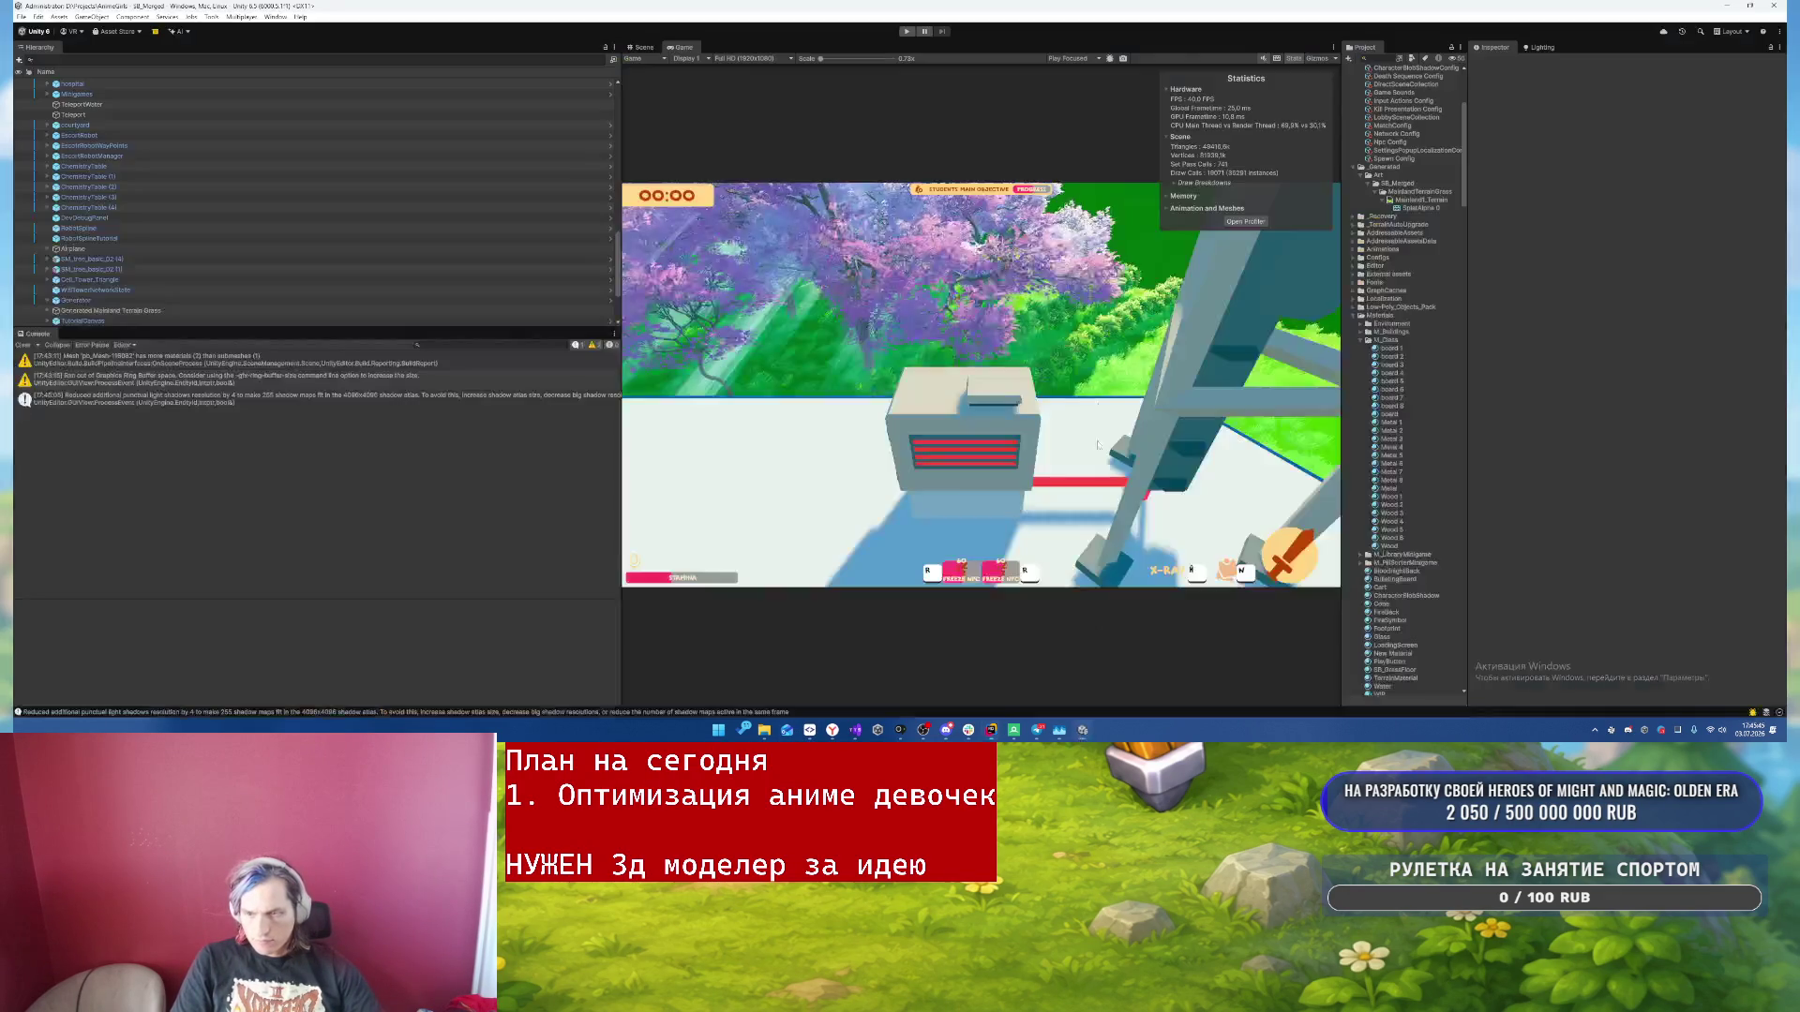
- Set Mainland1_Terrain's Detail Distance to 25, Detail Density Scale 0.6, and Max Mesh Trees 500
click(1421, 200)
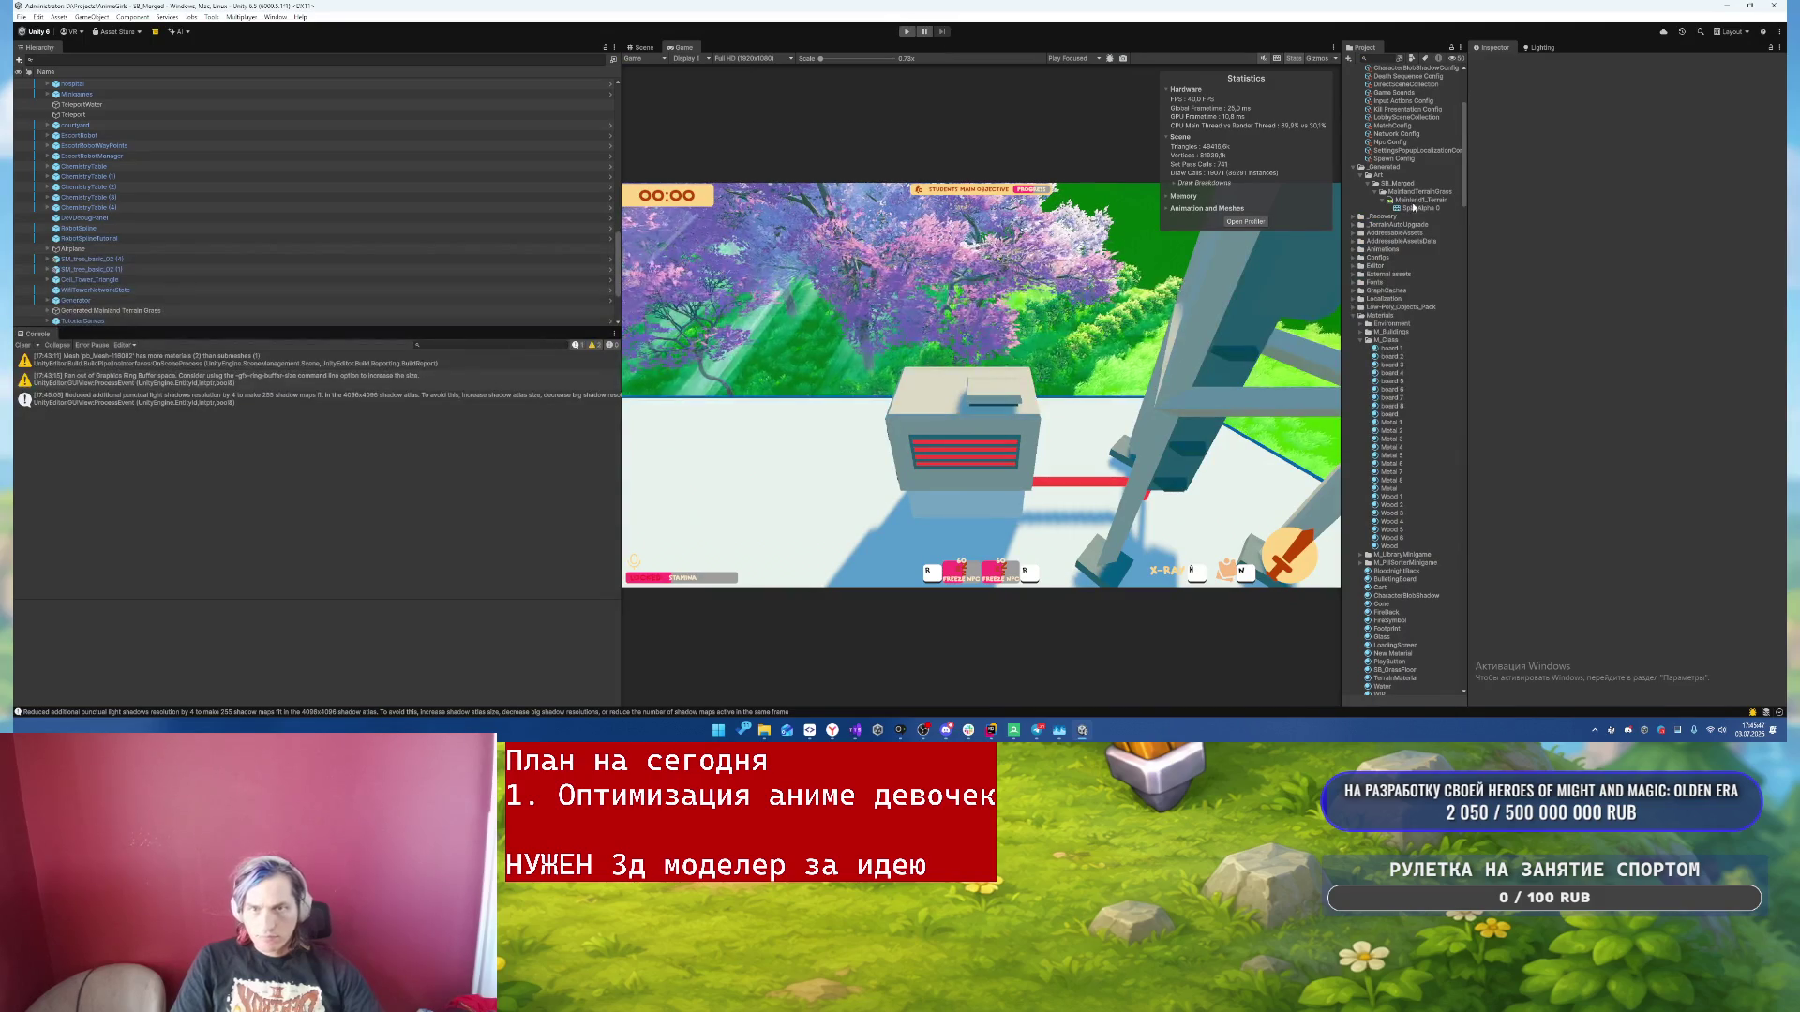
click(643, 47)
click(791, 269)
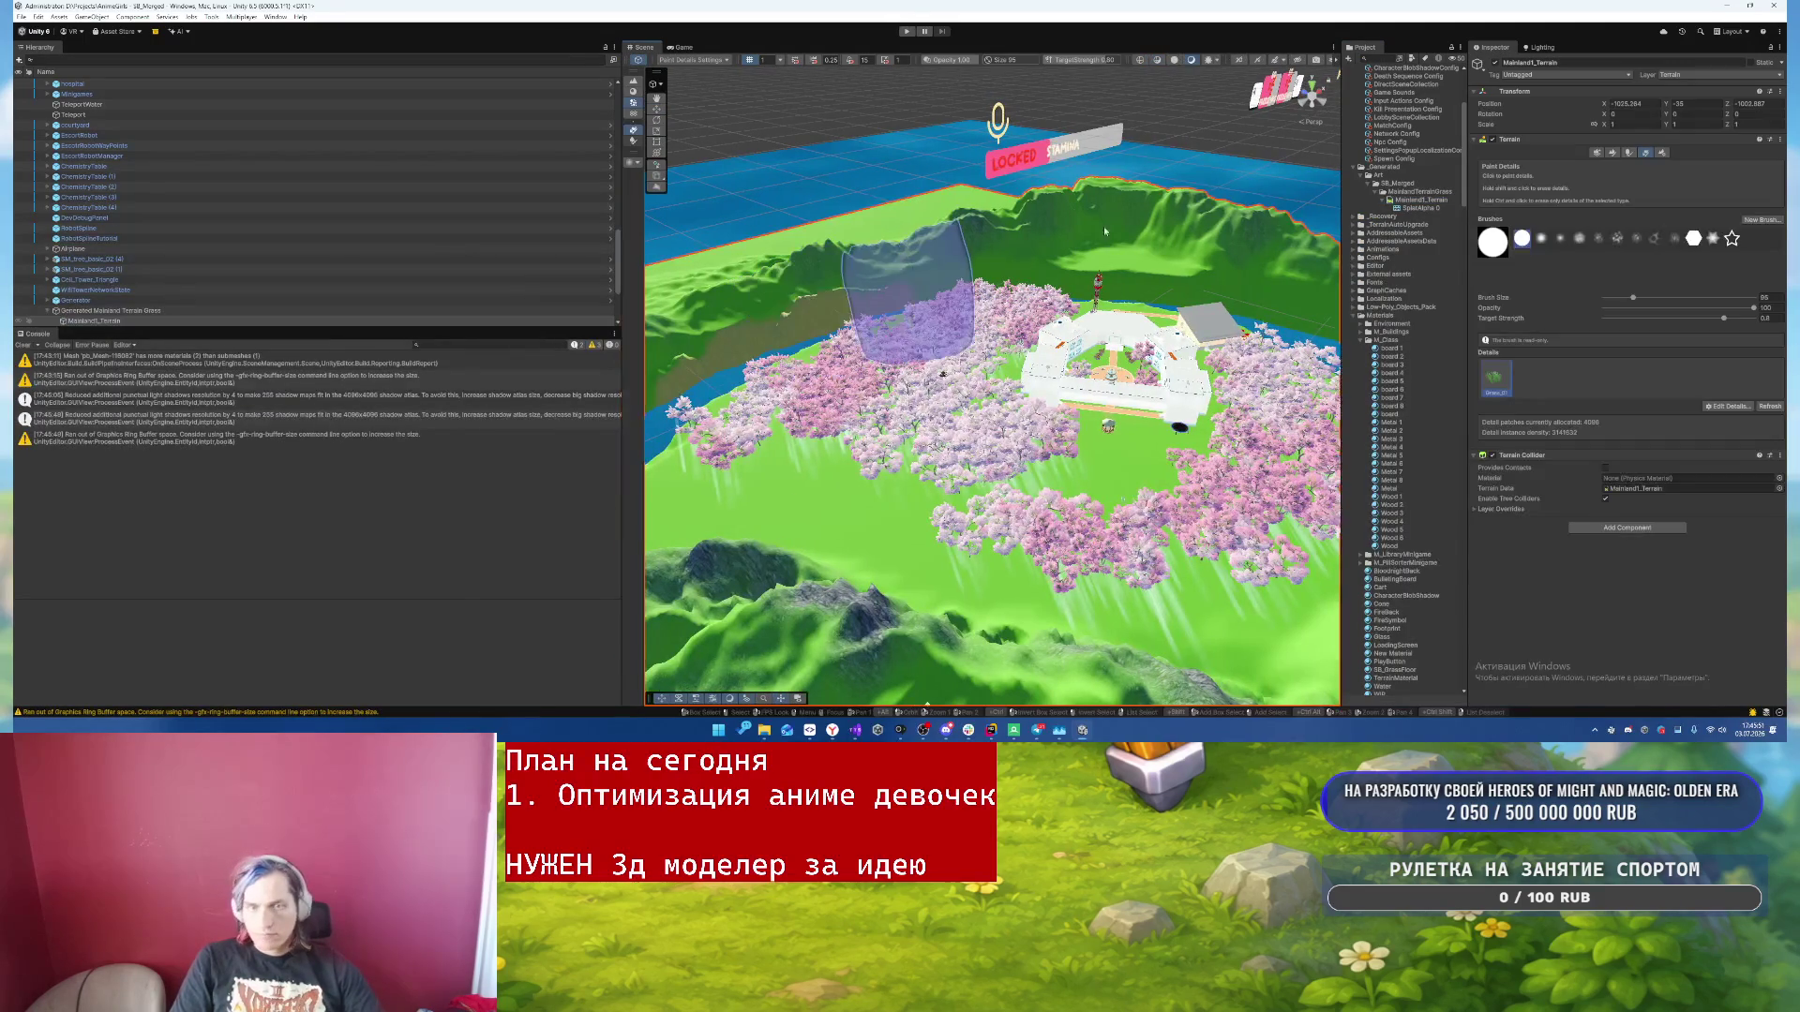
click(1661, 152)
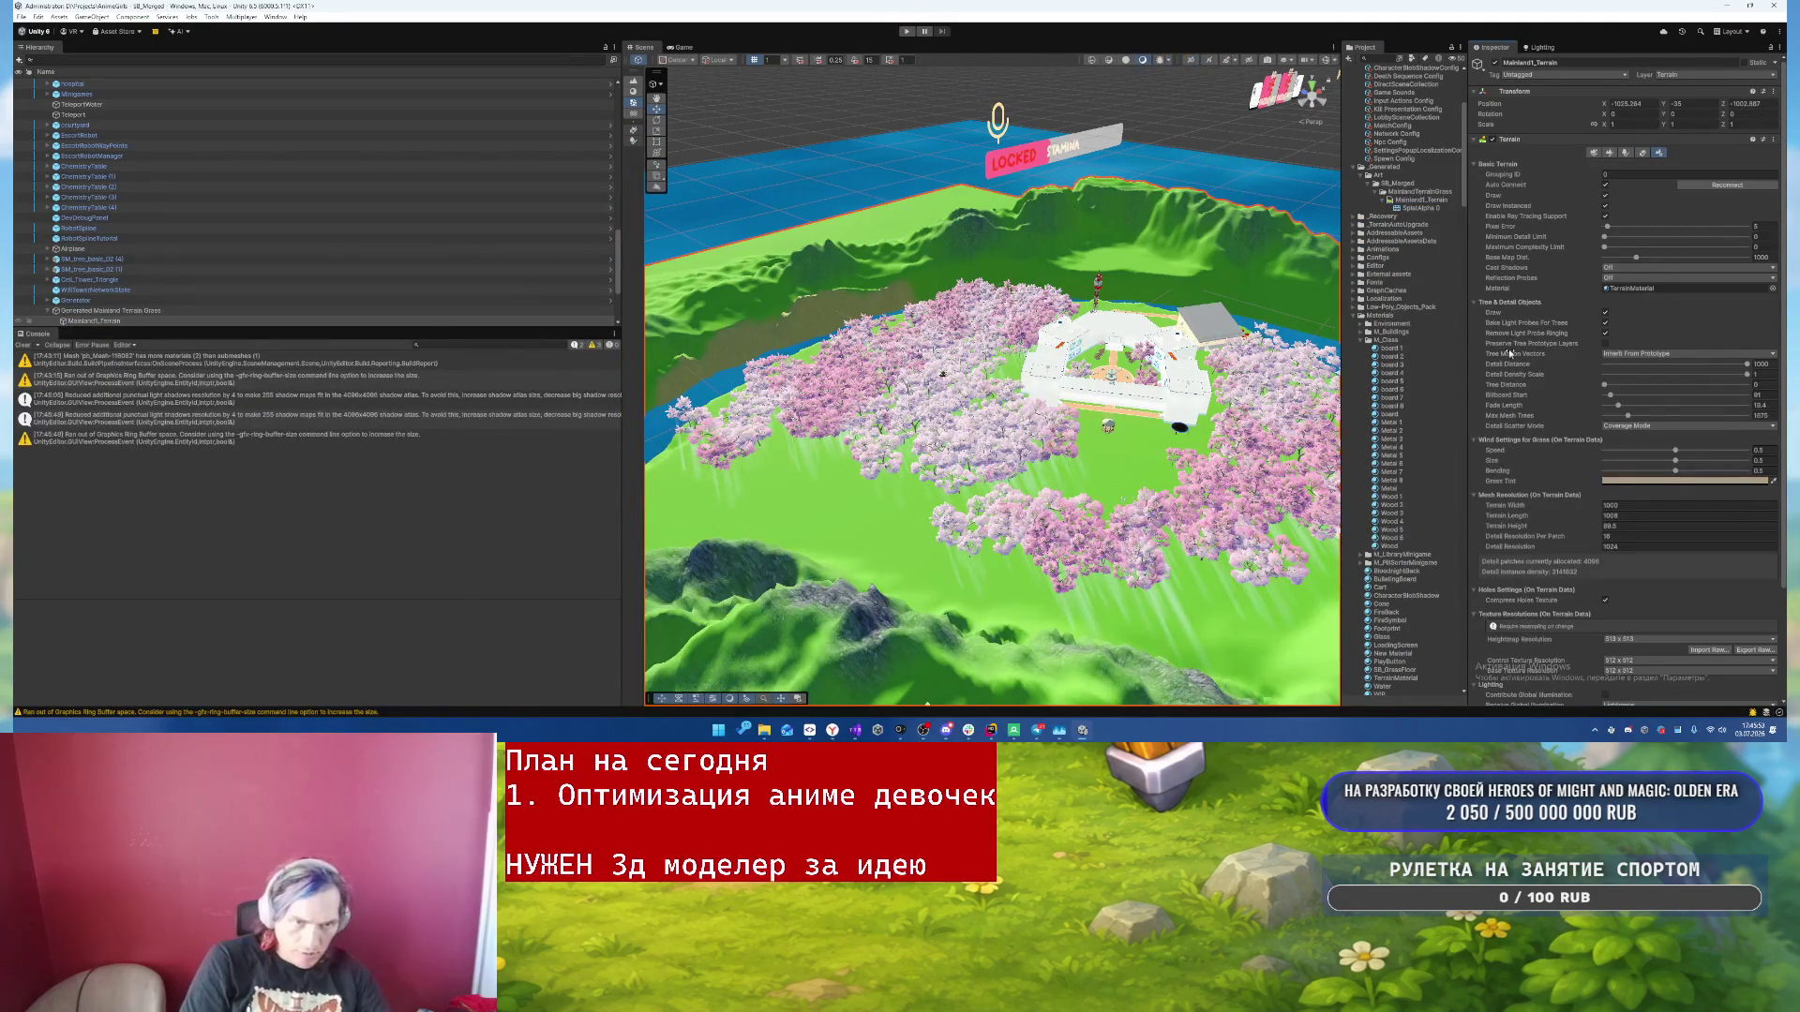
click(1768, 365)
text(25)
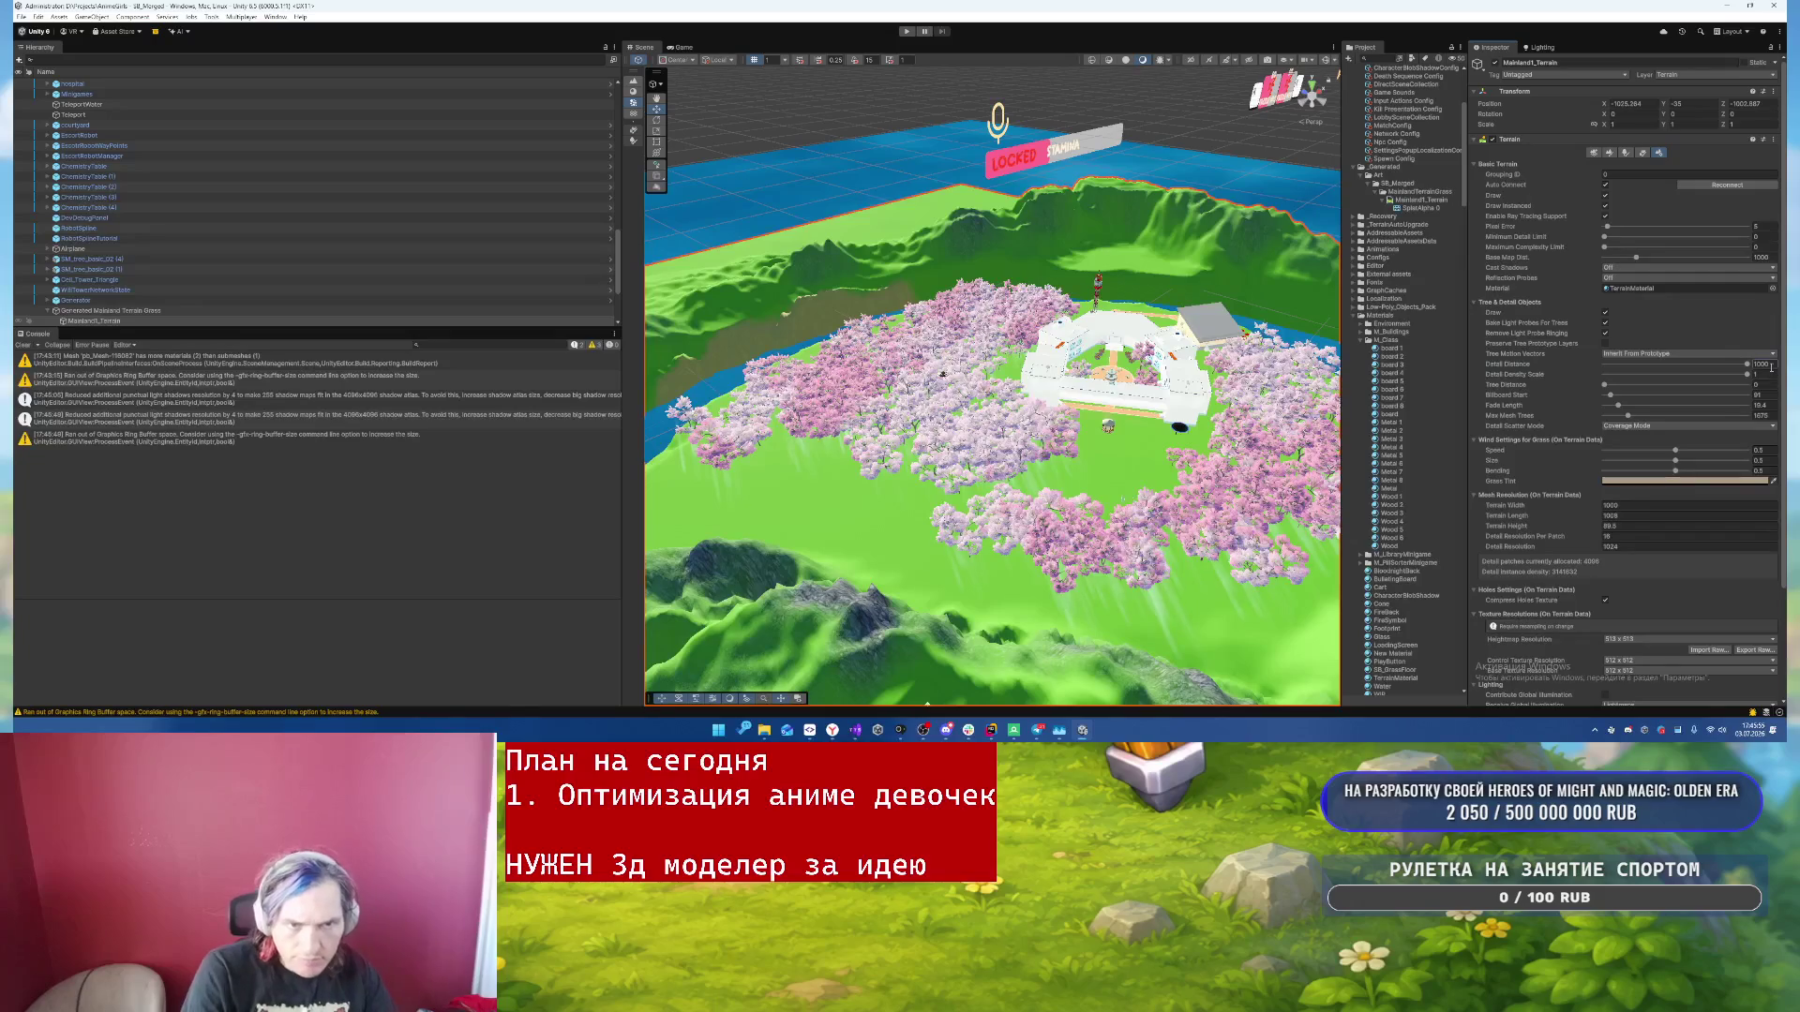
click(1766, 376)
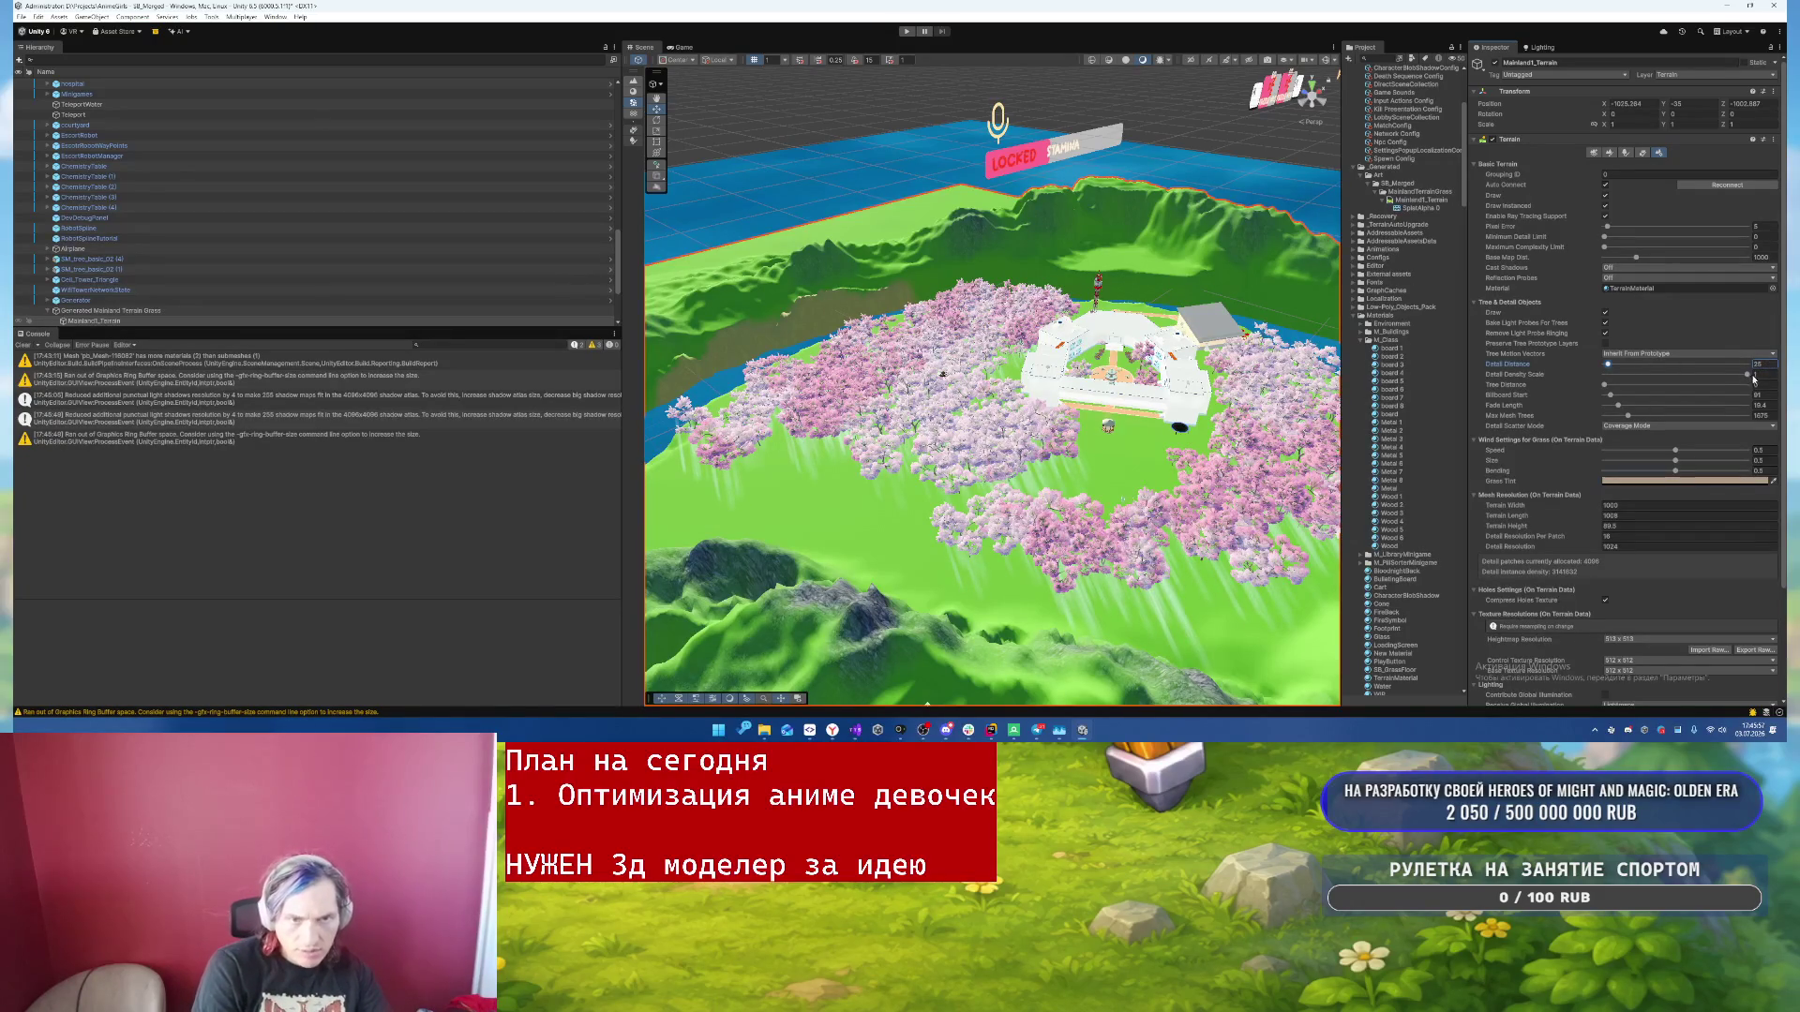
text(0.6)
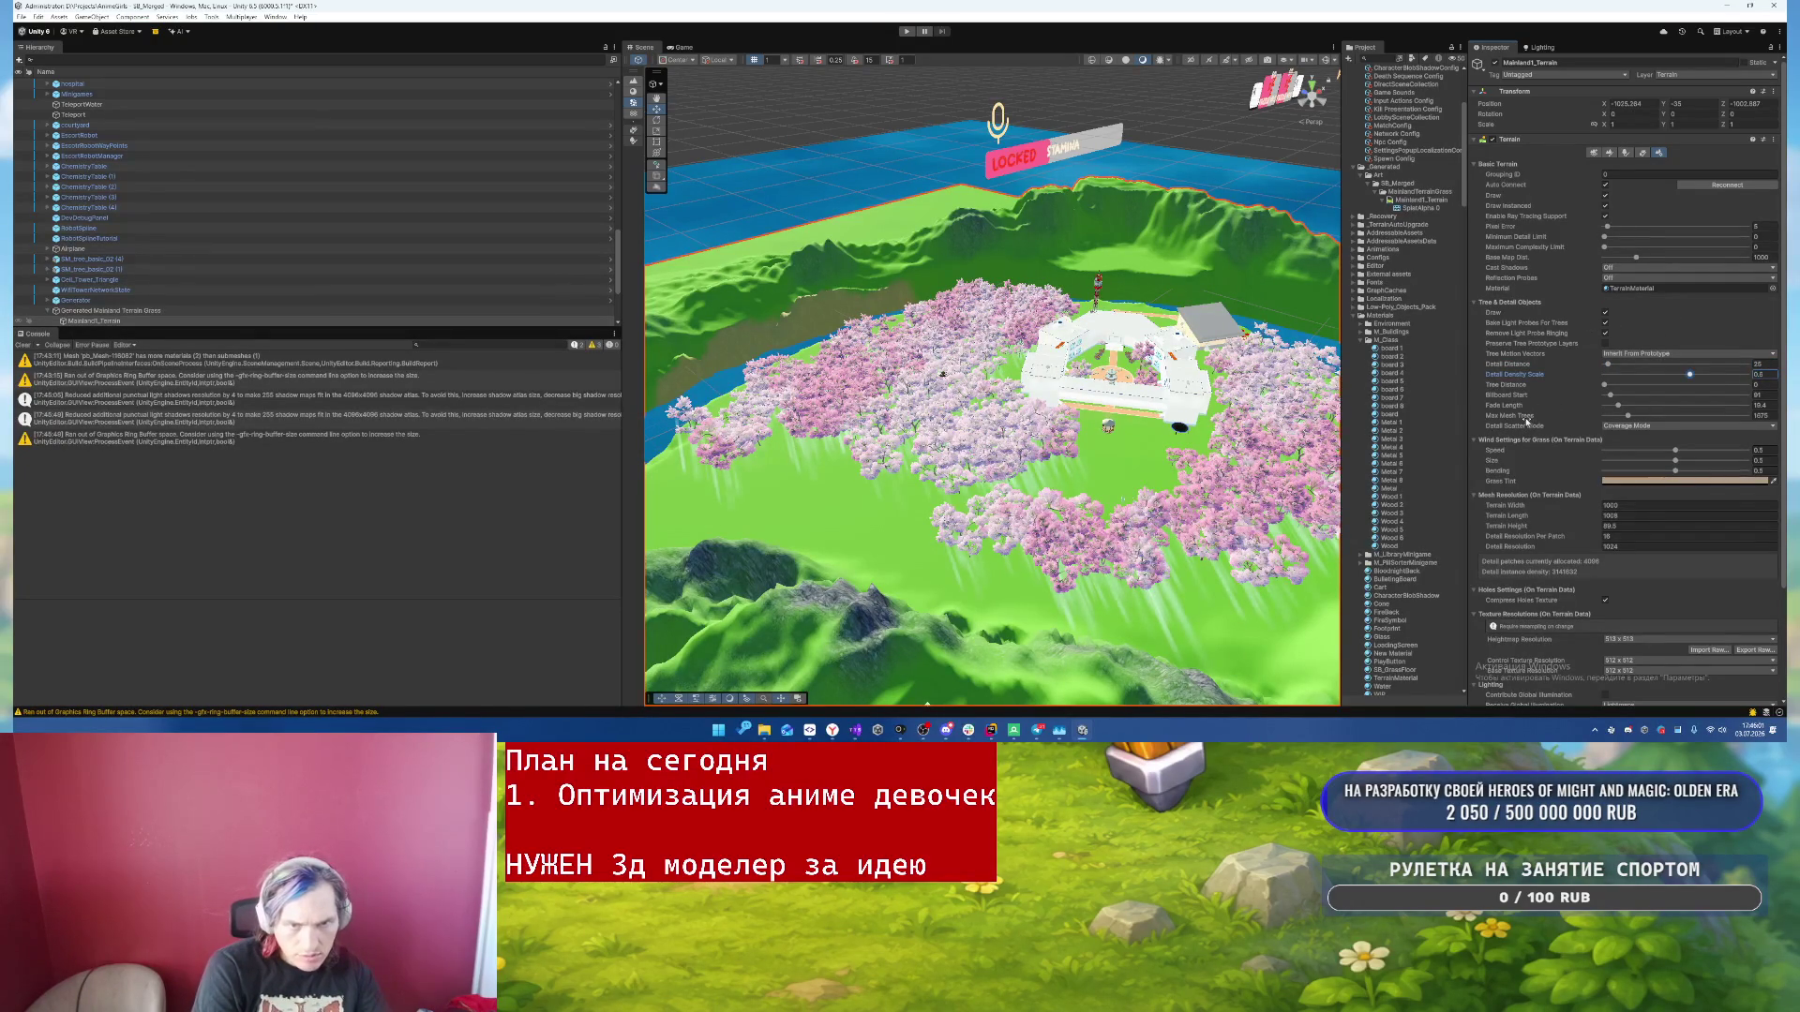
click(1774, 414)
text(500)
- Raise Tree Distance to 271, switch Detail Scatter Mode to Instance Count Mode, and run the game
drag(1602, 384, 1612, 387)
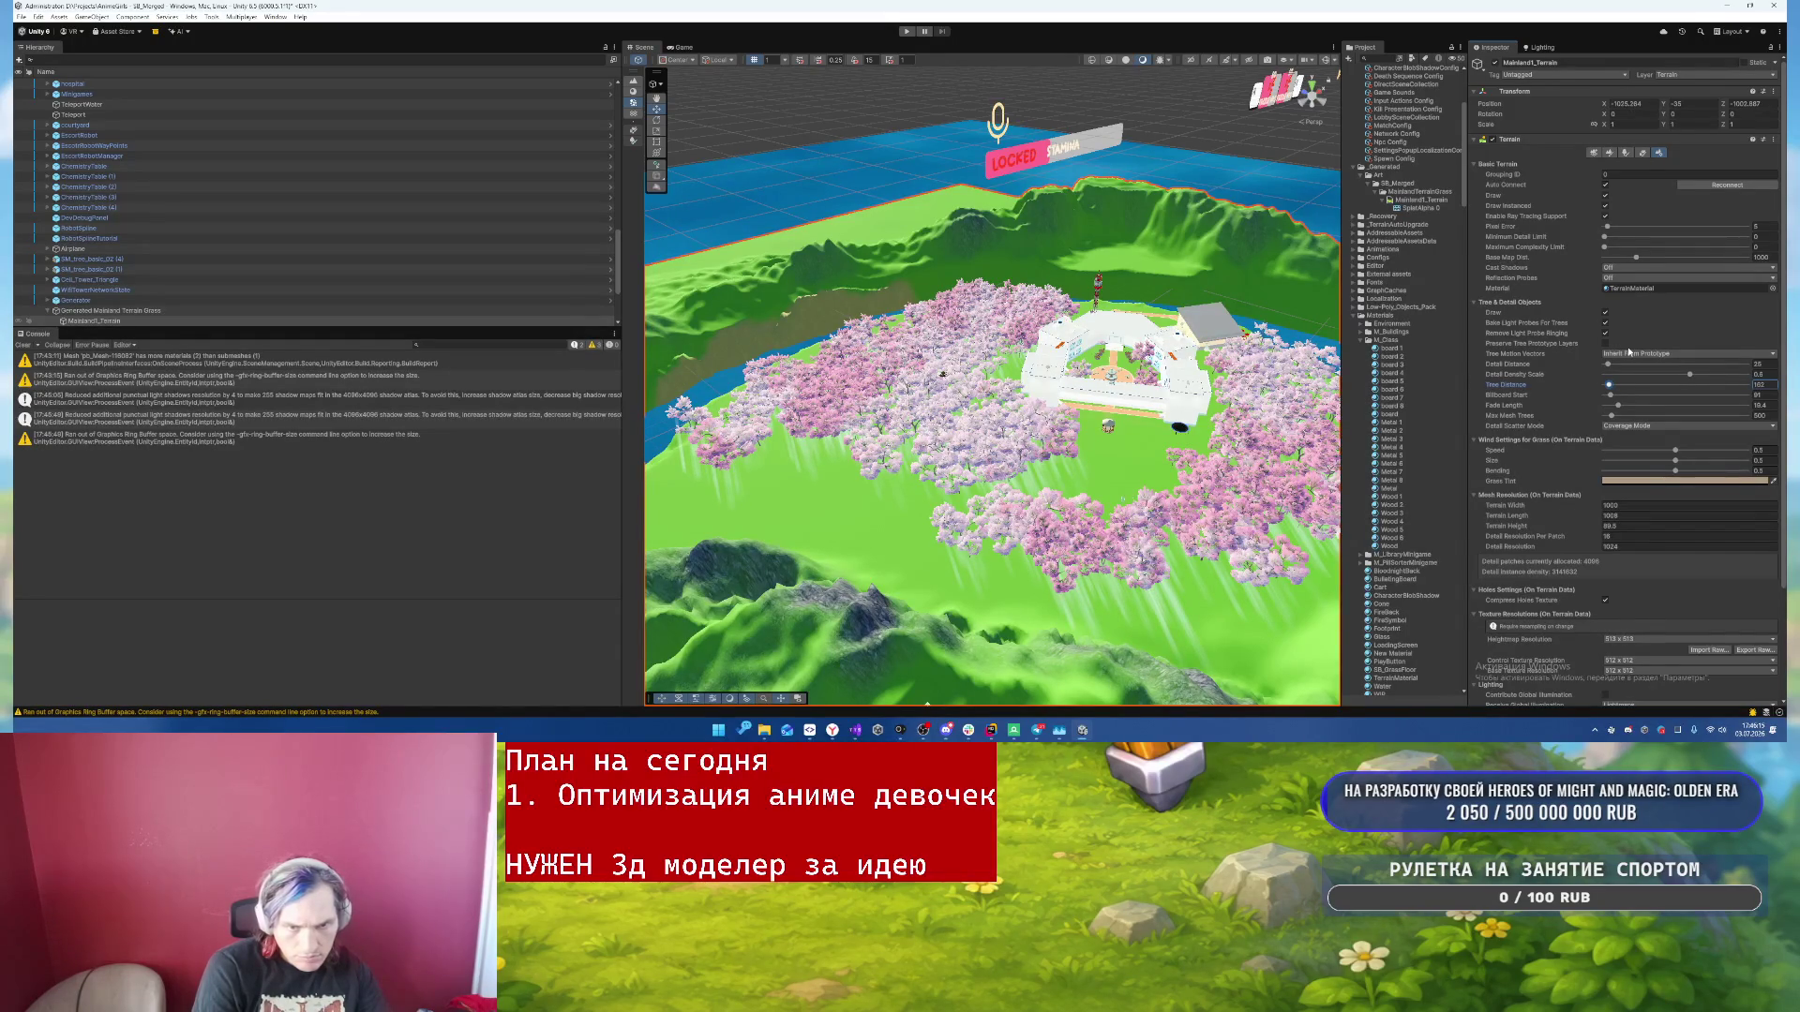
scroll(1576, 405, down, 2)
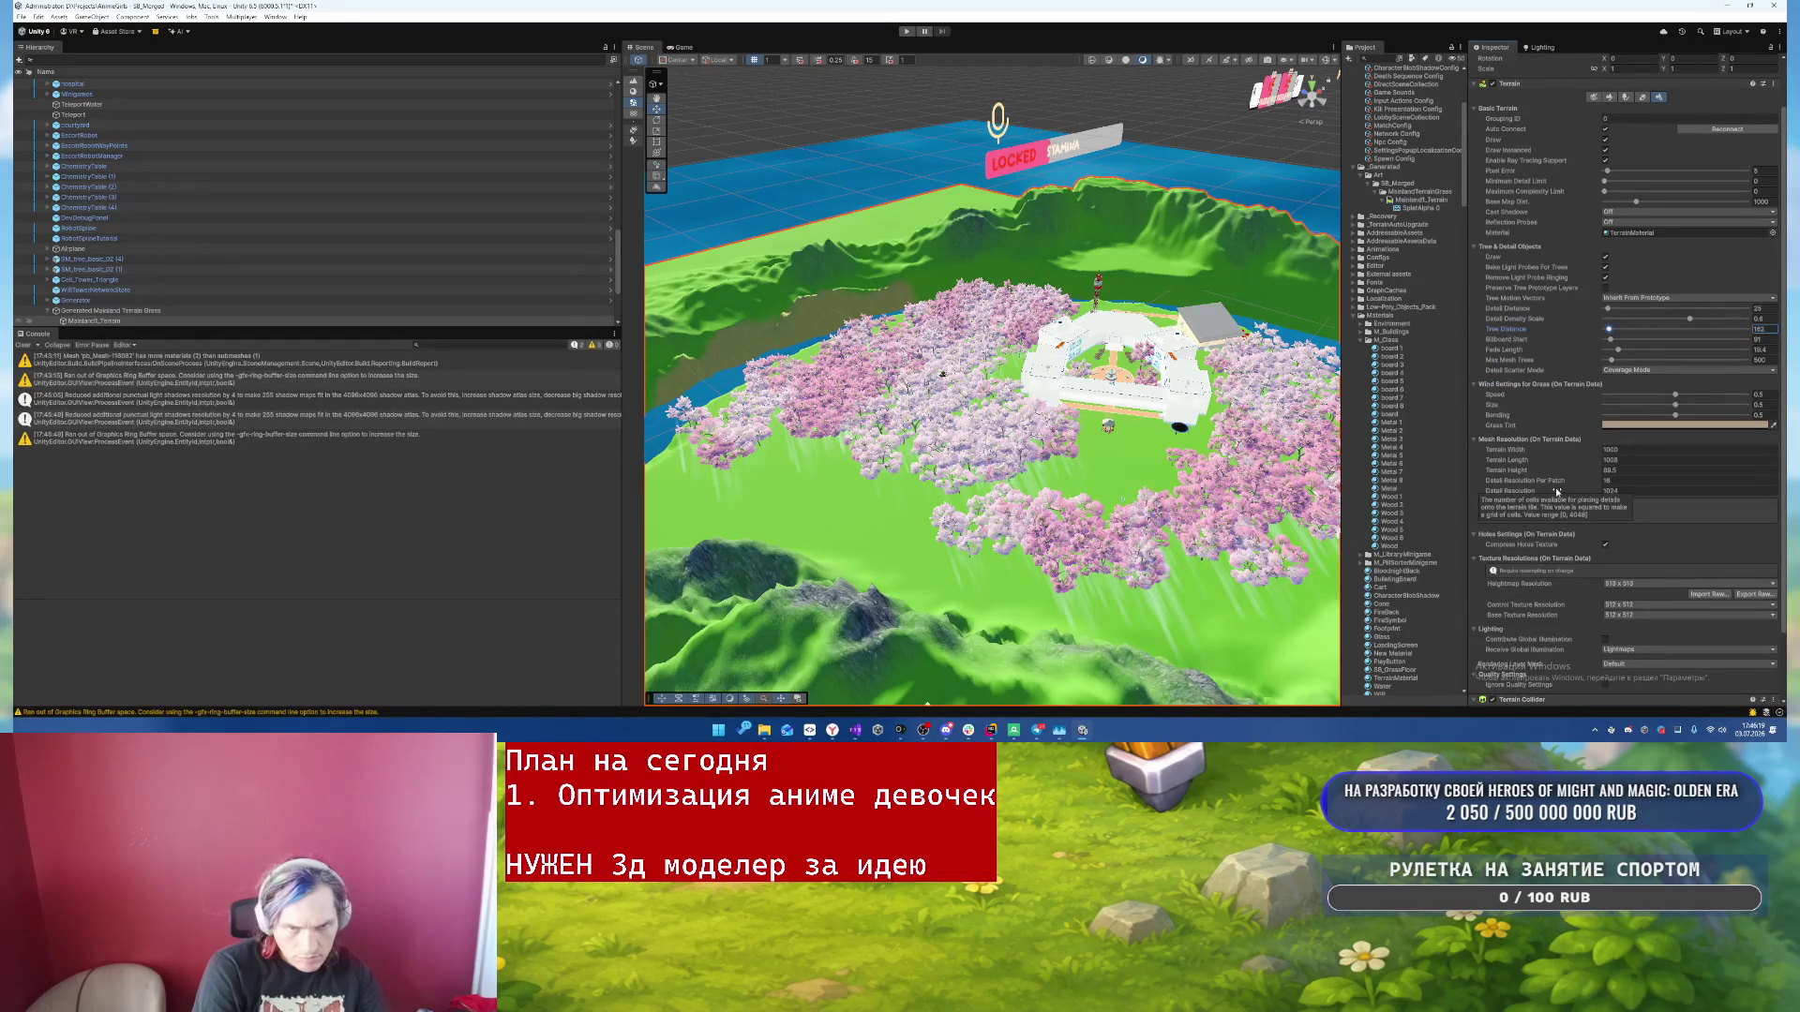
scroll(1556, 492, up, 2)
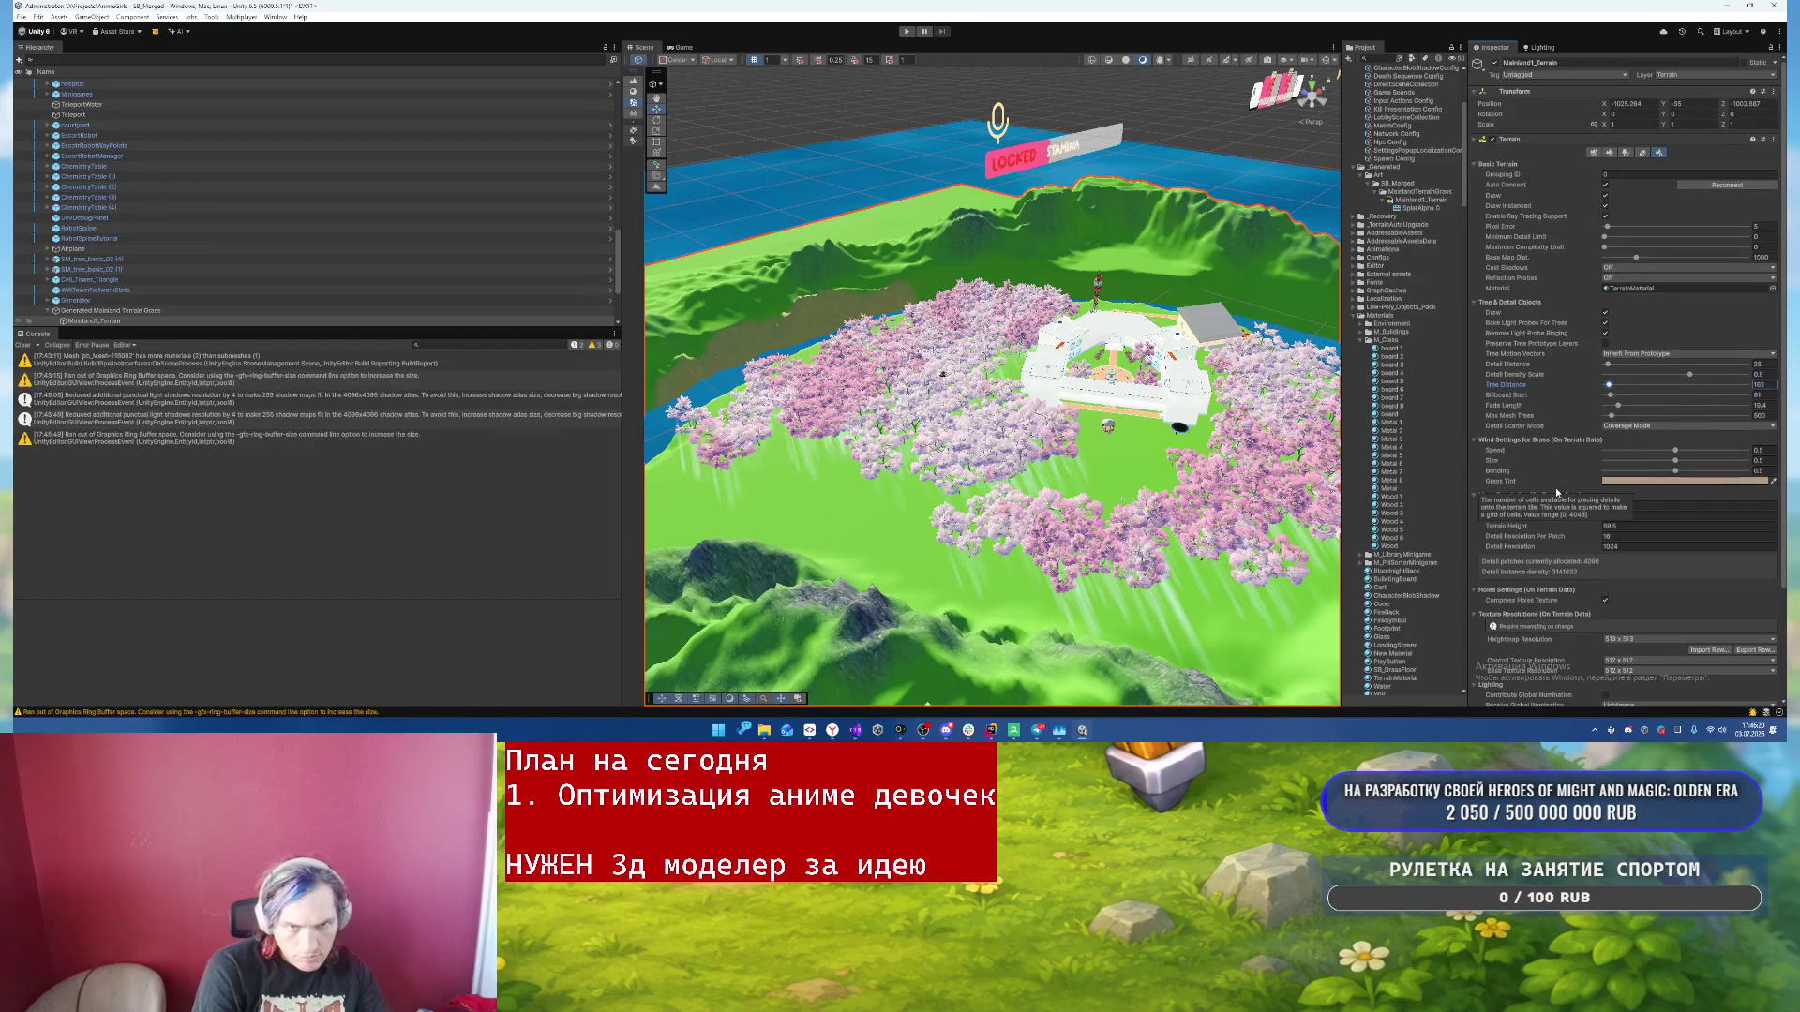
click(1629, 427)
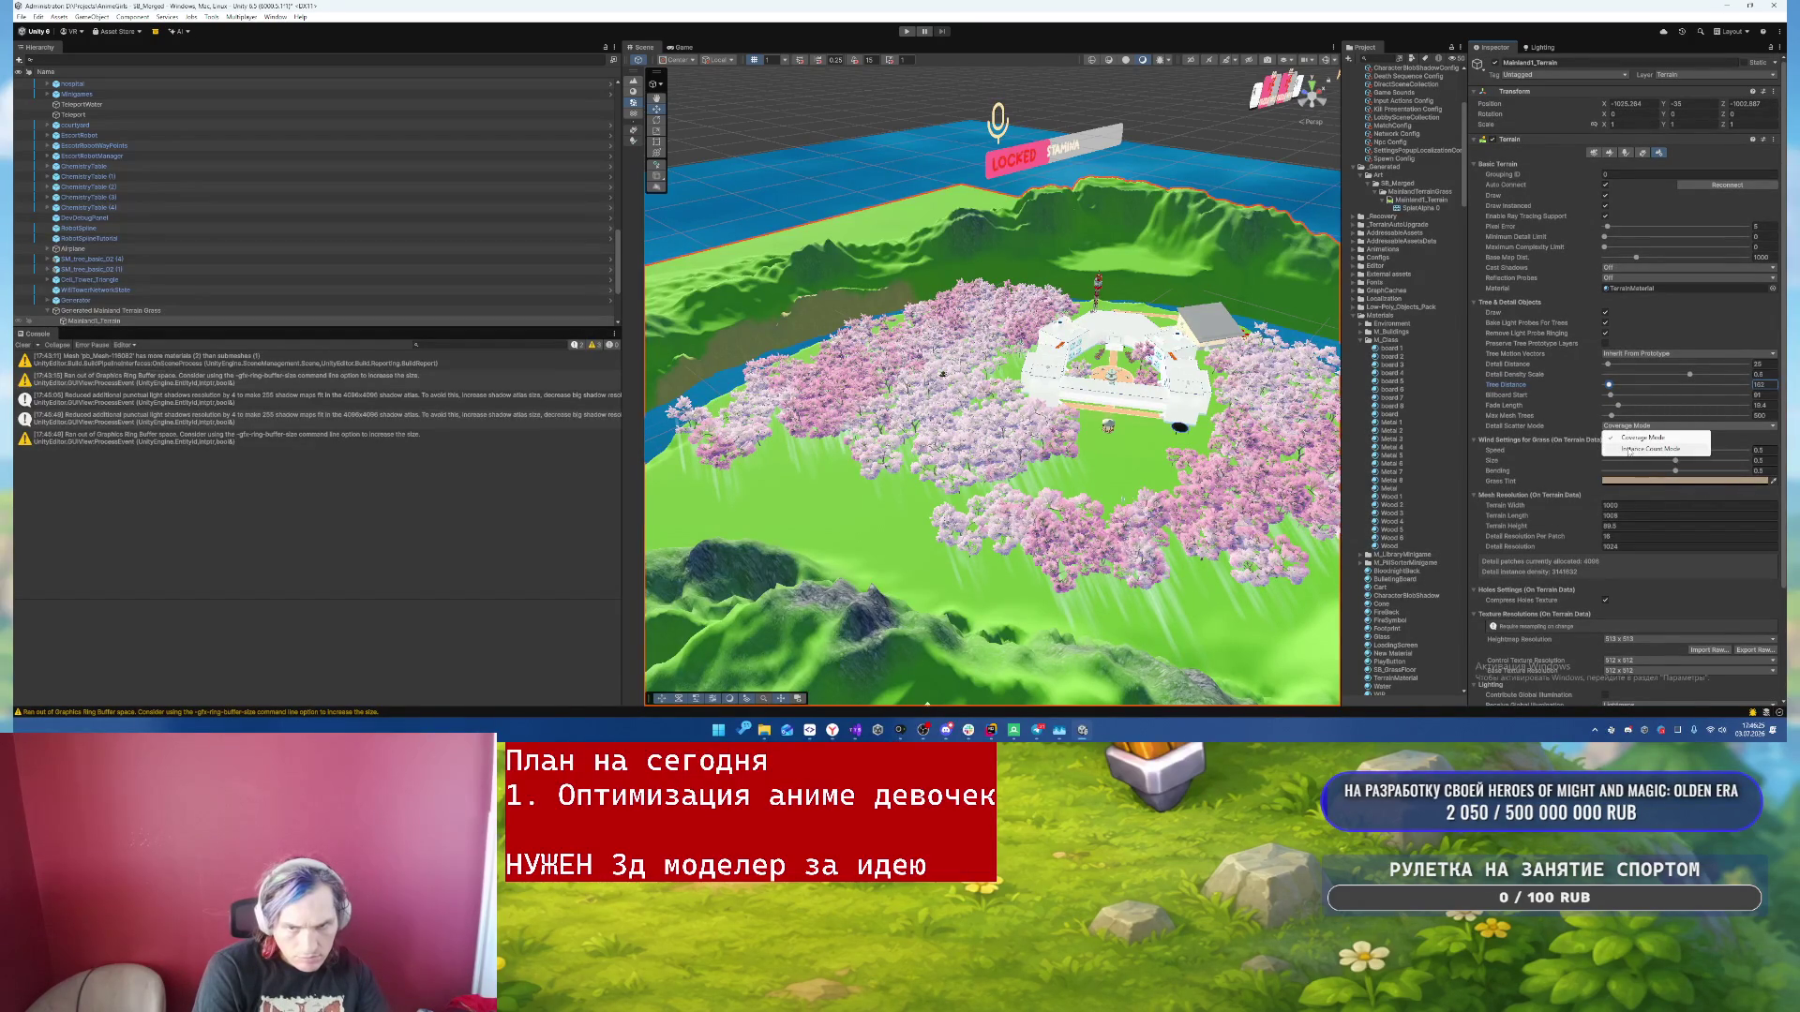
click(1629, 450)
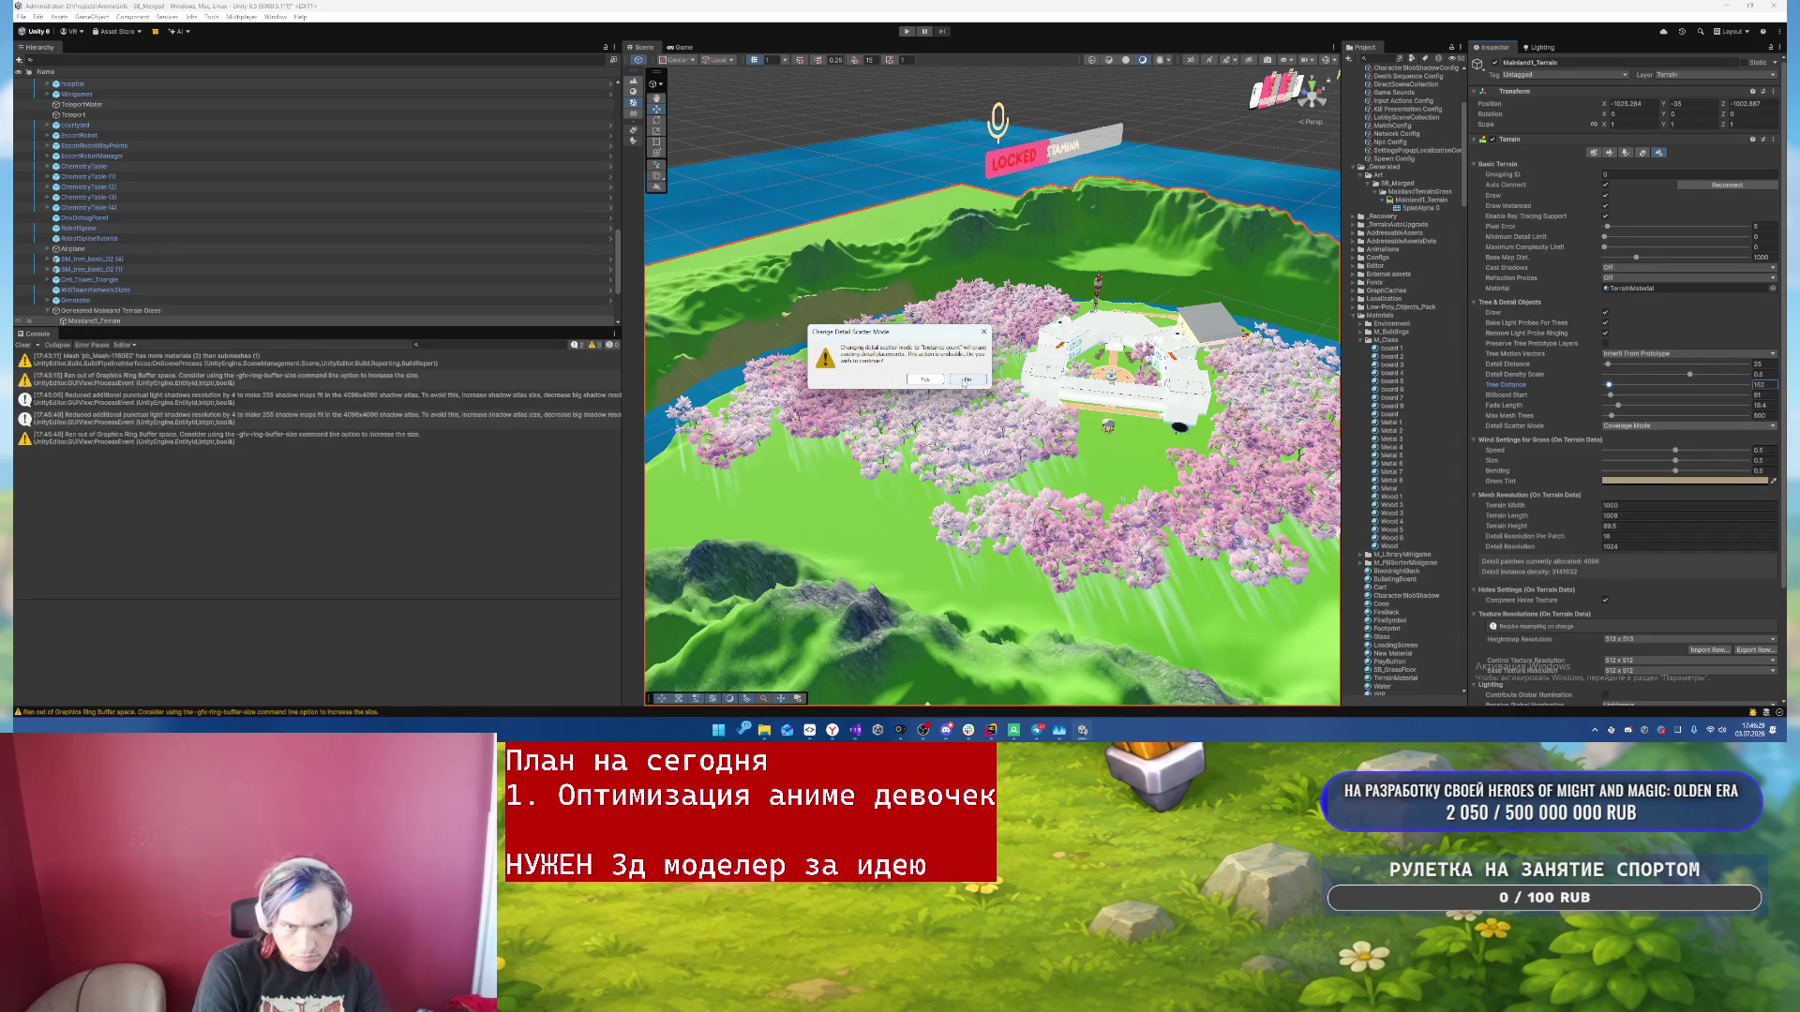
click(926, 380)
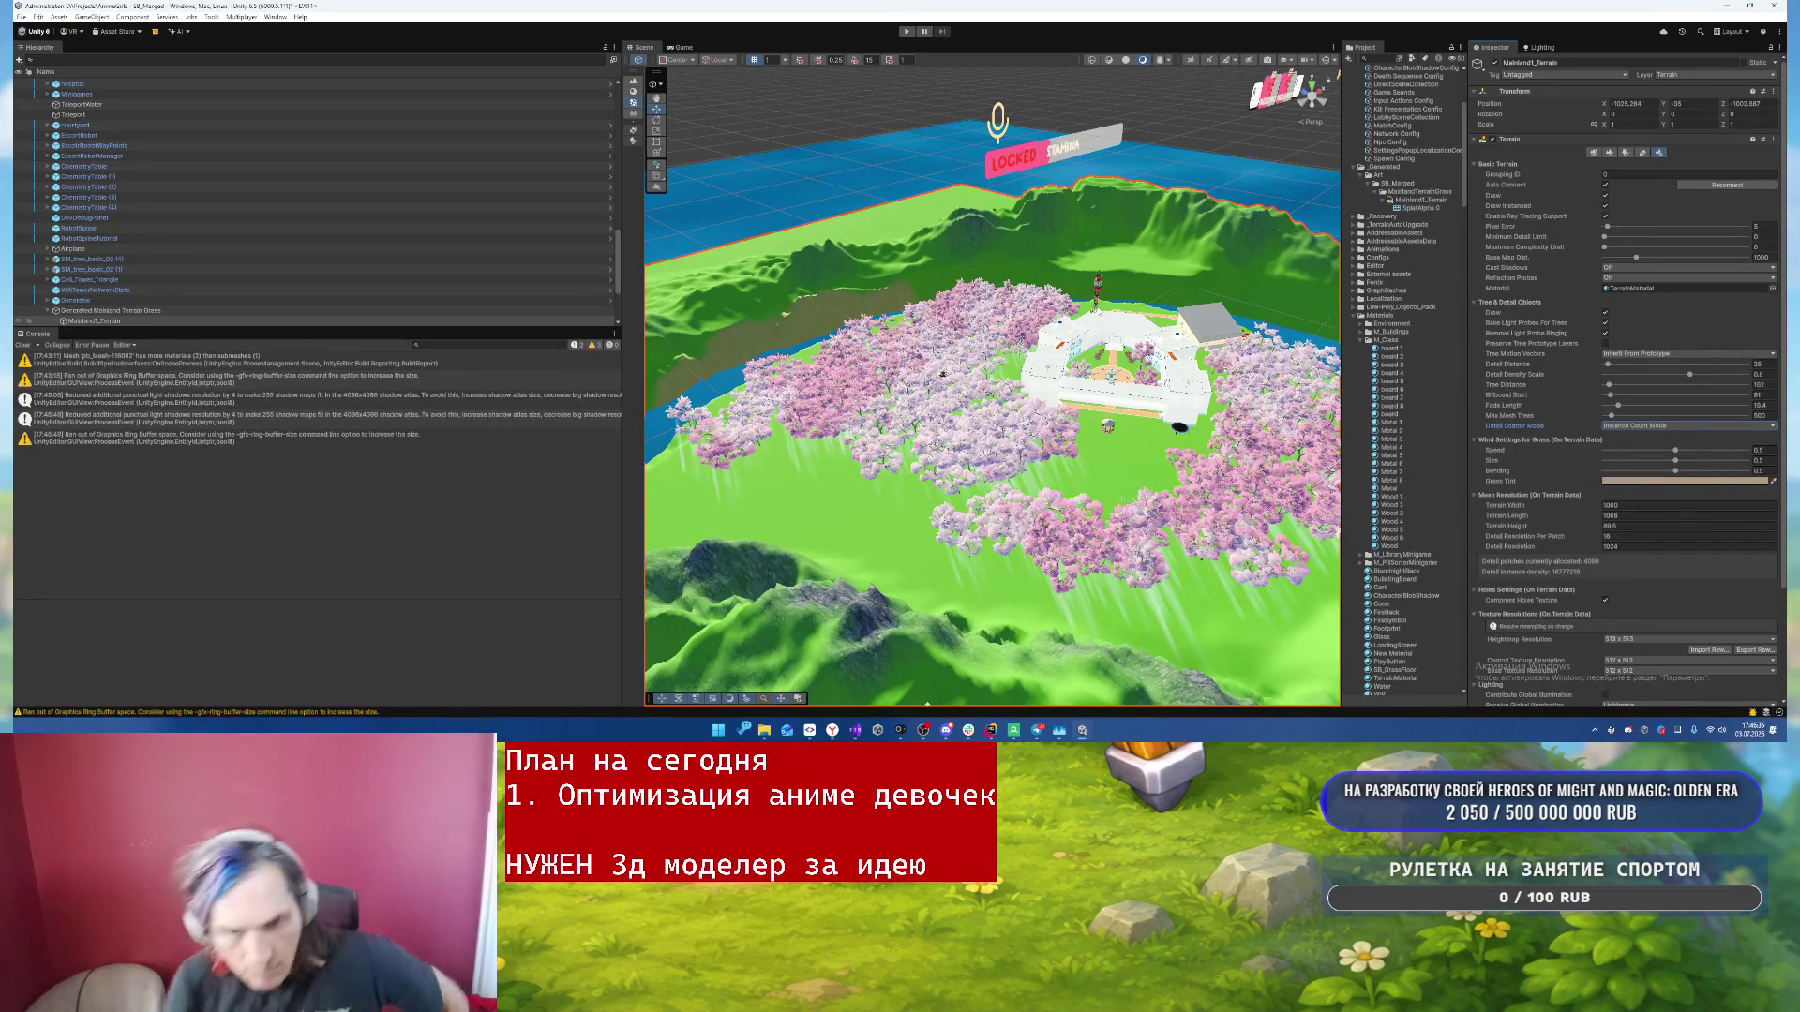
click(907, 31)
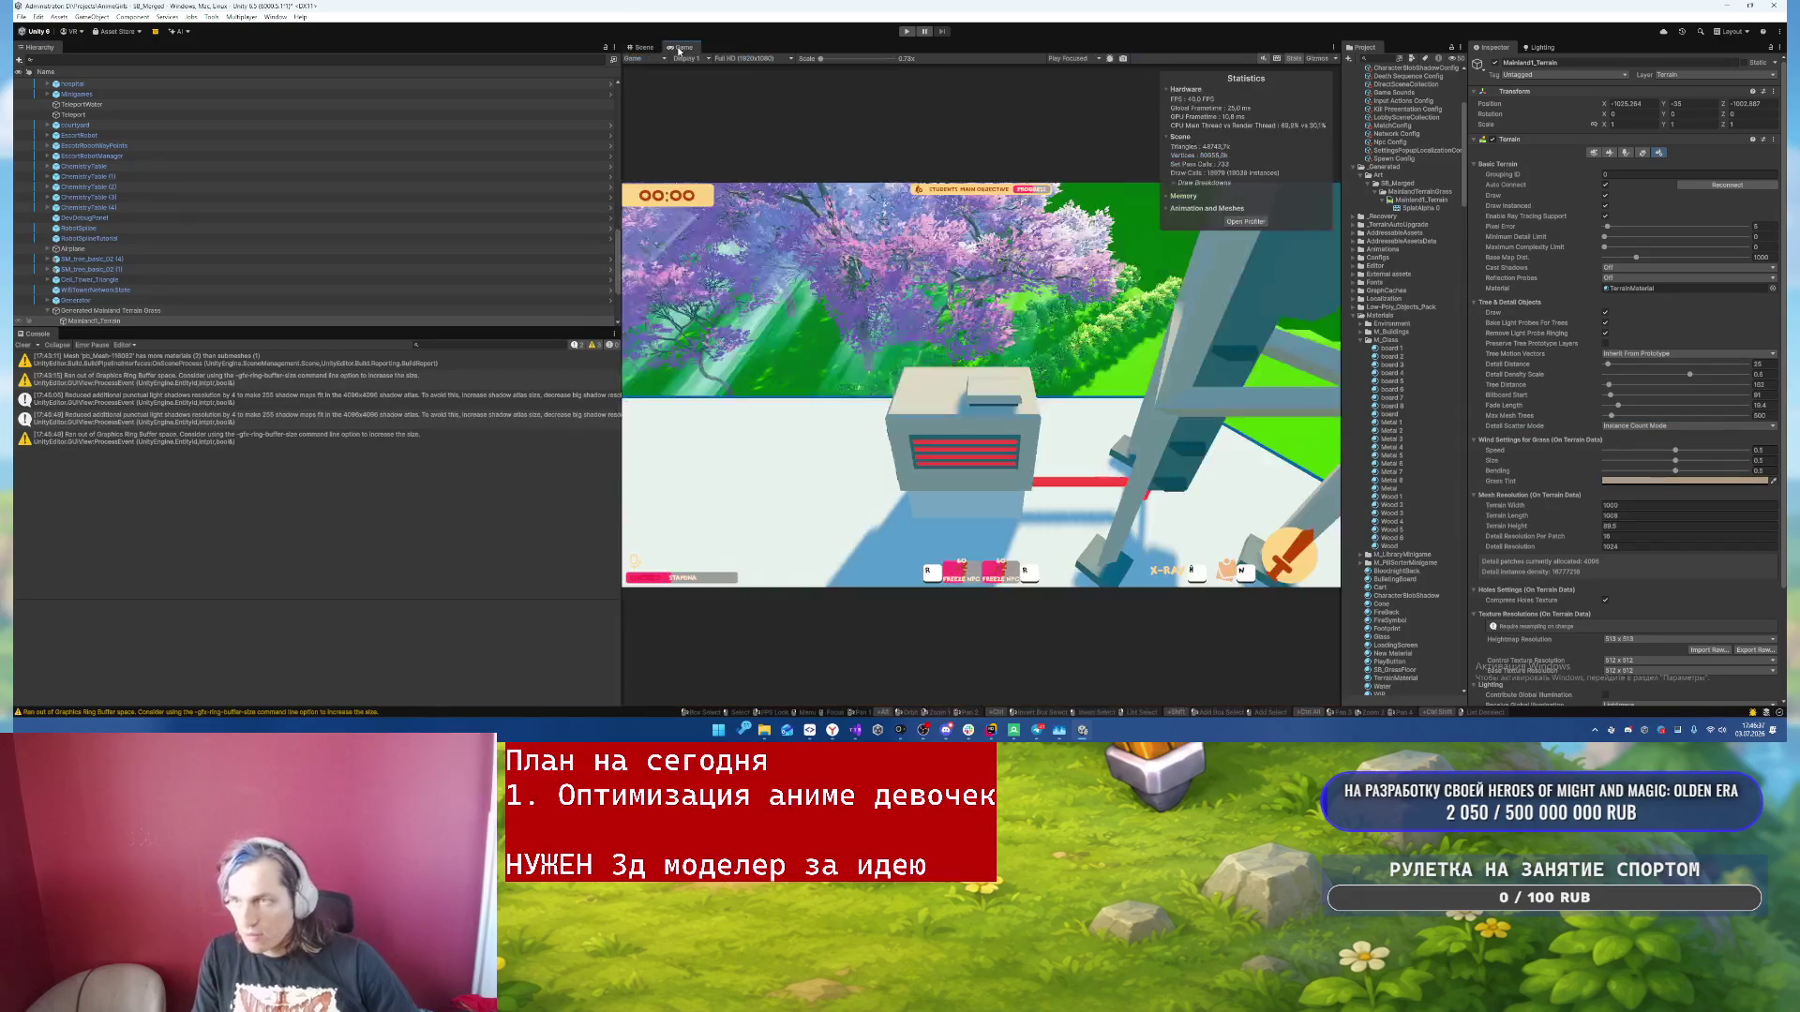
- Shrink the grass brush to about 13 and paint grass over the lawn beside the path
click(644, 47)
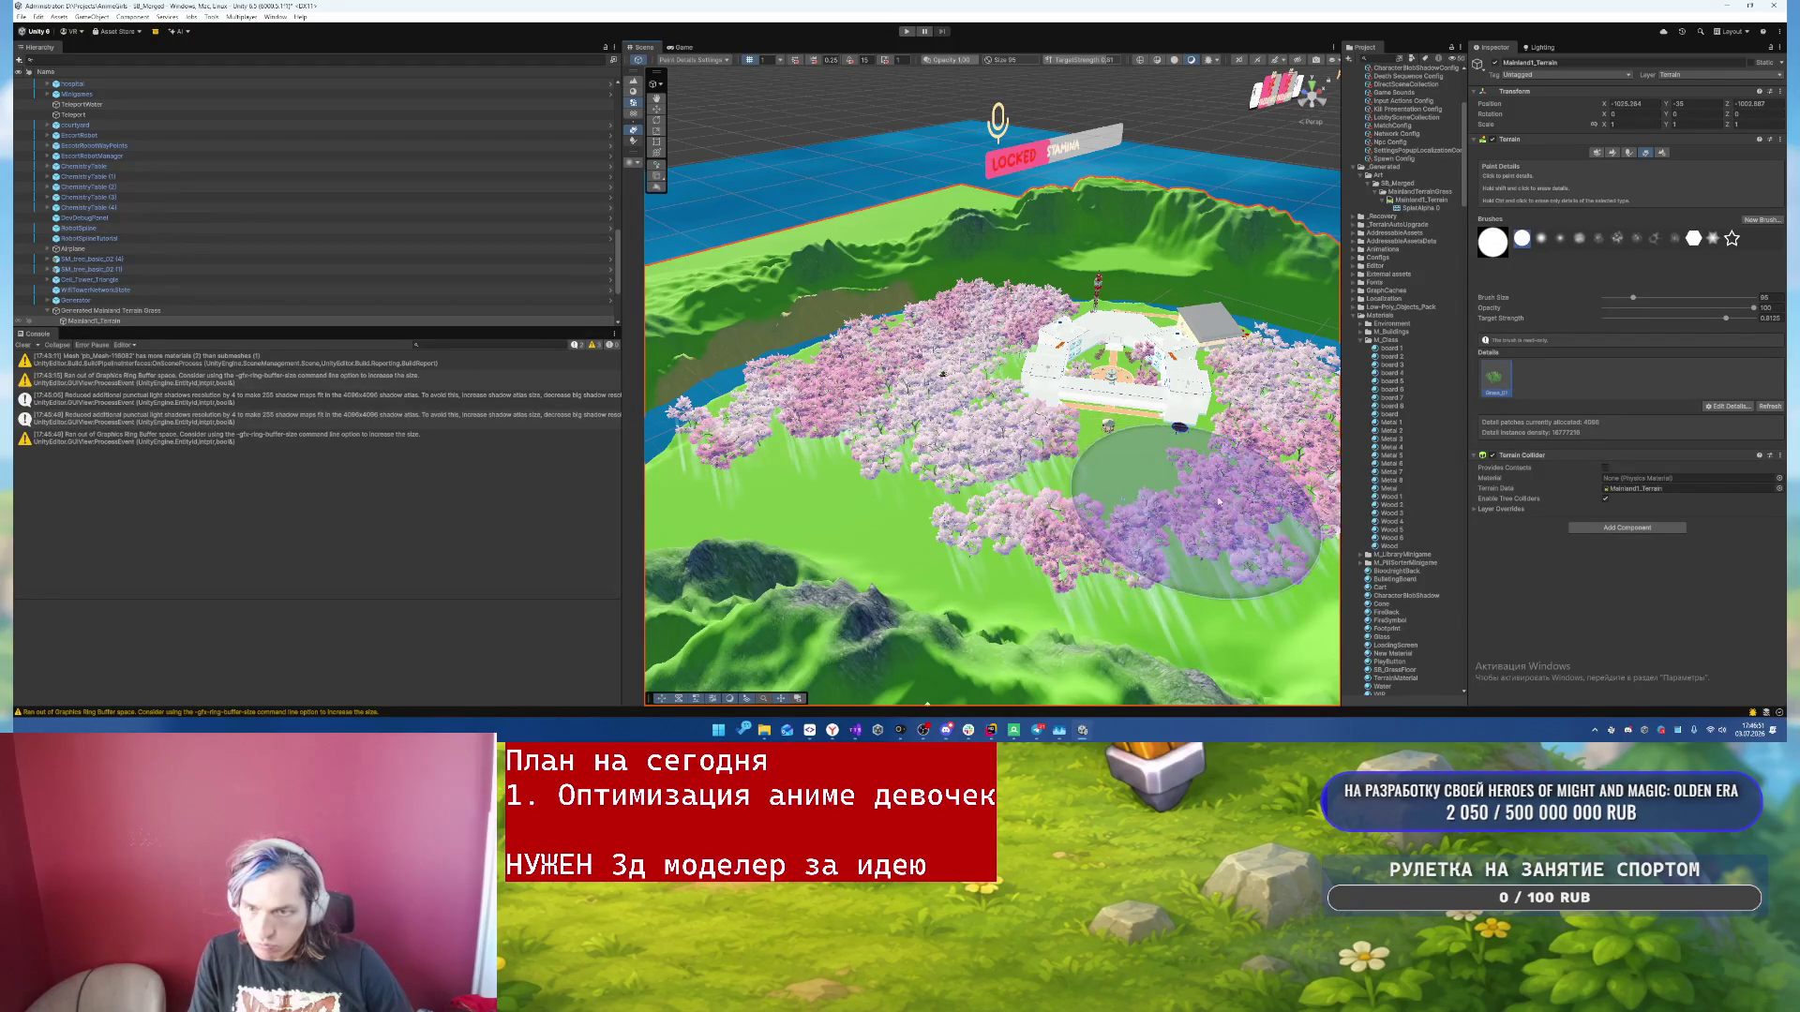
drag(1236, 488, 1098, 464)
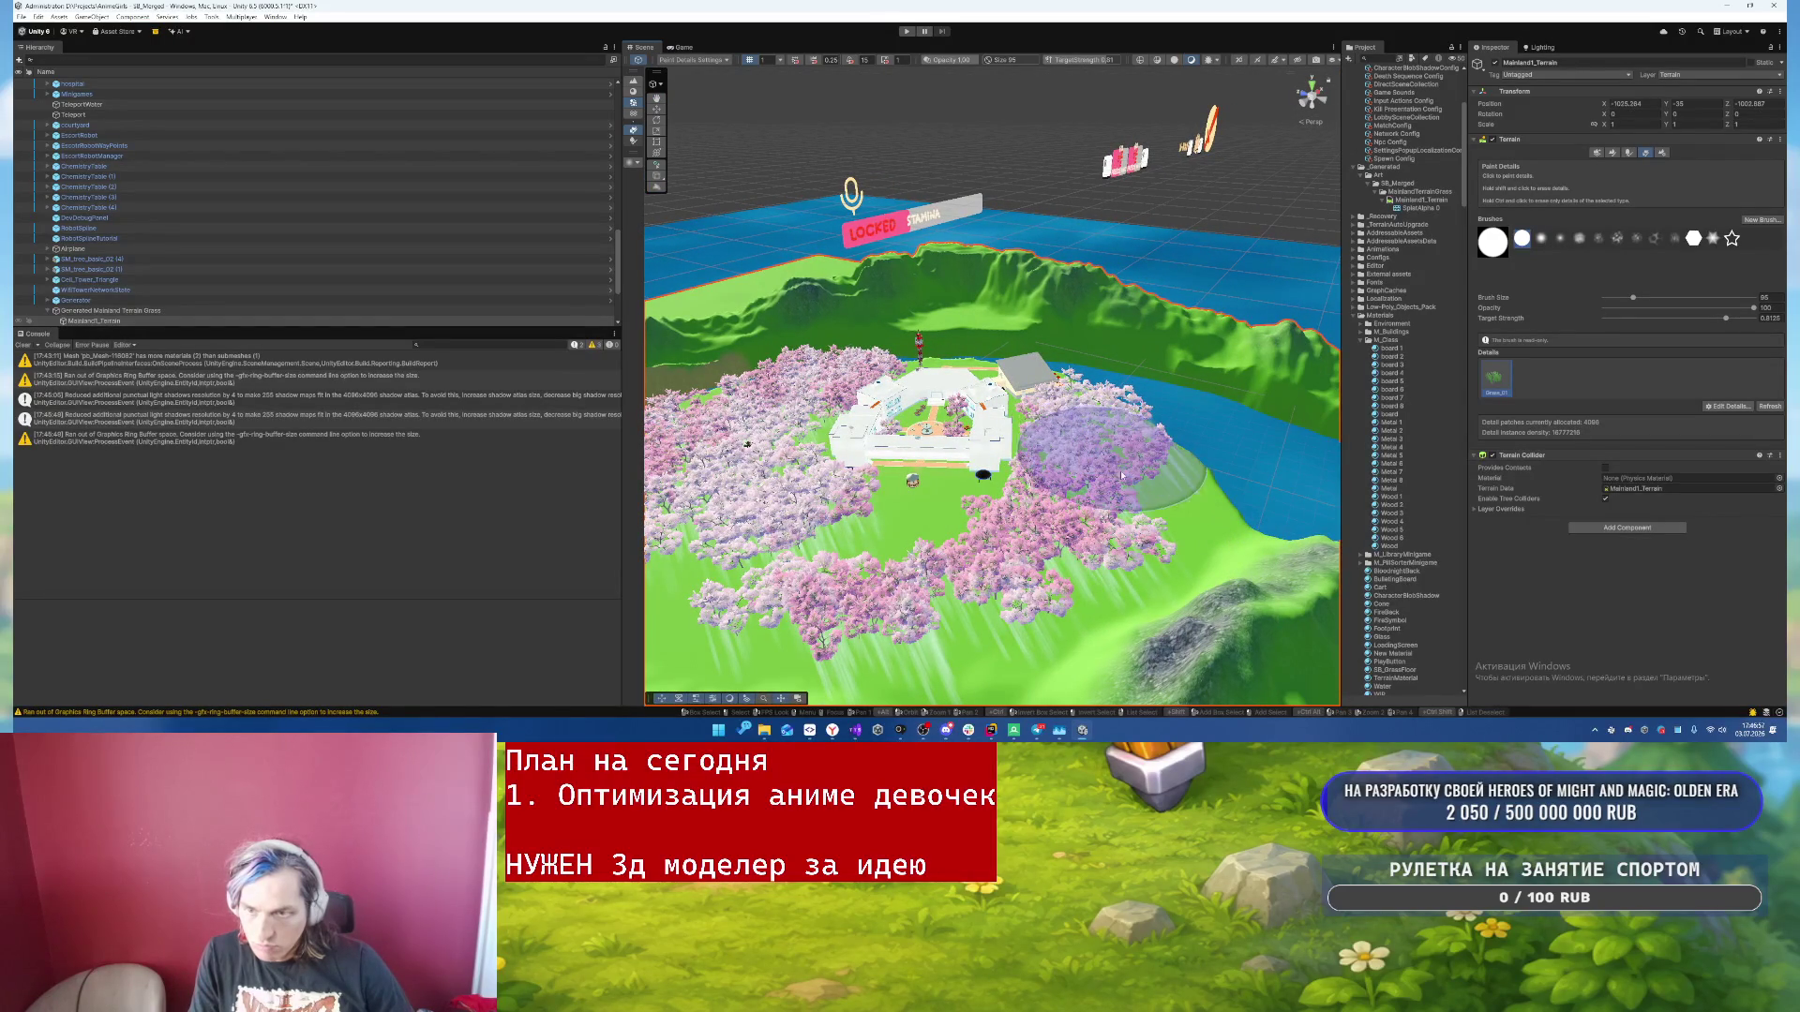
mouse_move(1097, 460)
mouse_down()
mouse_move(1057, 390)
mouse_move(660, 465)
mouse_move(716, 424)
mouse_move(786, 416)
mouse_move(751, 483)
mouse_move(1059, 469)
mouse_up()
key(bracketleft)
key(bracketleft)
key(bracketleft)
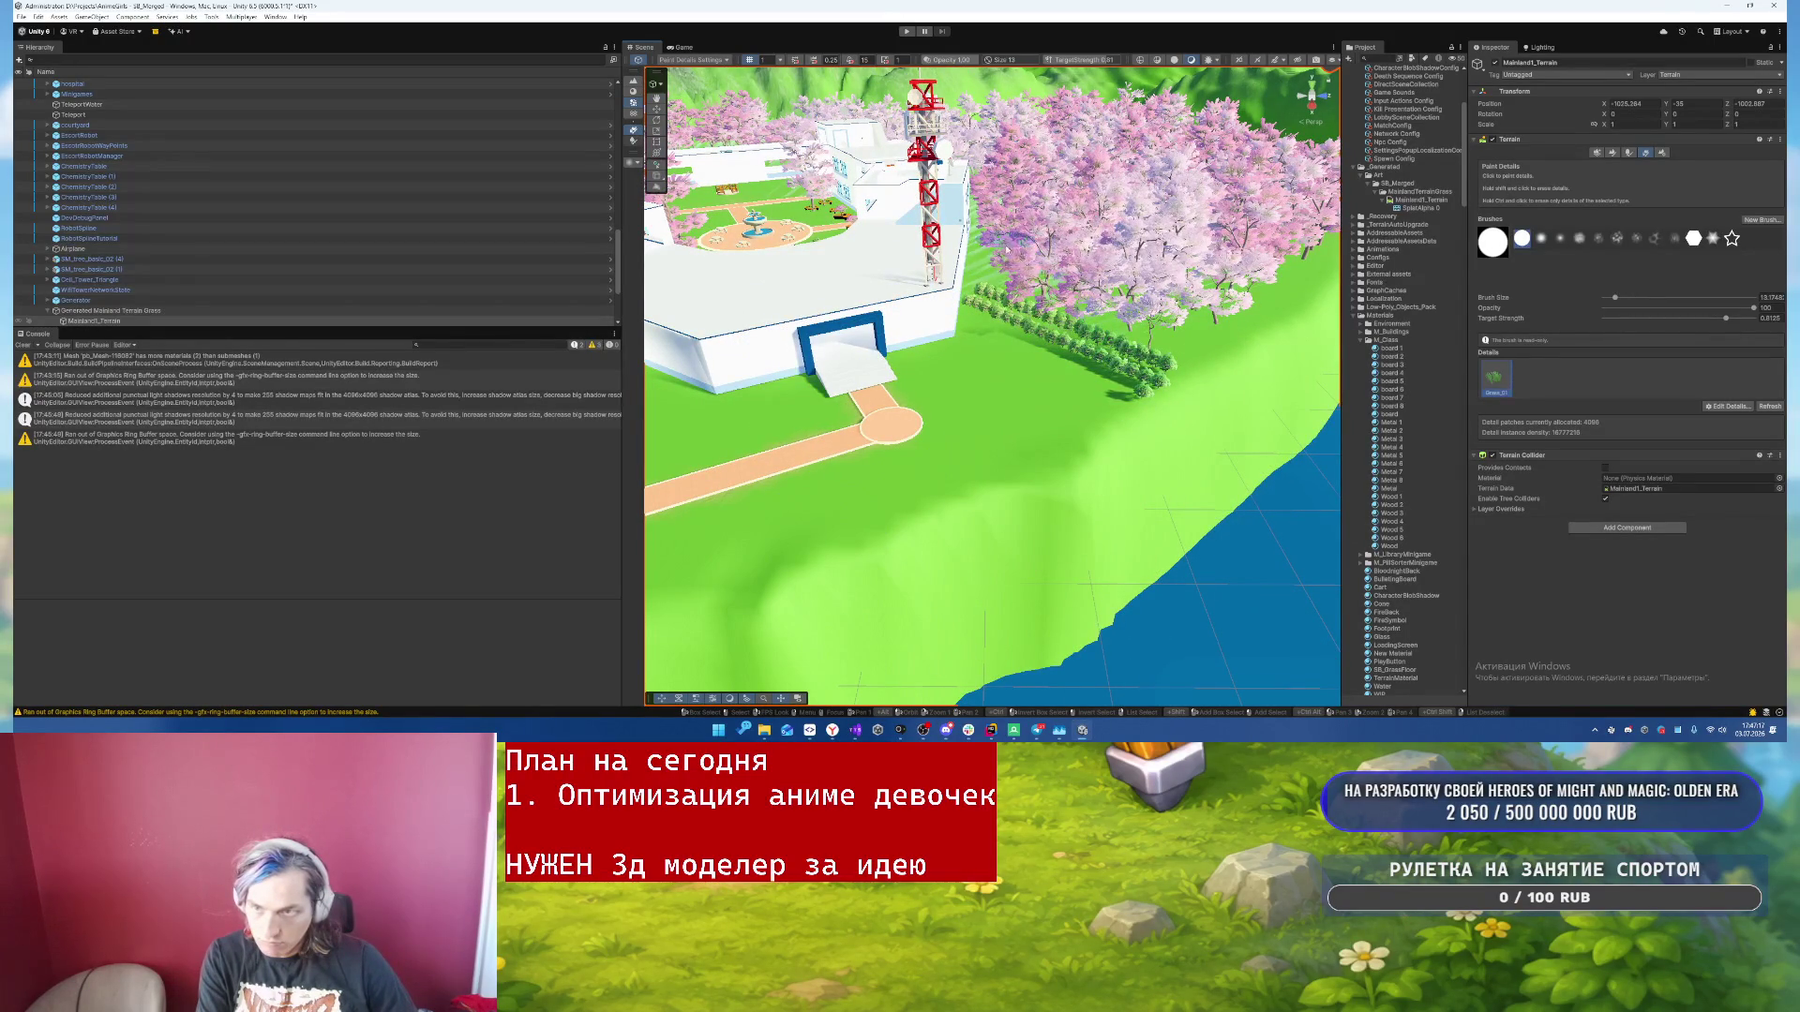
mouse_move(1088, 446)
mouse_down()
mouse_move(936, 435)
mouse_move(909, 474)
mouse_move(803, 385)
mouse_up()
mouse_move(1213, 565)
mouse_down()
mouse_move(963, 422)
mouse_move(1057, 242)
mouse_move(1217, 228)
mouse_up()
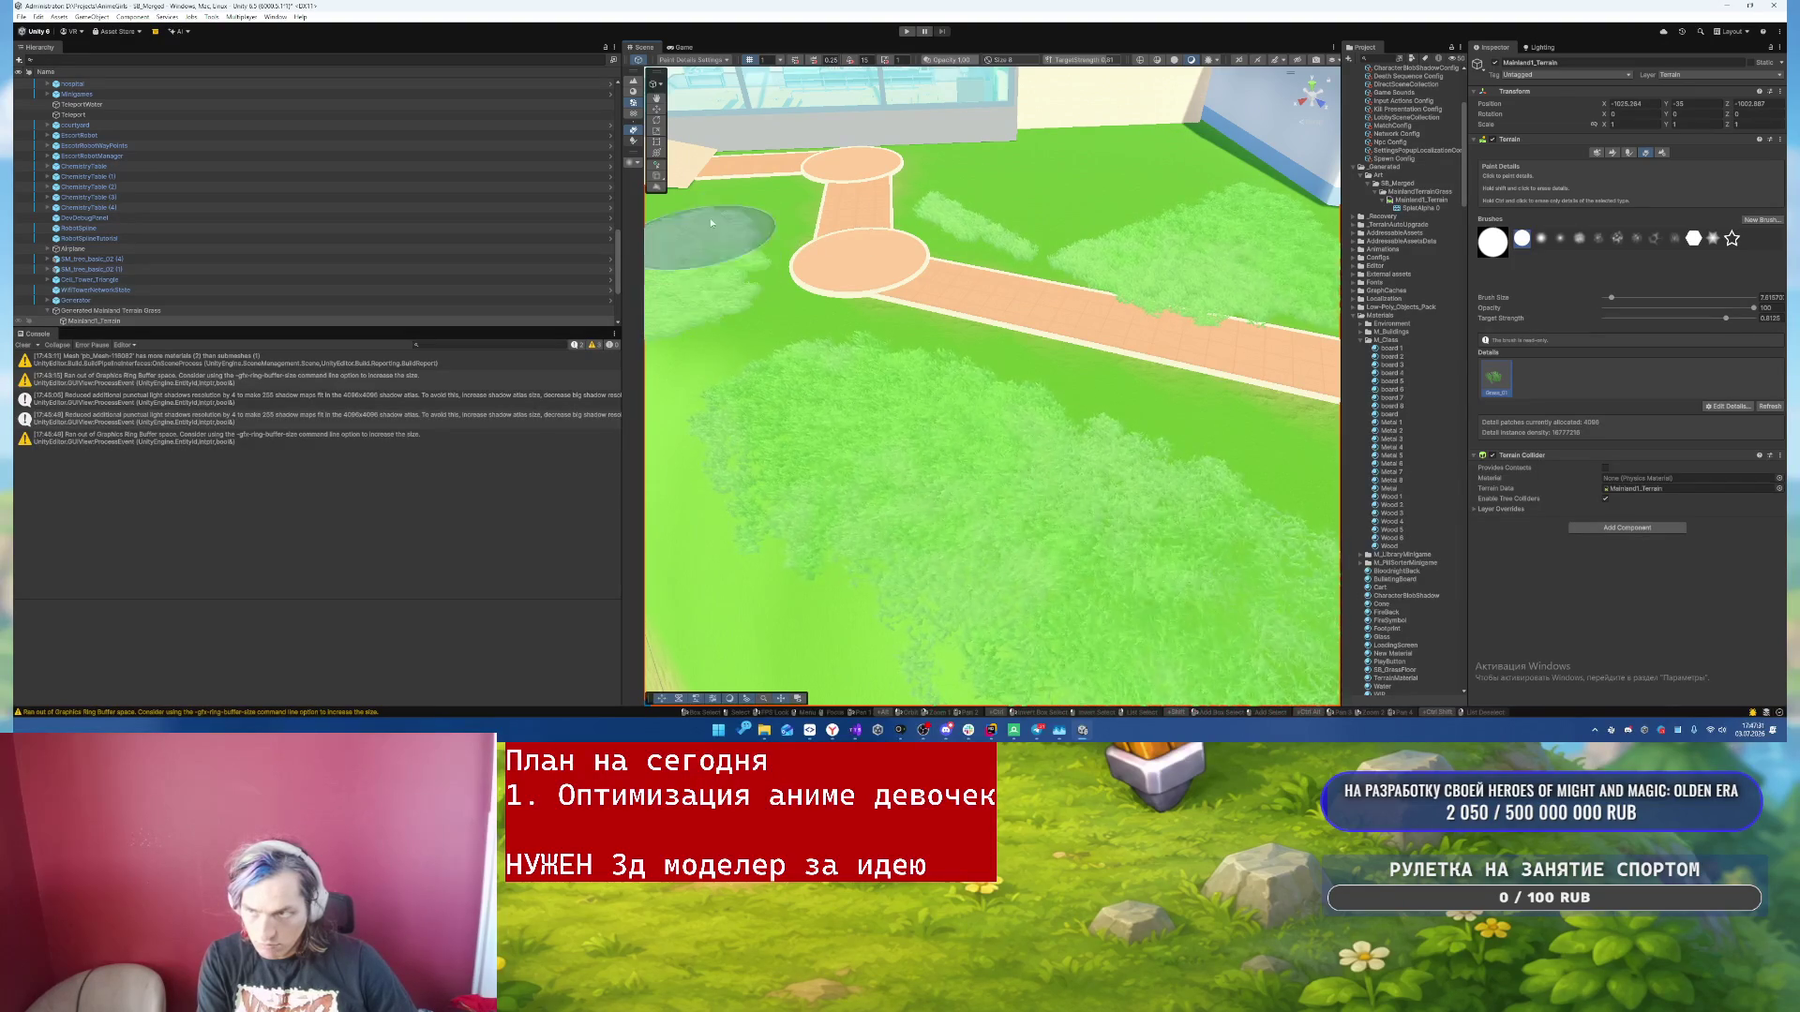
mouse_move(673, 229)
mouse_down()
mouse_move(803, 442)
mouse_move(1097, 437)
mouse_move(875, 362)
mouse_move(1155, 487)
mouse_move(1165, 413)
mouse_up()
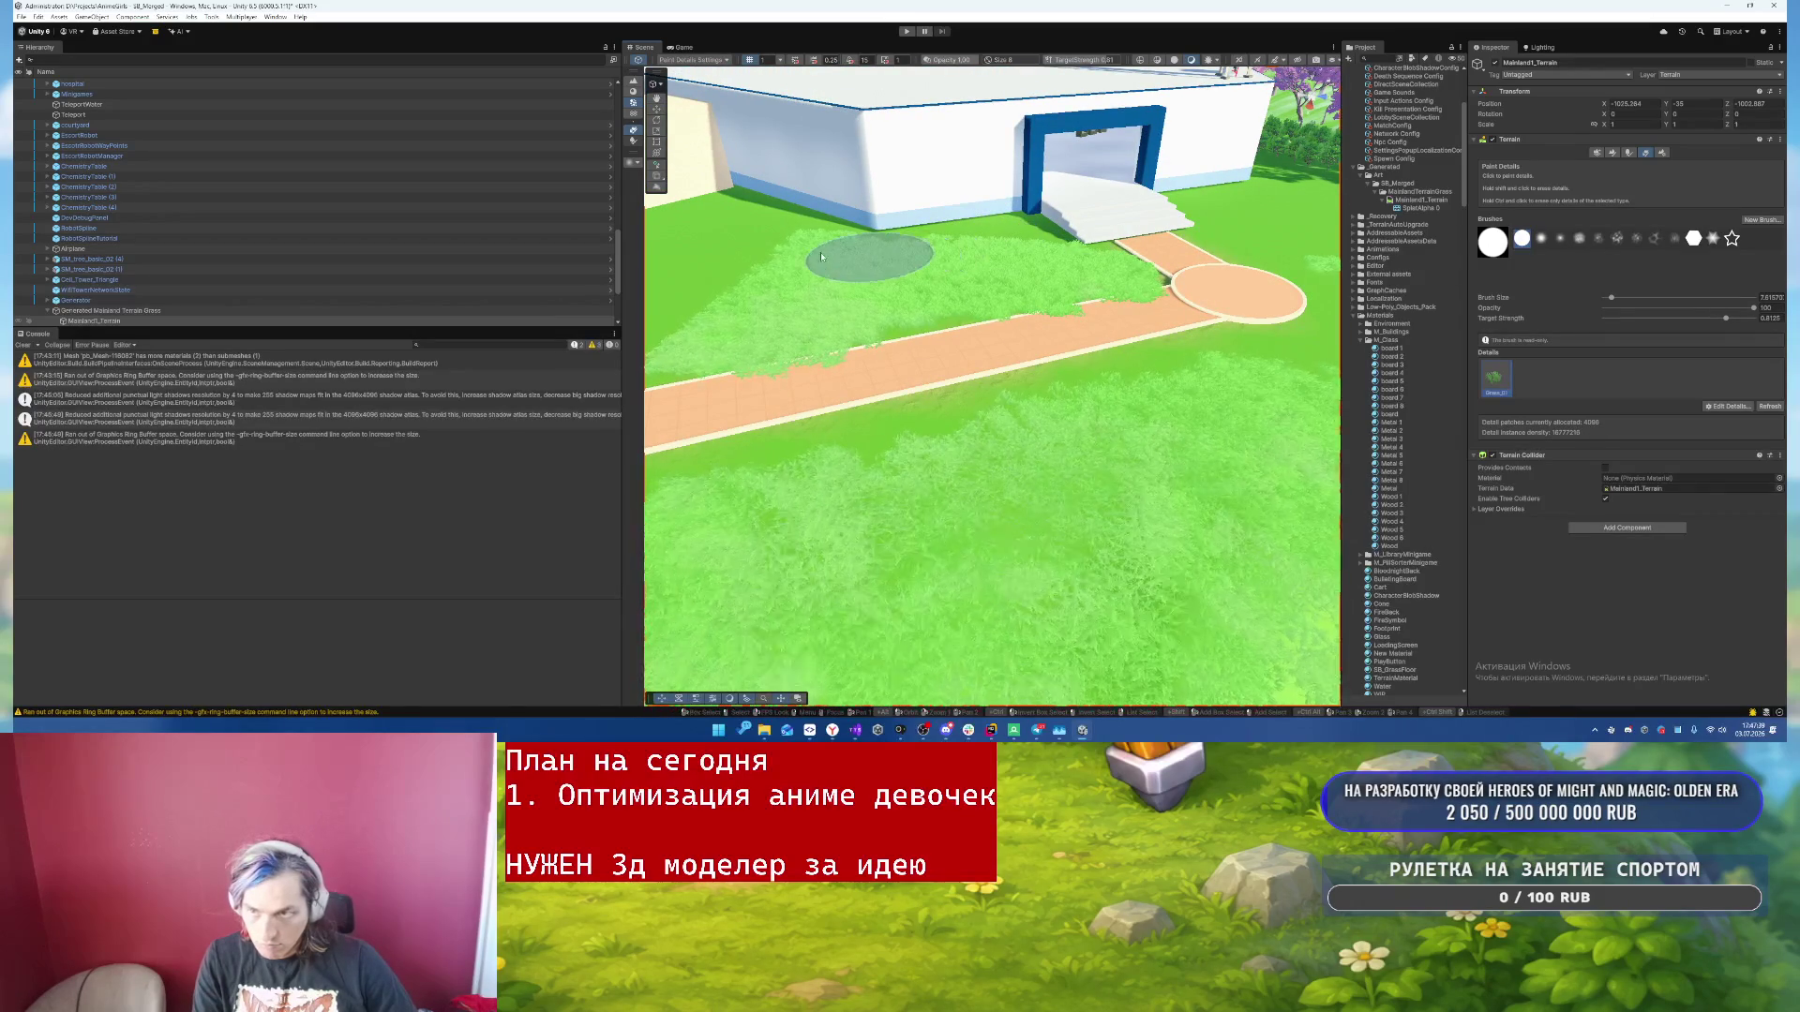
mouse_move(749, 232)
mouse_down()
mouse_move(898, 263)
mouse_move(938, 206)
mouse_up()
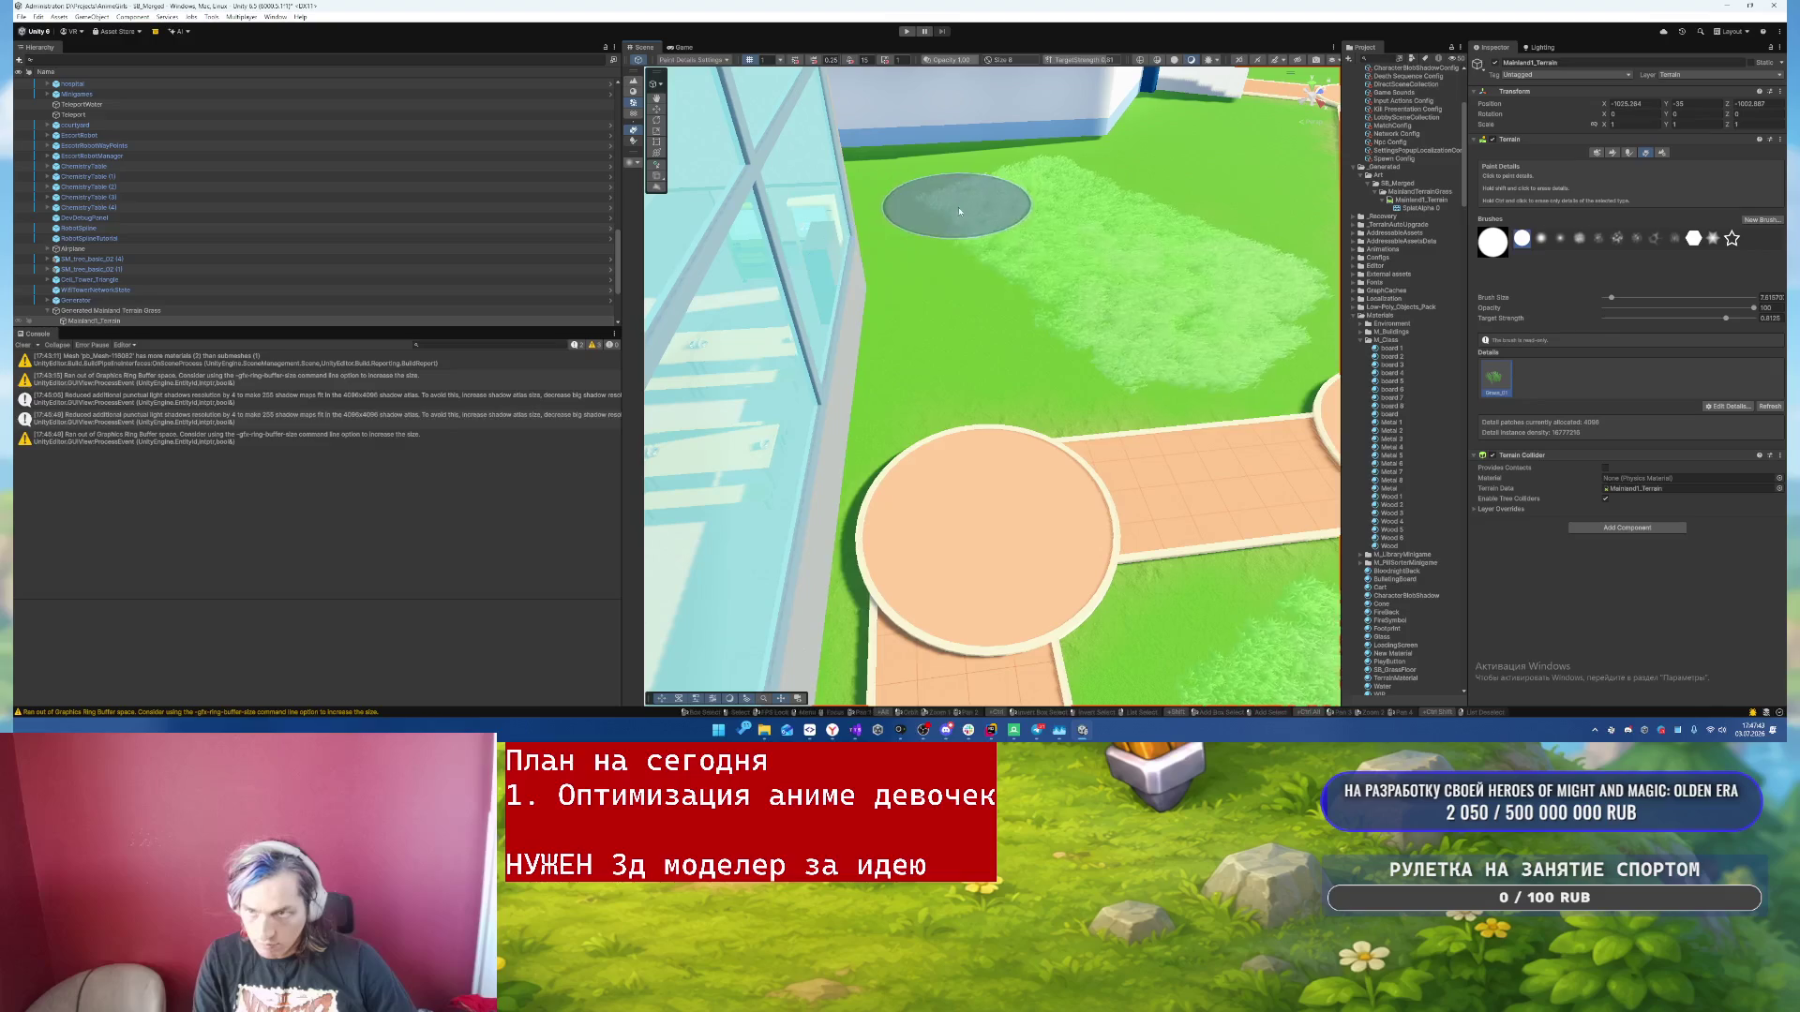
click(1664, 153)
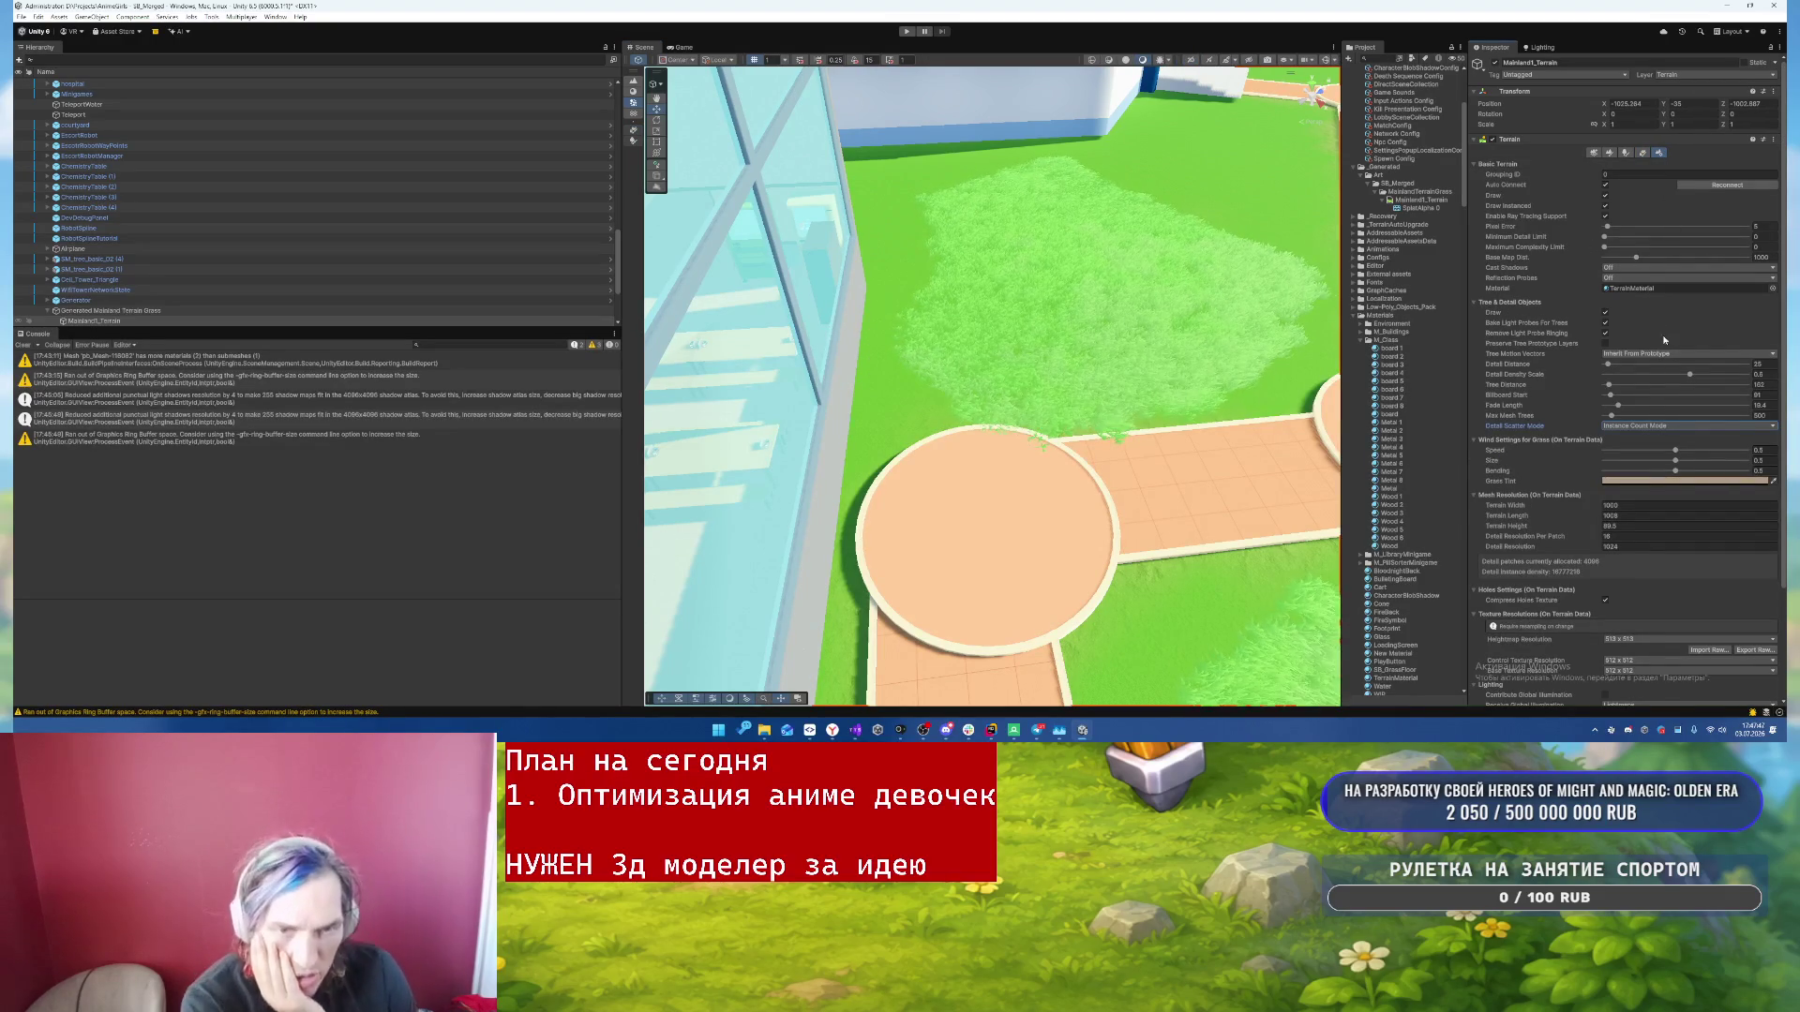
- Nudge the grass Detail Distance slightly higher, then return to Paint Details with the grass prototype
drag(1610, 366, 1615, 366)
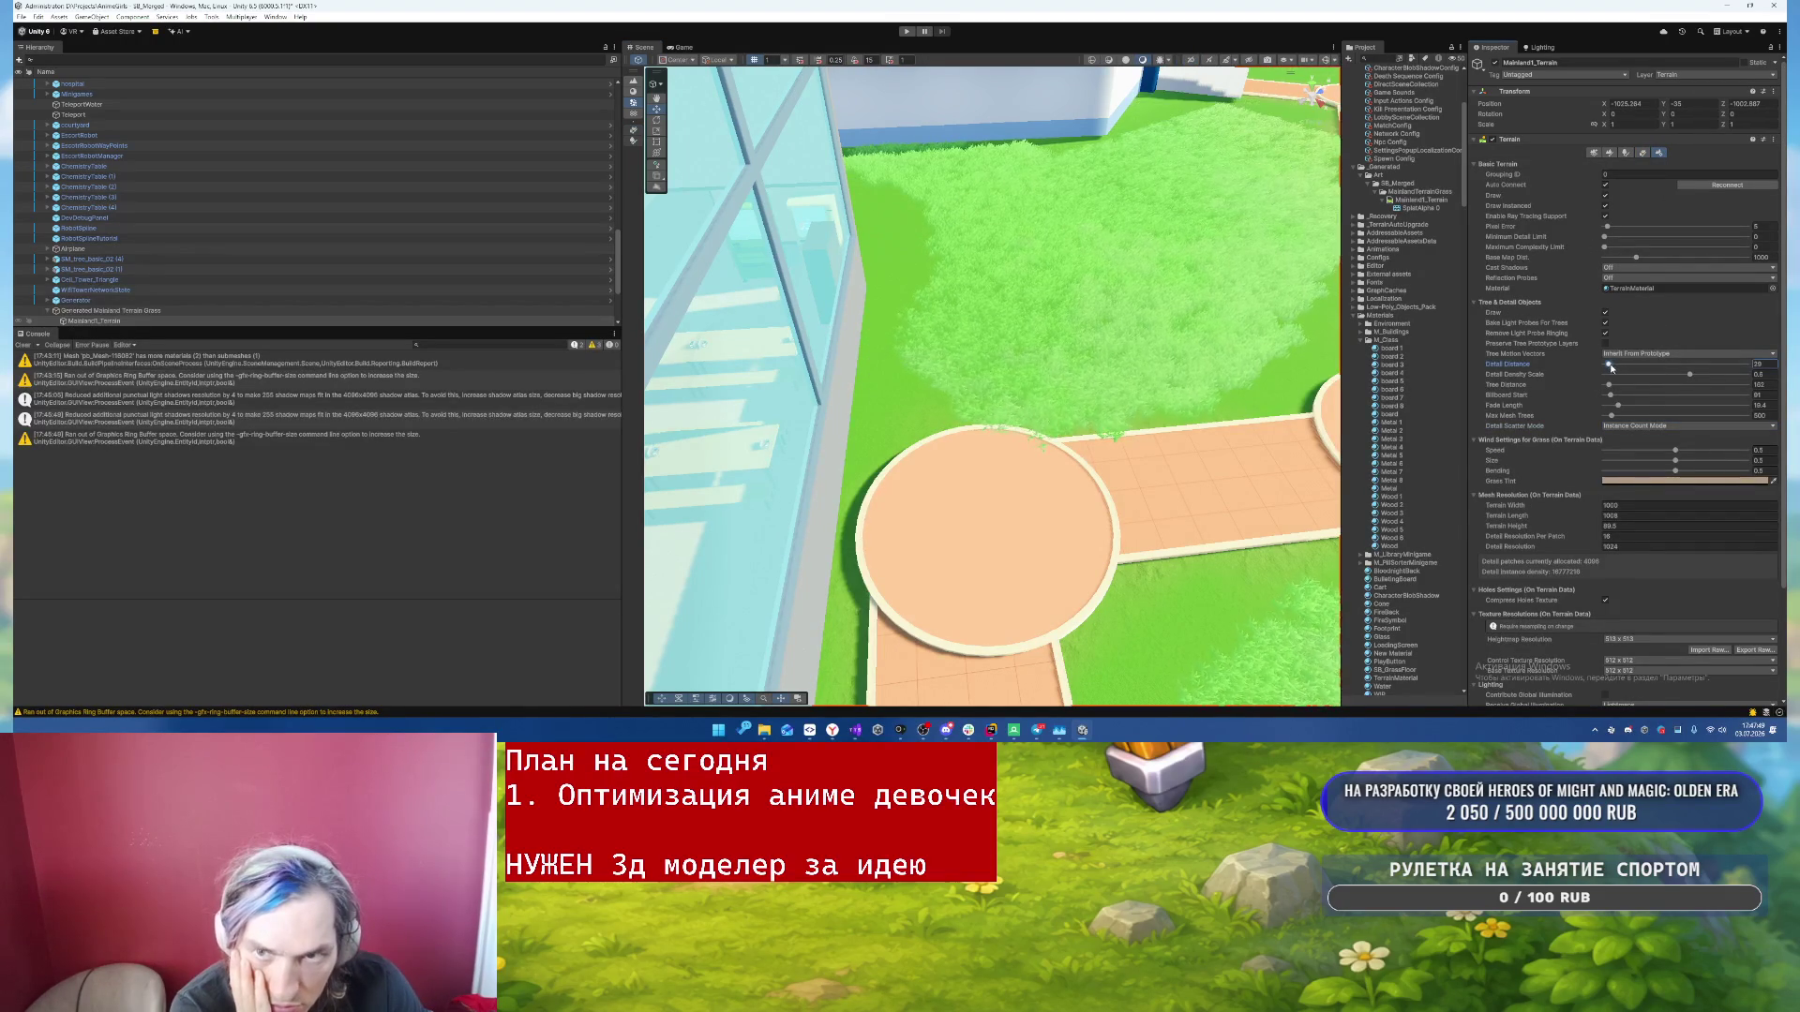
mouse_move(1005, 257)
mouse_down()
mouse_move(1137, 235)
mouse_move(1104, 303)
mouse_up()
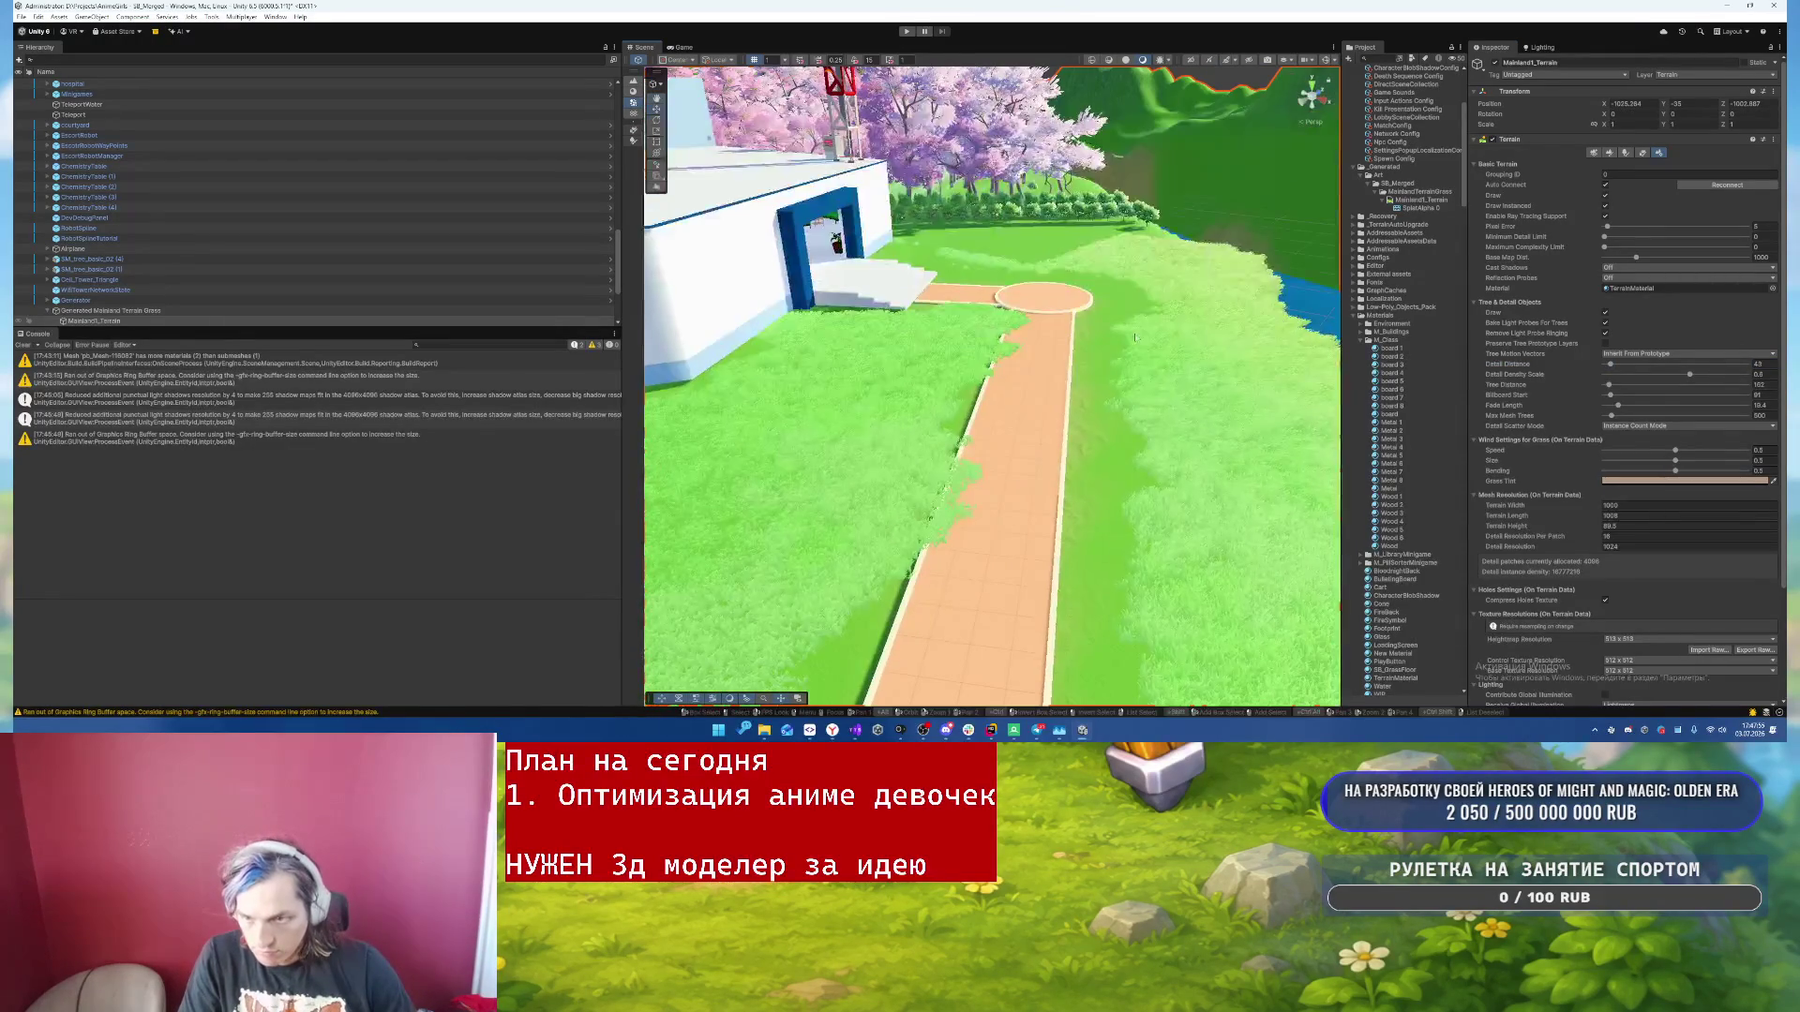
click(1631, 154)
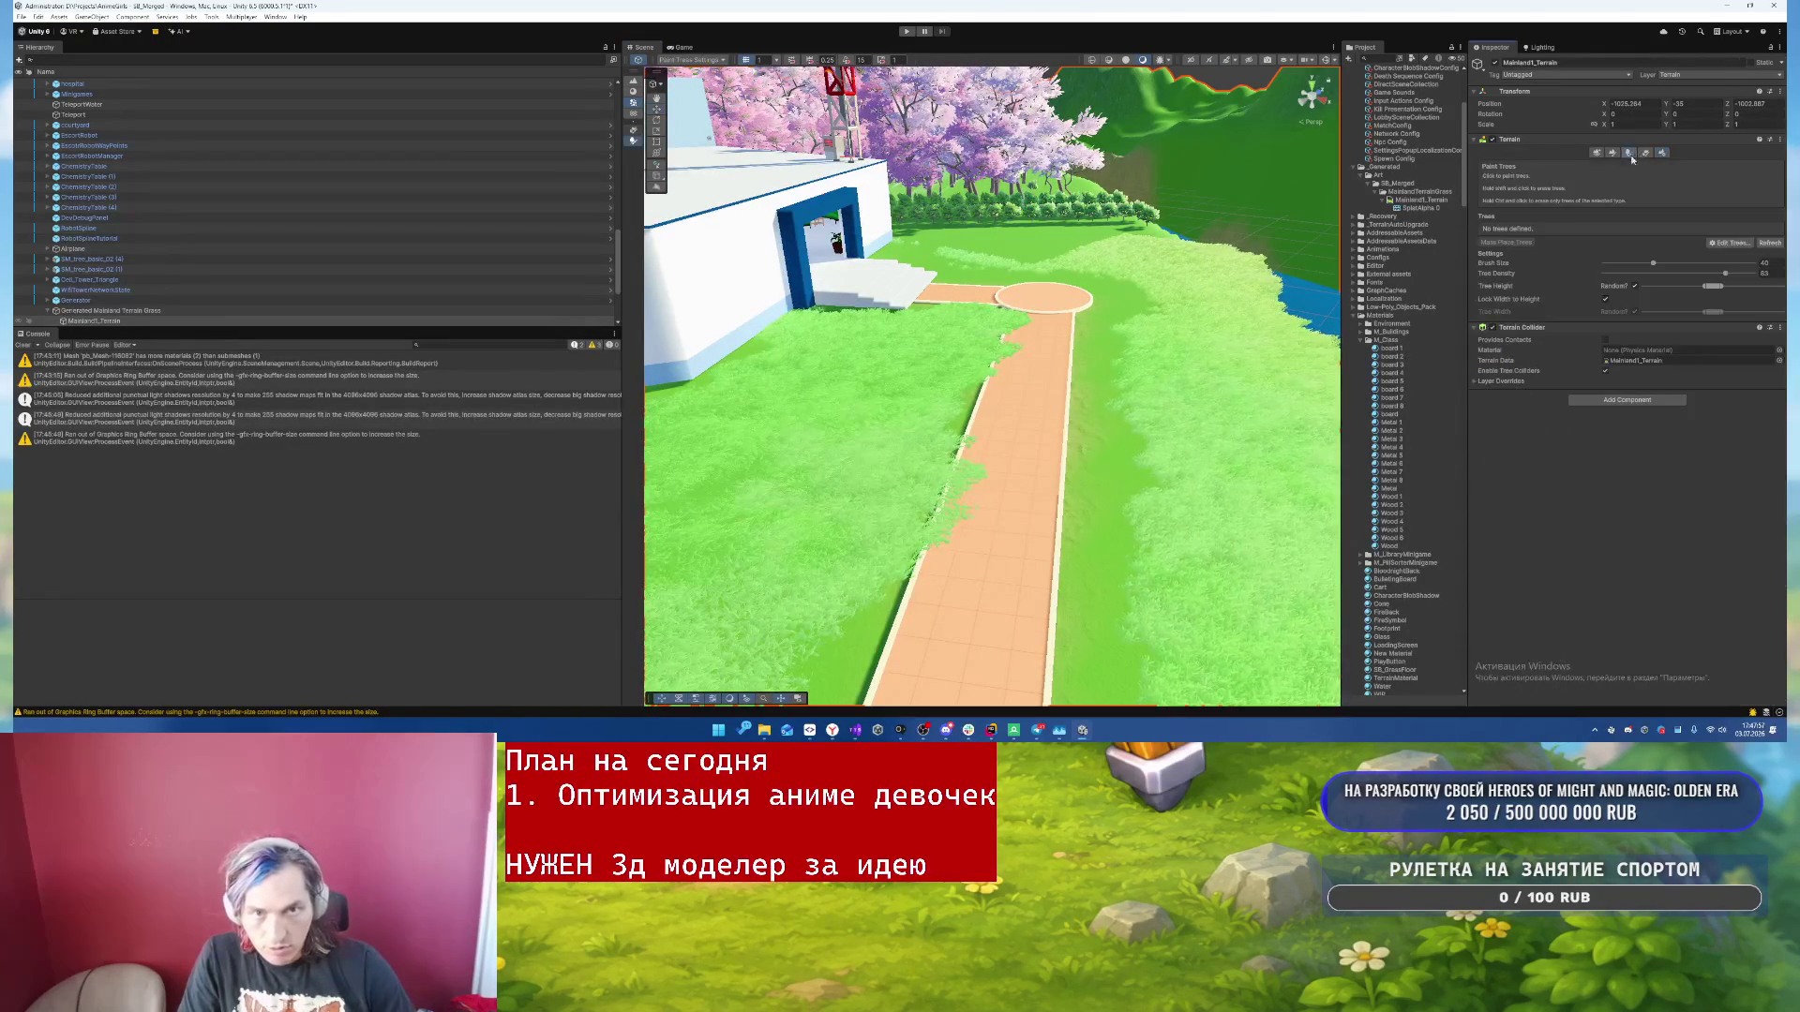
click(1645, 153)
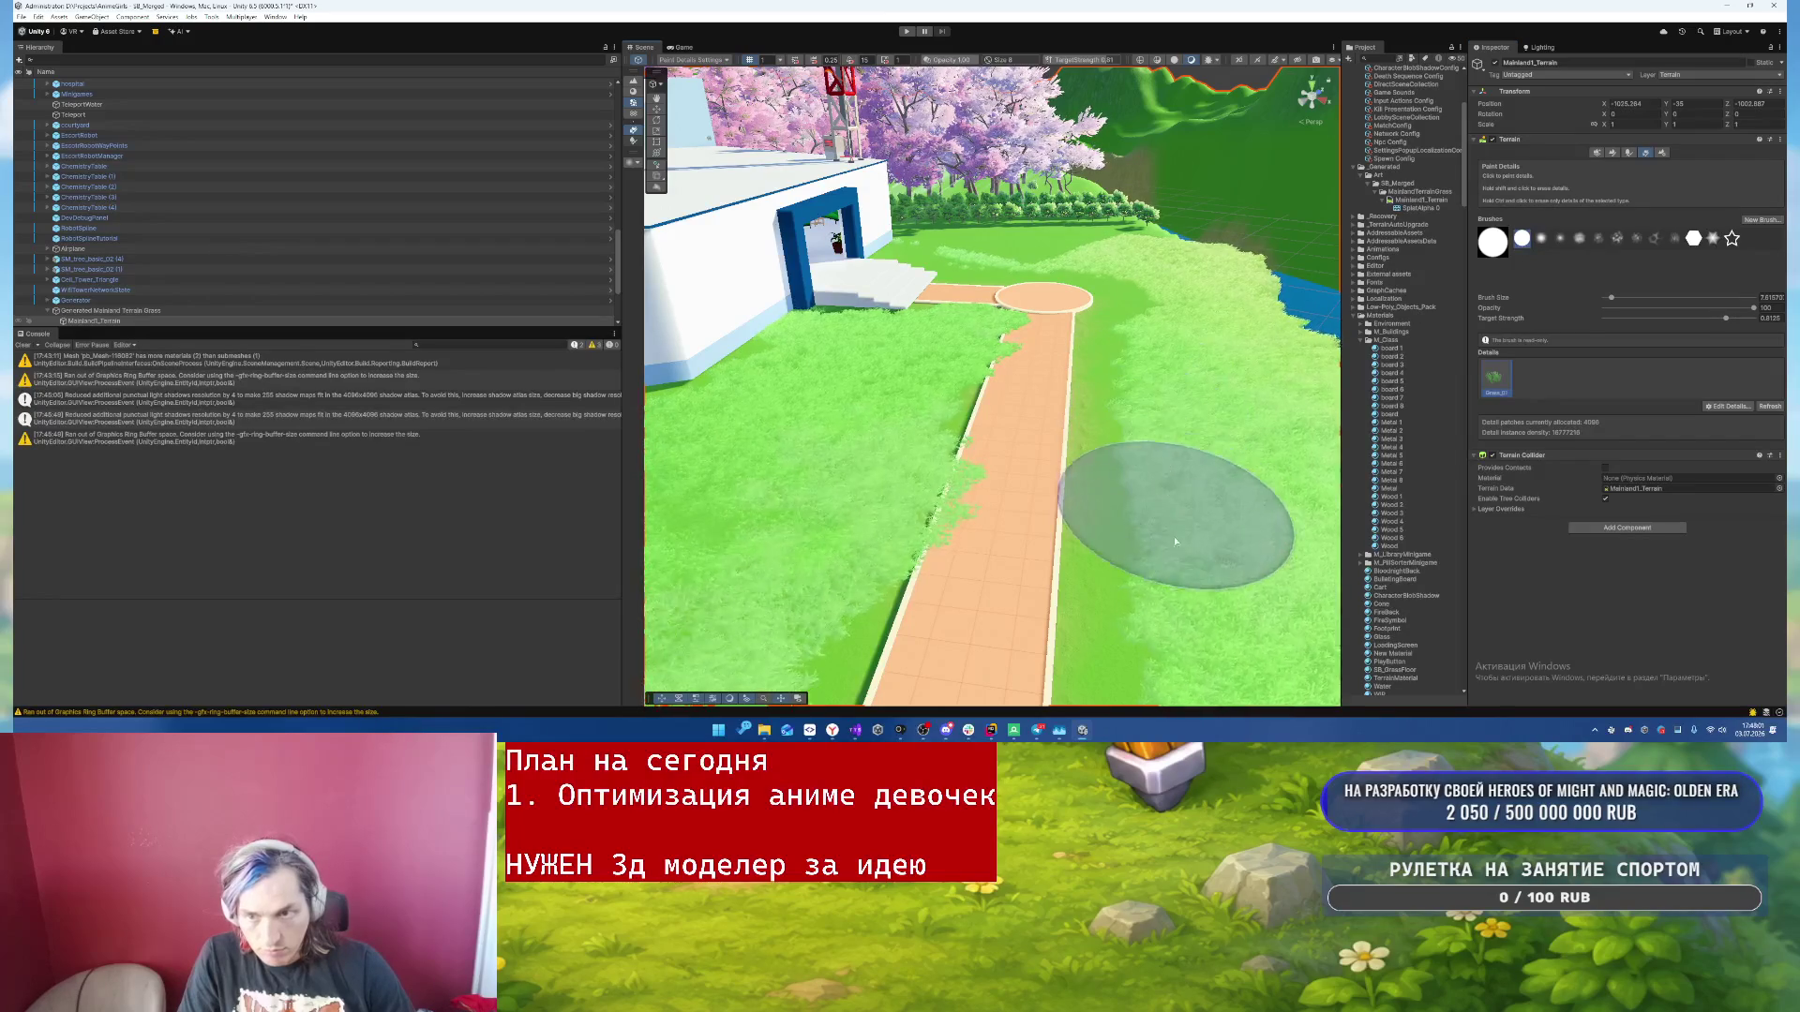
scroll(1201, 520, down, 5)
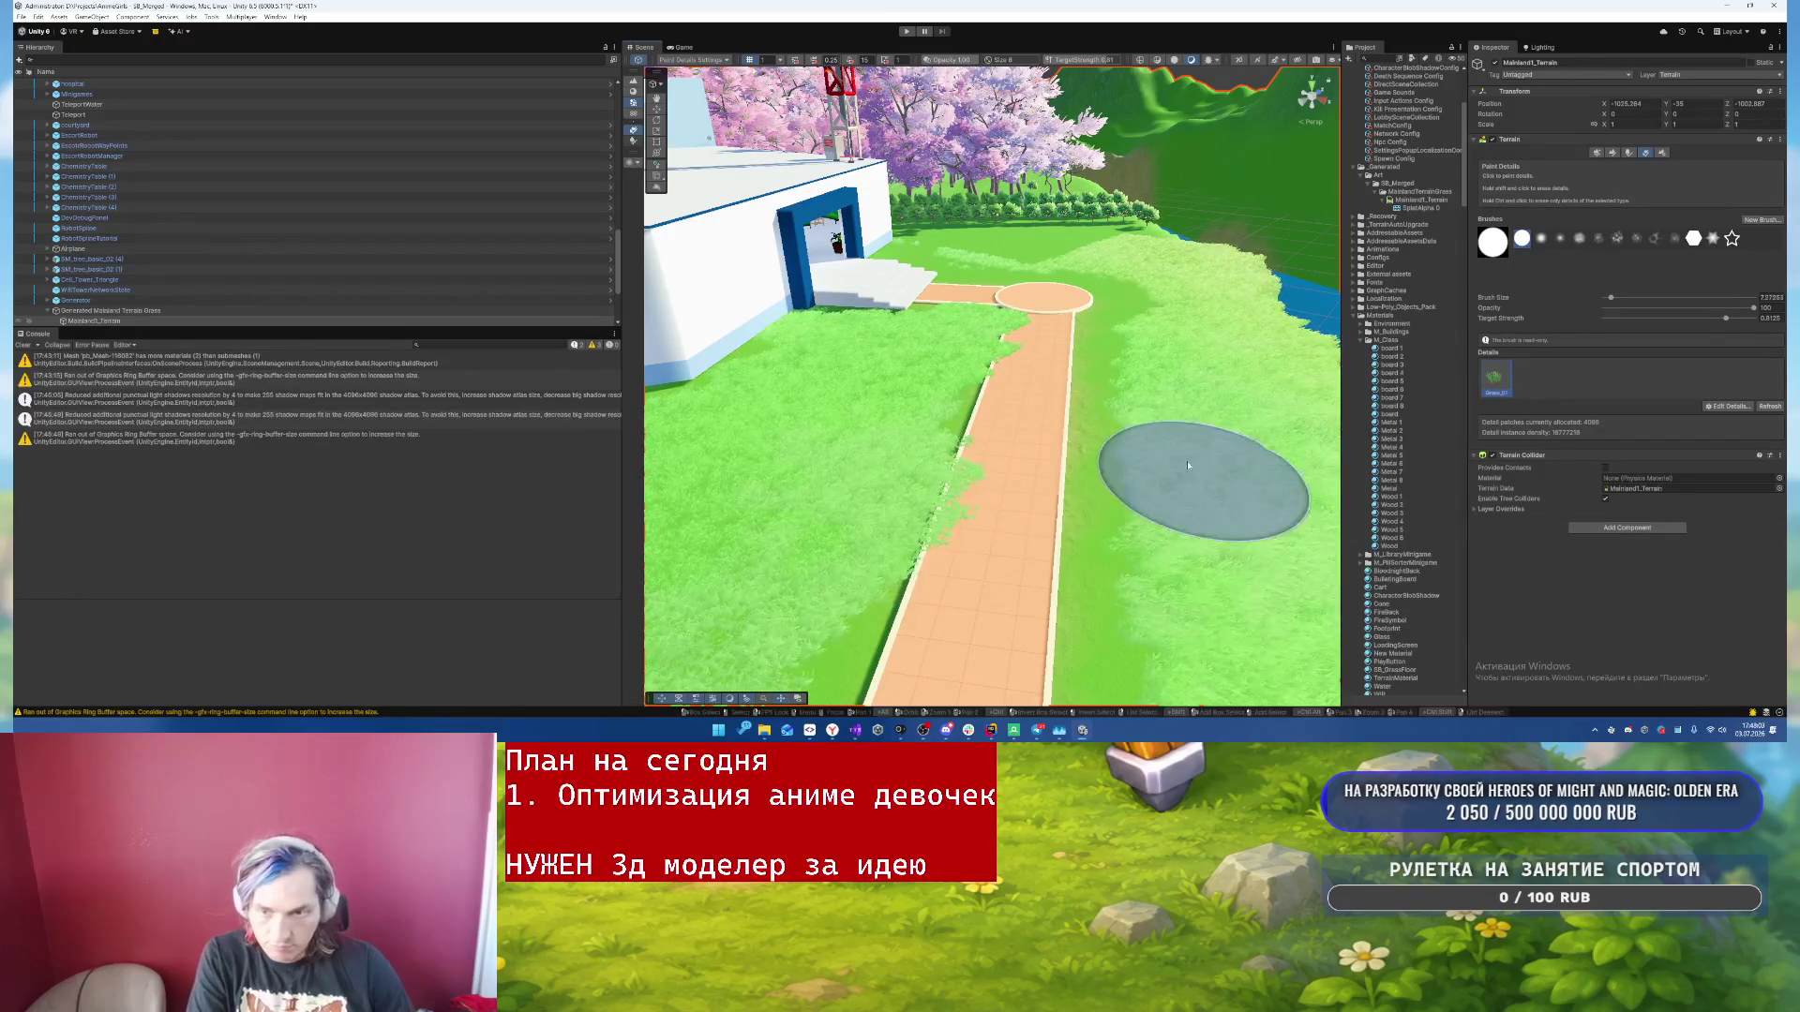
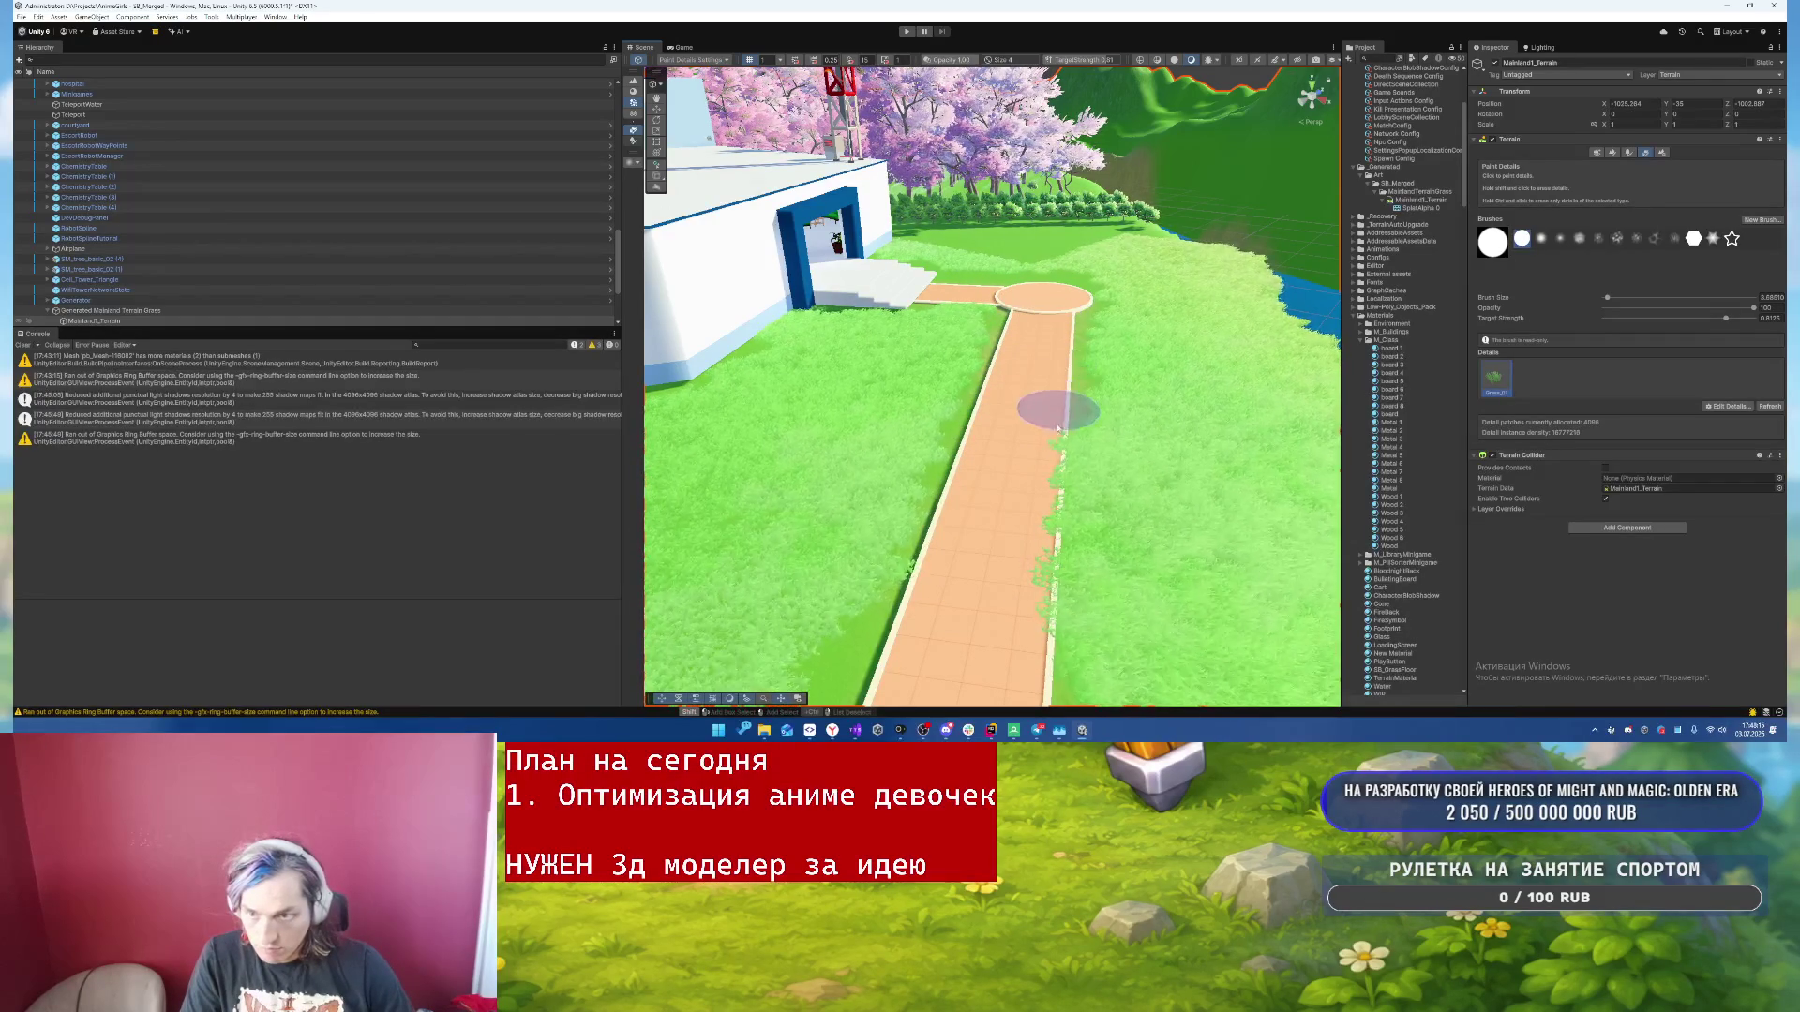
- Paint detail grass across the lawn beside the path, then look over the café terrace and trees
scroll(1017, 578, down, 10)
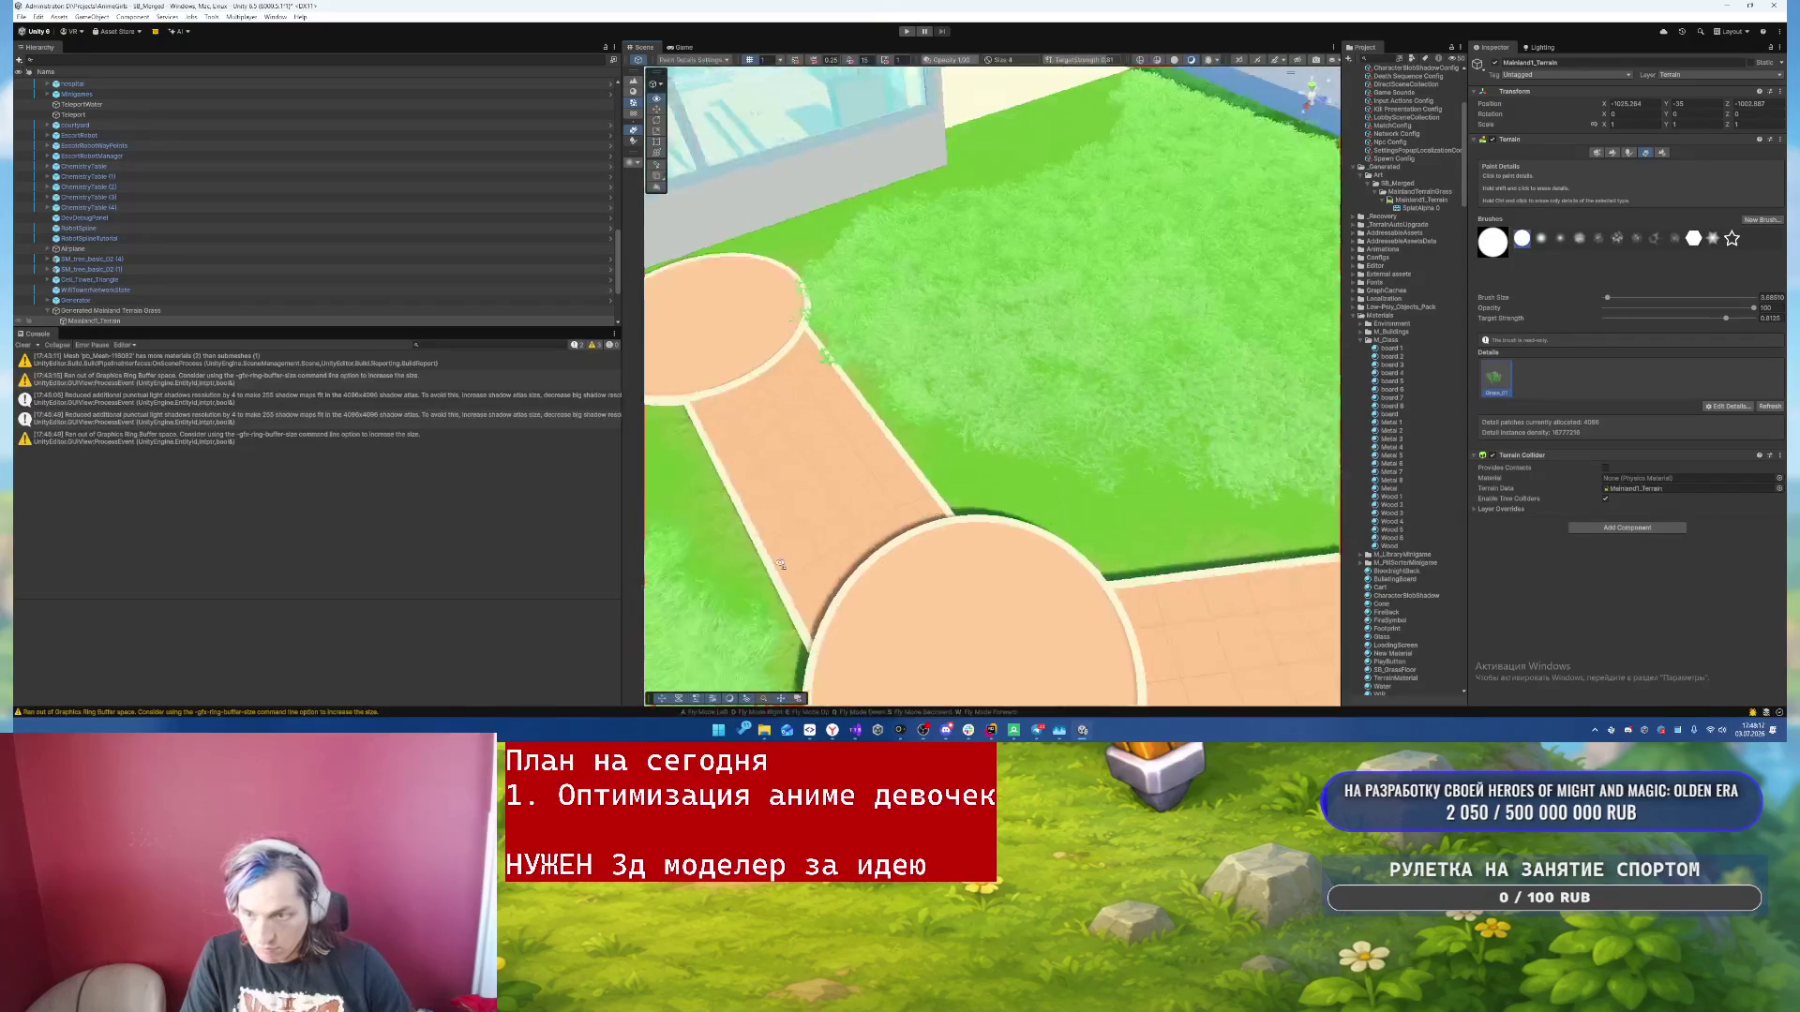
scroll(796, 549, up, 10)
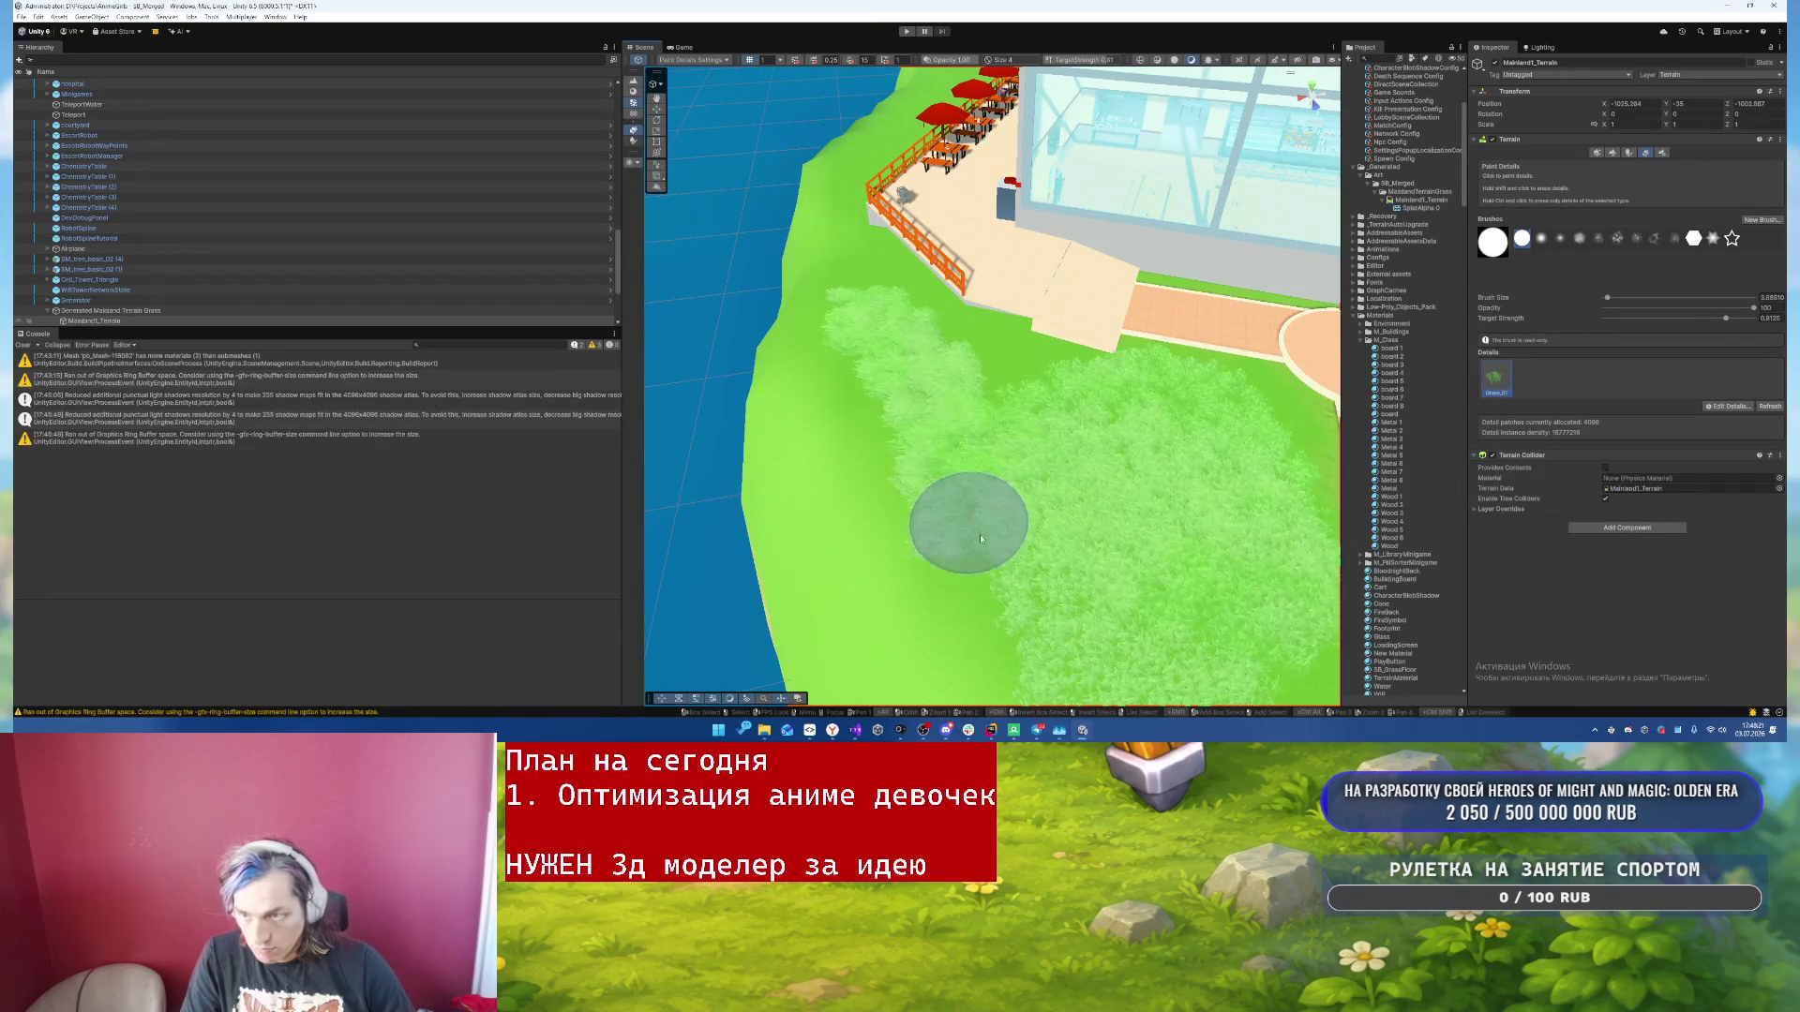
drag(974, 530, 887, 351)
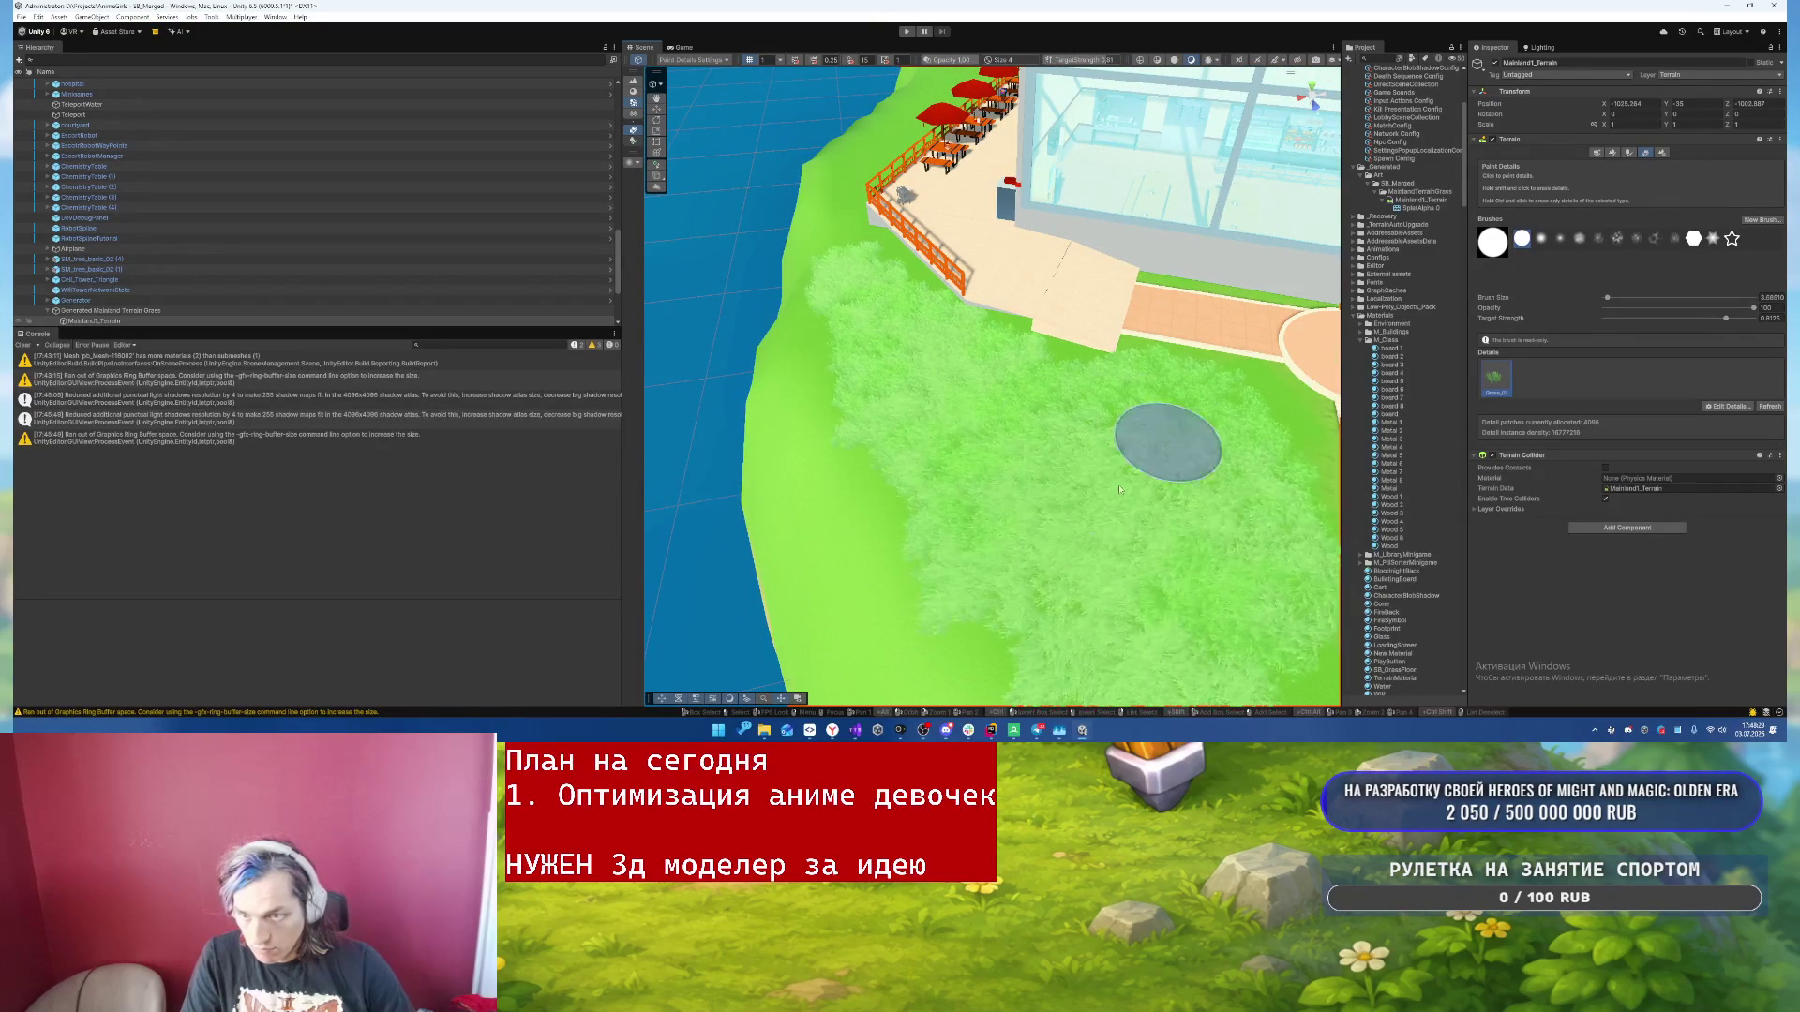
mouse_move(1036, 635)
mouse_down()
mouse_move(1085, 508)
mouse_move(951, 427)
mouse_up()
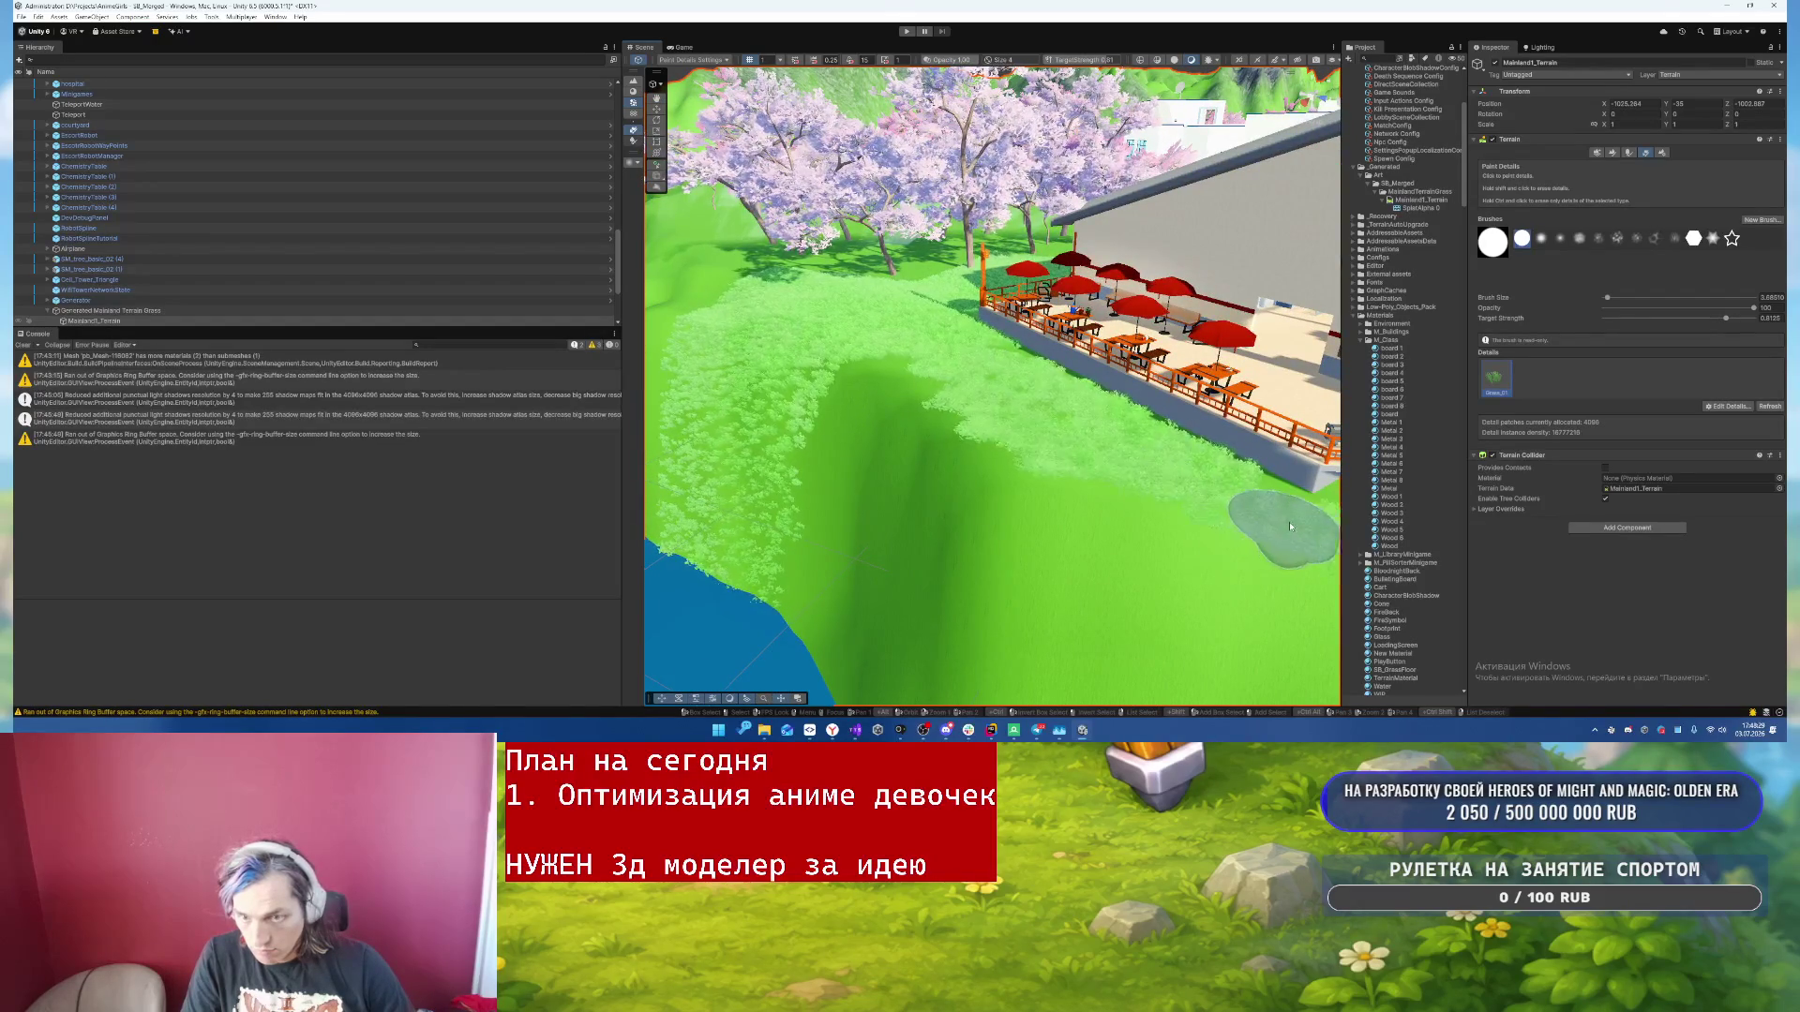
mouse_move(1262, 516)
mouse_down()
mouse_move(1166, 473)
mouse_move(764, 466)
mouse_move(849, 532)
mouse_up()
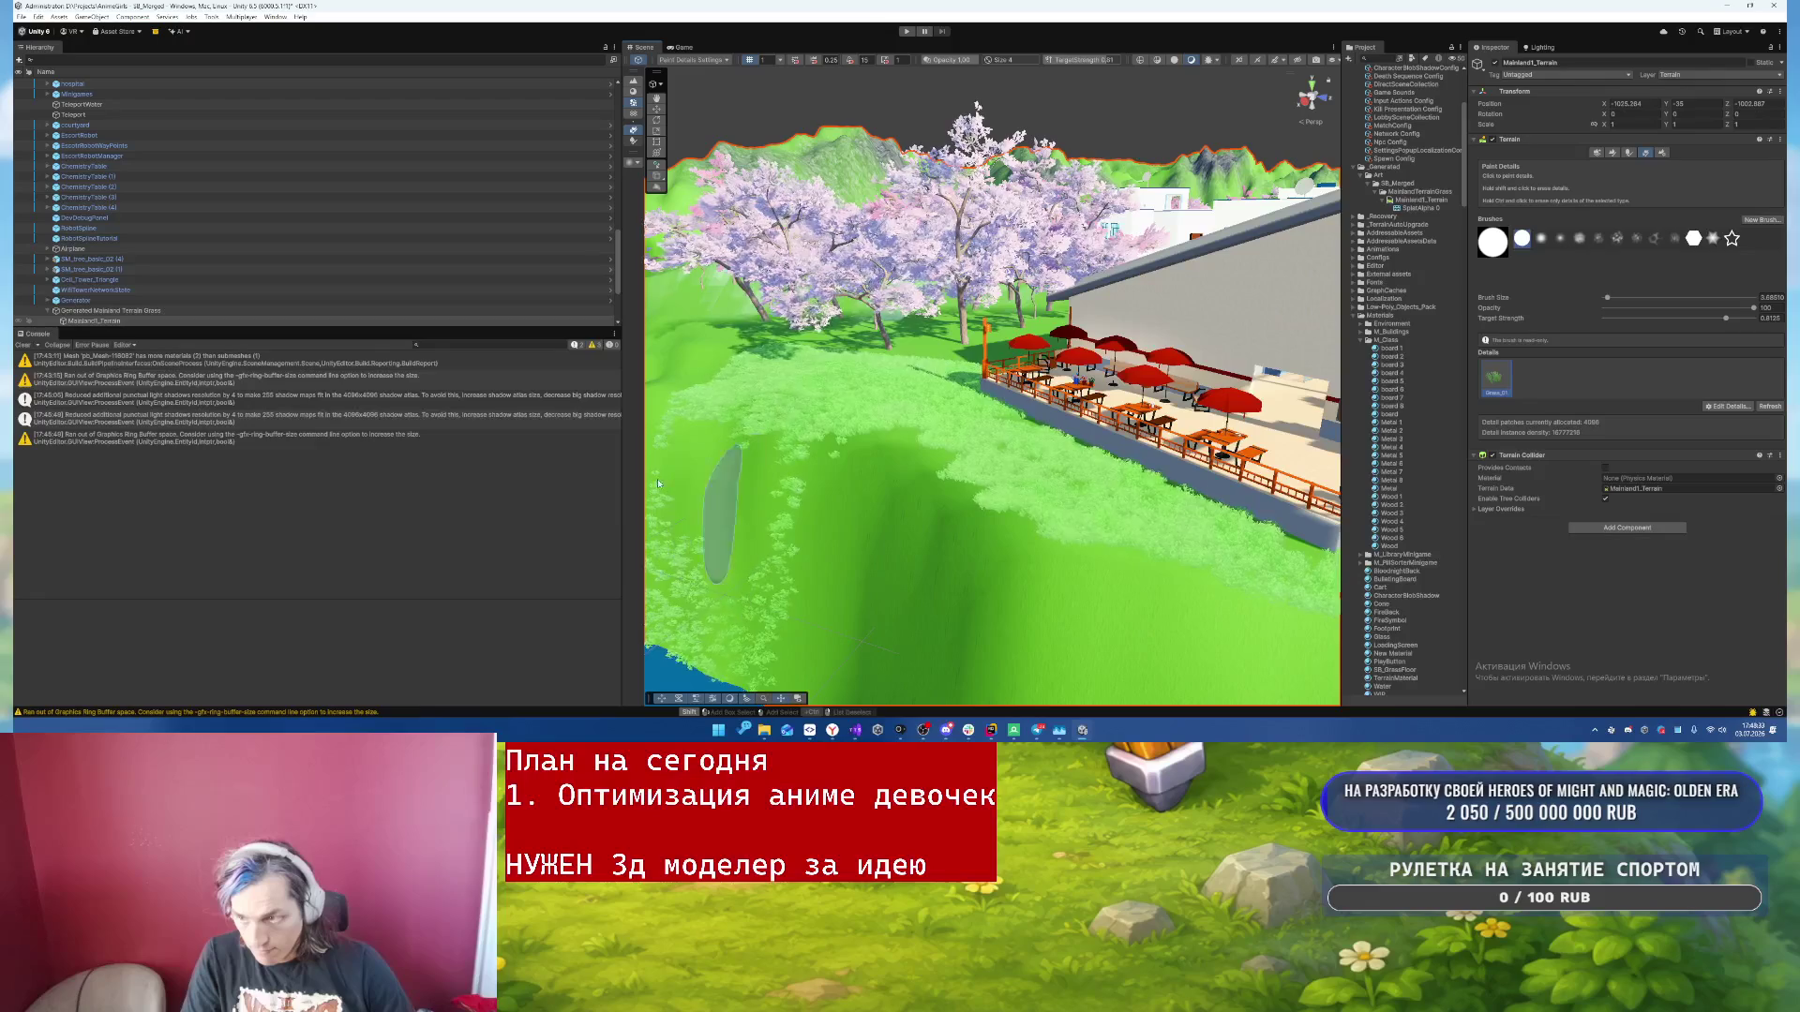
drag(712, 589, 782, 614)
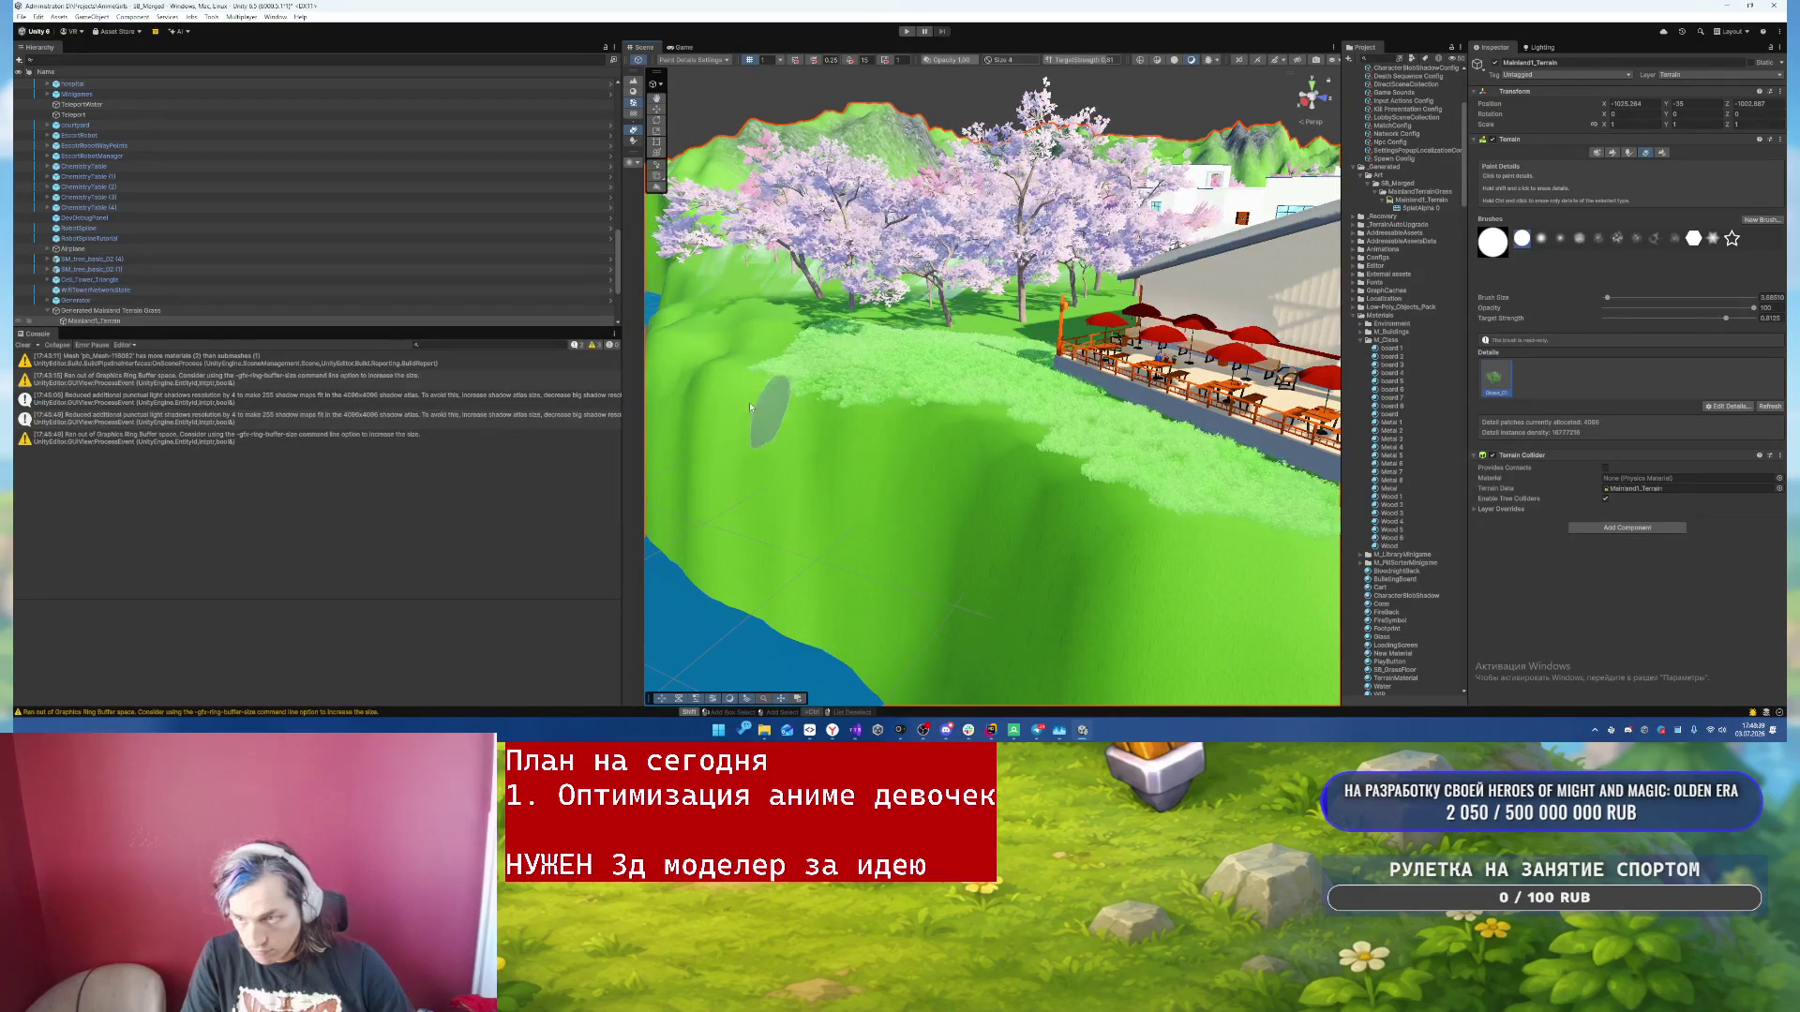
- Paint grass over the large lawn near the bench and pick a soft-edged brush
mouse_move(824, 363)
mouse_down()
mouse_move(947, 364)
mouse_move(1013, 340)
mouse_move(1142, 408)
mouse_up()
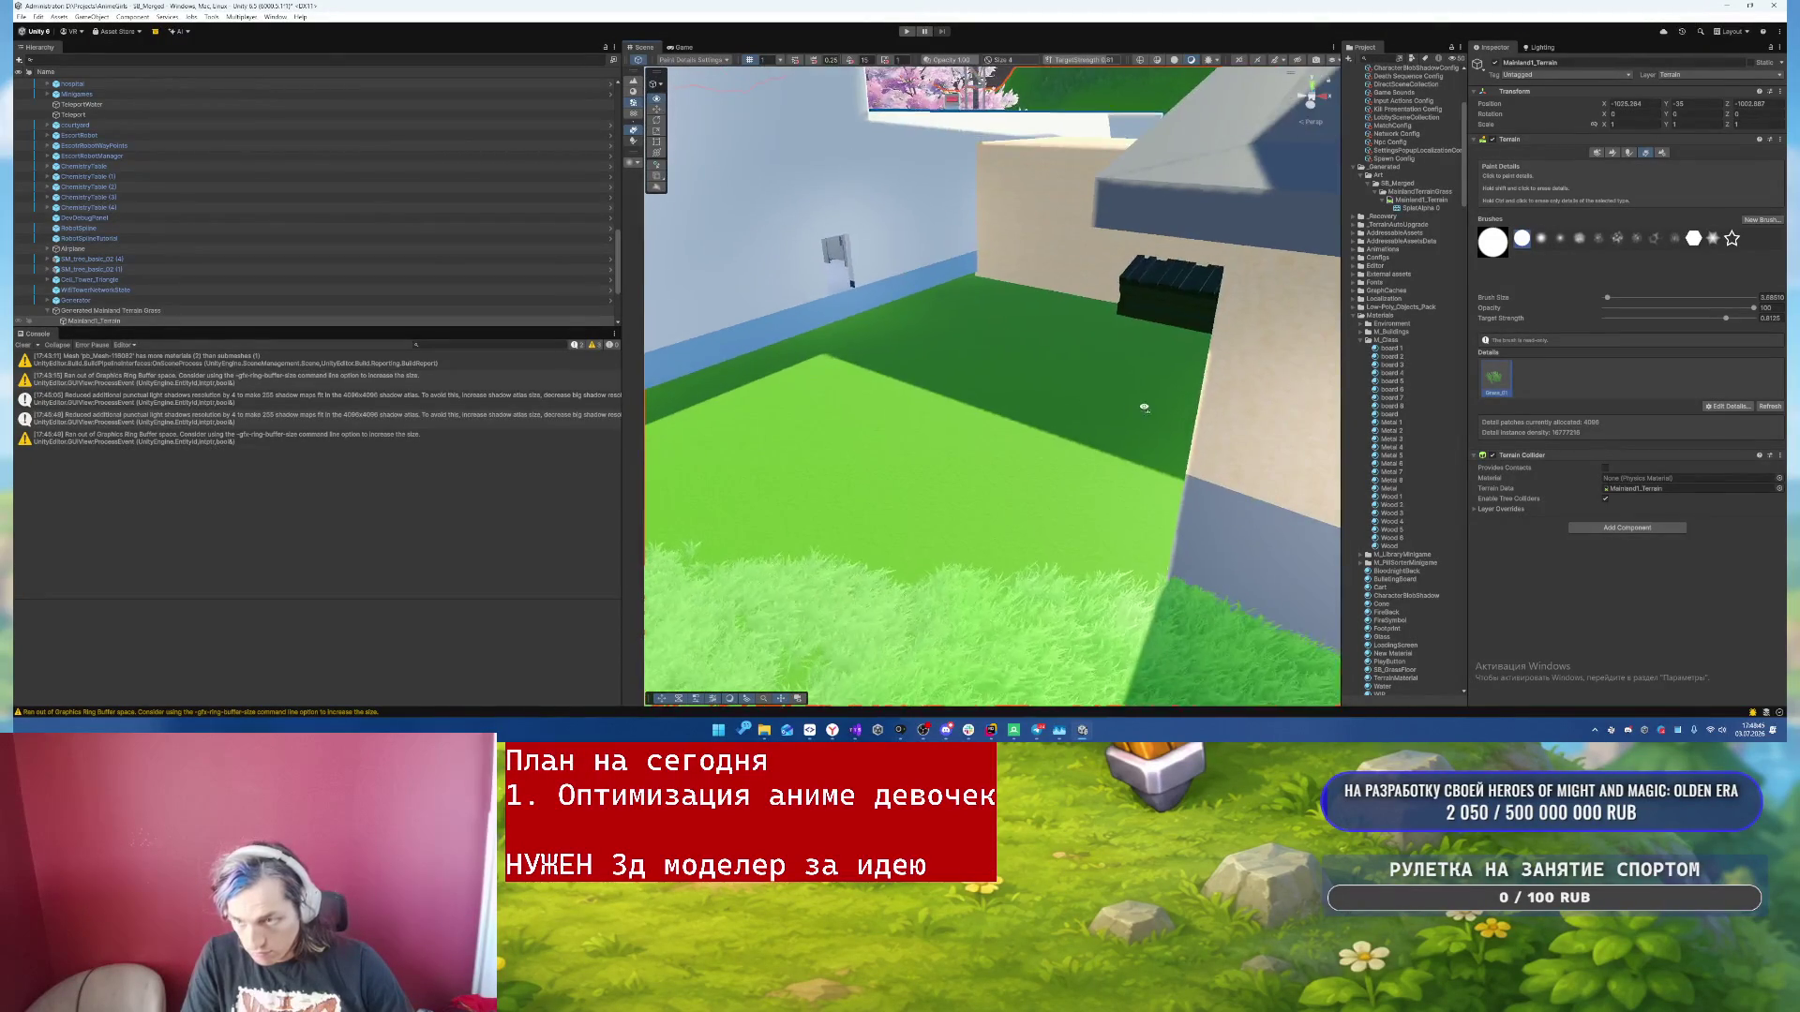
mouse_move(713, 463)
mouse_down()
mouse_move(895, 384)
mouse_move(1022, 539)
mouse_move(1087, 358)
mouse_move(1196, 300)
mouse_up()
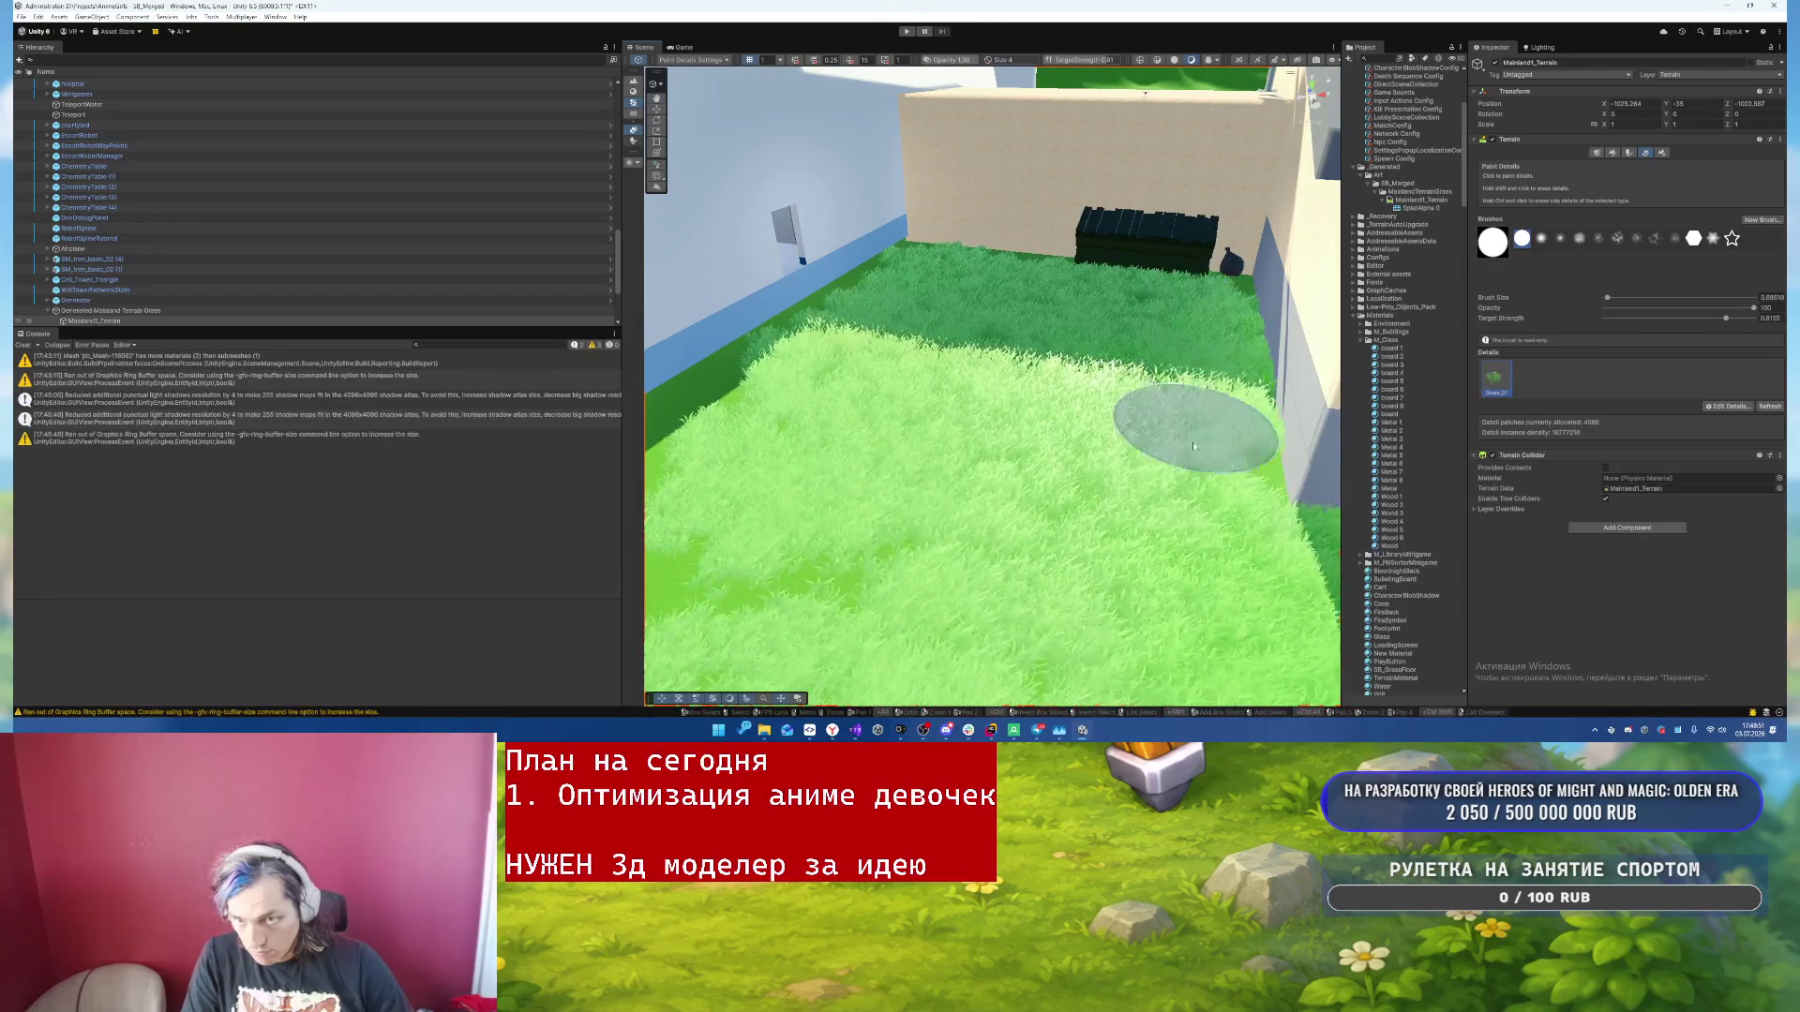
mouse_move(957, 513)
mouse_down()
mouse_move(1048, 234)
mouse_move(948, 249)
mouse_move(803, 321)
mouse_move(984, 374)
mouse_move(881, 379)
mouse_up()
mouse_move(1245, 503)
mouse_down()
mouse_move(858, 457)
mouse_move(817, 366)
mouse_move(1222, 264)
mouse_move(1004, 390)
mouse_move(915, 511)
mouse_move(1093, 329)
mouse_move(1133, 341)
mouse_move(1251, 317)
mouse_up()
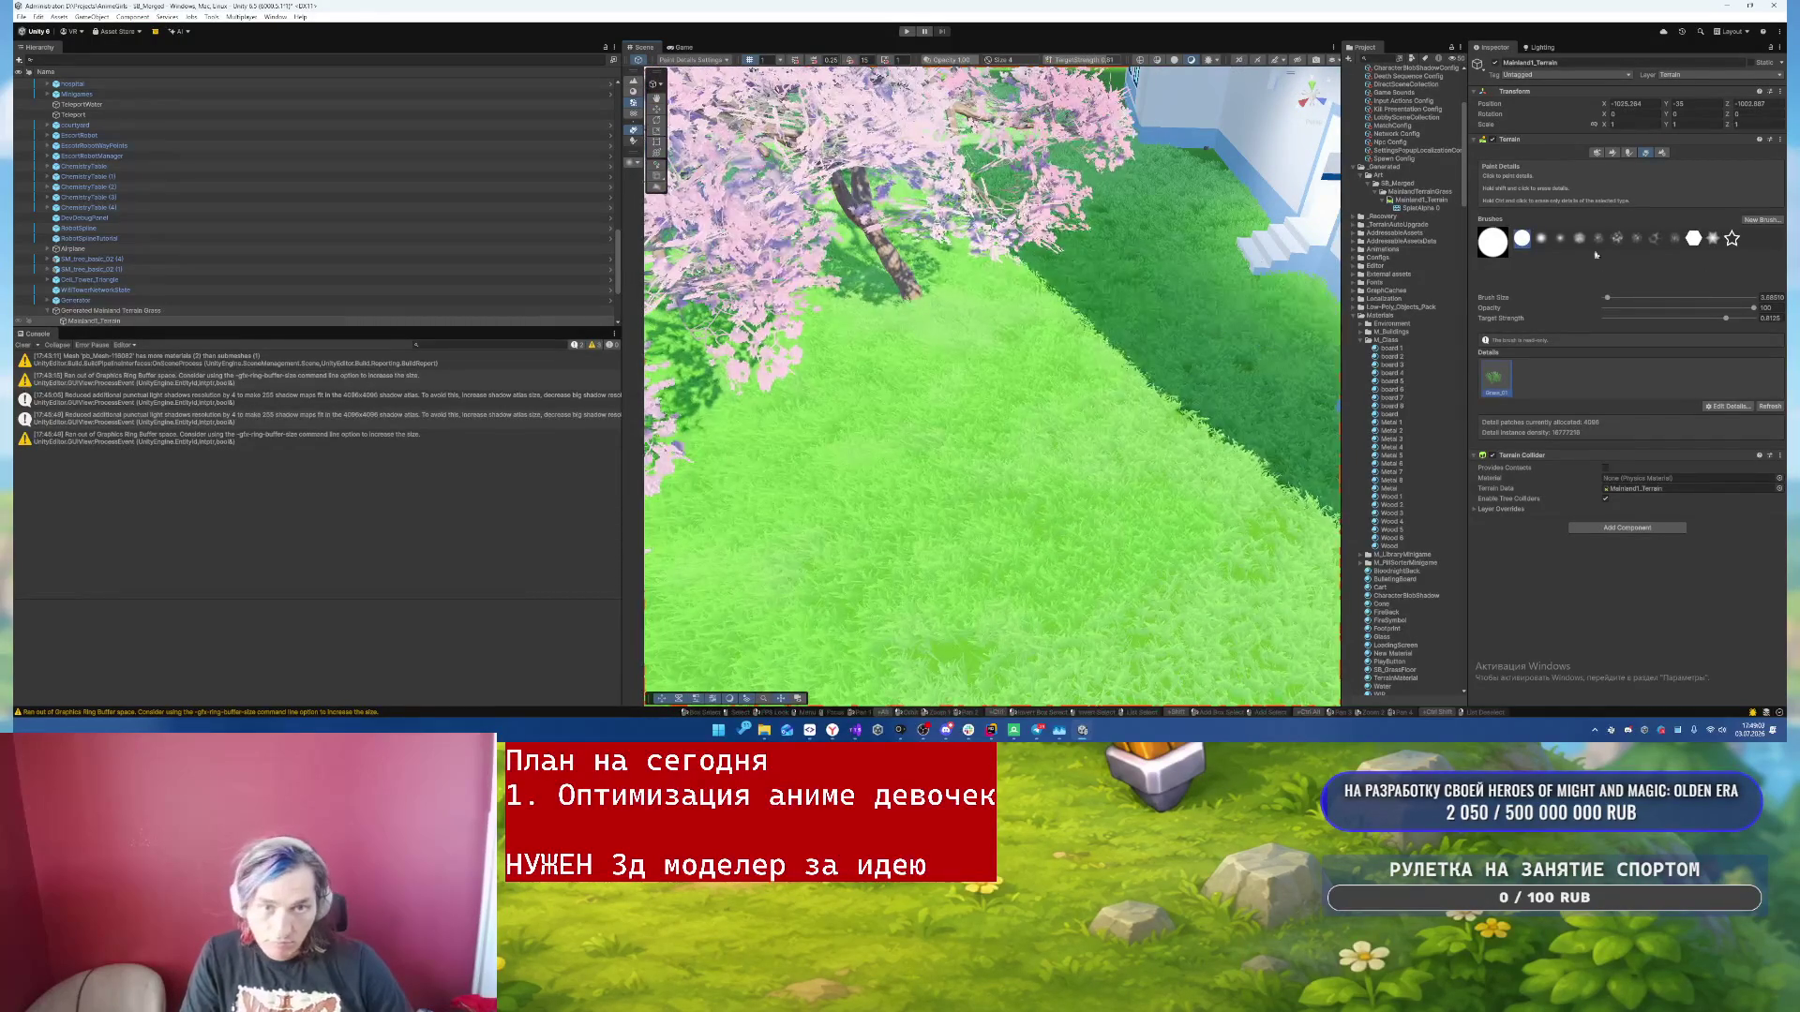
click(1542, 238)
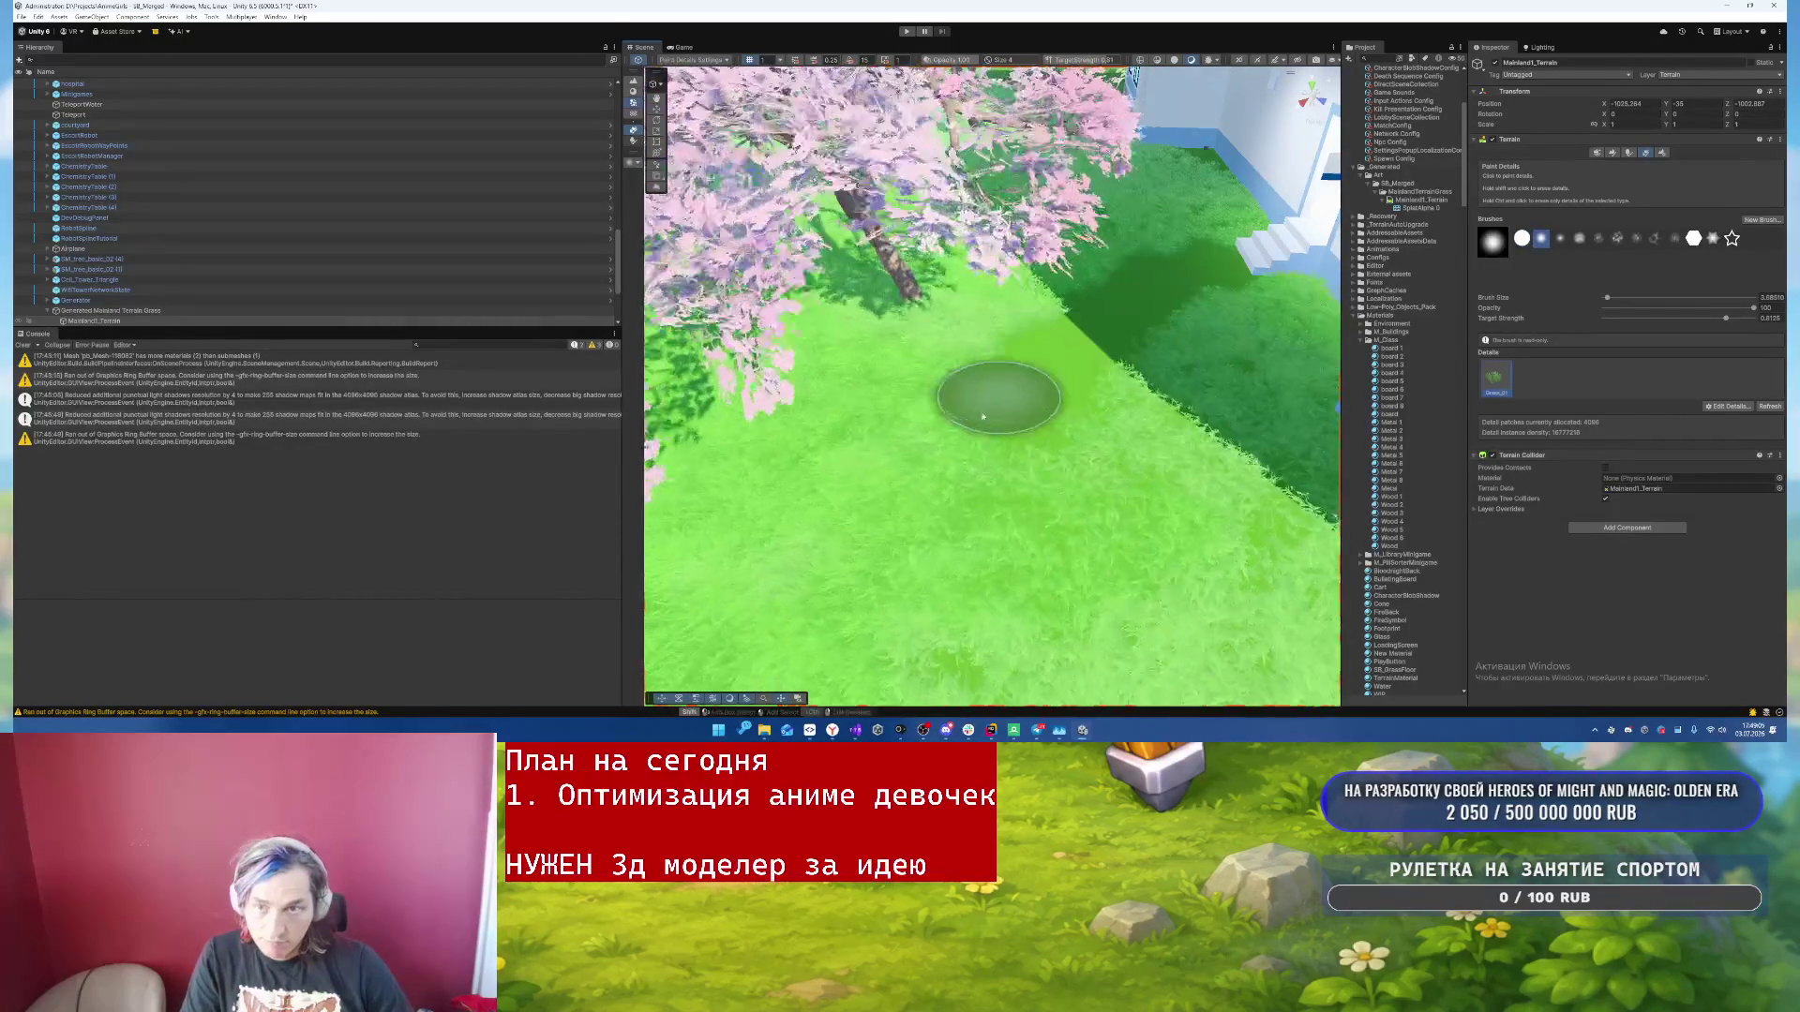
- Erase the stray grass from the brick path so its curb is clear
drag(904, 517, 751, 438)
scroll(1209, 559, up, 5)
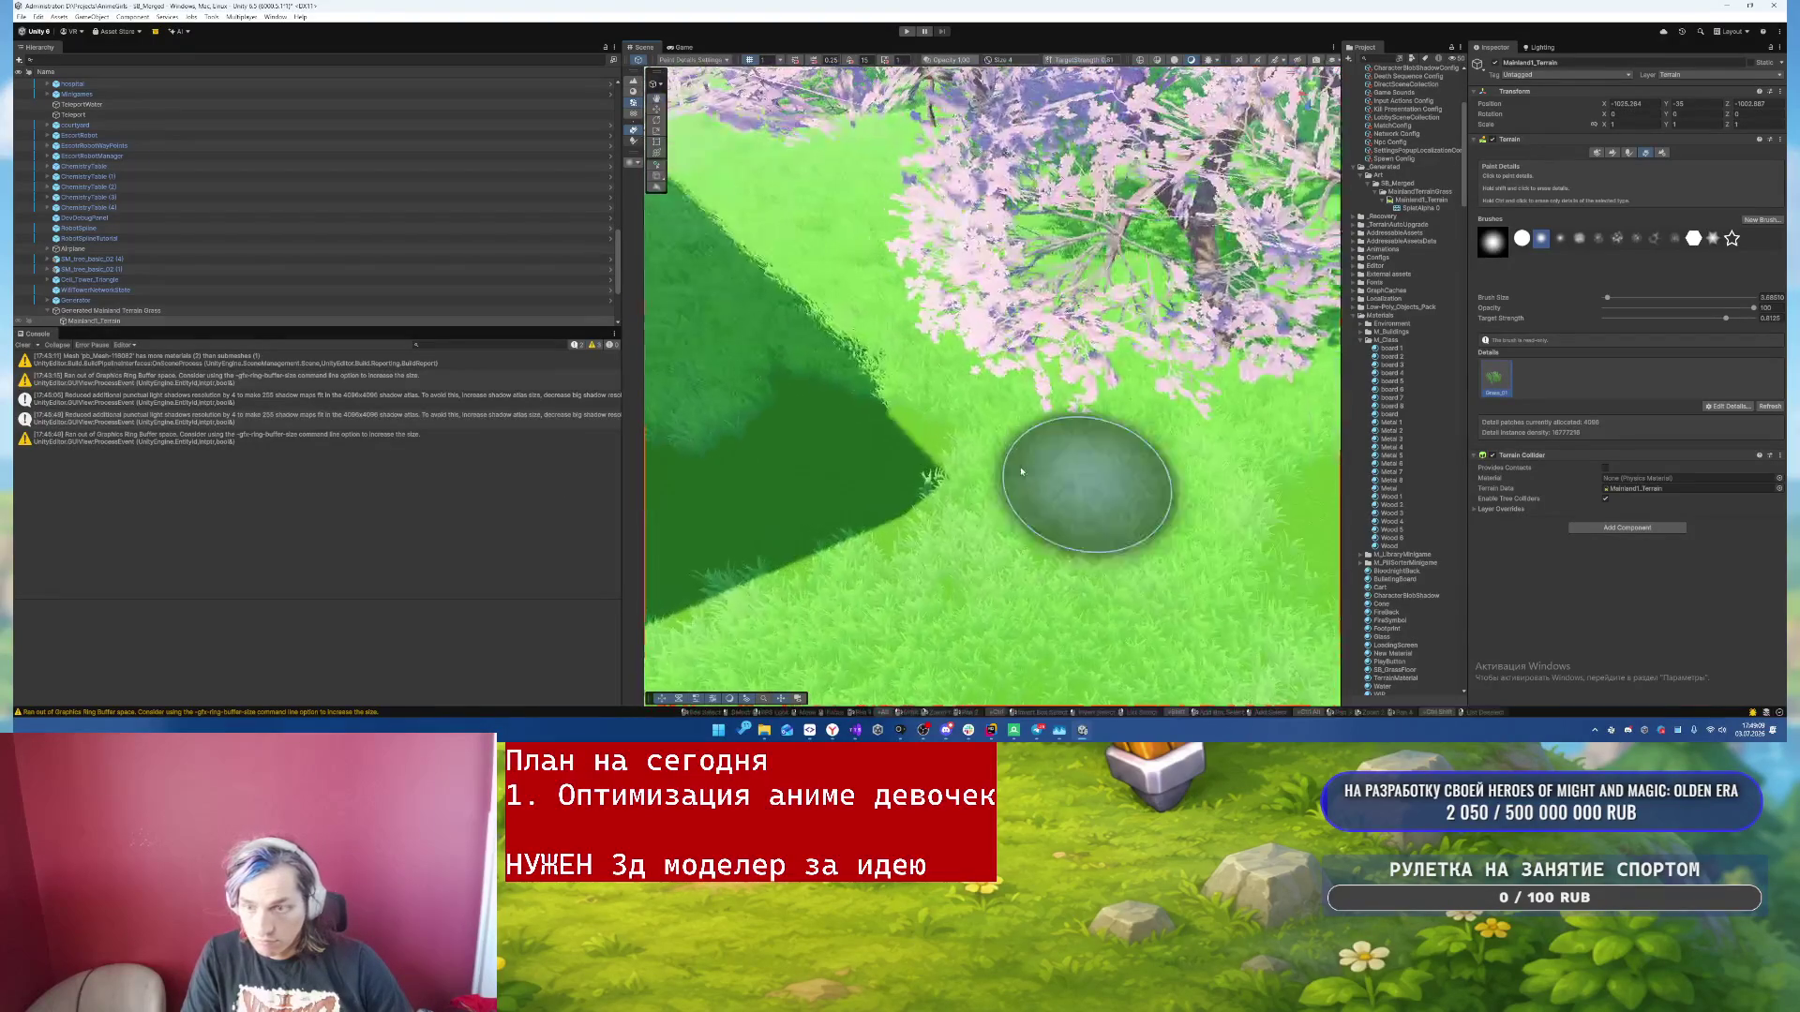
mouse_move(1022, 471)
mouse_down()
mouse_move(1188, 493)
mouse_move(900, 436)
mouse_move(1223, 363)
mouse_move(958, 255)
mouse_up()
mouse_move(1059, 409)
mouse_down()
mouse_move(613, 494)
mouse_move(624, 279)
mouse_up()
mouse_move(743, 181)
mouse_down()
mouse_move(916, 362)
mouse_move(1058, 376)
mouse_move(898, 300)
mouse_move(723, 88)
mouse_move(954, 385)
mouse_move(906, 466)
mouse_move(719, 441)
mouse_move(684, 453)
mouse_move(947, 421)
mouse_up()
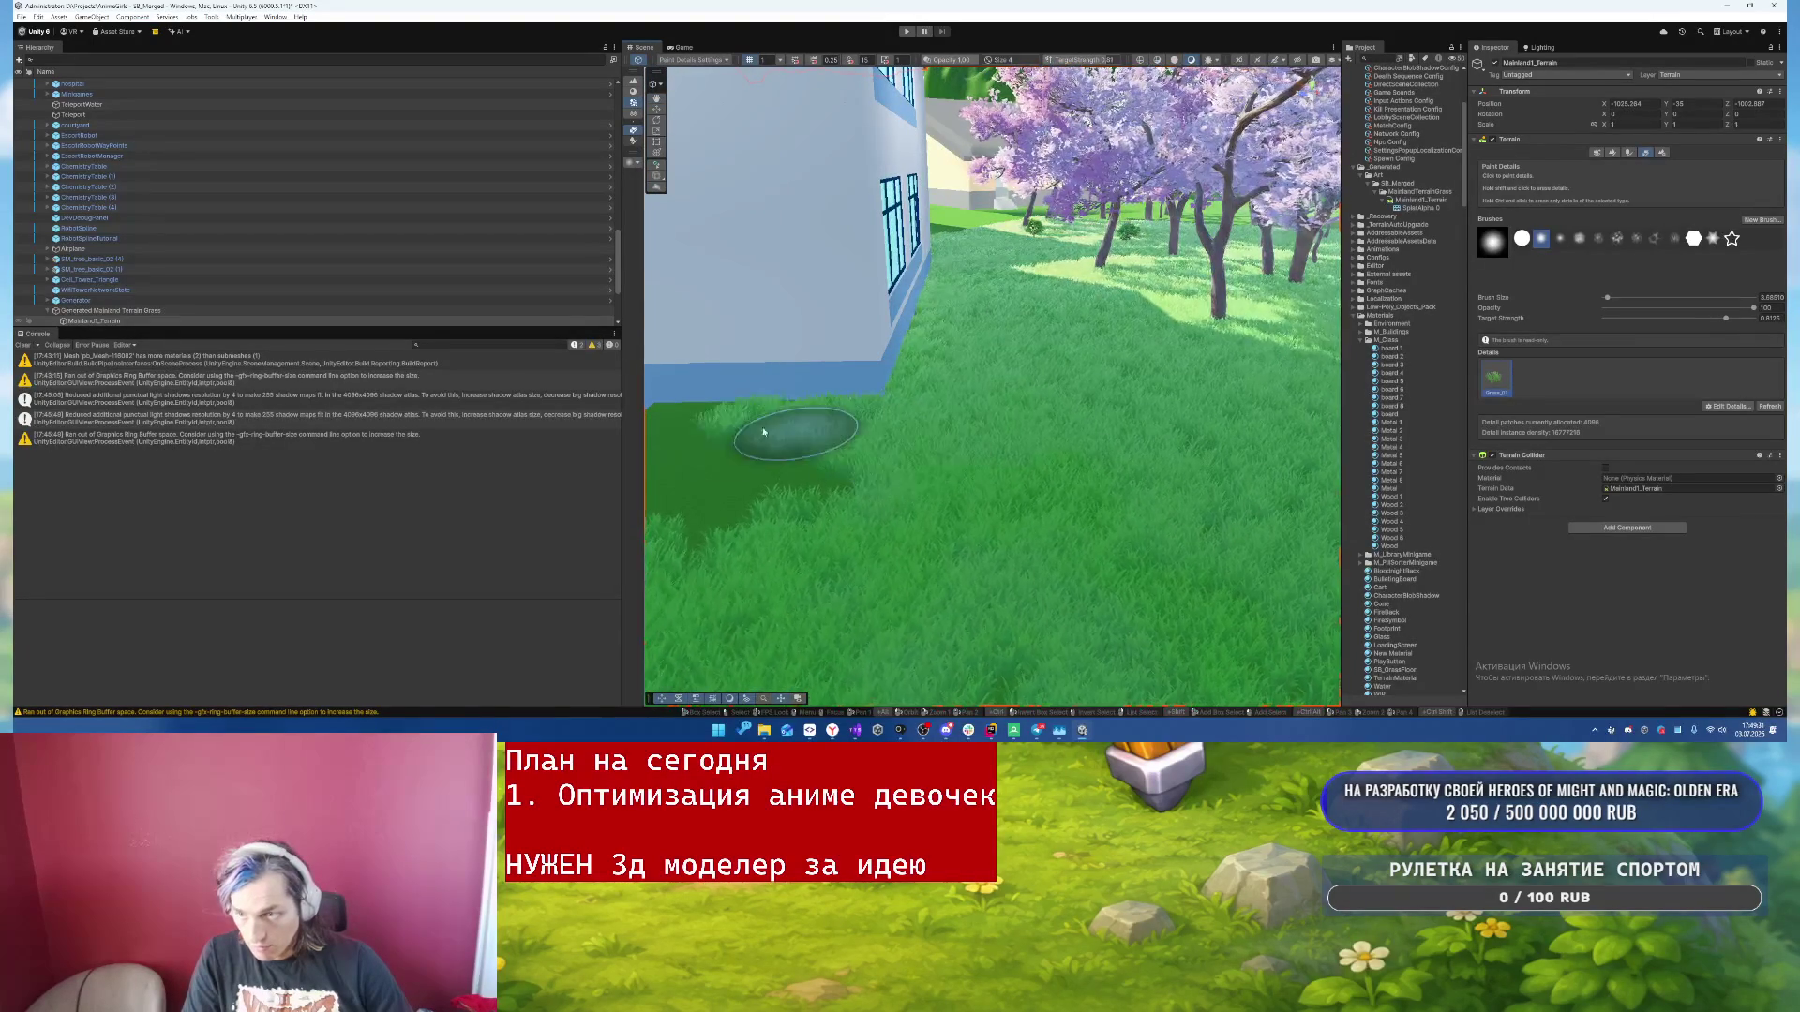
- Fly past the trampoline, cherry trees and benches to check the grass coverage
drag(824, 543, 743, 525)
mouse_move(1229, 515)
mouse_down()
mouse_move(894, 498)
mouse_move(945, 503)
mouse_move(1056, 163)
mouse_up()
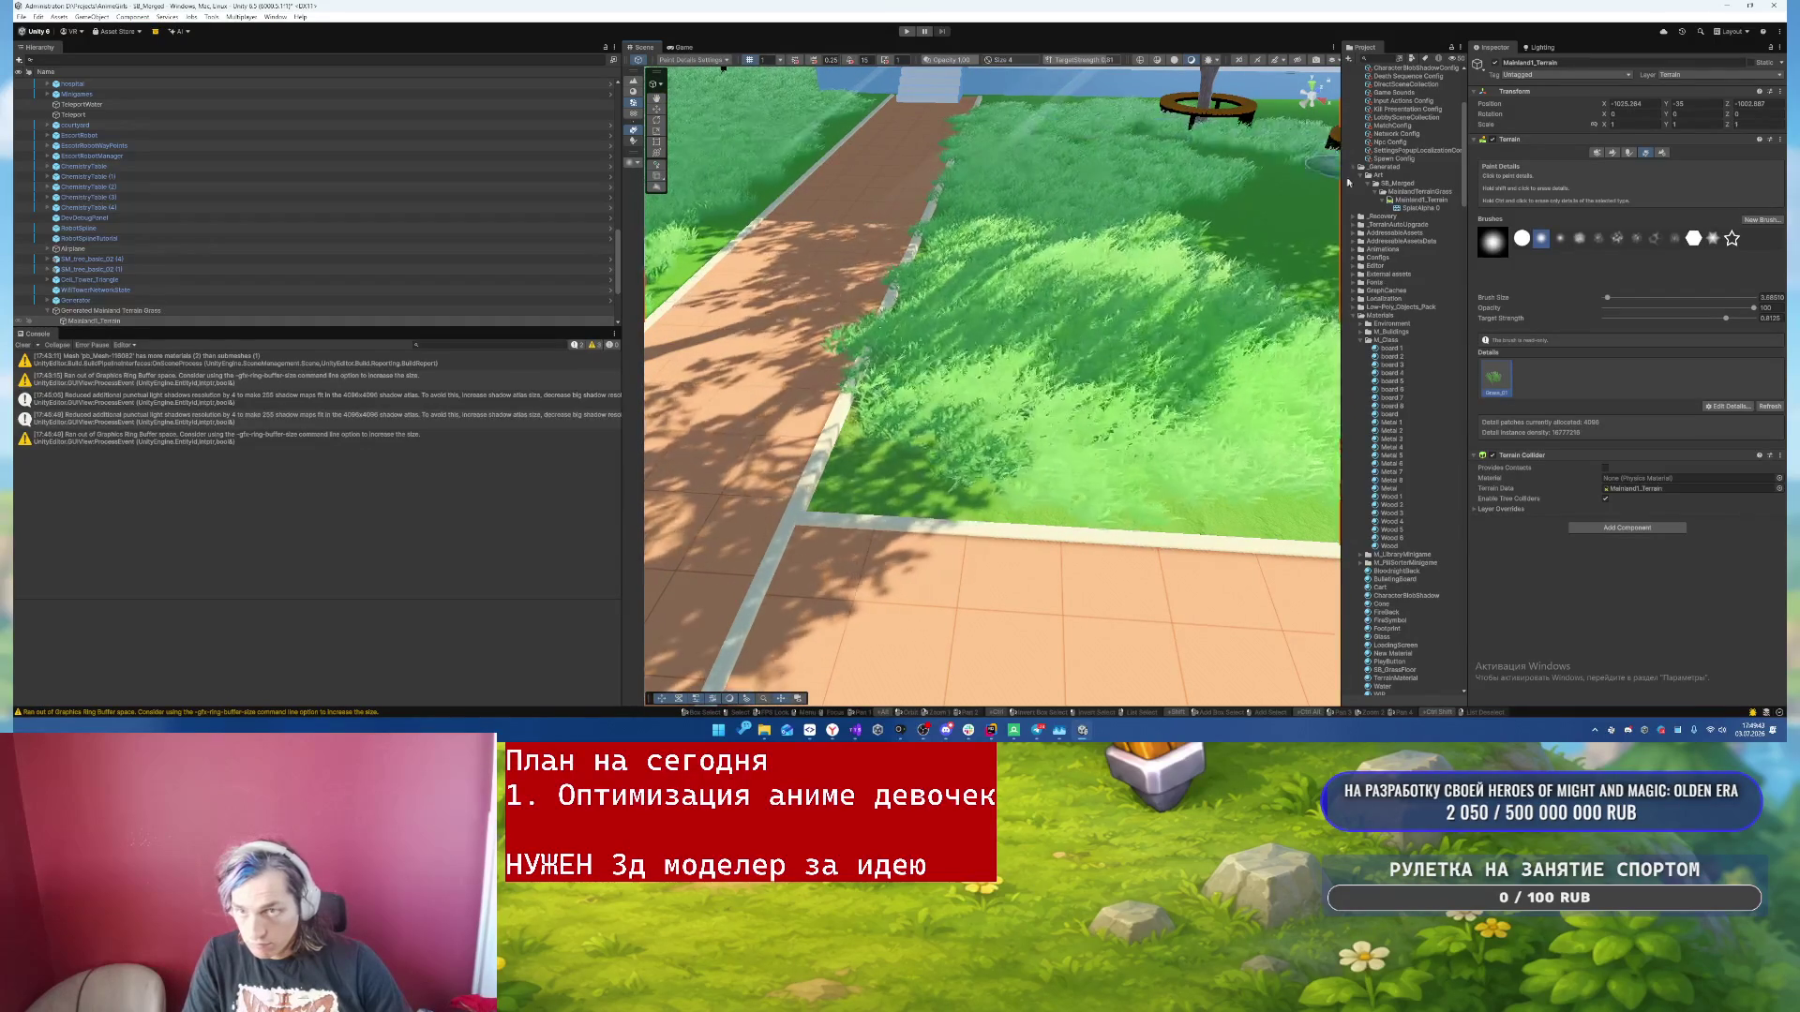
mouse_move(1069, 131)
mouse_down()
mouse_move(1212, 267)
mouse_move(965, 341)
mouse_move(1065, 190)
mouse_up()
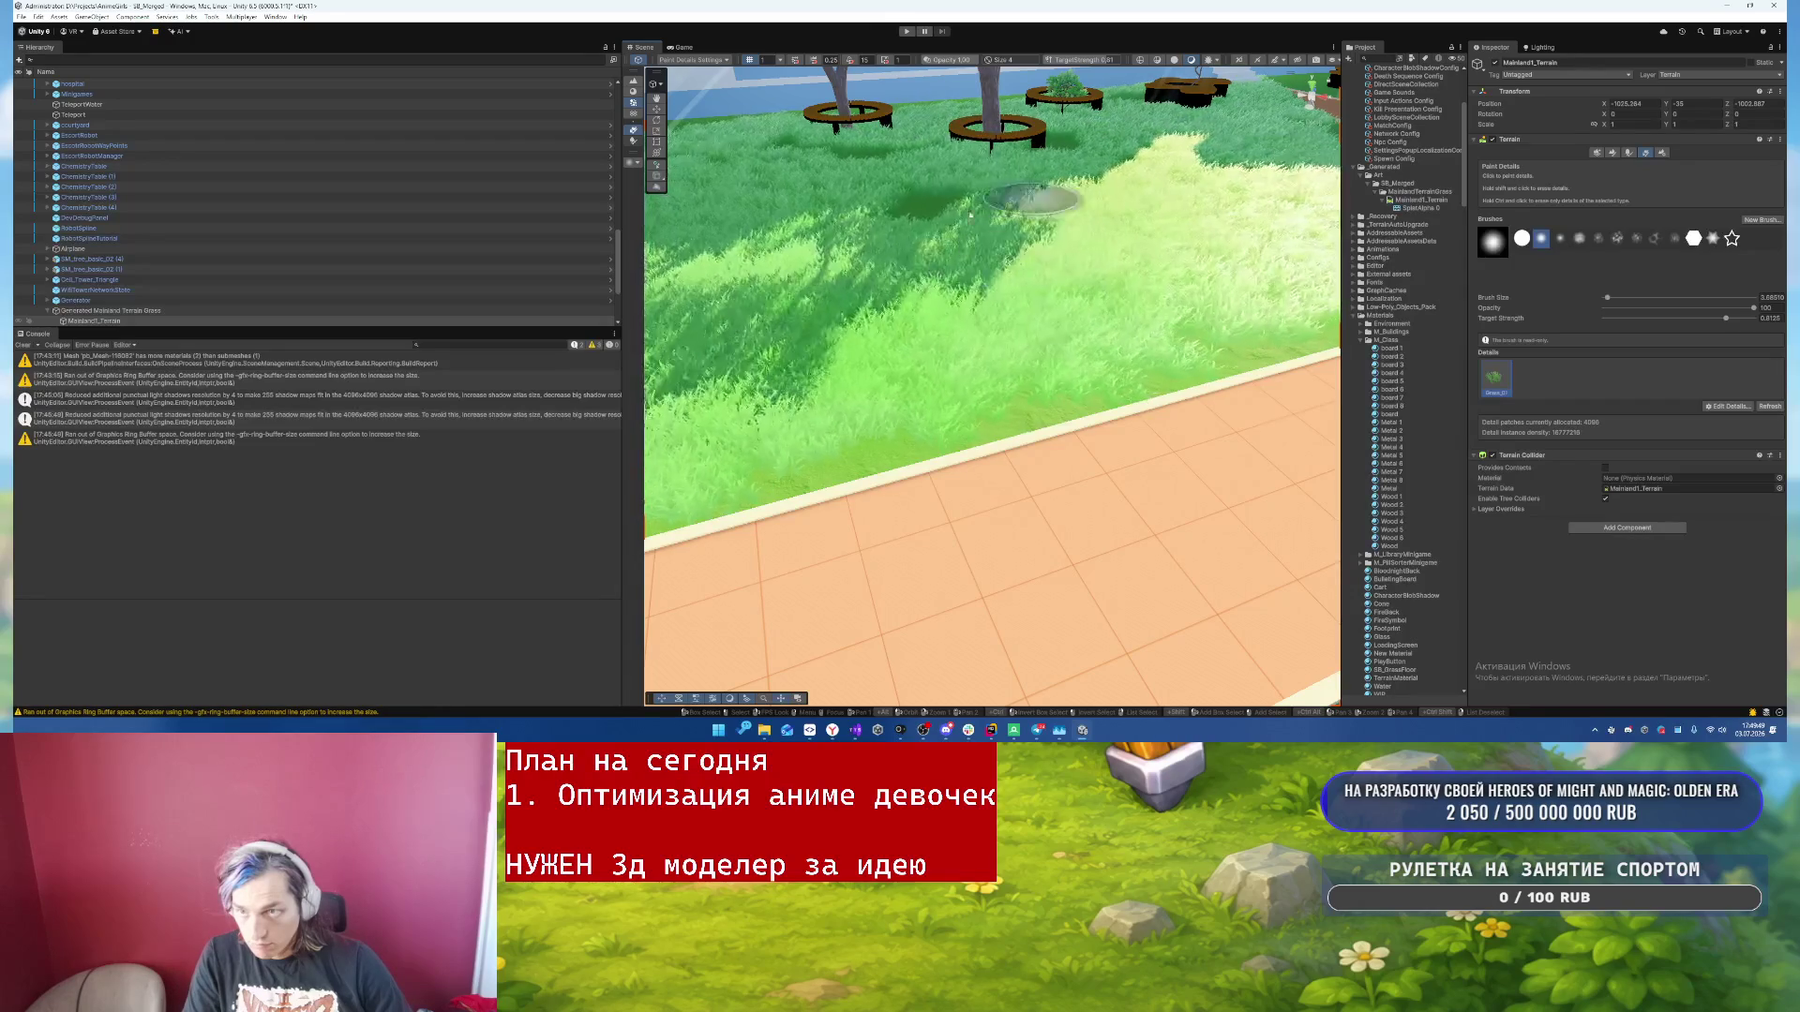
mouse_move(793, 147)
mouse_down()
mouse_move(945, 242)
mouse_move(956, 364)
mouse_move(1128, 403)
mouse_move(1053, 546)
mouse_move(1030, 529)
mouse_move(1036, 342)
mouse_up()
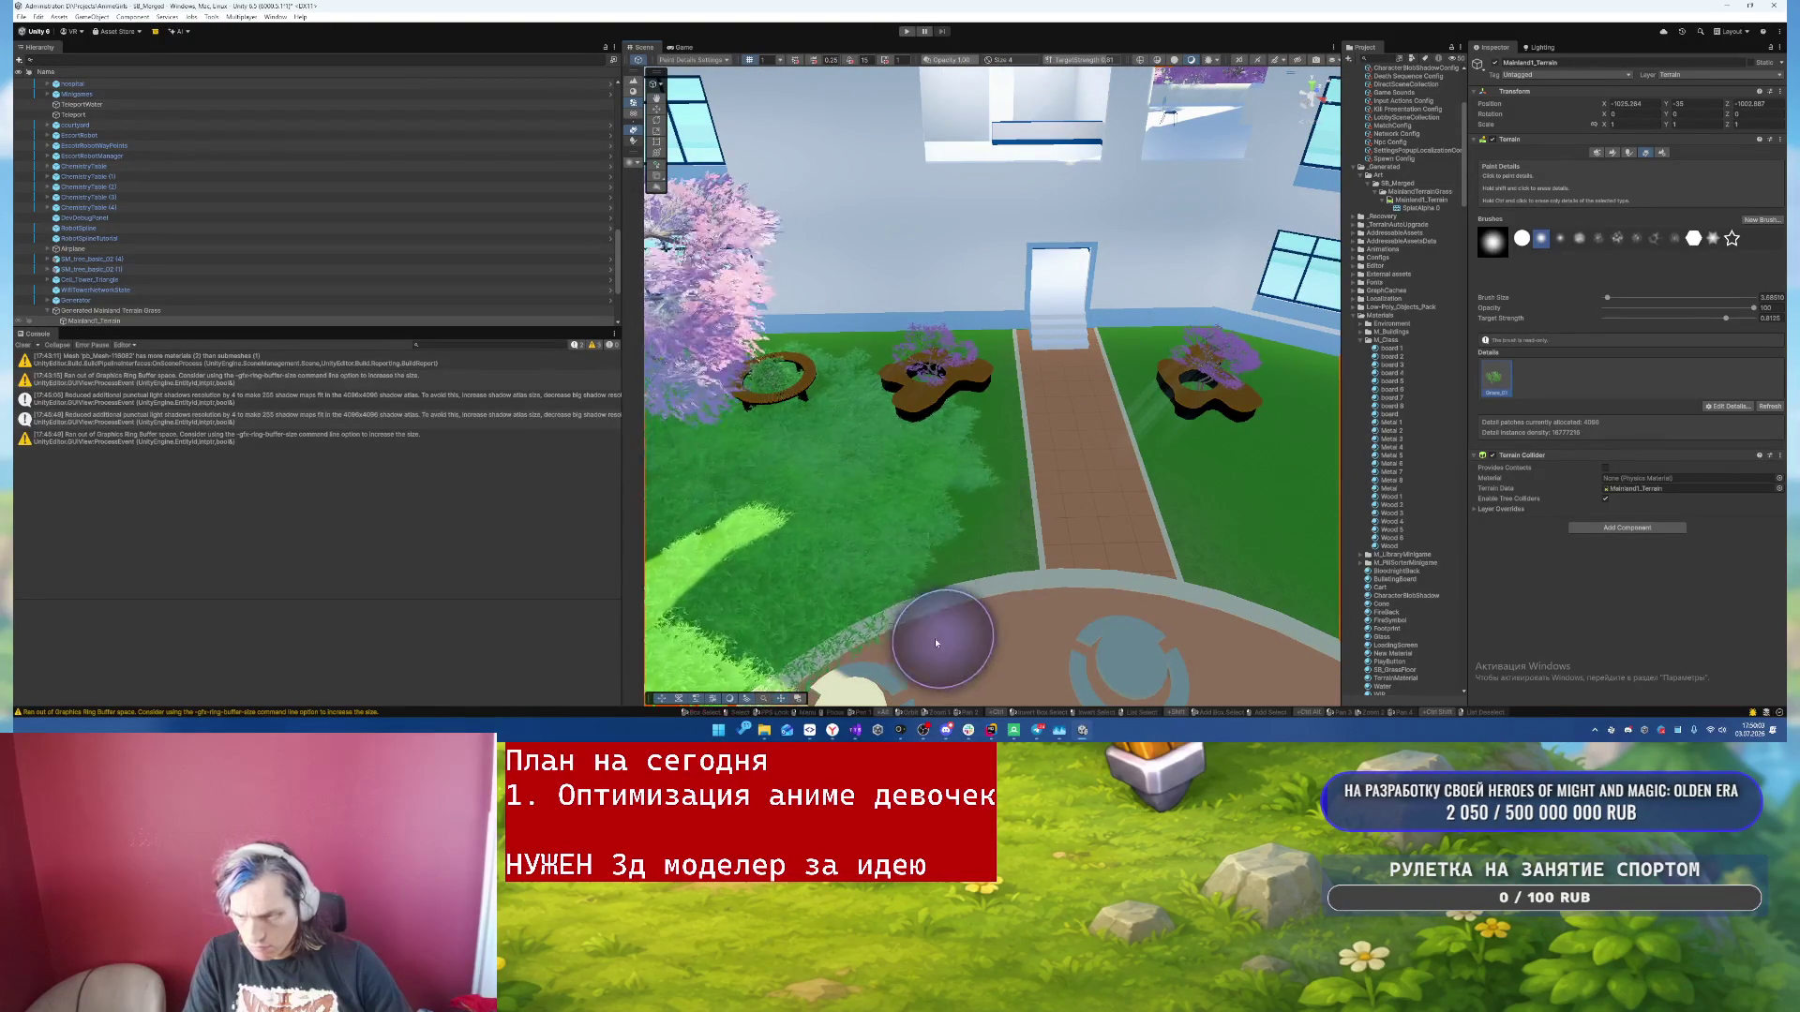
drag(801, 710, 1036, 525)
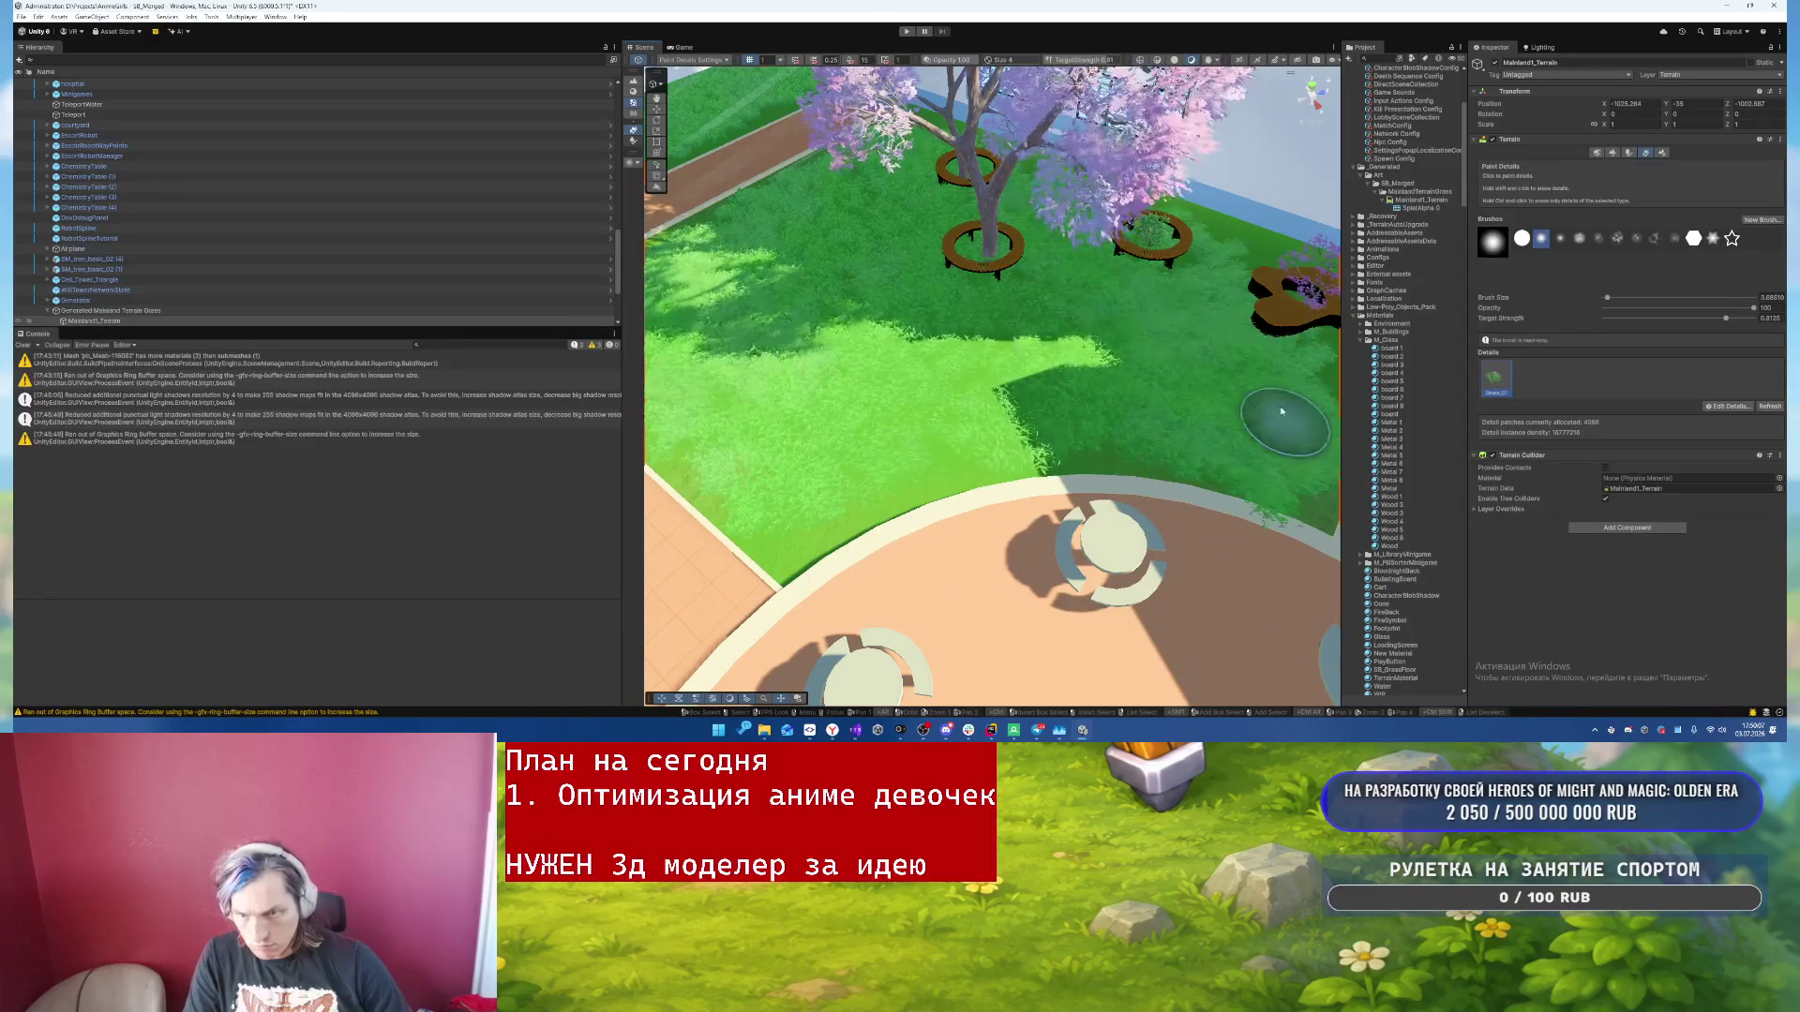
key(Right)
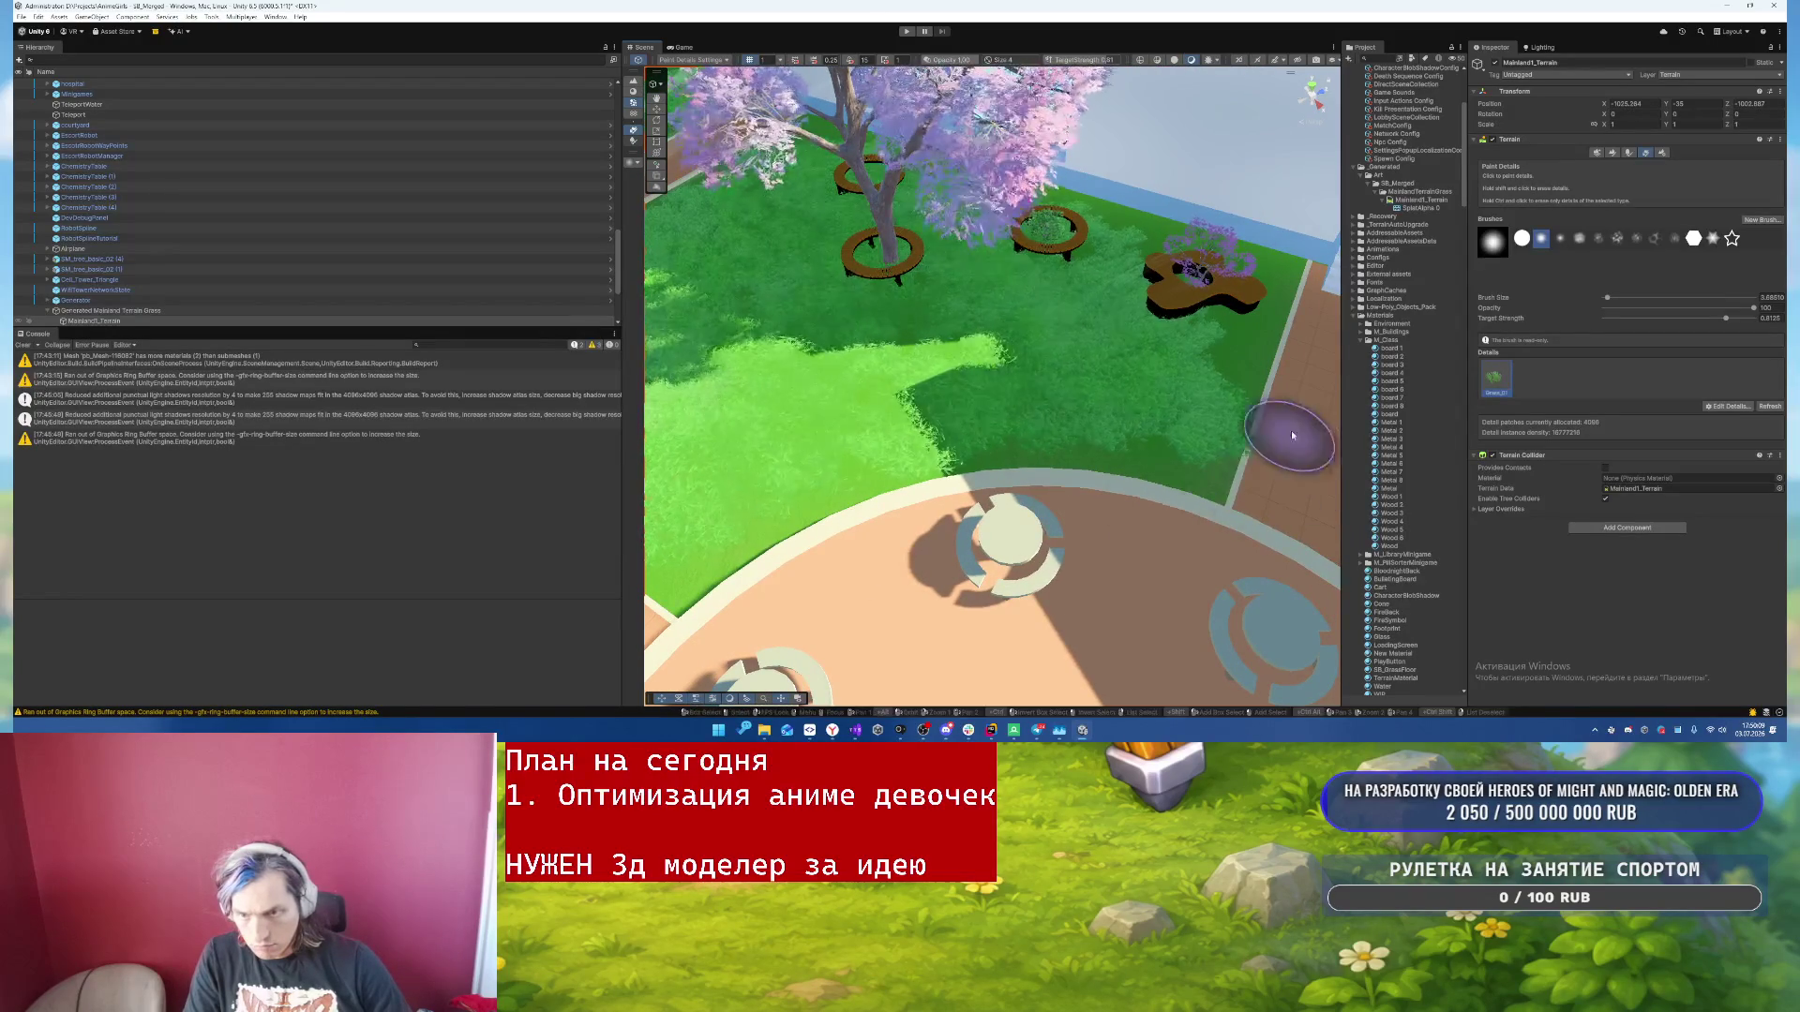
key(Up)
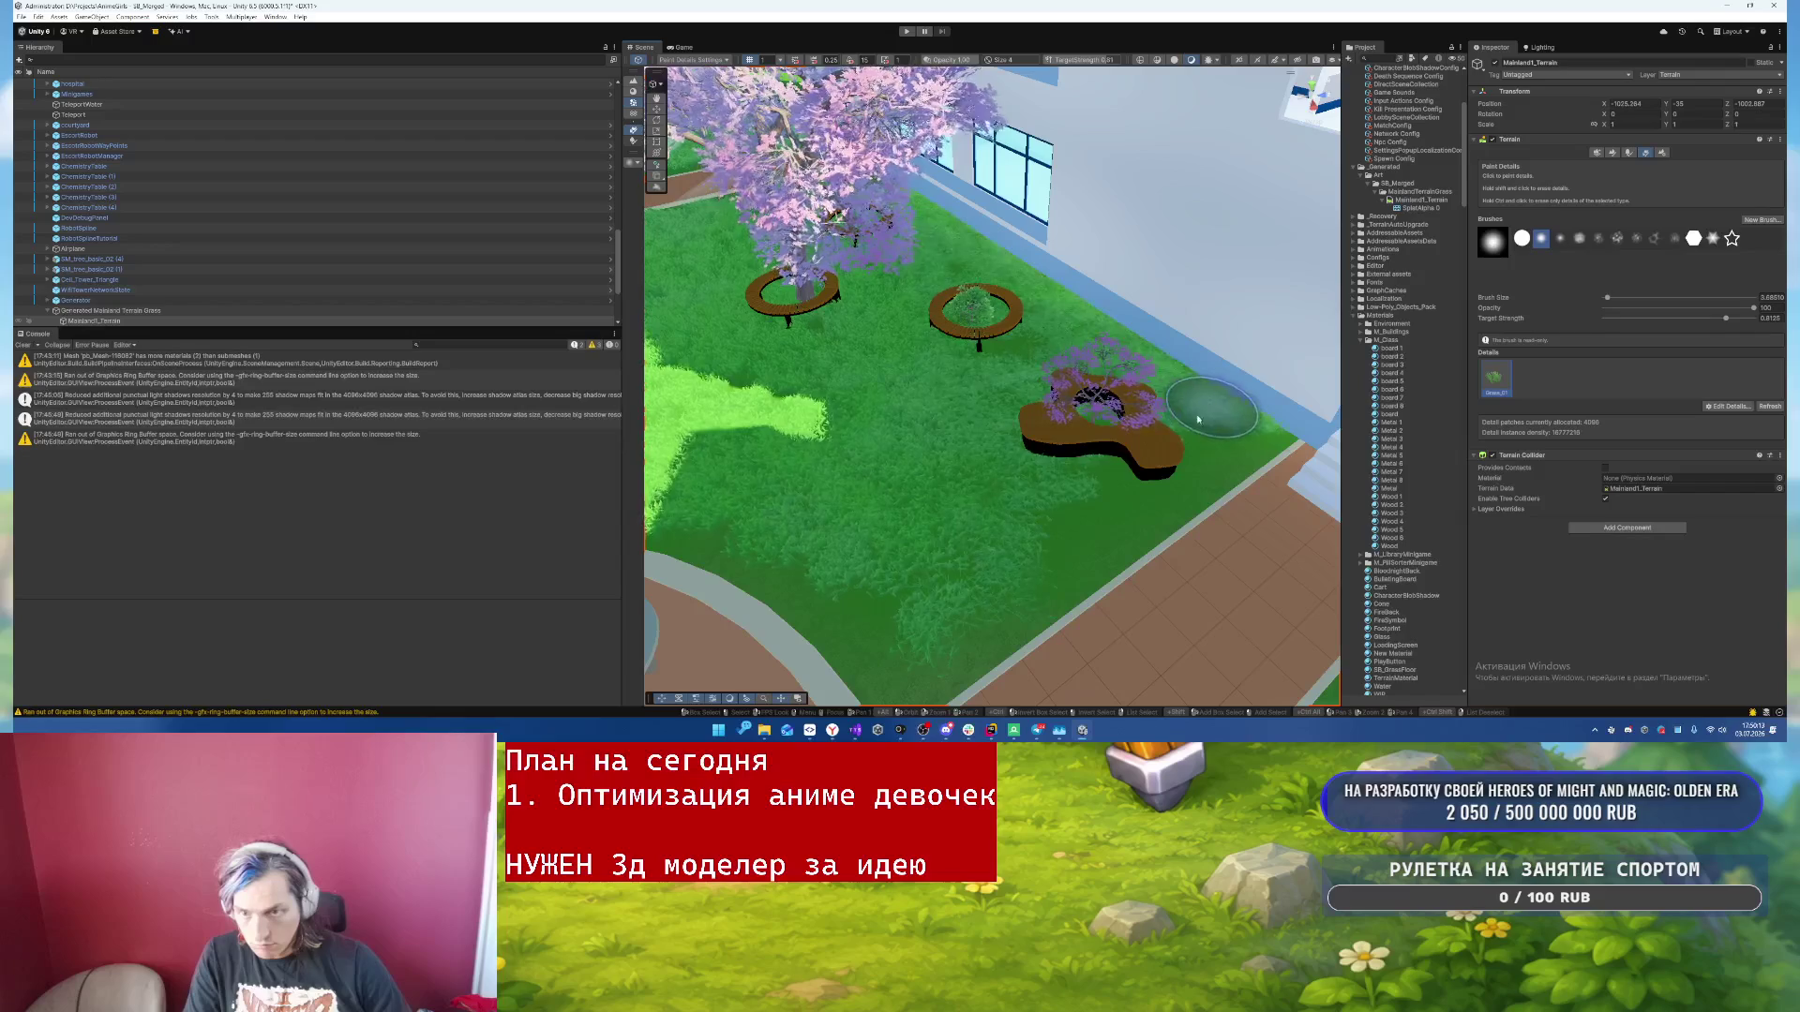
key(shift)
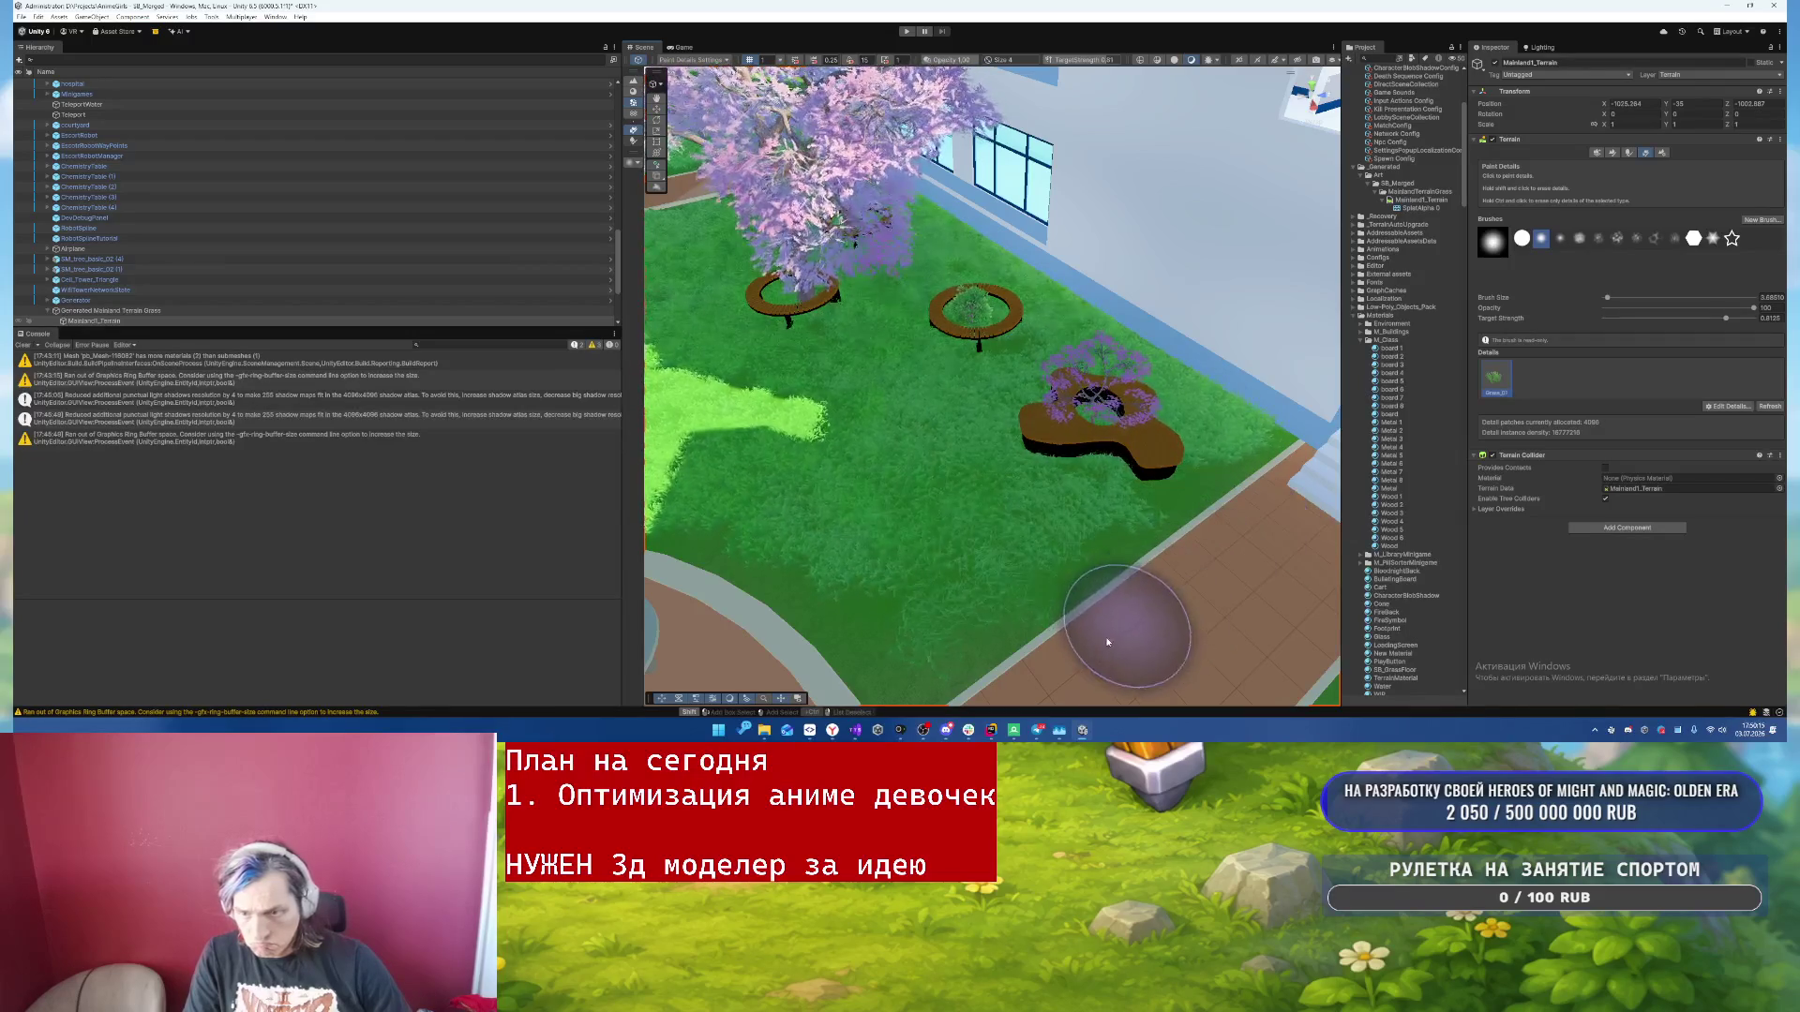
right_click(1128, 616)
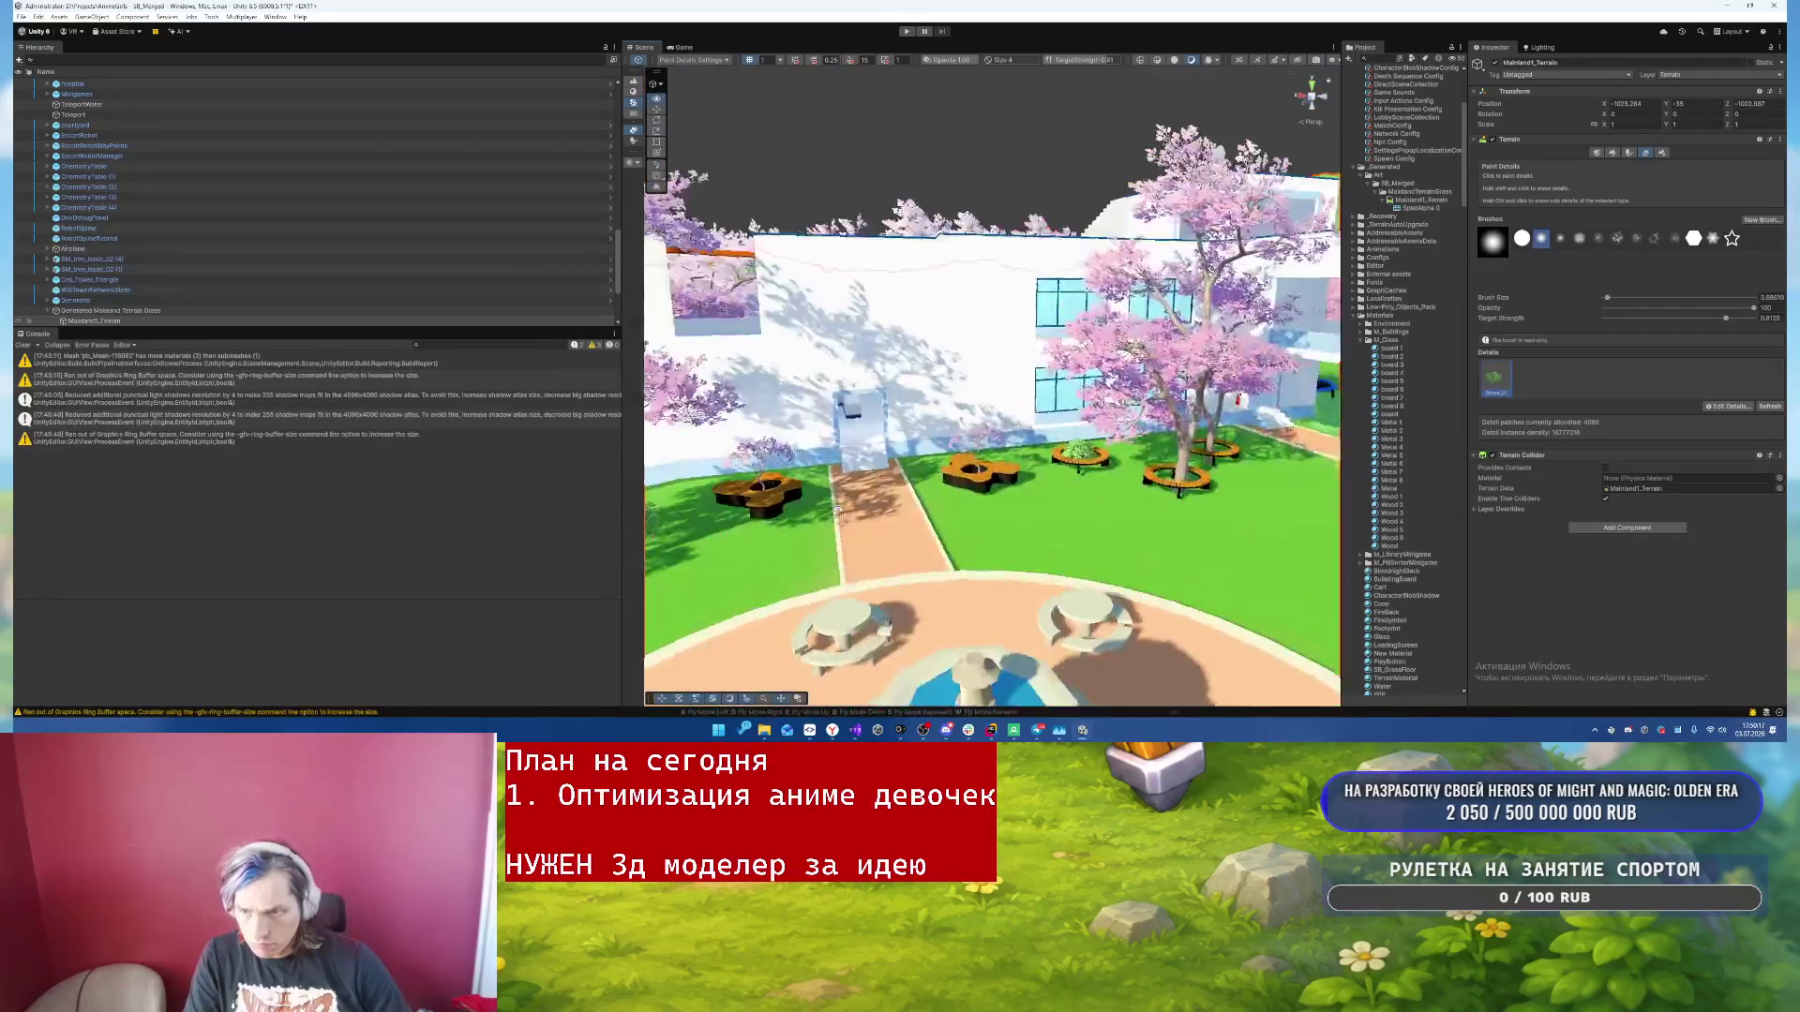
right_click(847, 494)
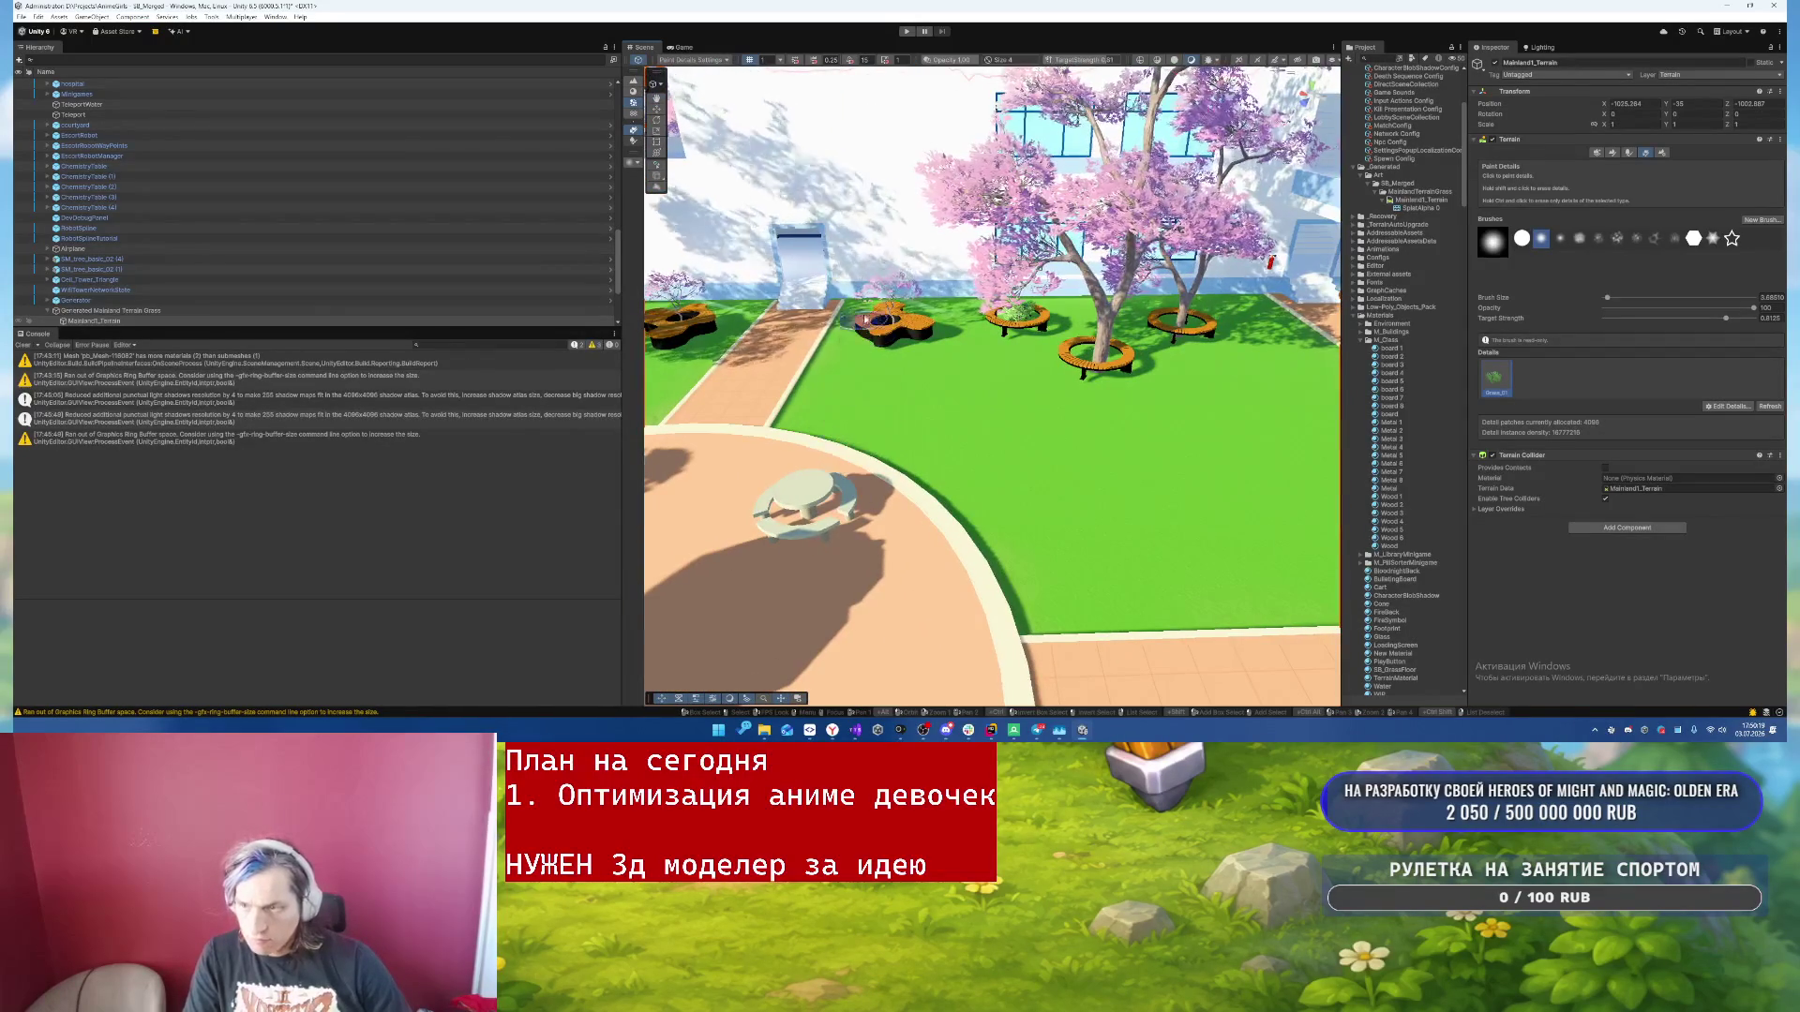
mouse_move(917, 458)
mouse_down()
mouse_move(1162, 576)
mouse_move(1100, 452)
mouse_up()
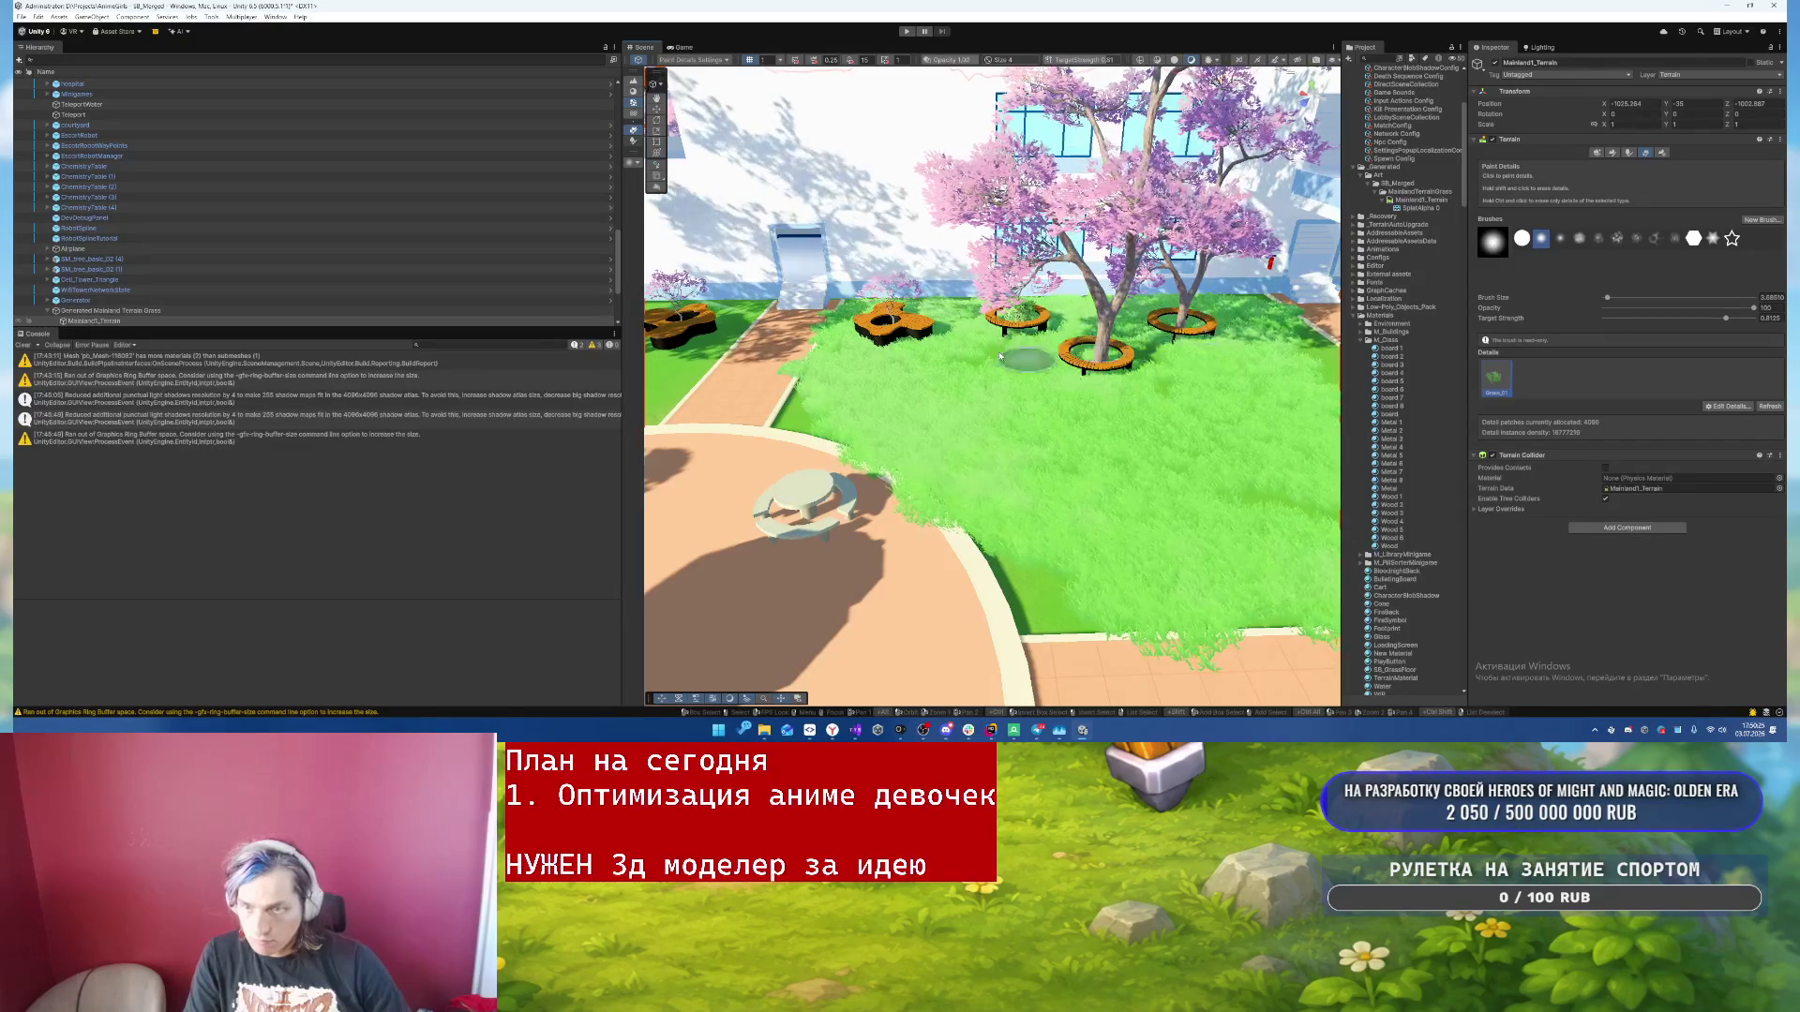
right_click(1223, 403)
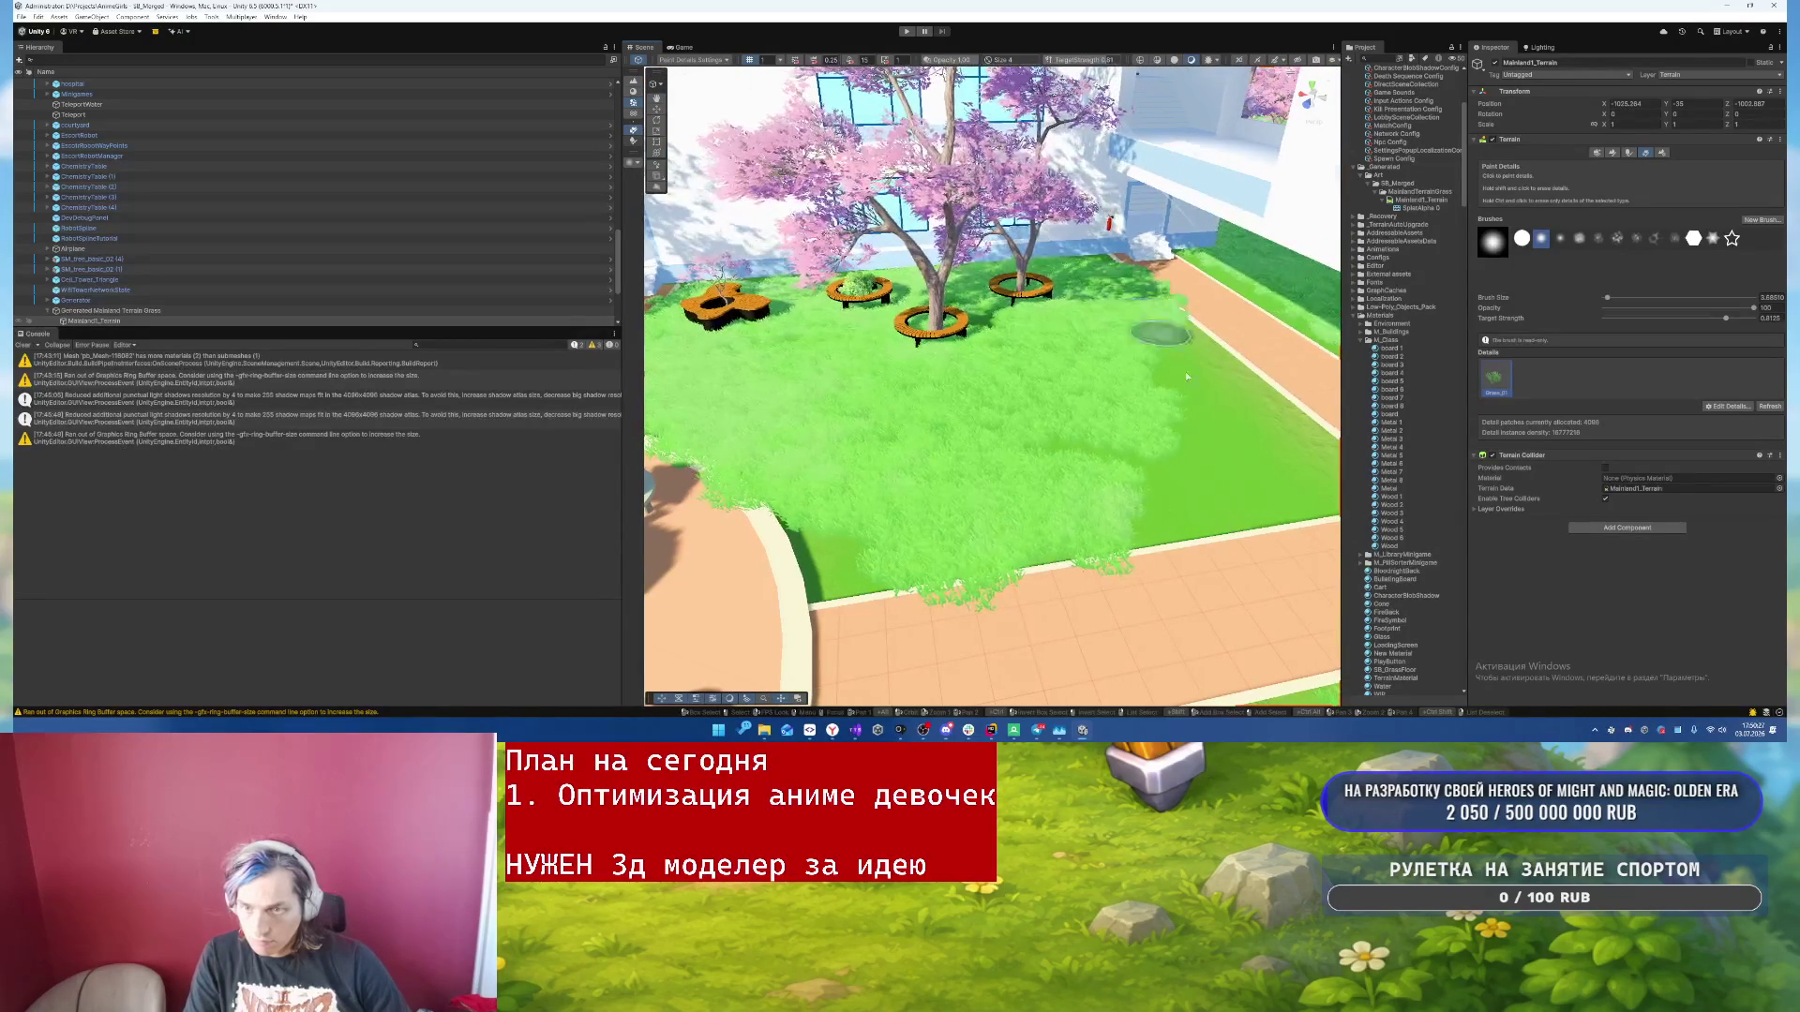
mouse_move(1165, 603)
mouse_down()
mouse_move(823, 386)
mouse_move(891, 510)
mouse_move(854, 492)
mouse_up()
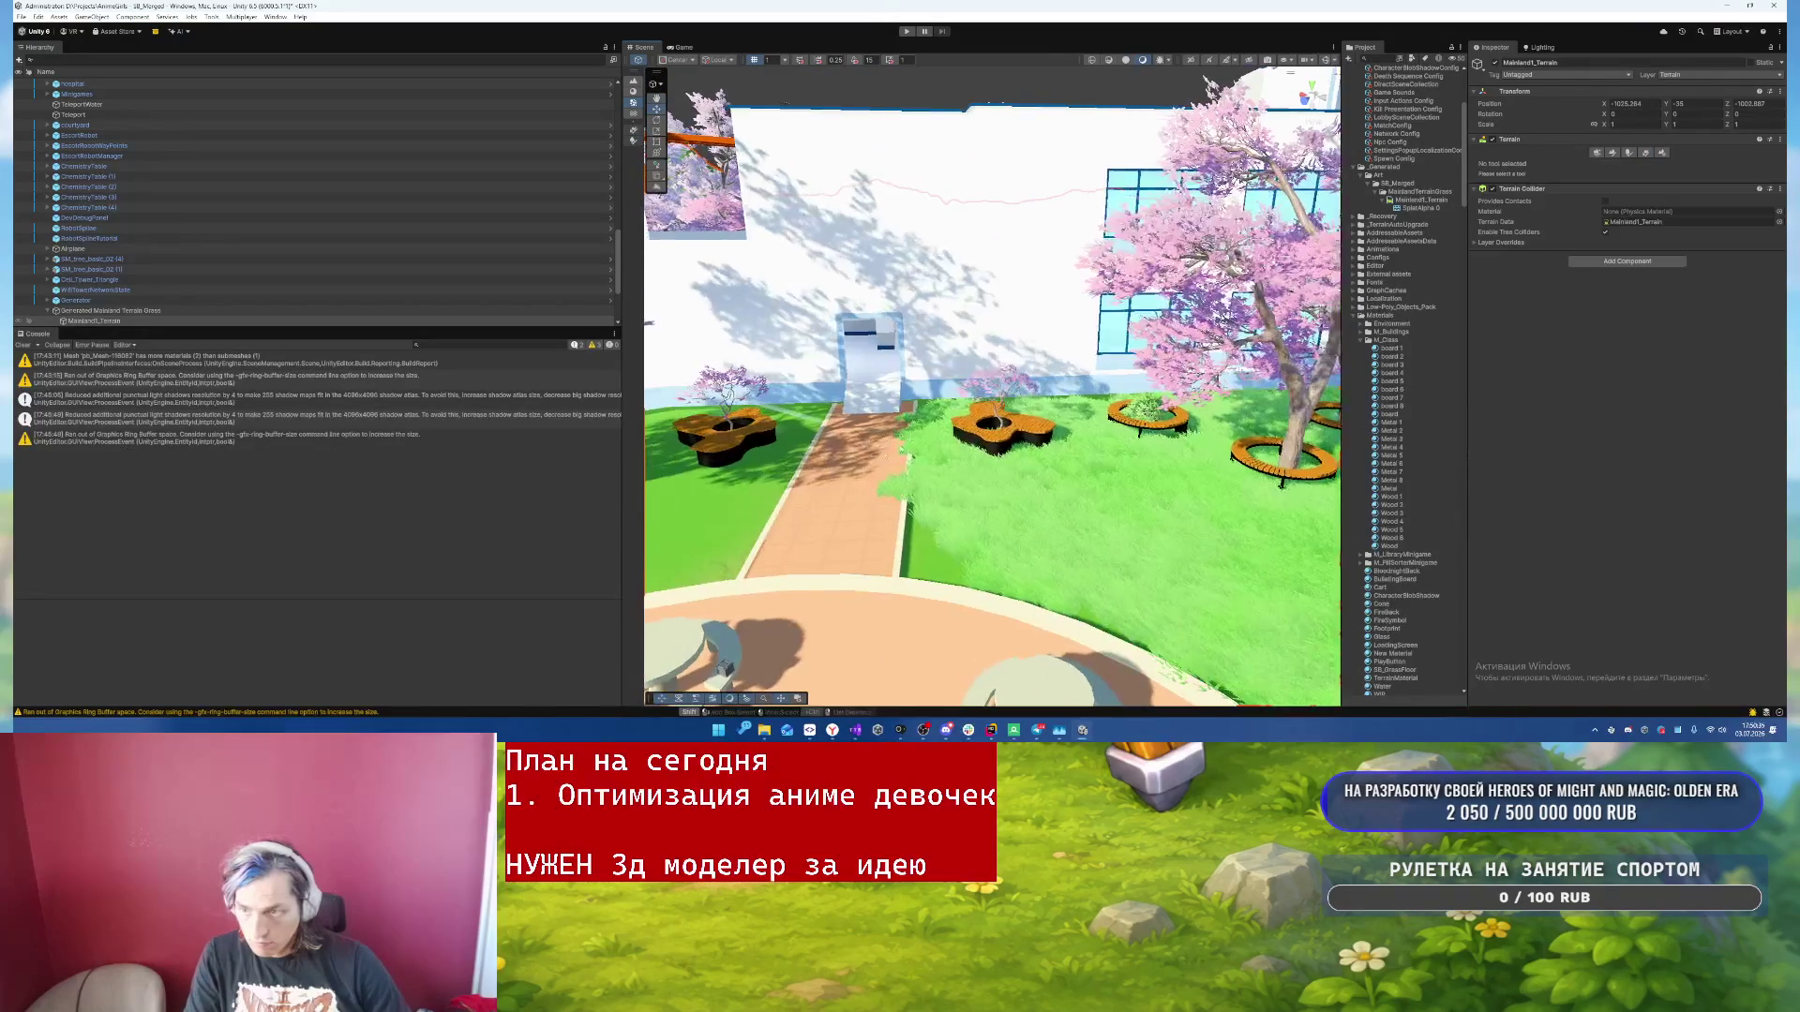
click(1645, 152)
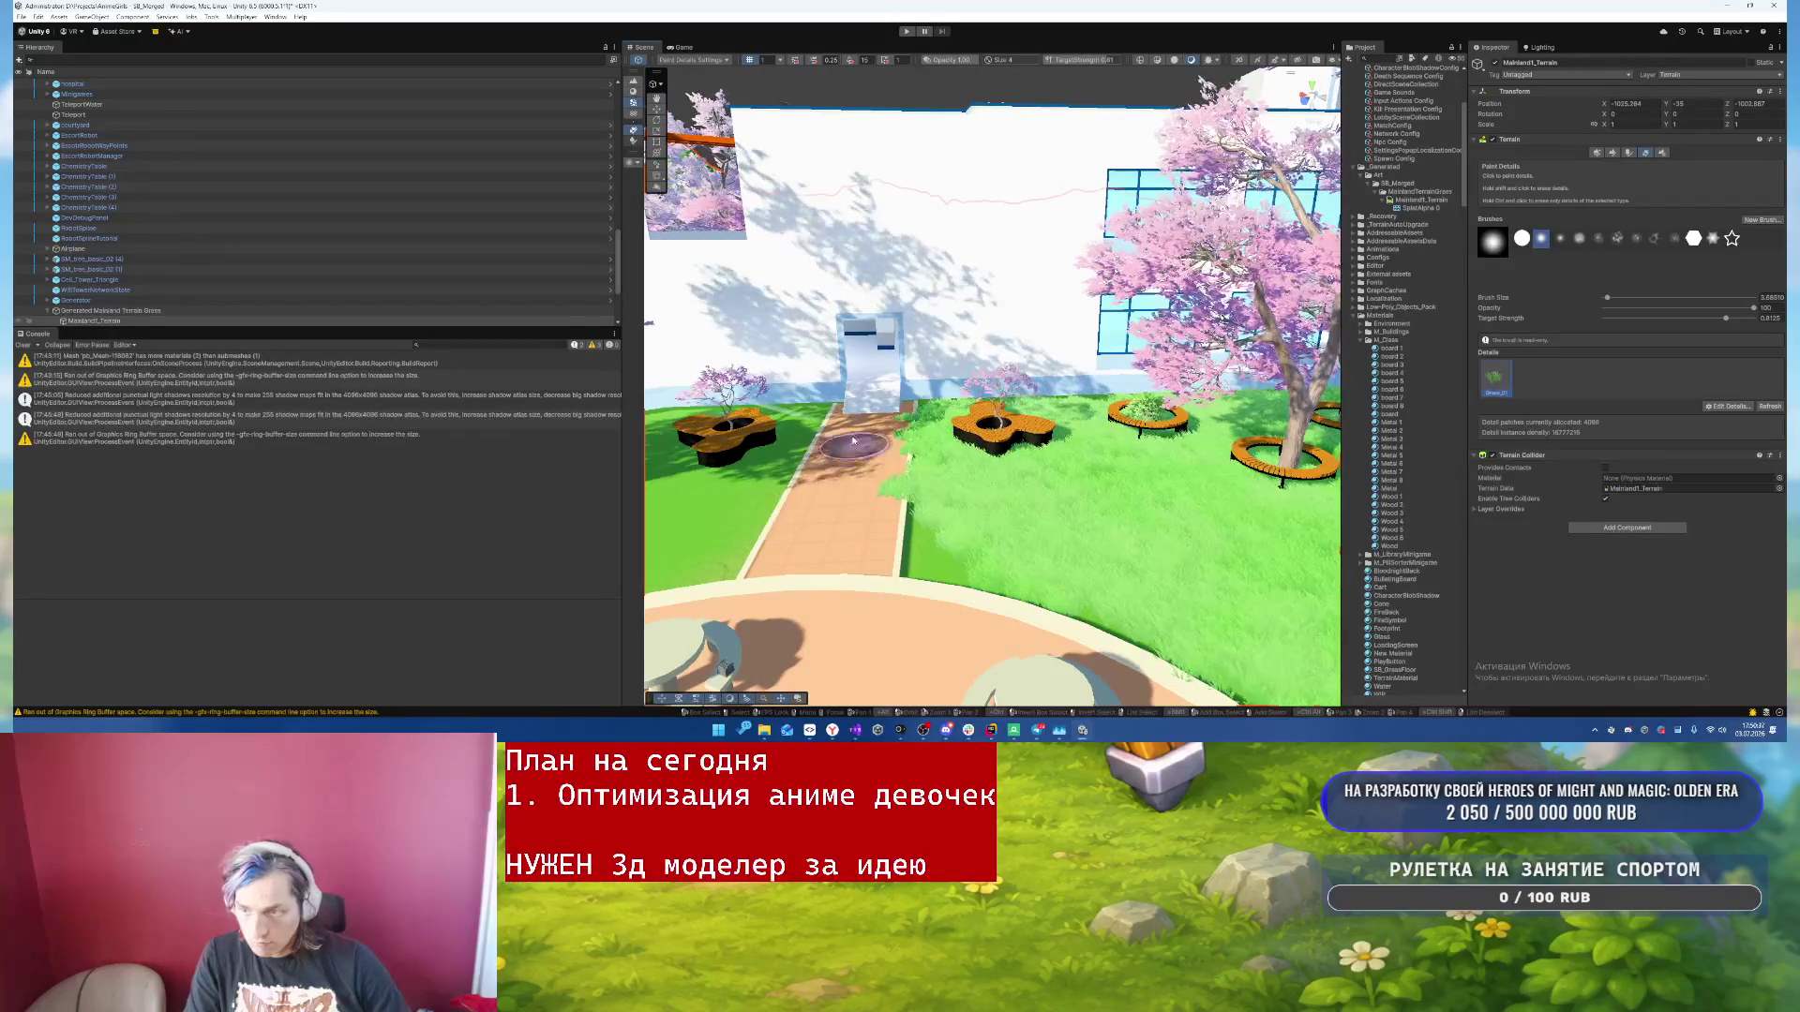
drag(1013, 623, 1033, 532)
mouse_move(1247, 593)
mouse_down()
mouse_move(645, 407)
mouse_move(554, 501)
mouse_move(620, 504)
mouse_move(1135, 347)
mouse_up()
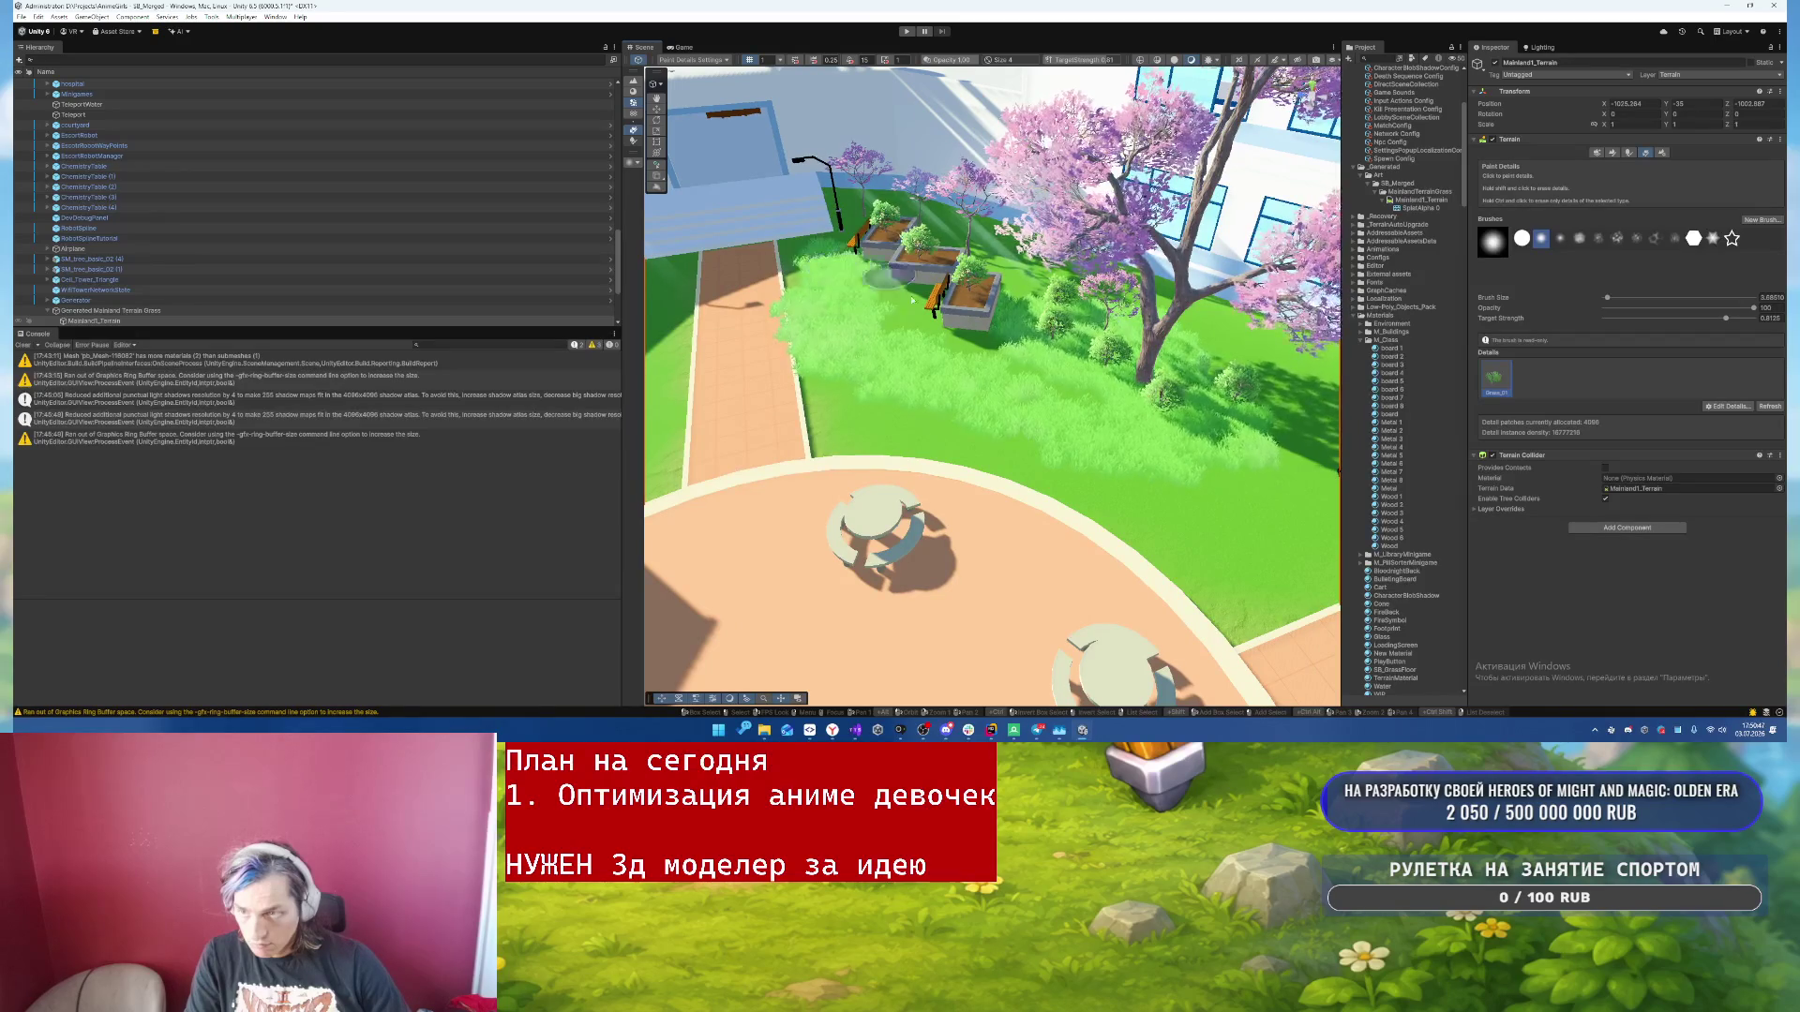
drag(1297, 488, 1050, 504)
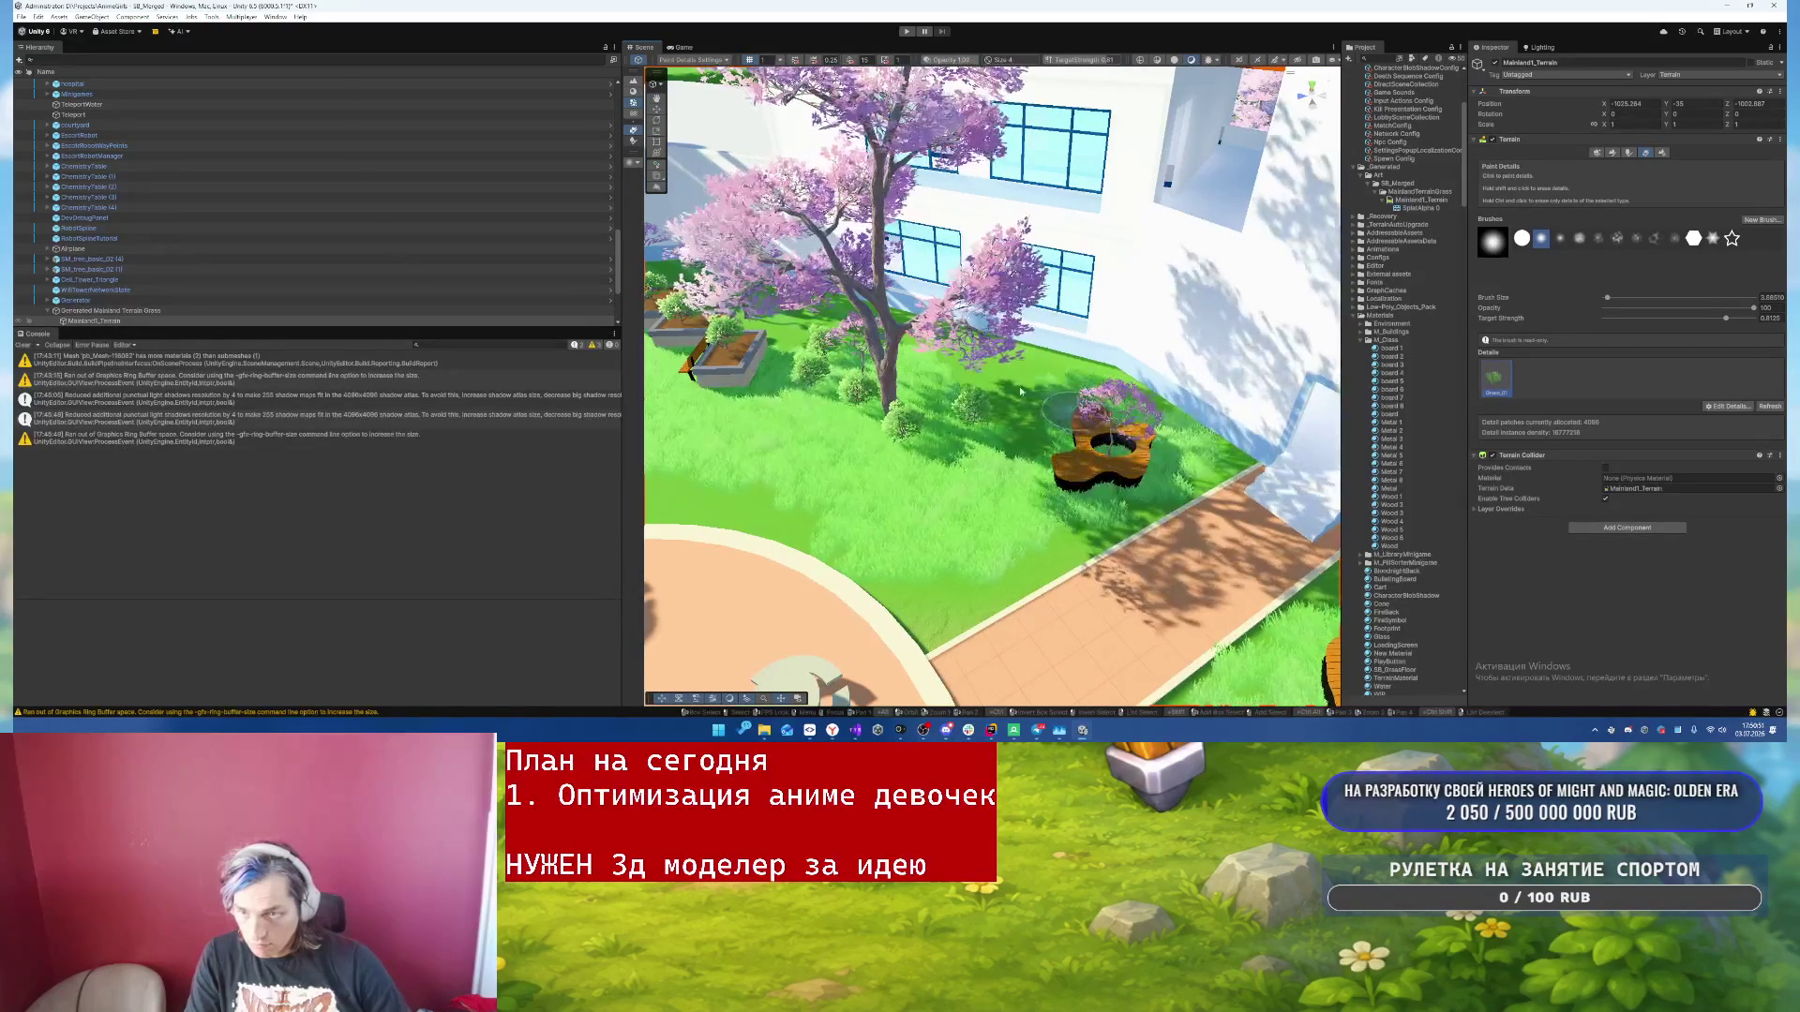
drag(733, 311, 802, 293)
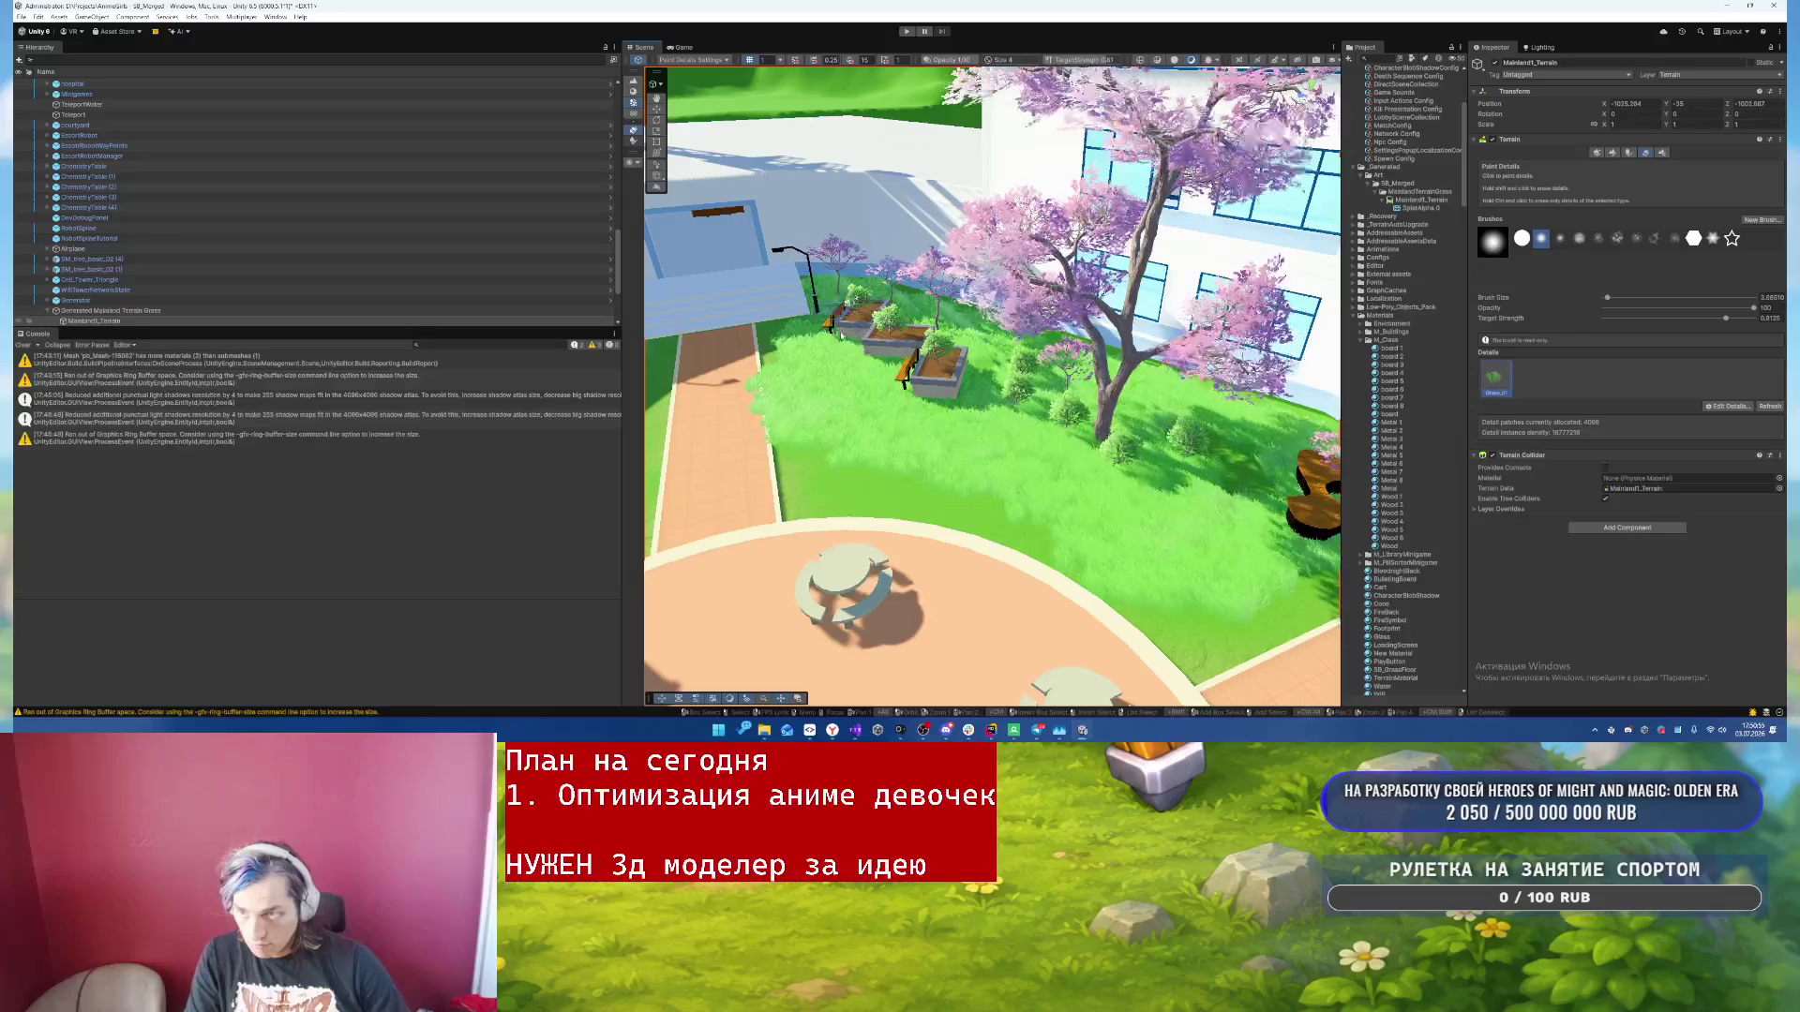
mouse_move(841, 330)
mouse_down()
mouse_move(1252, 428)
mouse_move(1150, 452)
mouse_up()
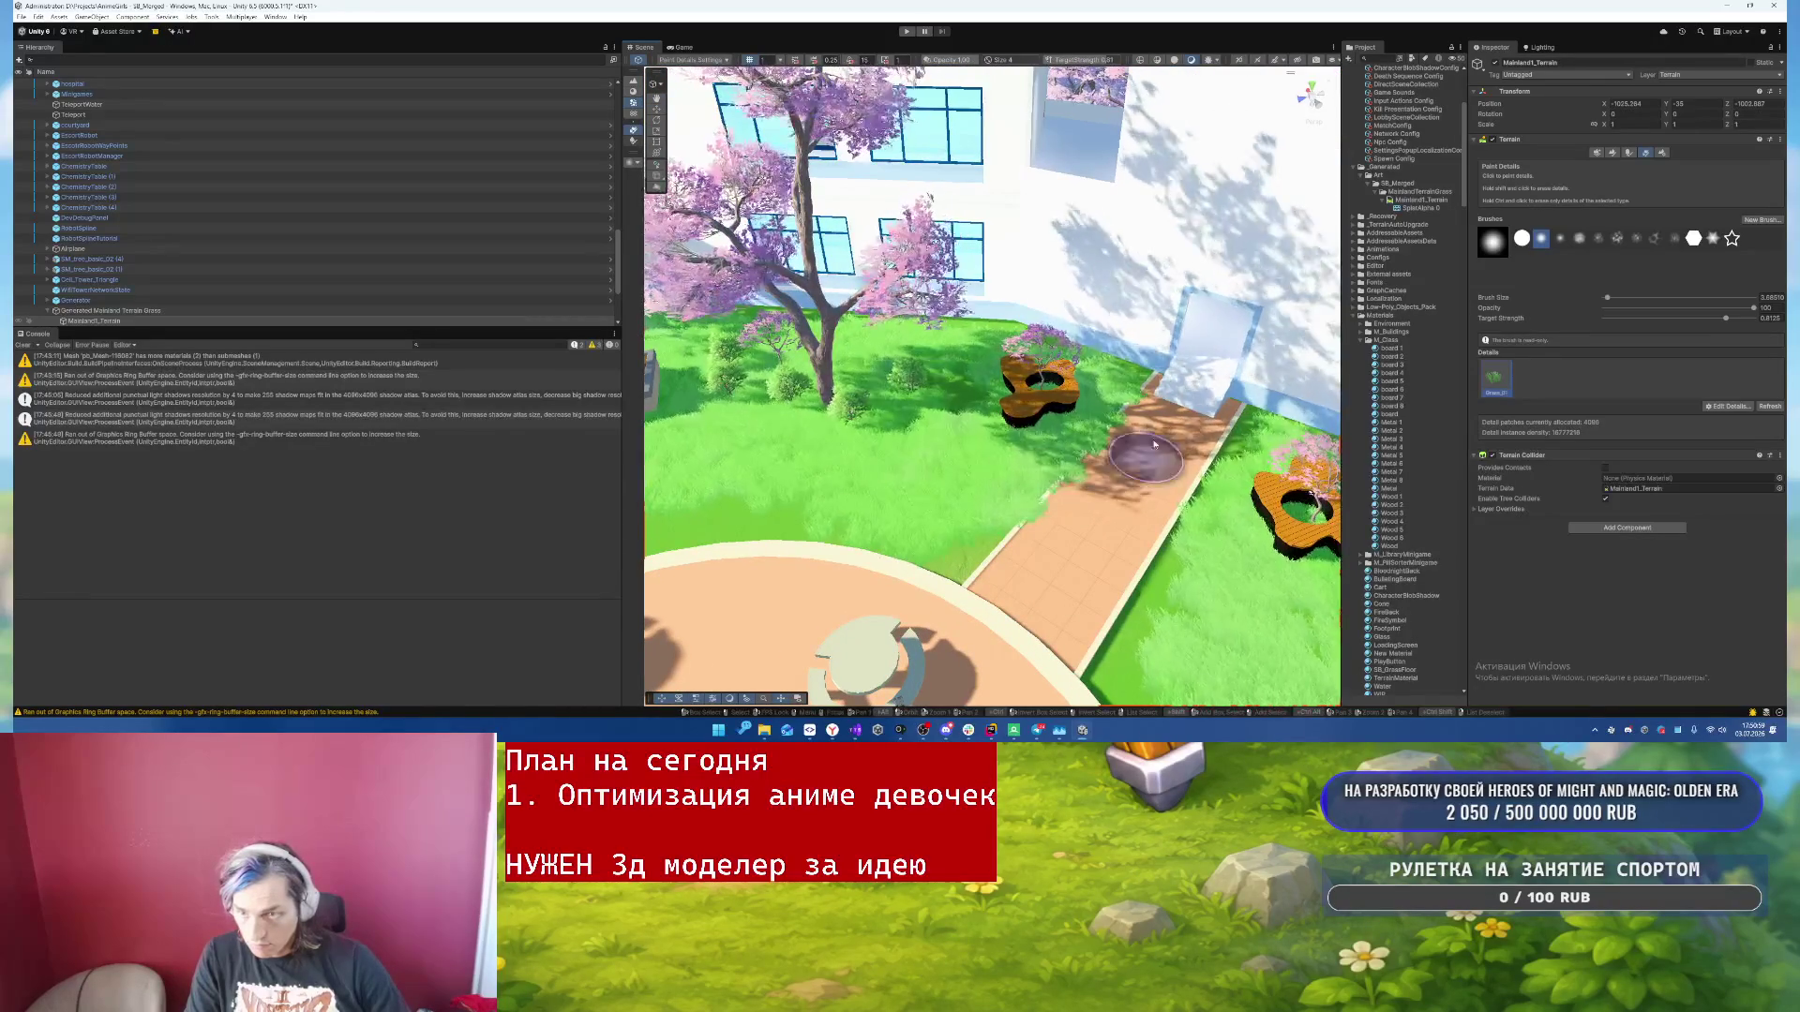
mouse_move(1148, 428)
mouse_down()
mouse_move(966, 454)
mouse_move(886, 289)
mouse_up()
mouse_move(846, 373)
mouse_down()
mouse_move(827, 345)
mouse_move(750, 414)
mouse_up()
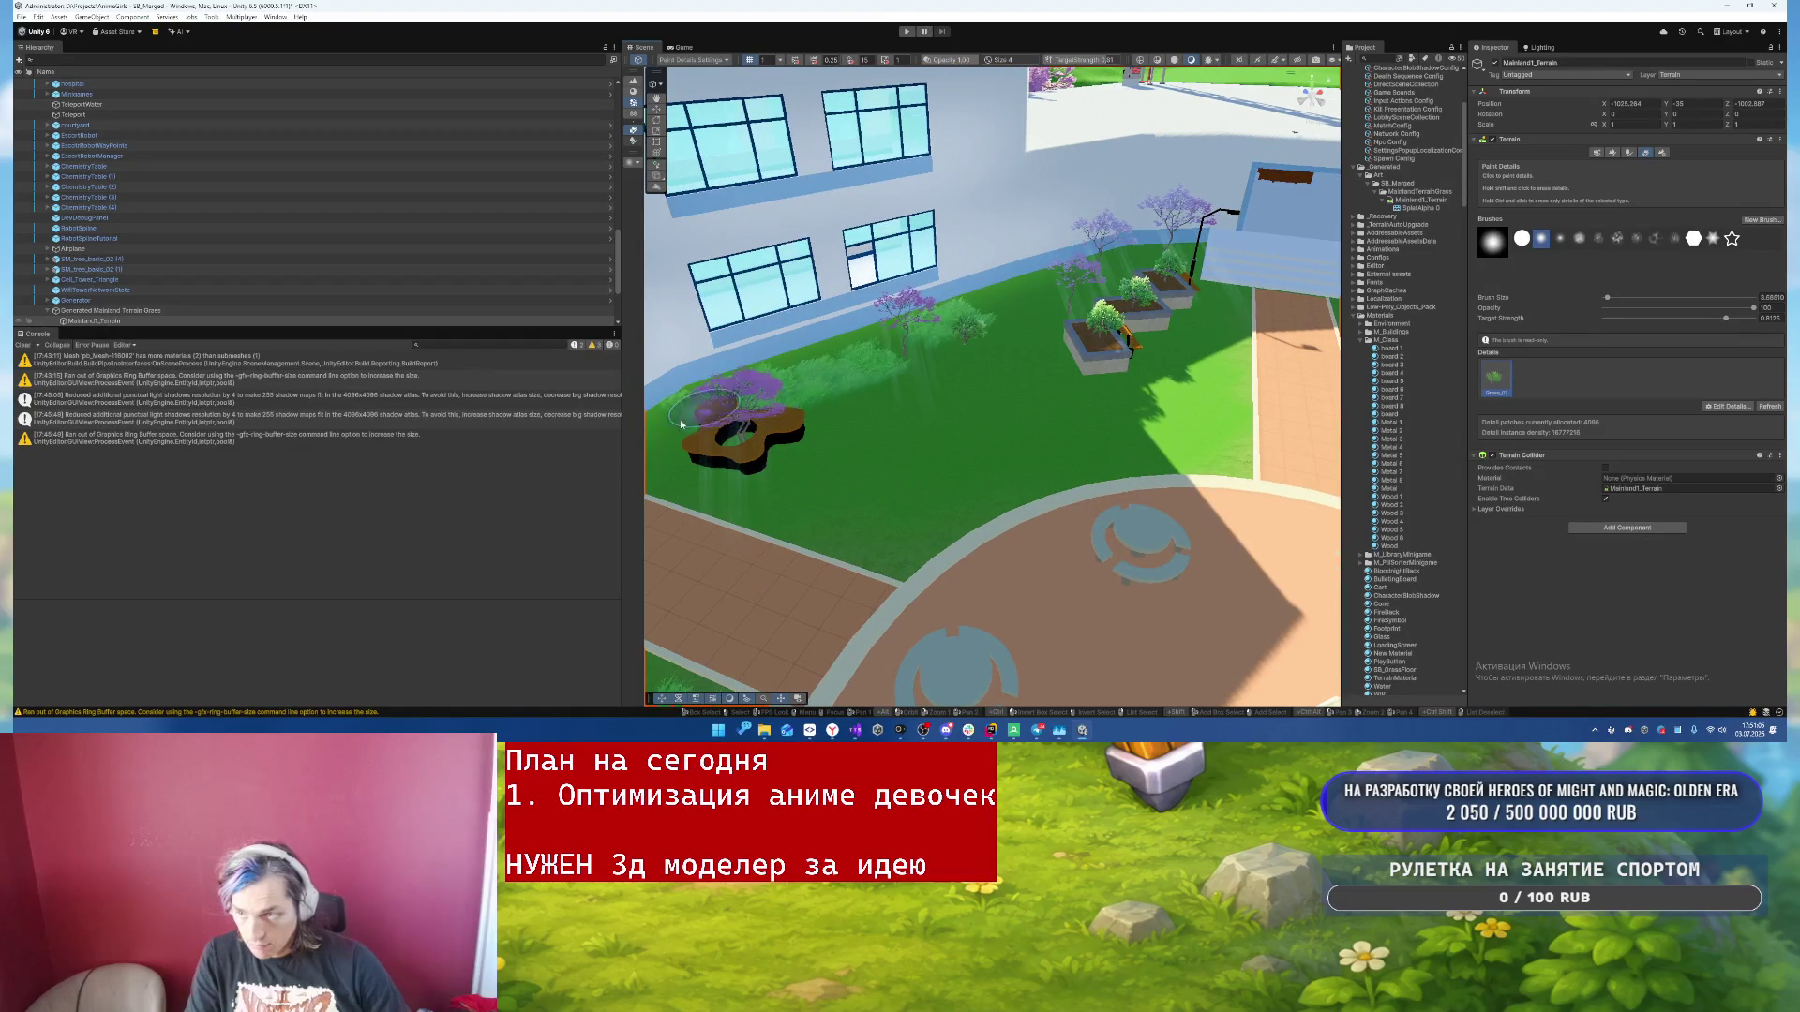
drag(899, 438, 1059, 466)
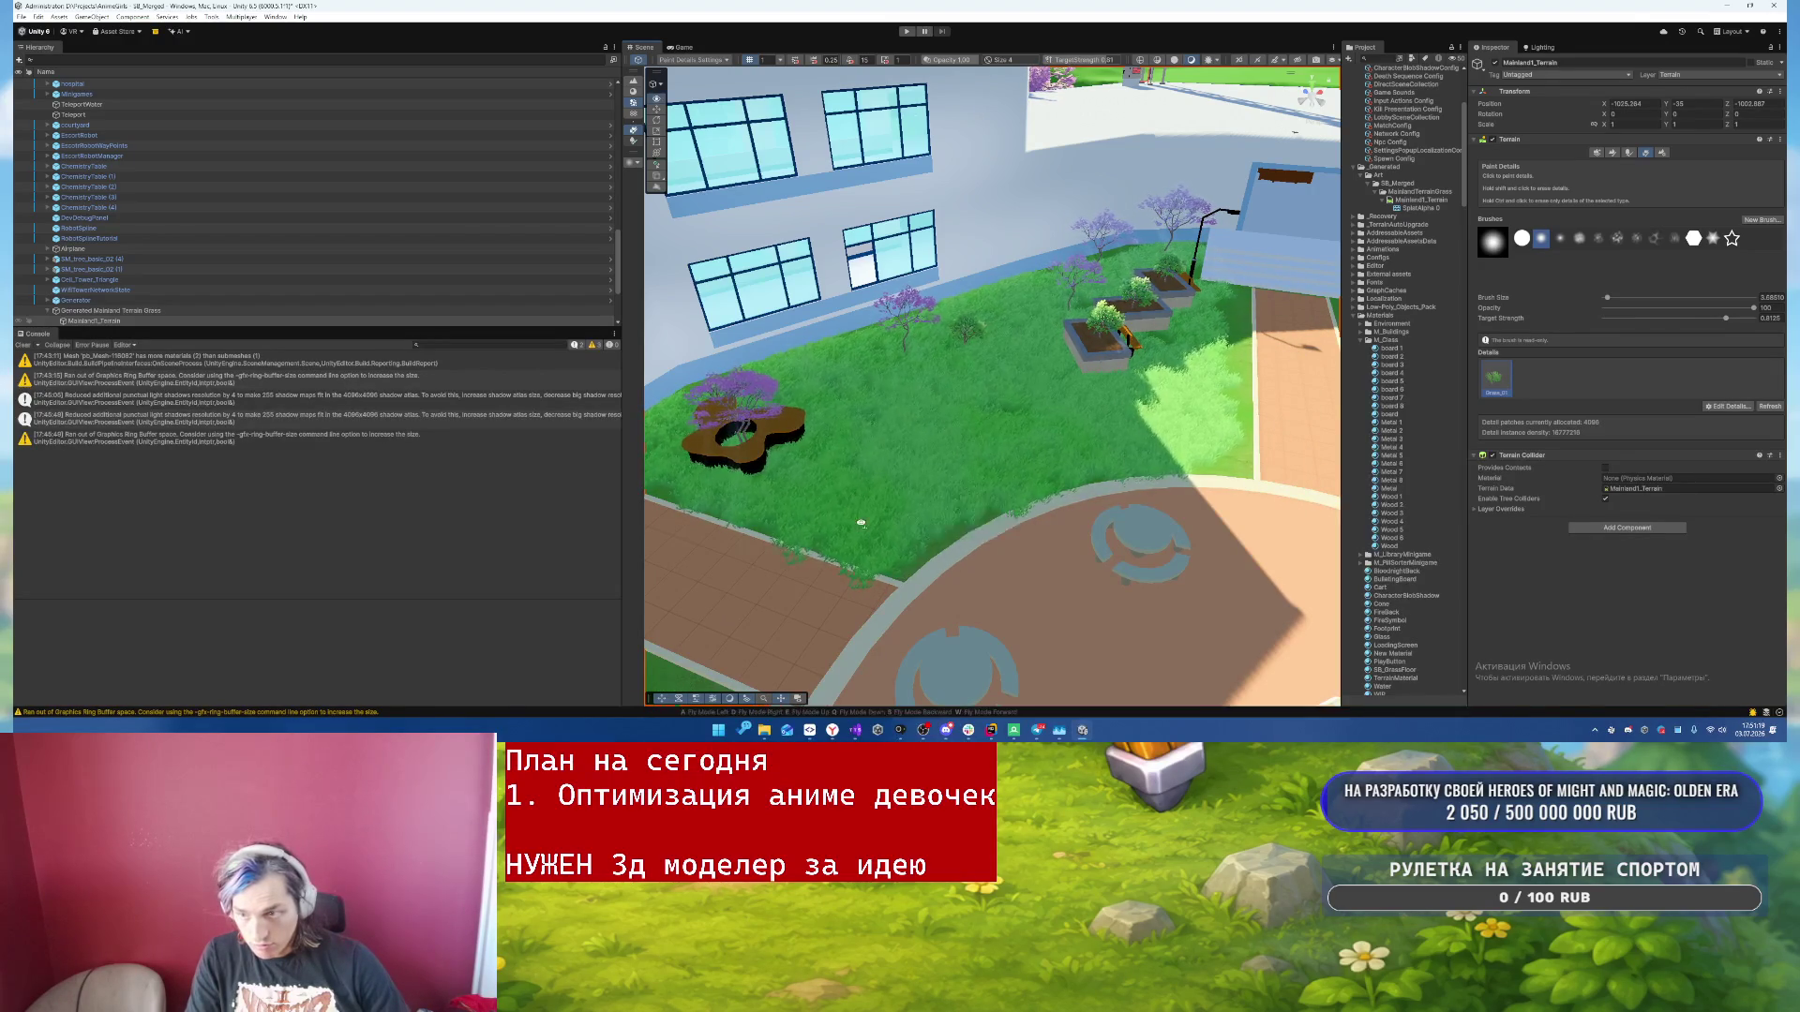
drag(888, 526, 927, 495)
mouse_move(1133, 637)
mouse_down()
mouse_move(1069, 582)
mouse_move(855, 509)
mouse_up()
drag(1001, 557, 1117, 502)
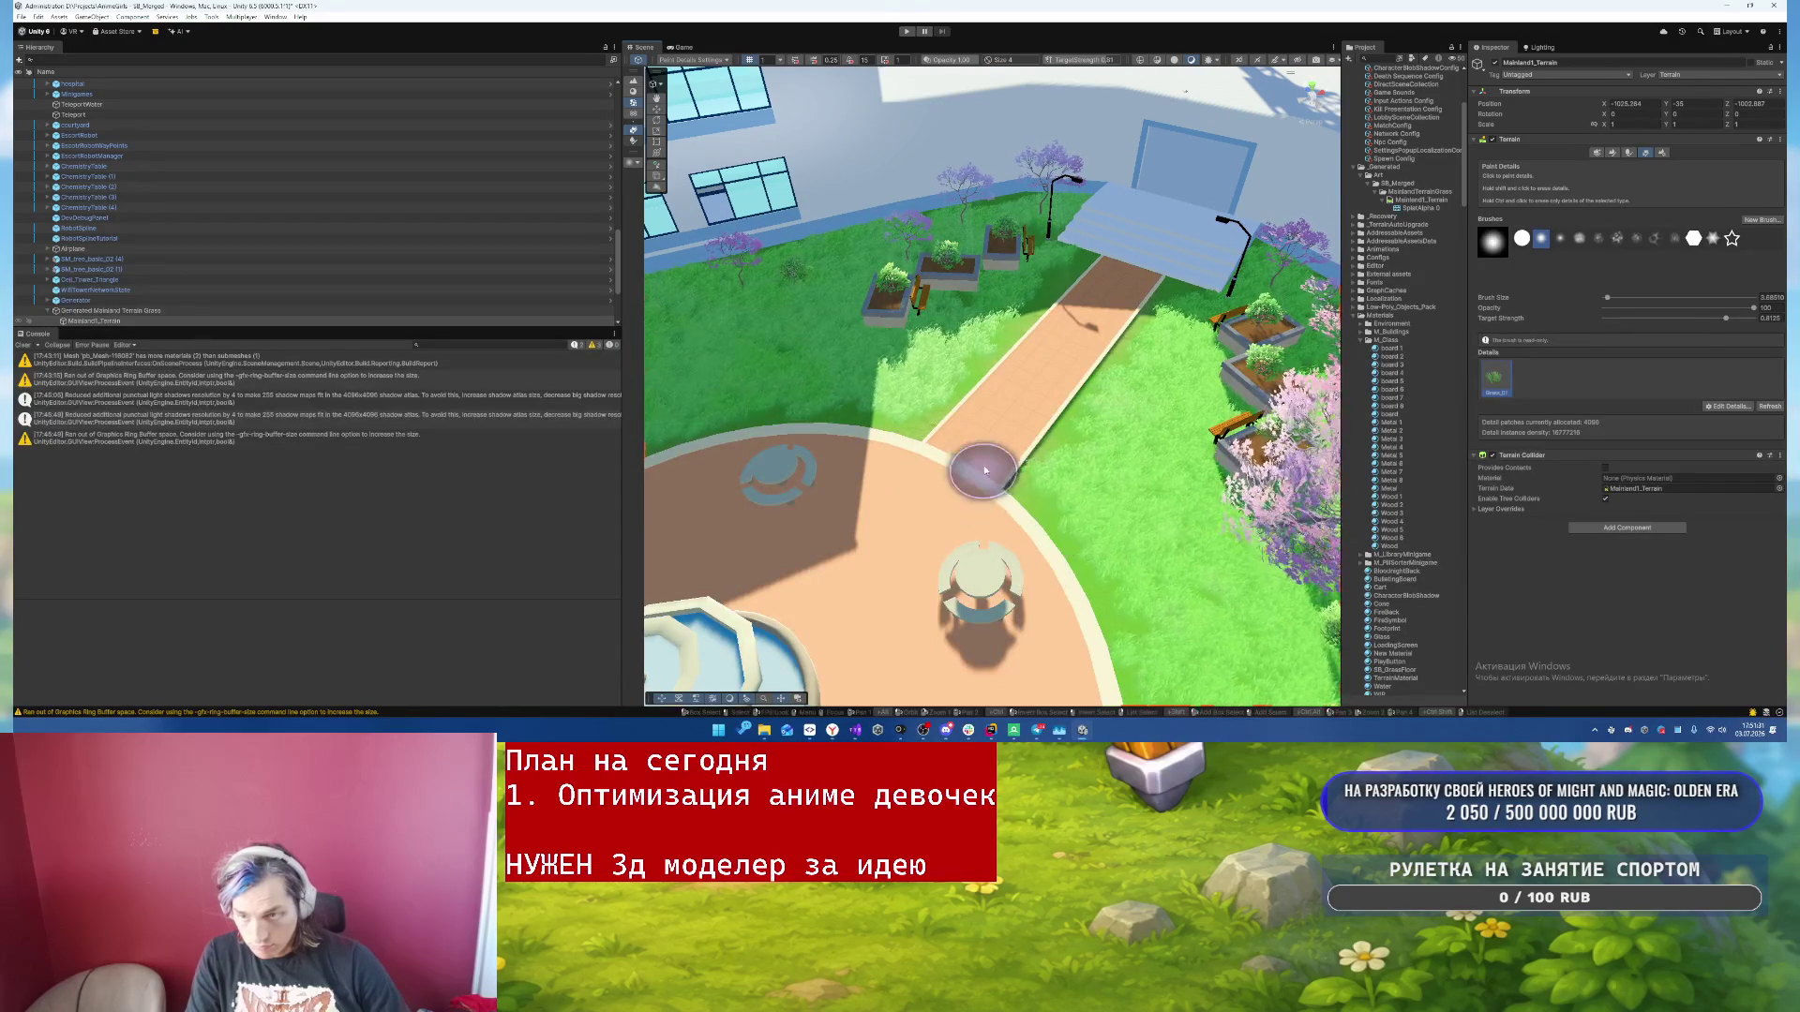
mouse_move(1029, 377)
mouse_down()
mouse_move(558, 414)
mouse_move(959, 621)
mouse_up()
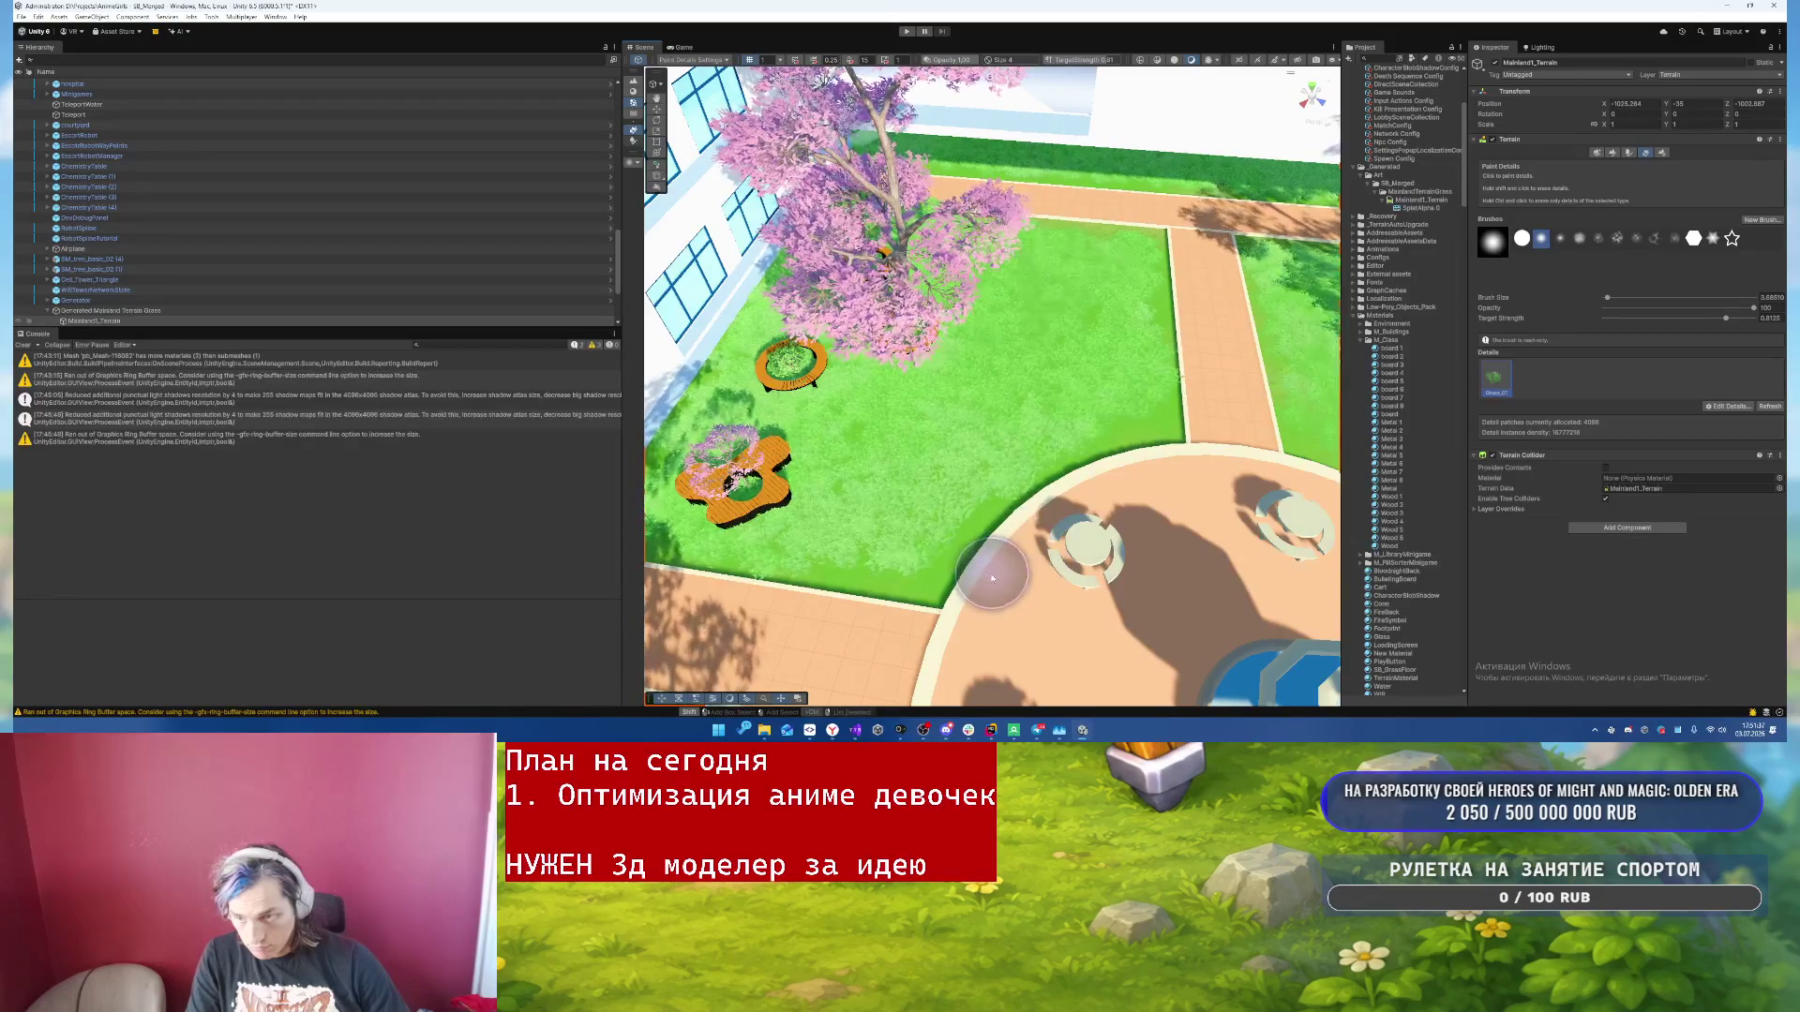
drag(1118, 506, 1183, 466)
mouse_move(892, 297)
mouse_down()
mouse_move(864, 414)
mouse_move(947, 441)
mouse_move(1171, 375)
mouse_move(1303, 277)
mouse_up()
mouse_move(1234, 507)
mouse_down()
mouse_move(1106, 403)
mouse_move(1031, 422)
mouse_move(844, 353)
mouse_move(825, 476)
mouse_move(781, 501)
mouse_up()
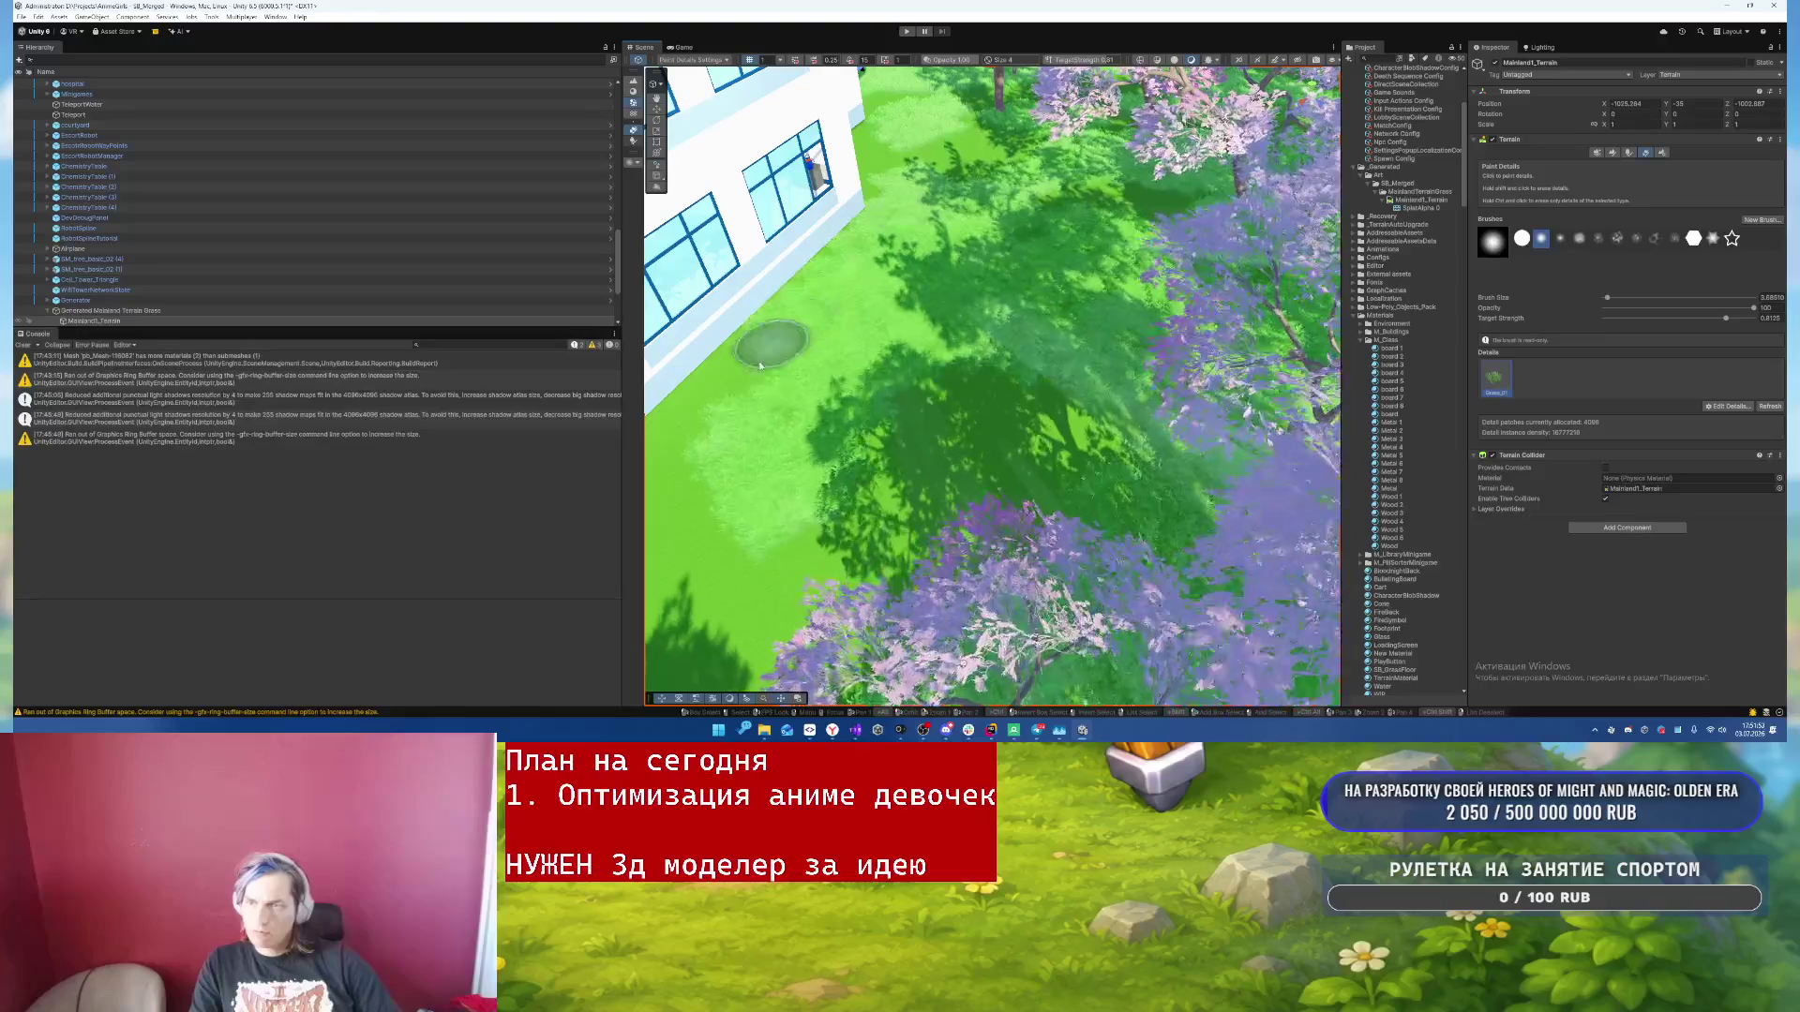
drag(667, 505, 1051, 257)
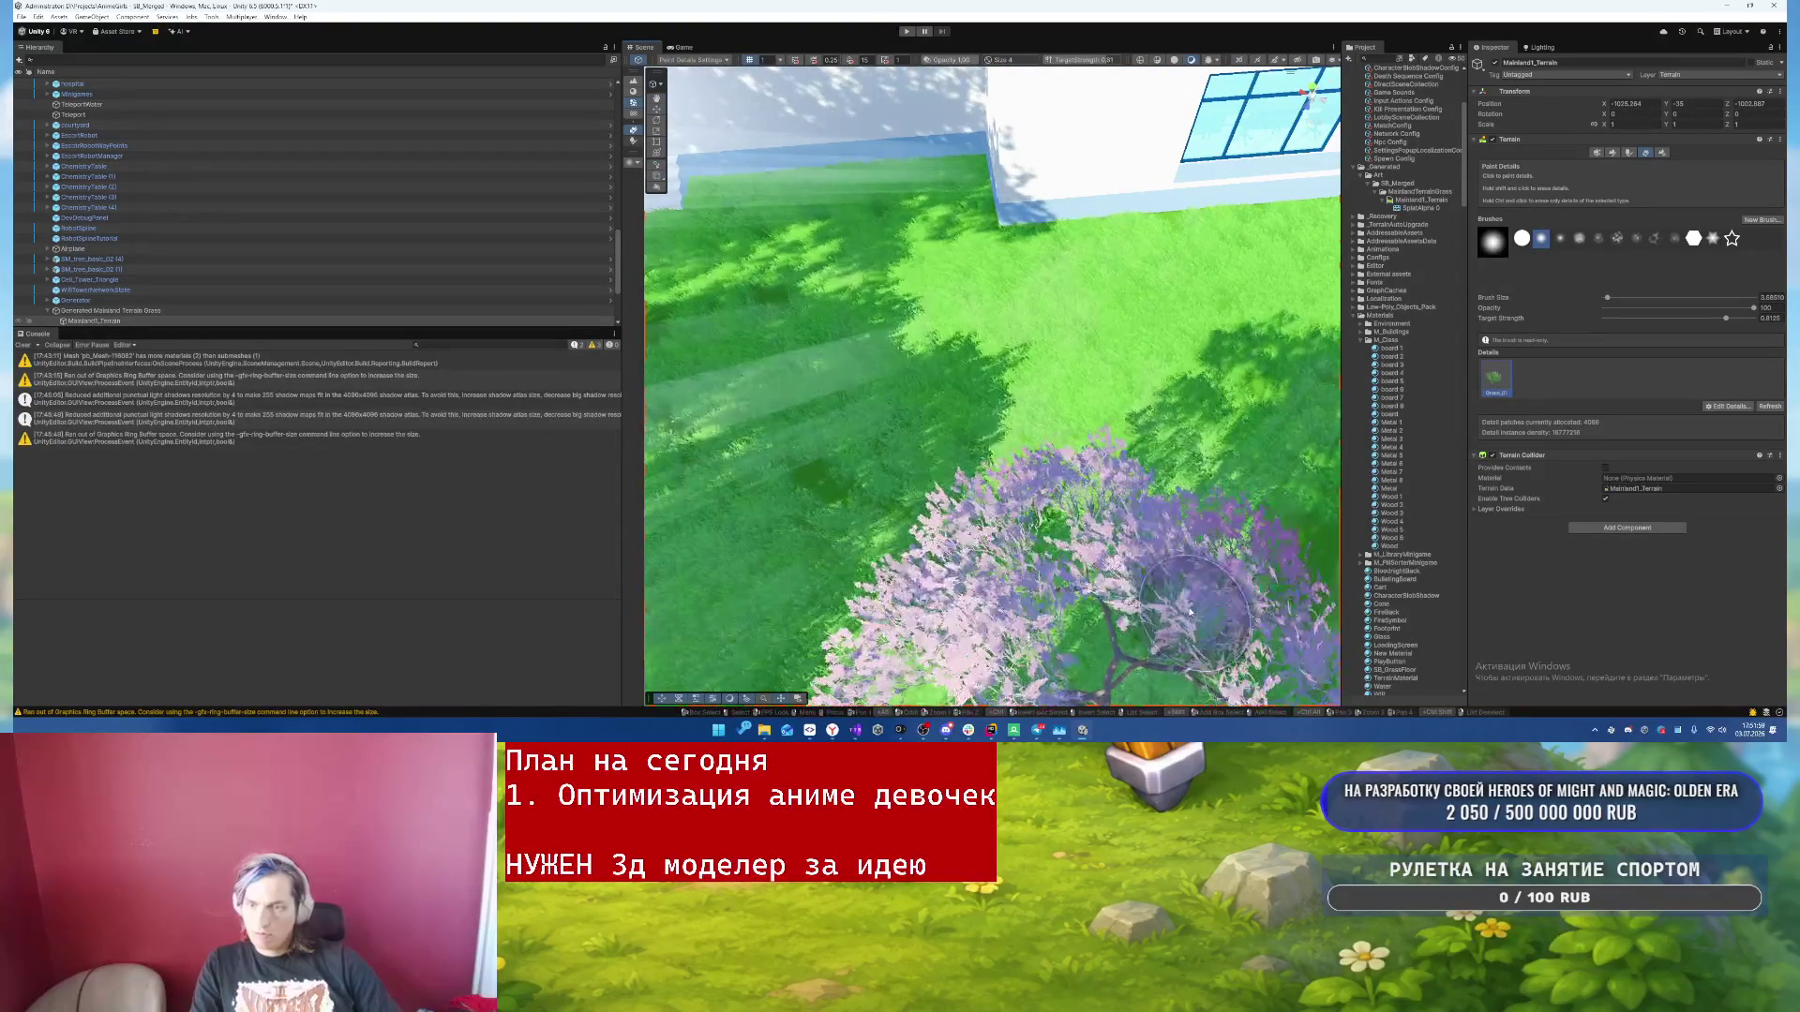
drag(867, 517, 1066, 419)
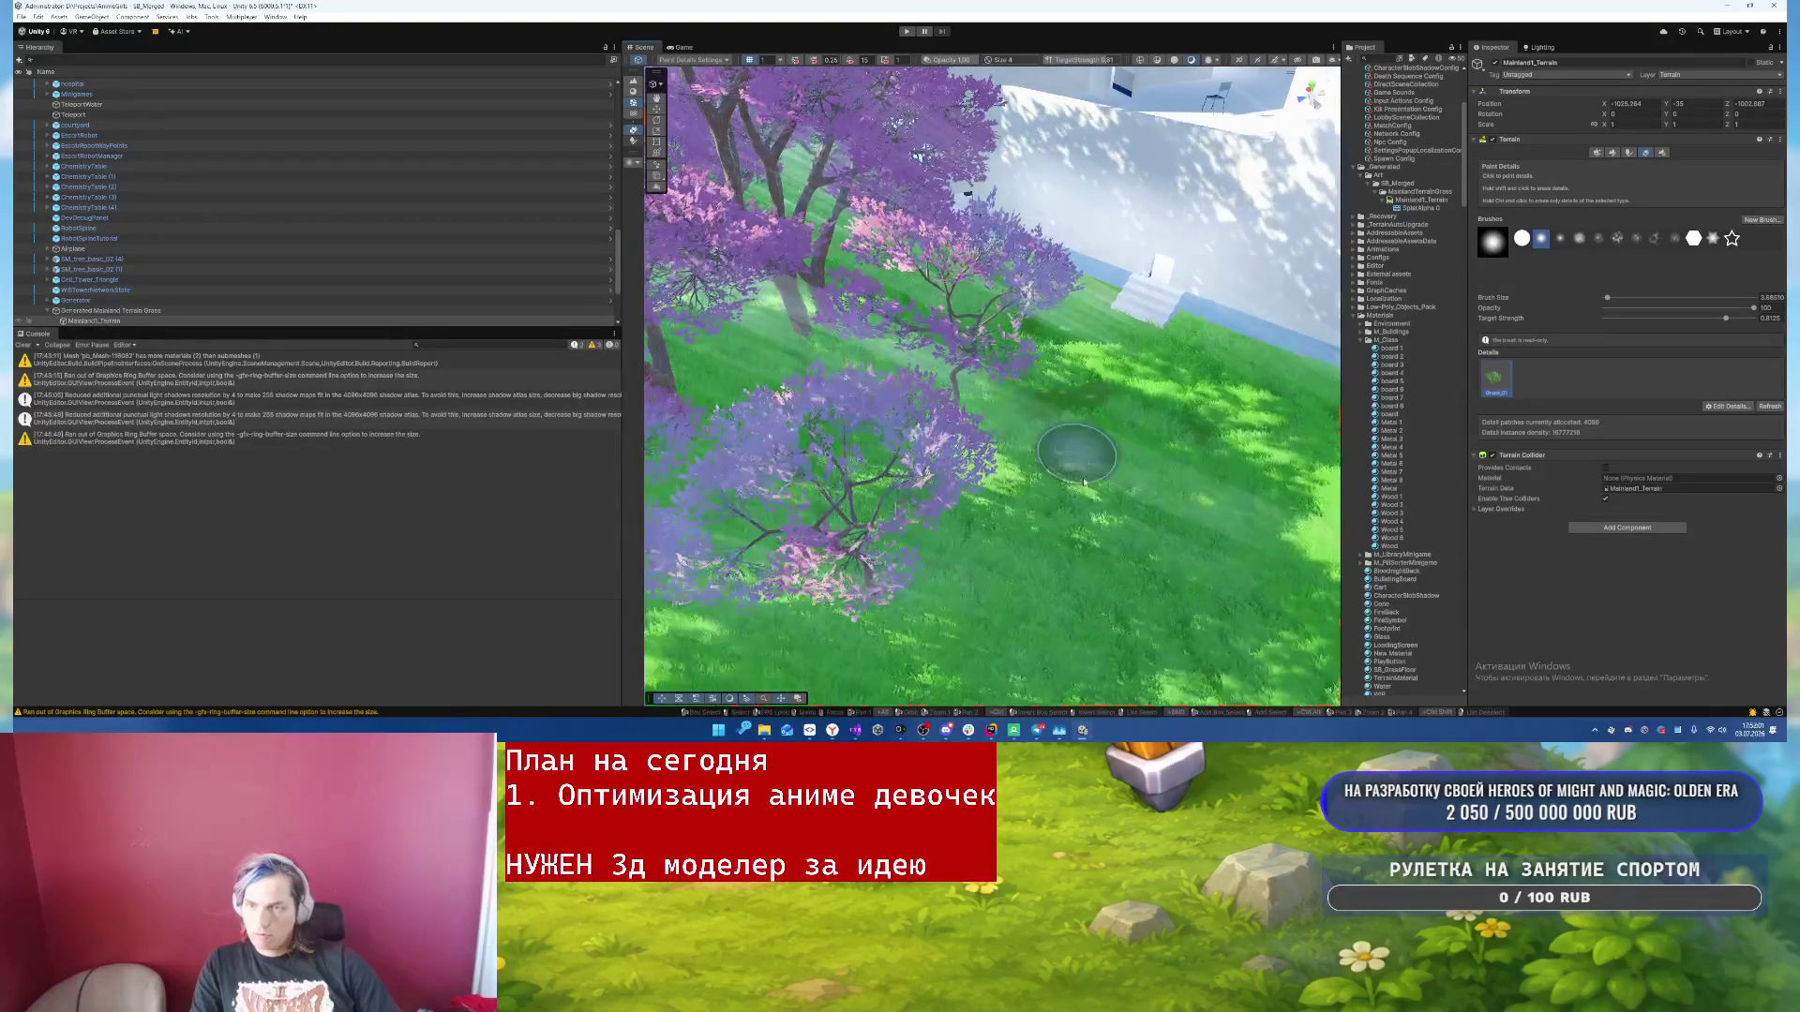
drag(1216, 425, 982, 324)
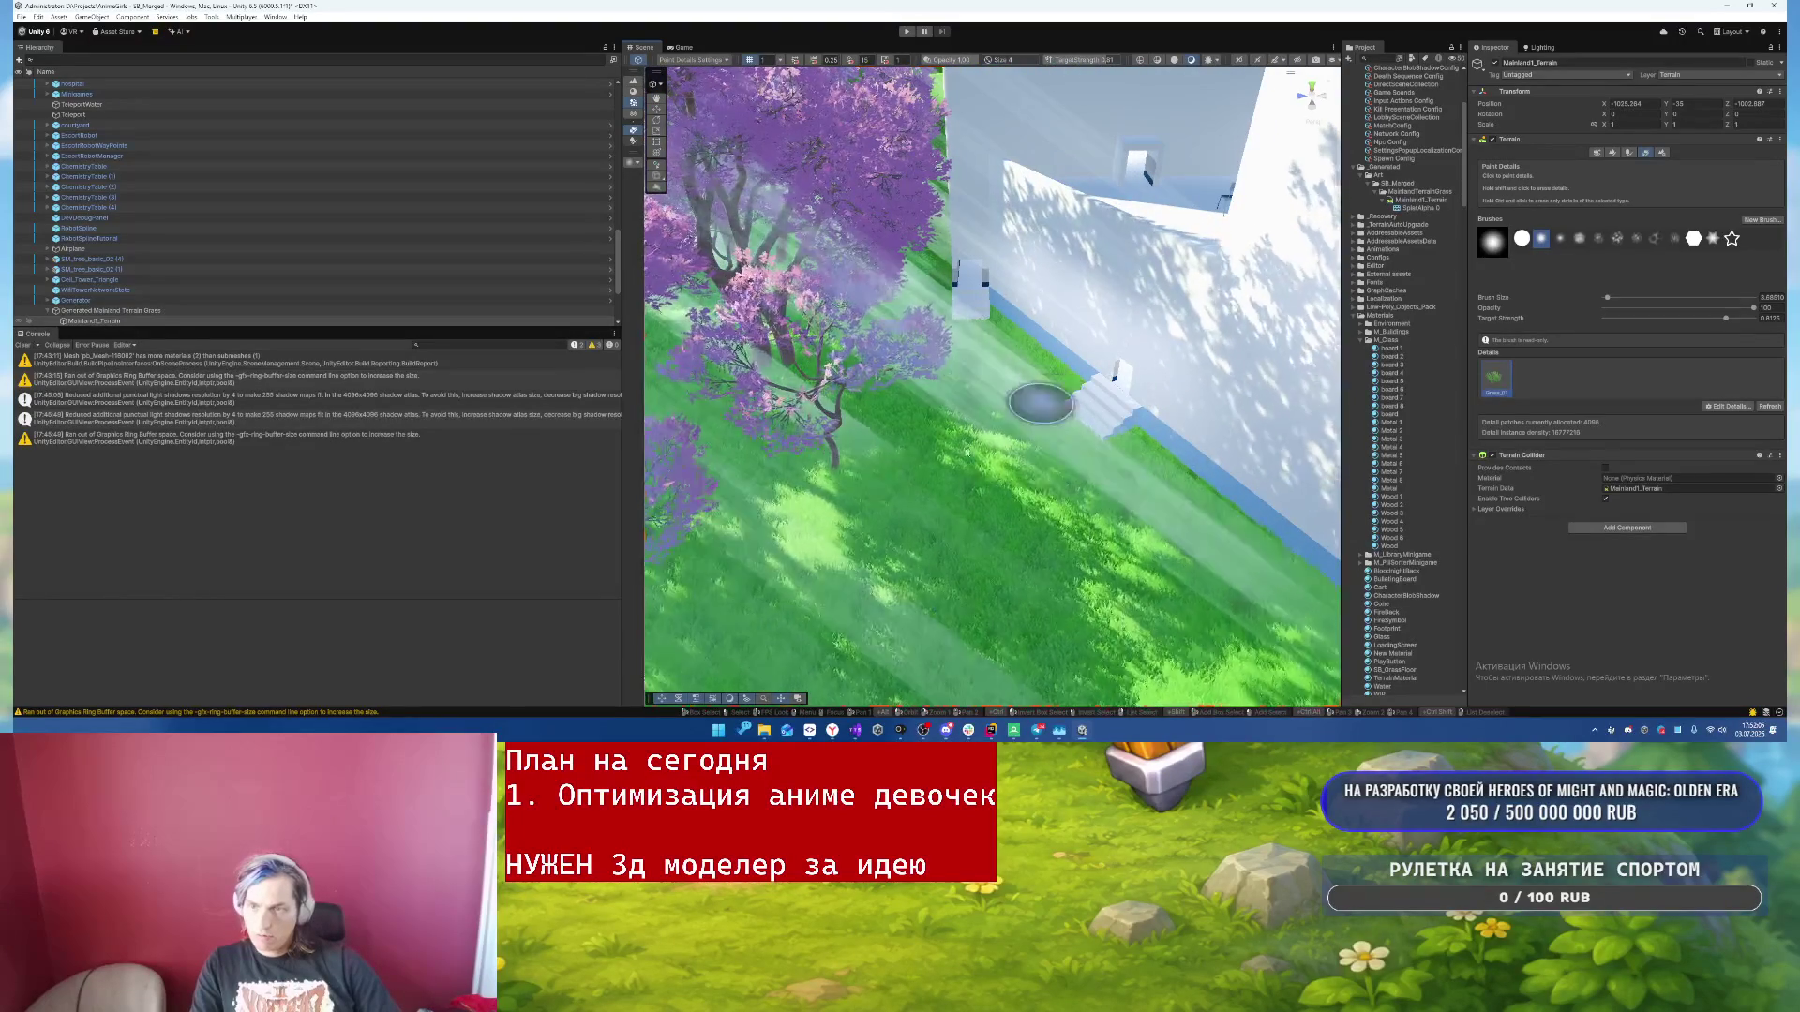
mouse_move(907, 266)
mouse_down()
mouse_move(1192, 280)
mouse_move(1156, 324)
mouse_move(1403, 438)
mouse_move(966, 347)
mouse_up()
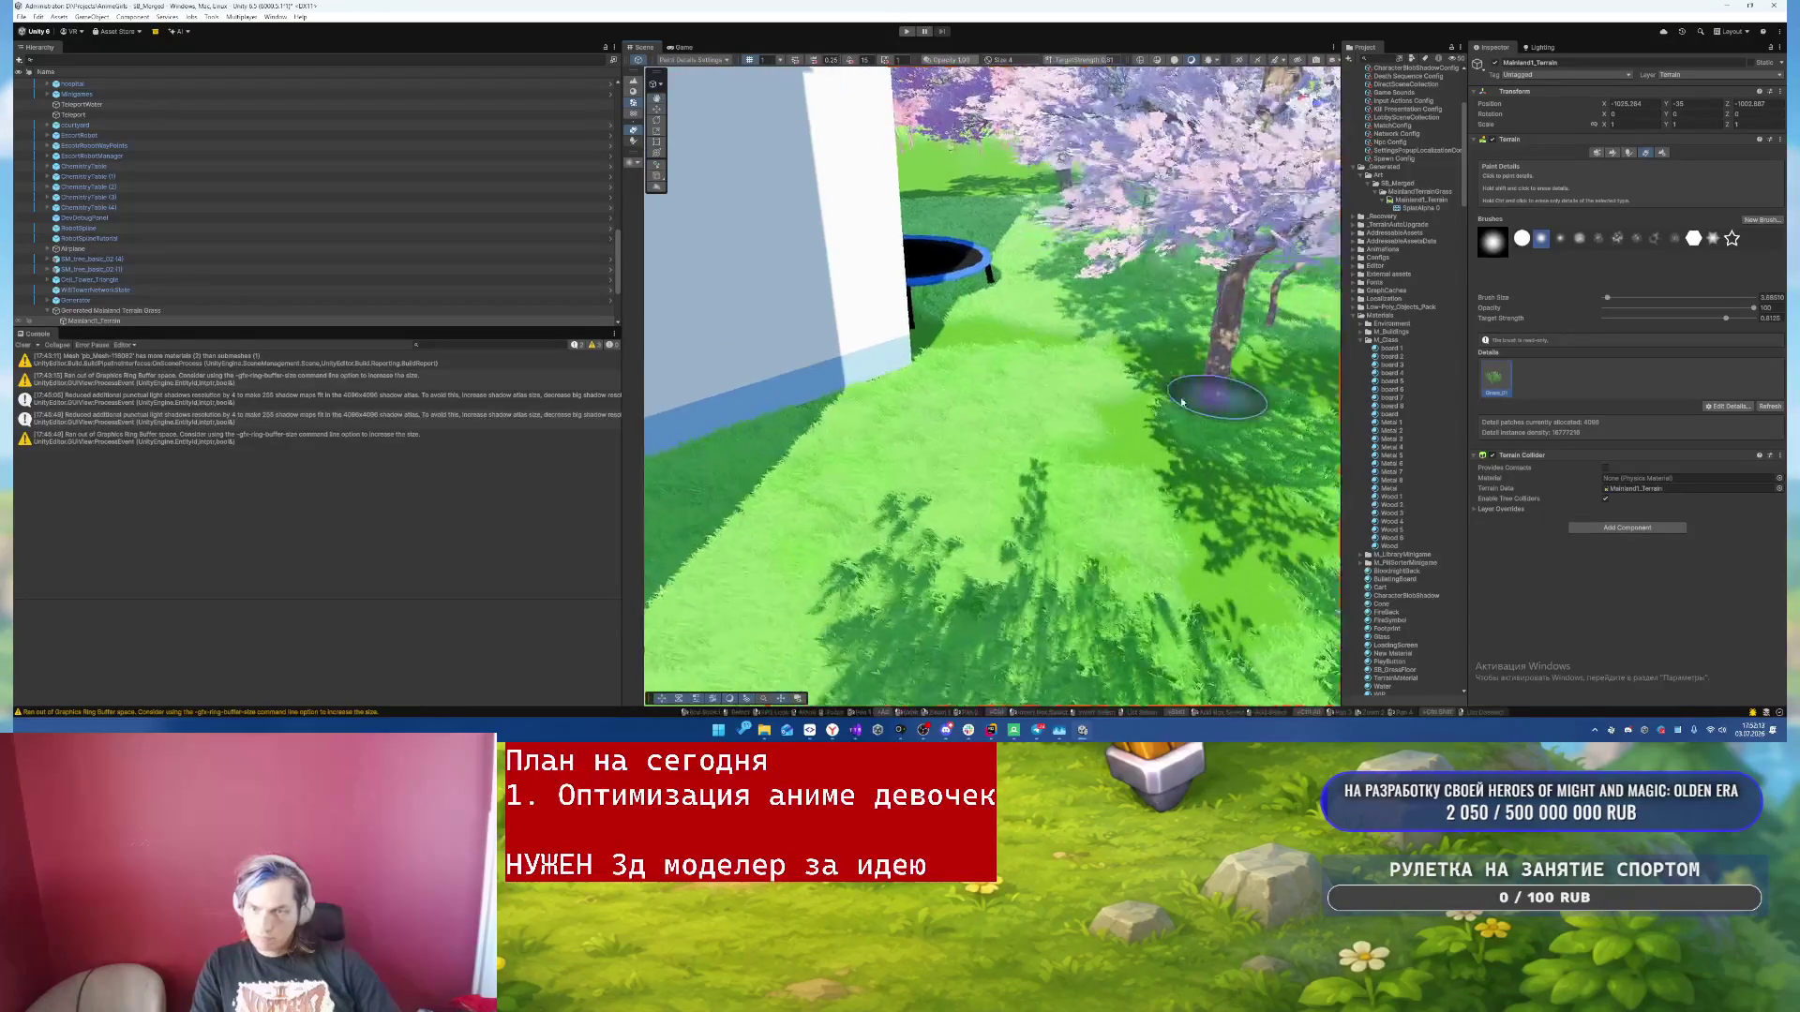
scroll(966, 347, up, 10)
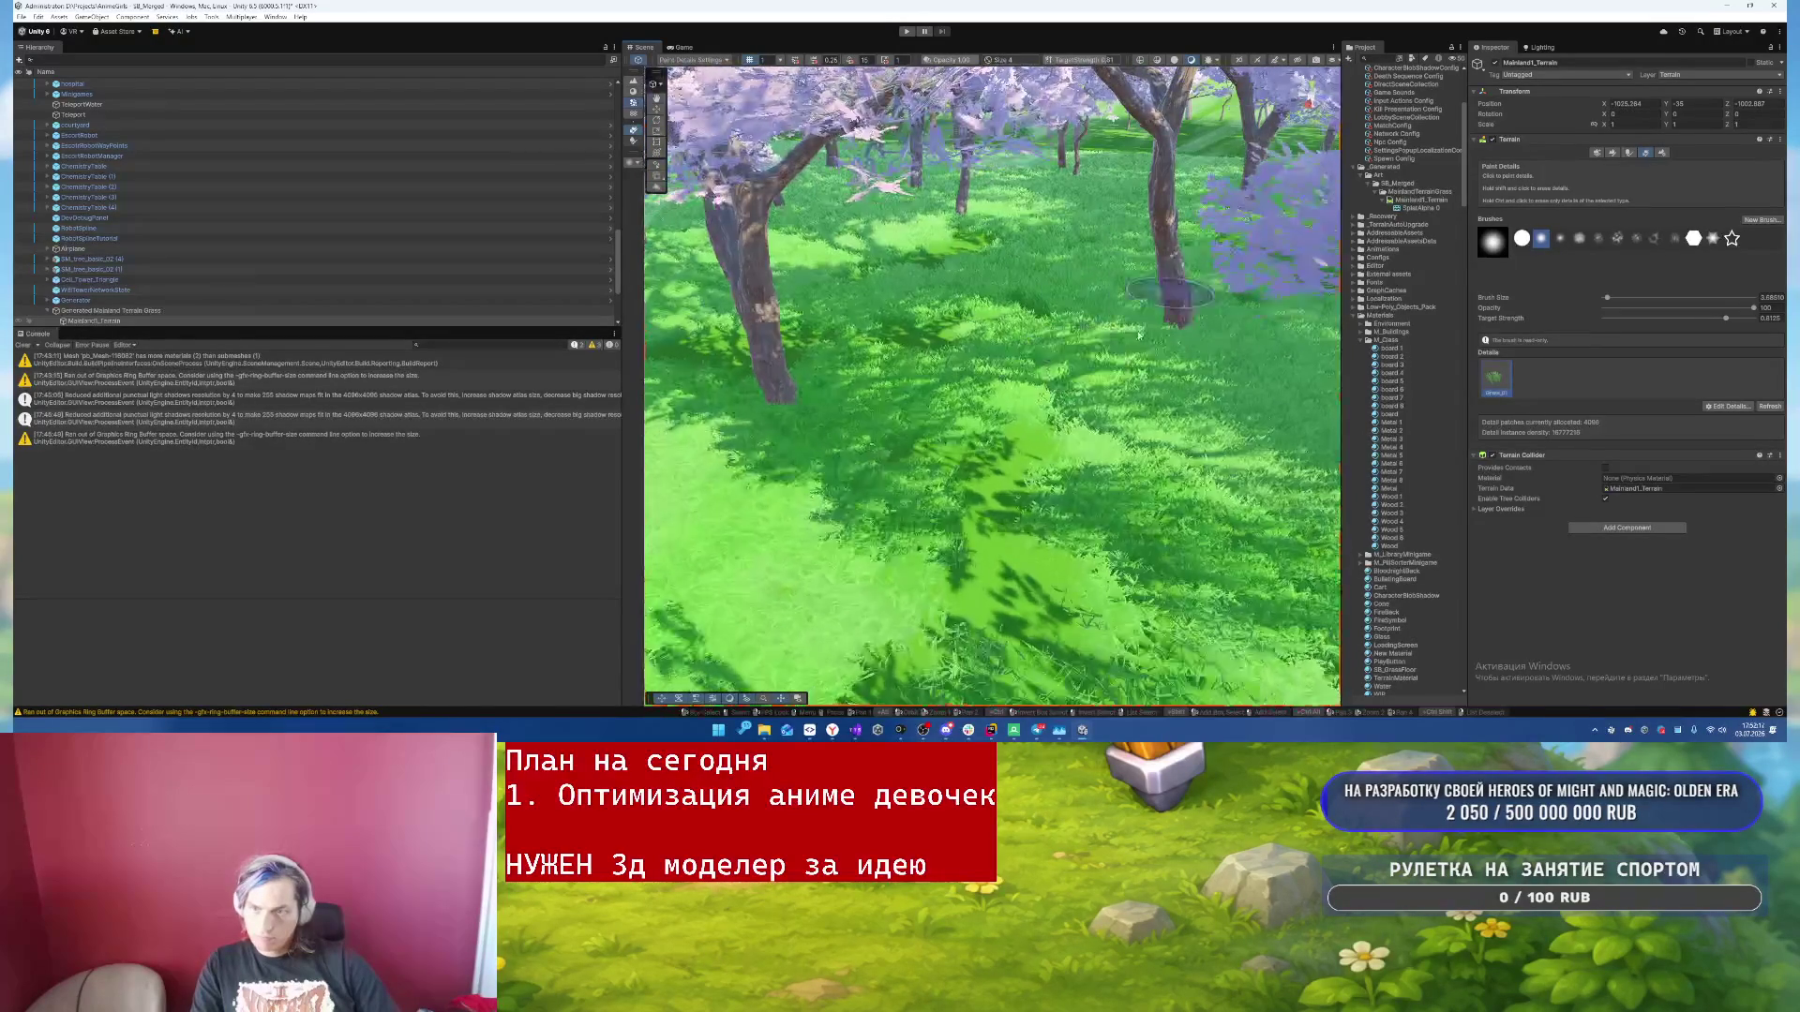
- Survey the grassed cherry orchard and hills, then leave detail-painting mode
scroll(1037, 595, down, 2)
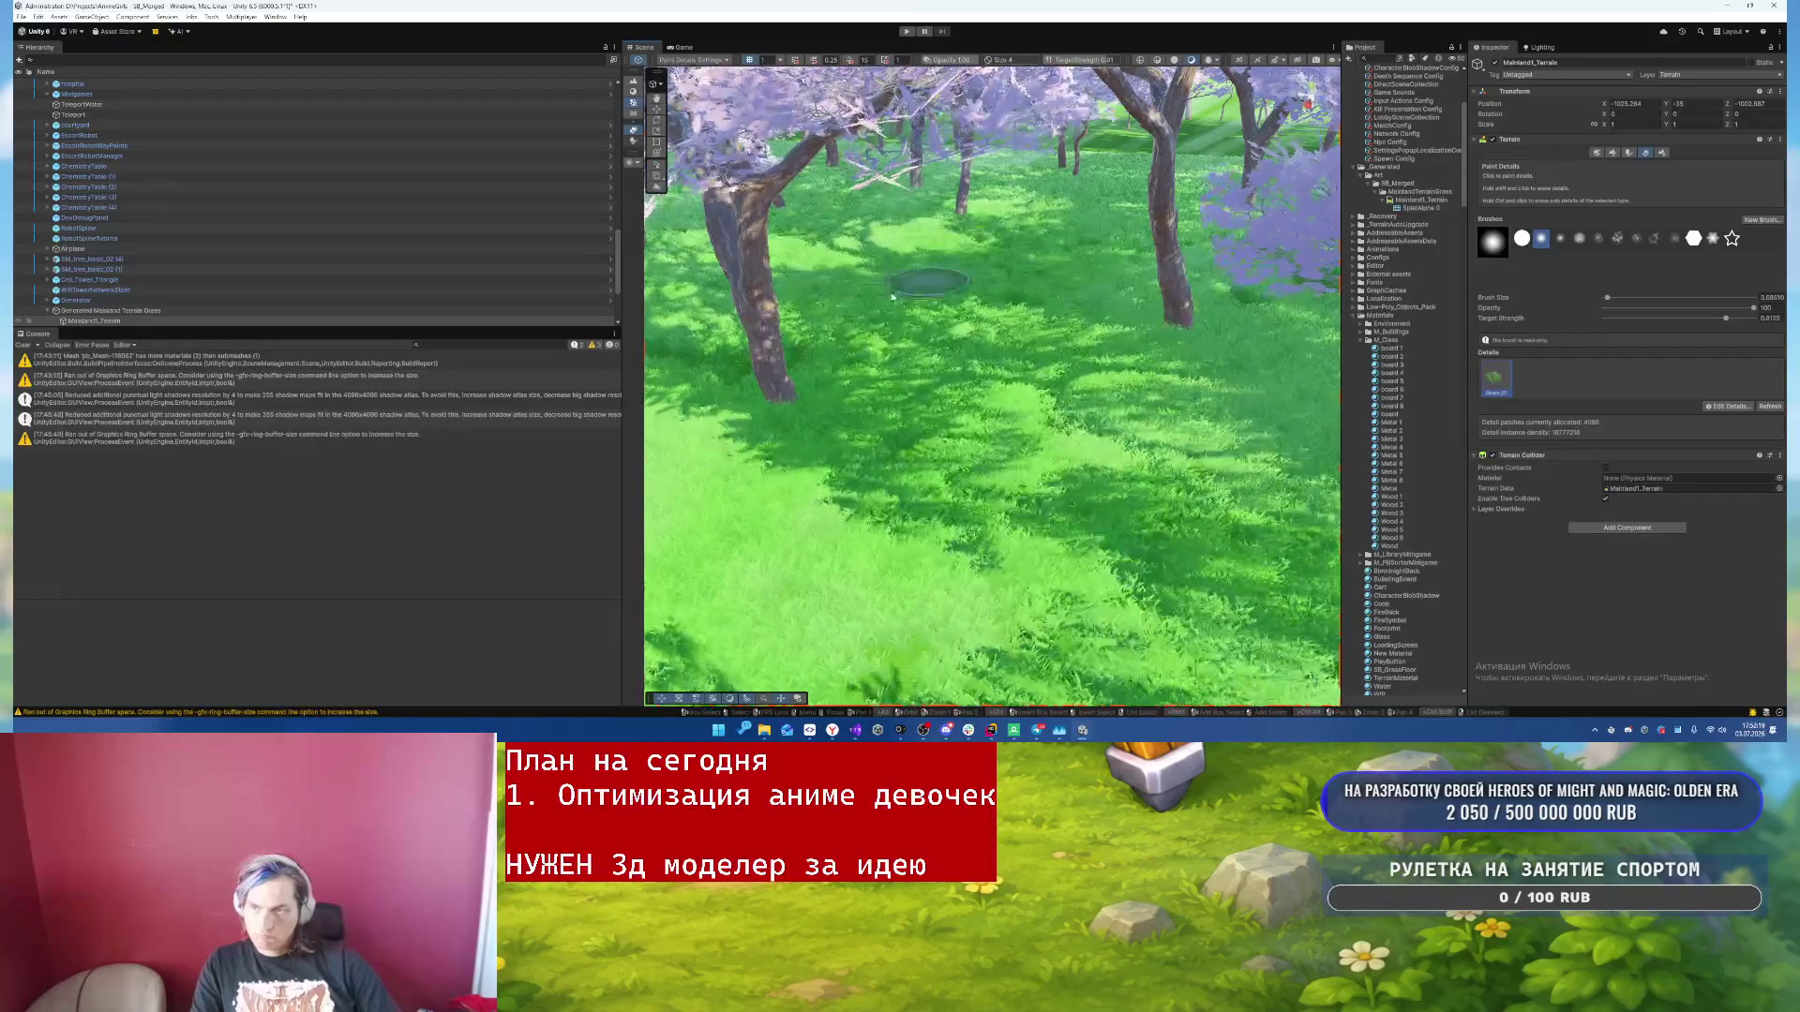
scroll(763, 333, up, 4)
scroll(1206, 254, down, 5)
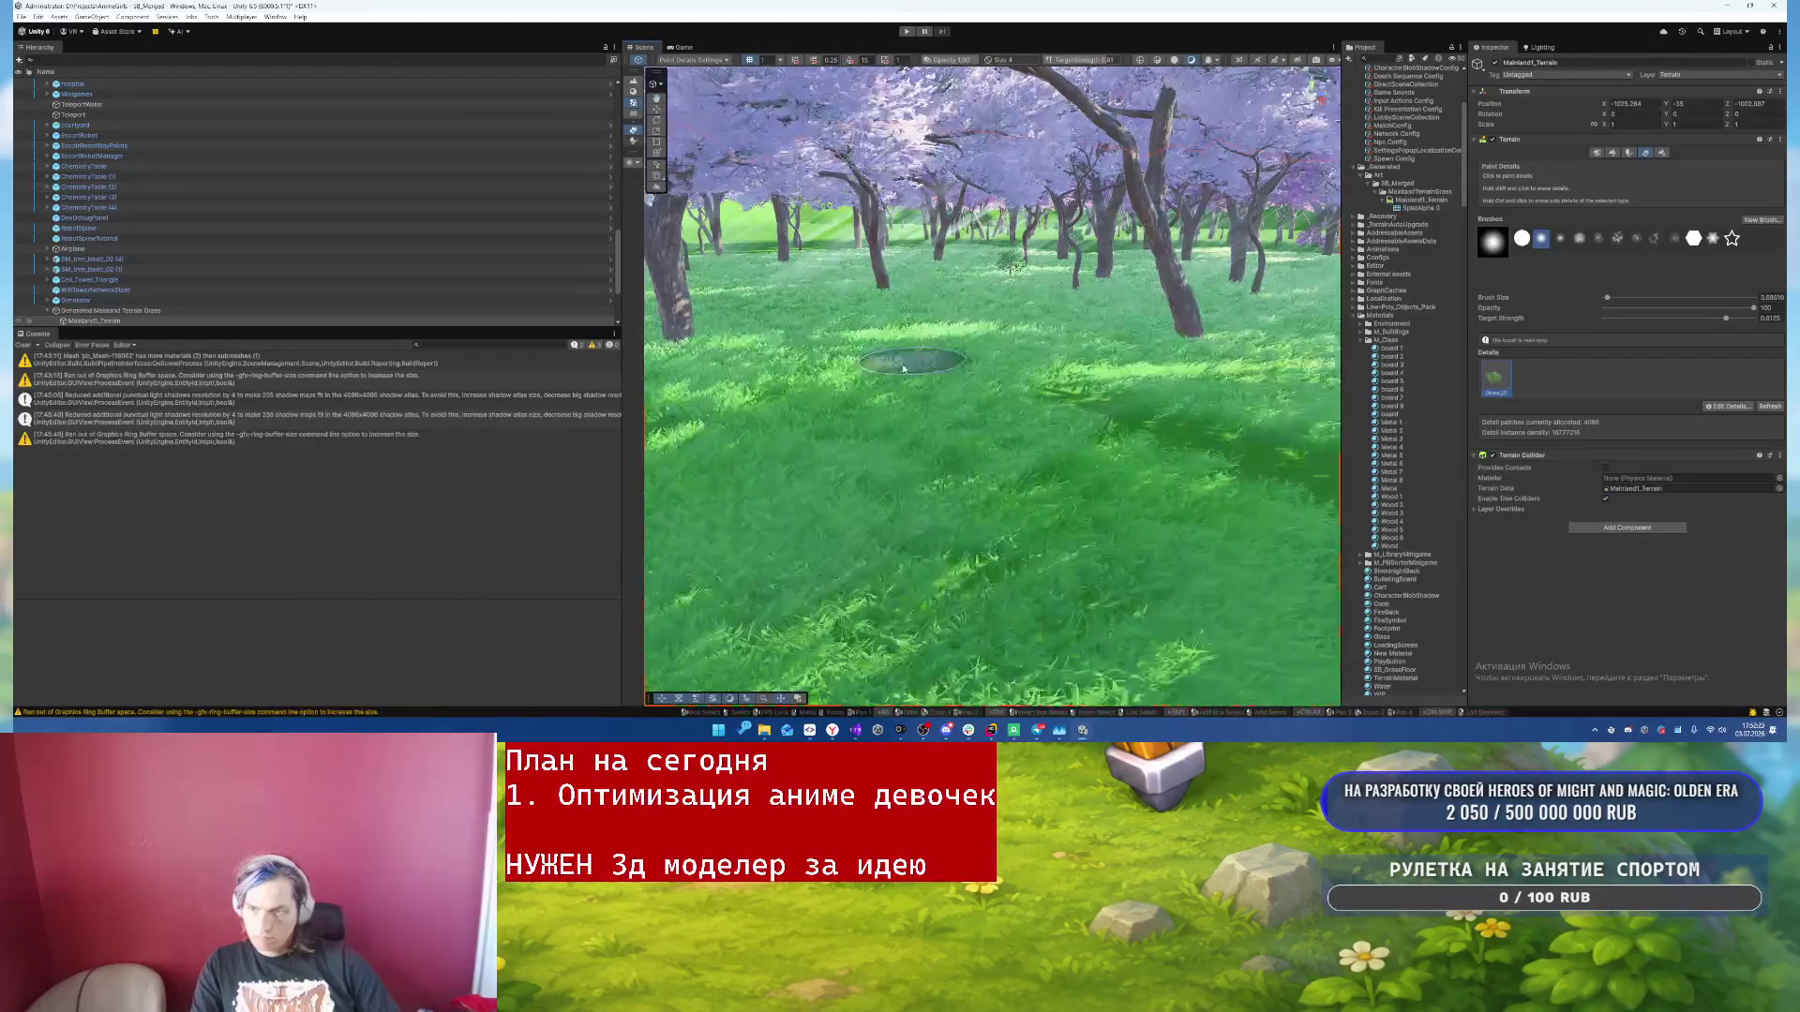
scroll(1157, 415, up, 3)
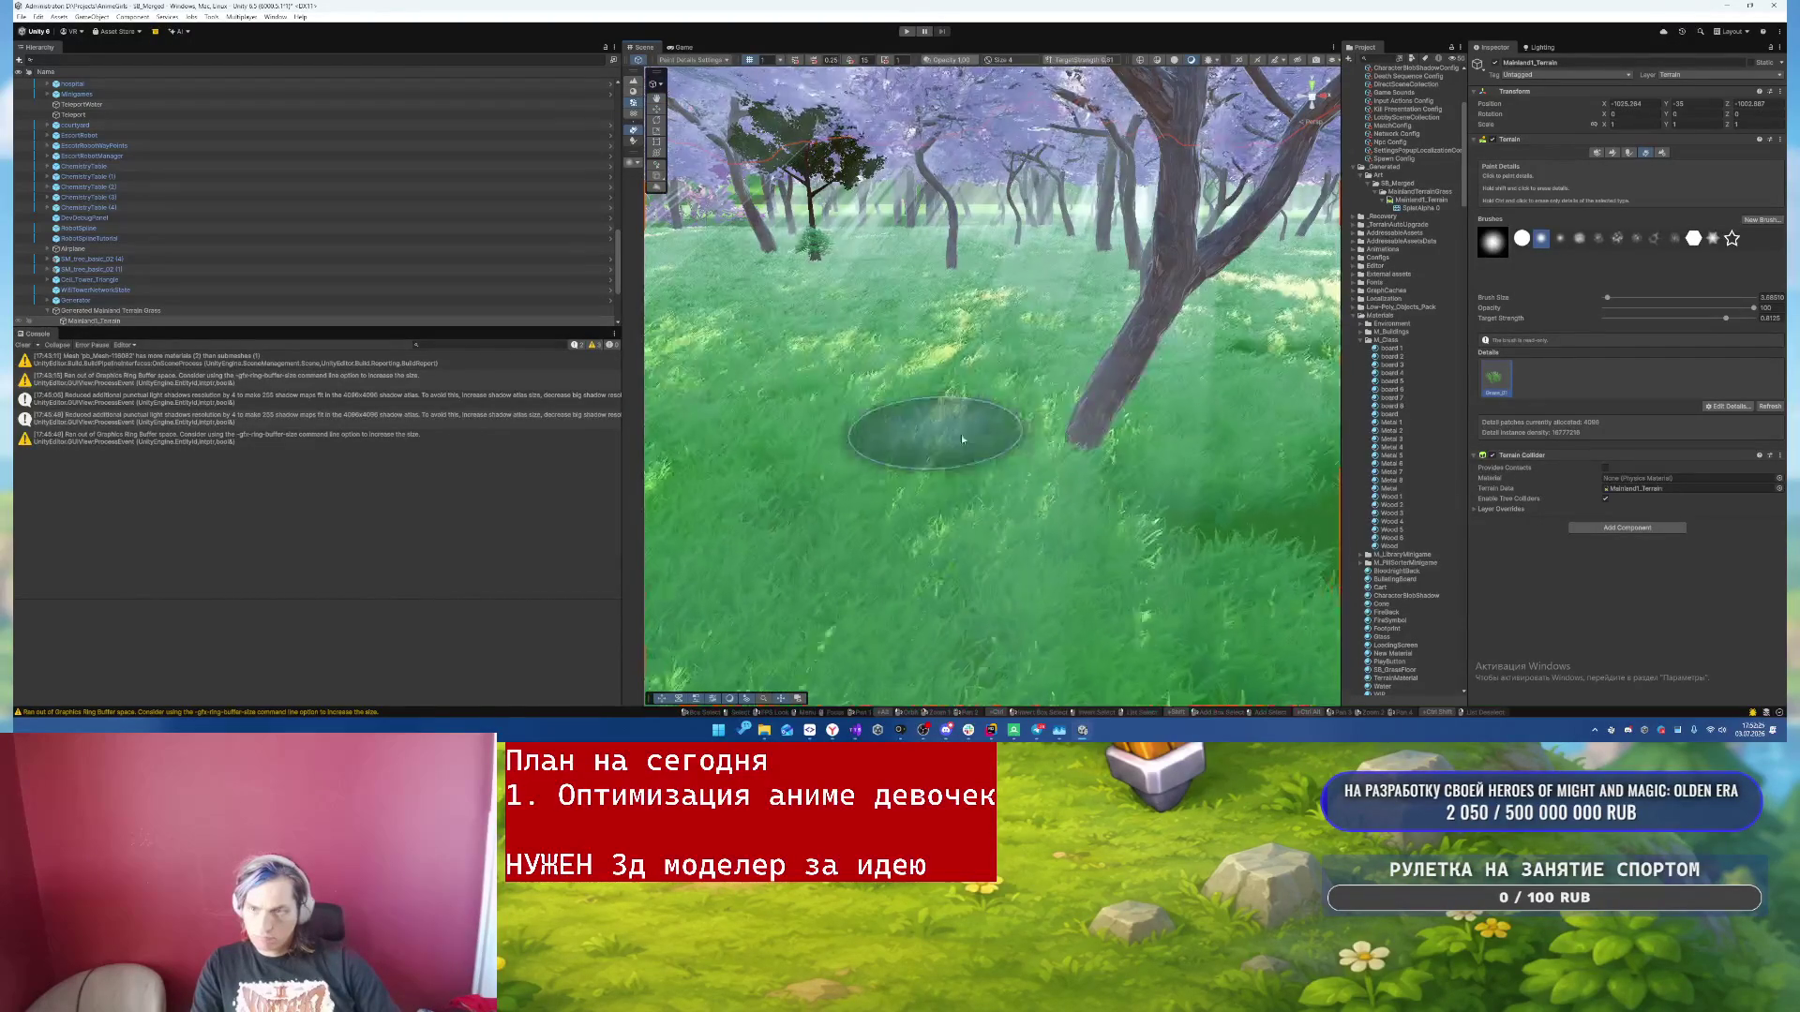
scroll(906, 481, up, 5)
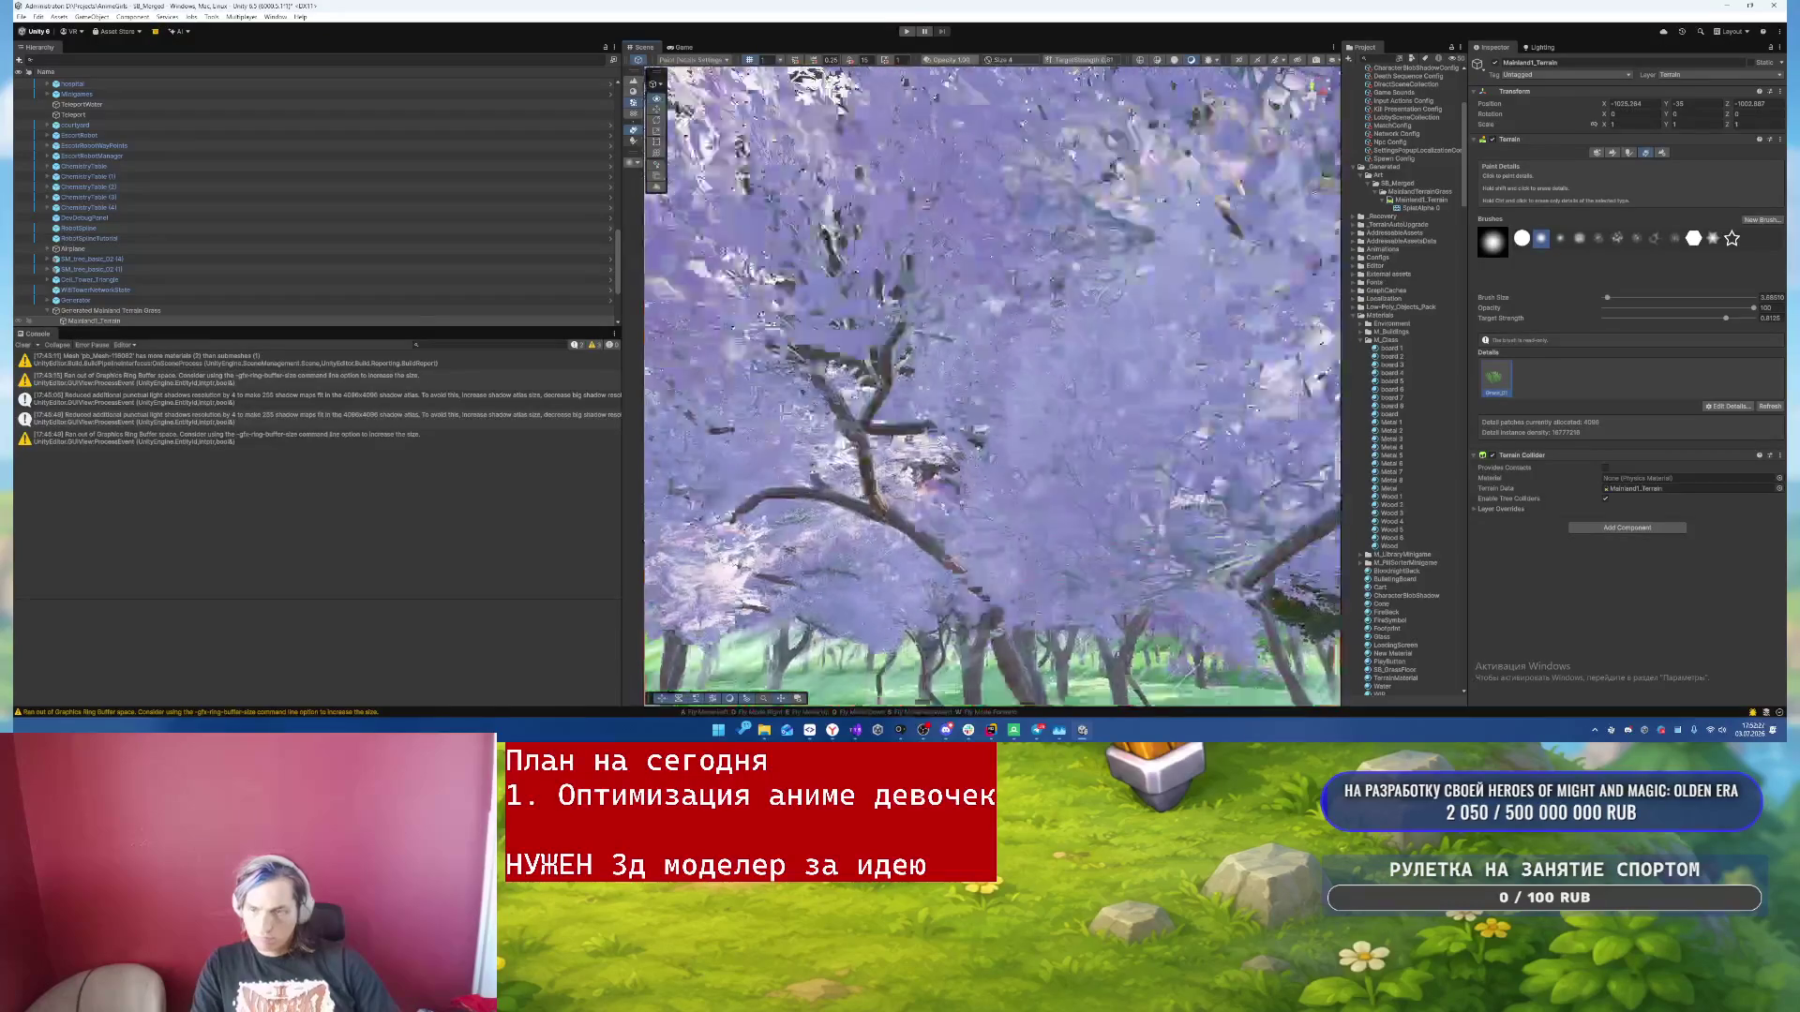
scroll(905, 481, down, 5)
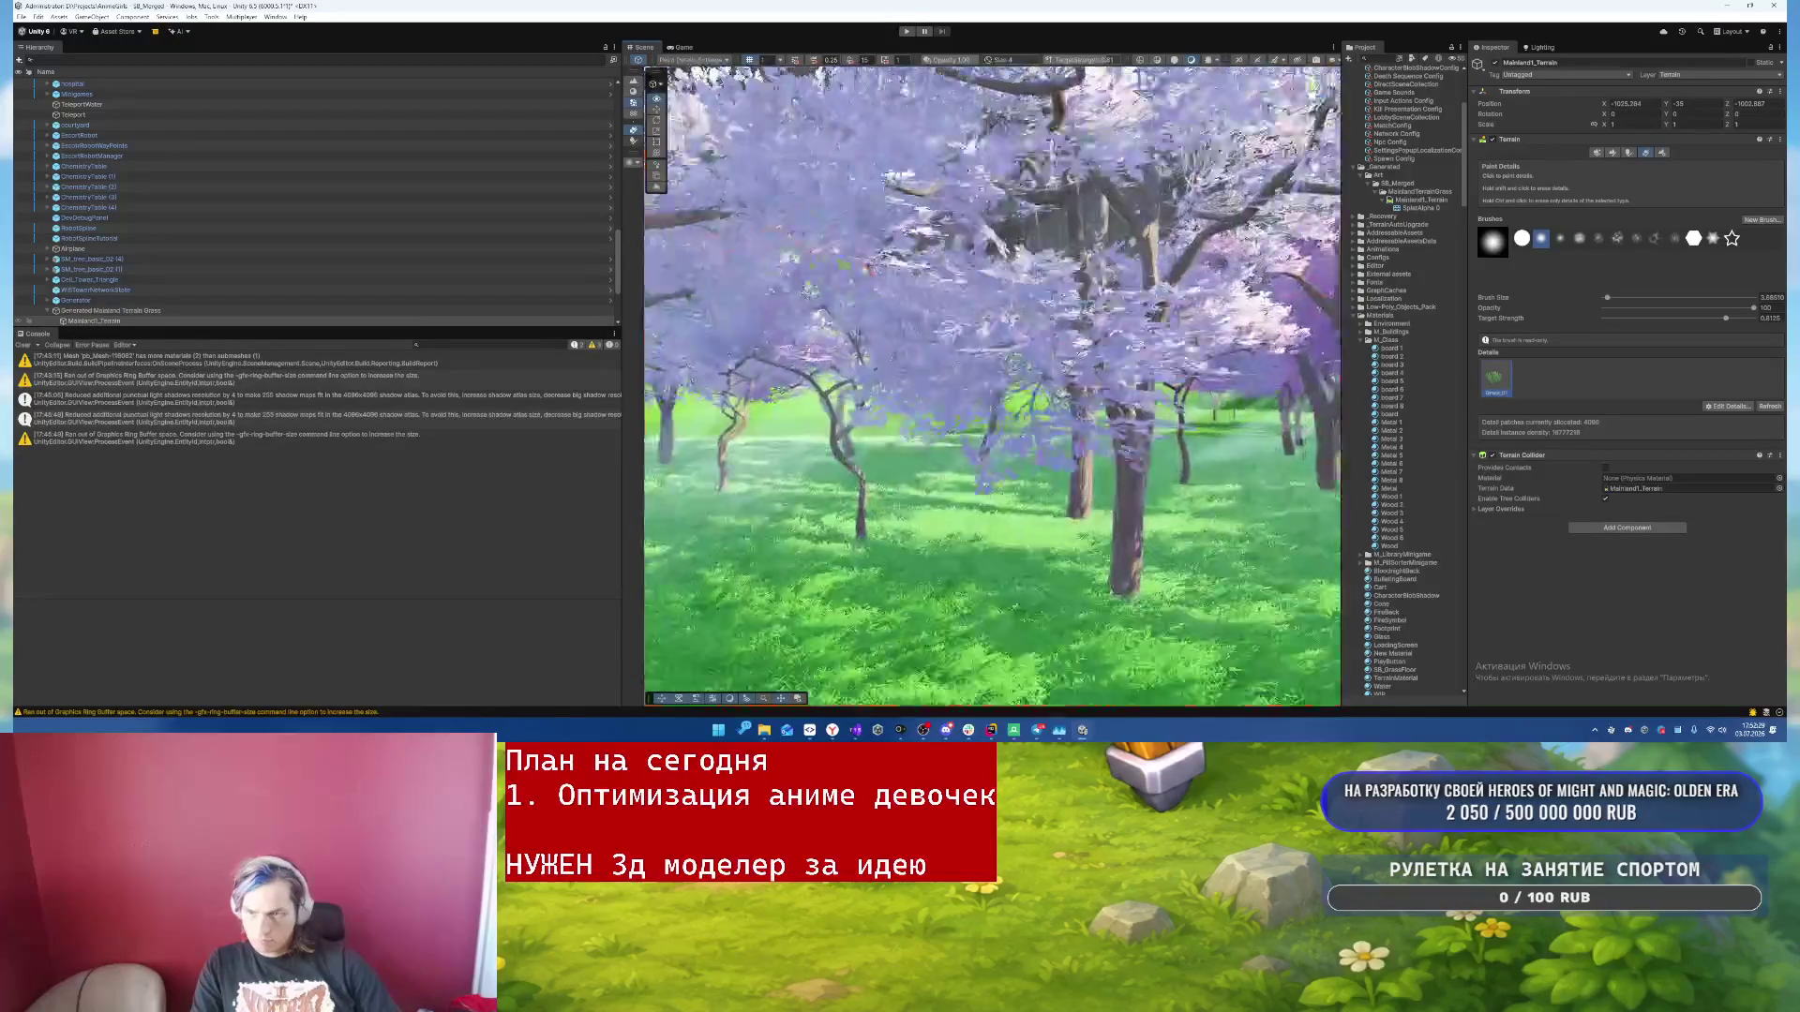
scroll(961, 428, down, 5)
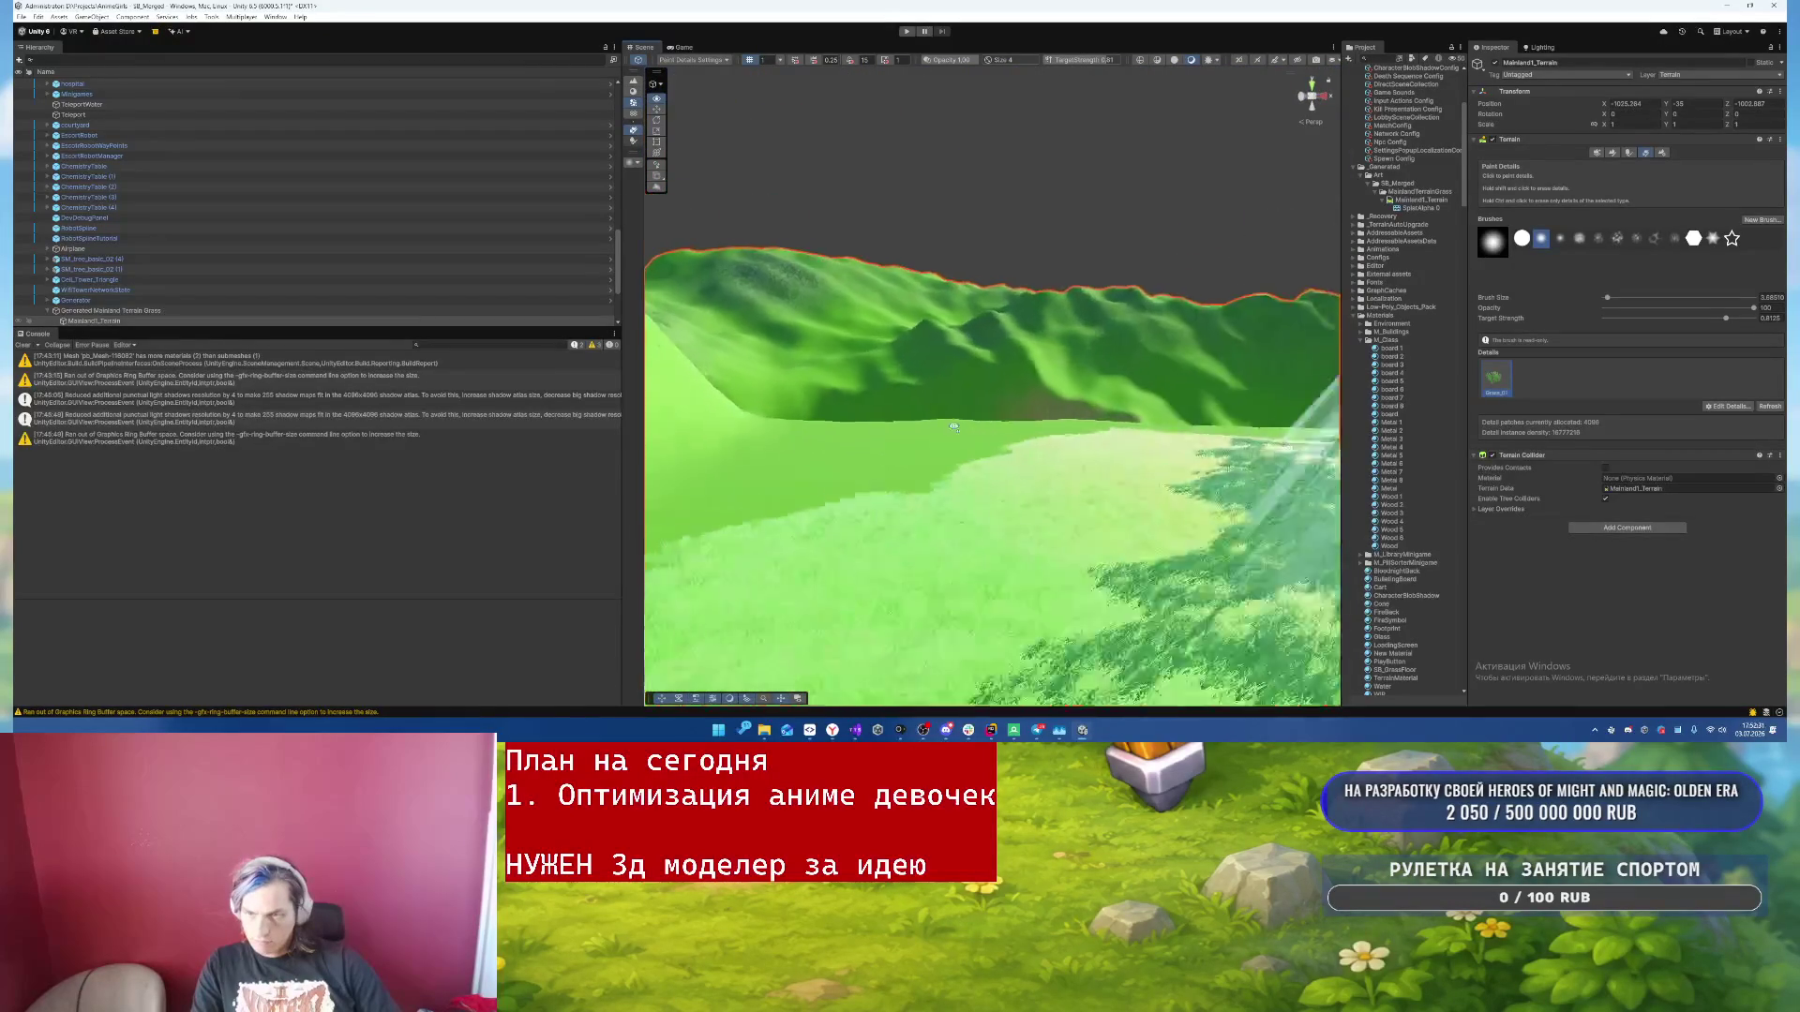
drag(961, 428, 1031, 525)
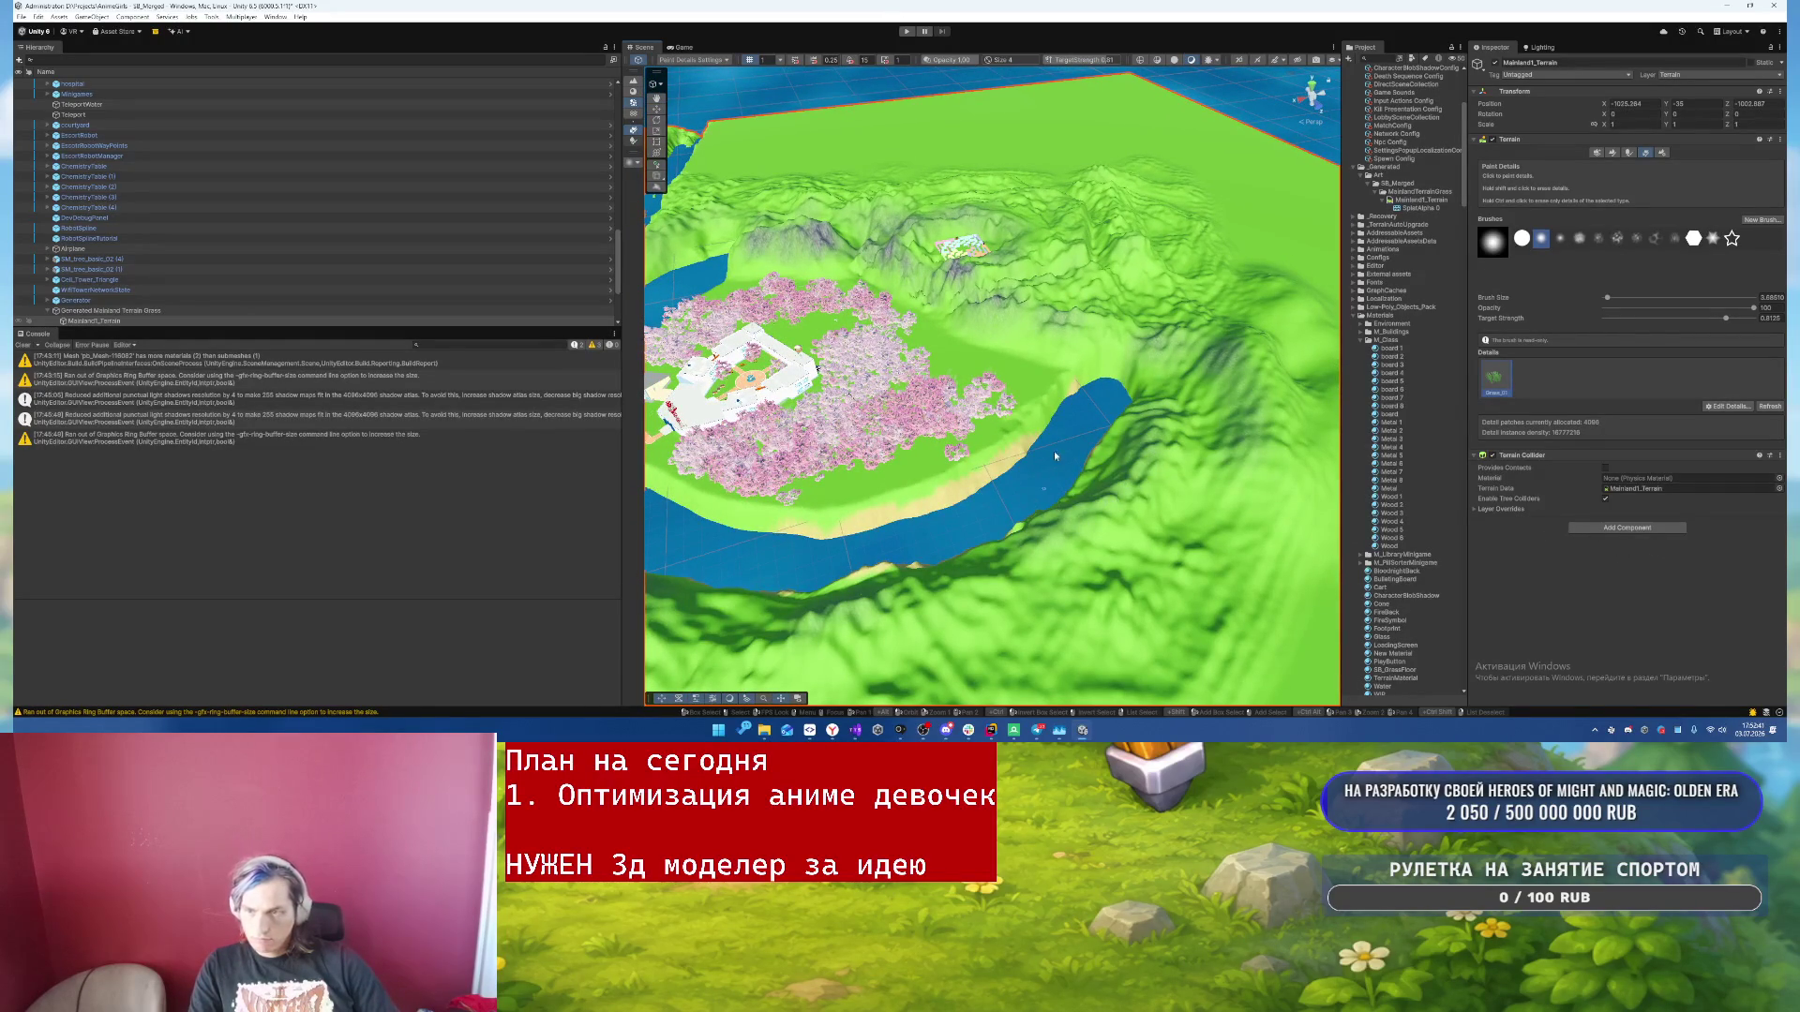
click(1597, 153)
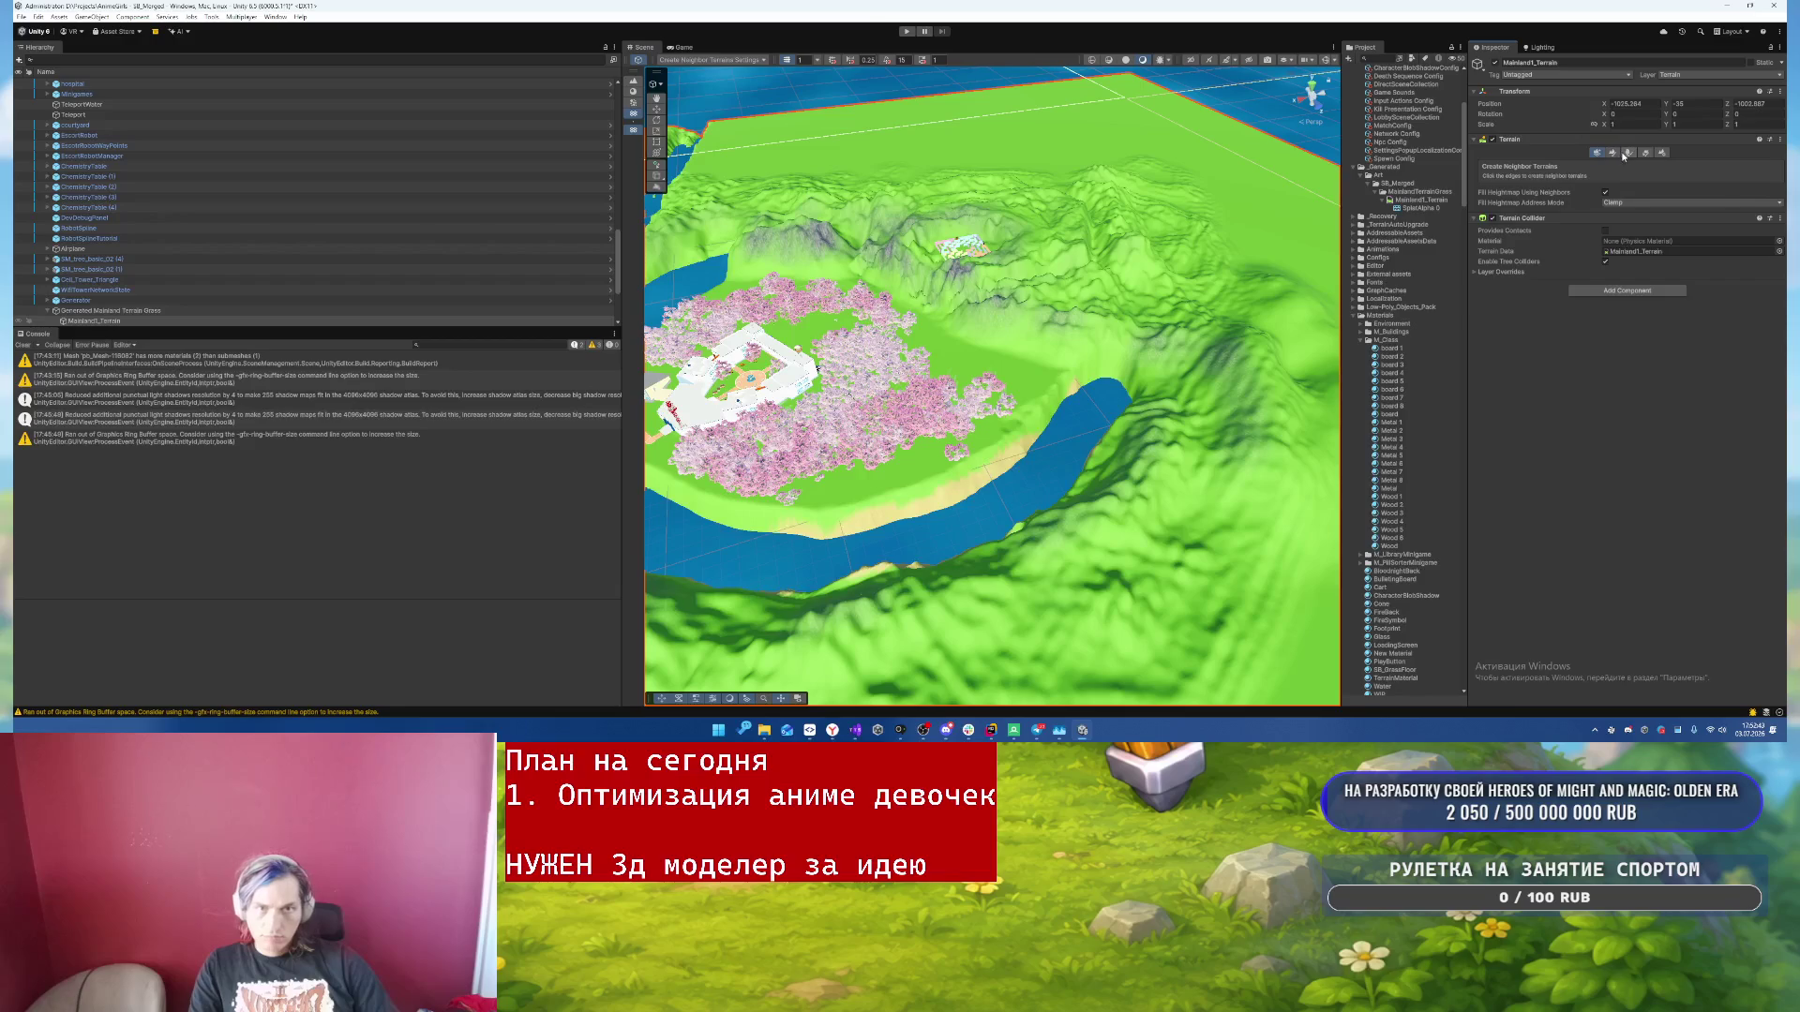
- Select the Green tree group and delete two leaf meshes, including TreeLeaves_02_LOD1
click(1613, 152)
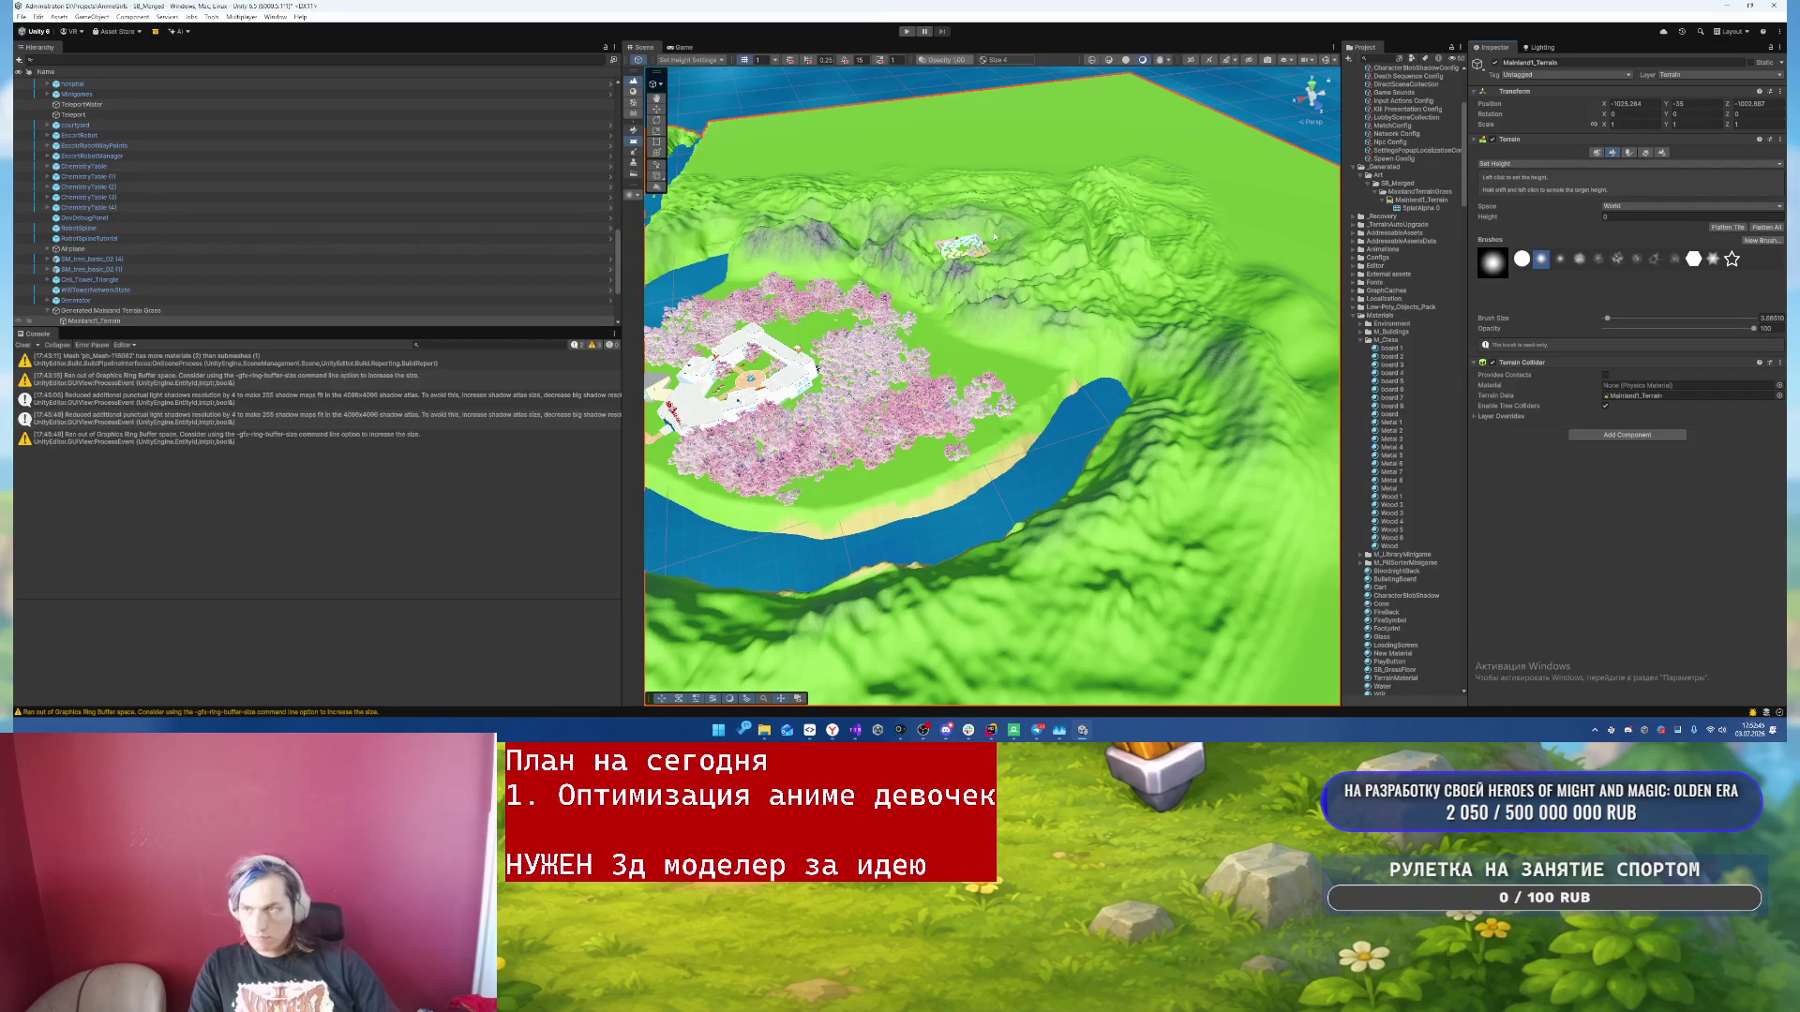
click(653, 98)
click(997, 392)
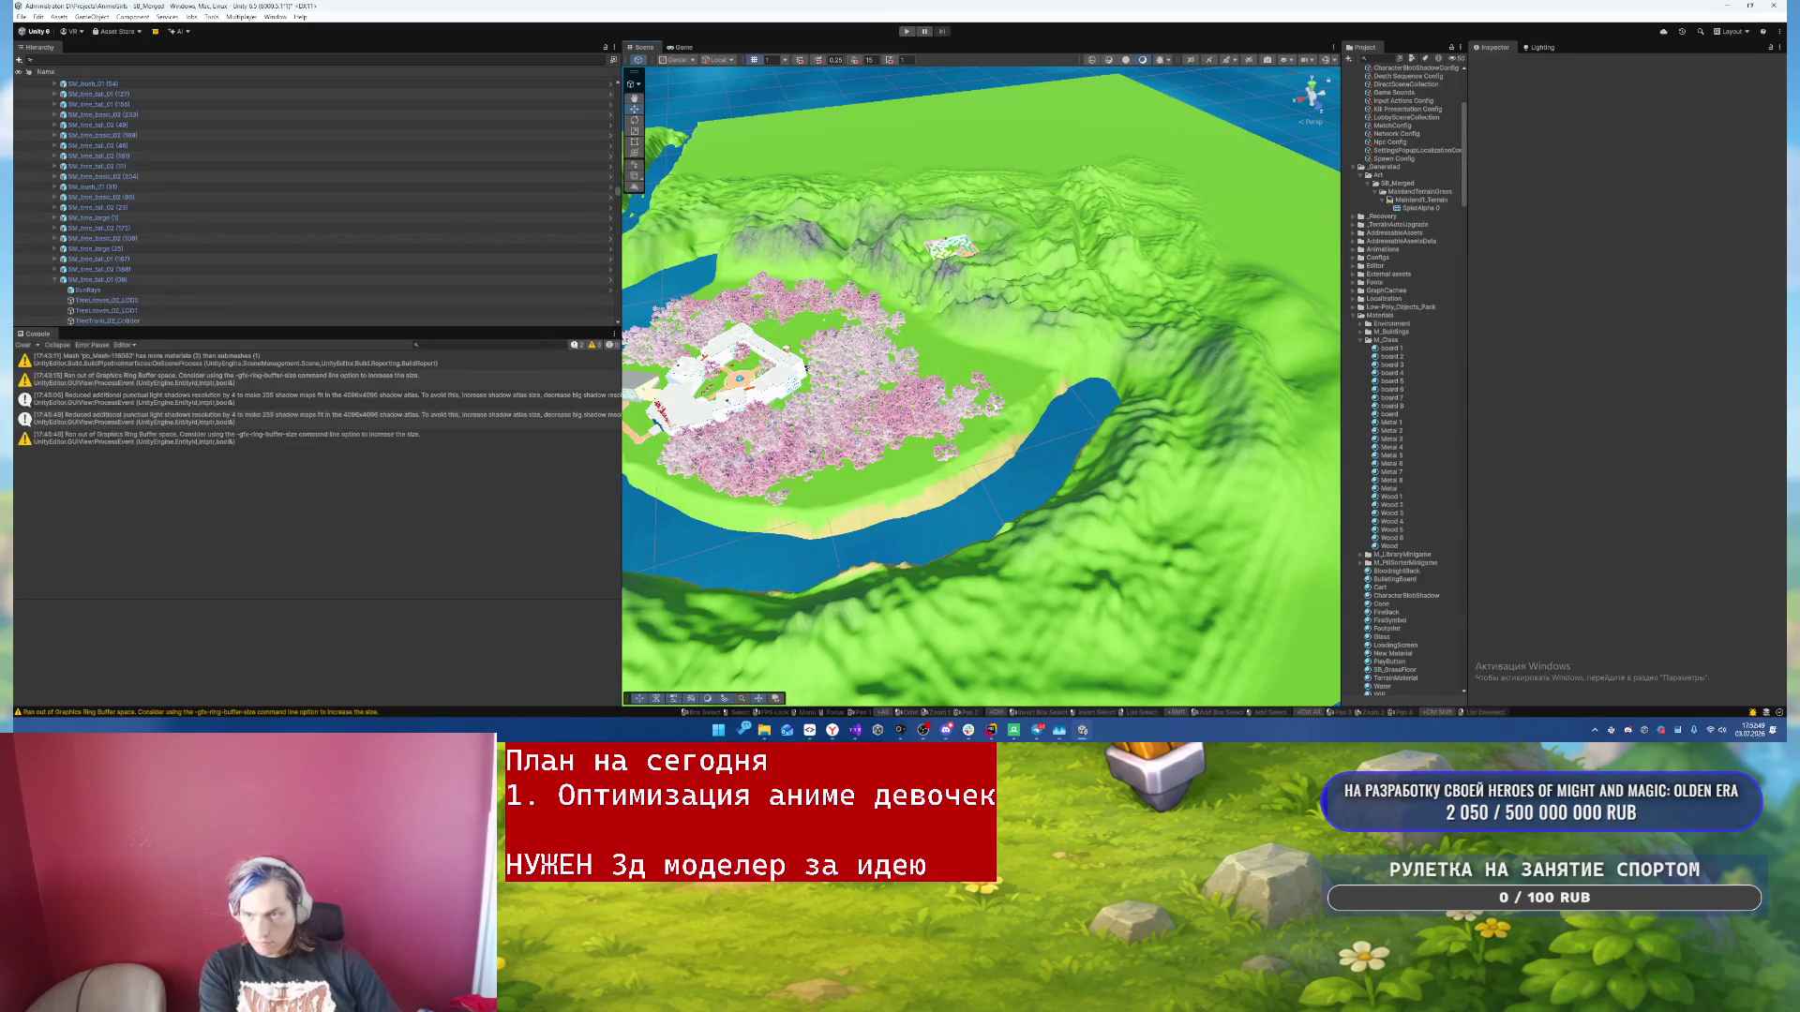
mouse_move(998, 403)
mouse_down()
mouse_move(1027, 420)
mouse_move(1012, 392)
mouse_up()
click(1013, 387)
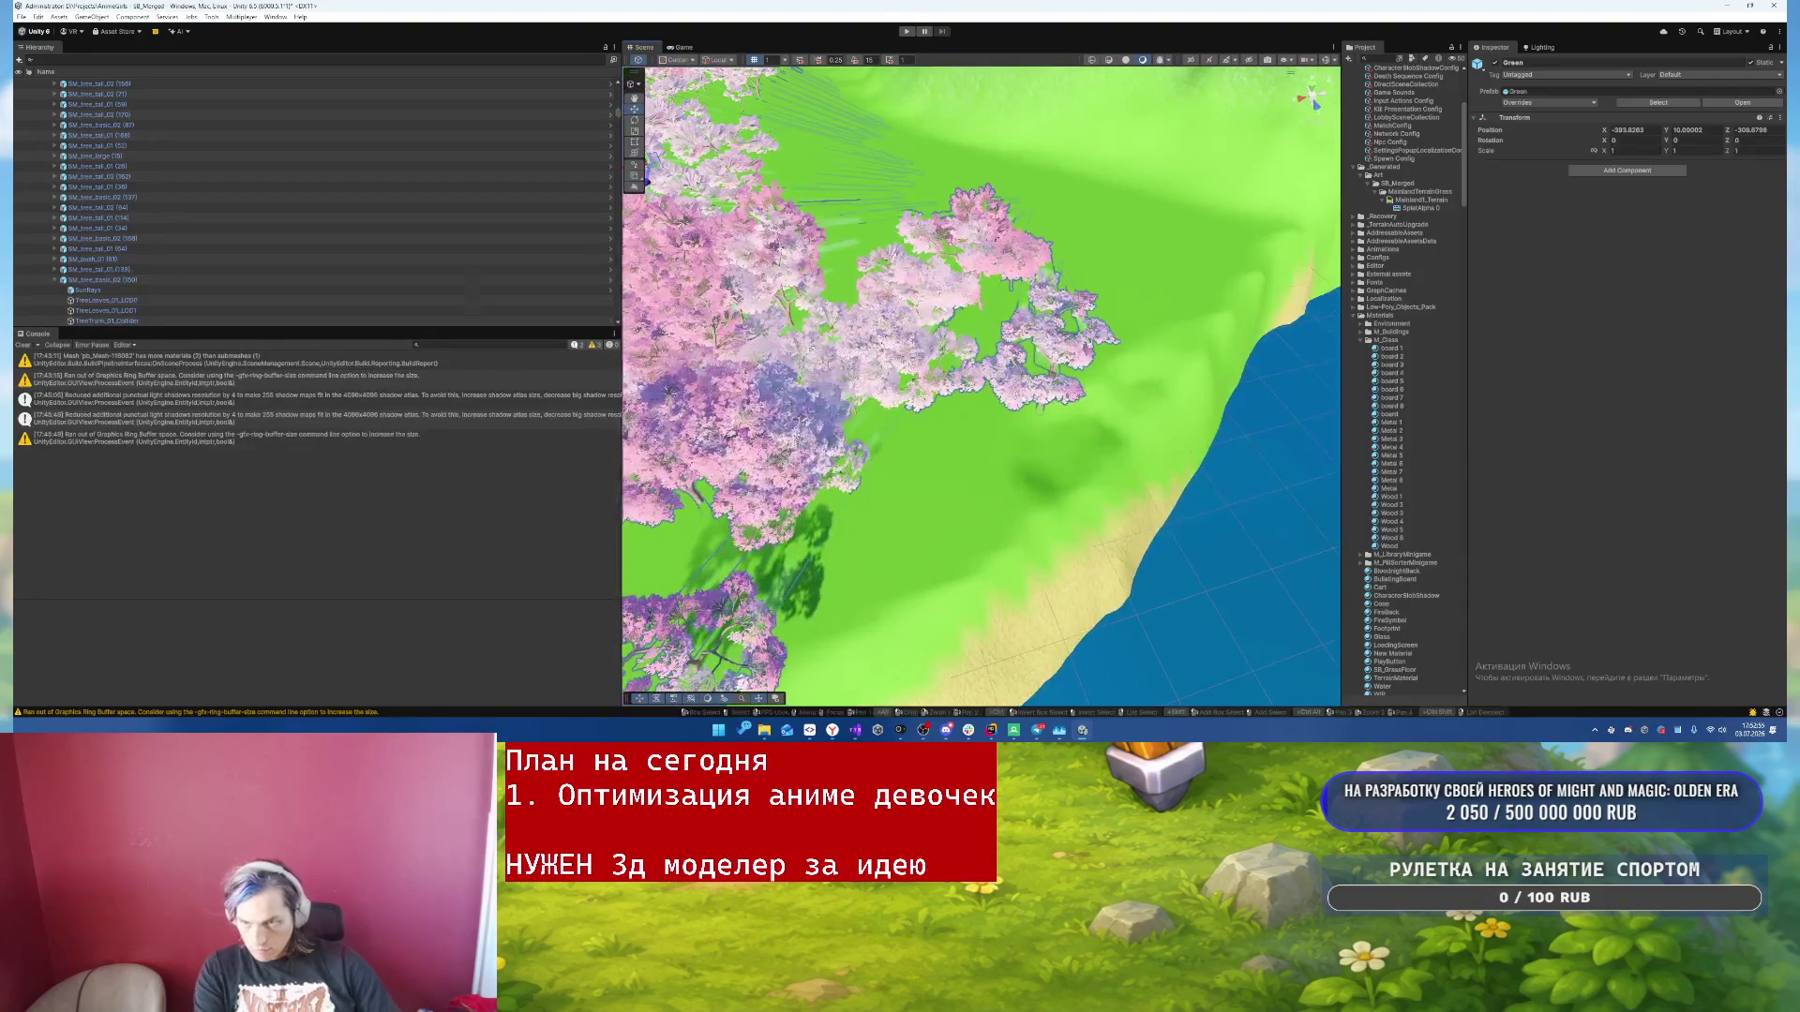
click(1039, 296)
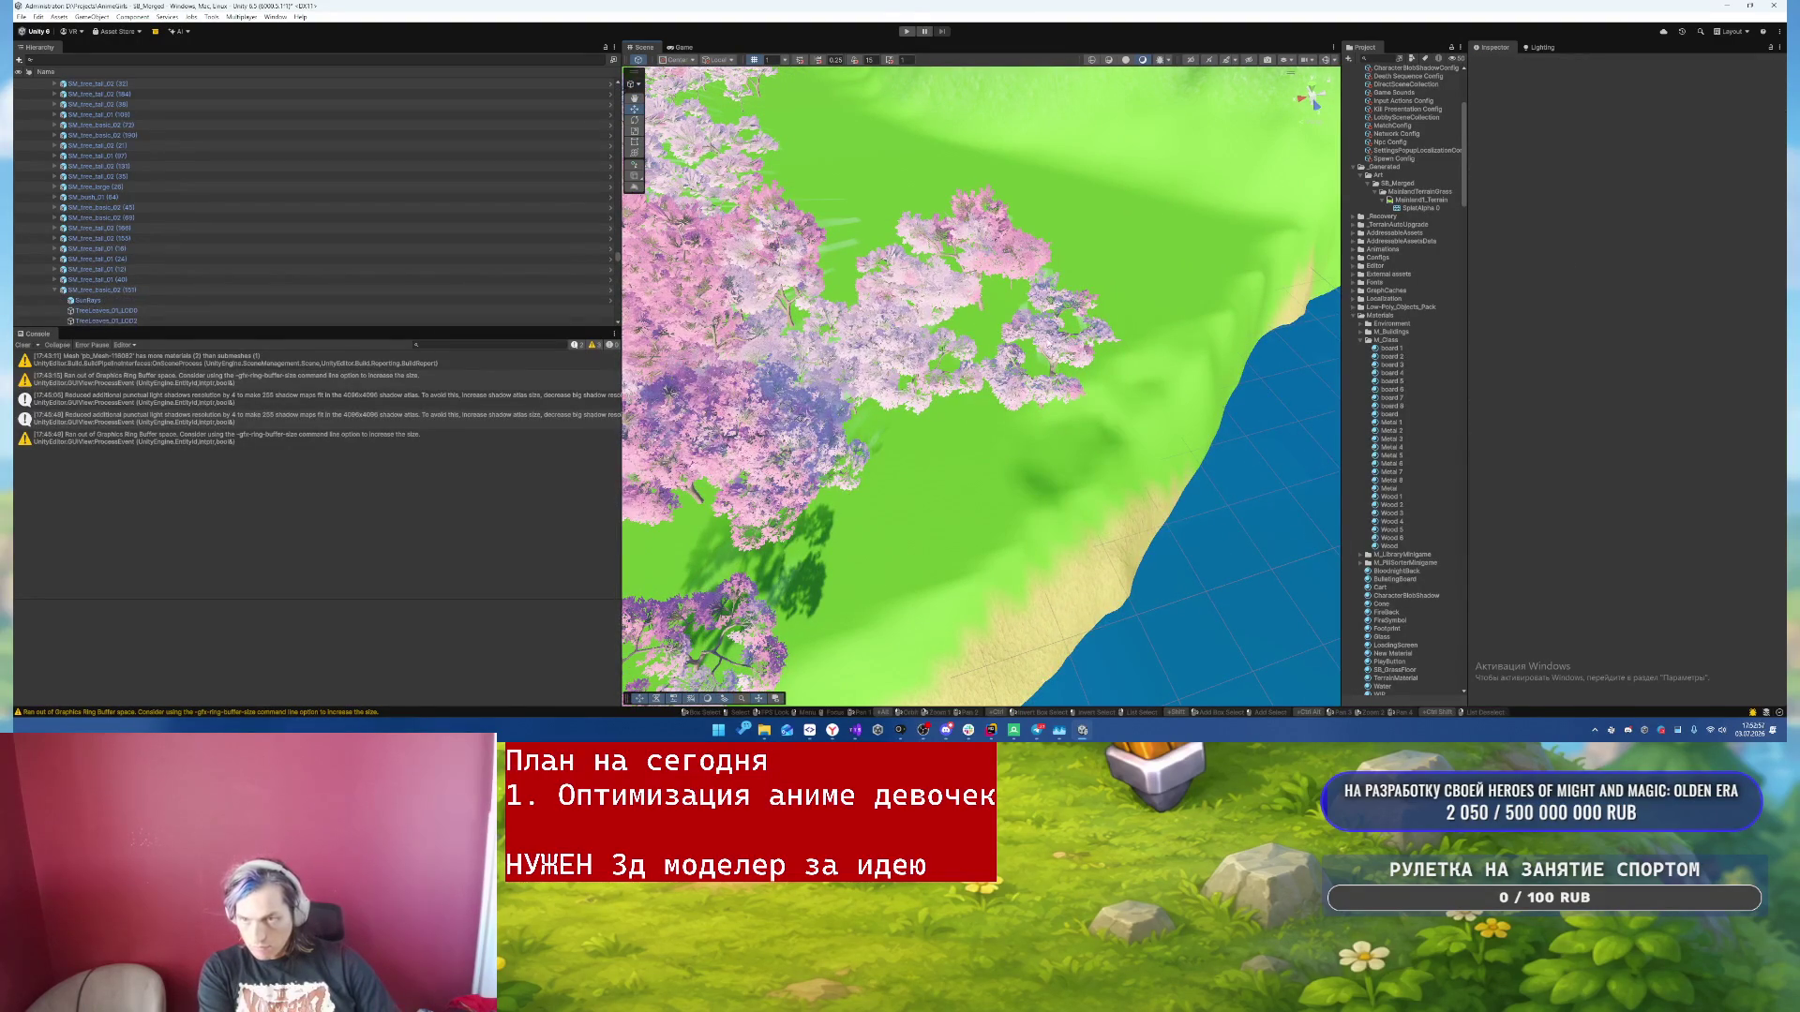
click(1039, 296)
click(1044, 319)
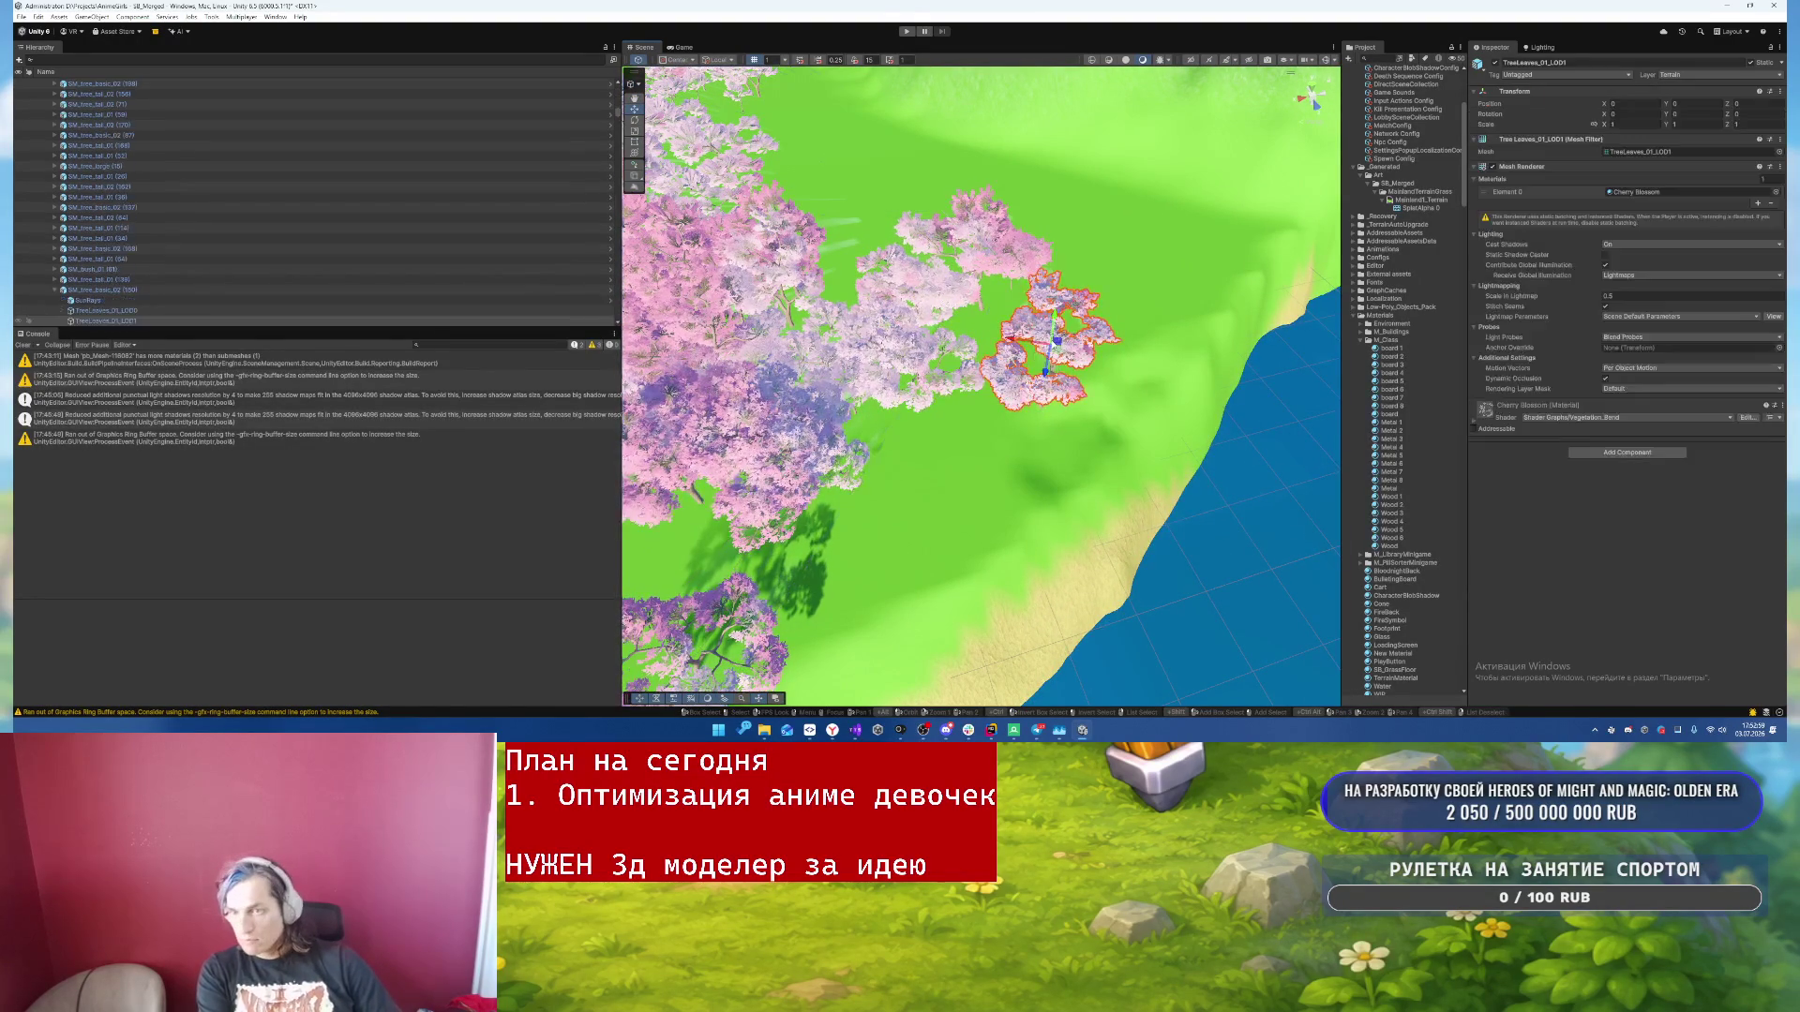
key(Delete)
click(1009, 264)
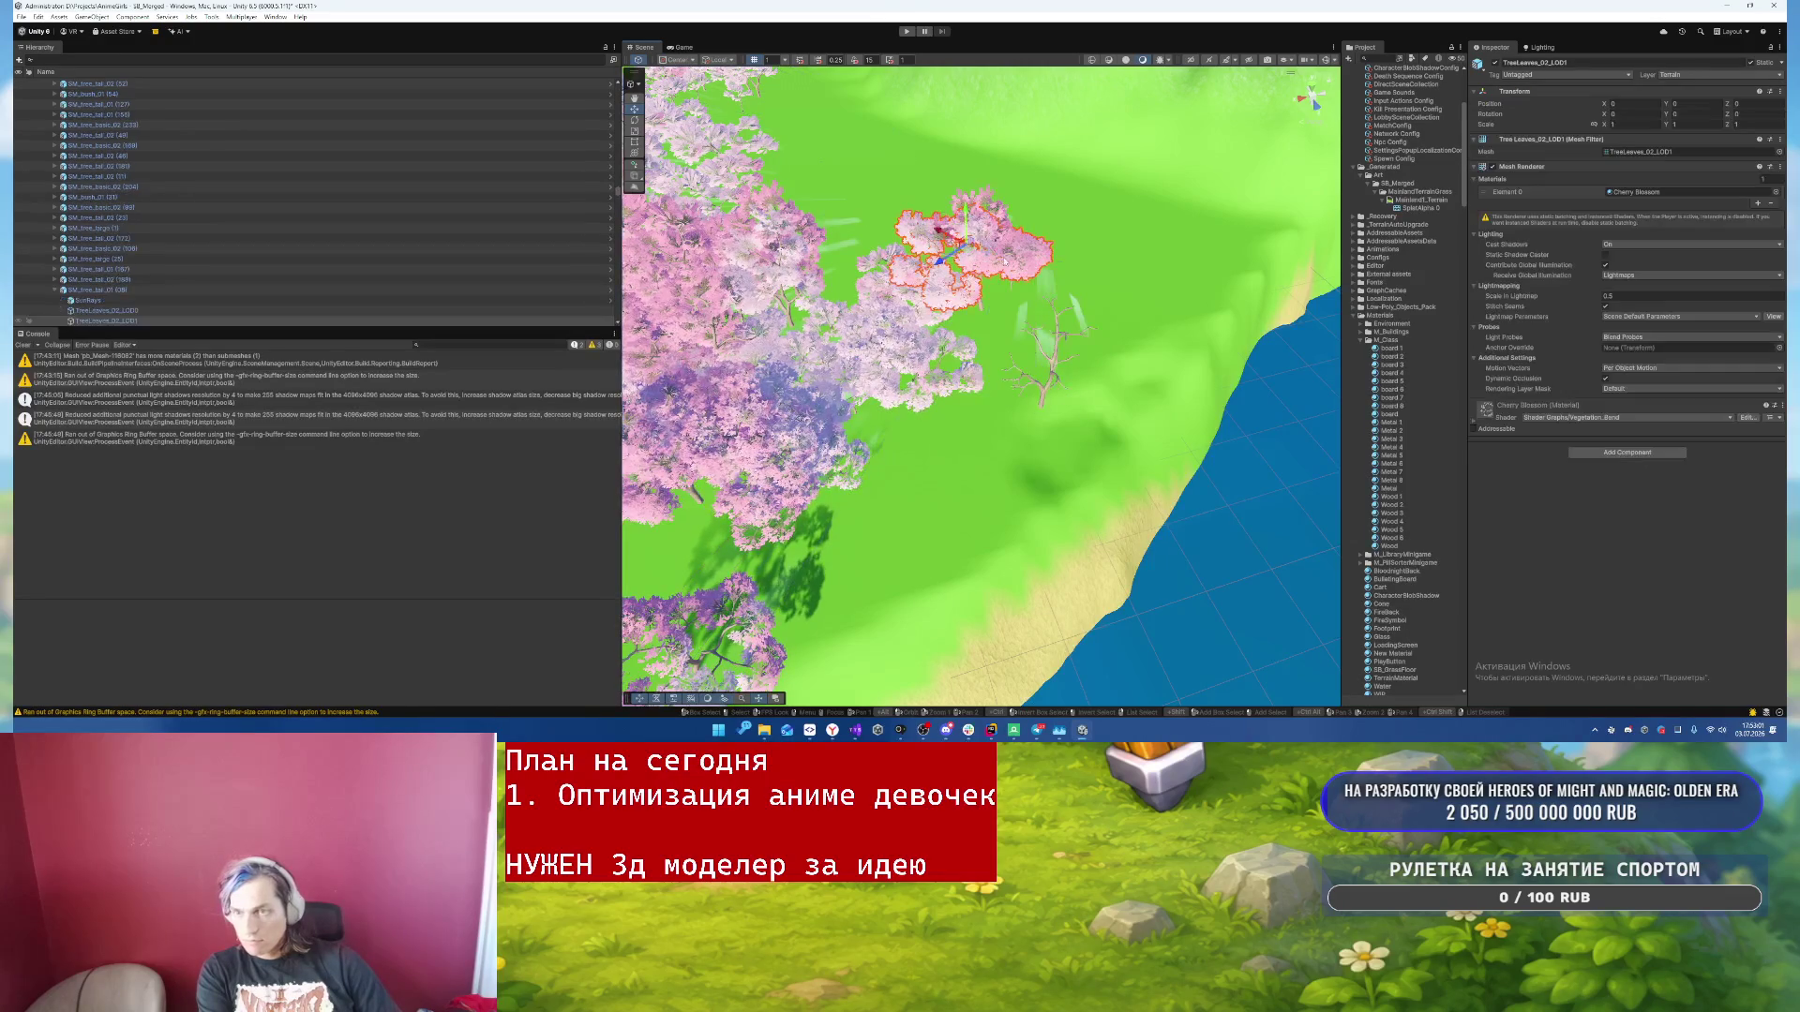
key(Delete)
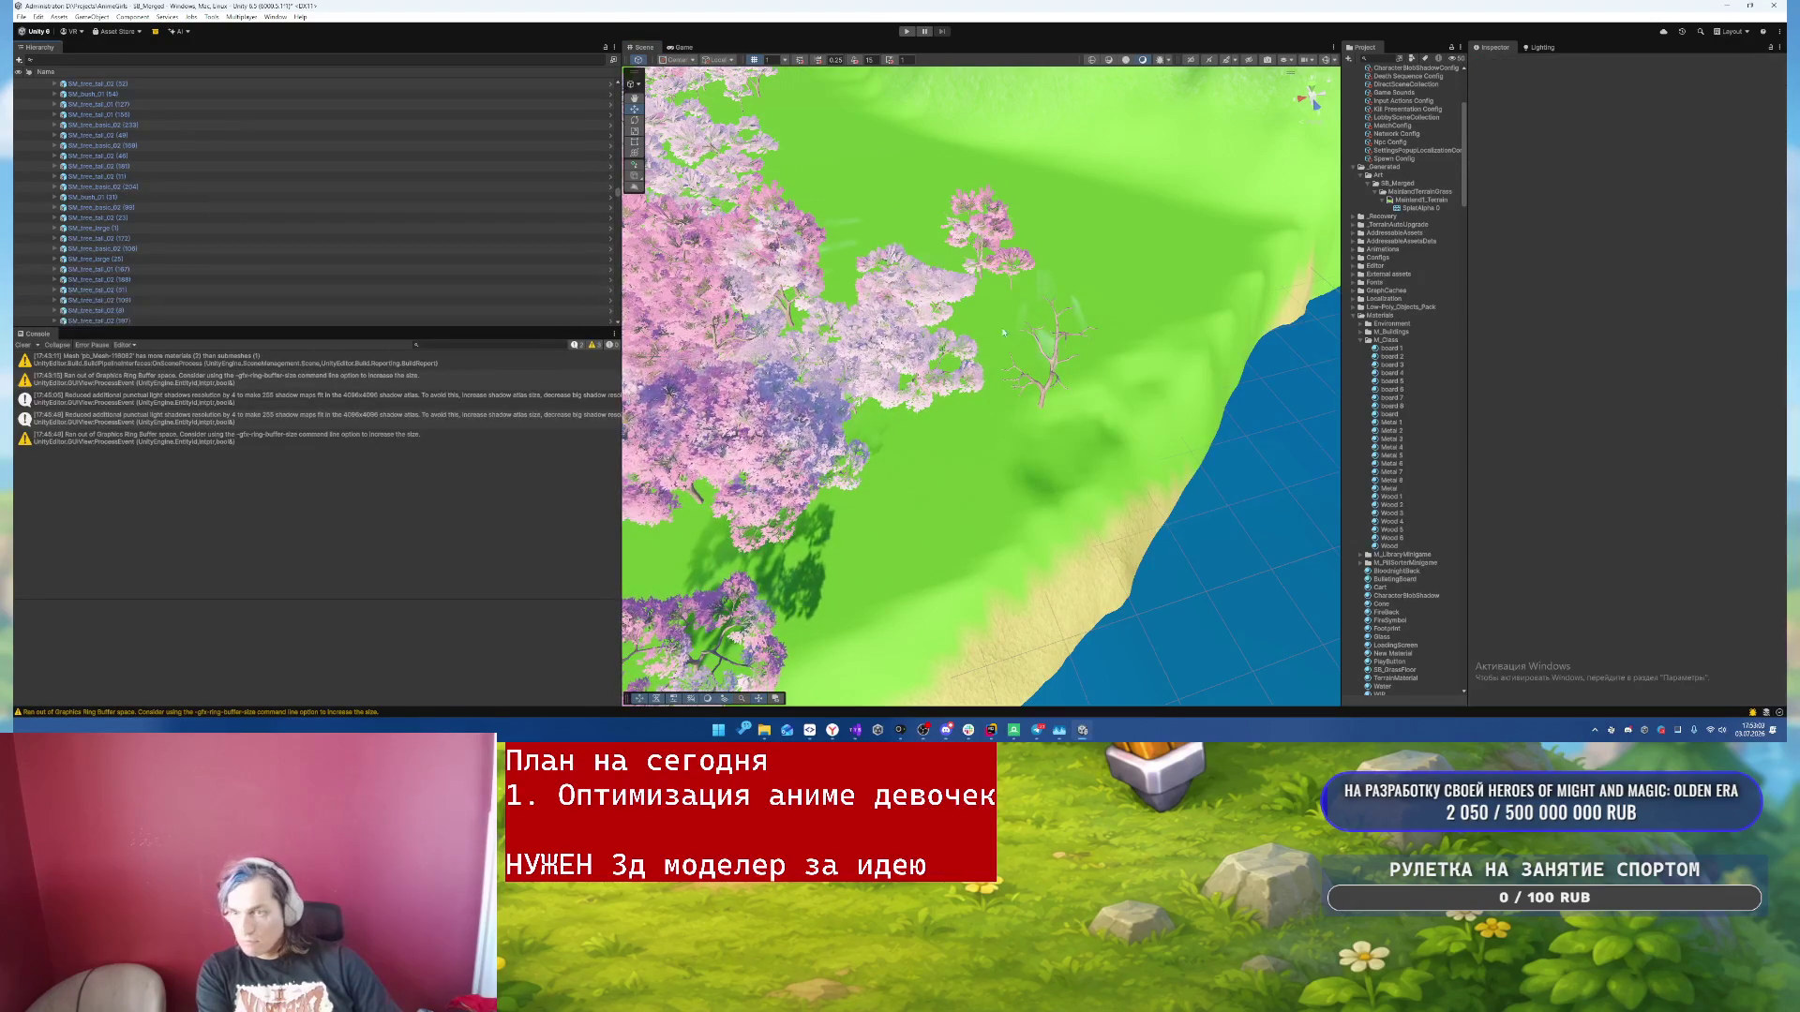
- Inspect Mainland1_Terrain, the Teleport object and a tree's TreeLeaves_01_LOD1 leaves
click(1048, 395)
scroll(214, 173, up, 2)
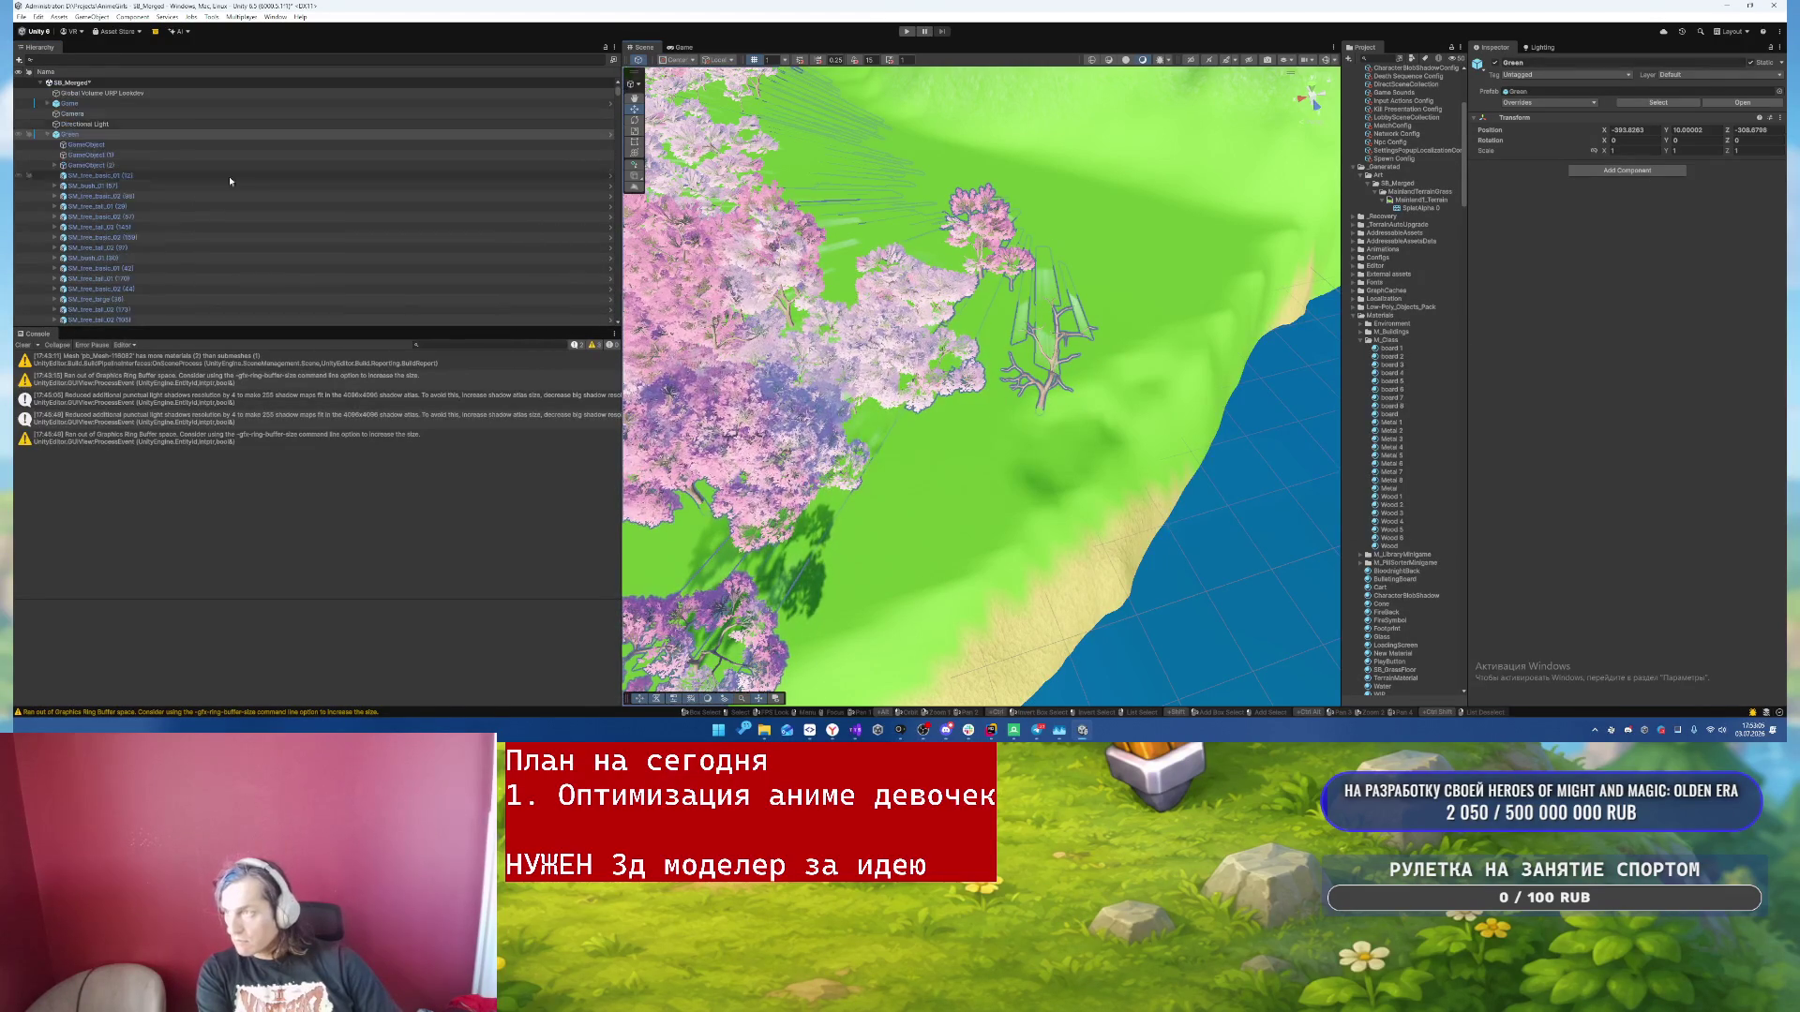
click(1050, 400)
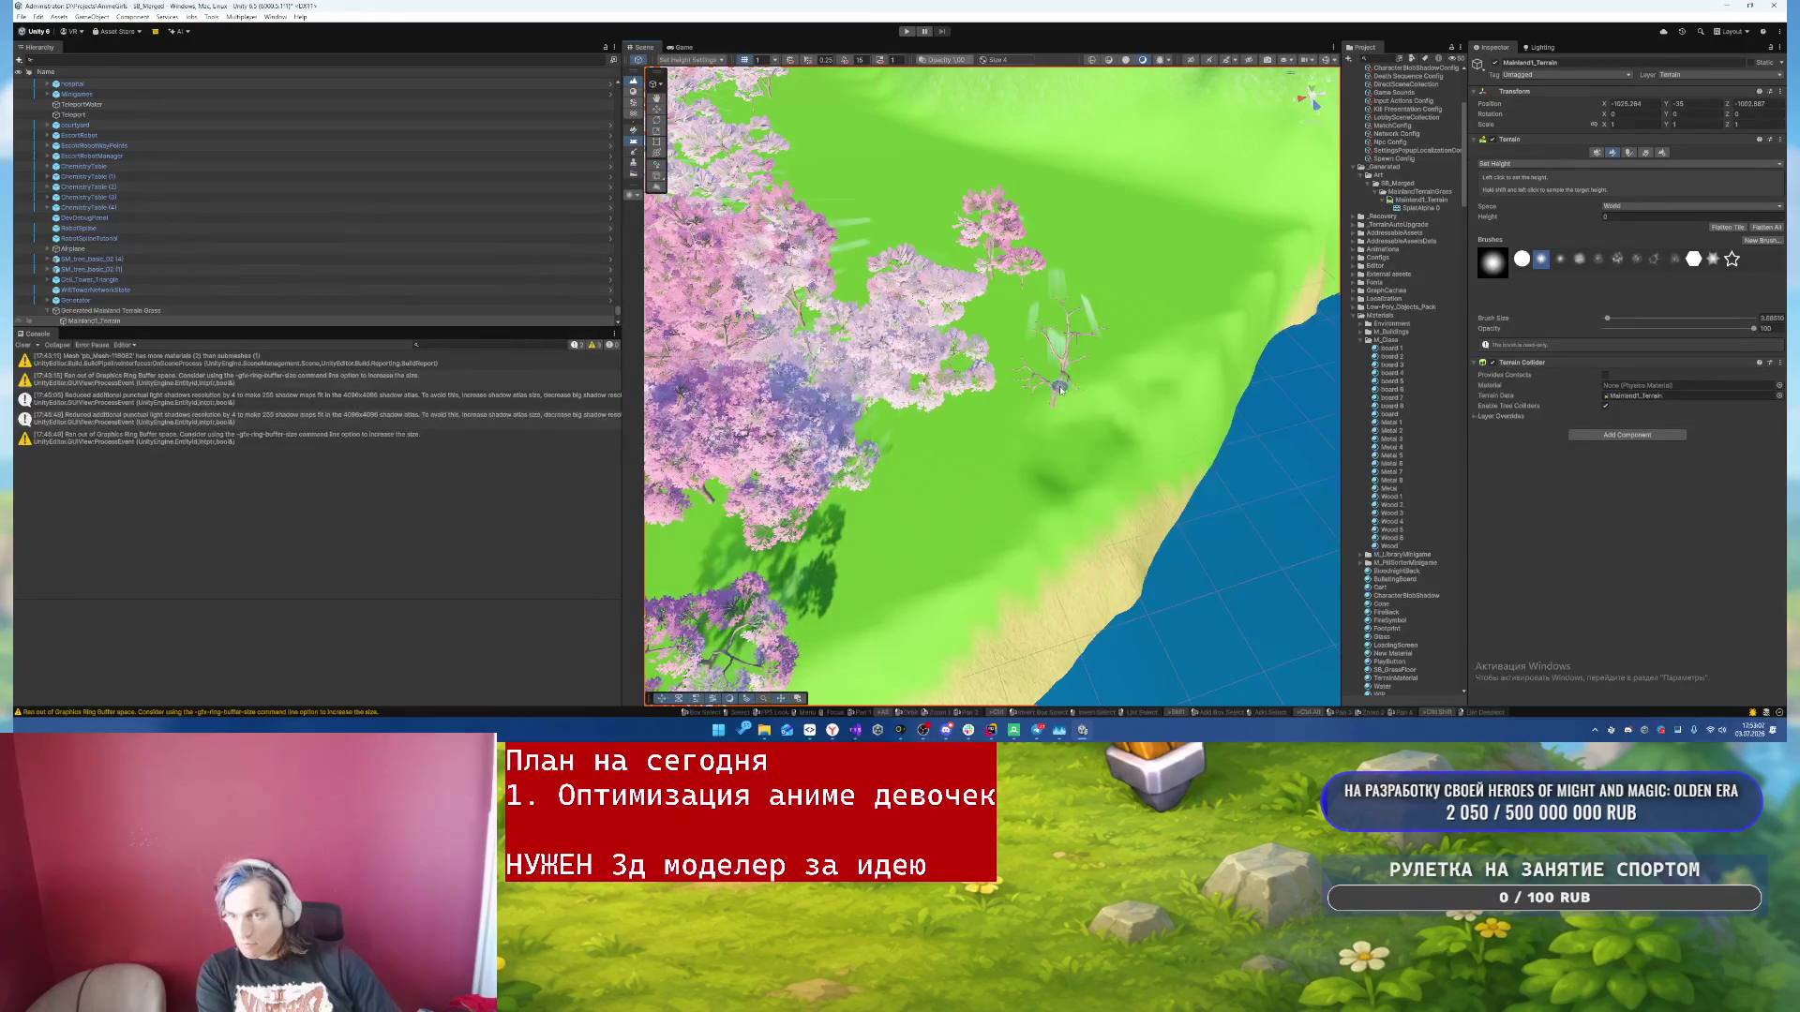
click(655, 110)
click(1071, 317)
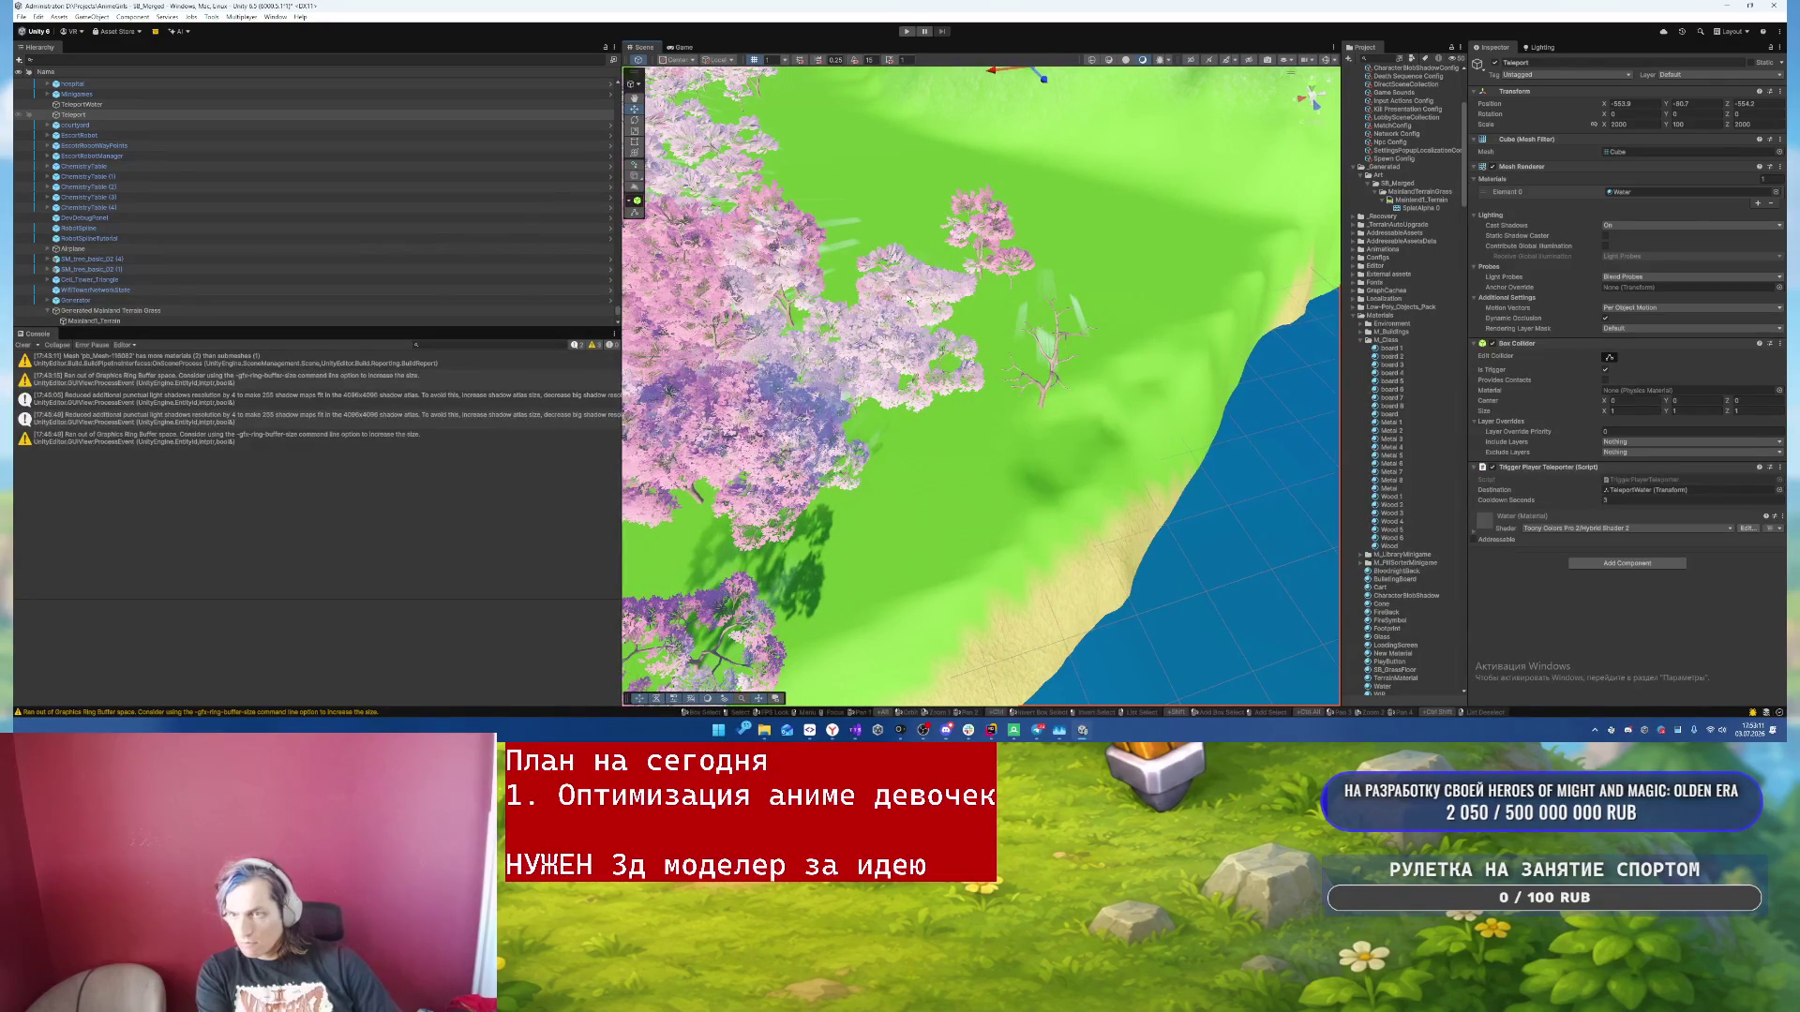
click(905, 300)
click(941, 370)
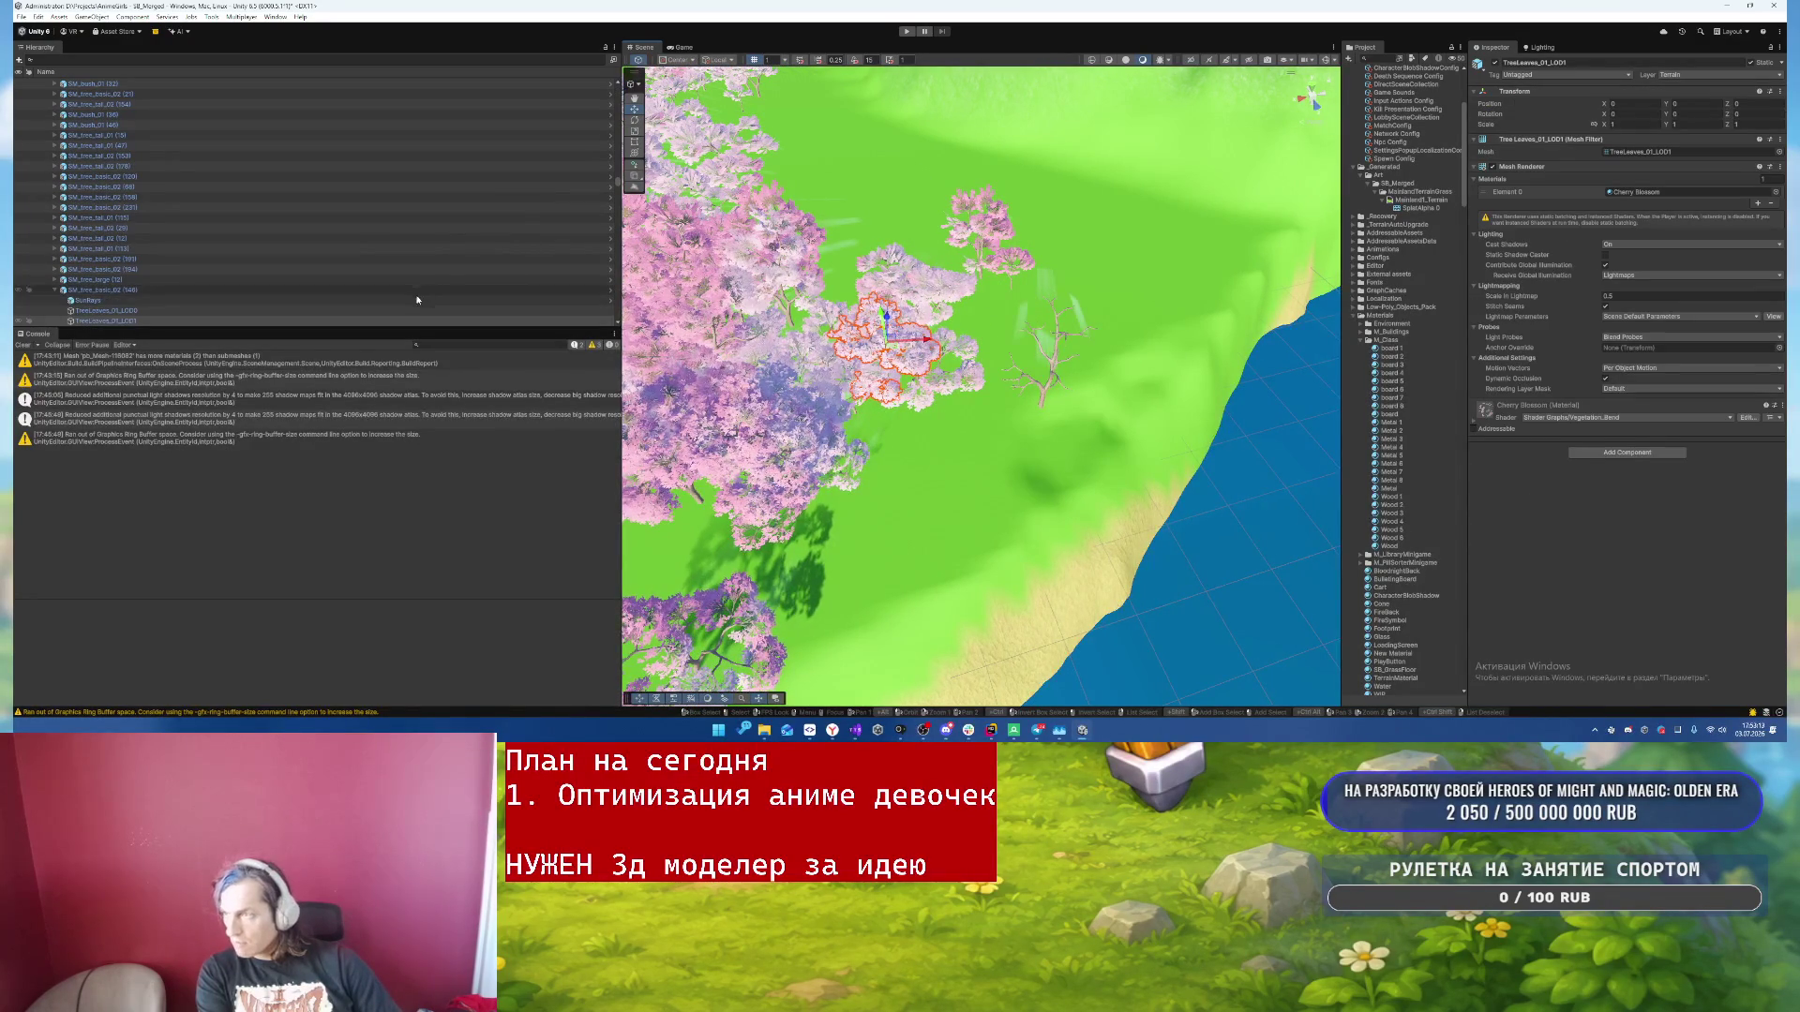
click(267, 302)
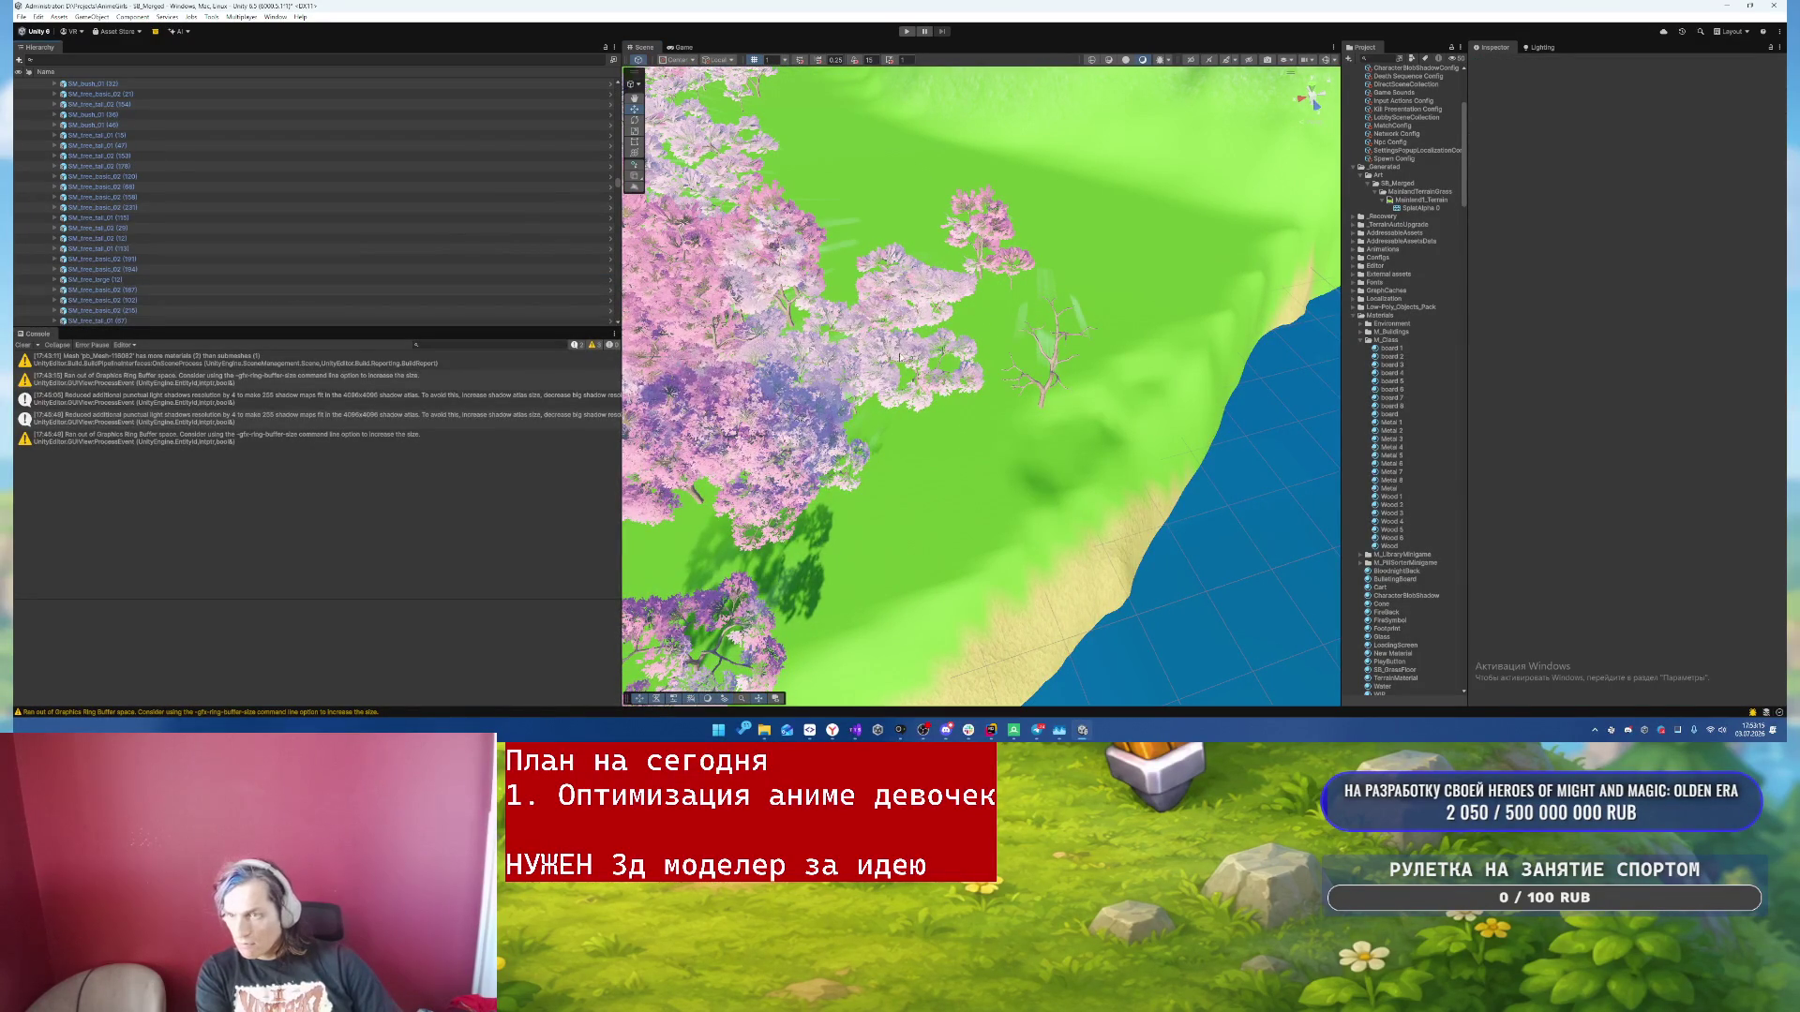
- Inspect the TreeLeaves_01_LOD2 leaves and trunk mesh, then select the island terrain
click(897, 359)
click(975, 221)
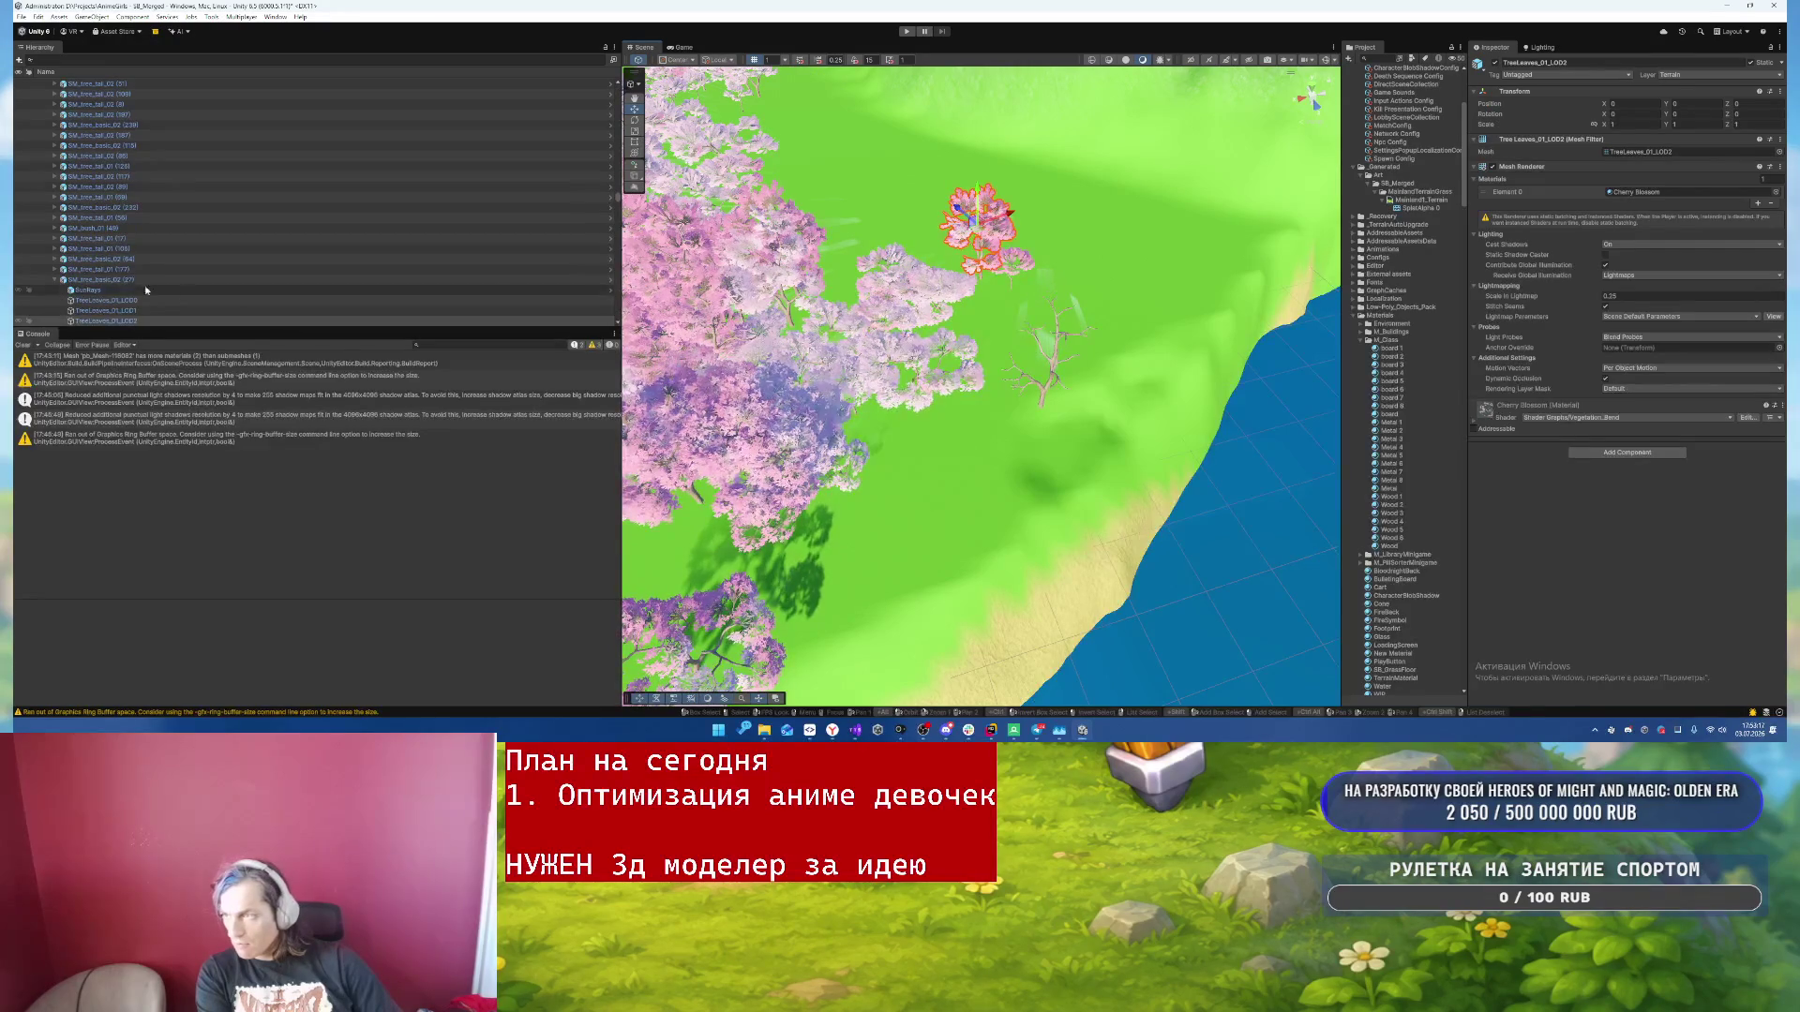
click(722, 244)
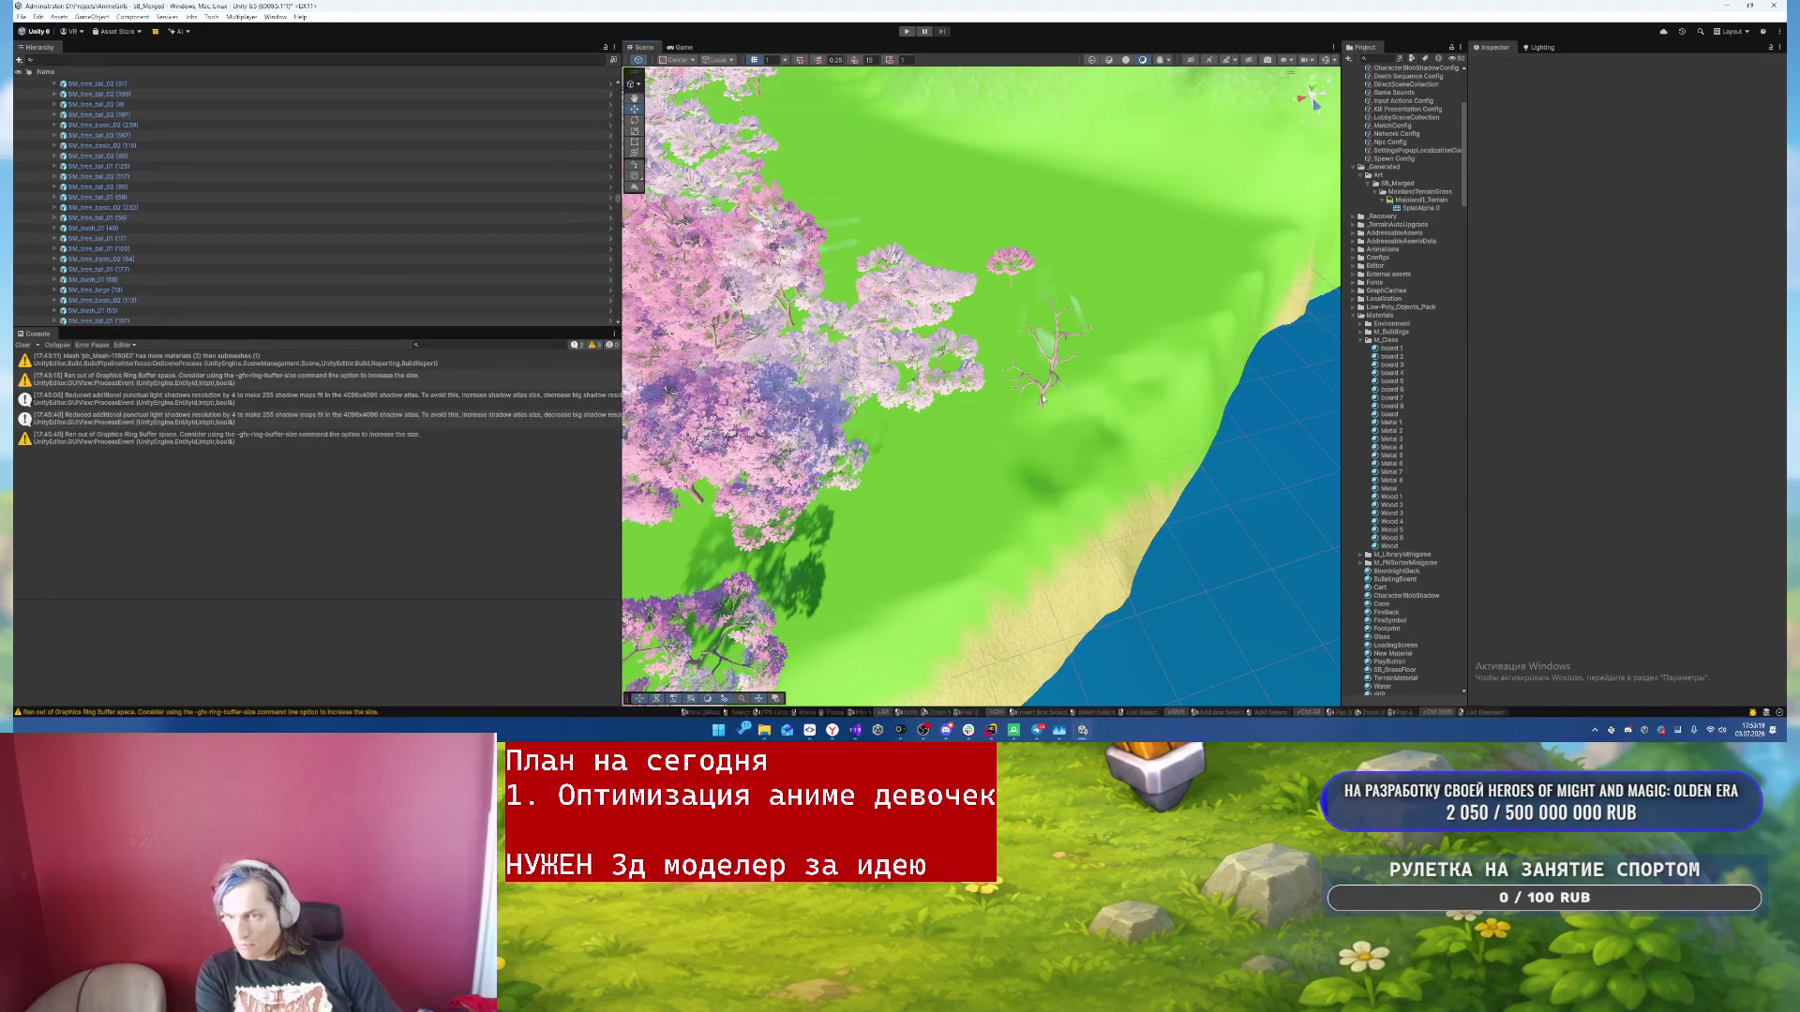
click(1042, 399)
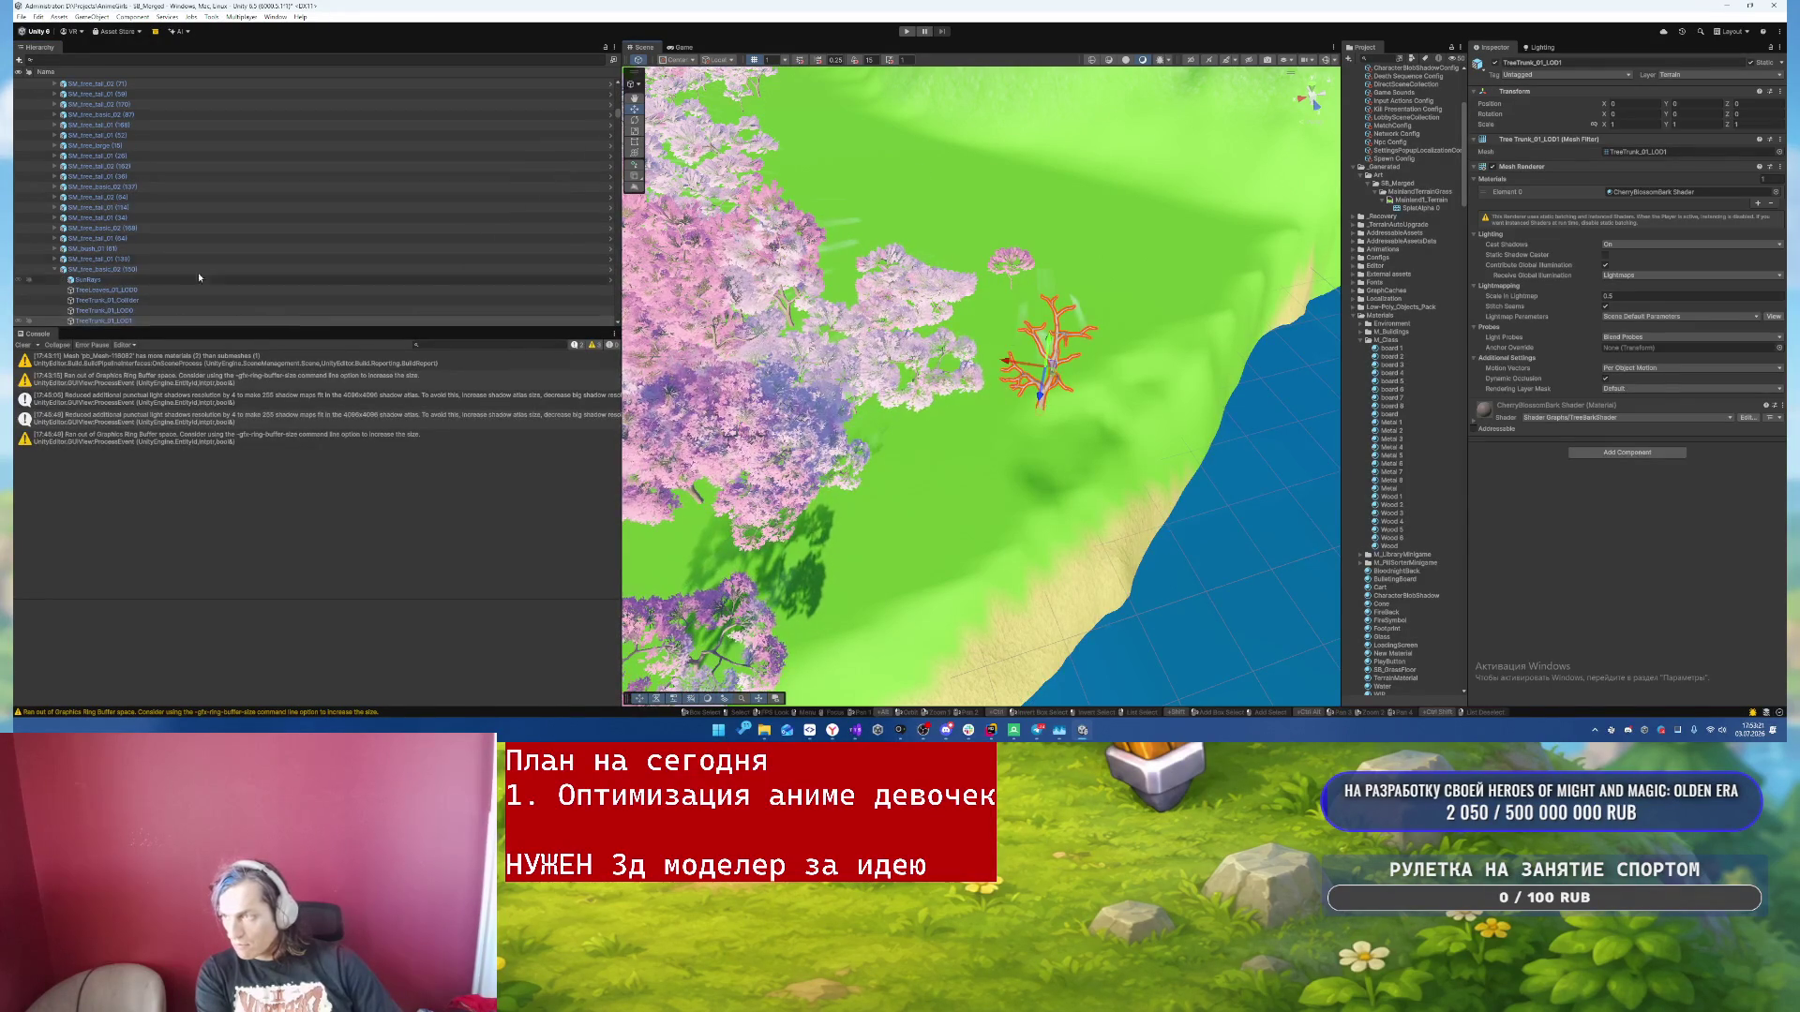
click(219, 269)
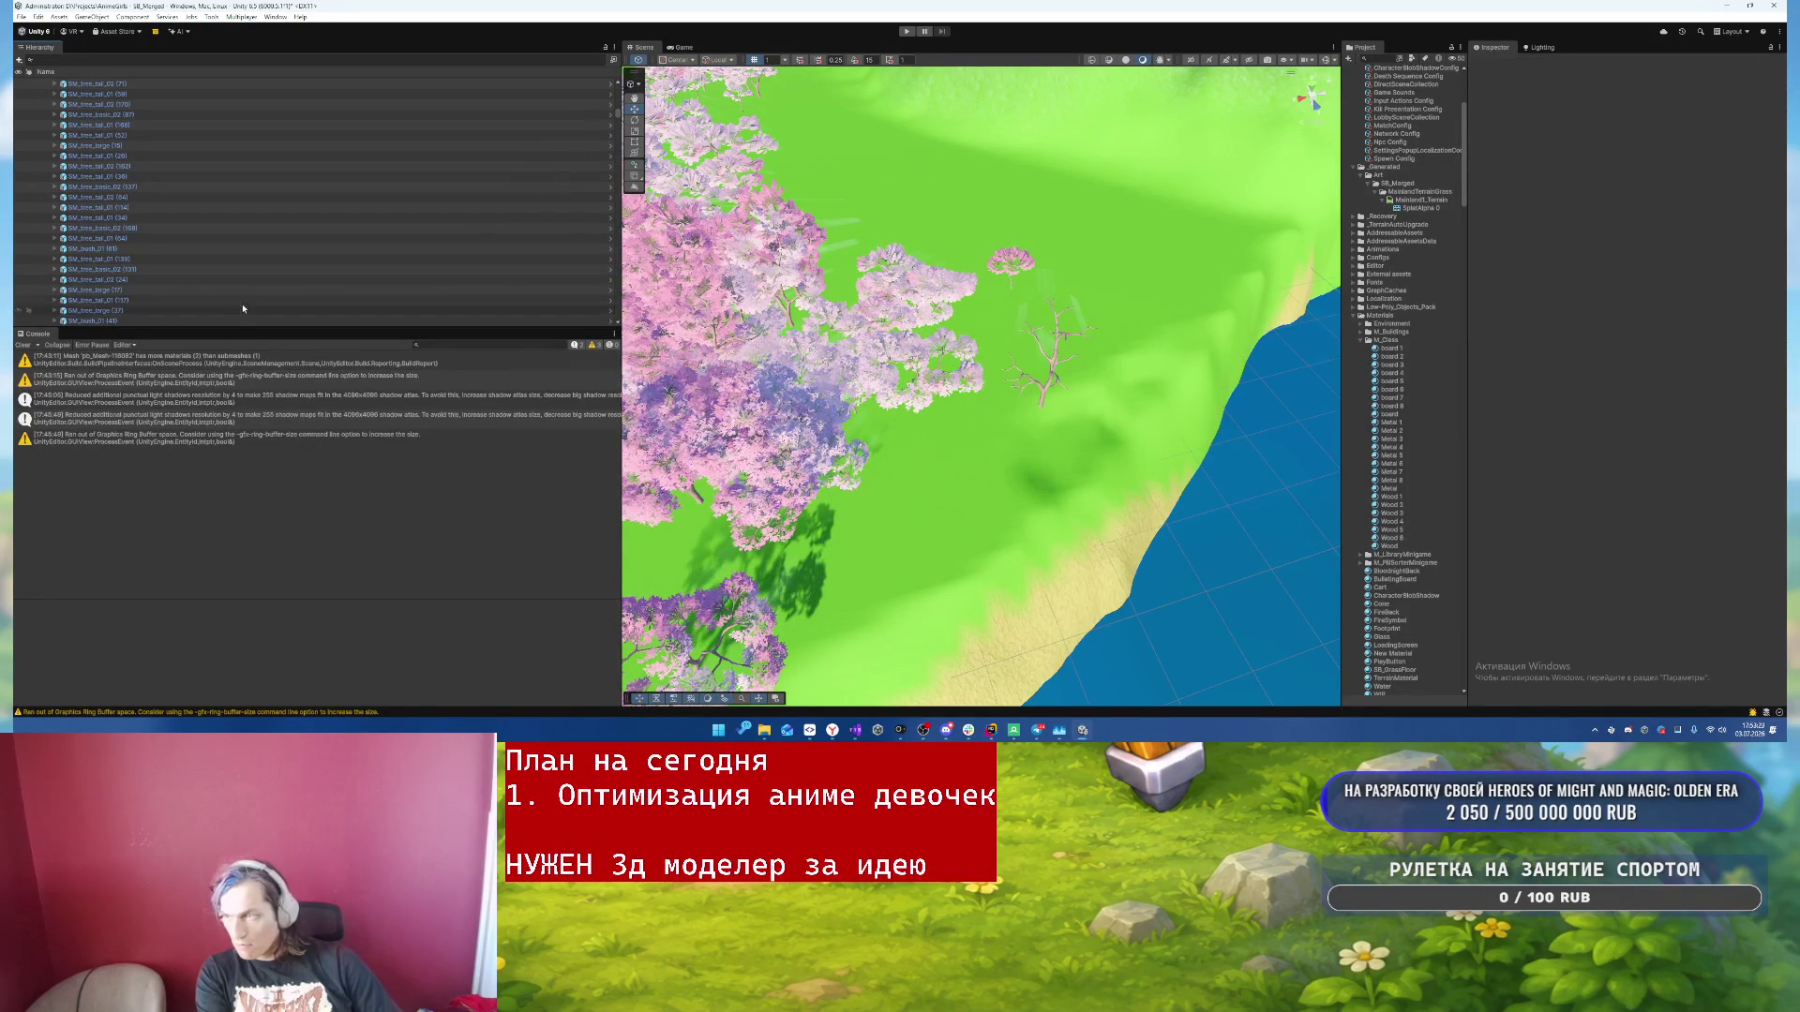
click(1042, 397)
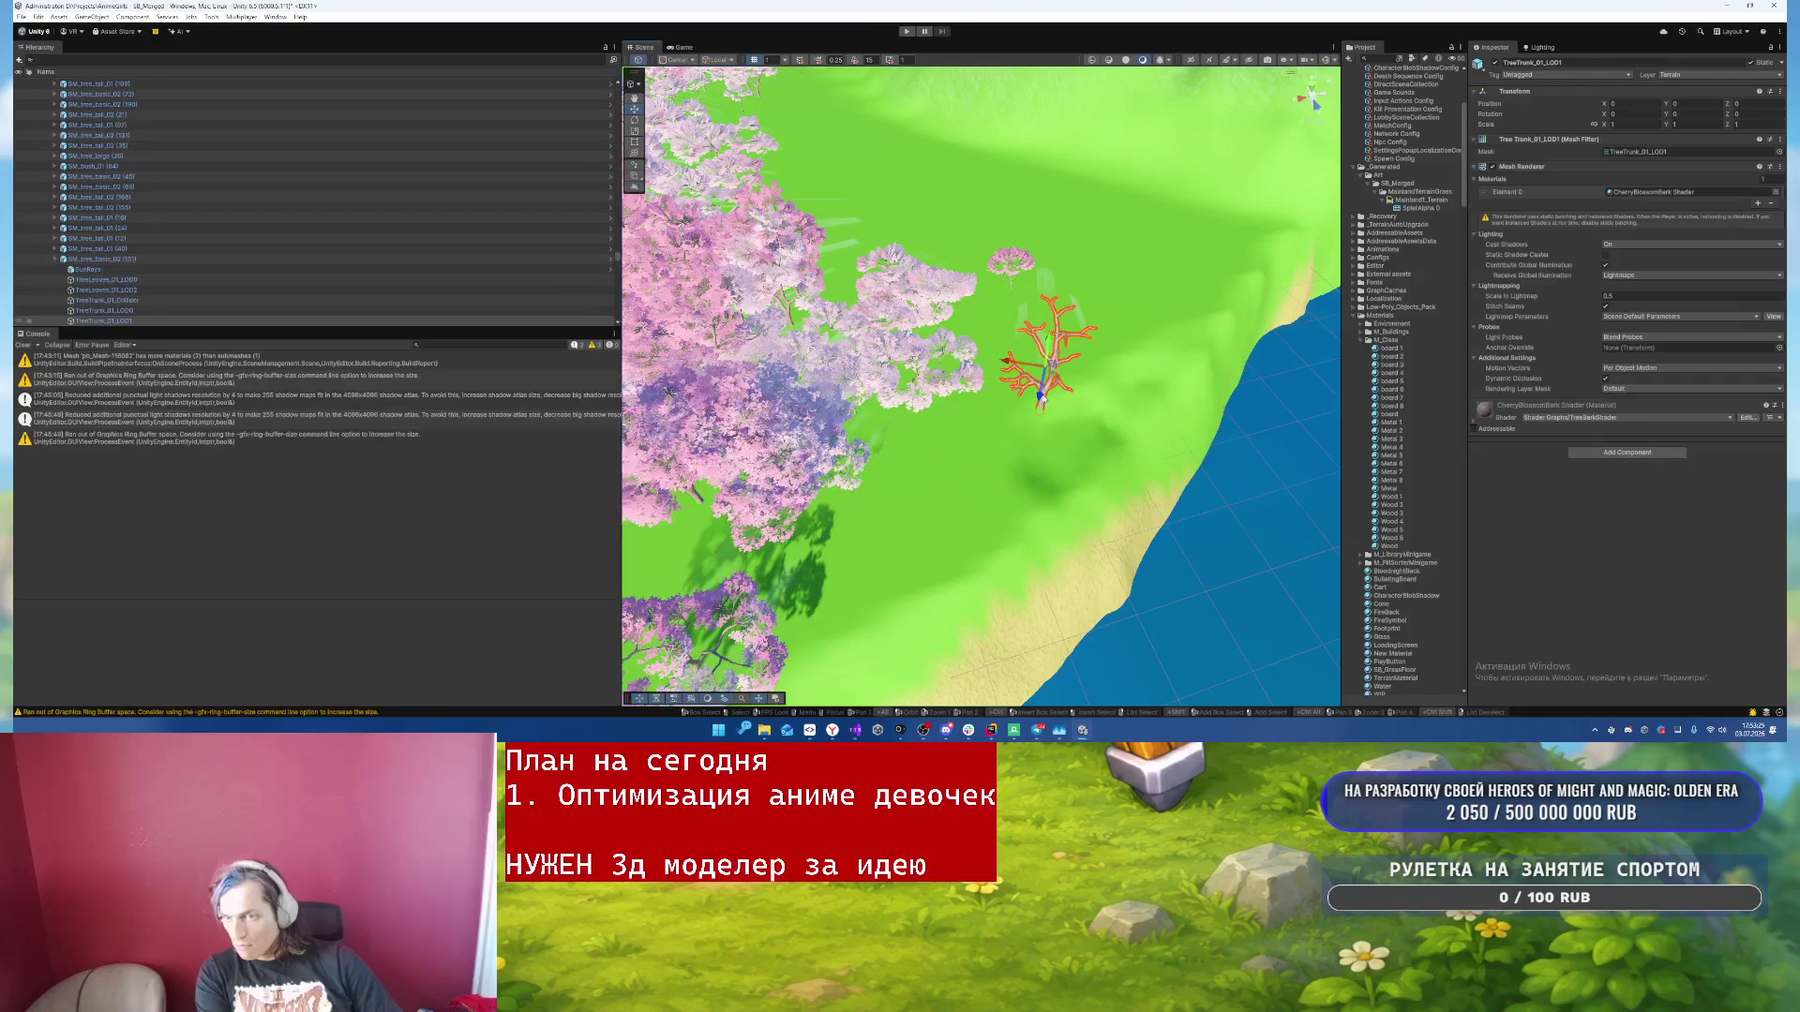
click(705, 265)
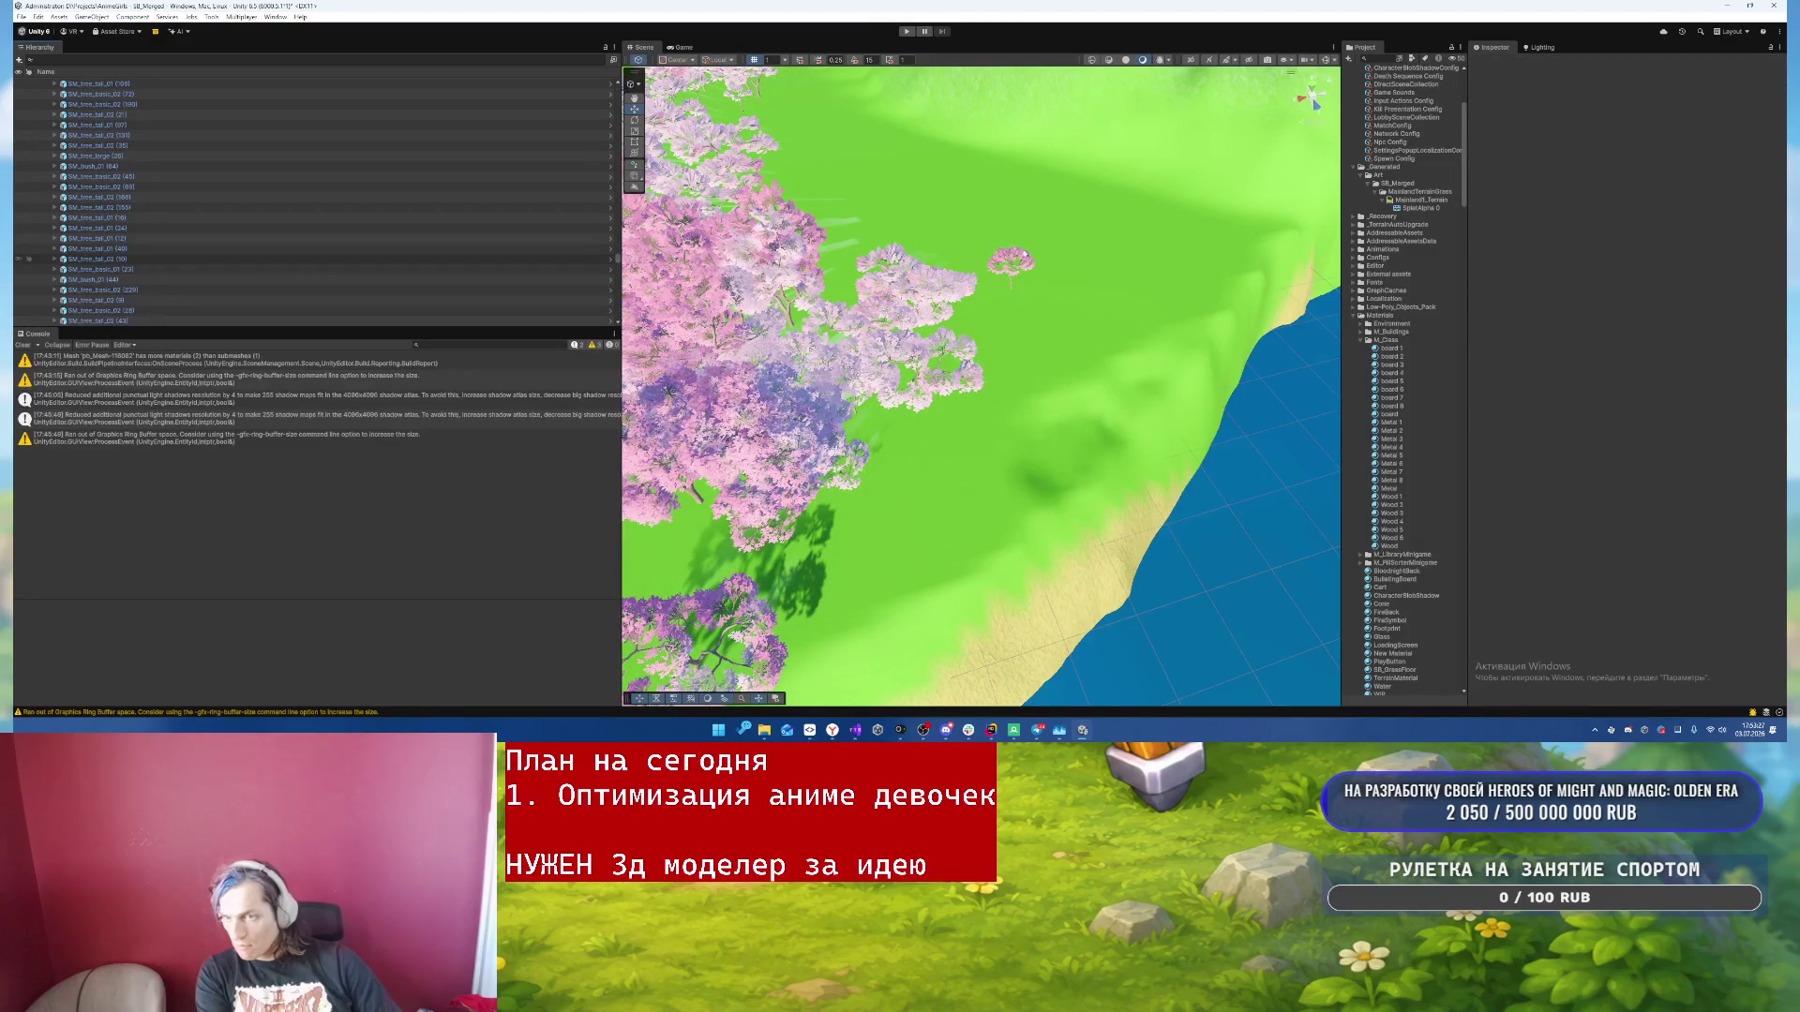
click(1017, 258)
click(1018, 266)
- Inspect the pink Green tree and its trunk mesh, then deselect it
mouse_move(1021, 325)
mouse_down()
mouse_move(957, 343)
mouse_move(1092, 246)
mouse_move(810, 288)
mouse_move(694, 136)
mouse_up()
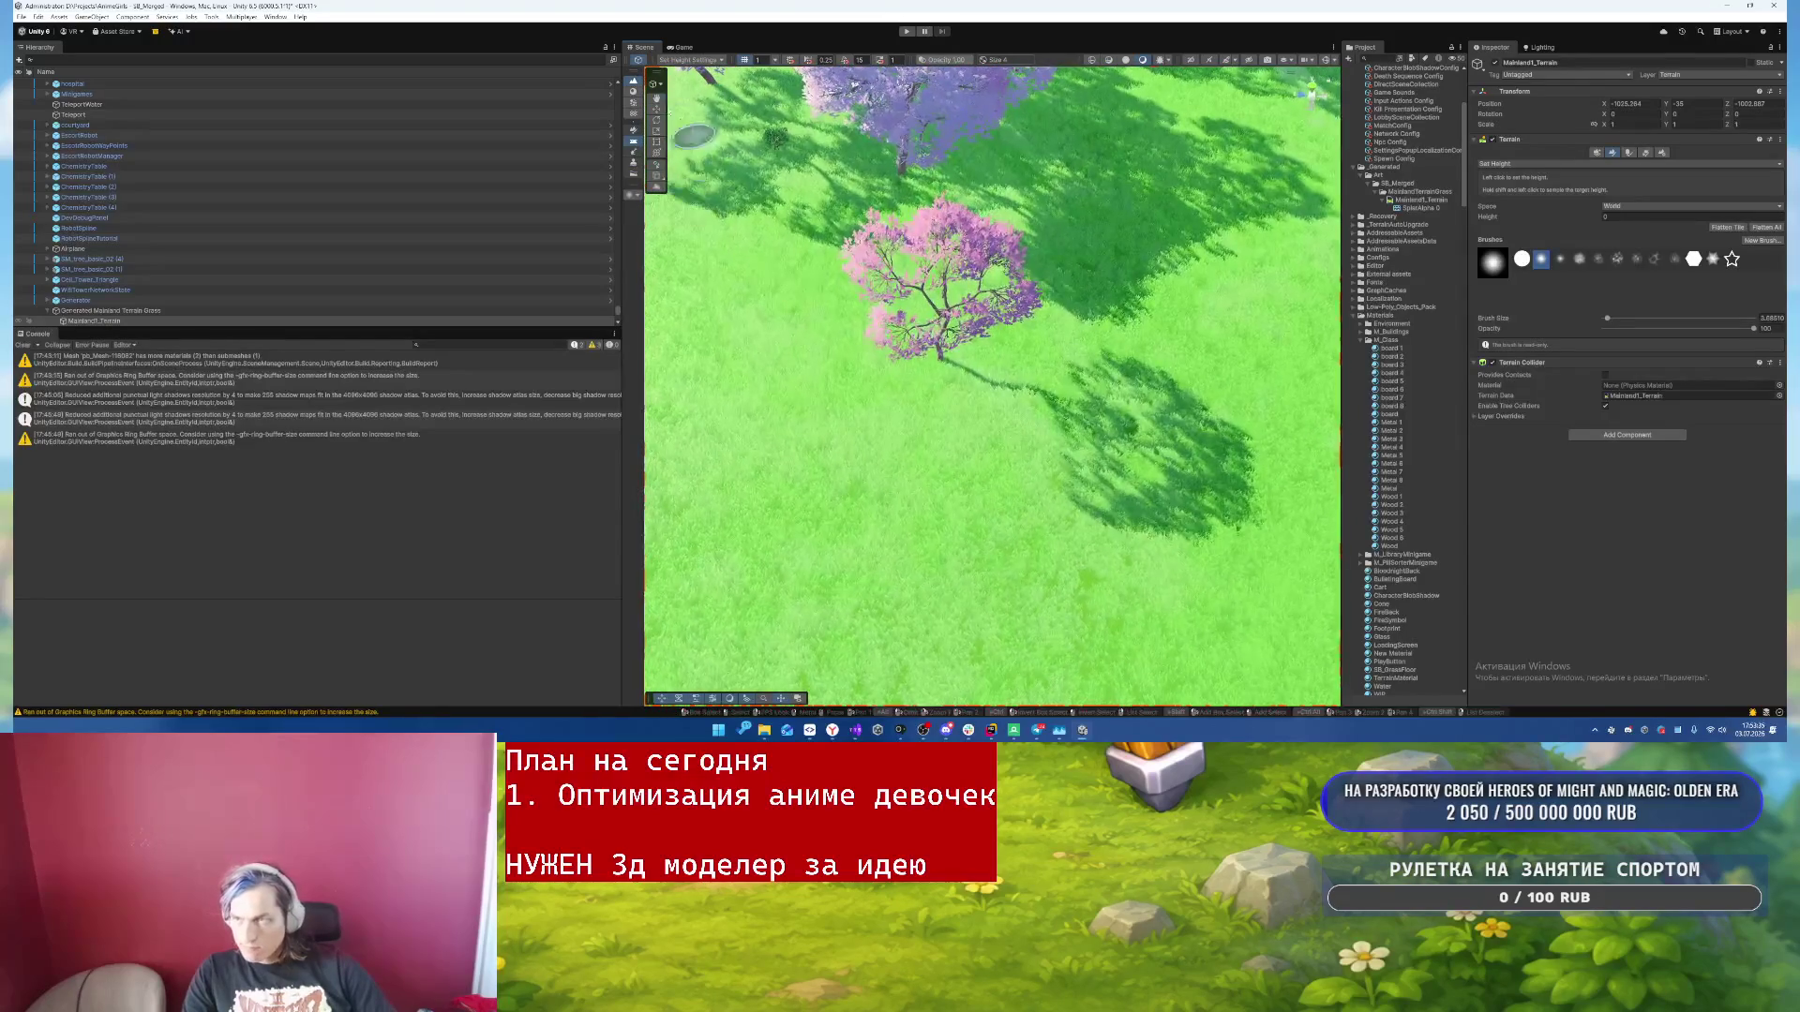
click(653, 108)
click(941, 347)
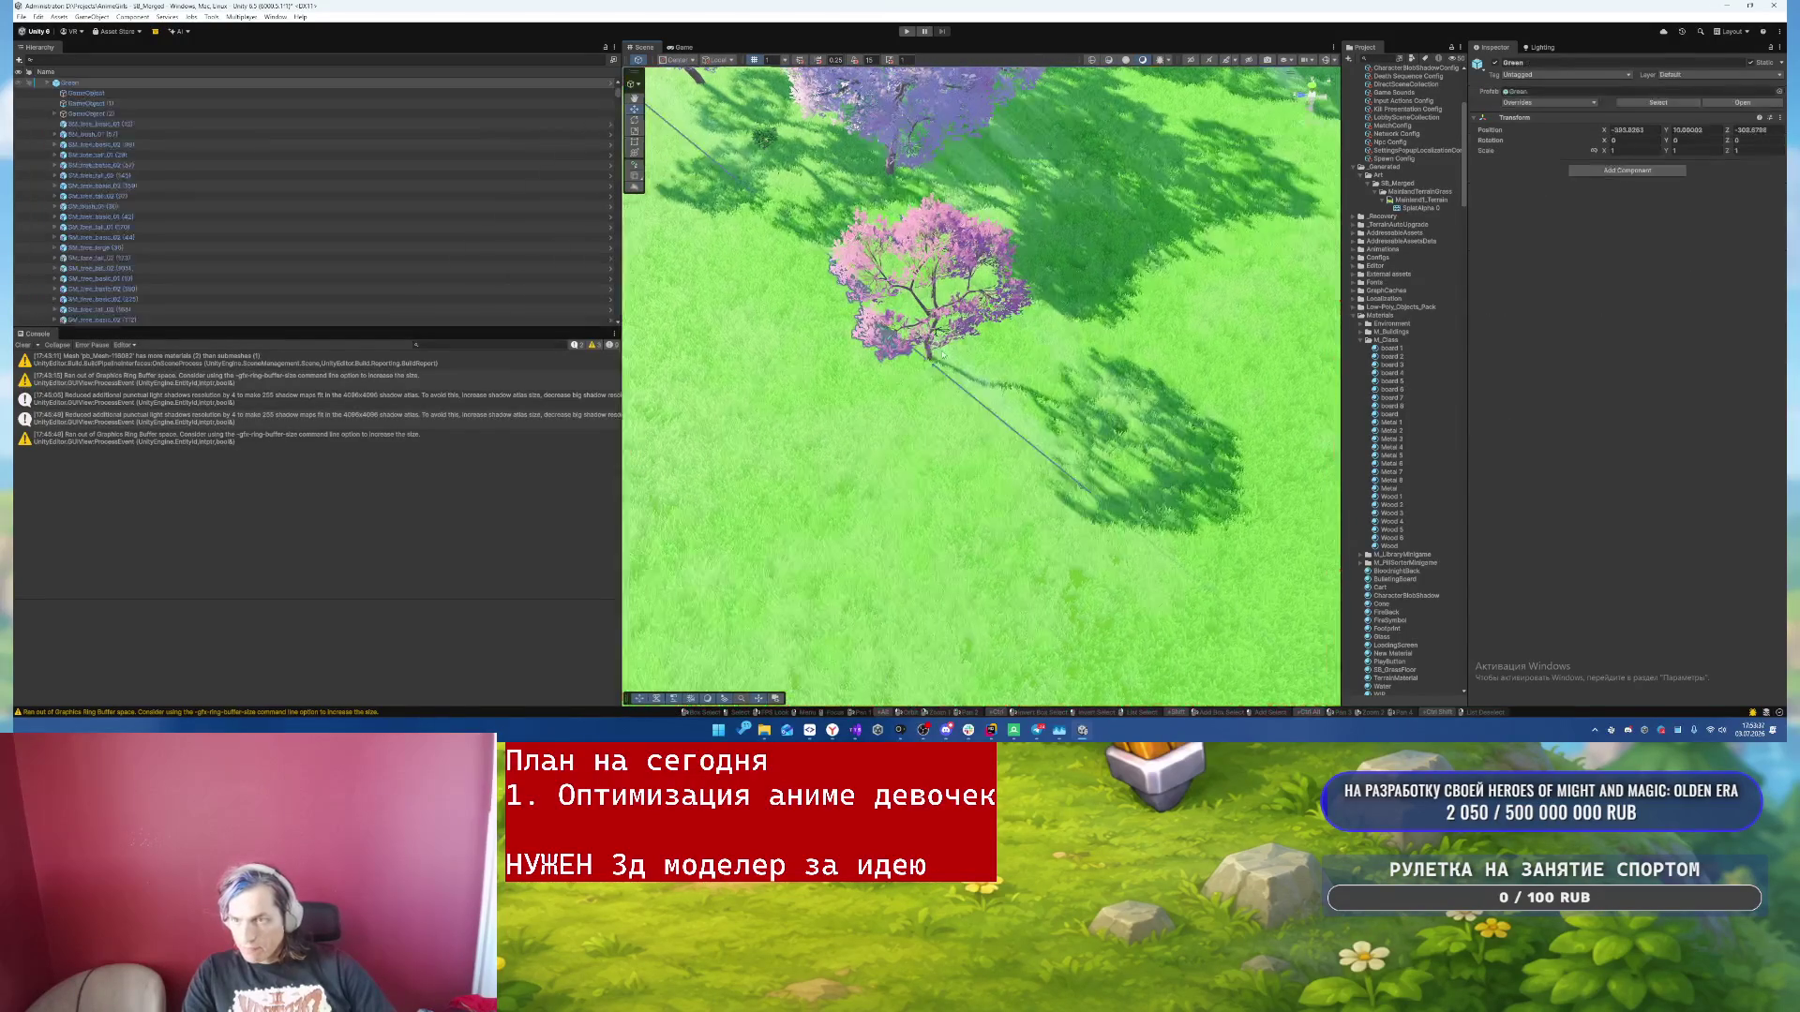
click(927, 348)
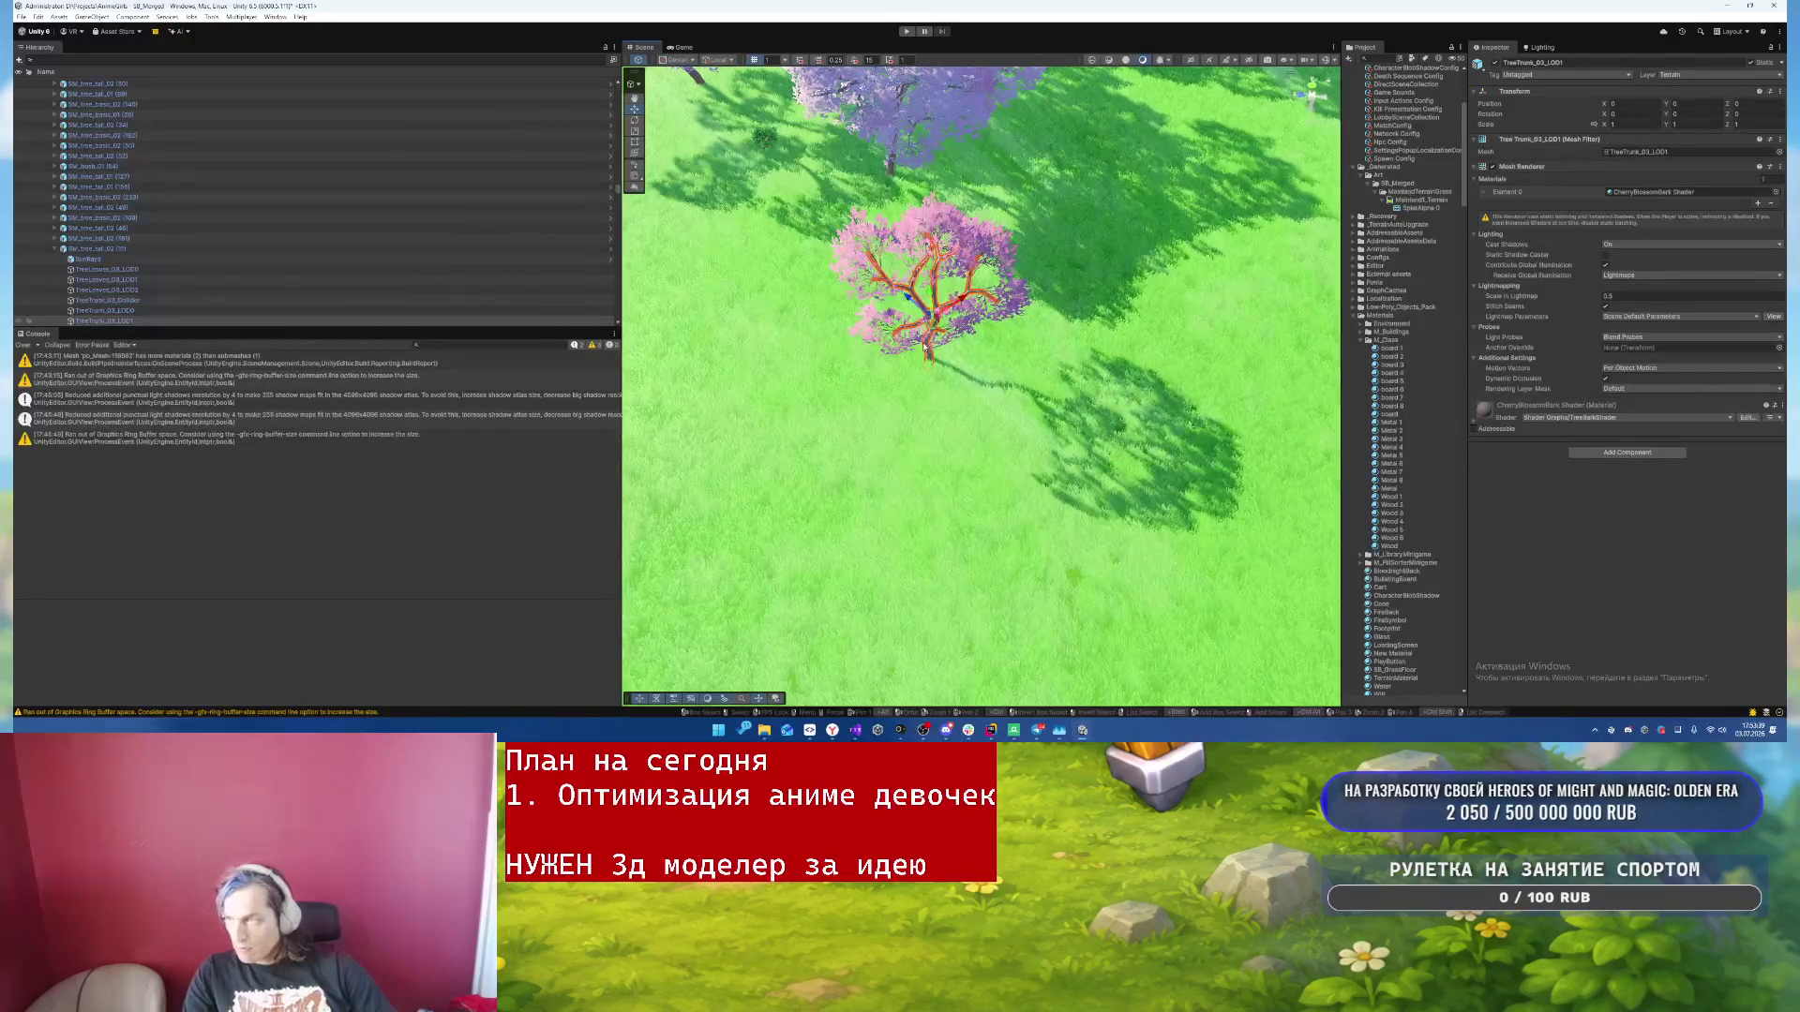
click(152, 251)
- Fly over the grove and river, select the island terrain and choose Set Height
key(w)
key(s)
key(w)
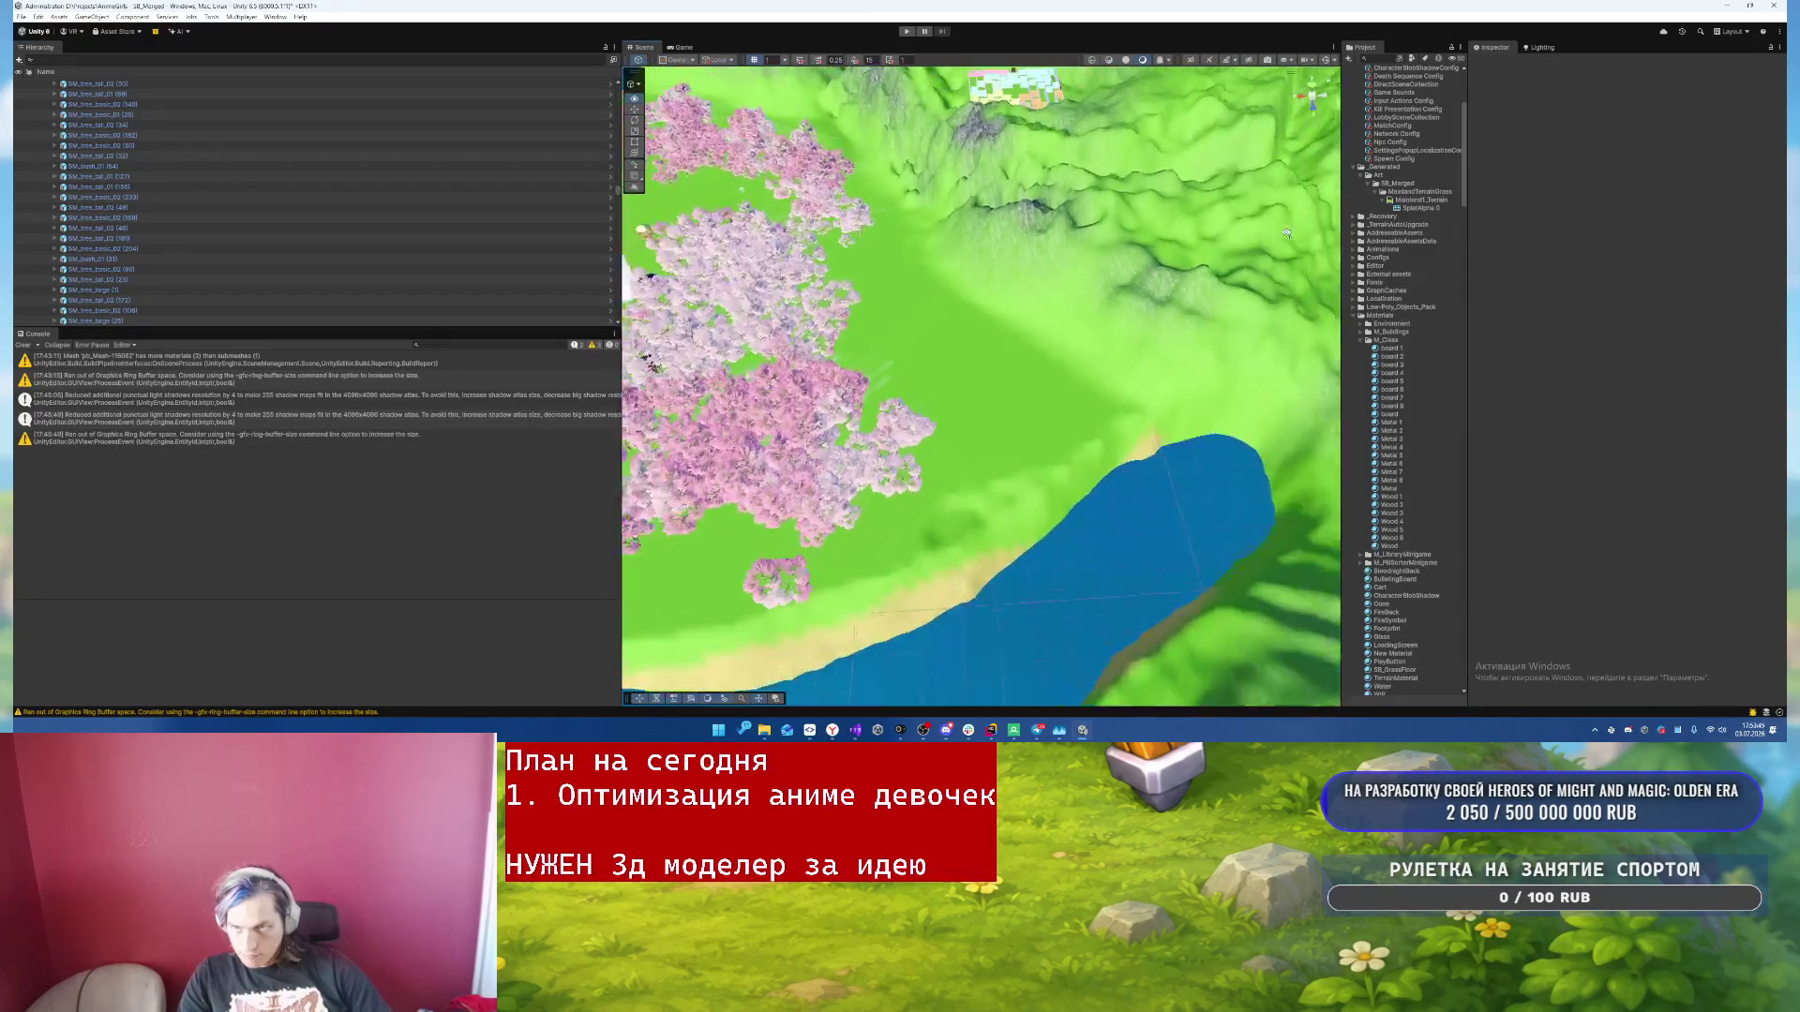
key(s)
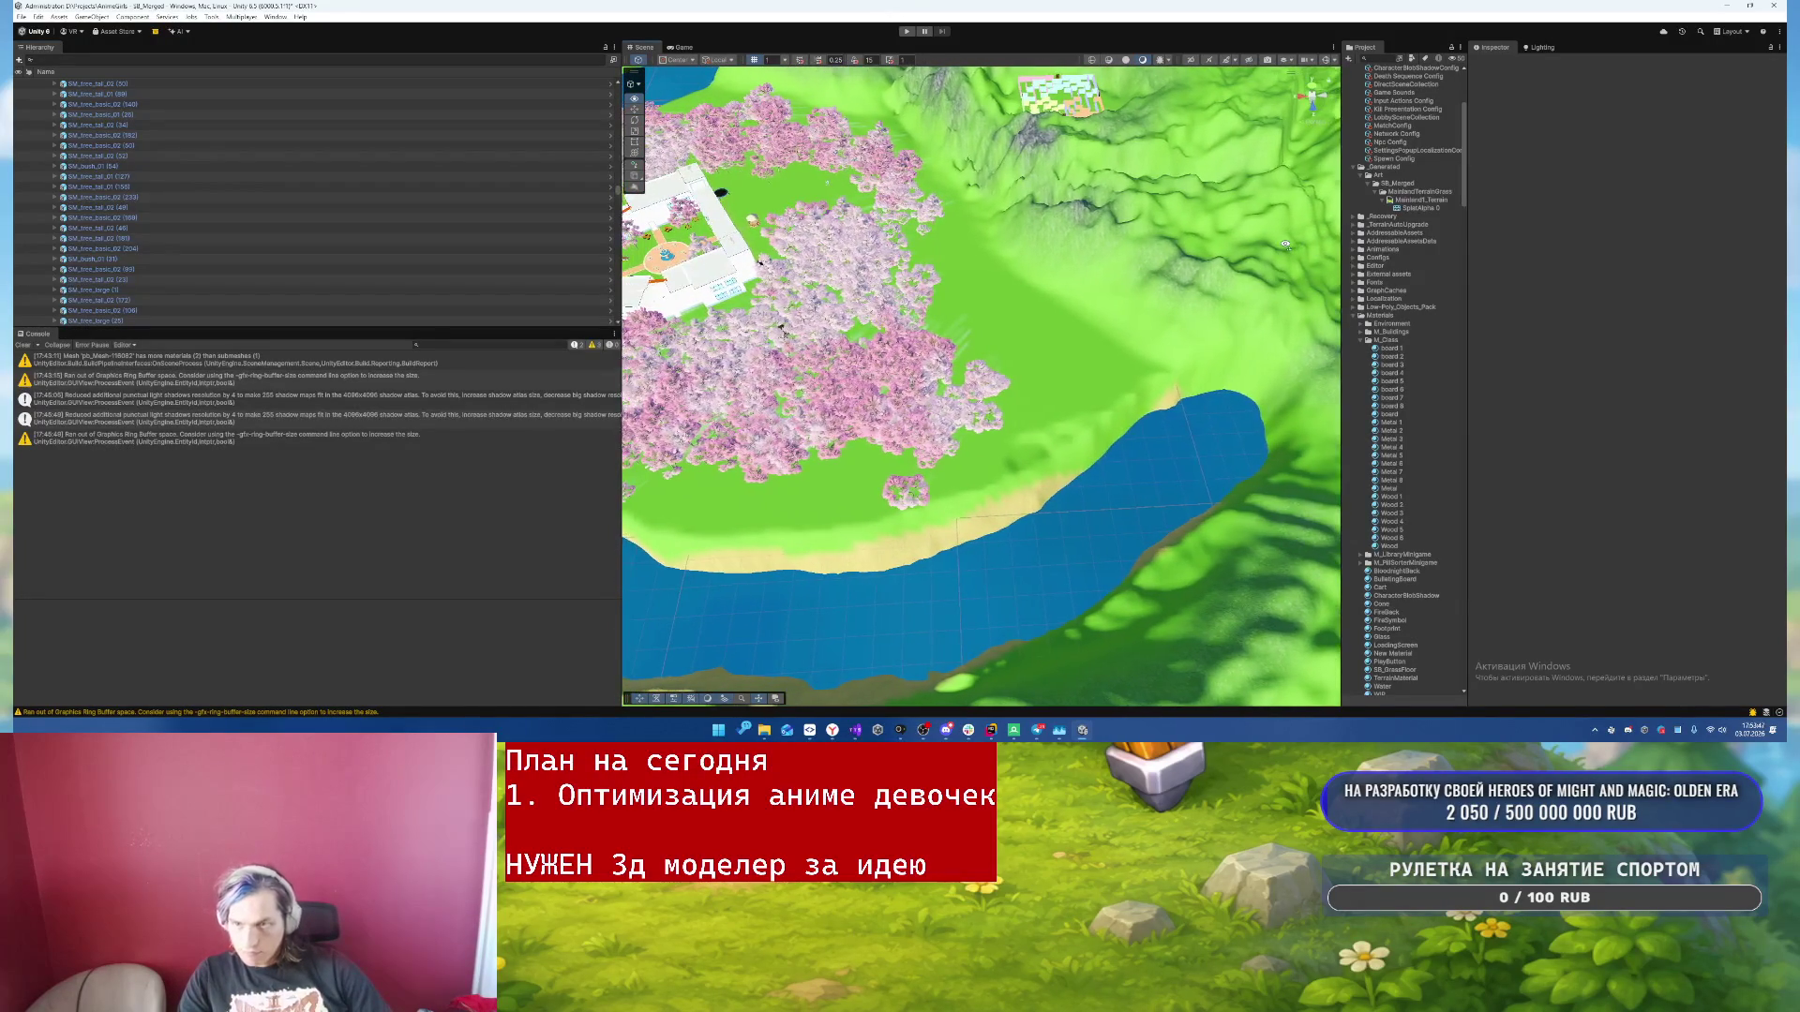
click(829, 529)
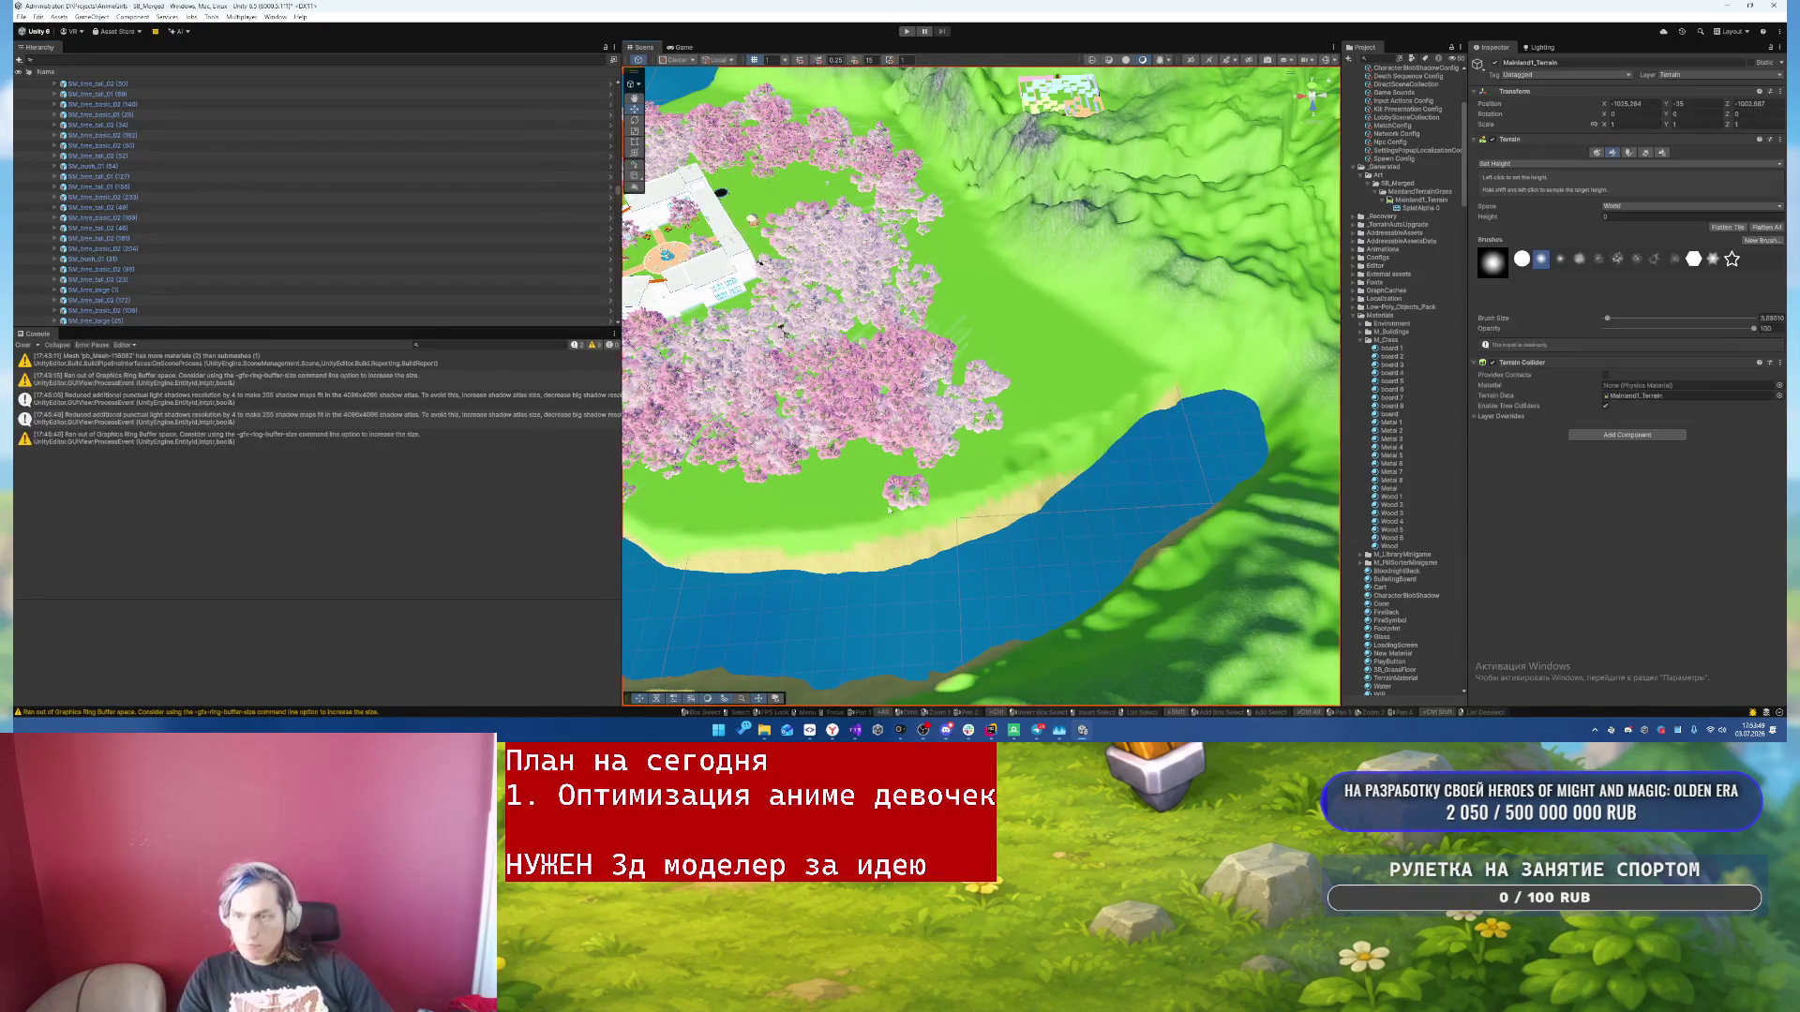
click(1593, 153)
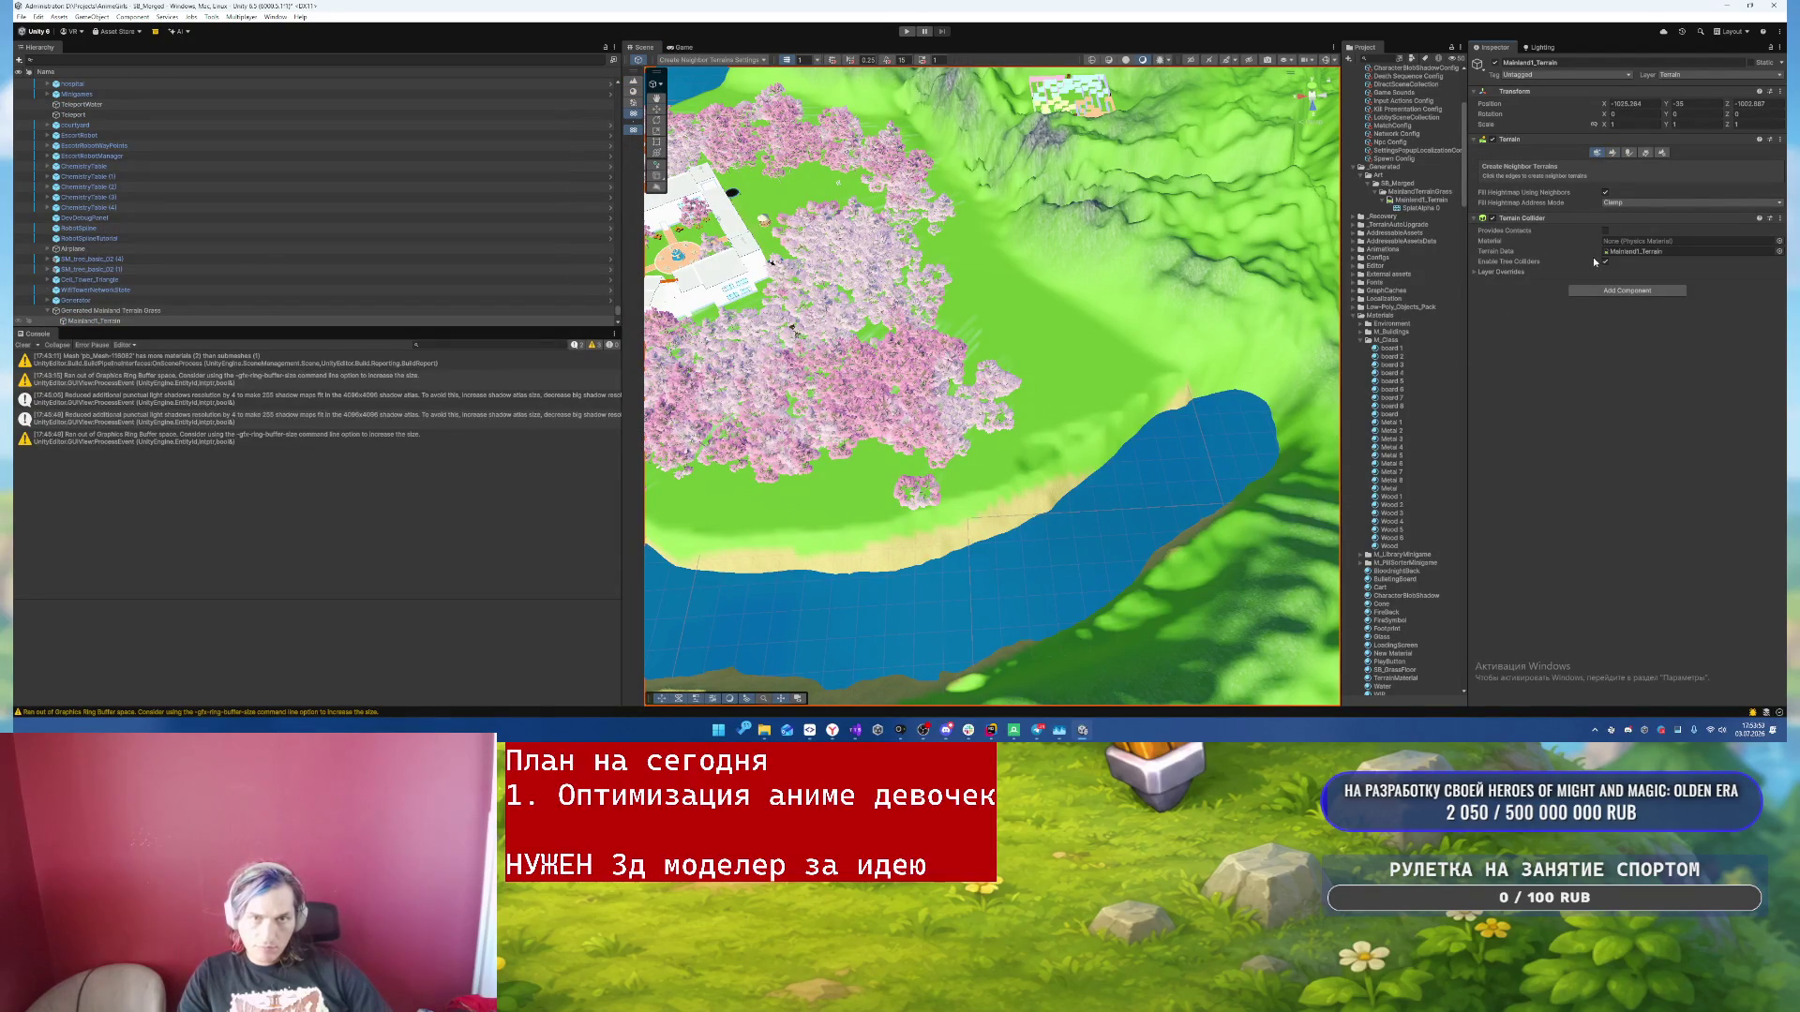
click(1613, 153)
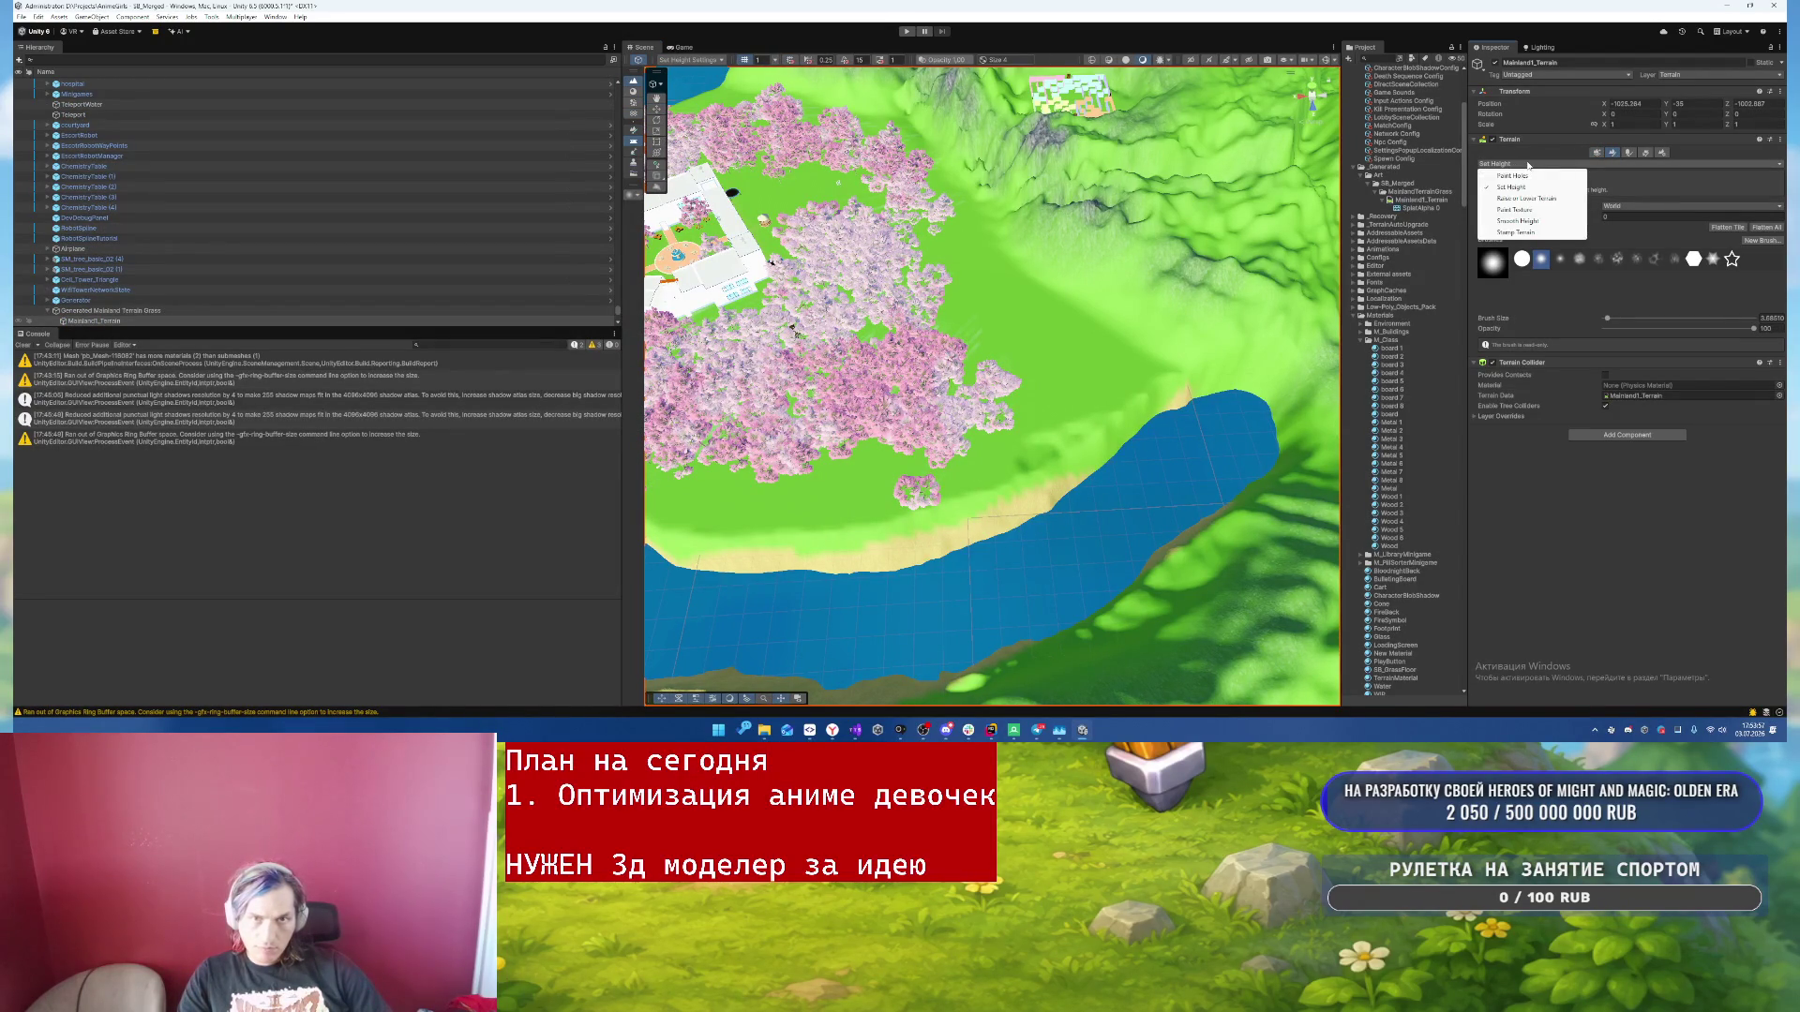
- Raise a hill above the river with a noise brush at size about 83
click(1539, 198)
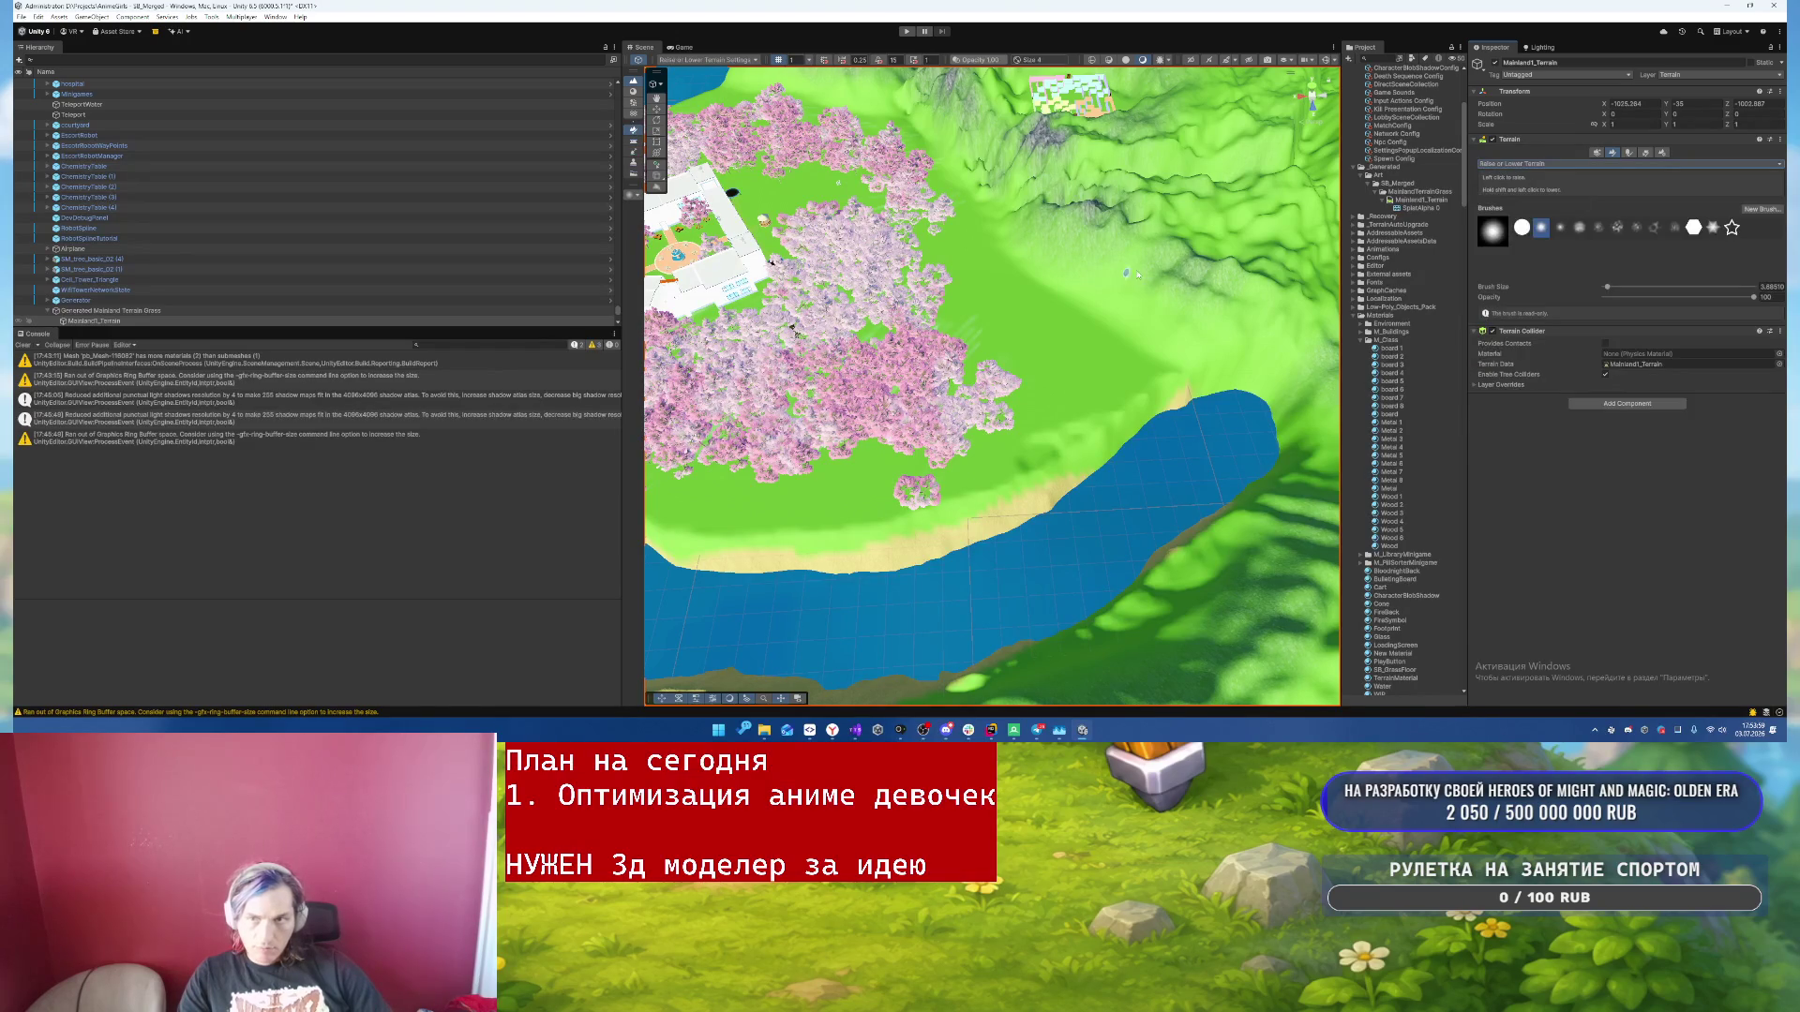
key(bracketright)
key(bracketright)
key(bracketright)
click(1069, 342)
click(1618, 229)
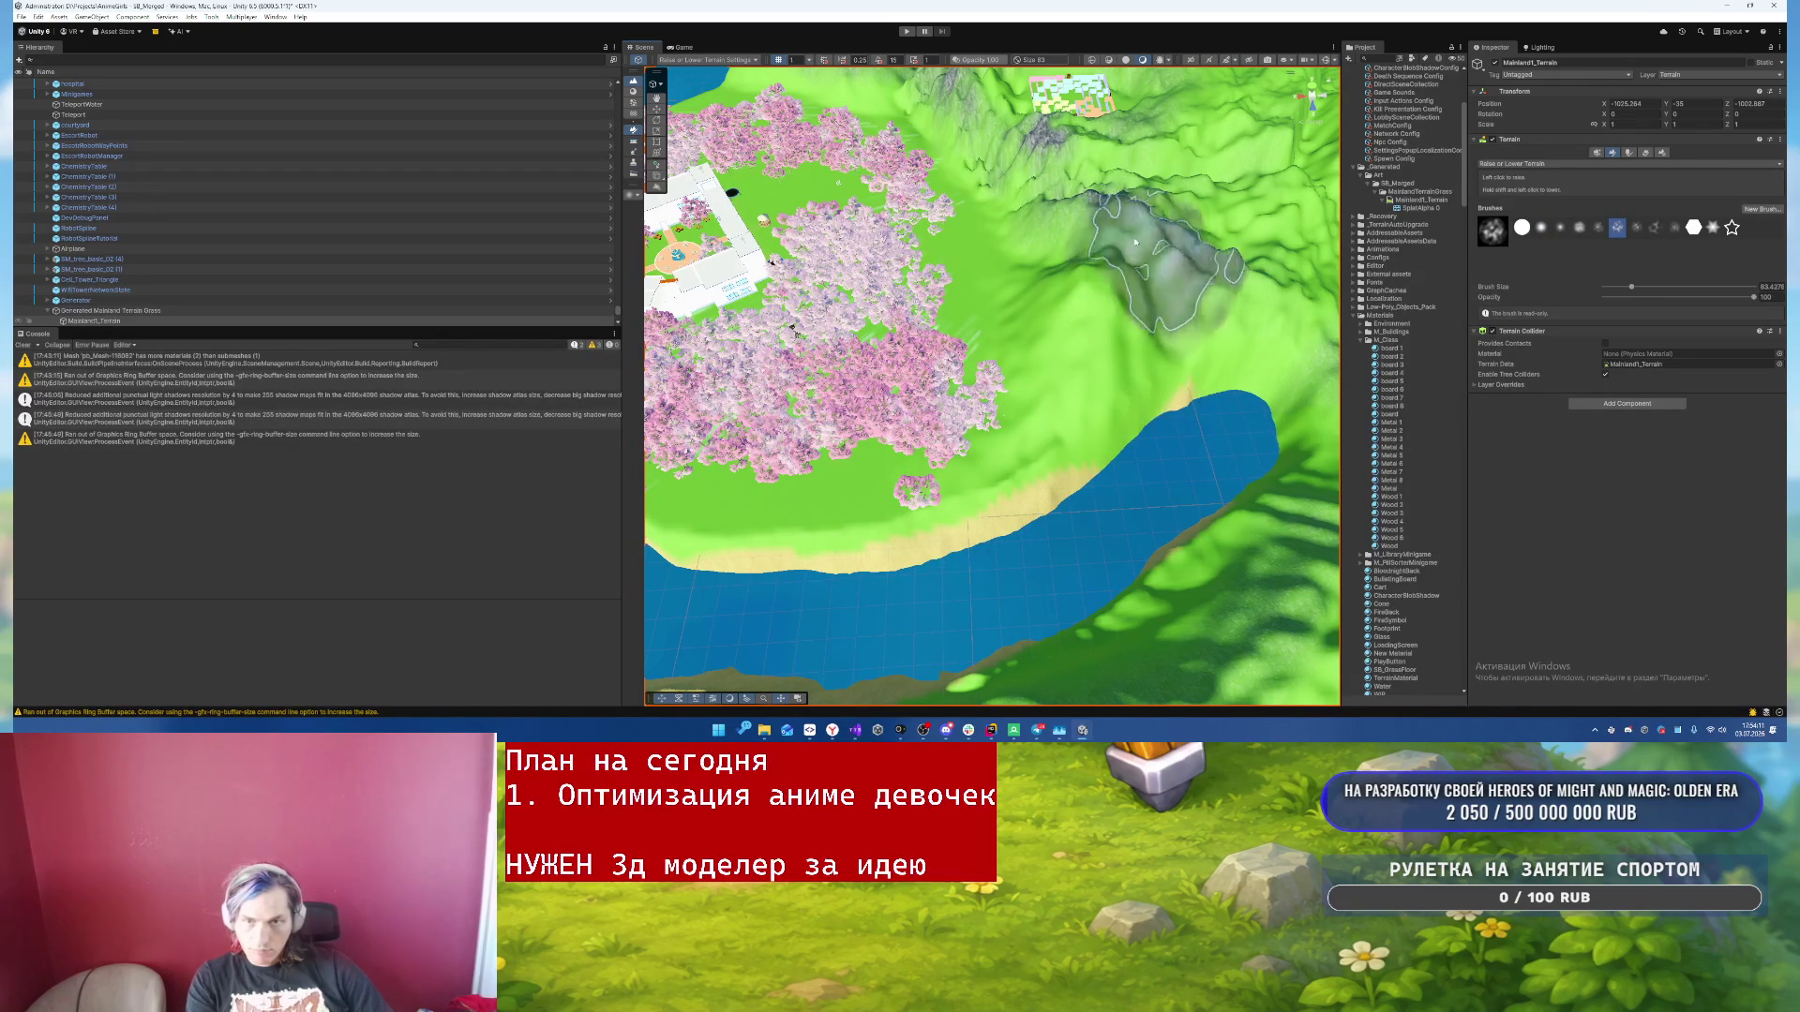
right_click(1207, 245)
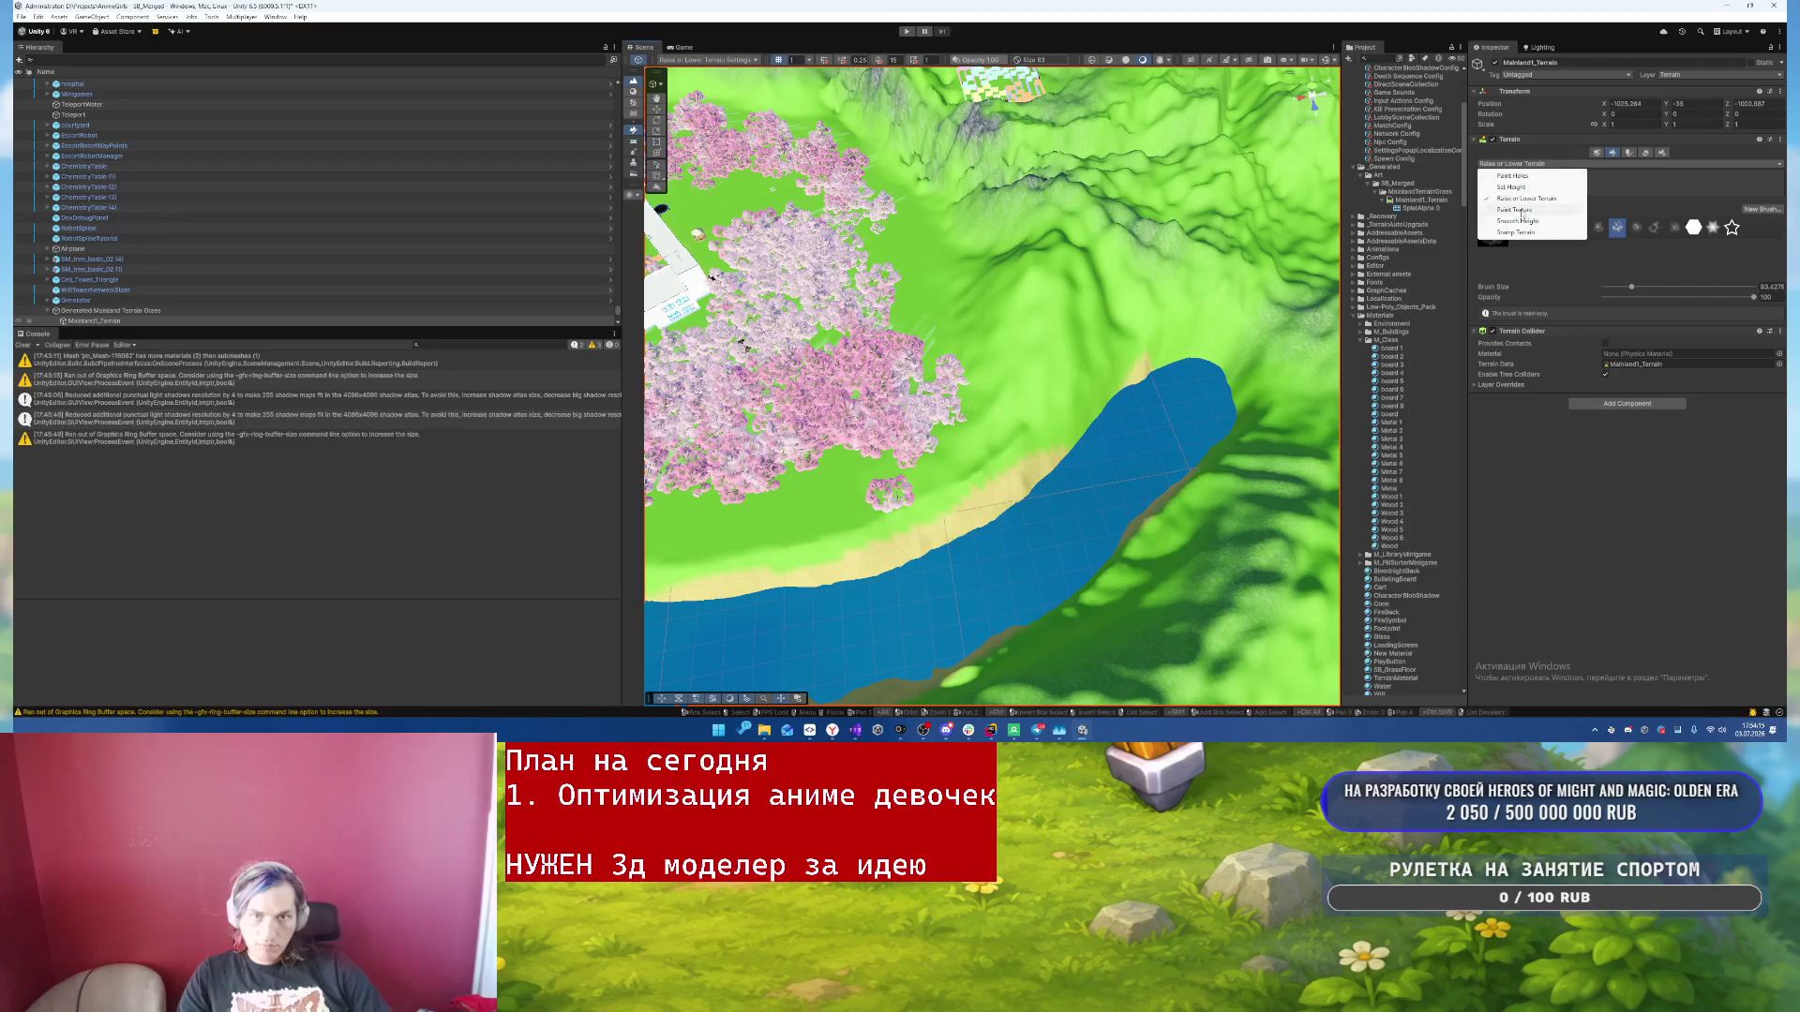
- Paint the Rock terrain layer onto the new hill
click(1517, 209)
click(1556, 287)
mouse_move(1050, 393)
mouse_down()
mouse_move(1041, 235)
mouse_move(1154, 267)
mouse_move(1078, 141)
mouse_up()
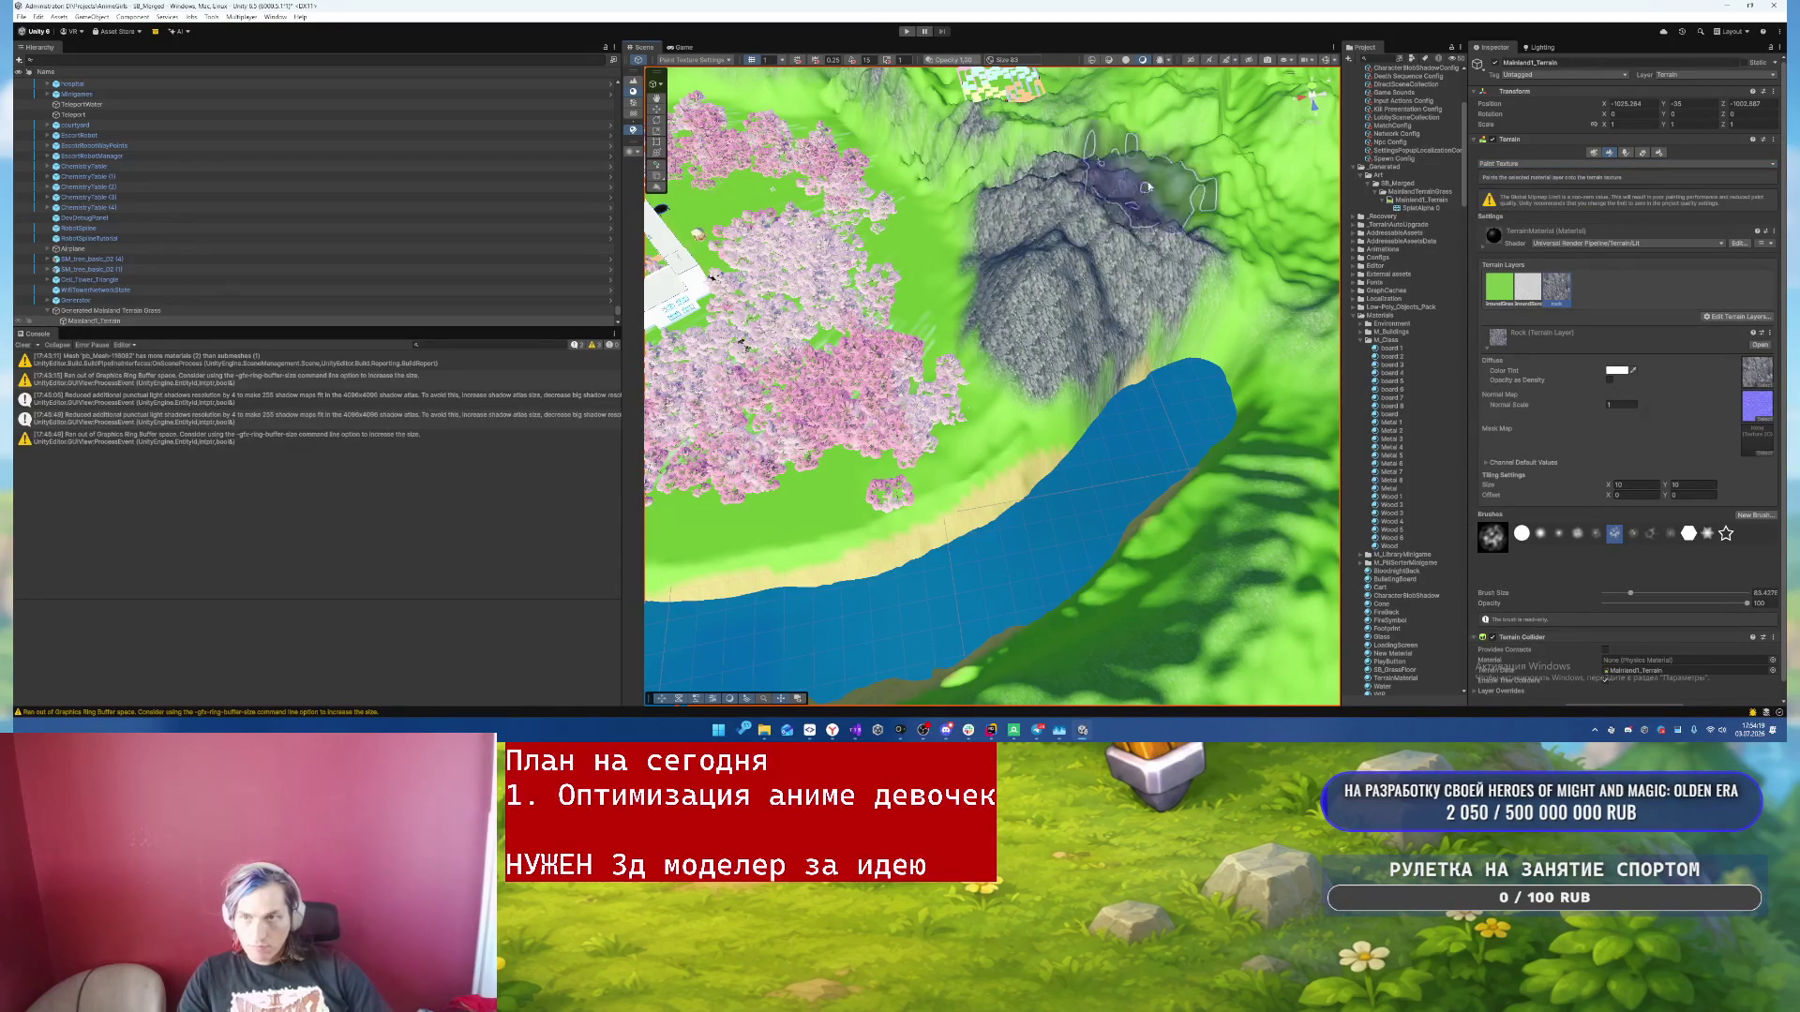
- Repaint the sandy hill slope with Rock and shrink the brush to about 59
mouse_move(1017, 375)
mouse_down()
mouse_move(1022, 291)
mouse_move(1153, 282)
mouse_move(1118, 251)
mouse_up()
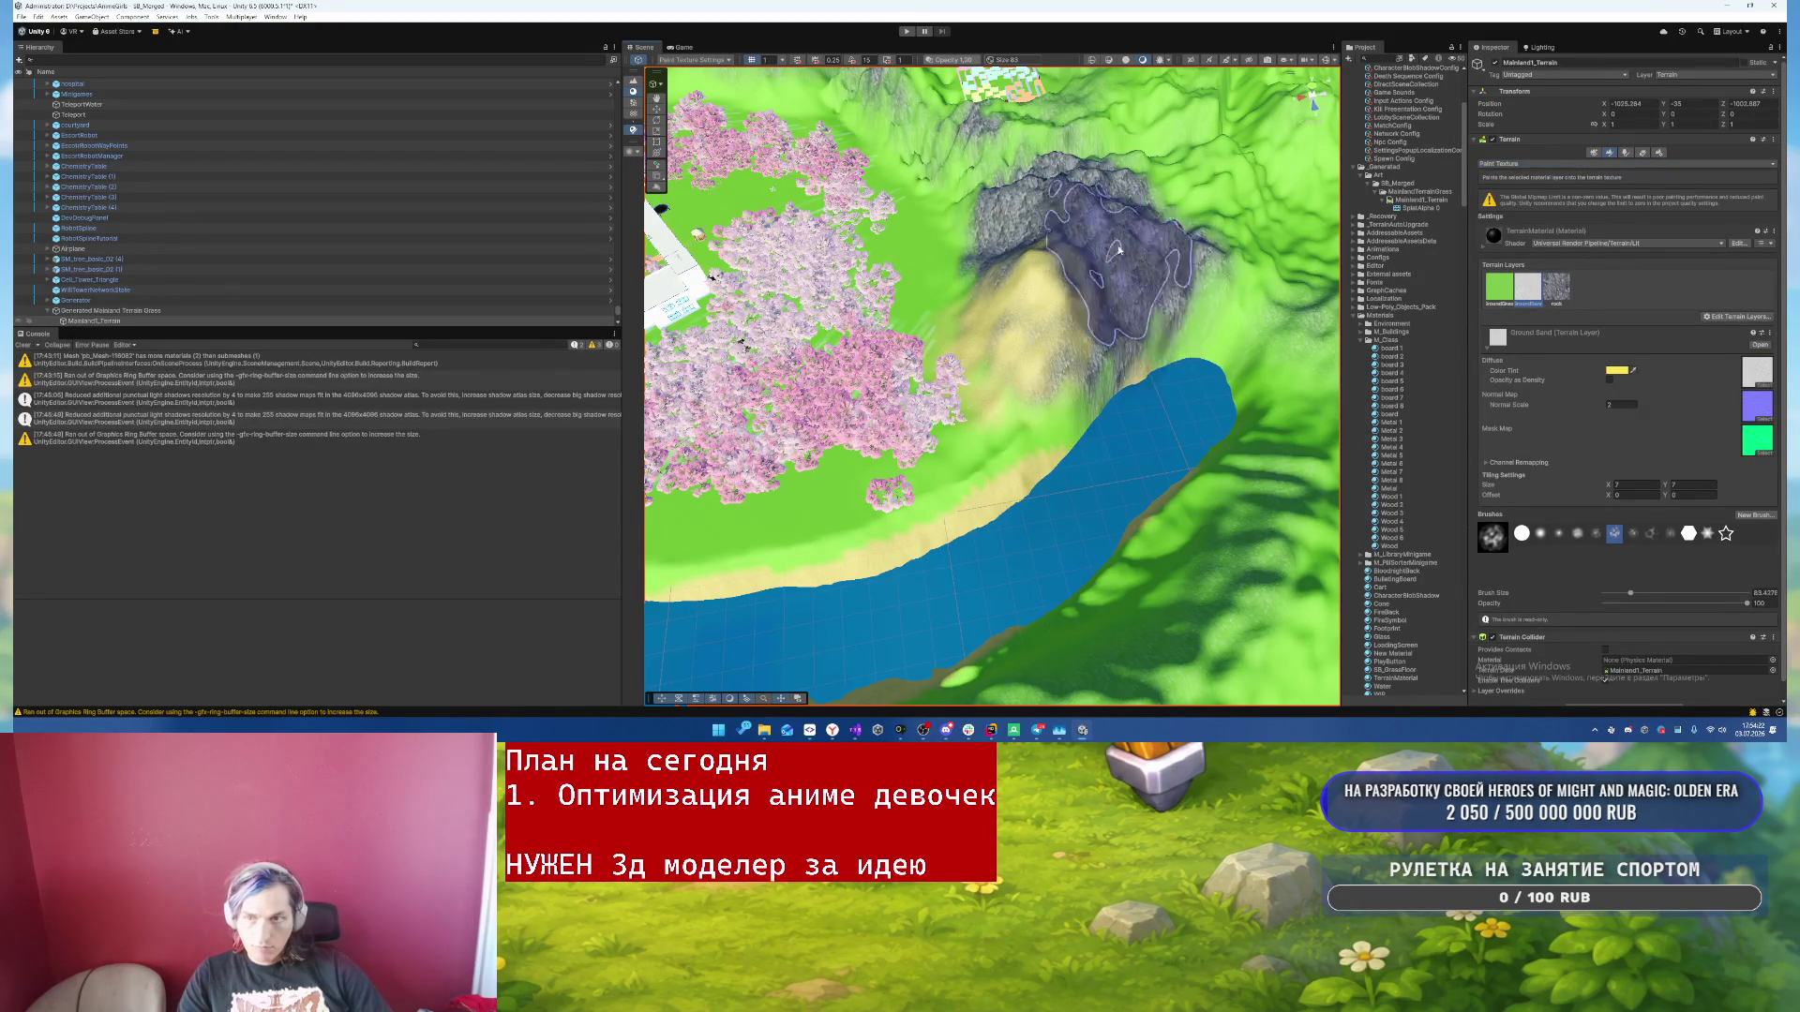
click(1556, 288)
mouse_move(1050, 403)
mouse_down()
mouse_move(1003, 281)
mouse_move(977, 317)
mouse_move(1115, 300)
mouse_move(1186, 399)
mouse_move(1208, 307)
mouse_move(1179, 302)
mouse_up()
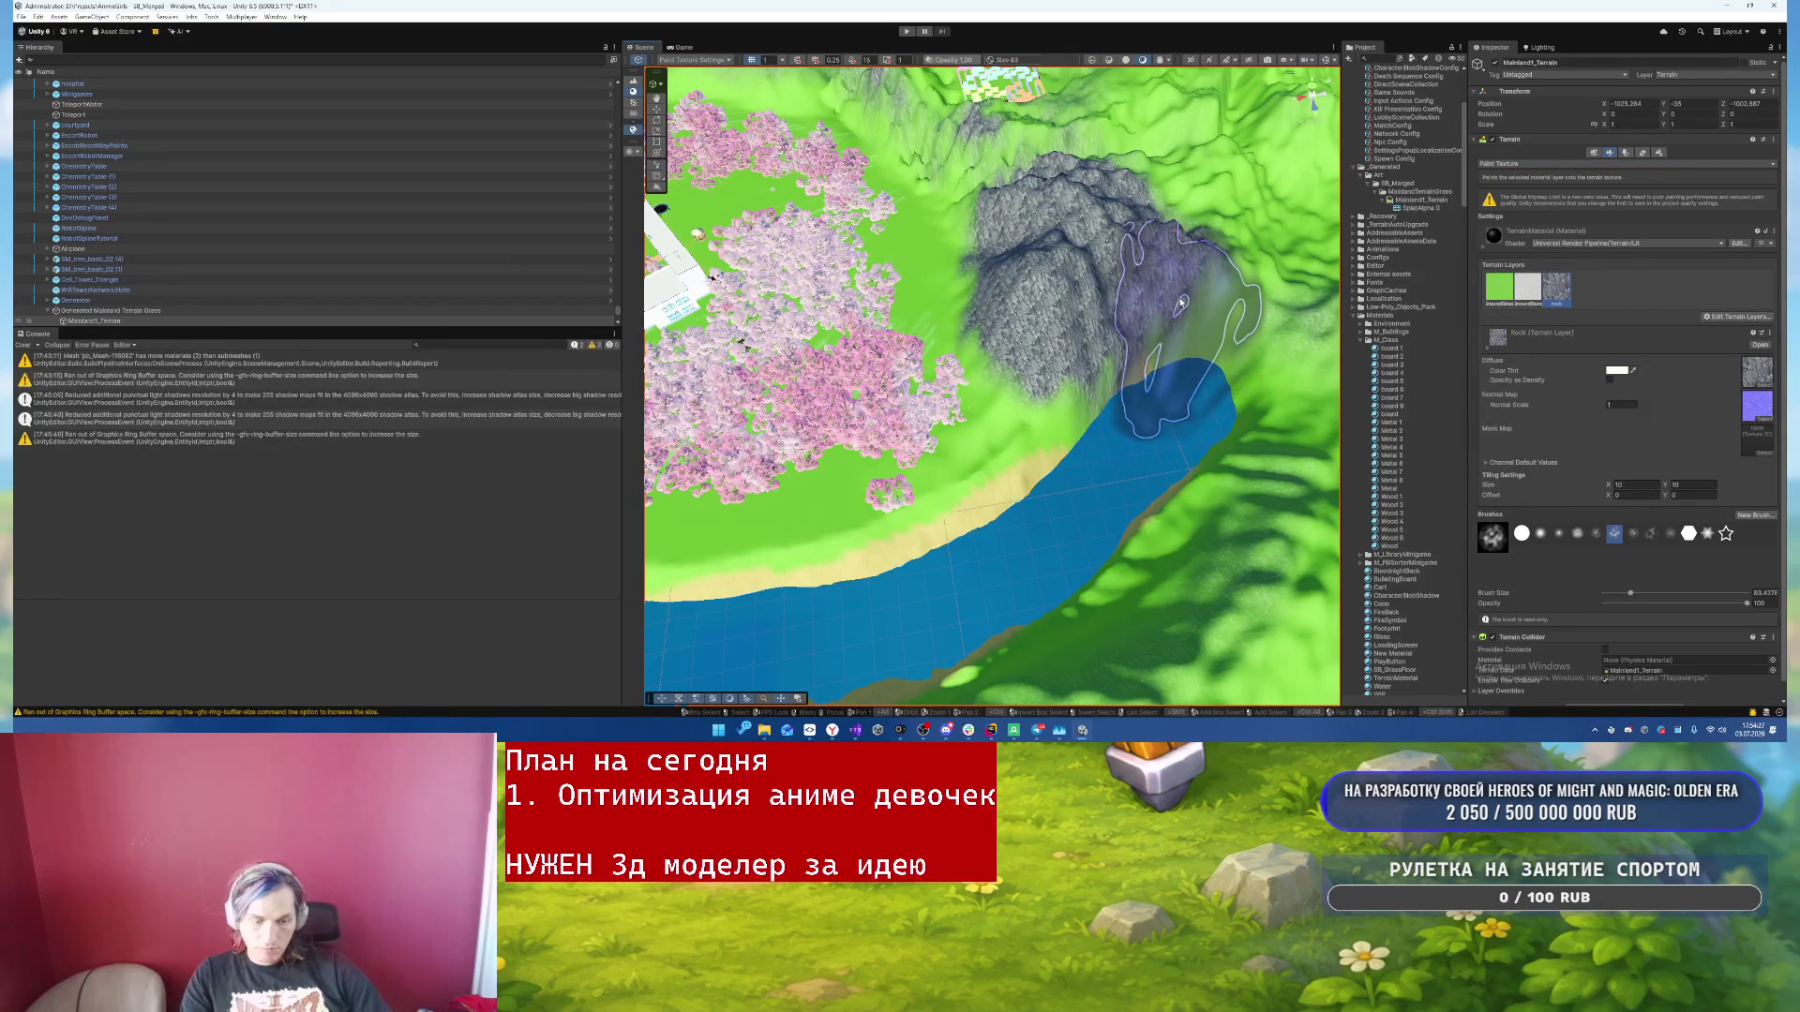
key(bracketleft)
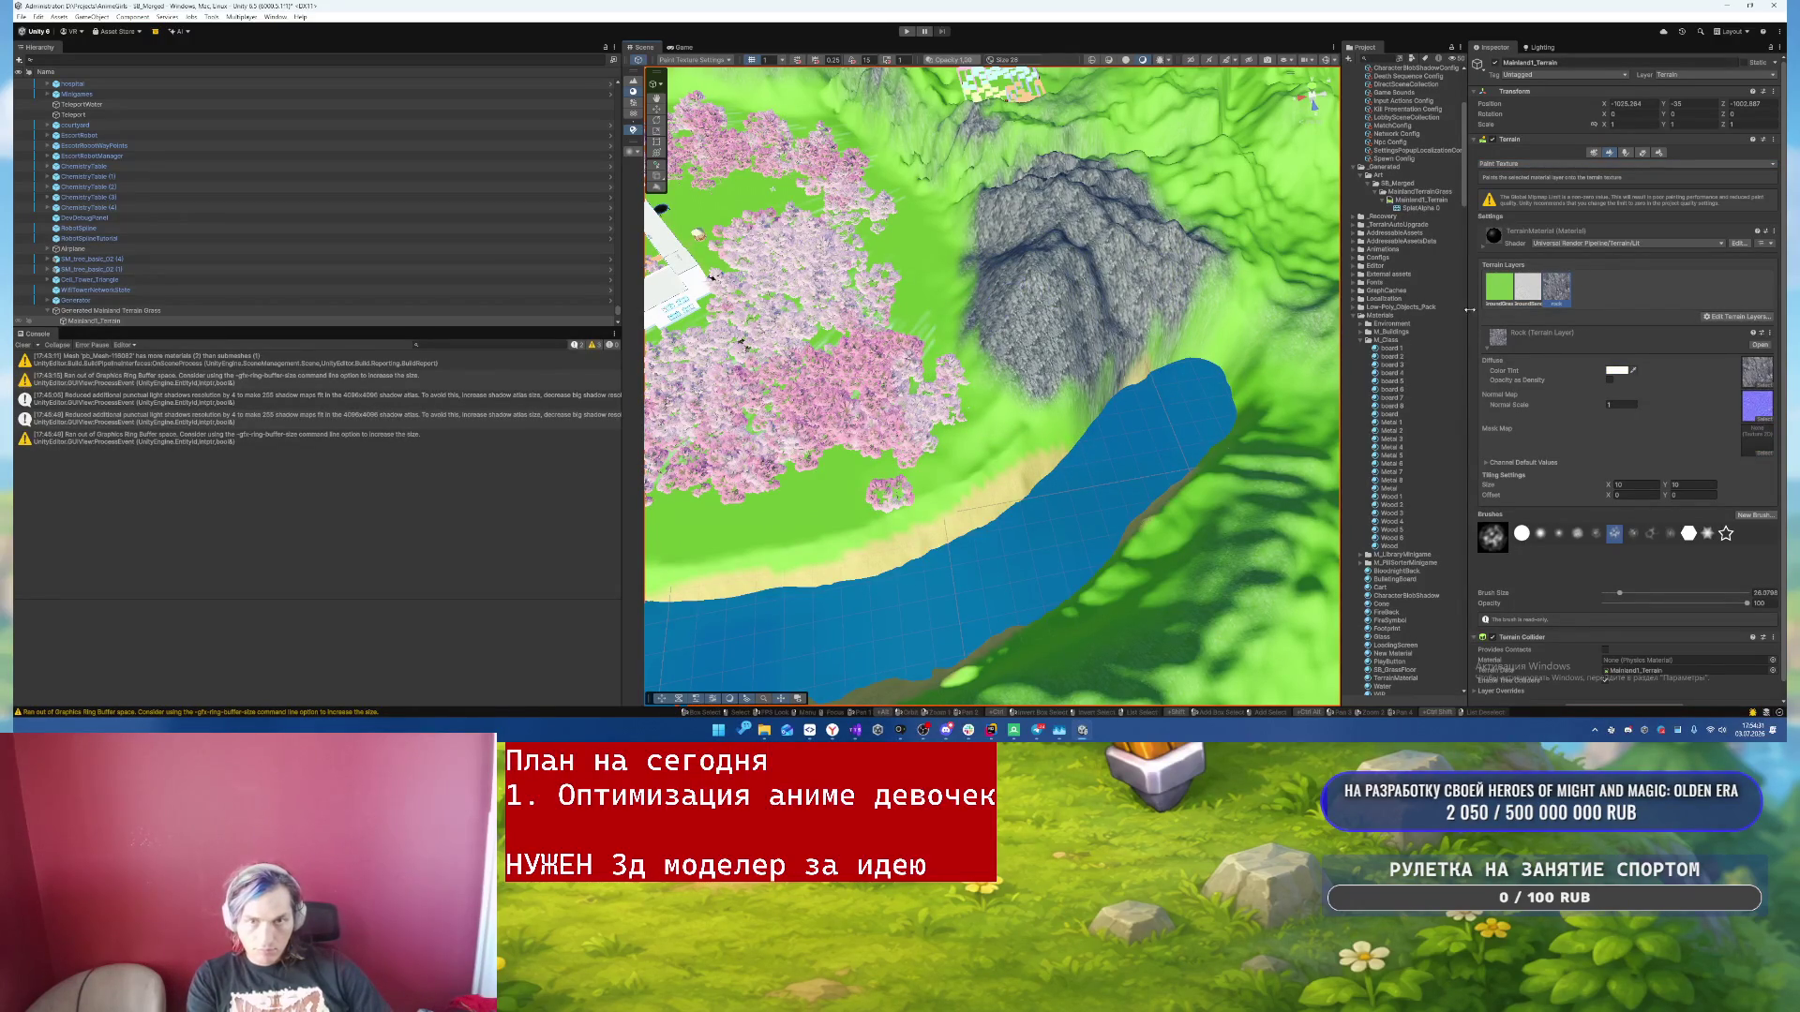
- Set the Ground Grass layer's colour tint V value to 50
click(1615, 371)
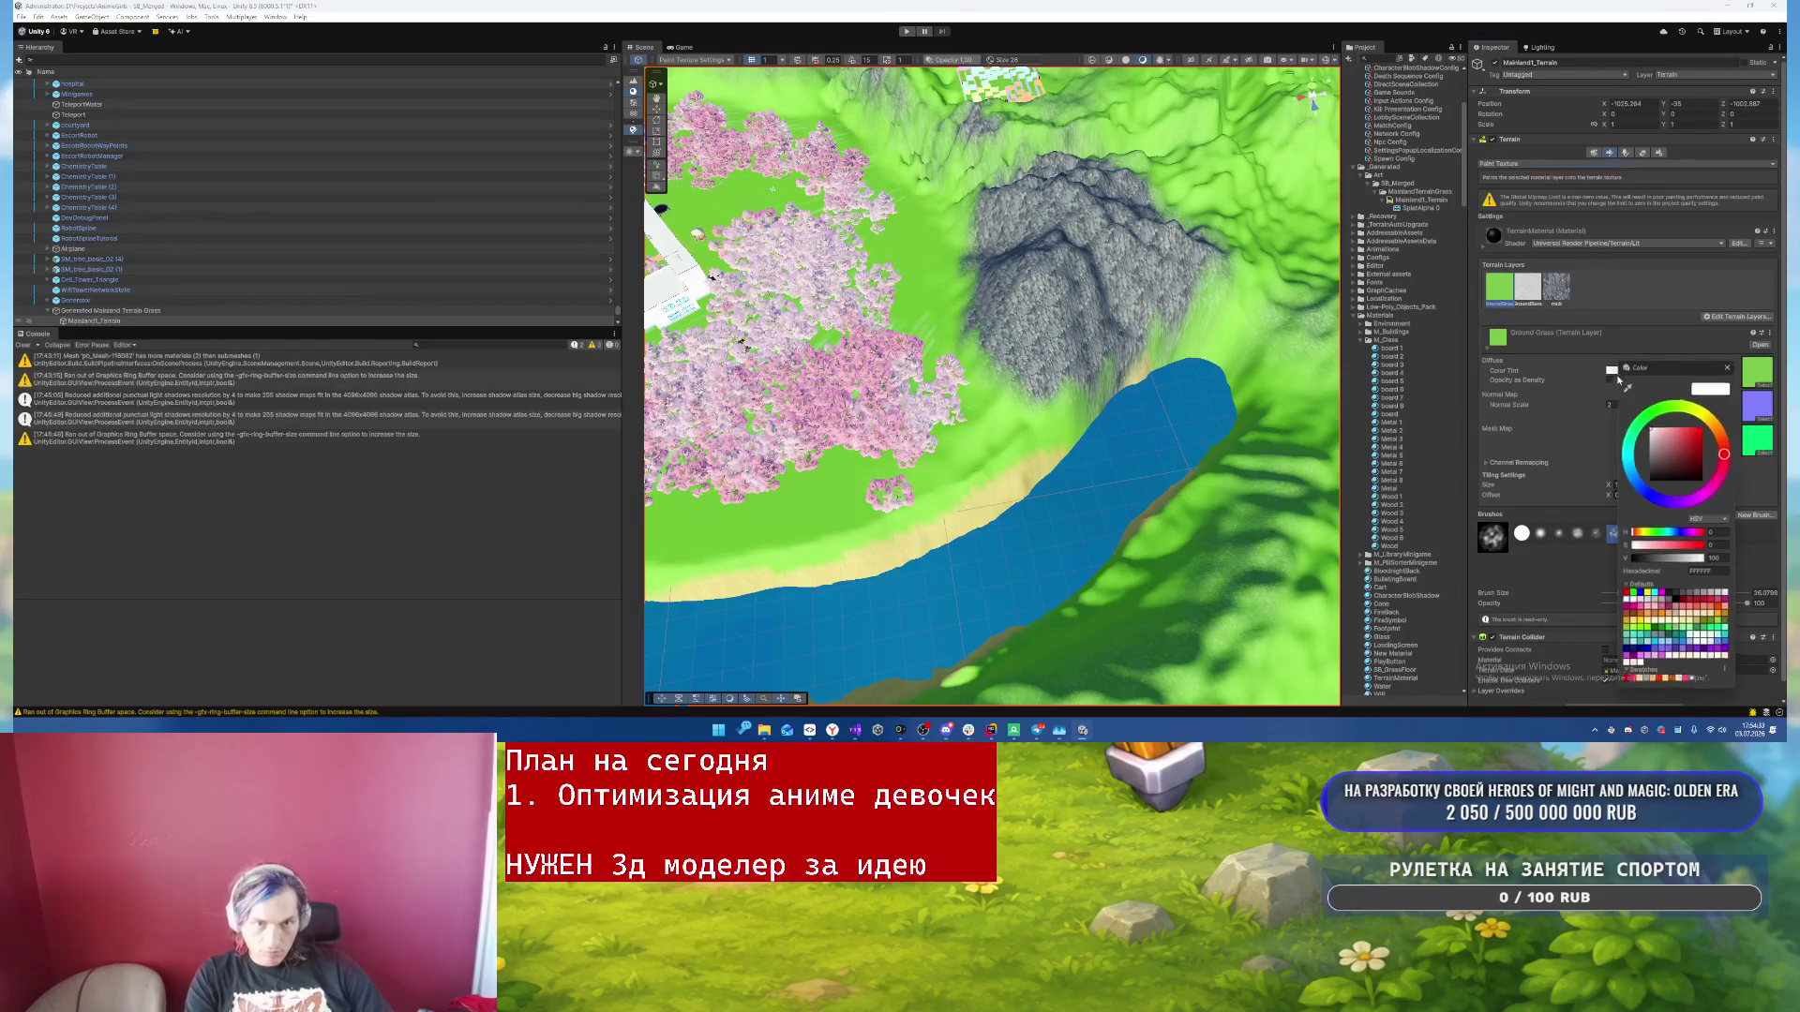
text(50)
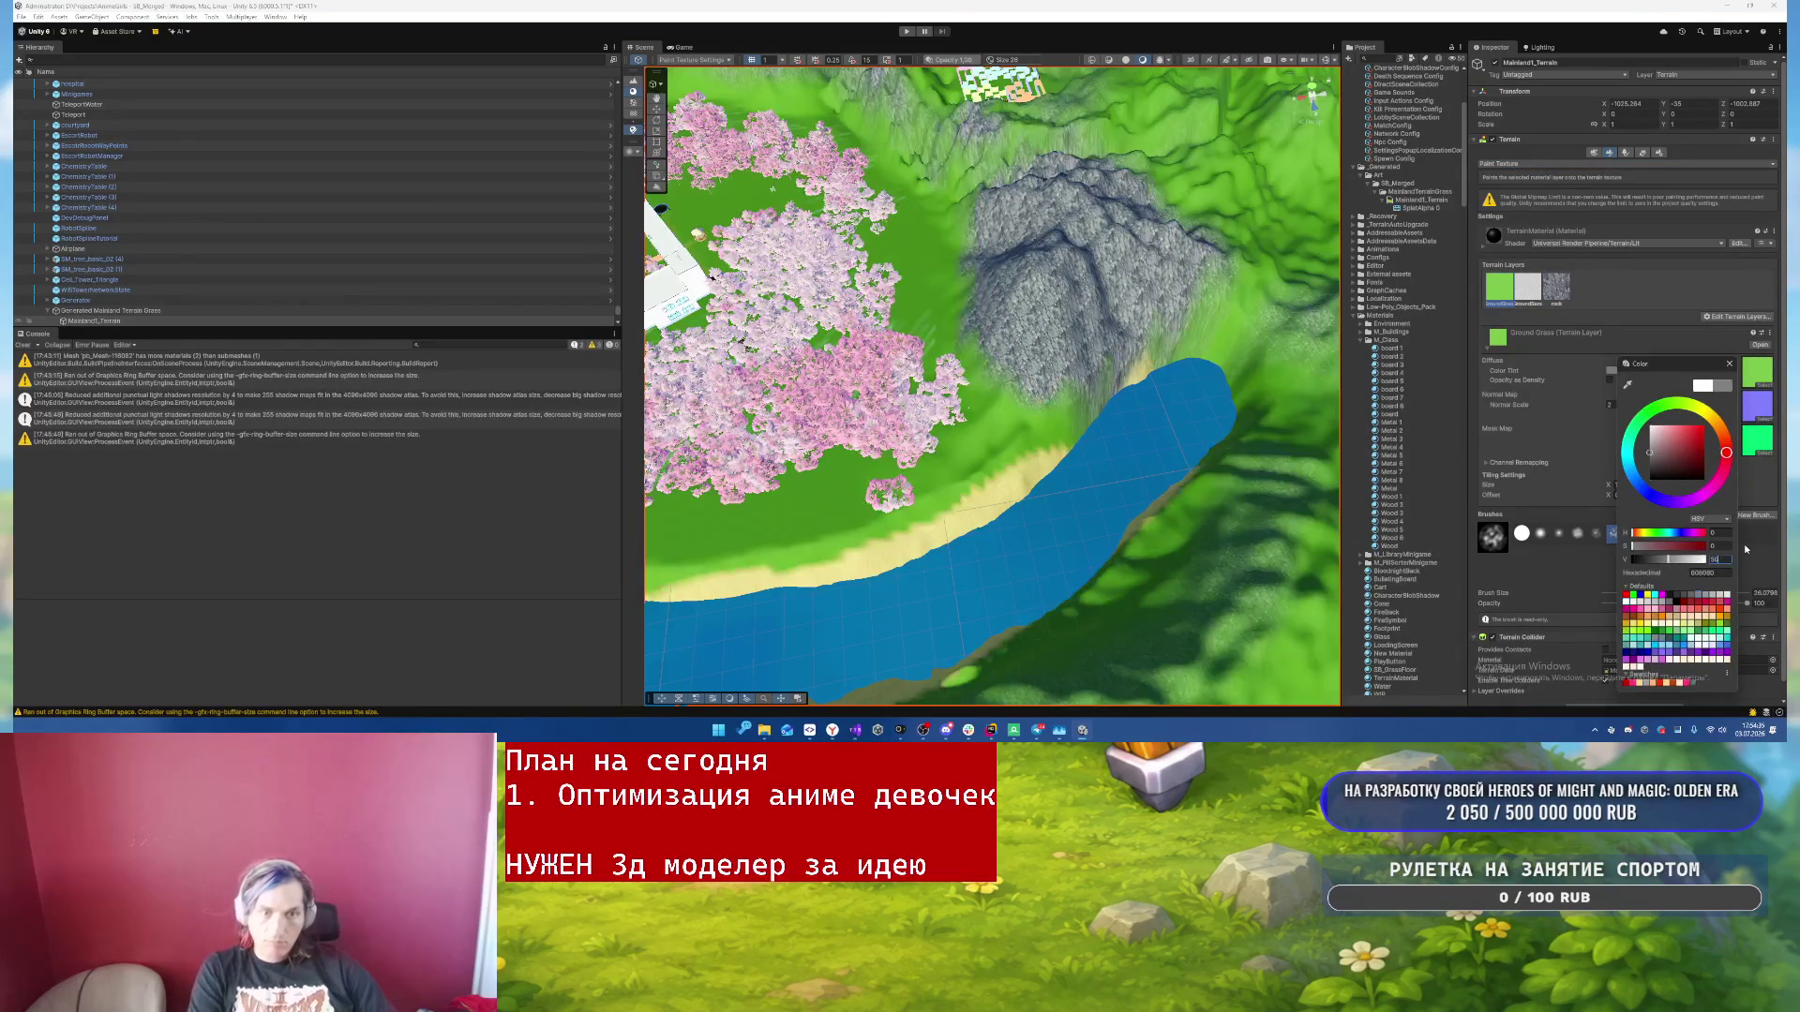
click(1000, 328)
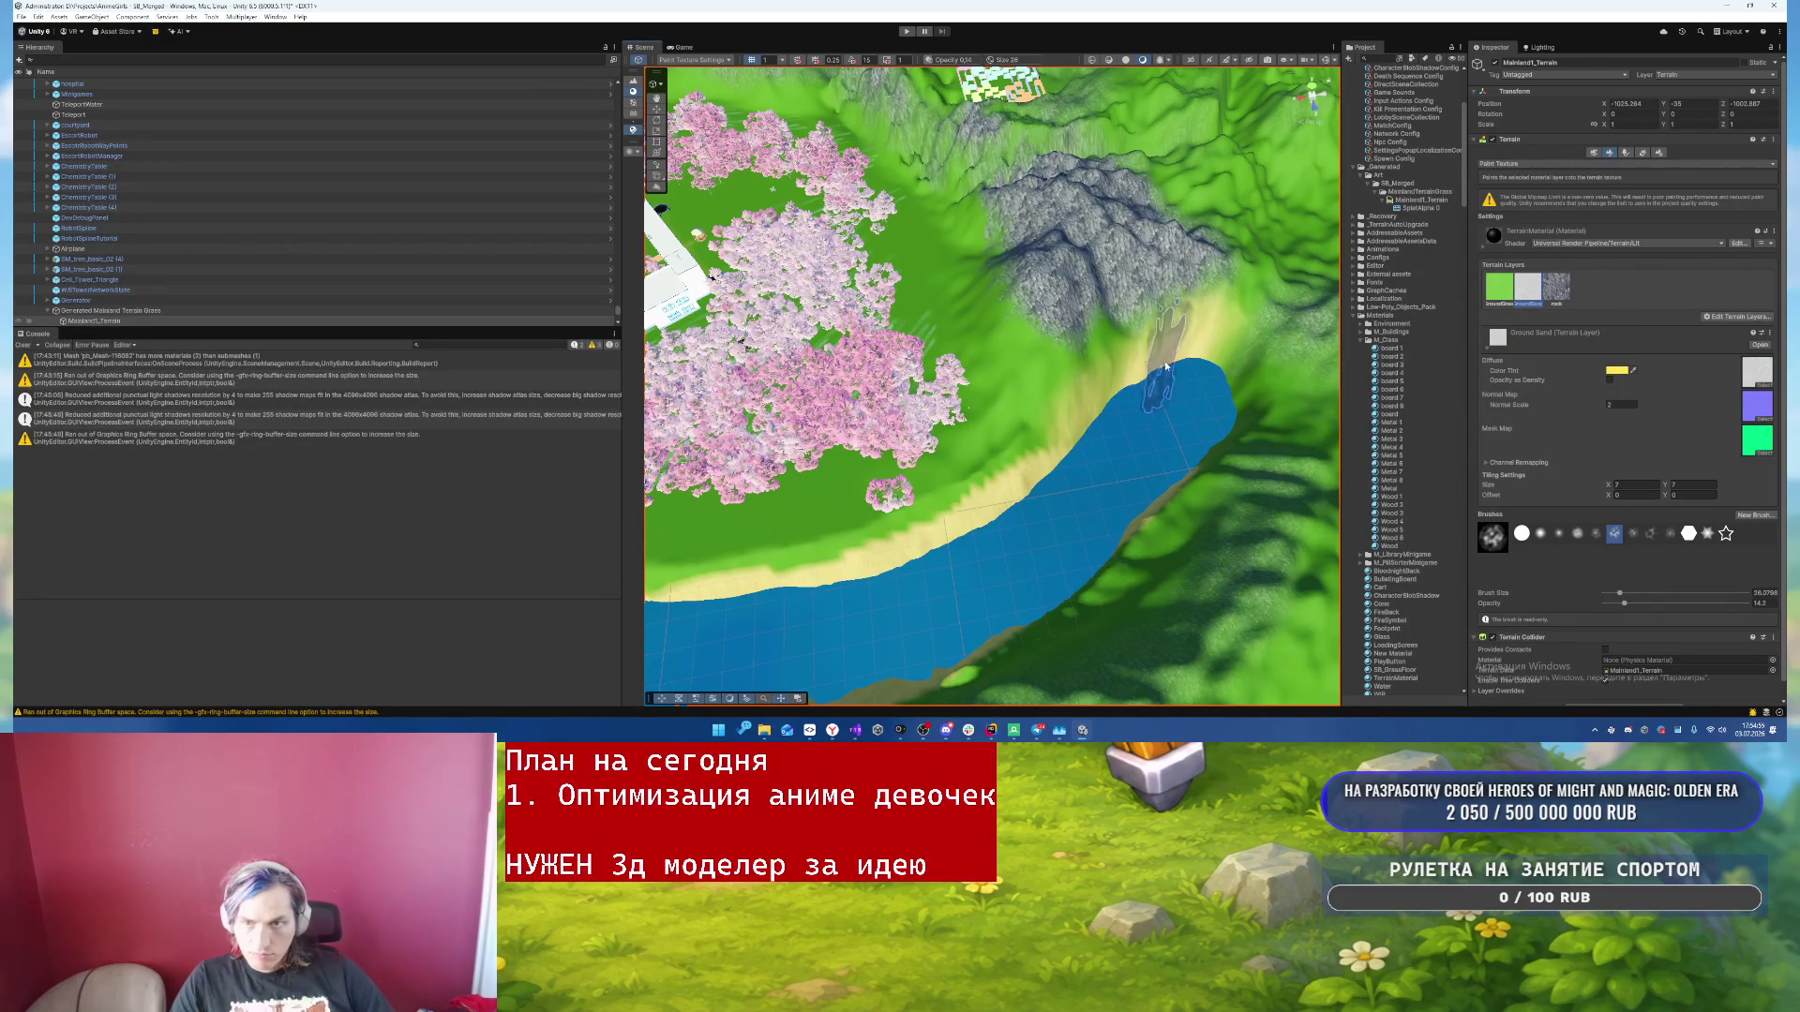
mouse_move(1060, 420)
mouse_down()
mouse_move(1098, 378)
mouse_move(1183, 412)
mouse_up()
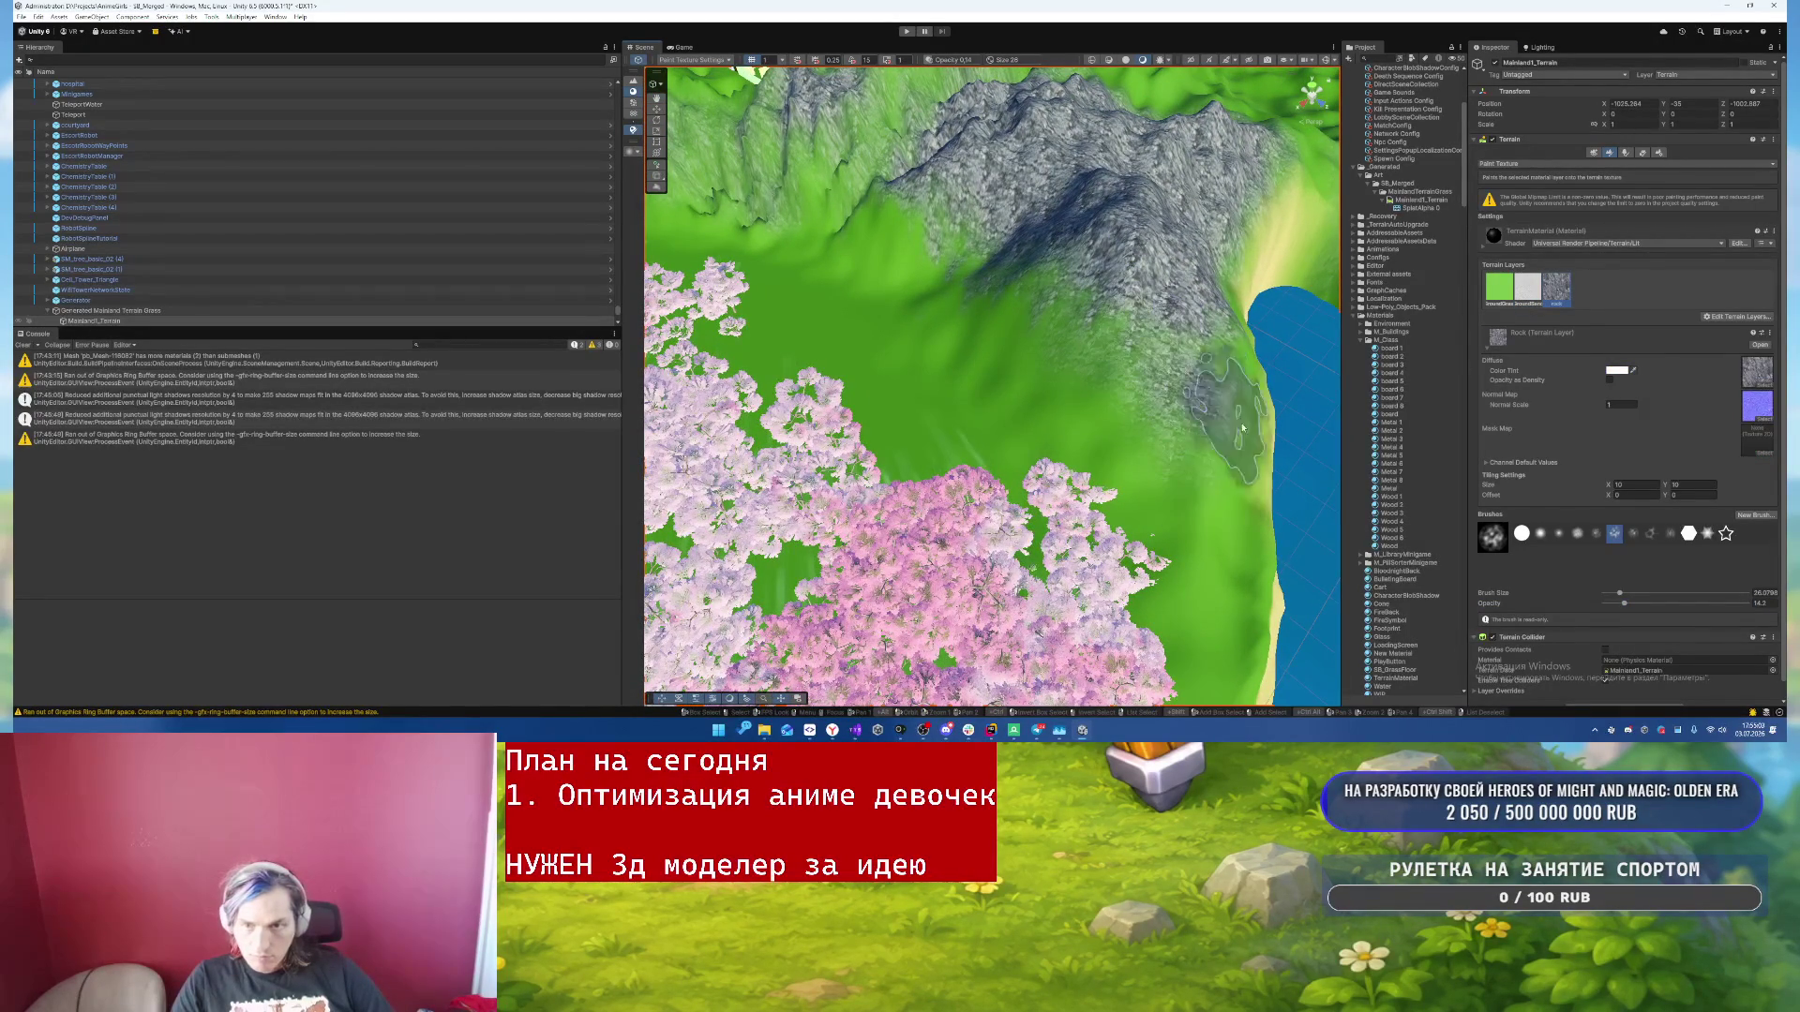
mouse_move(913, 216)
mouse_down()
mouse_move(964, 109)
mouse_move(1177, 165)
mouse_move(955, 189)
mouse_move(1013, 160)
mouse_up()
click(1628, 153)
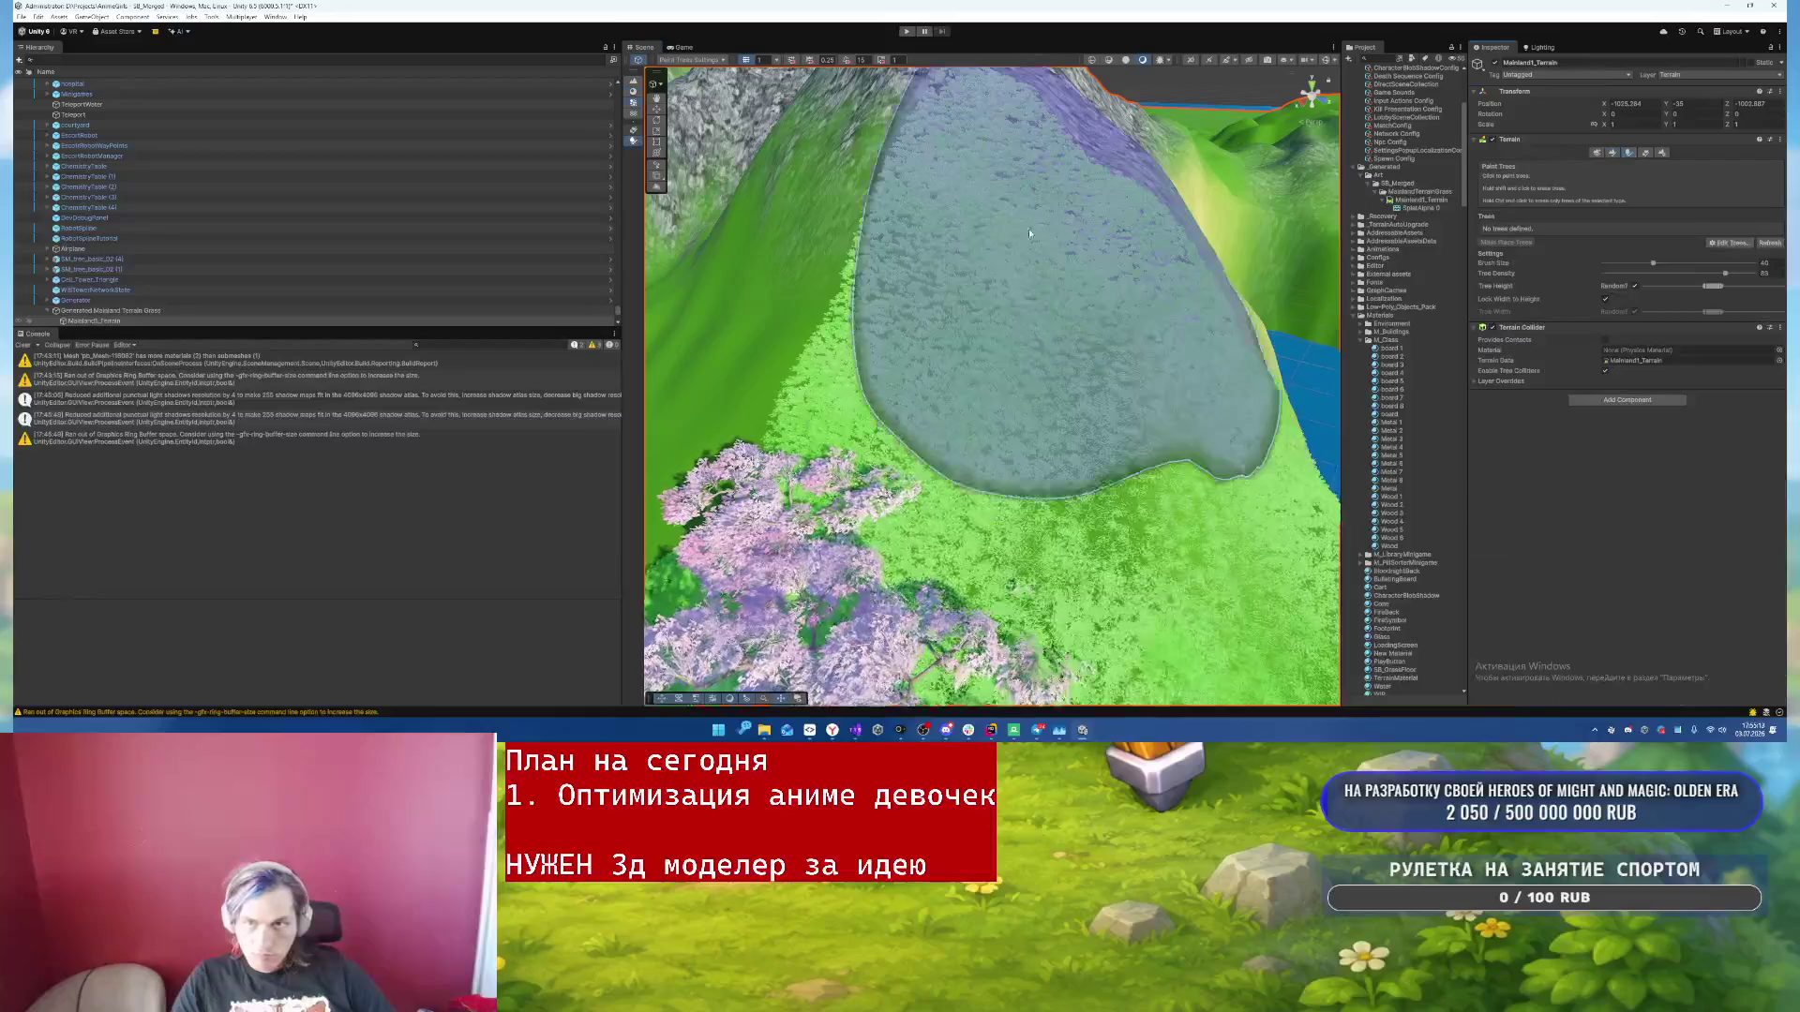
- Swing the view to the cherry trees on the slope and switch to object selection
click(1646, 153)
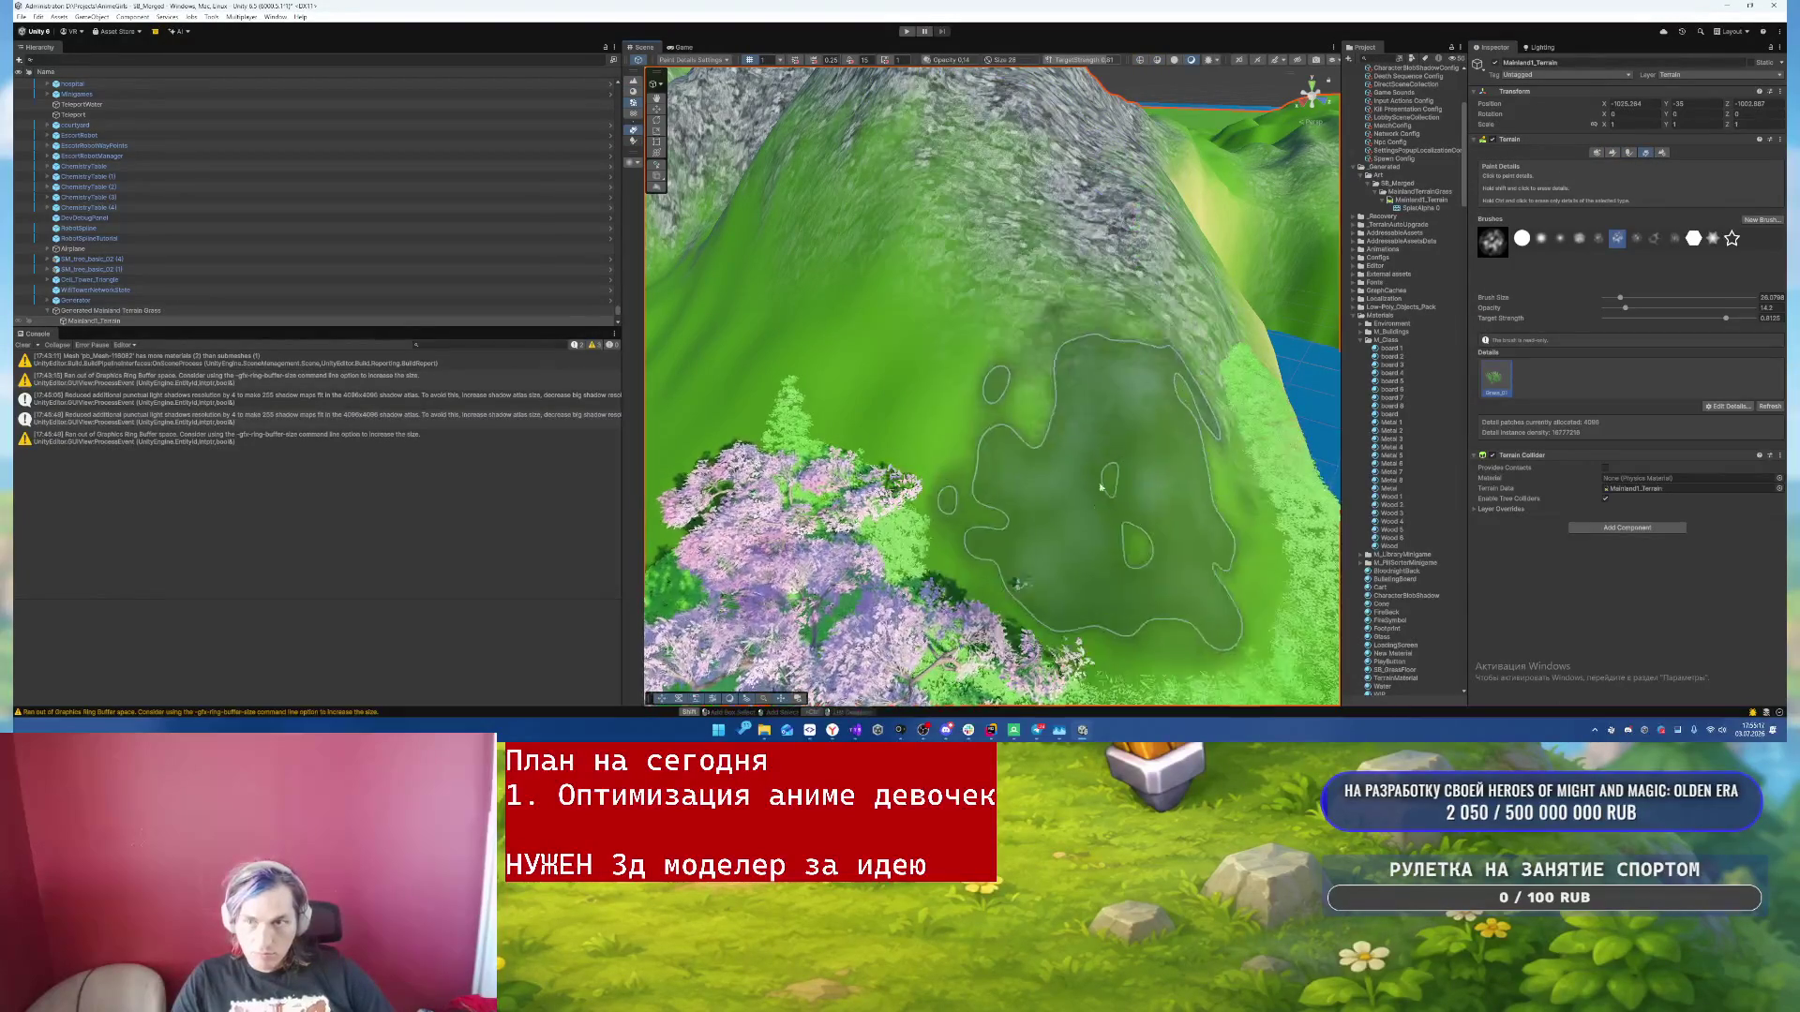
drag(1200, 393, 905, 218)
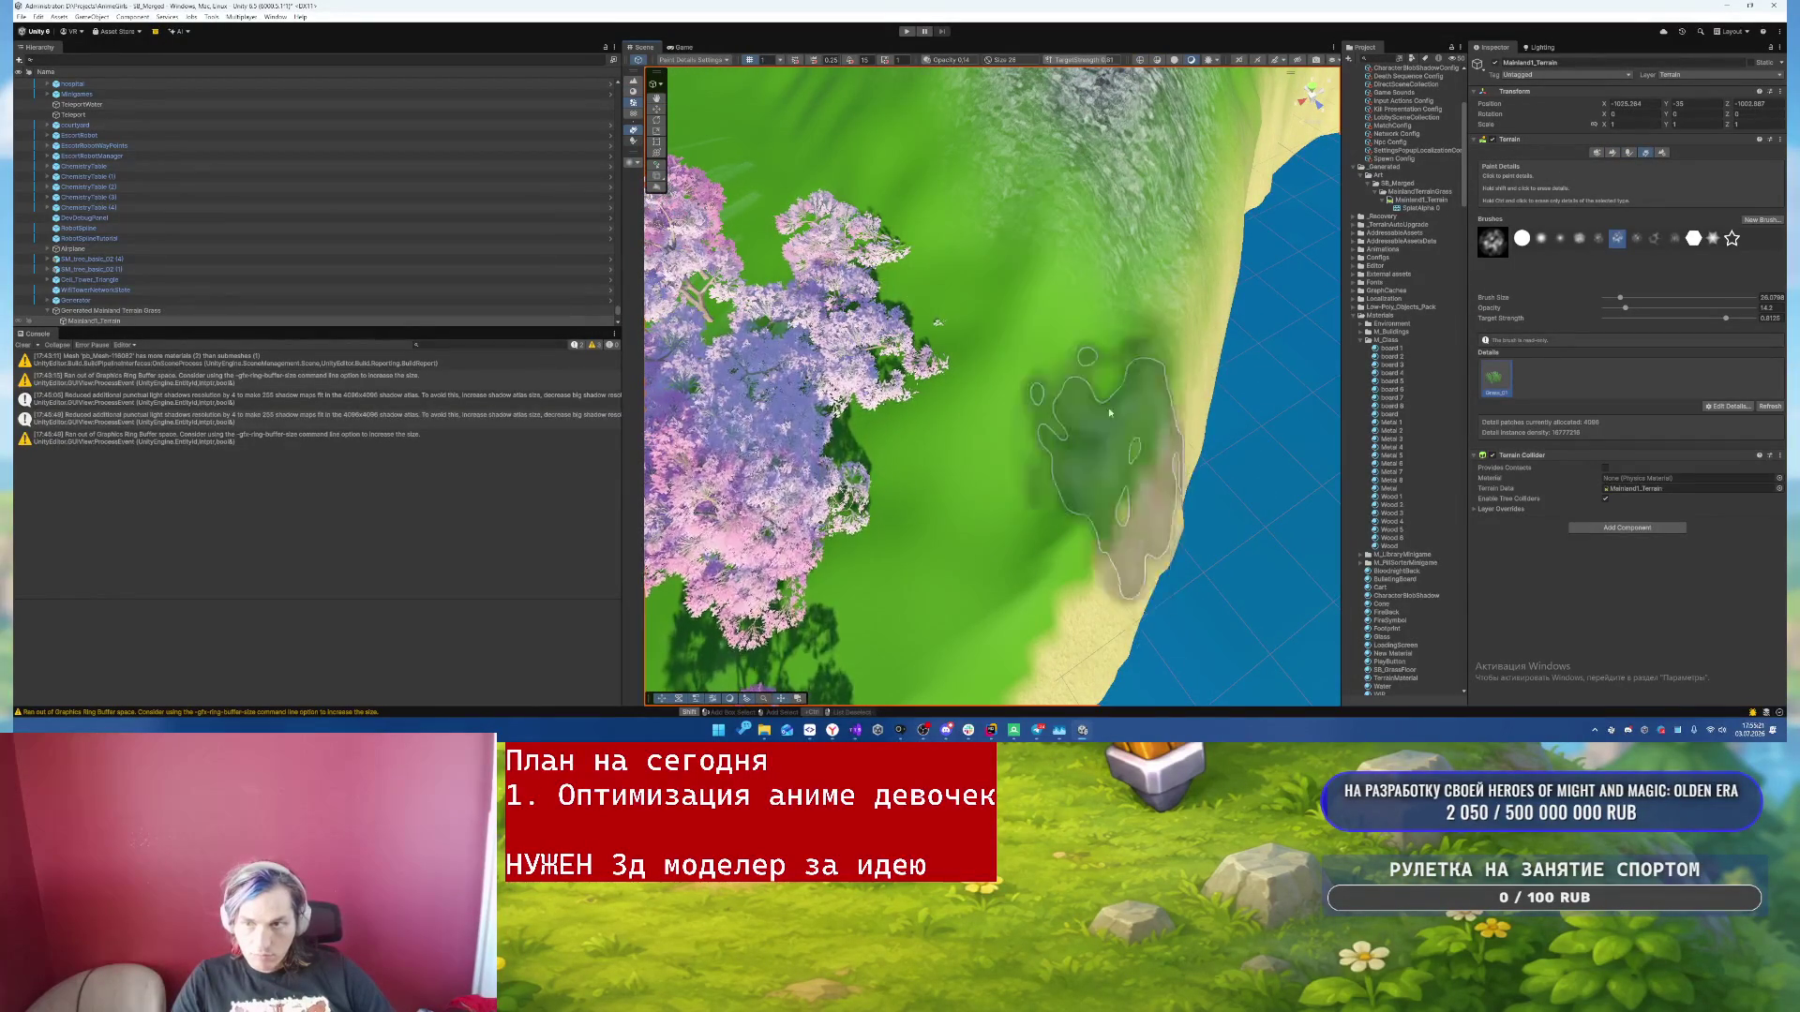
scroll(1069, 416, up, 3)
scroll(1068, 416, up, 5)
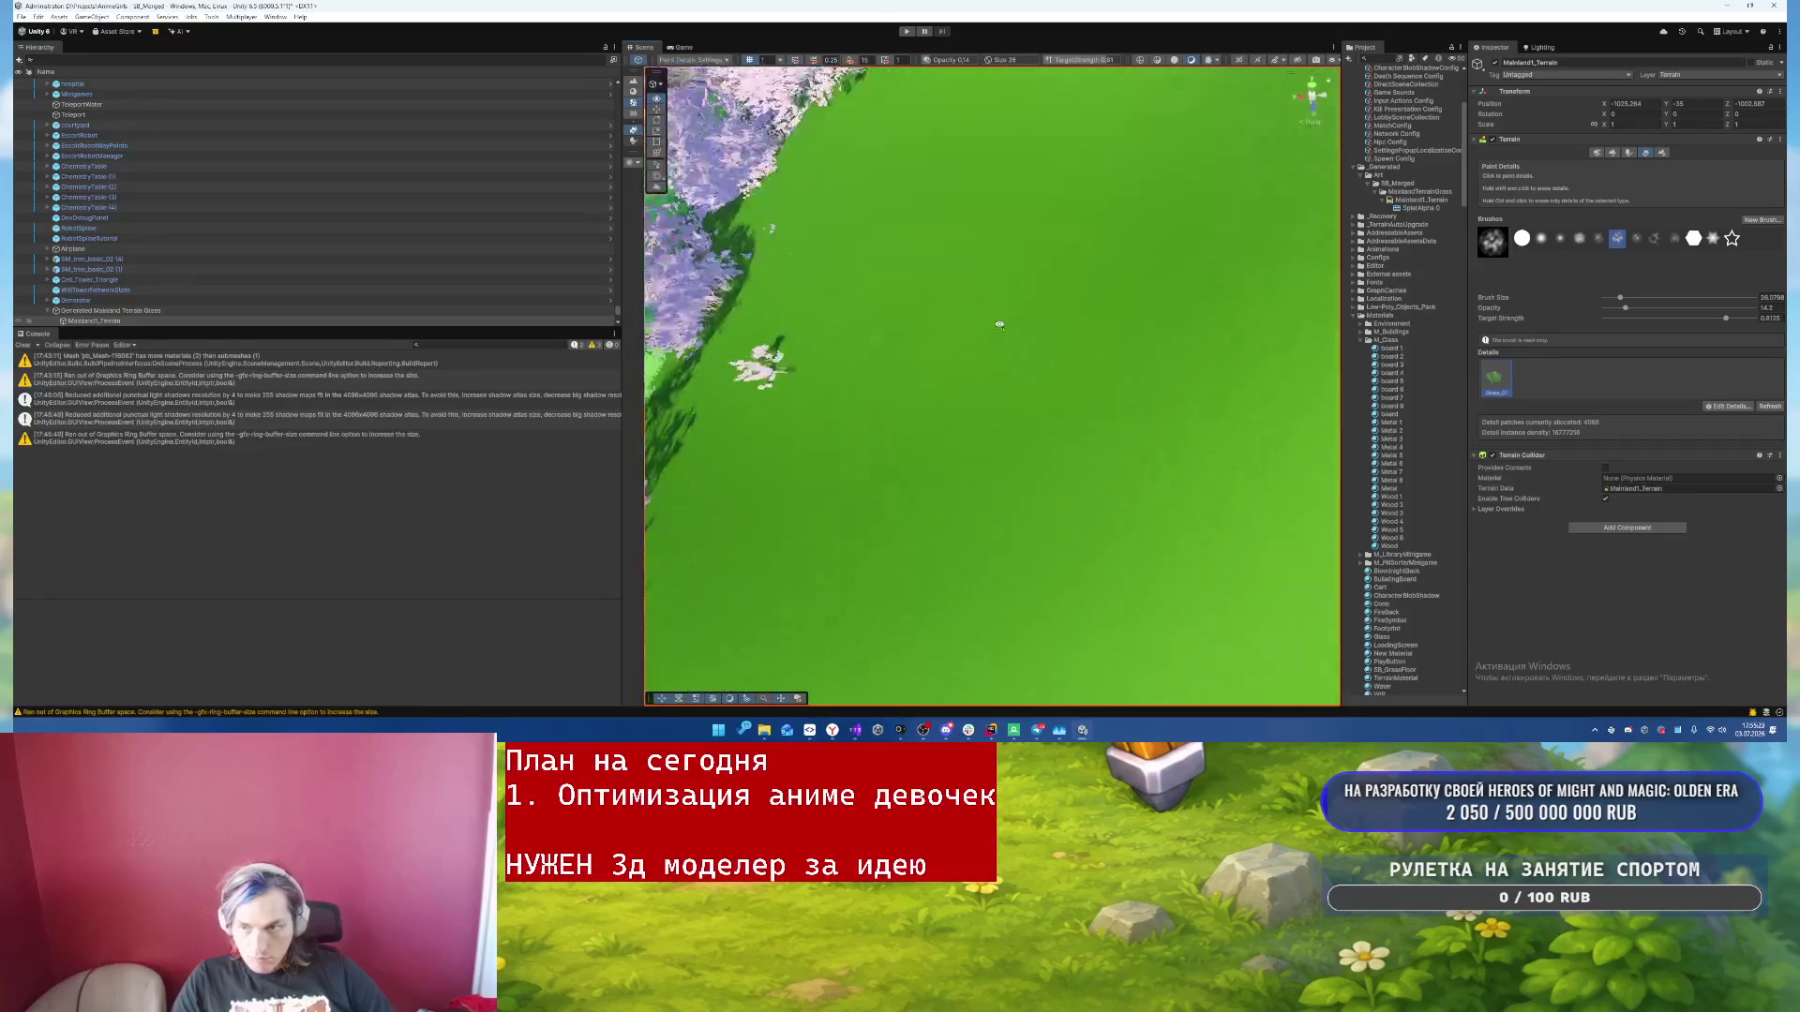
drag(976, 325, 1011, 215)
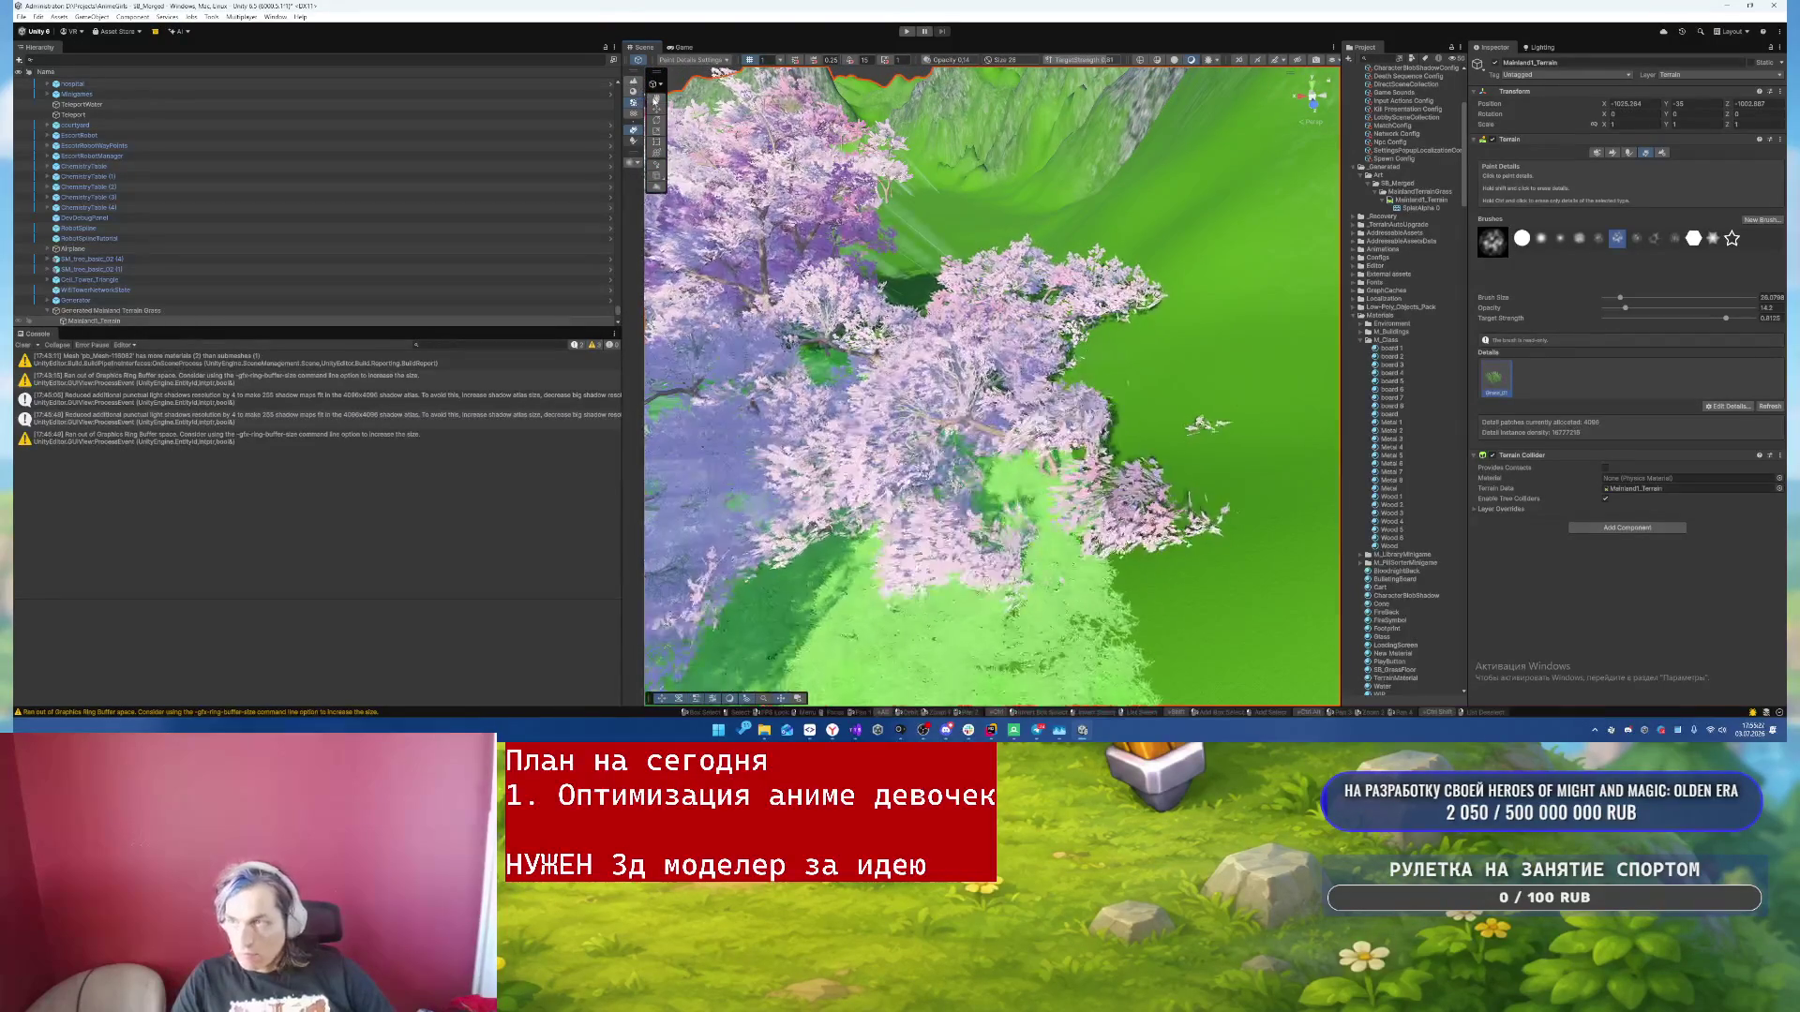
click(656, 109)
click(1031, 461)
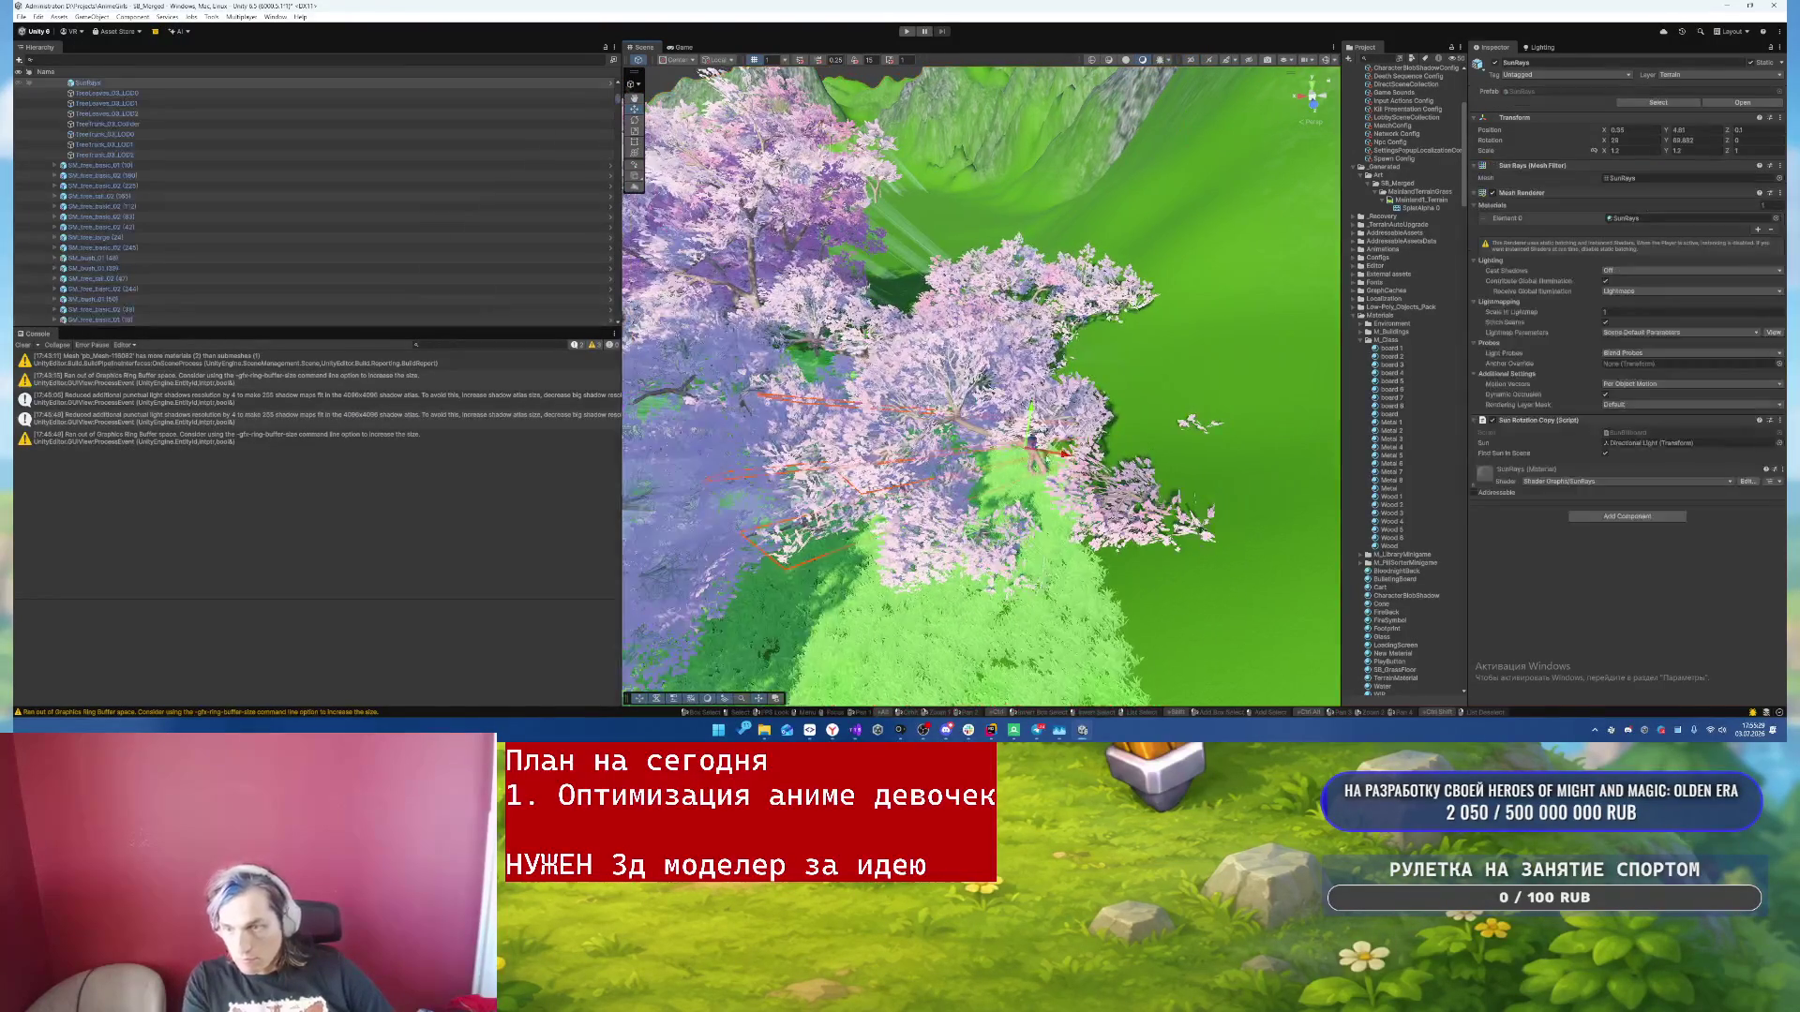
- Click through the grass, TreeTrunk_02_LOD0 and leaf objects to find the overlapping trees
click(1037, 465)
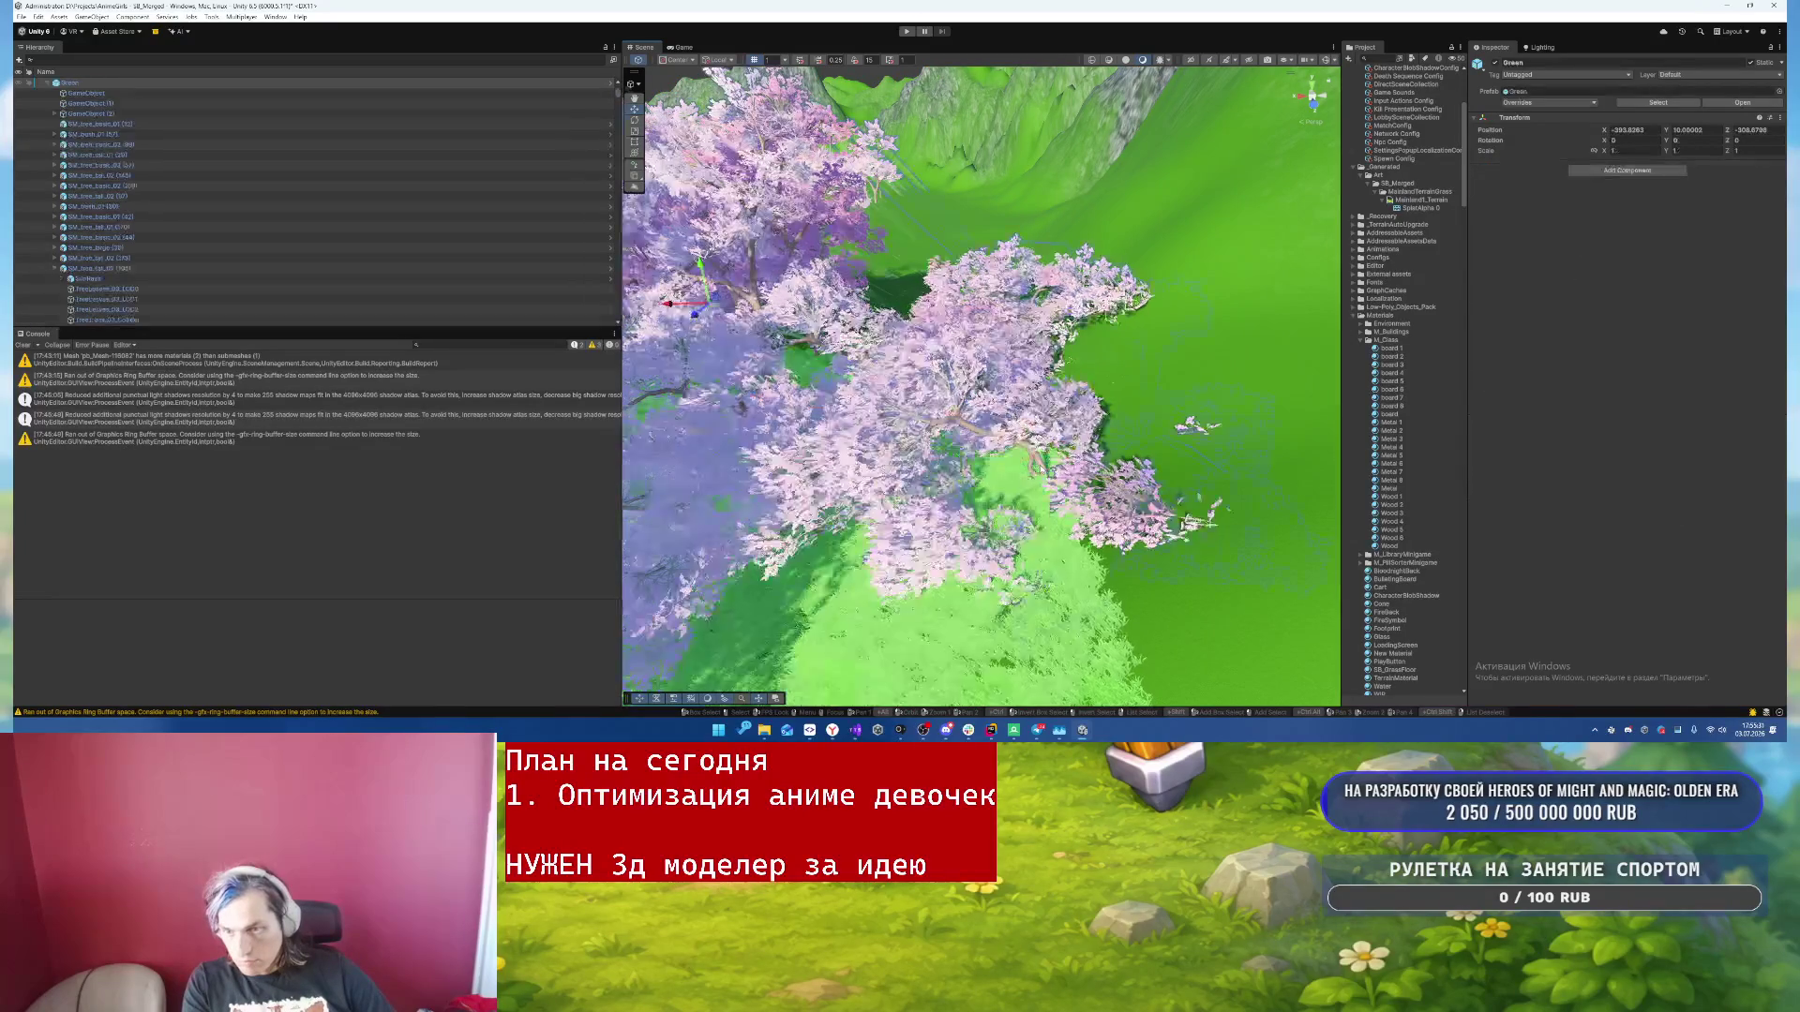
click(1038, 465)
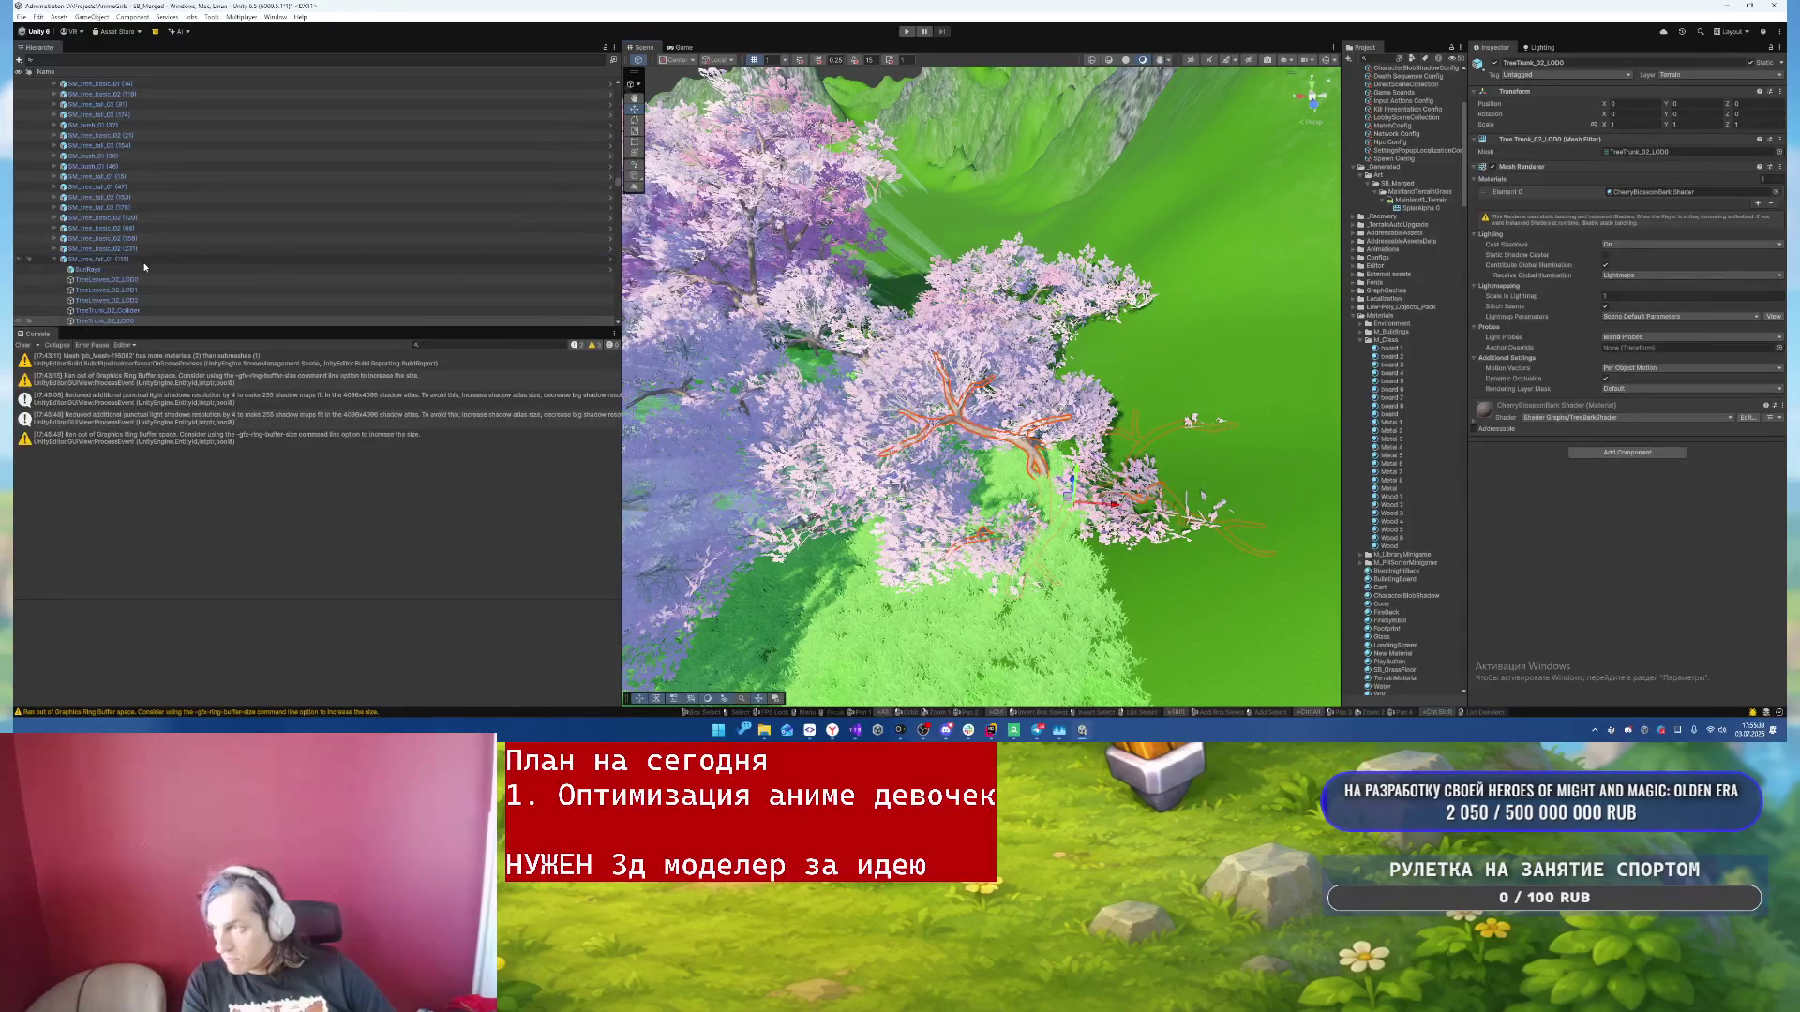
click(1125, 464)
click(1125, 464)
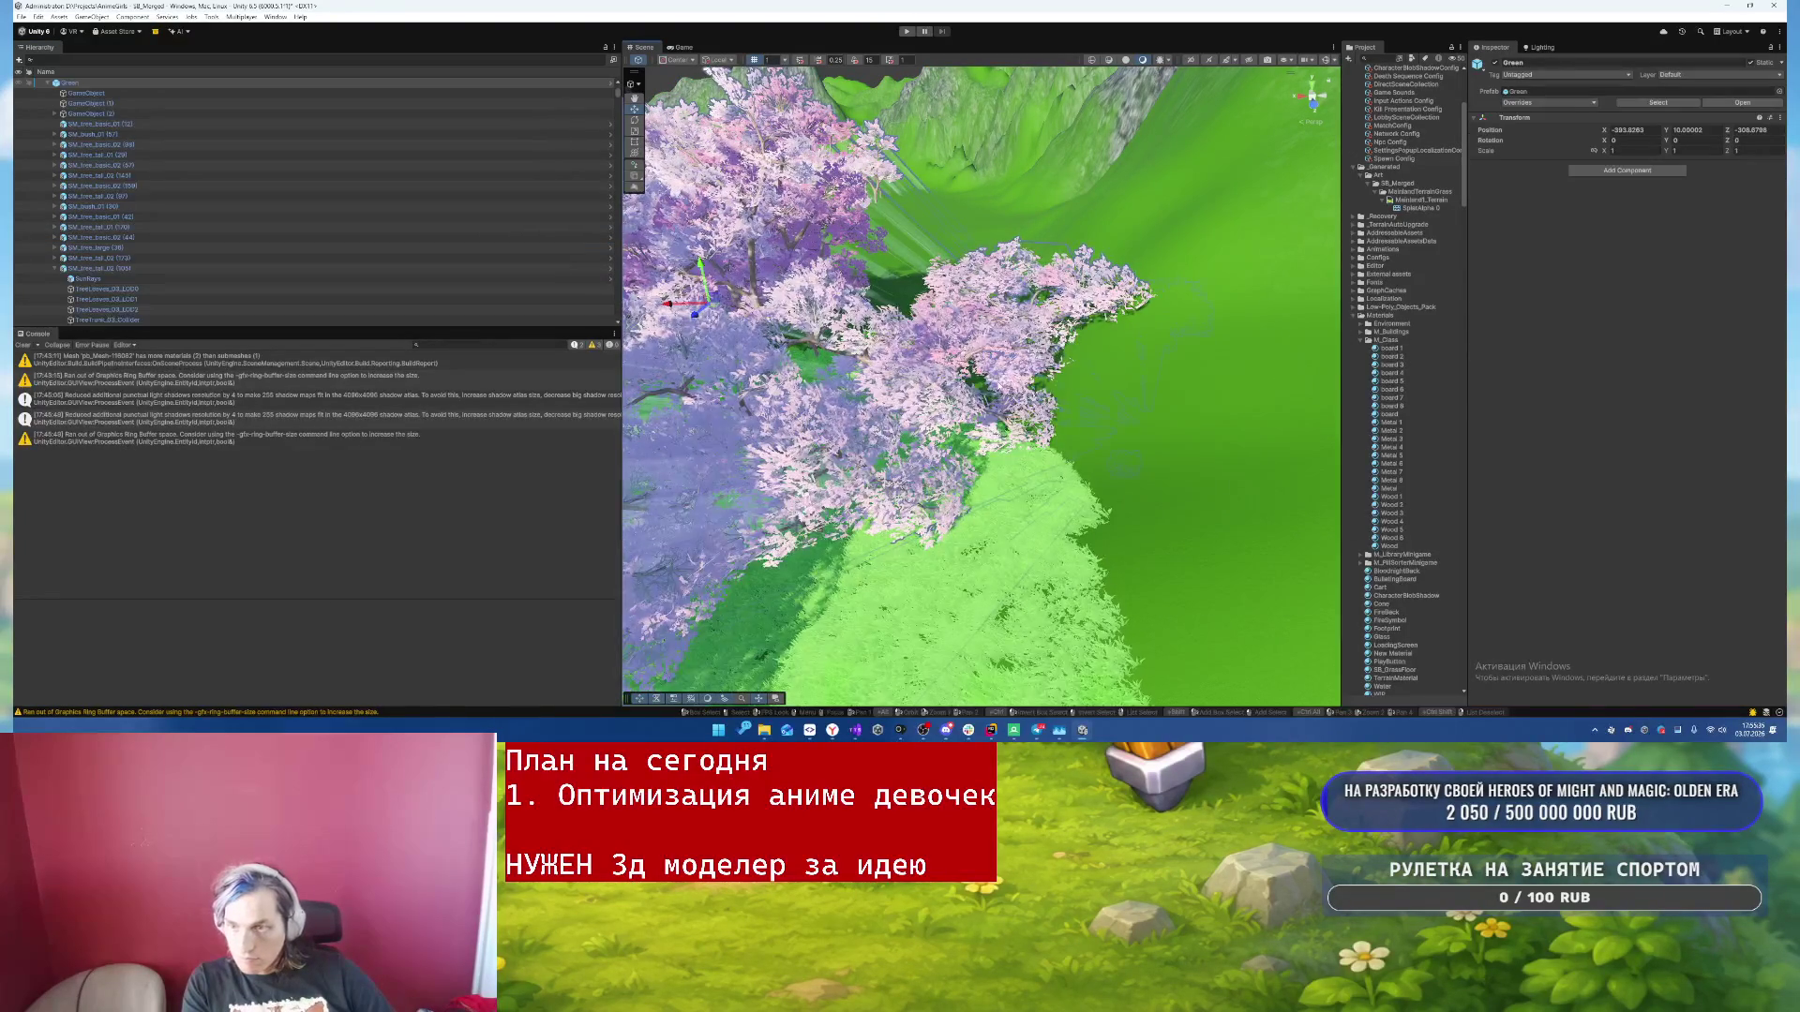
click(1022, 300)
click(844, 394)
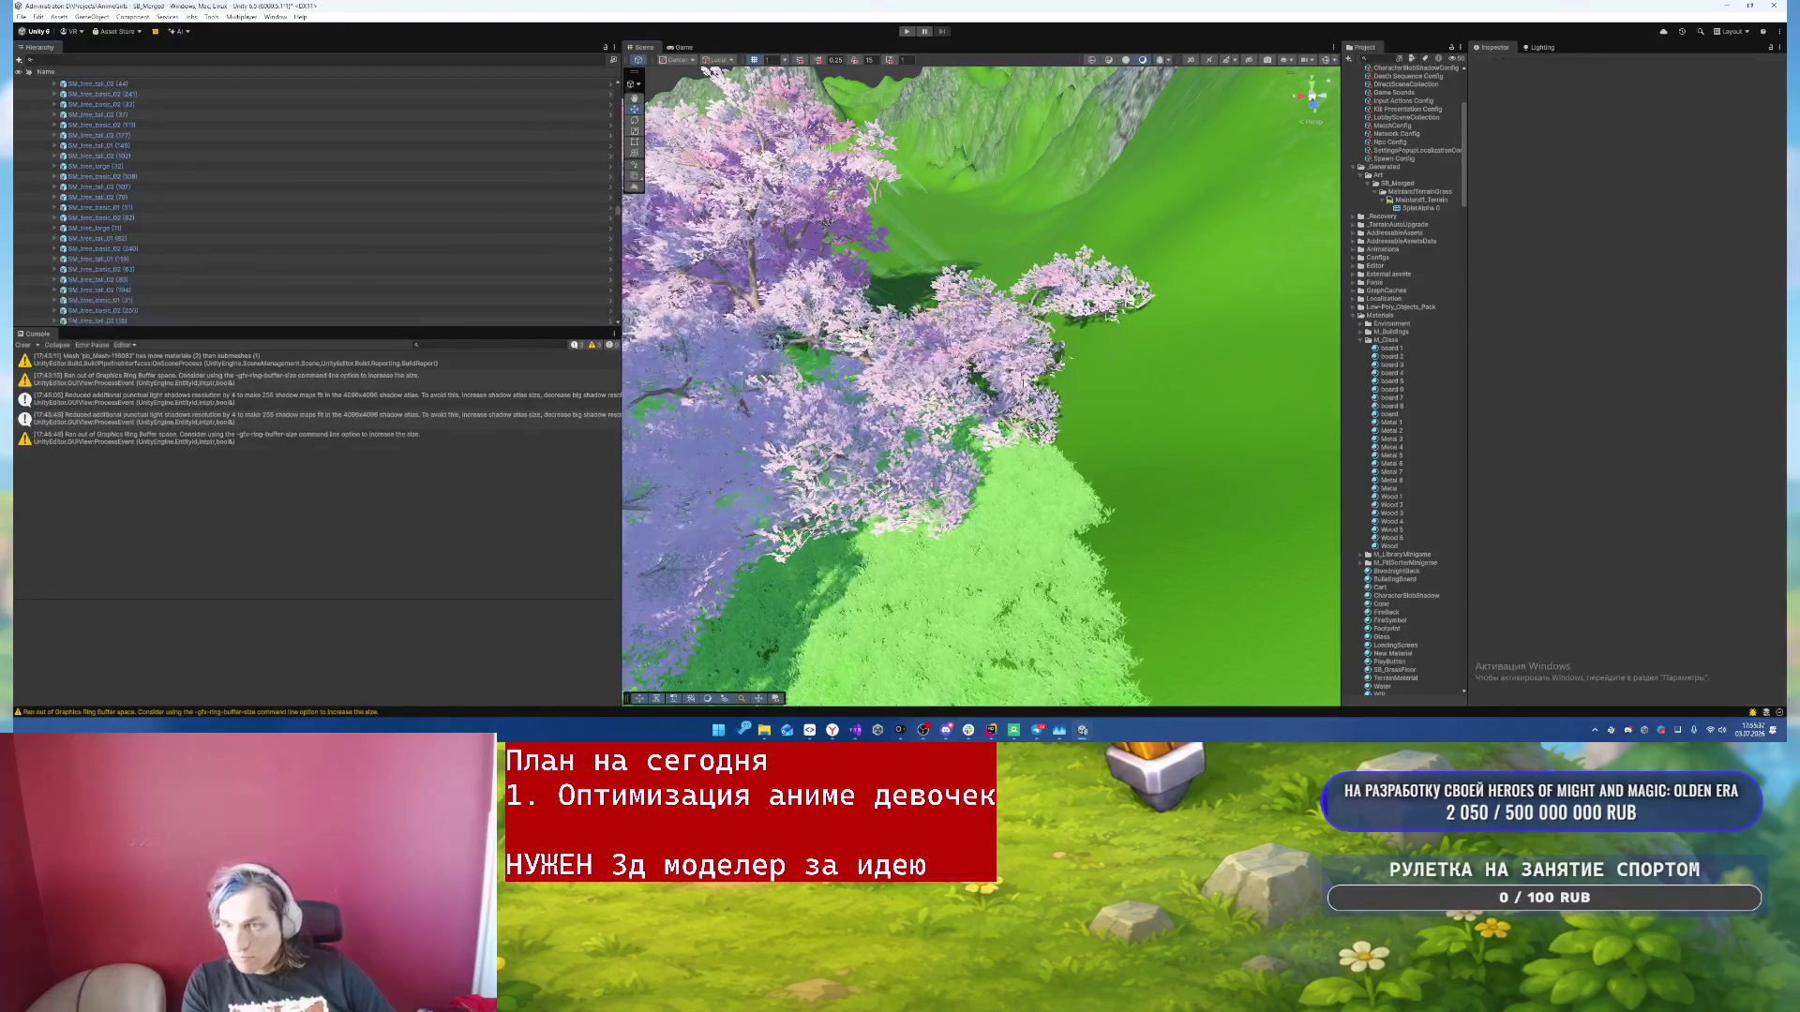
key(ctrl+z)
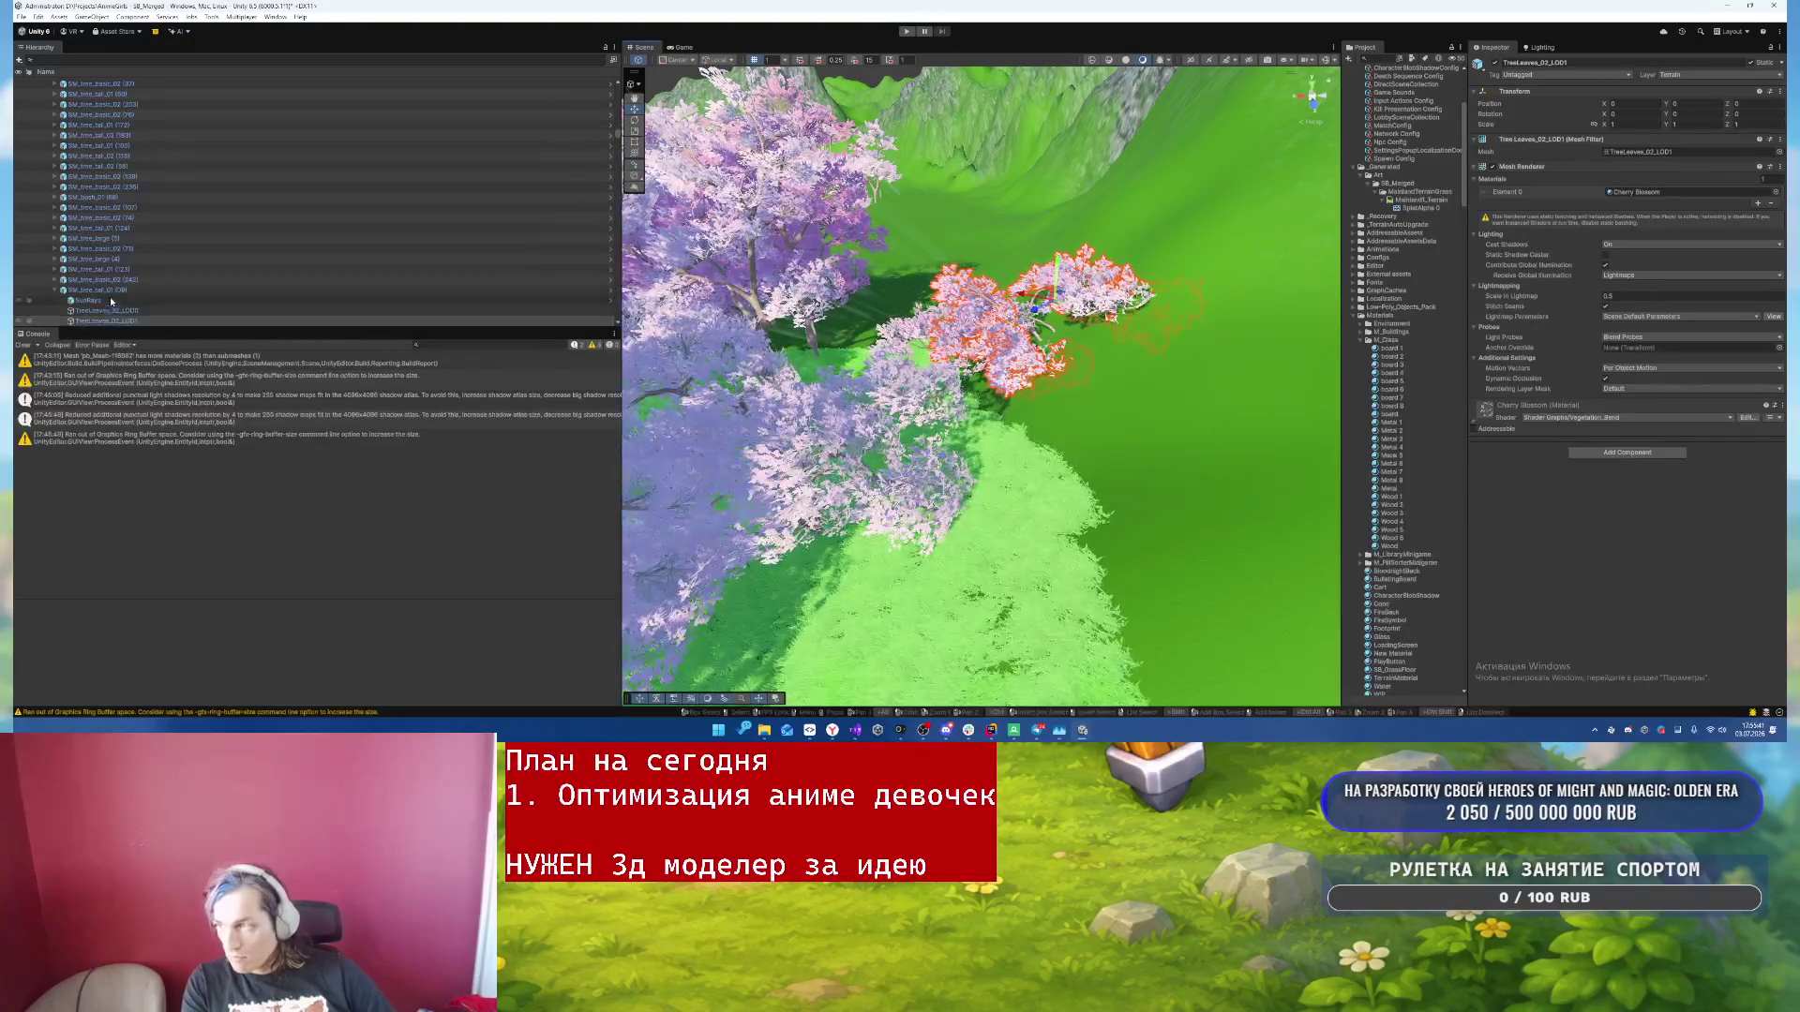
click(110, 302)
click(1039, 452)
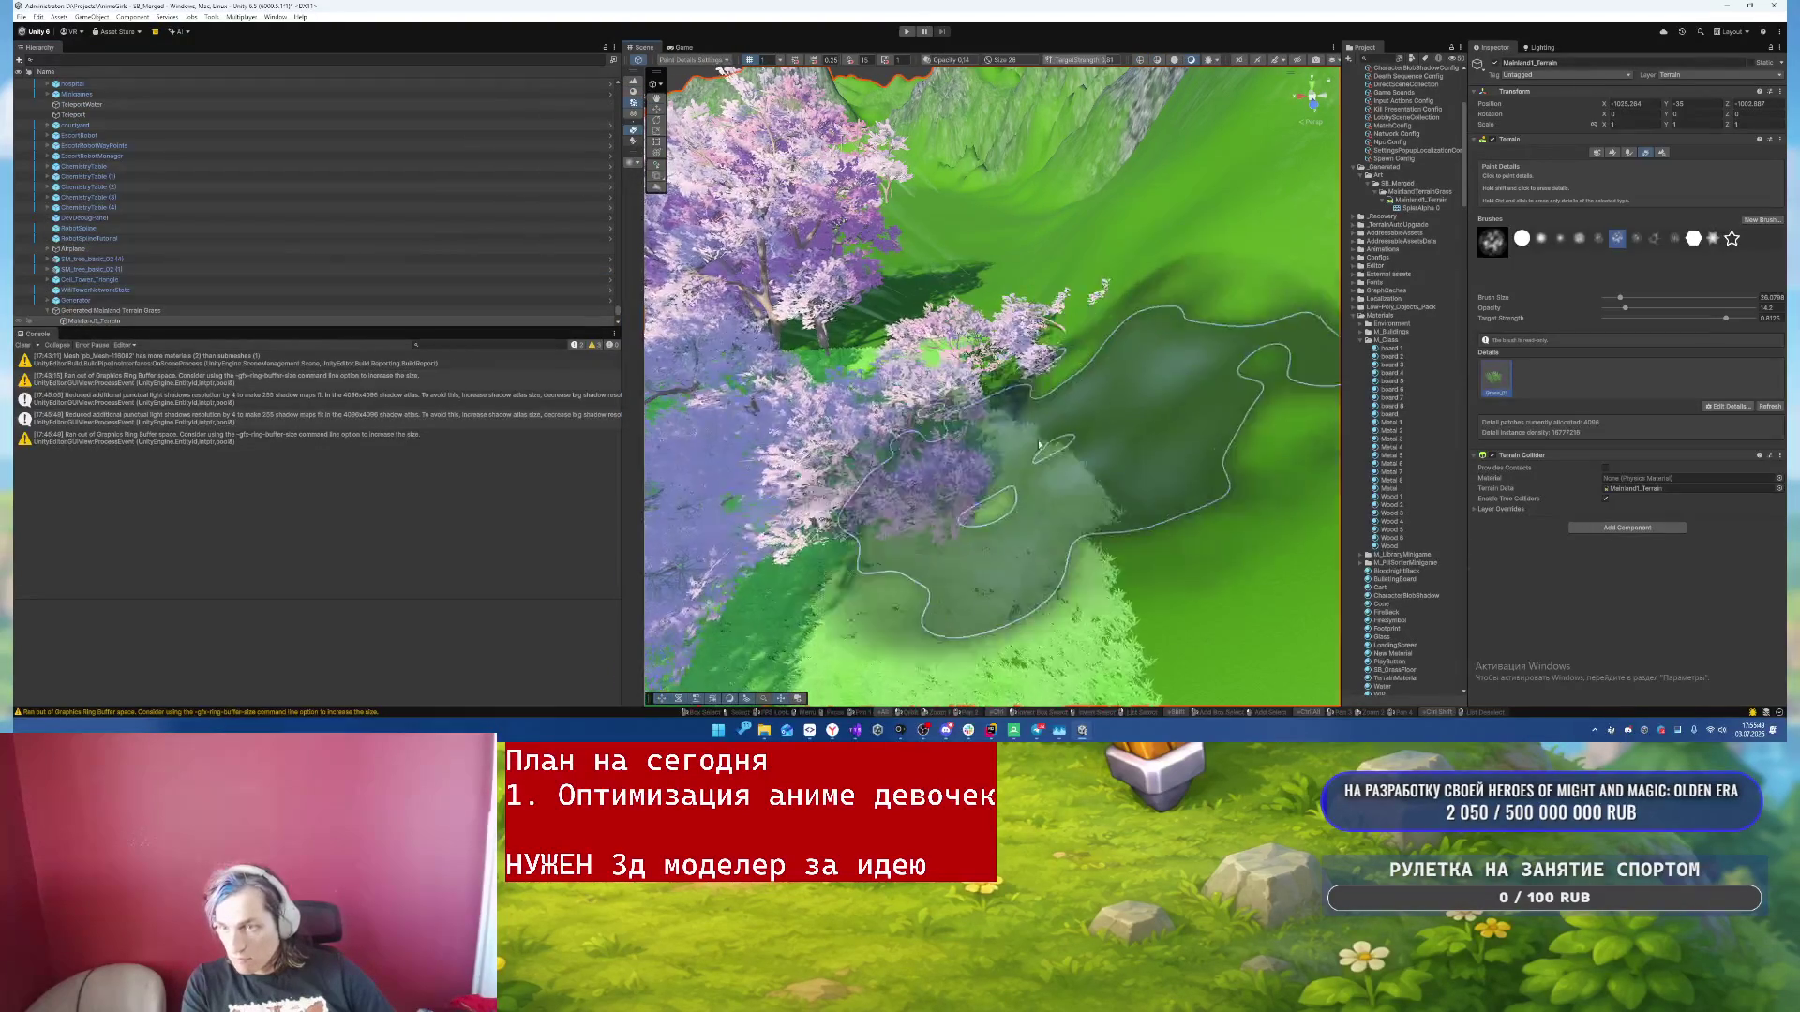
- Select the first unwanted cherry tree and delete it
click(657, 108)
click(1034, 316)
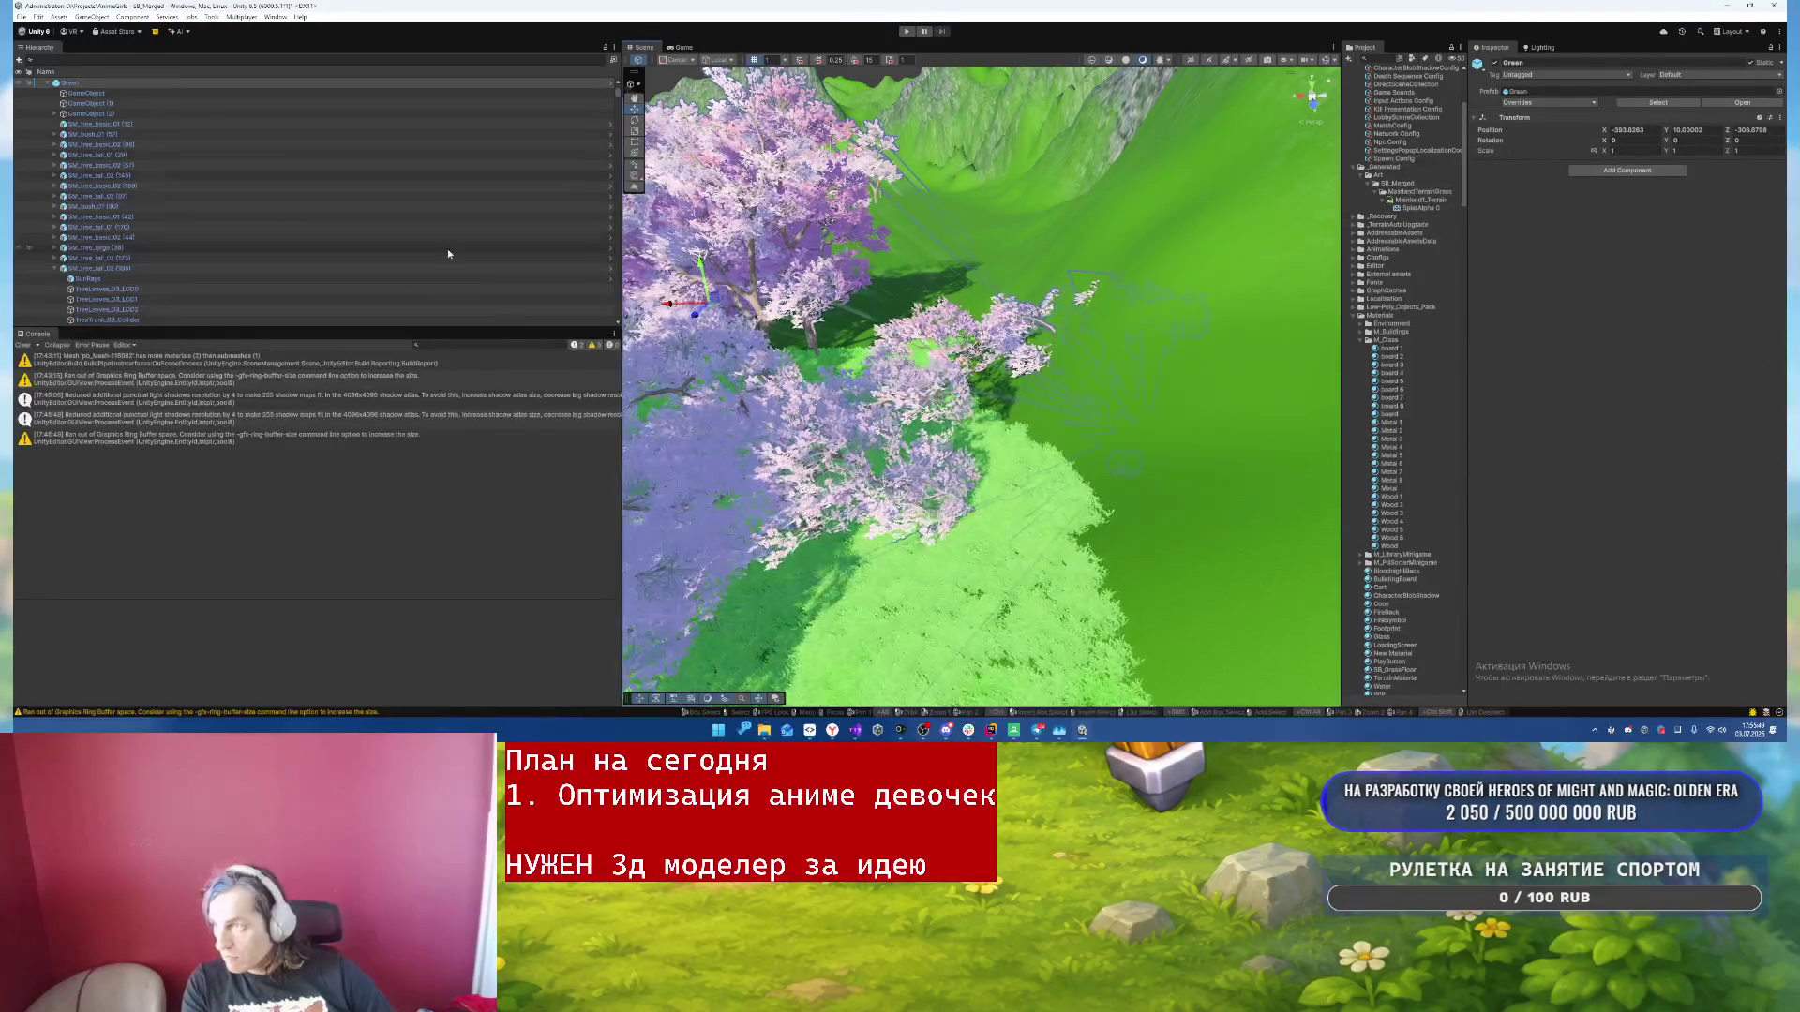
click(942, 337)
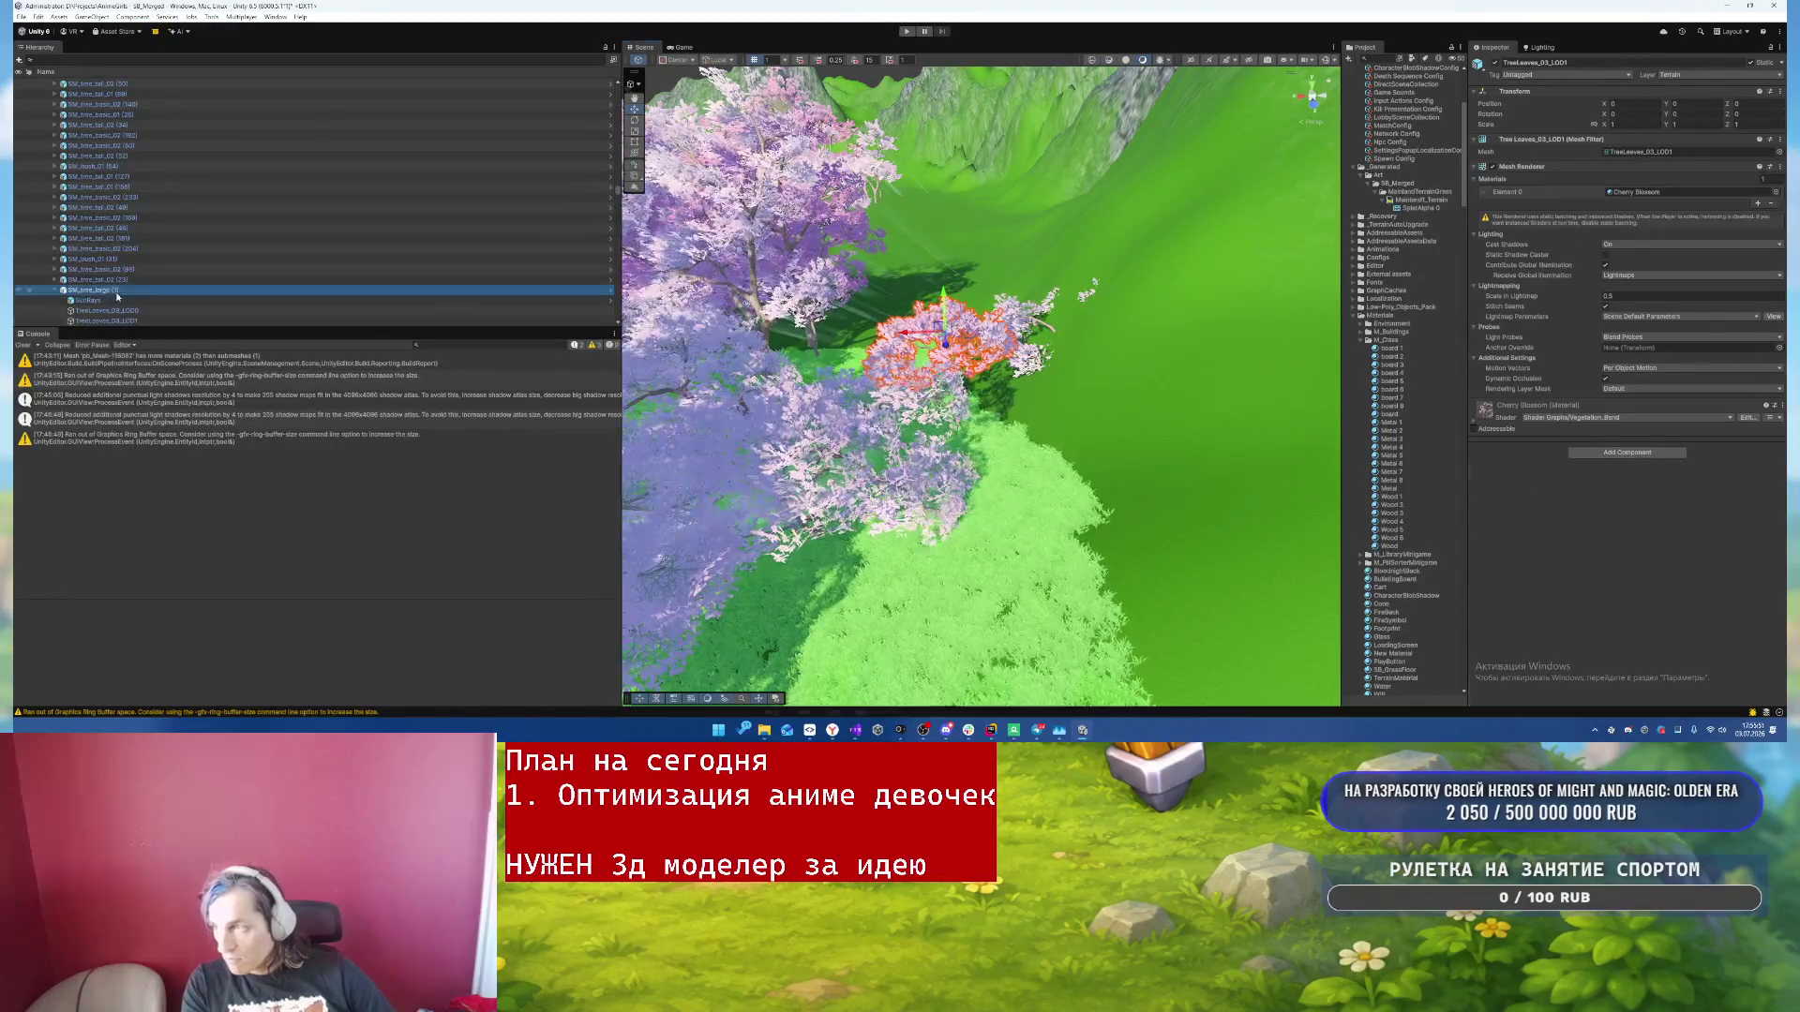
key(Delete)
- Select the whole SM_tree_tall_01 (3) tree in the Hierarchy and delete it
click(1028, 346)
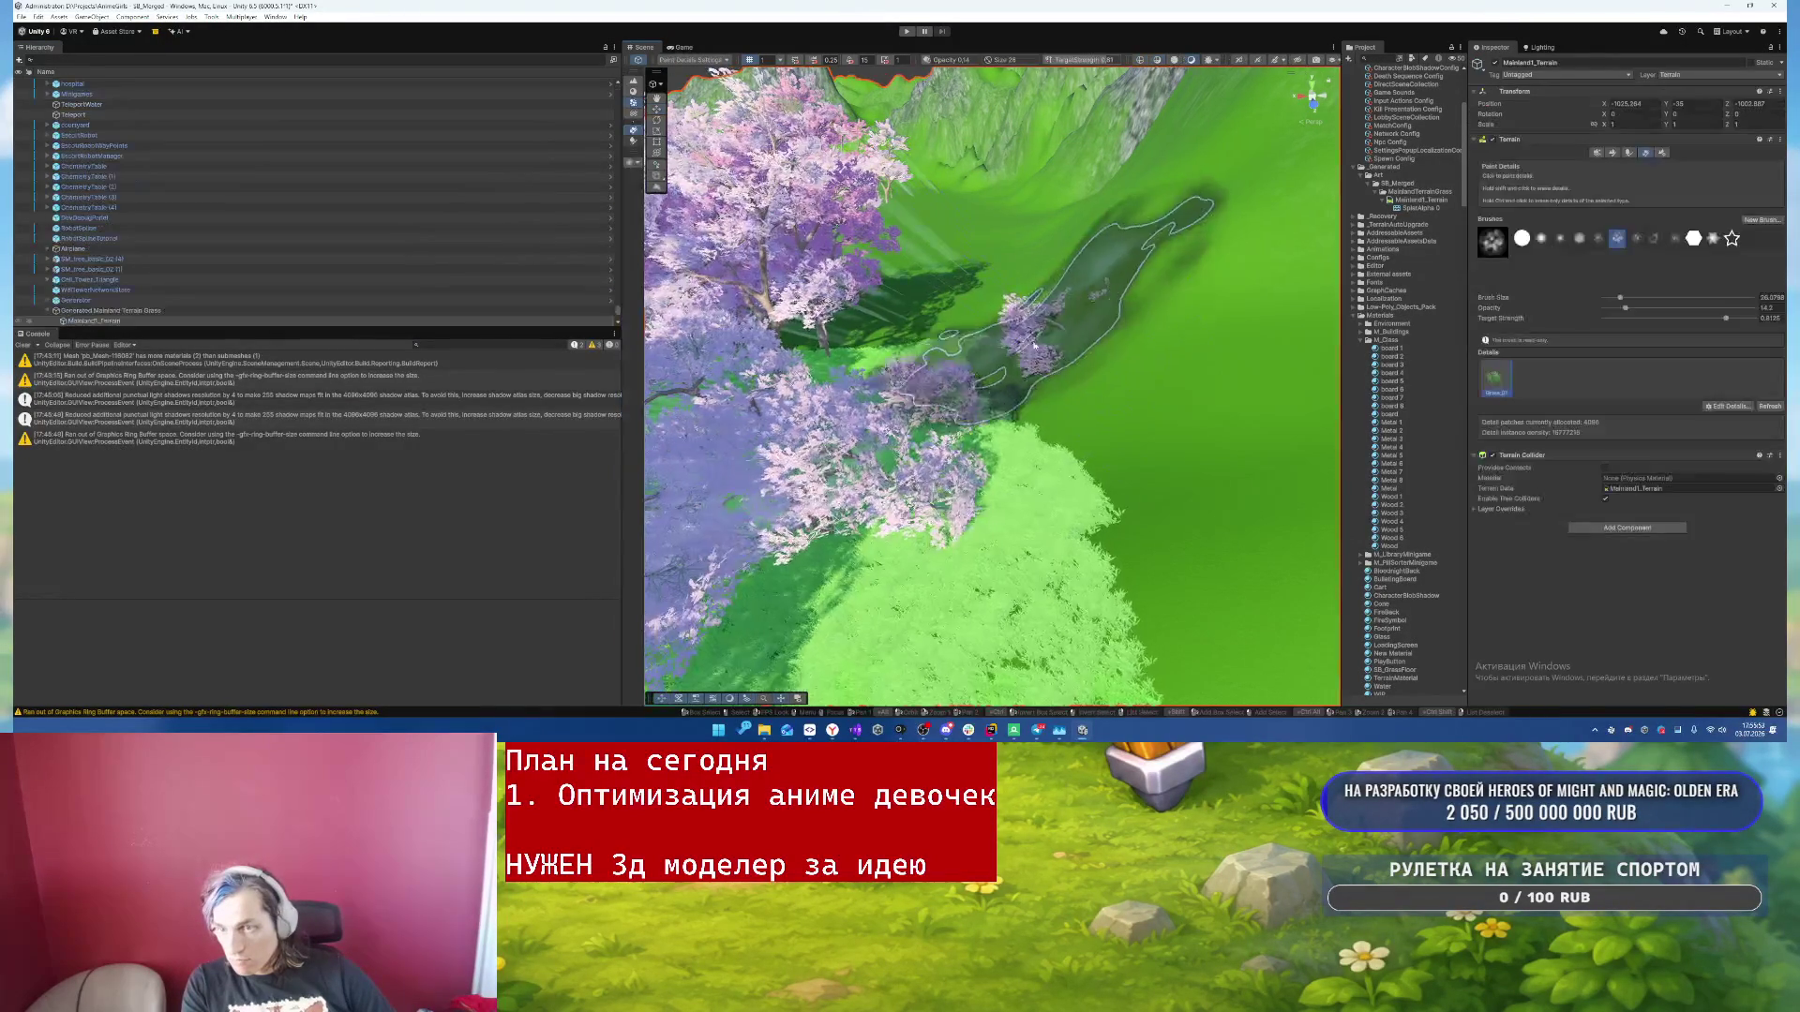
click(656, 107)
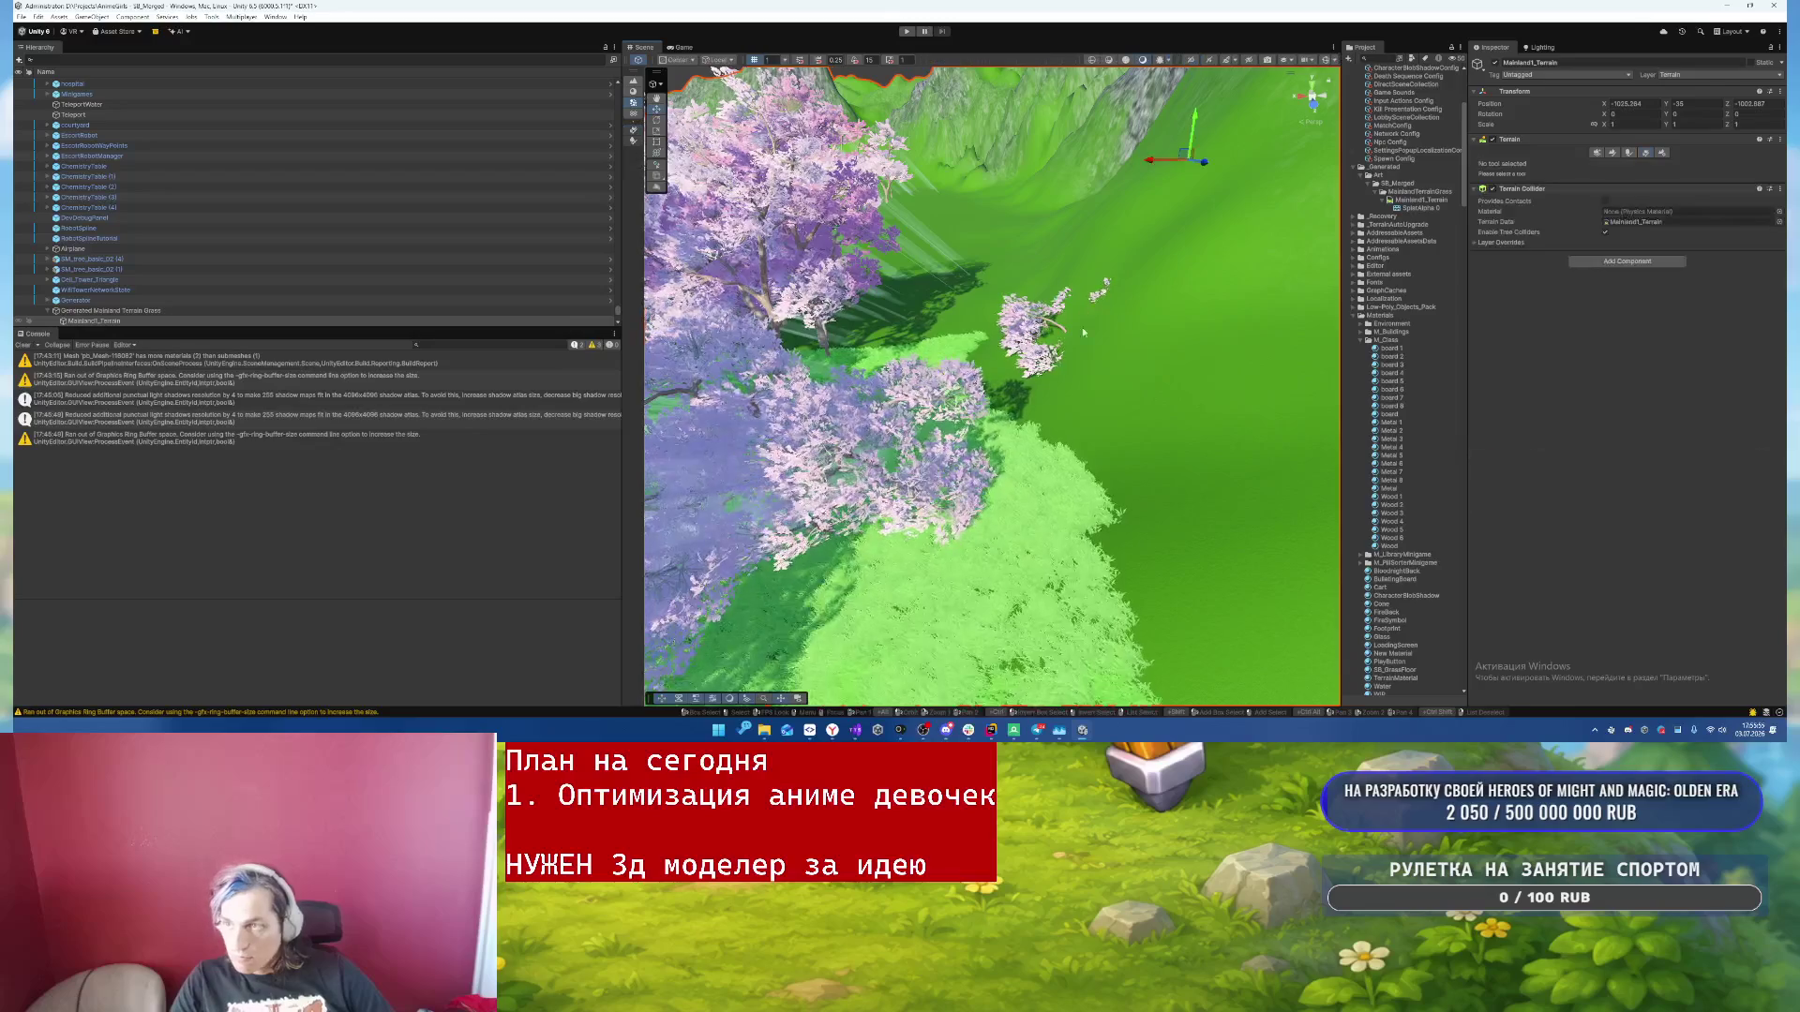
click(1069, 348)
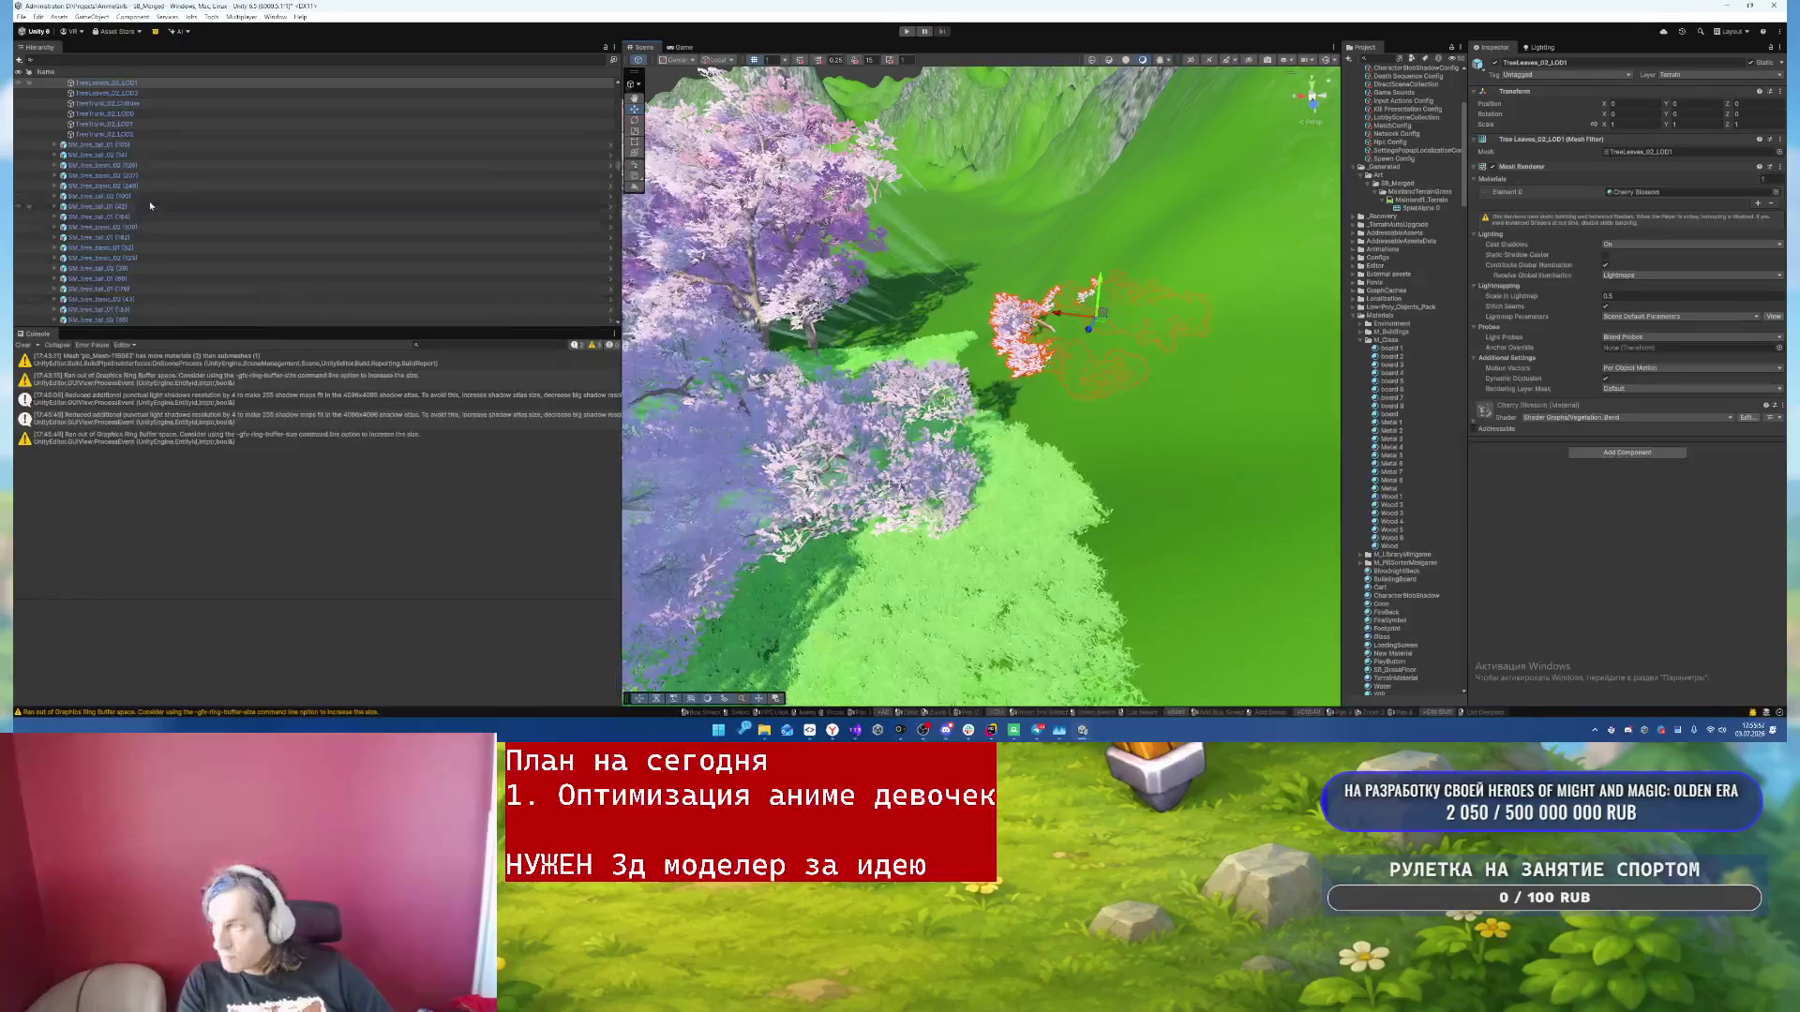
scroll(127, 154, up, 3)
click(114, 135)
key(Delete)
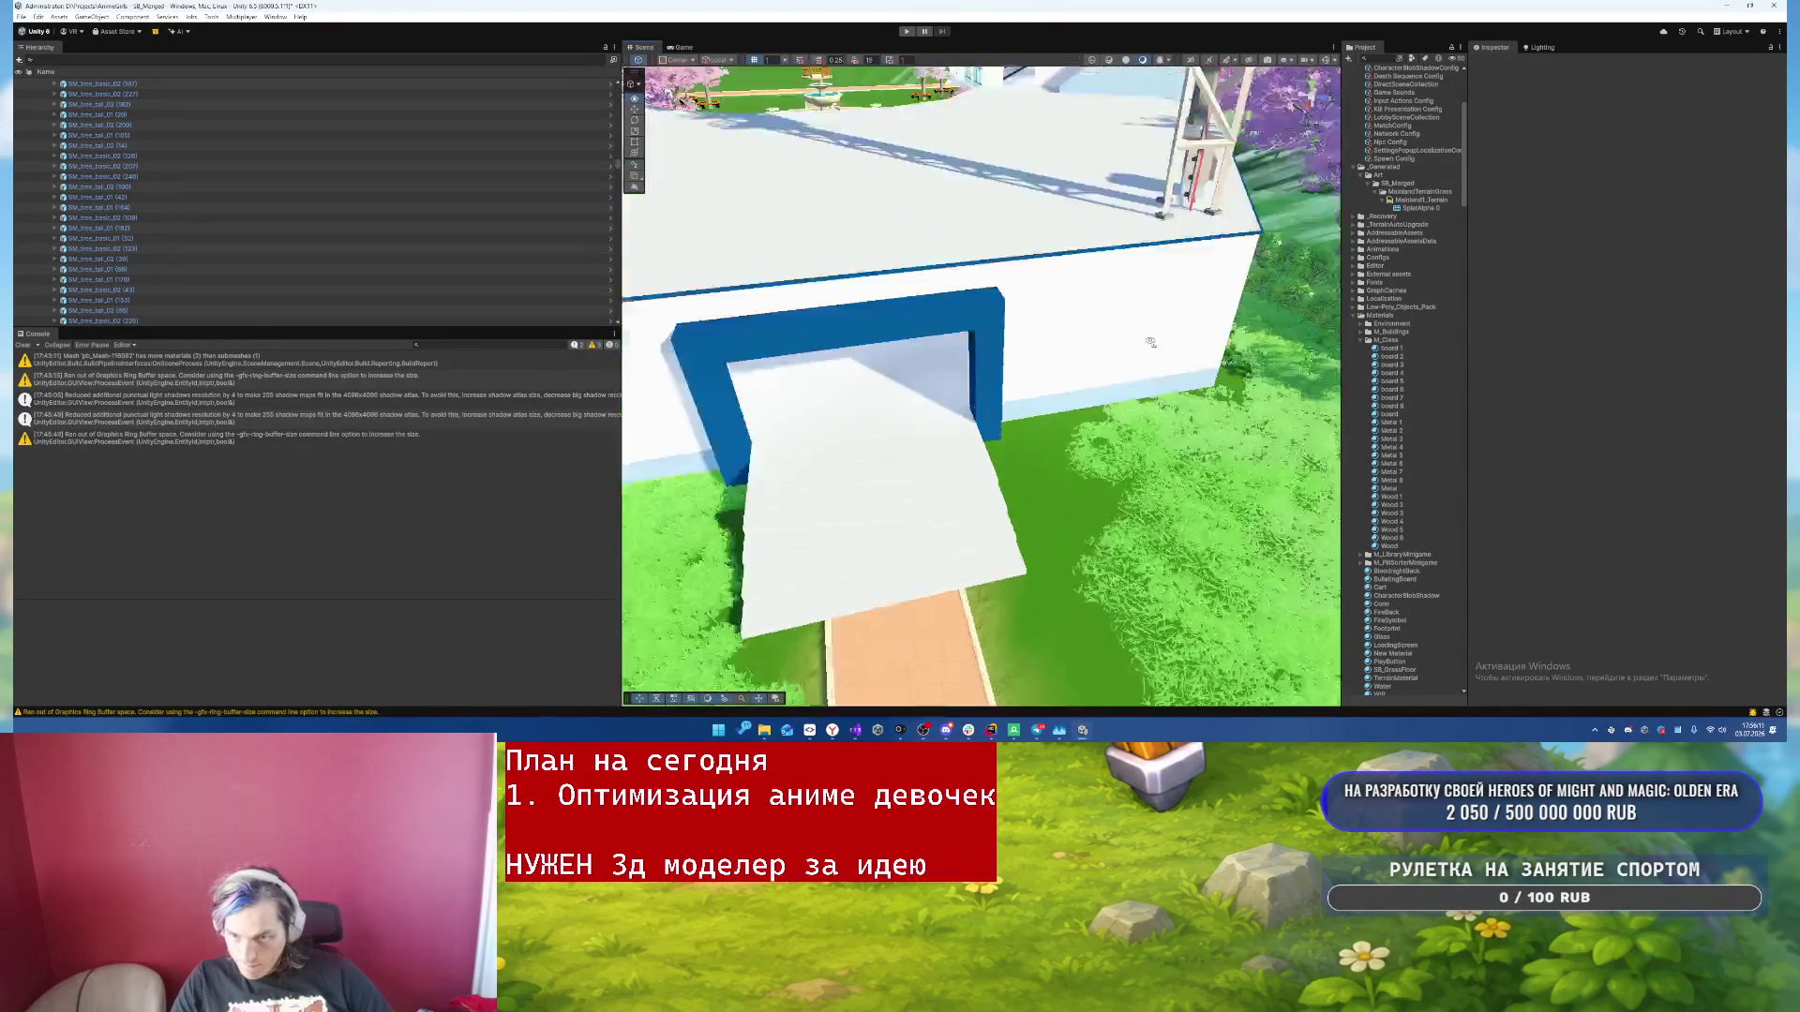
- Paint grass right of the entrance stairs with the soft round brush, sizes 10.76 then 7.04
key(s)
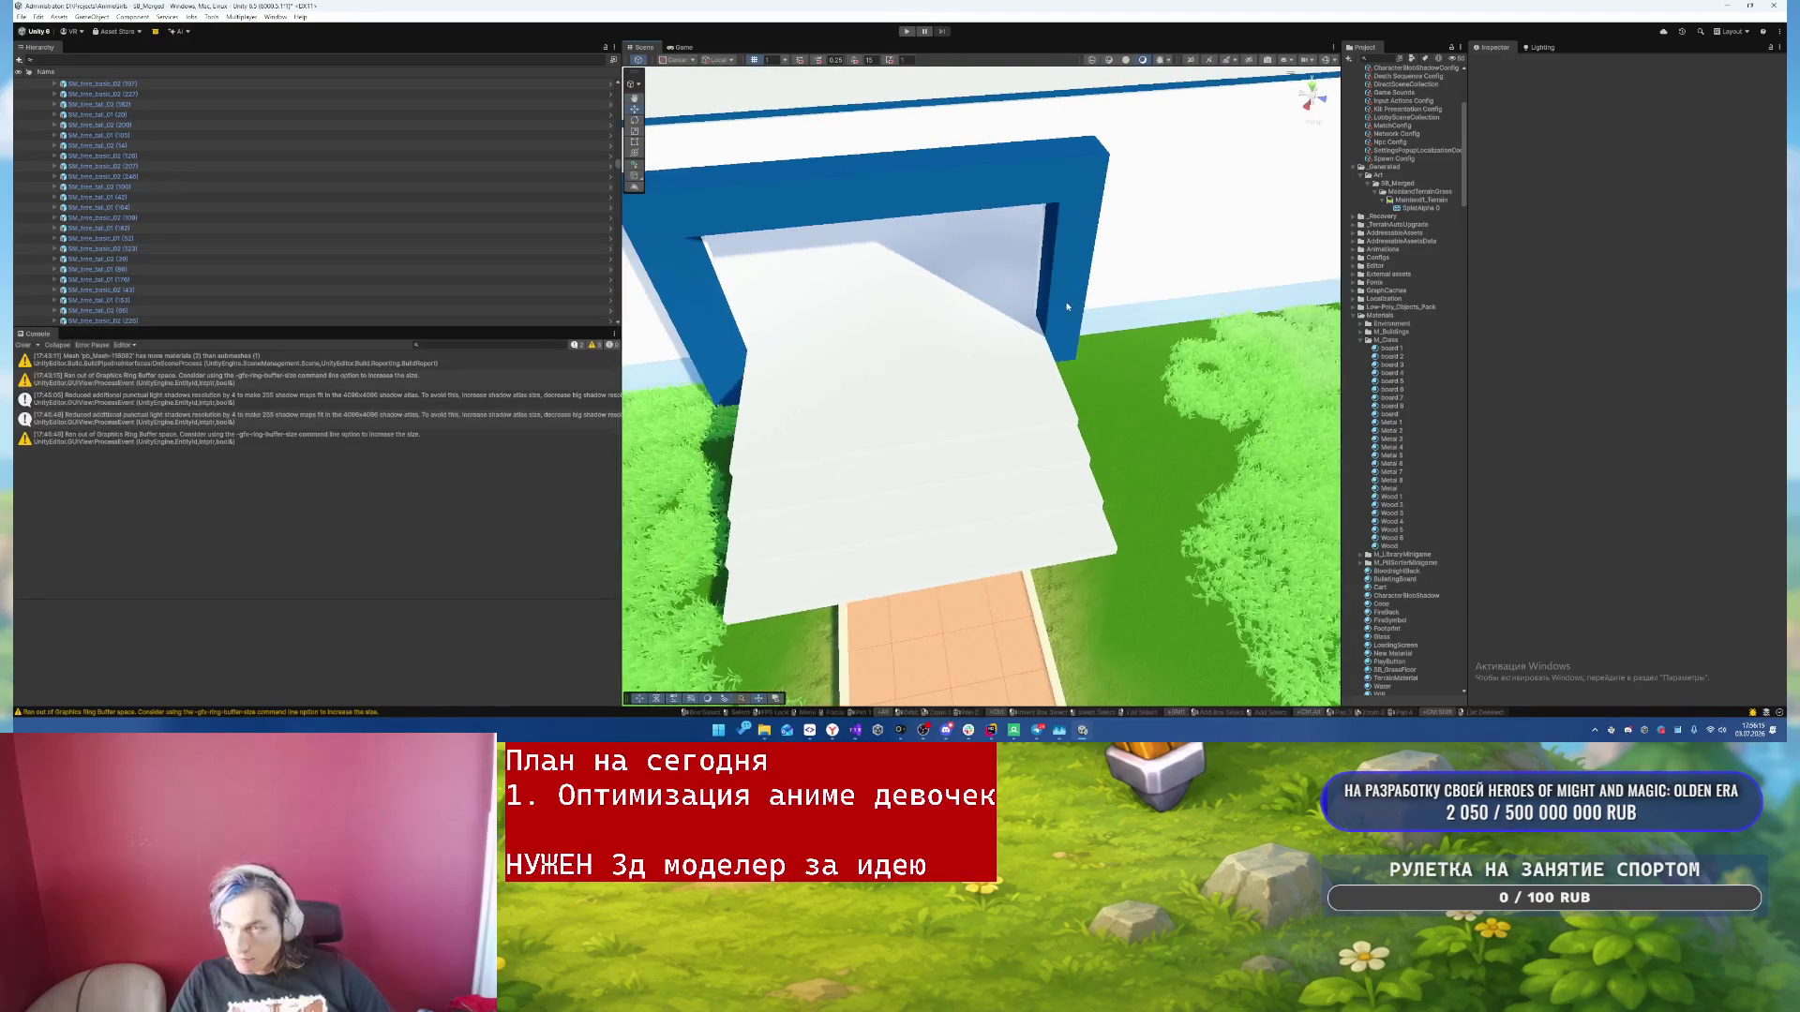
click(1294, 319)
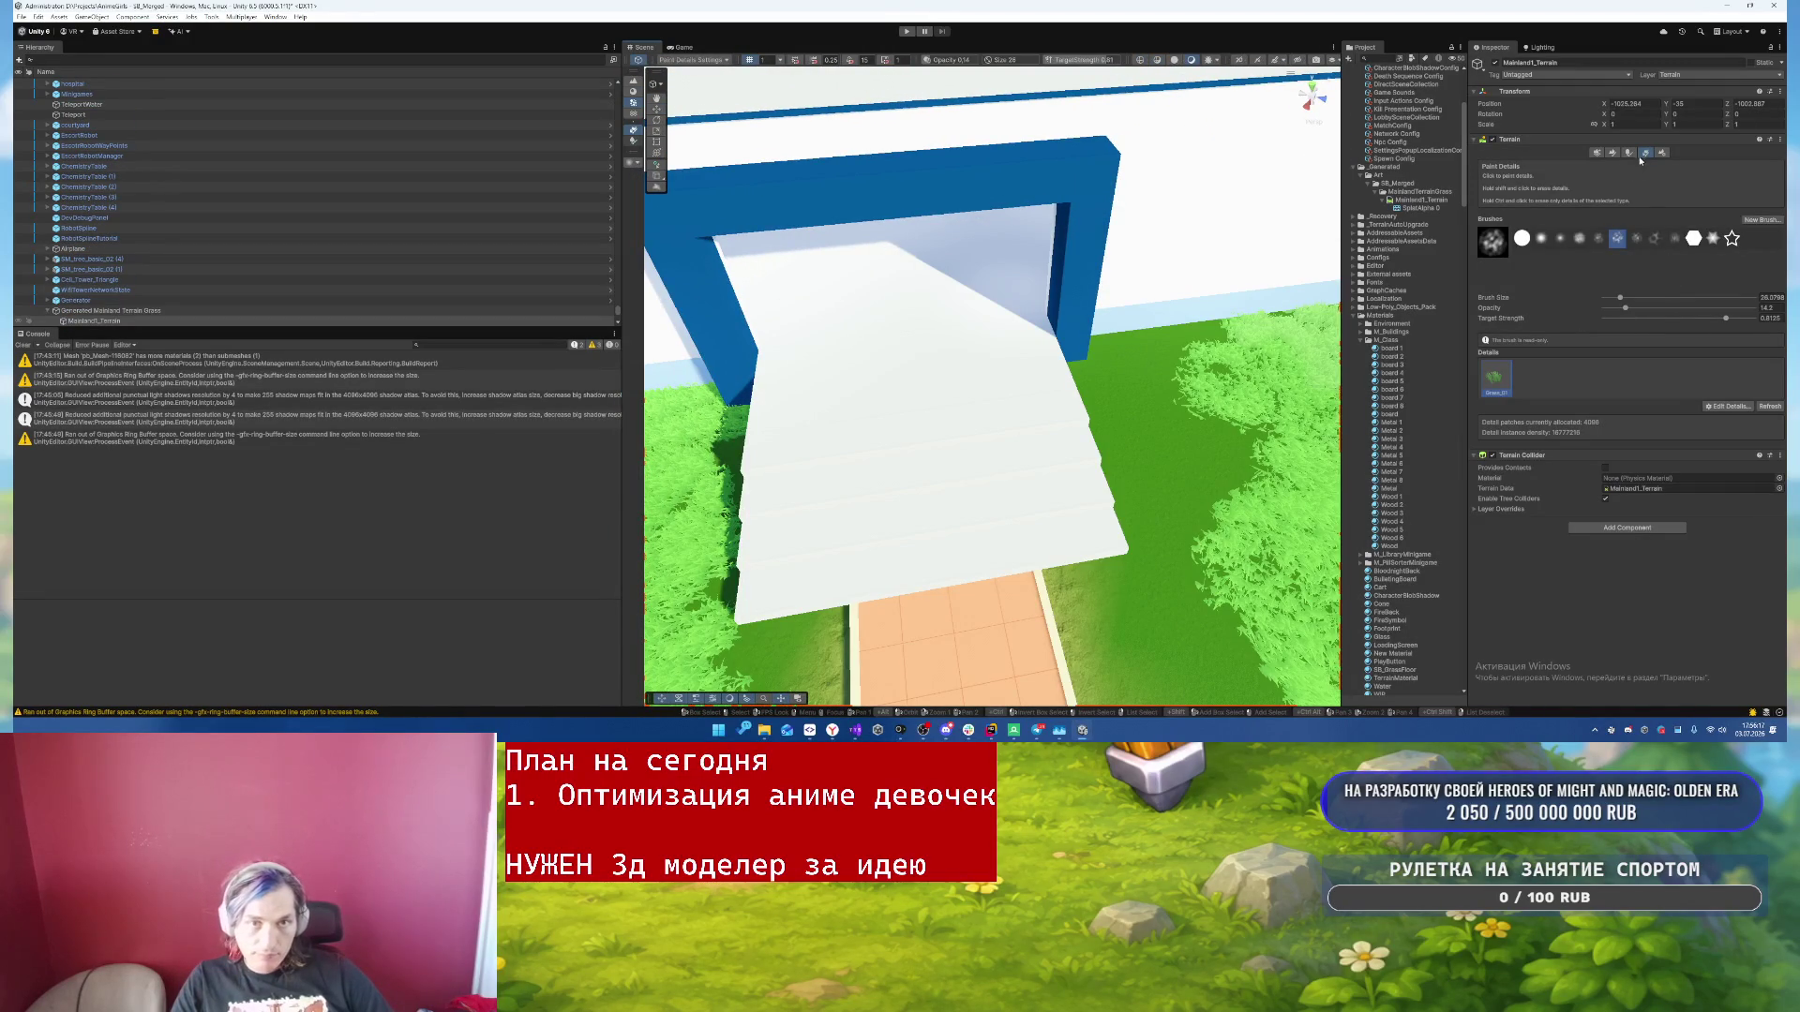
click(1541, 238)
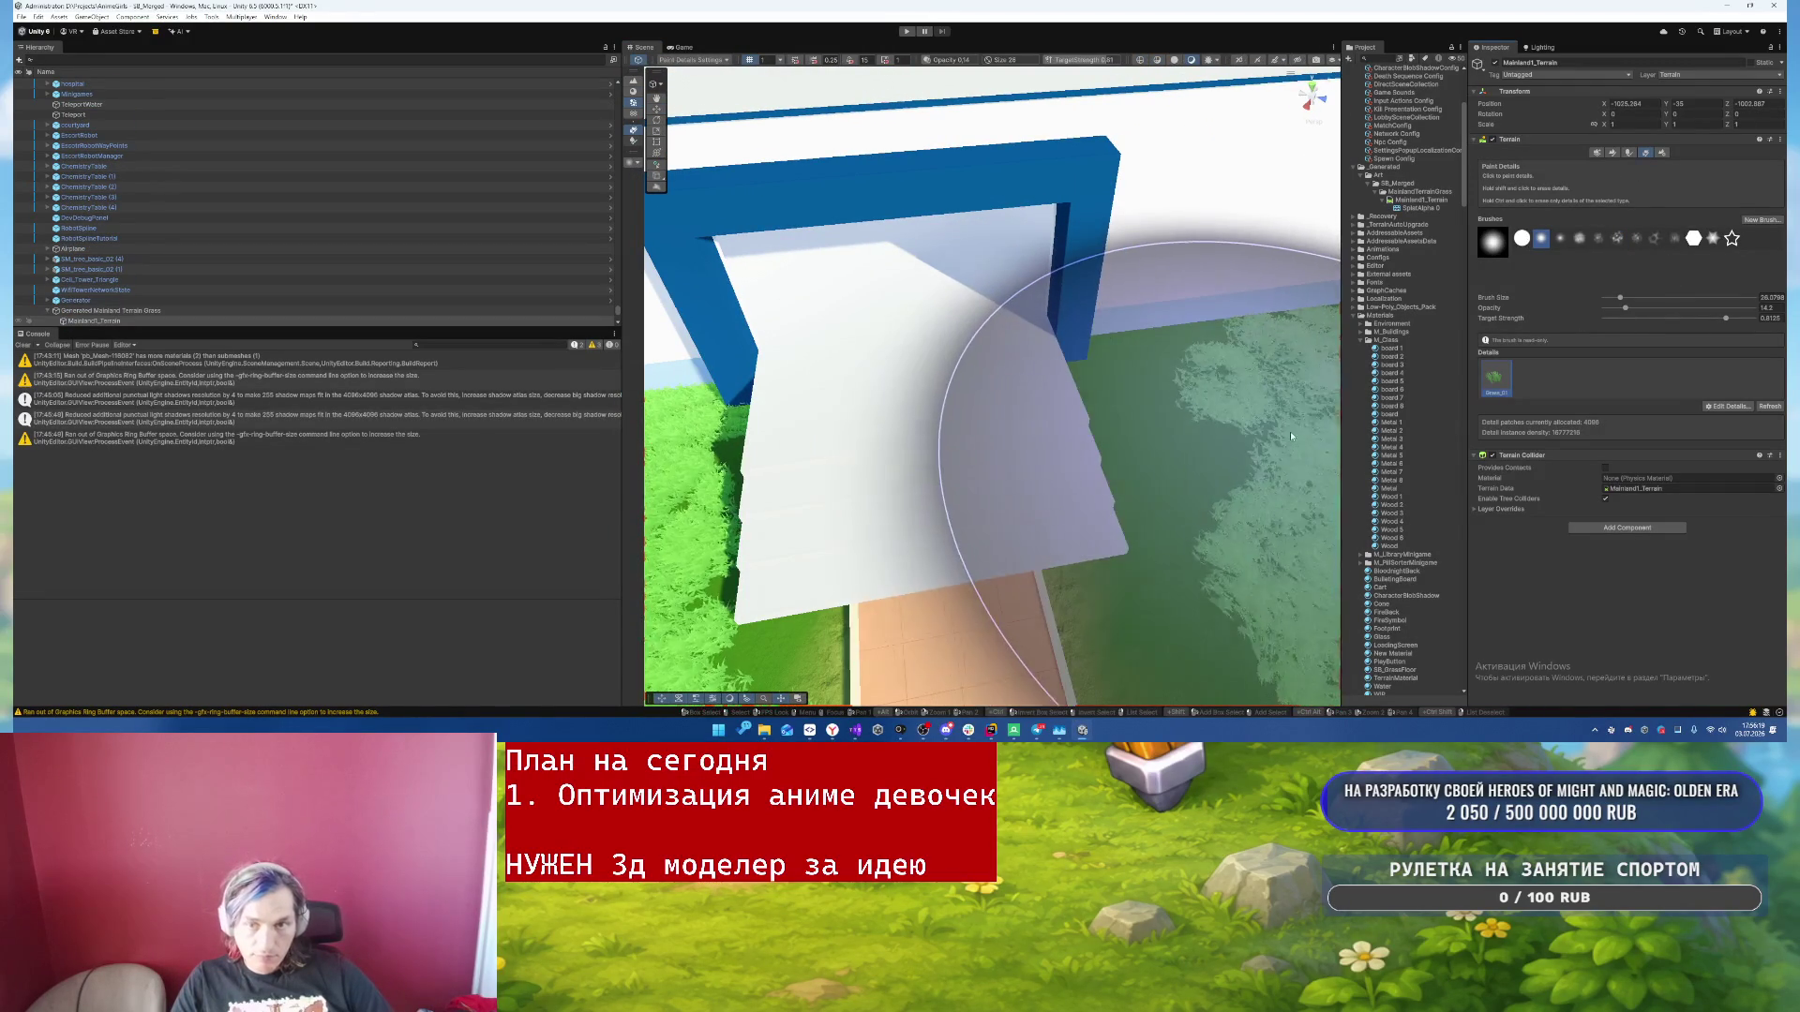
key(a)
drag(1256, 420, 1234, 599)
key(a)
mouse_move(1201, 414)
mouse_down()
mouse_move(1148, 382)
mouse_move(1250, 381)
mouse_up()
- Fill the remaining bare patch near the path with grass and enter Play mode
scroll(1251, 382, down, 10)
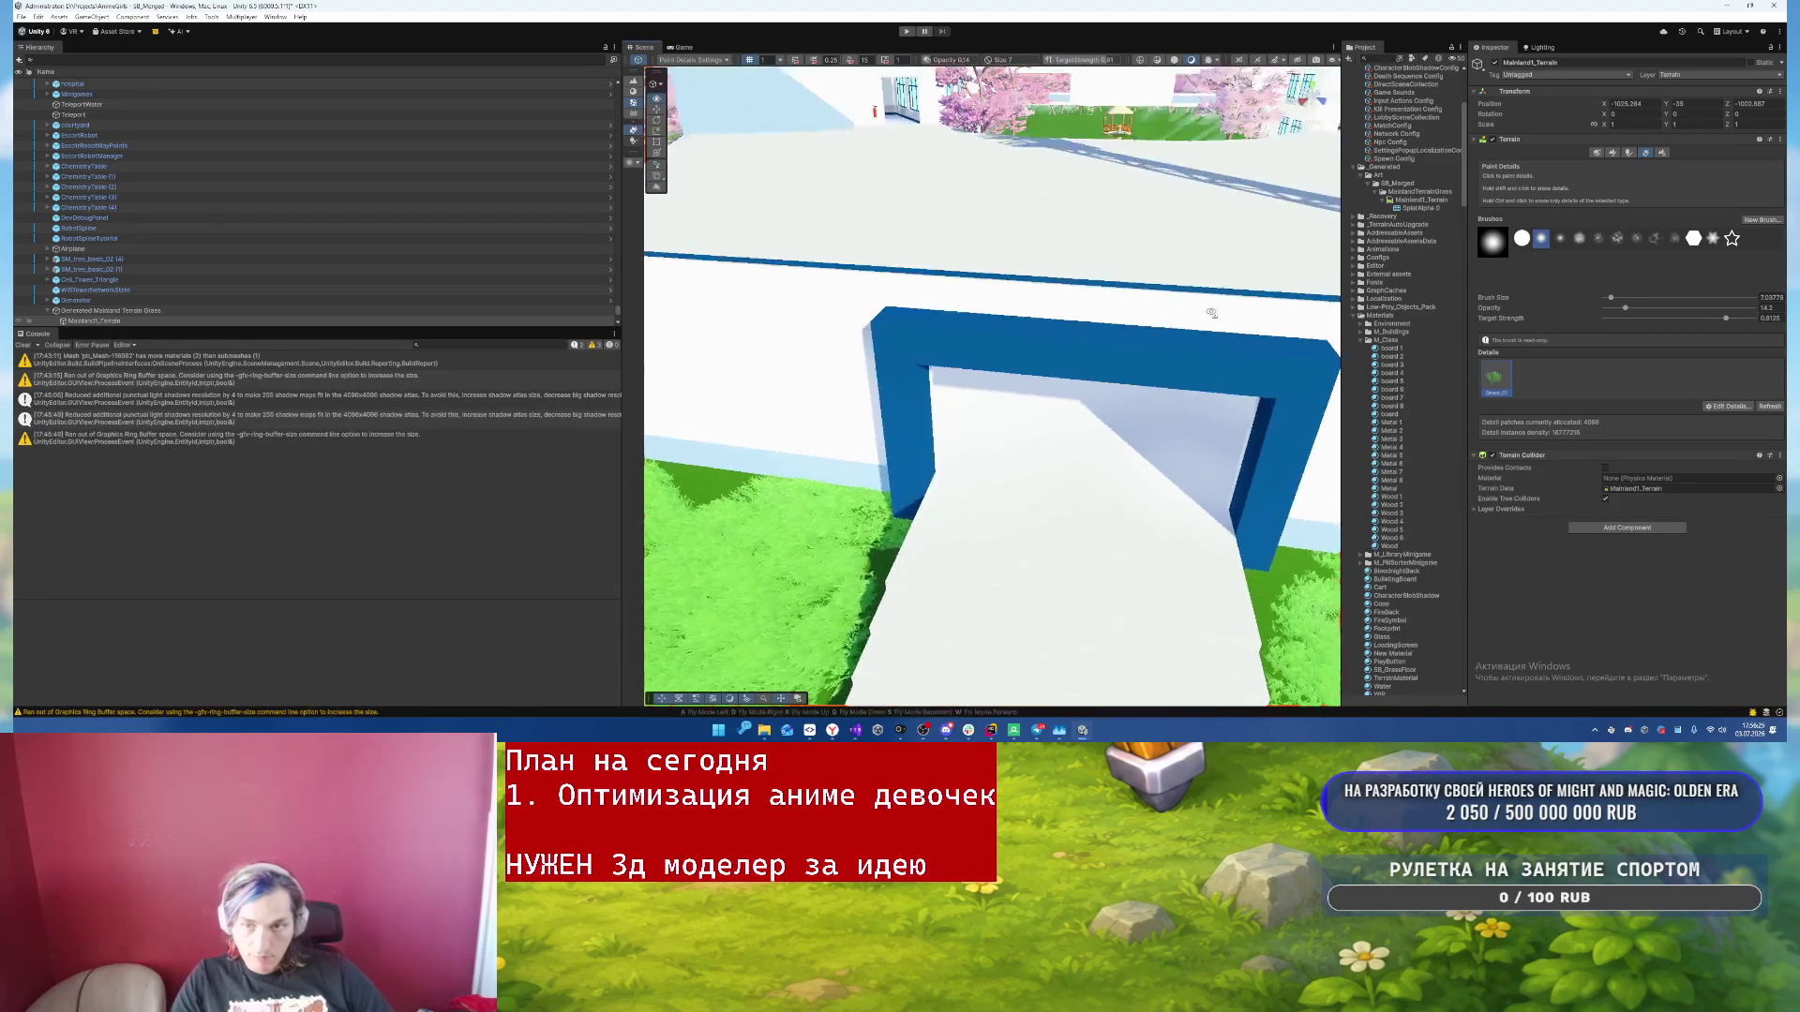
key(f)
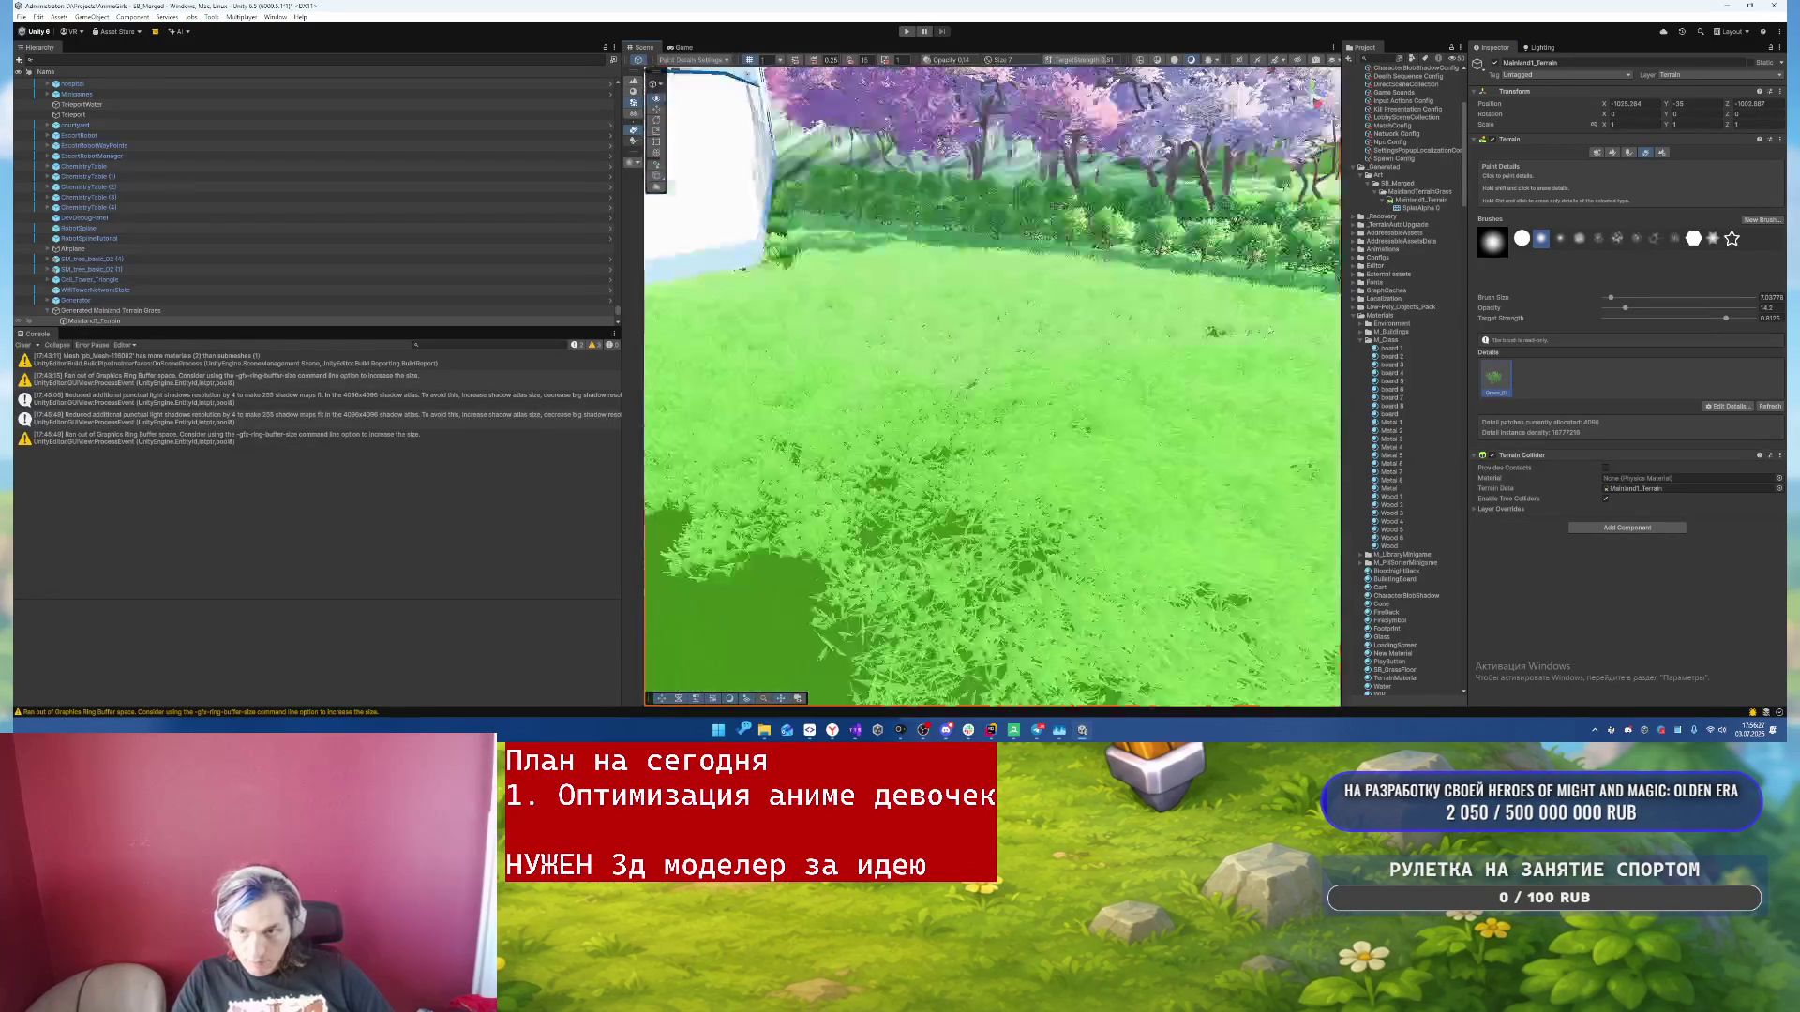
mouse_move(1038, 298)
mouse_down()
mouse_move(975, 373)
mouse_move(968, 242)
mouse_move(1134, 464)
mouse_move(1048, 332)
mouse_up()
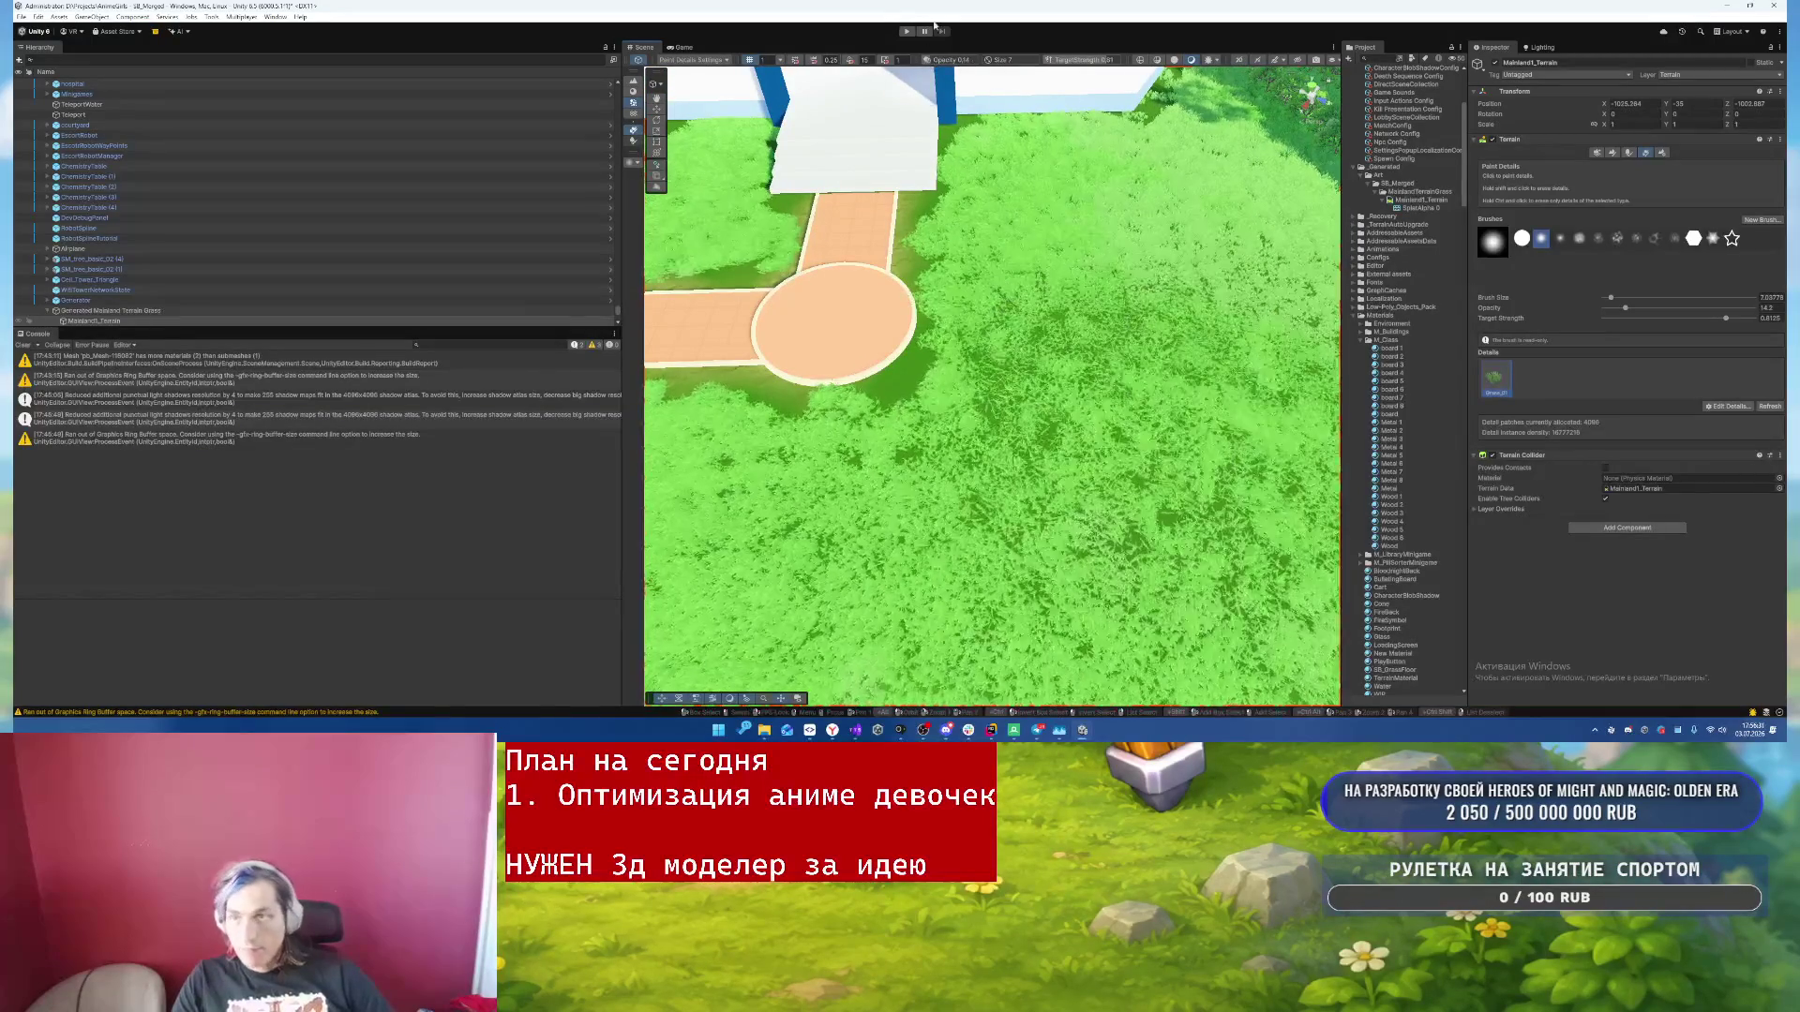
click(906, 31)
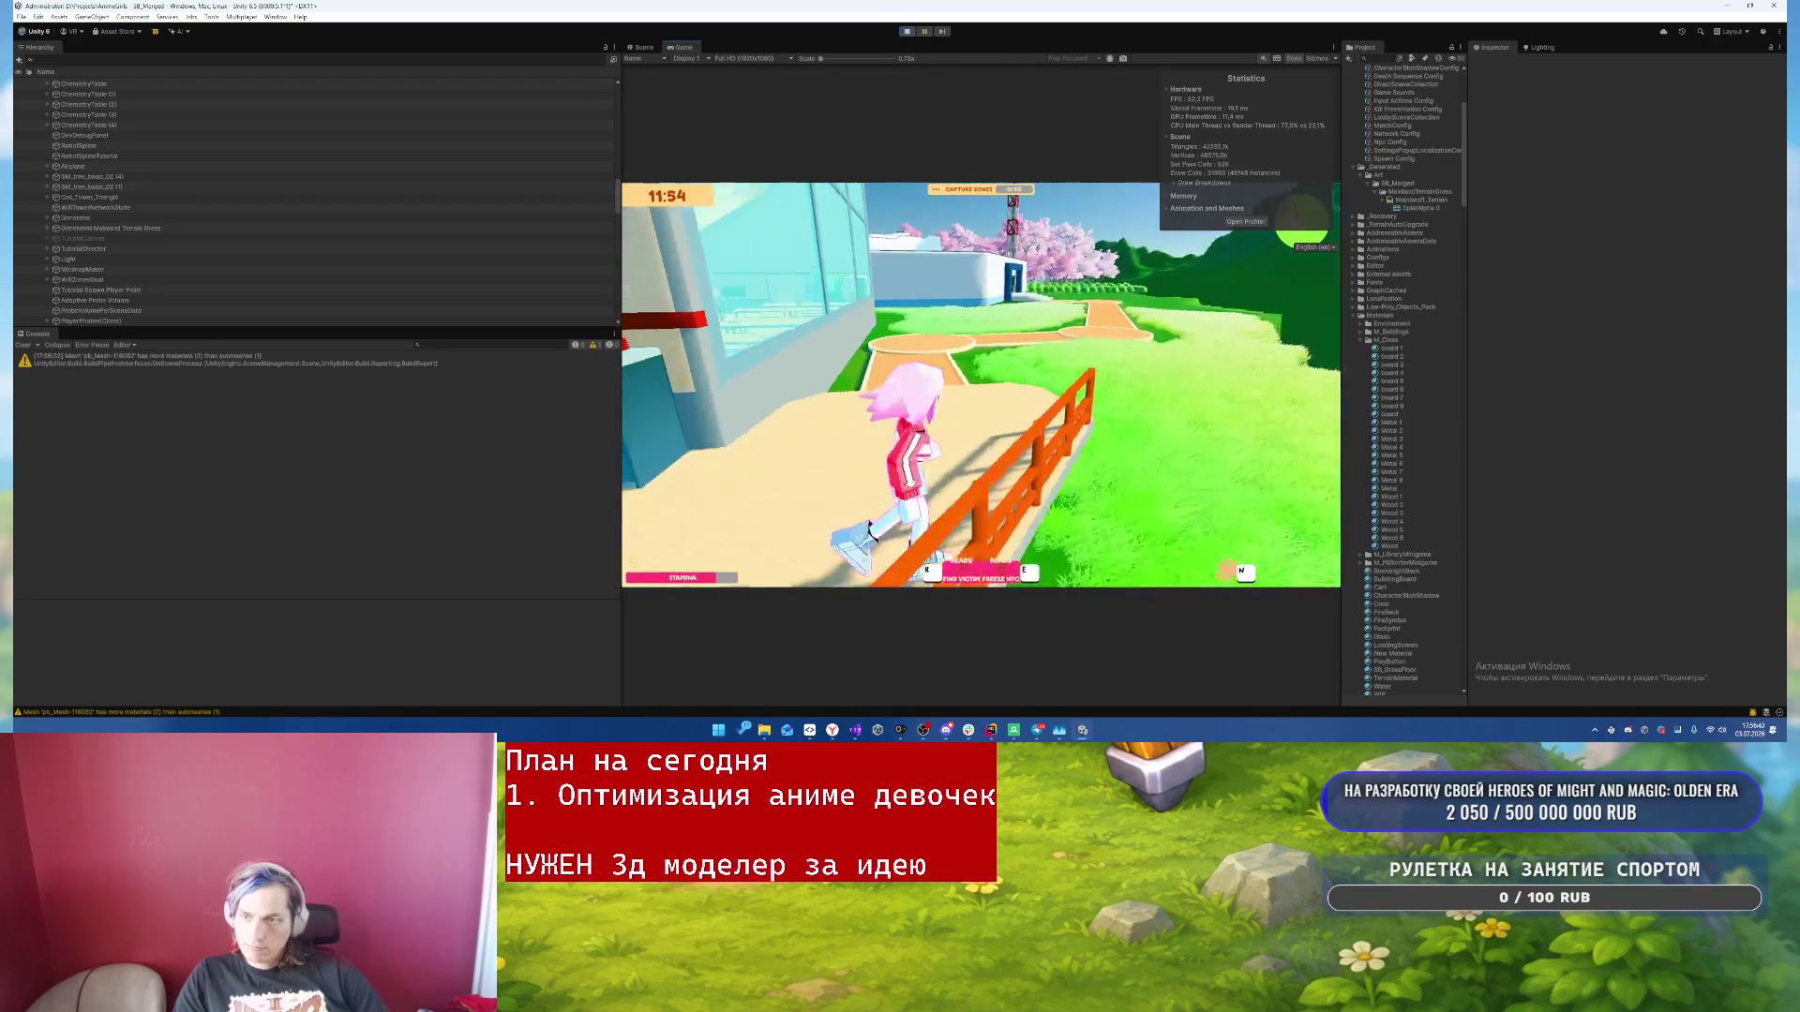
- Run the character into the cafeteria, then bring up RenderDoc's seven captured frames
key(w)
key(w)
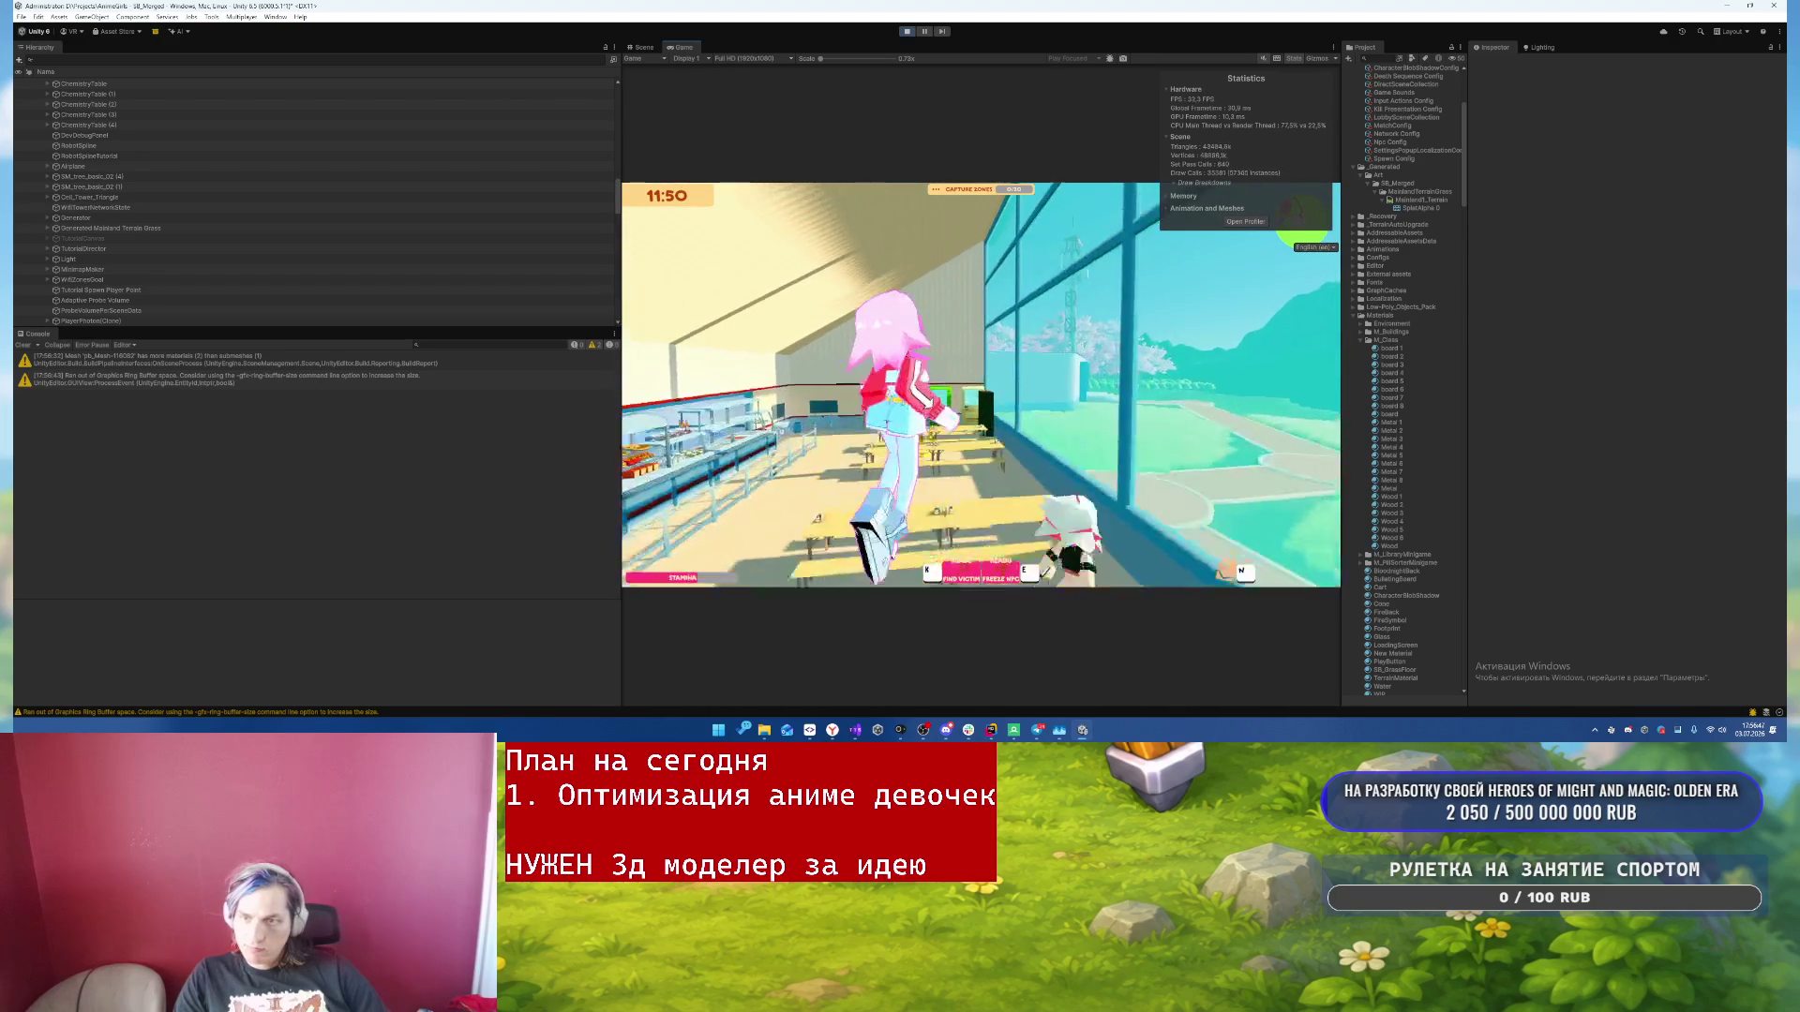
key(Escape)
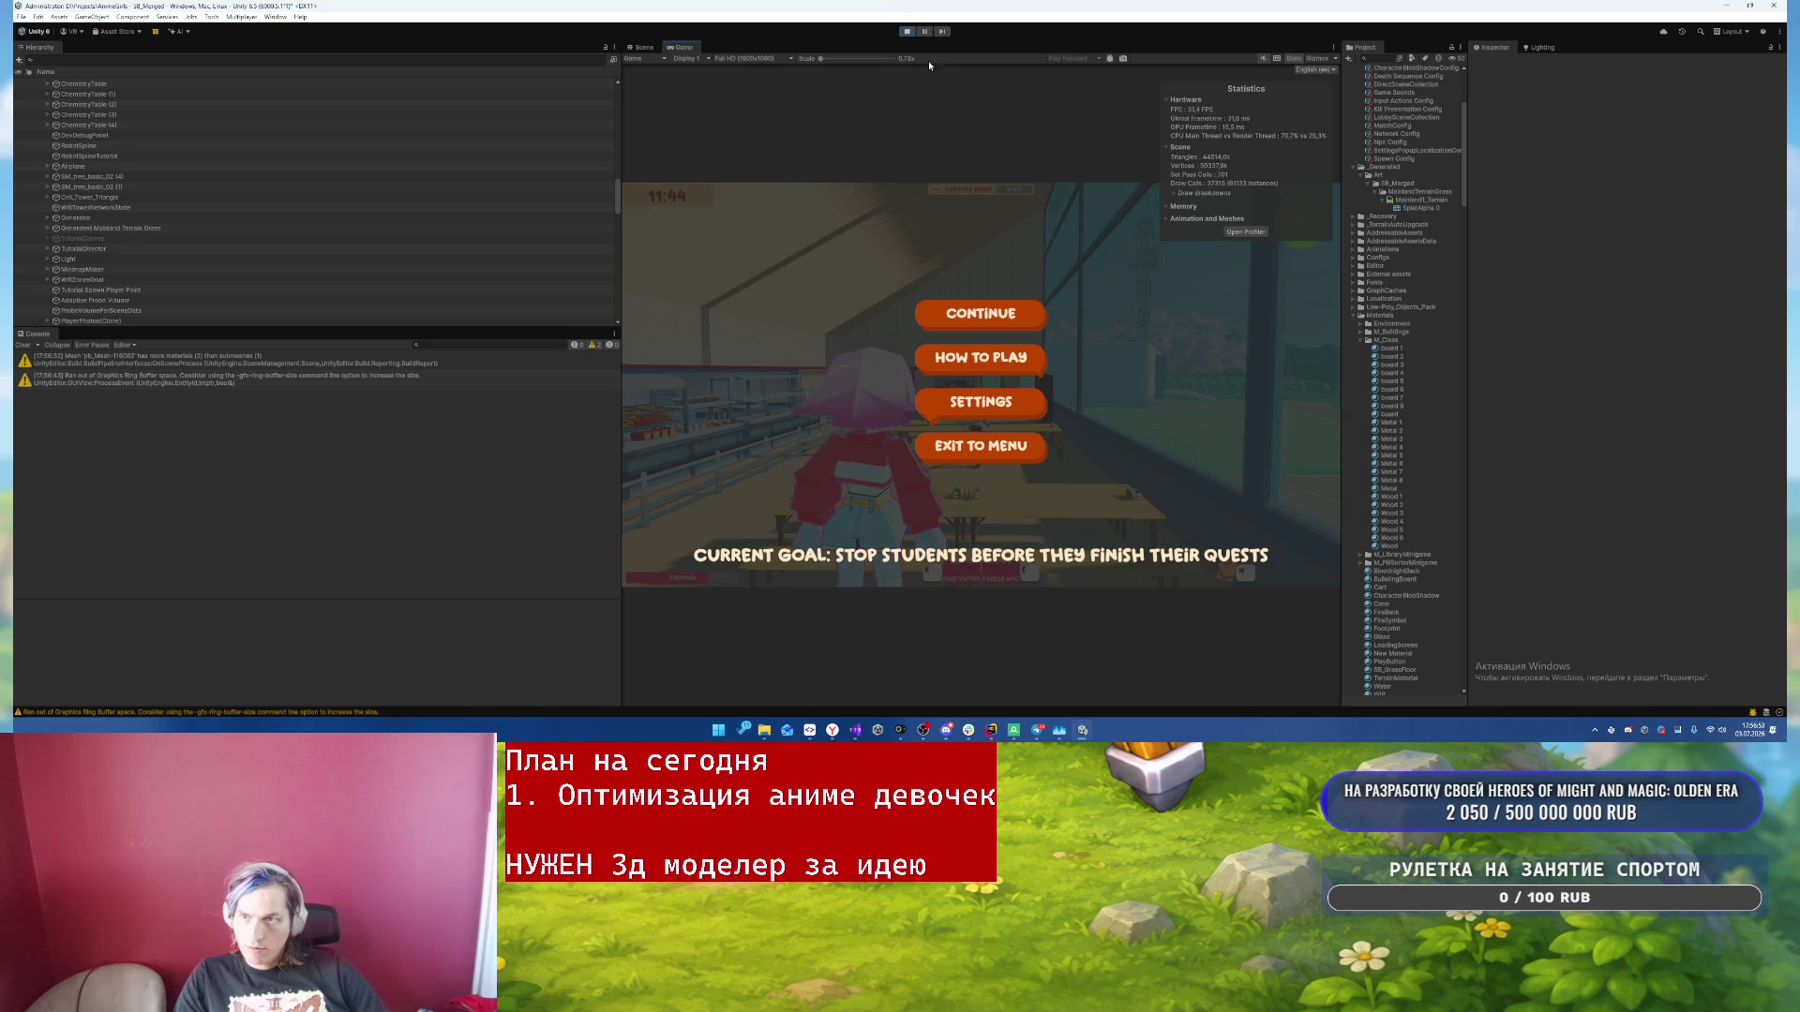
key(Escape)
key(alt+Tab)
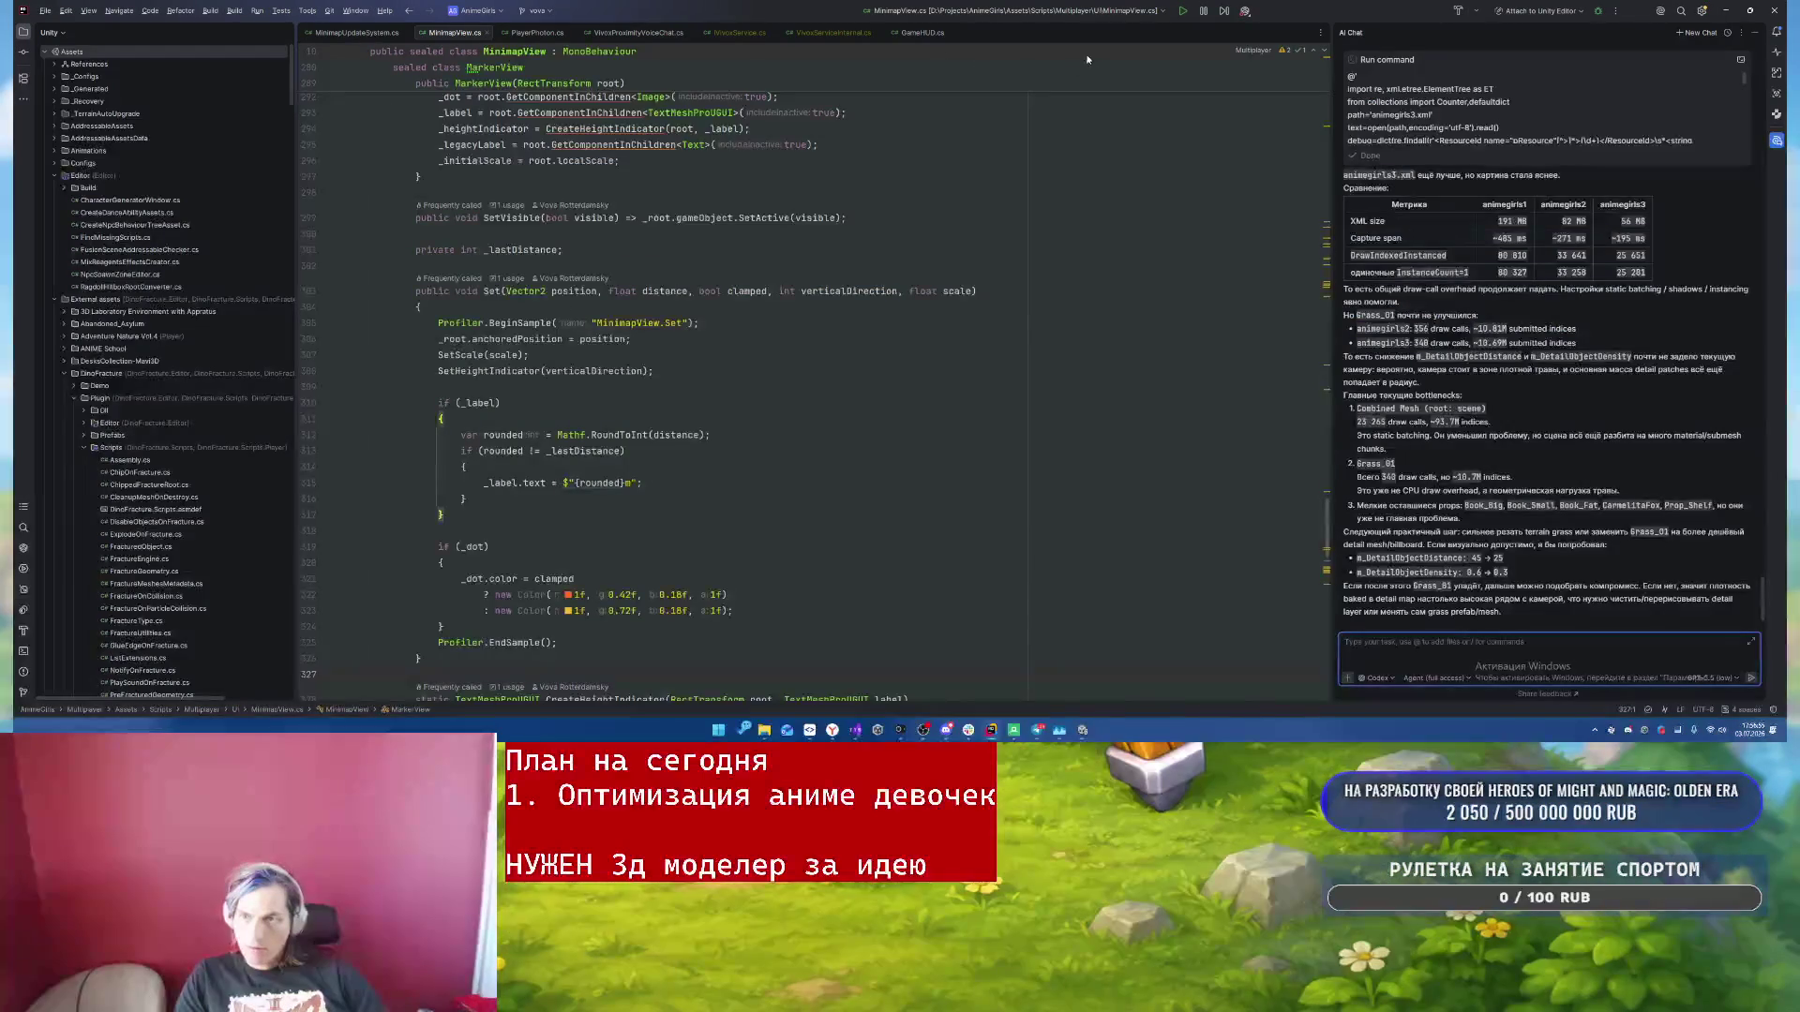
key(alt+Tab)
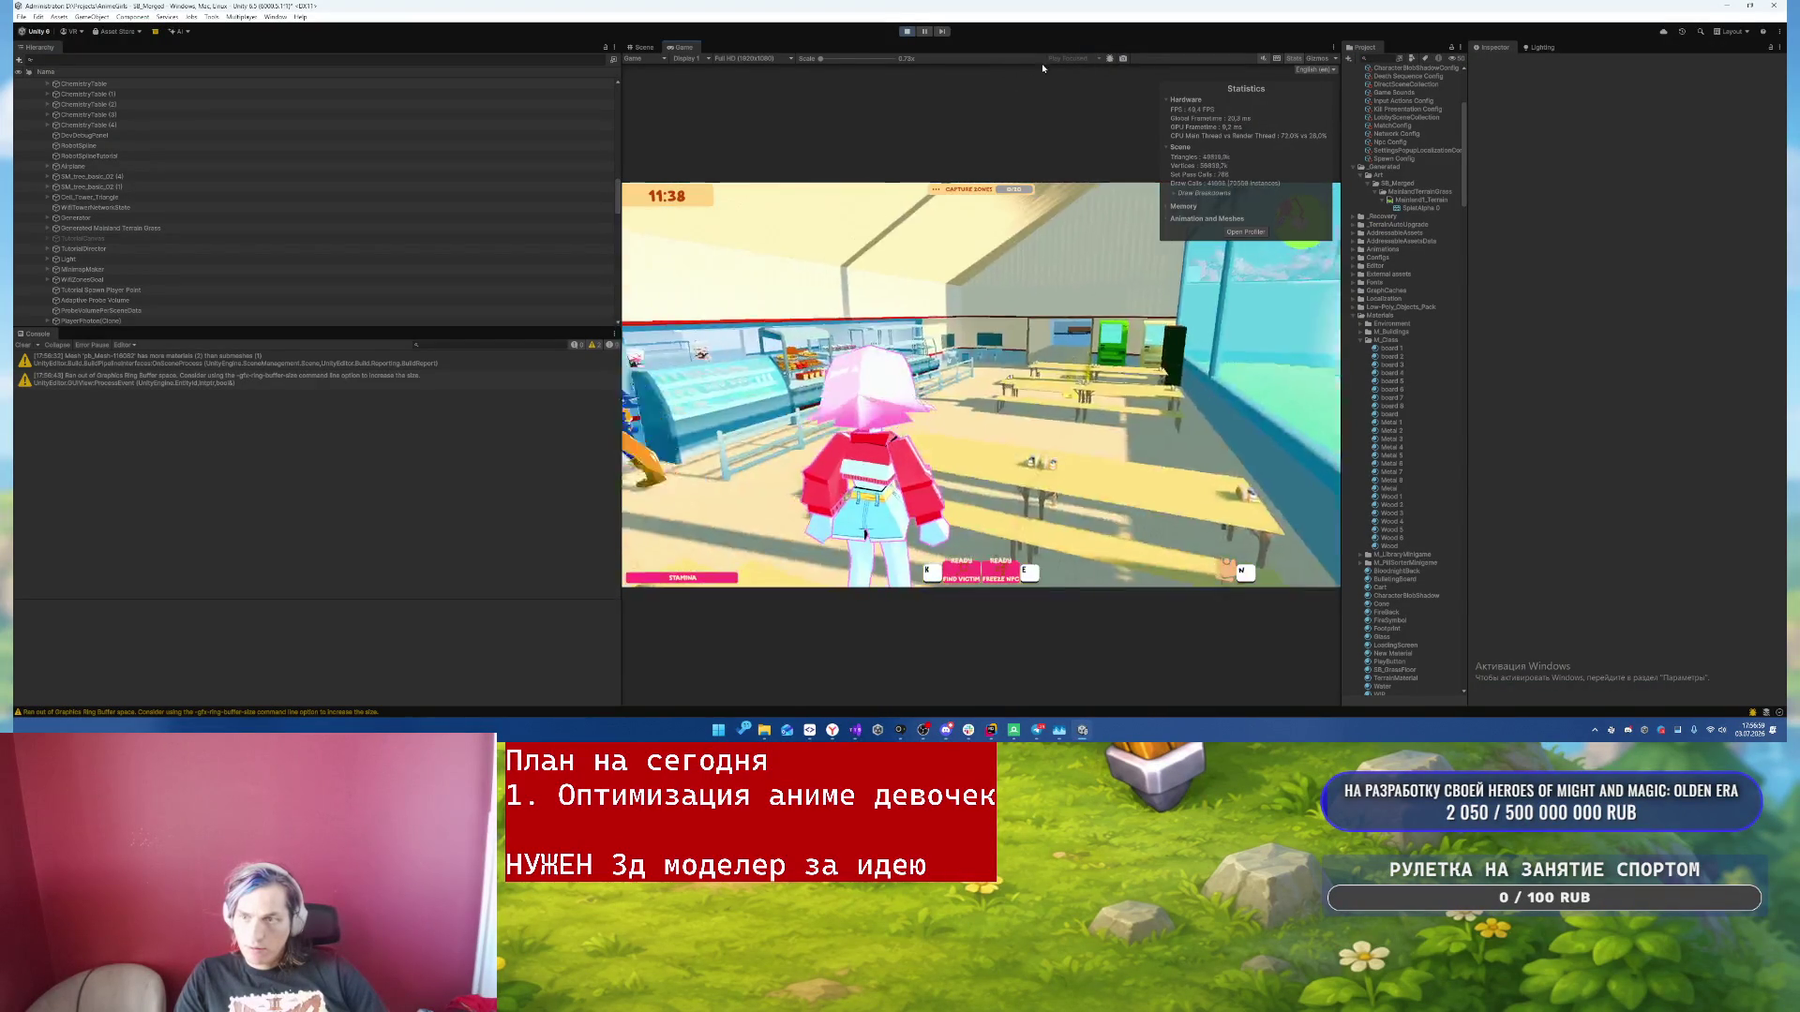
key(Escape)
key(Escape)
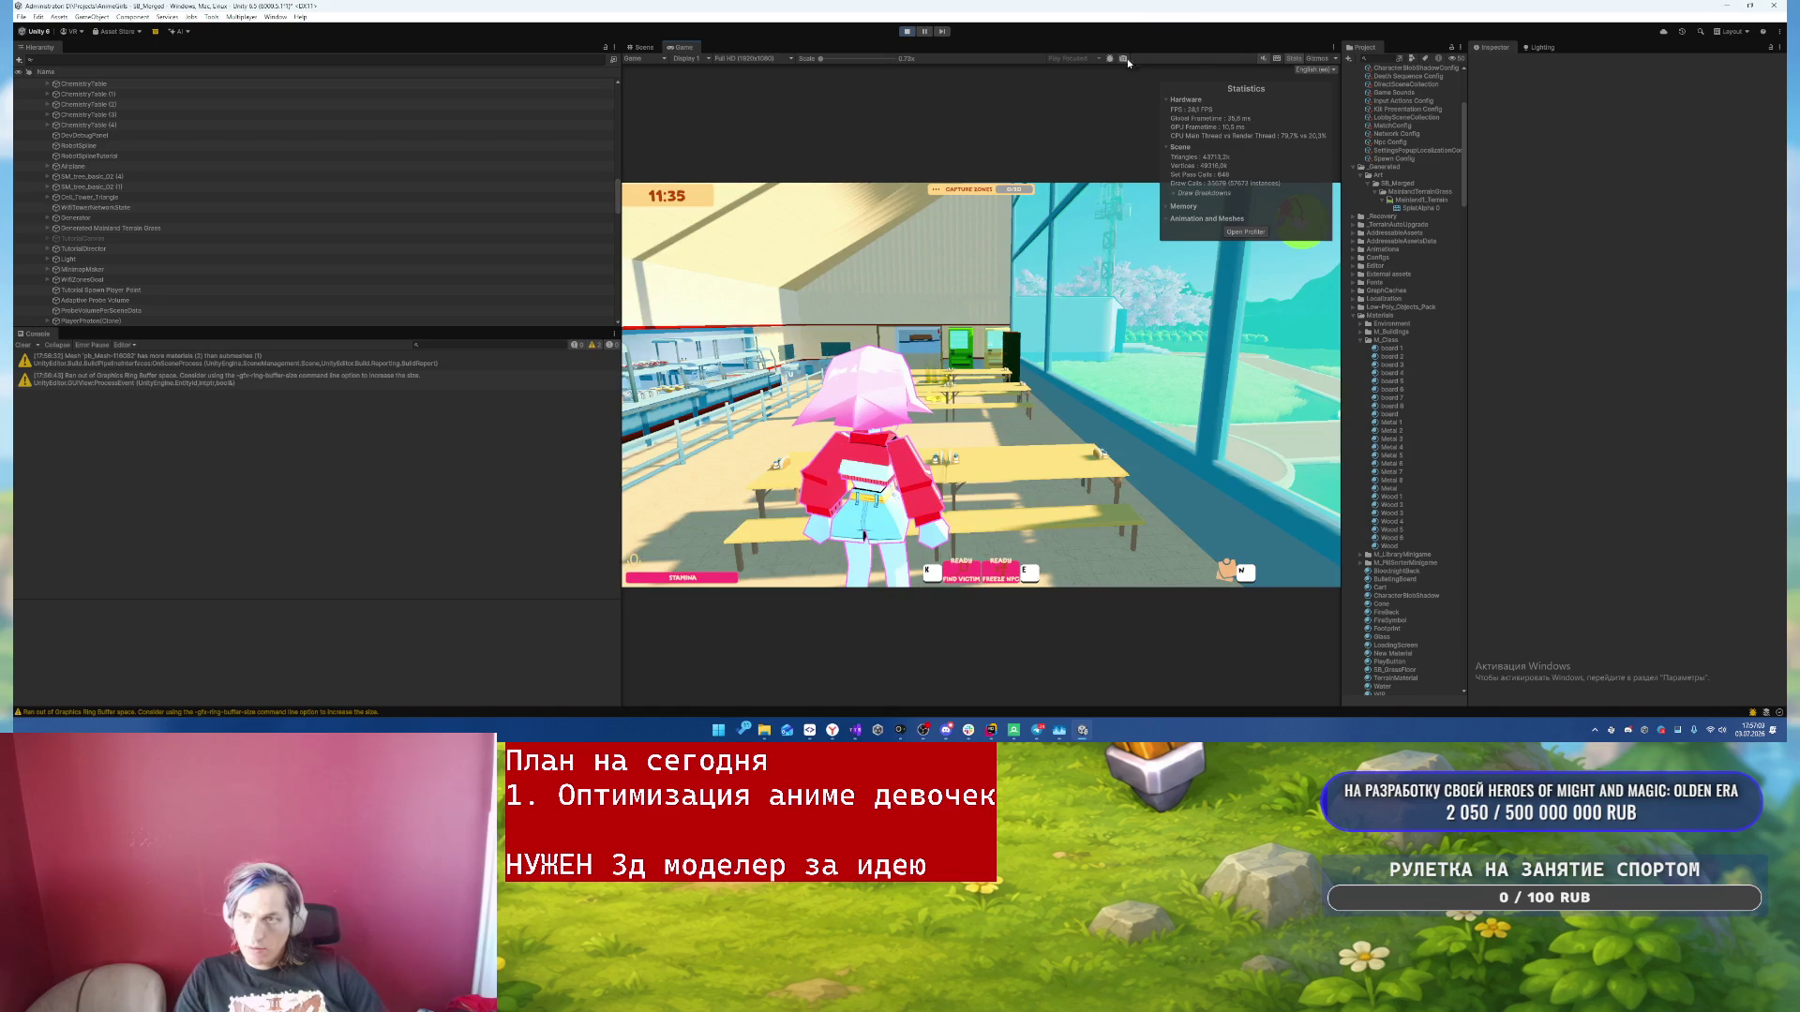
click(1013, 731)
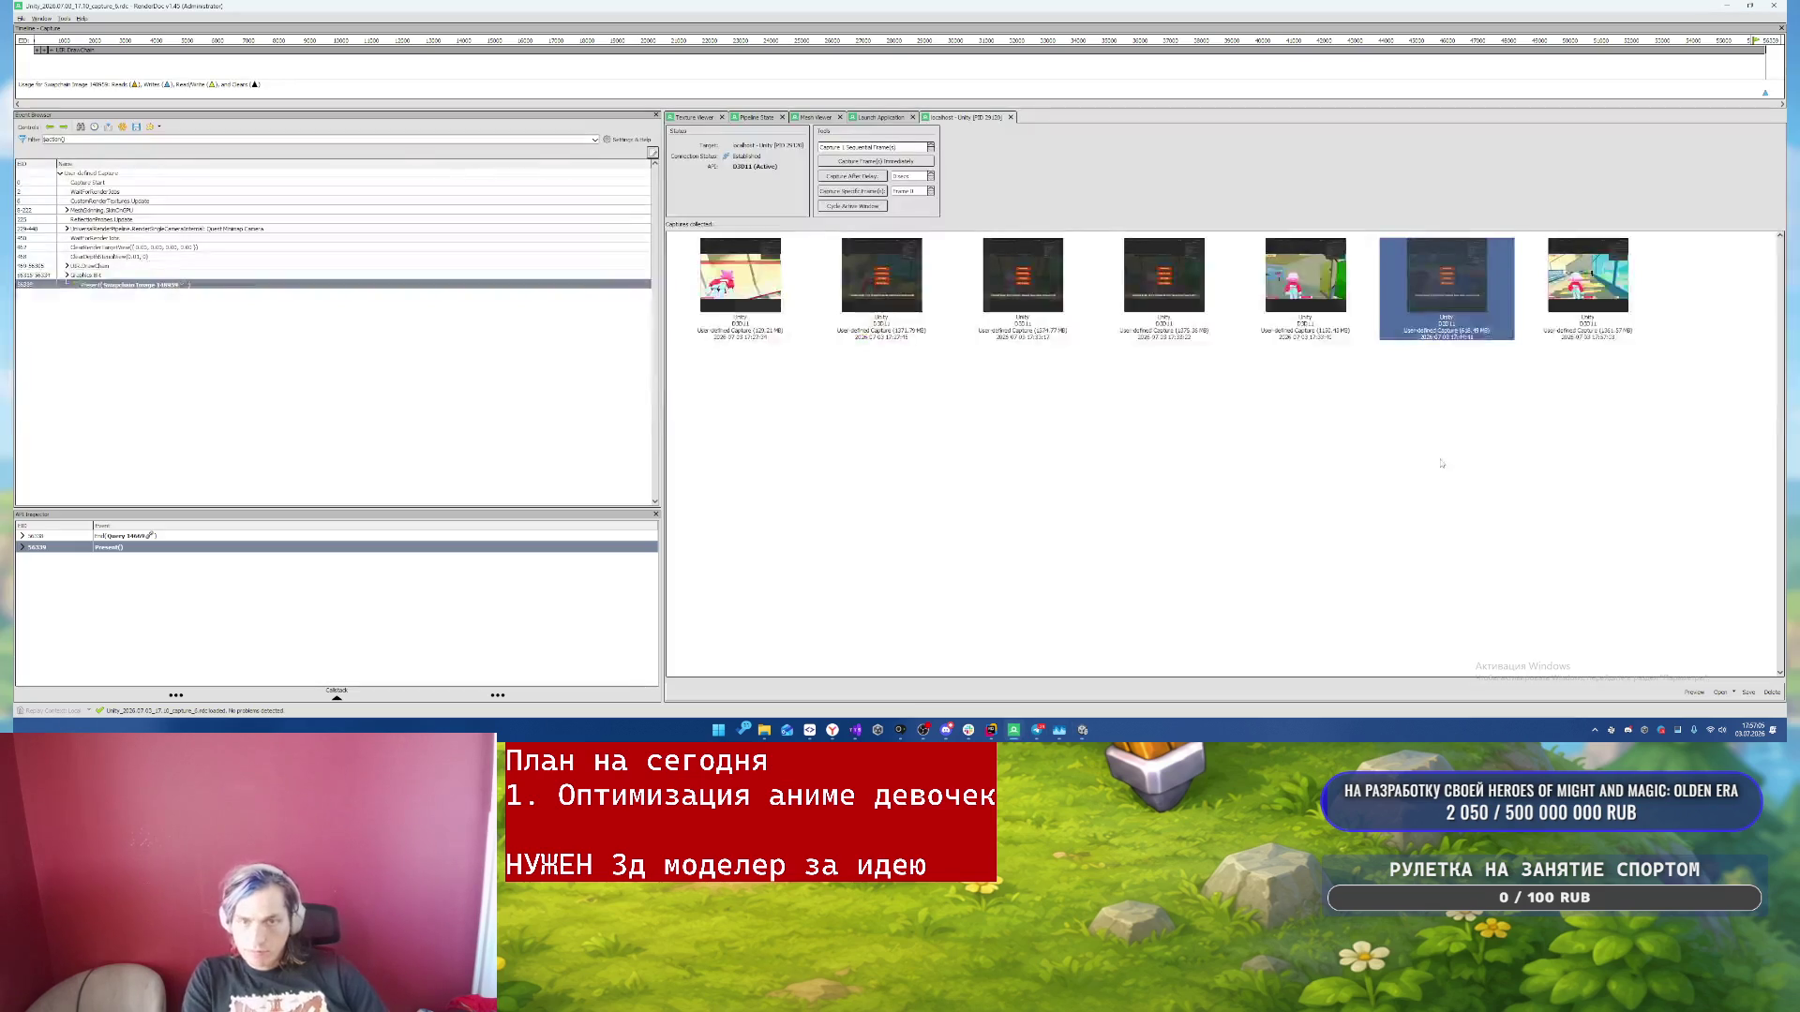
- Open the newest RenderDoc frame capture and export it as animegirls5.xml
click(1602, 266)
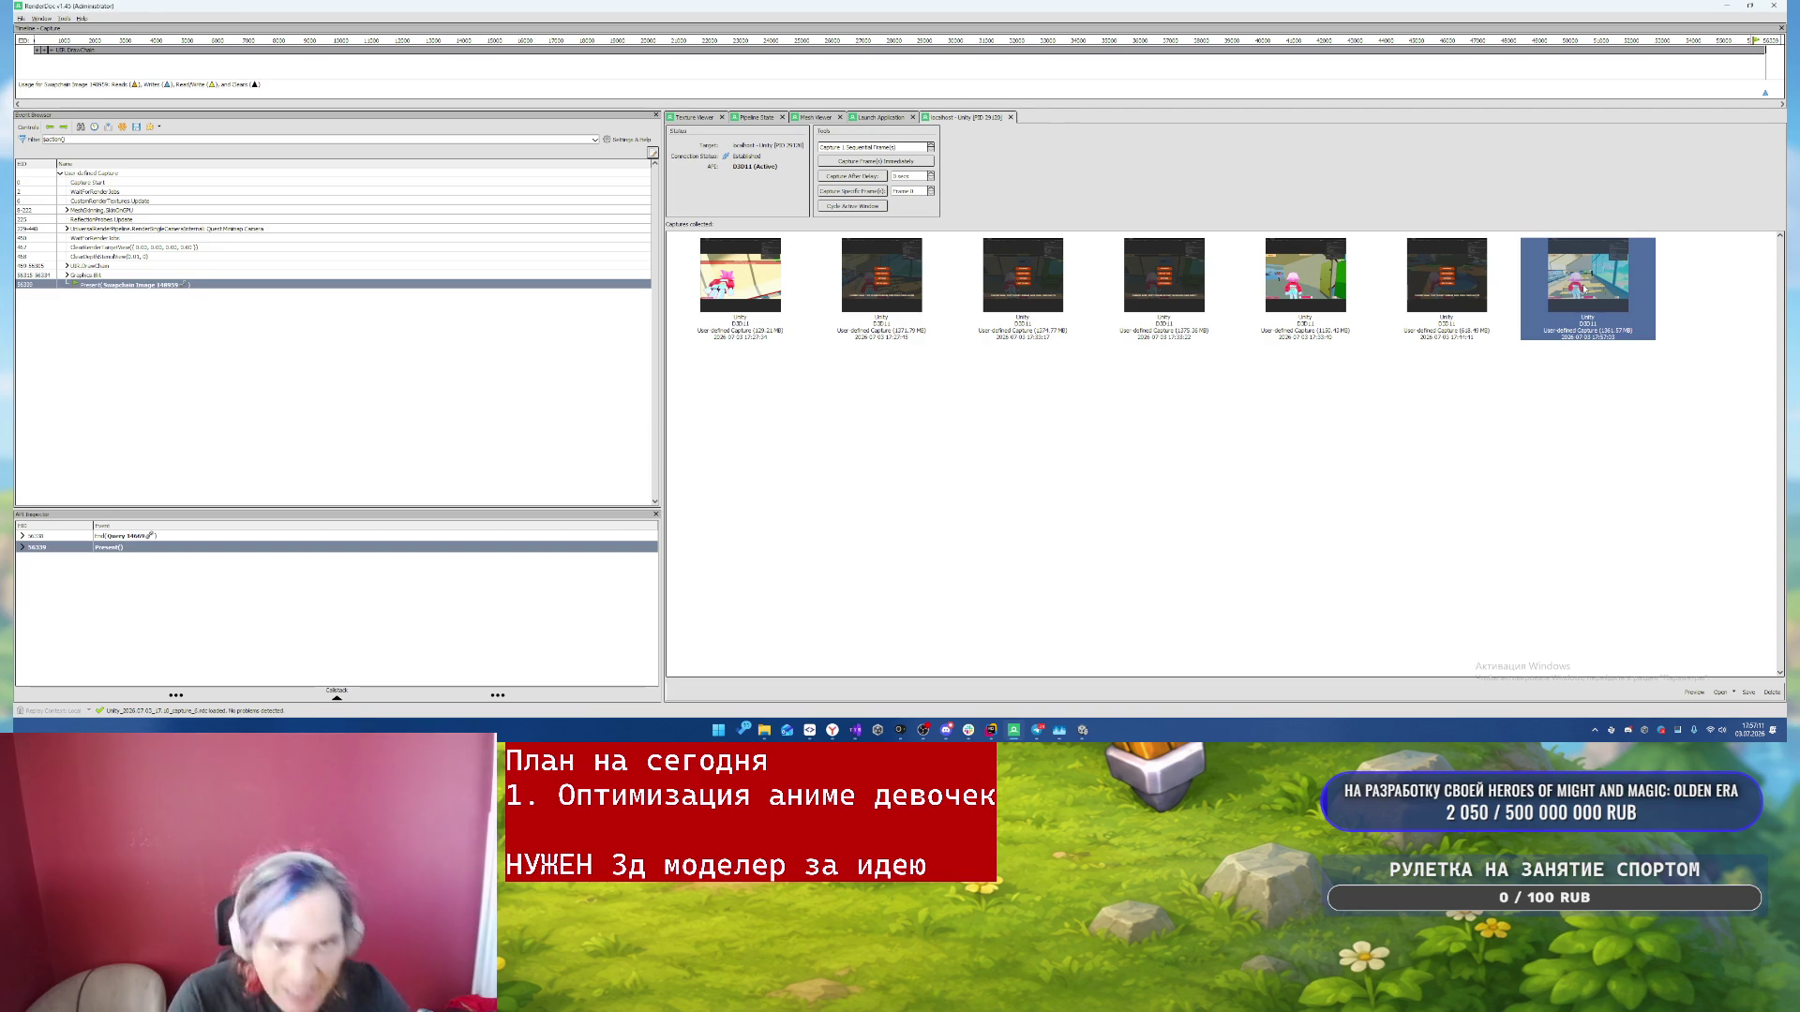
double_click(1583, 287)
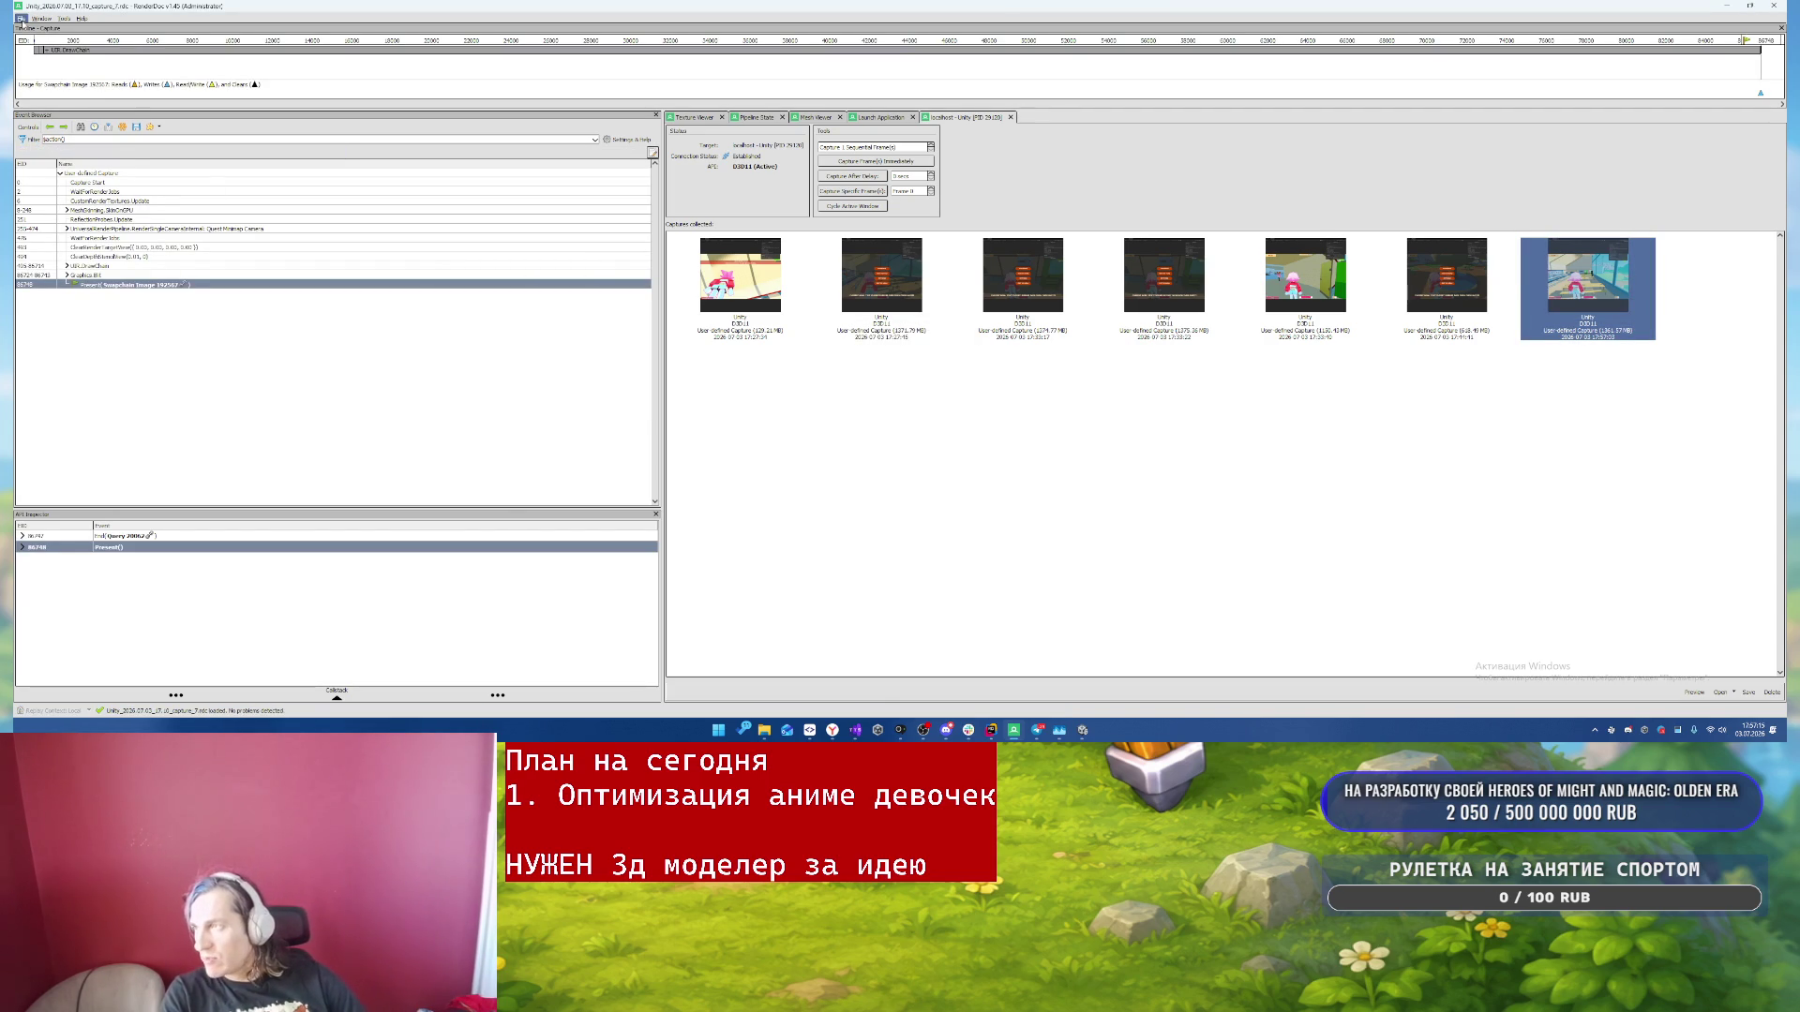
click(19, 19)
mouse_move(86, 118)
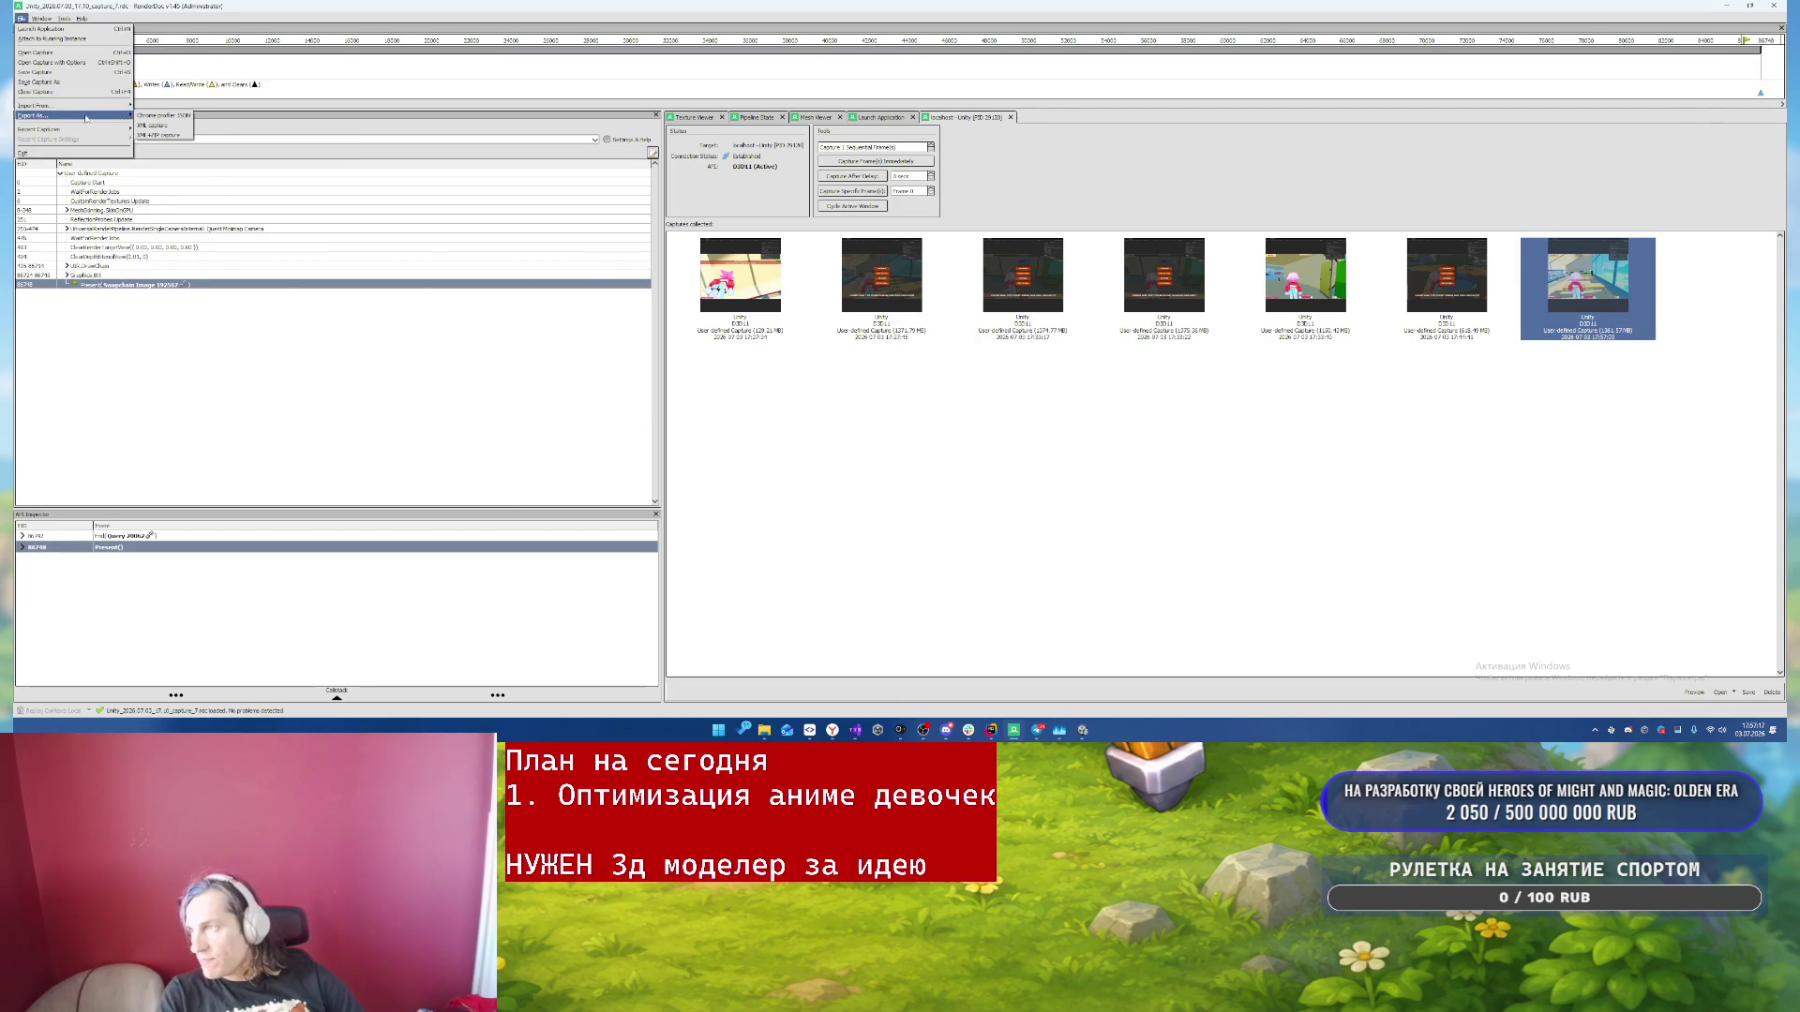
click(161, 124)
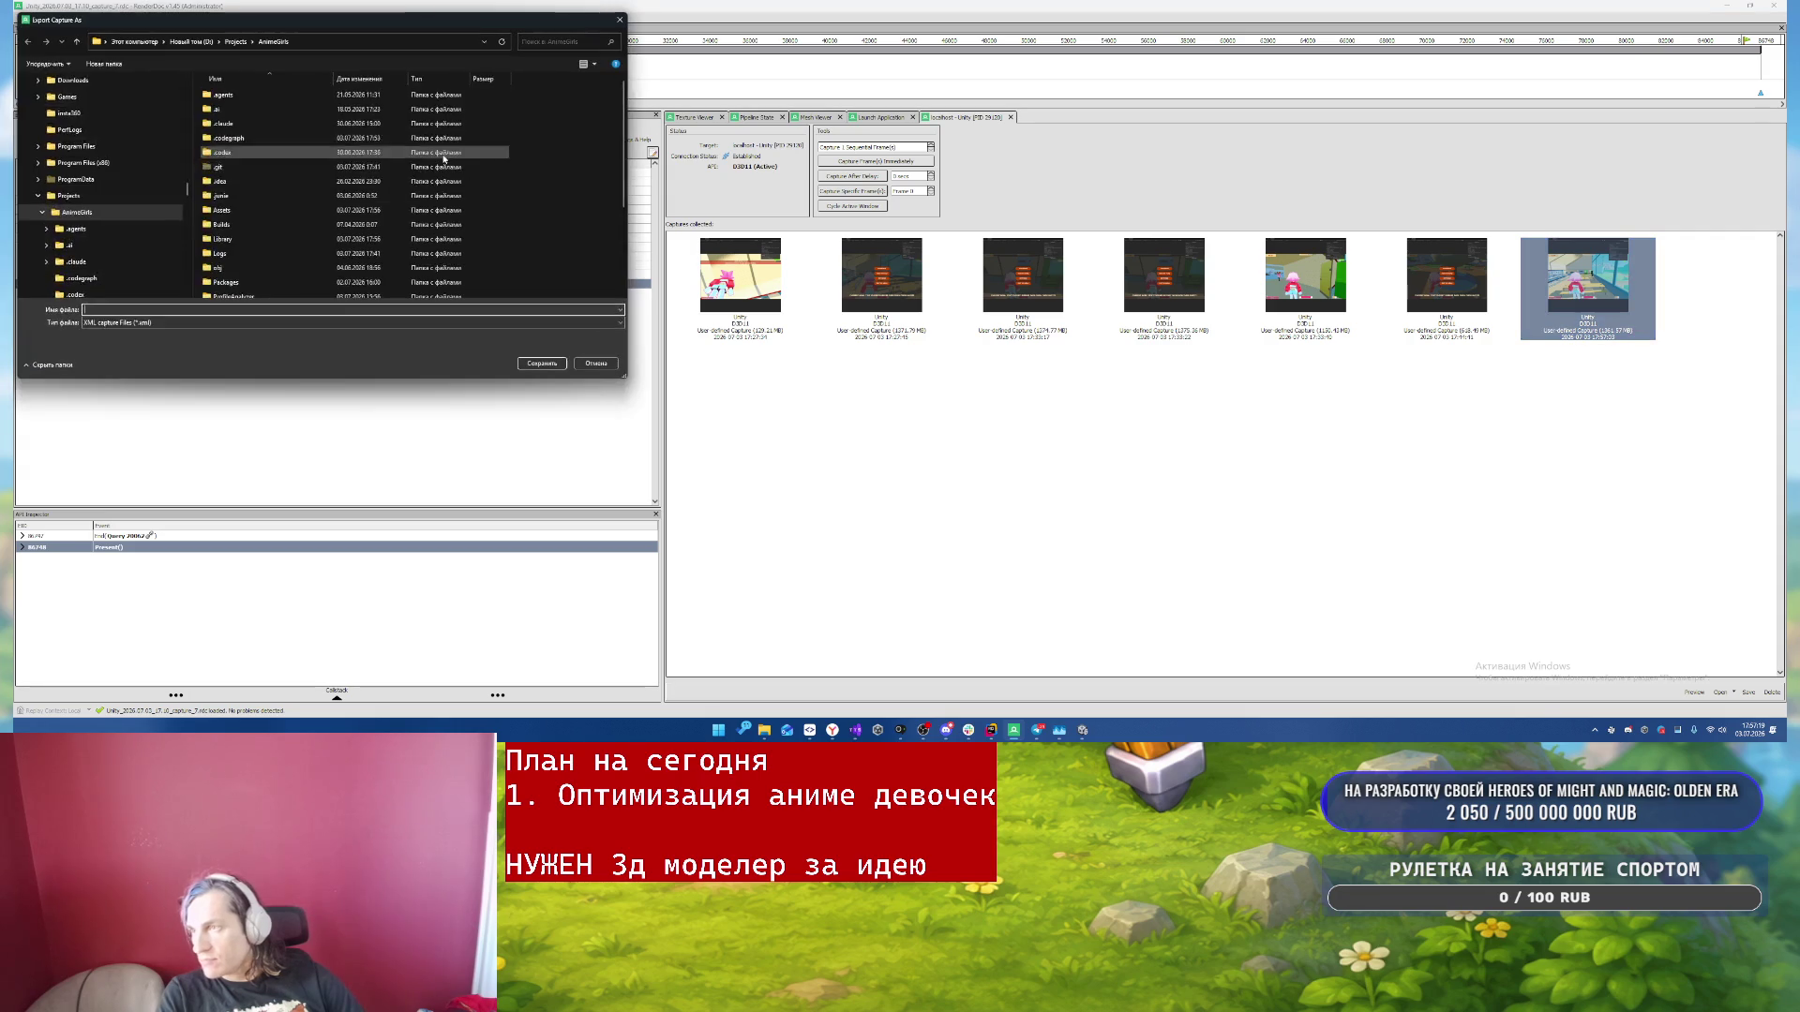
scroll(246, 281, down, 1)
click(234, 292)
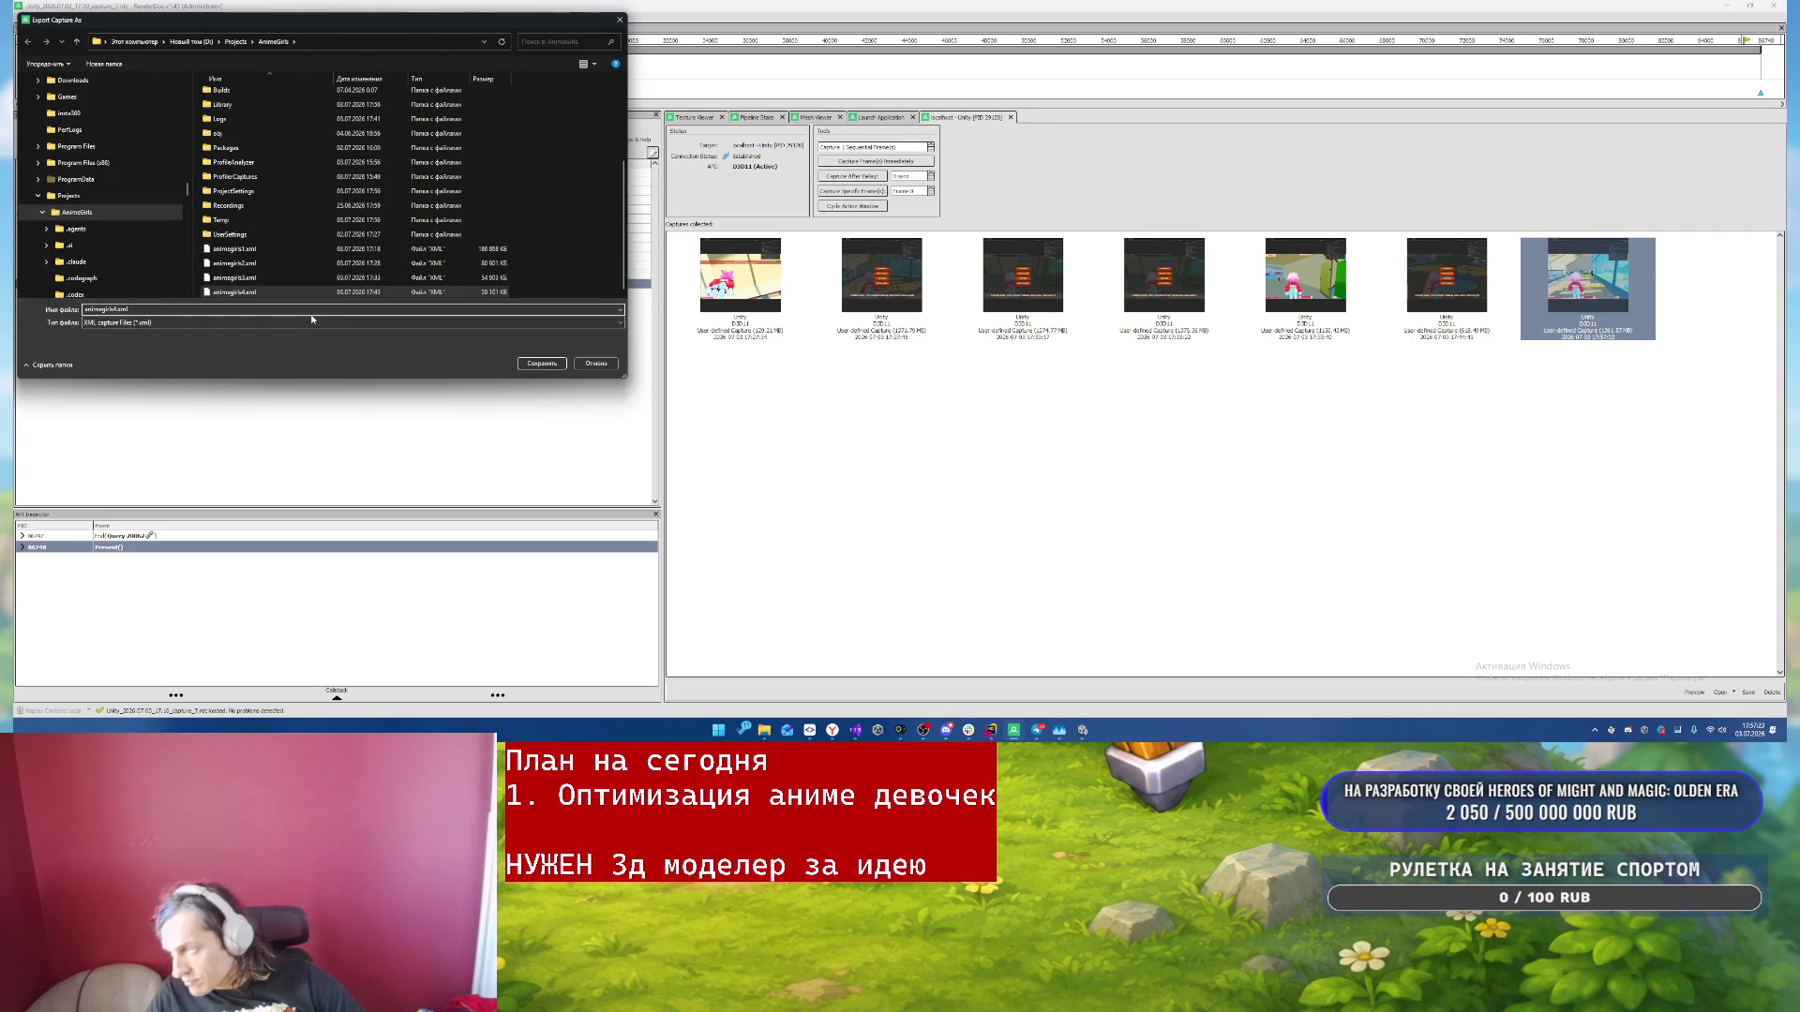
key(BackSpace)
text(5)
key(Return)
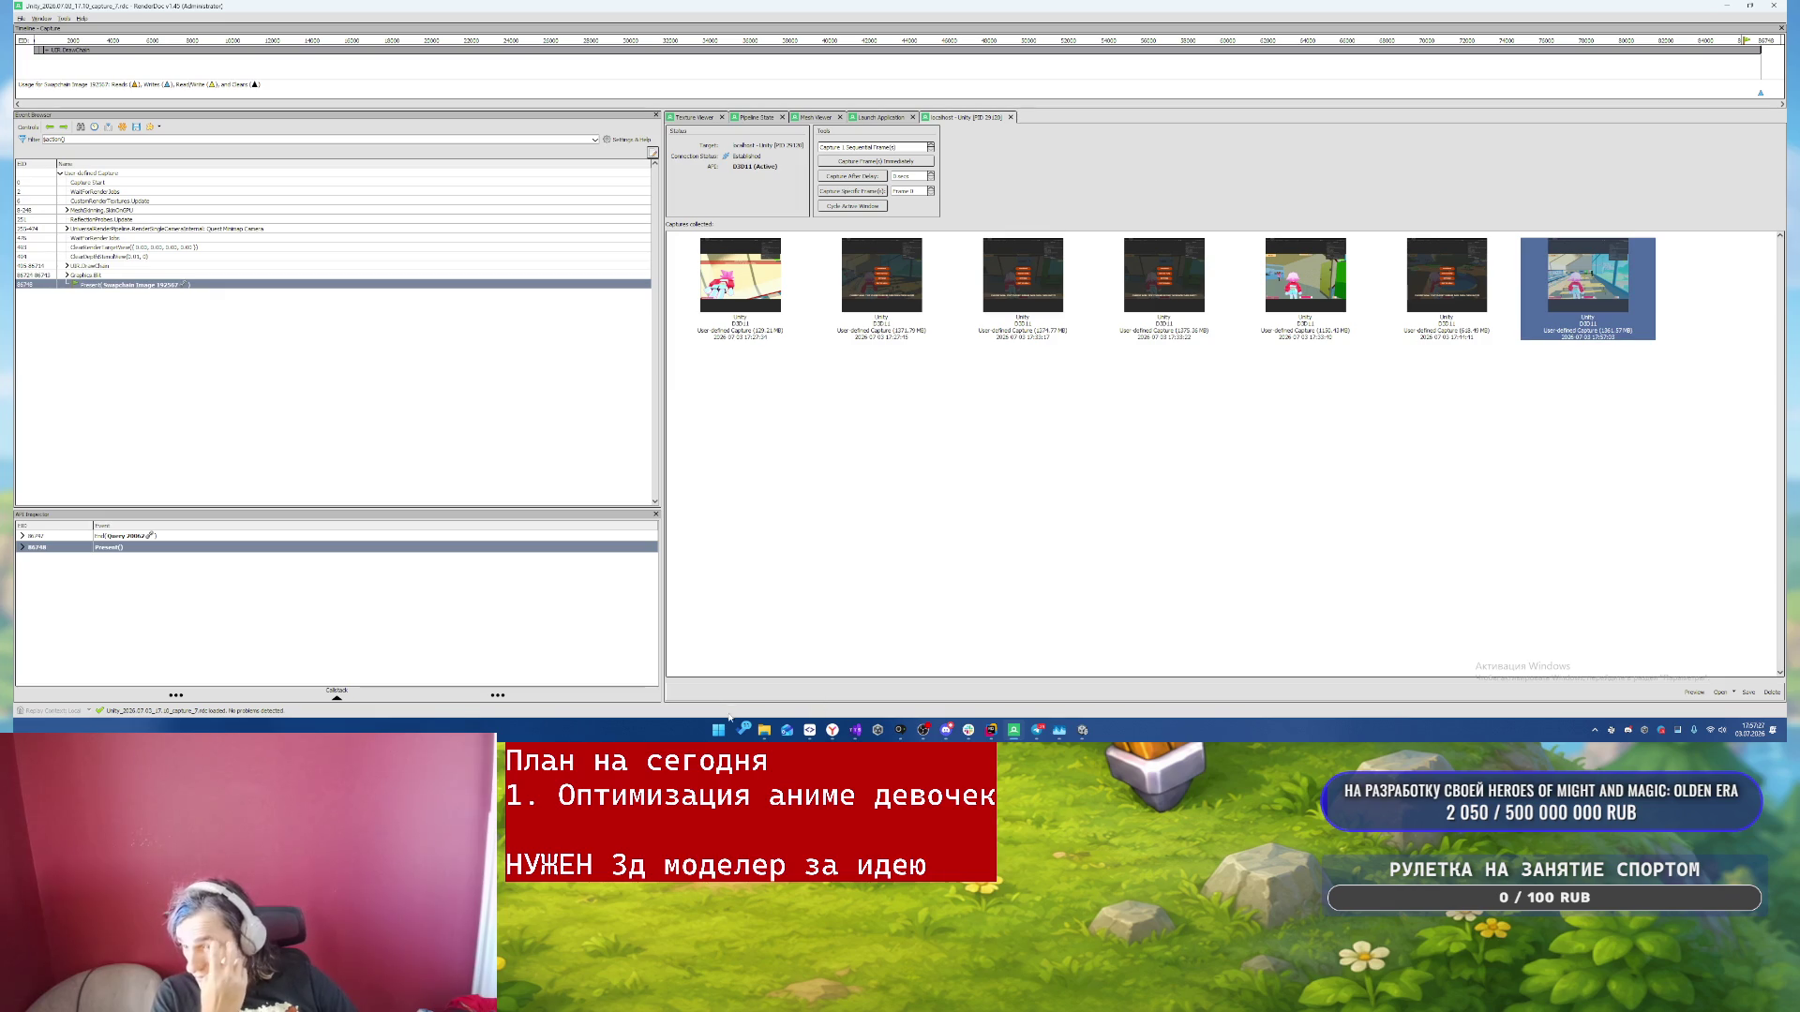
- Leave RenderDoc, bring the running Unity game to the front and pause it
click(765, 730)
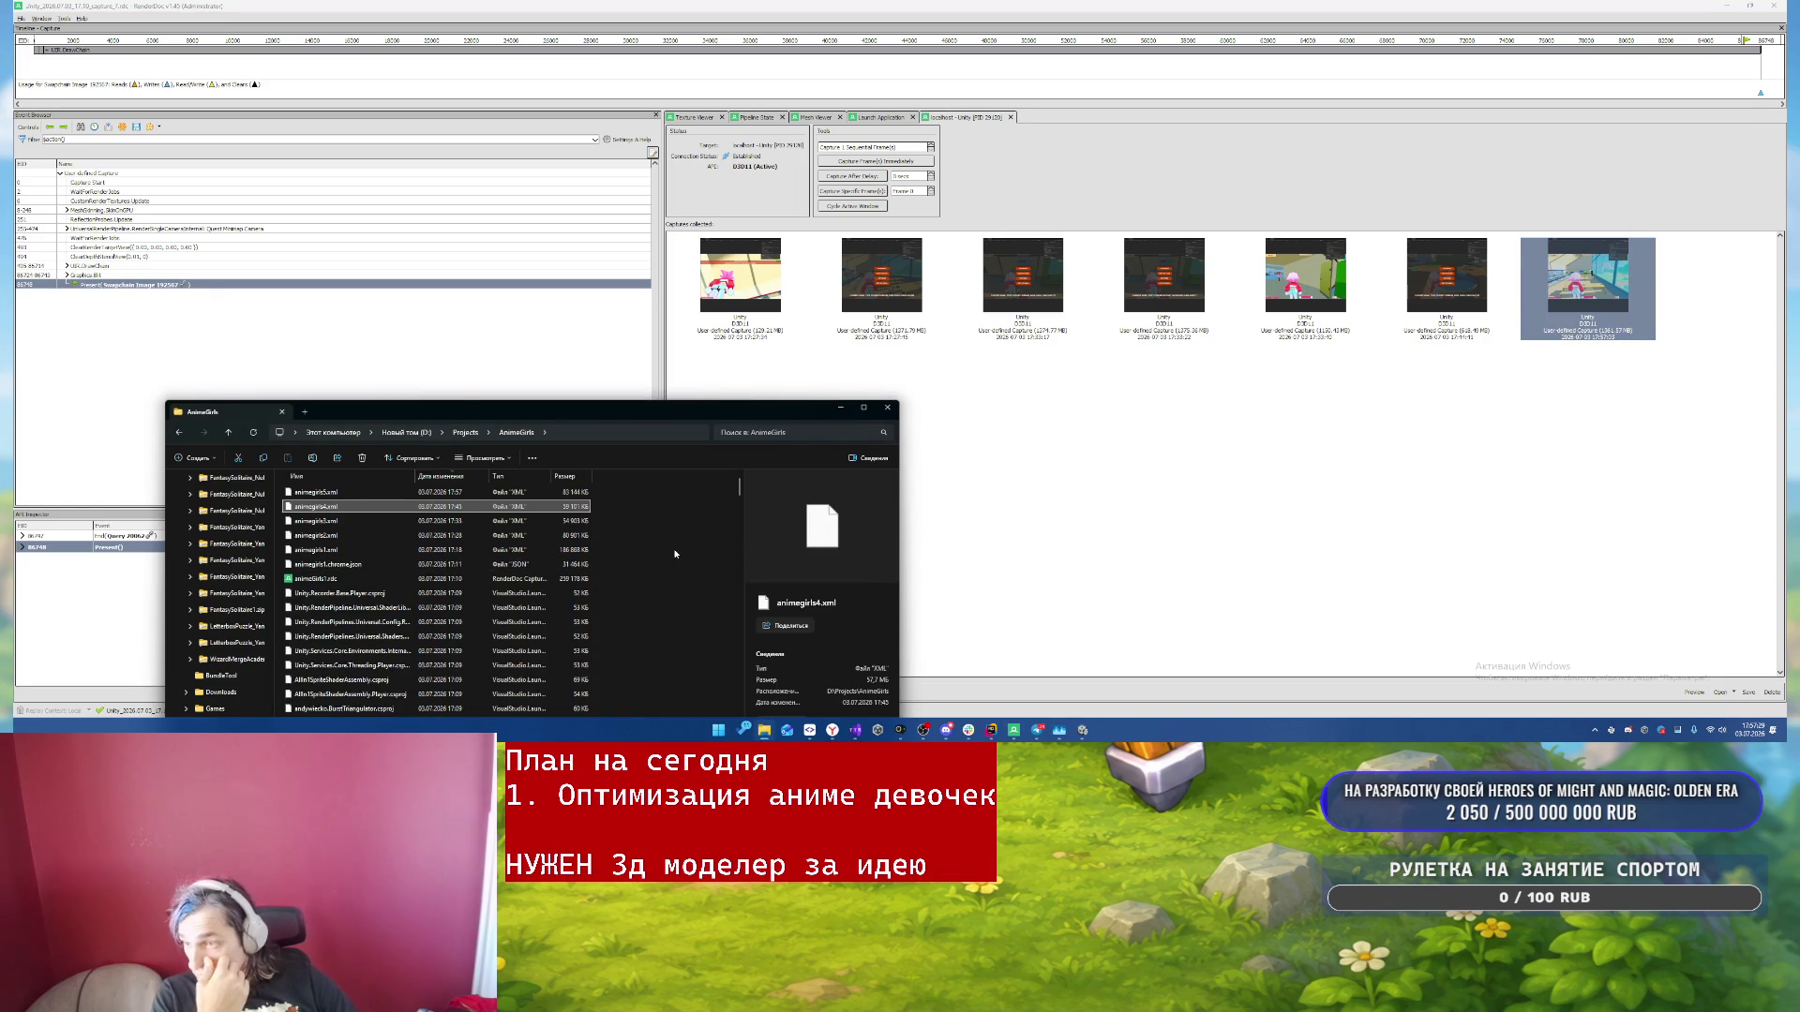
click(1222, 485)
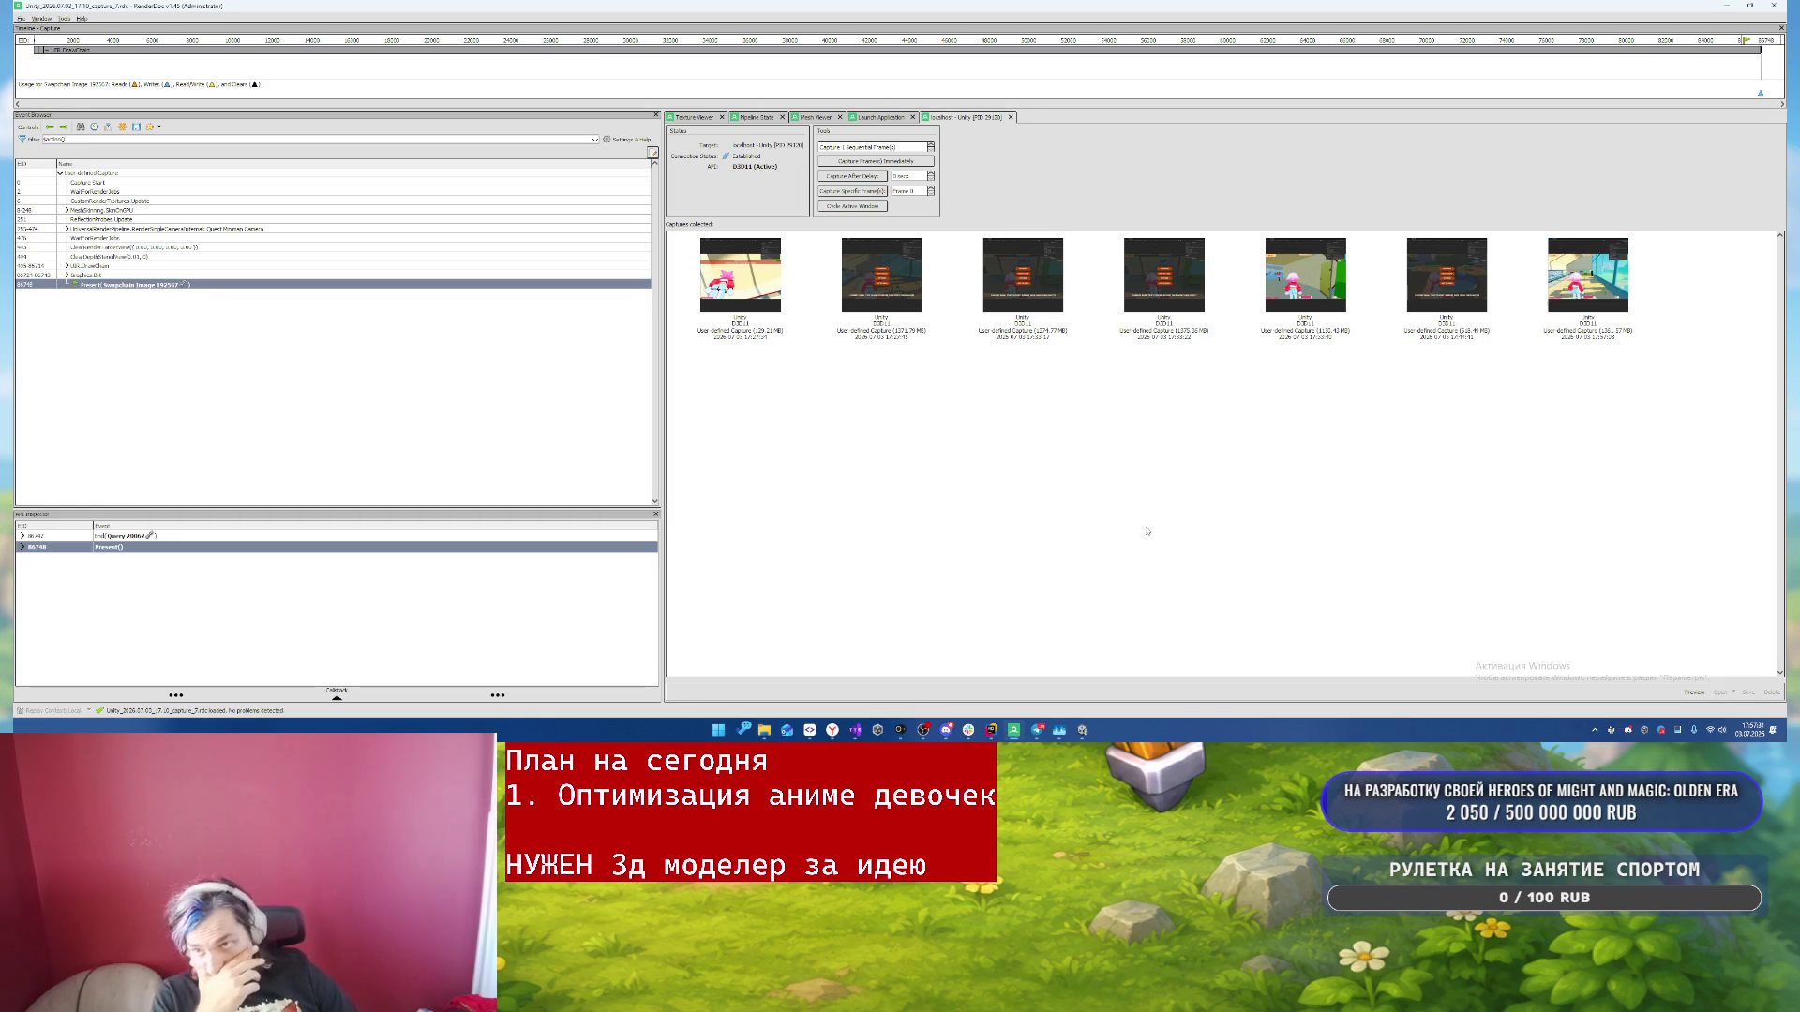
click(1723, 5)
click(920, 442)
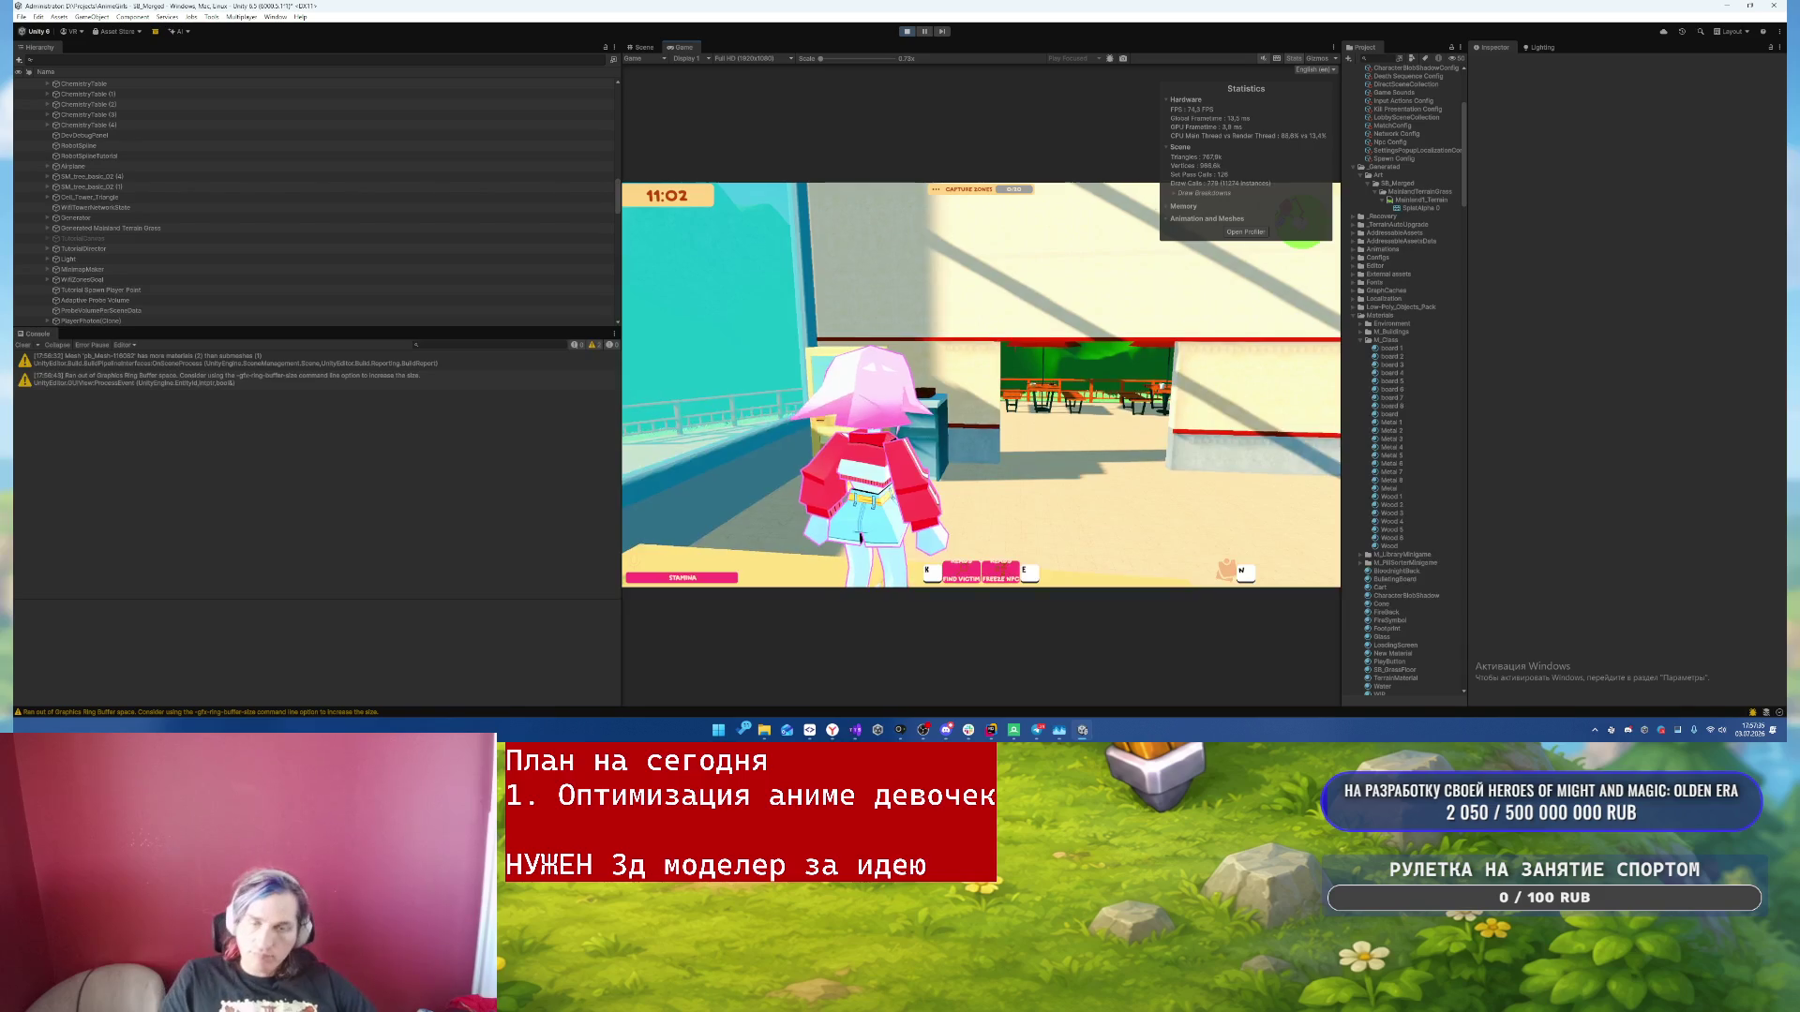
key(Escape)
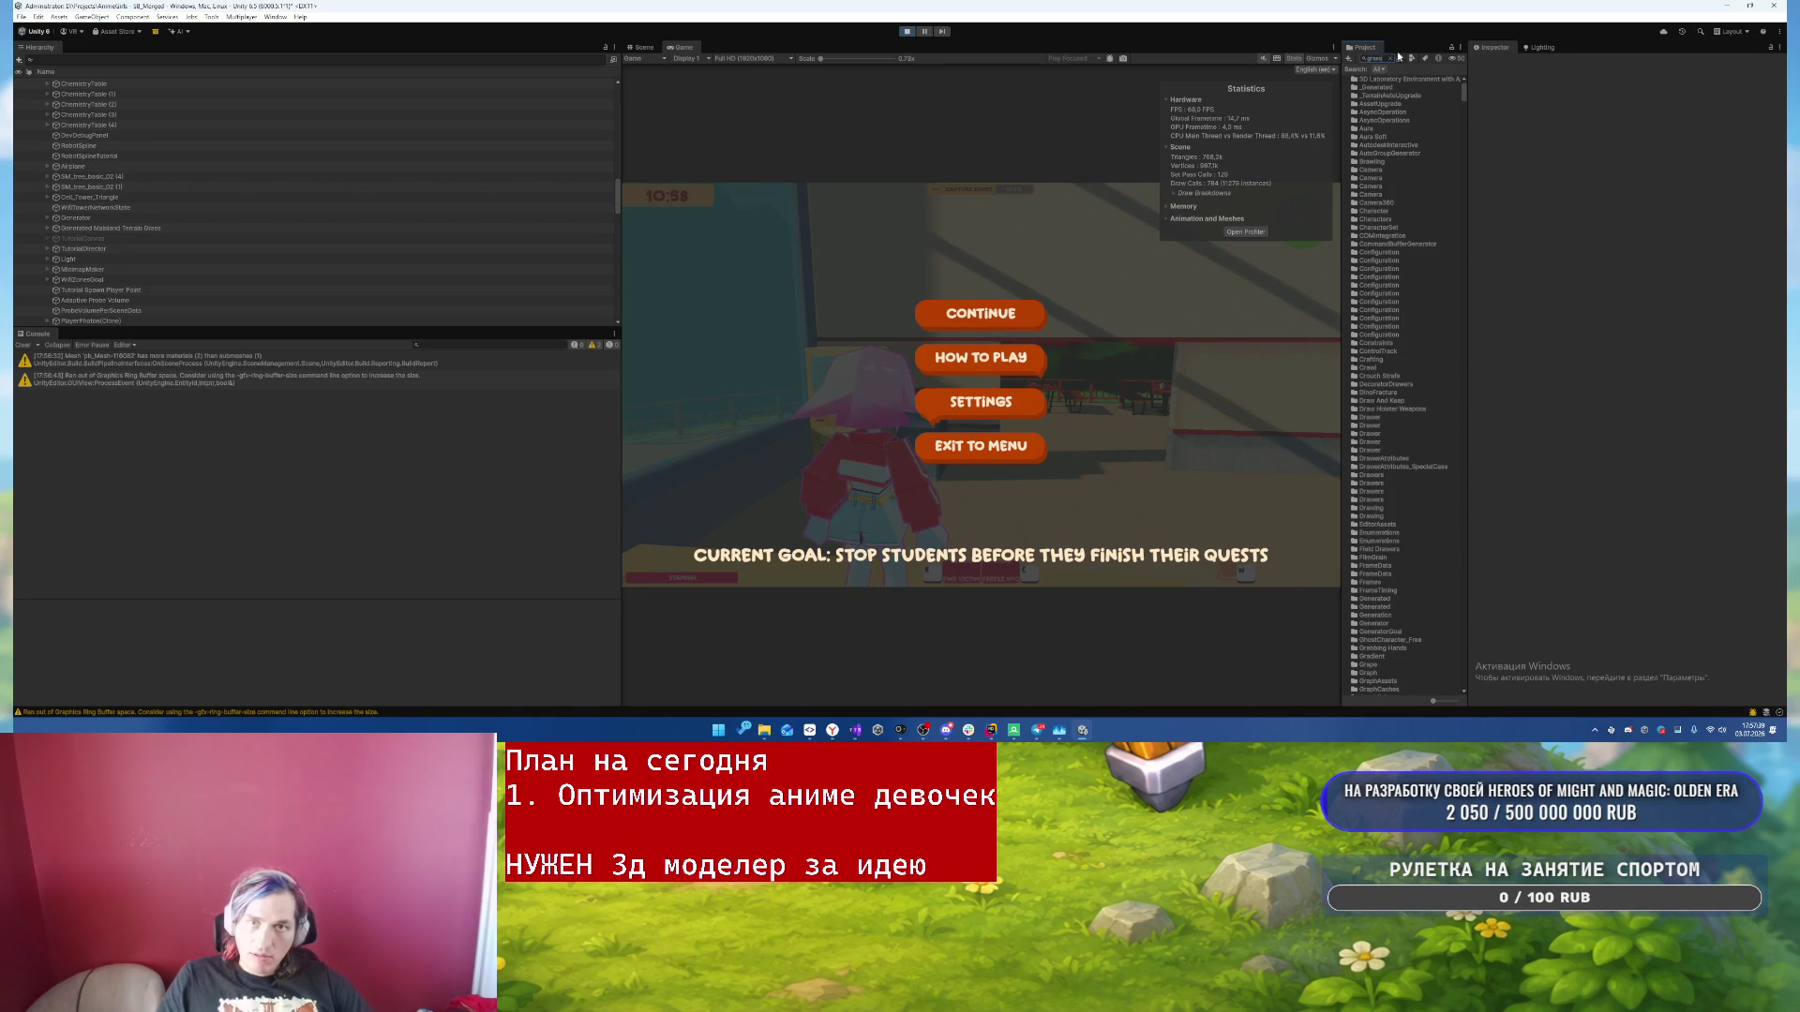
- Search the Project window for 'grass_', select Grass_01, then clear the search
text(l)
key(BackSpace)
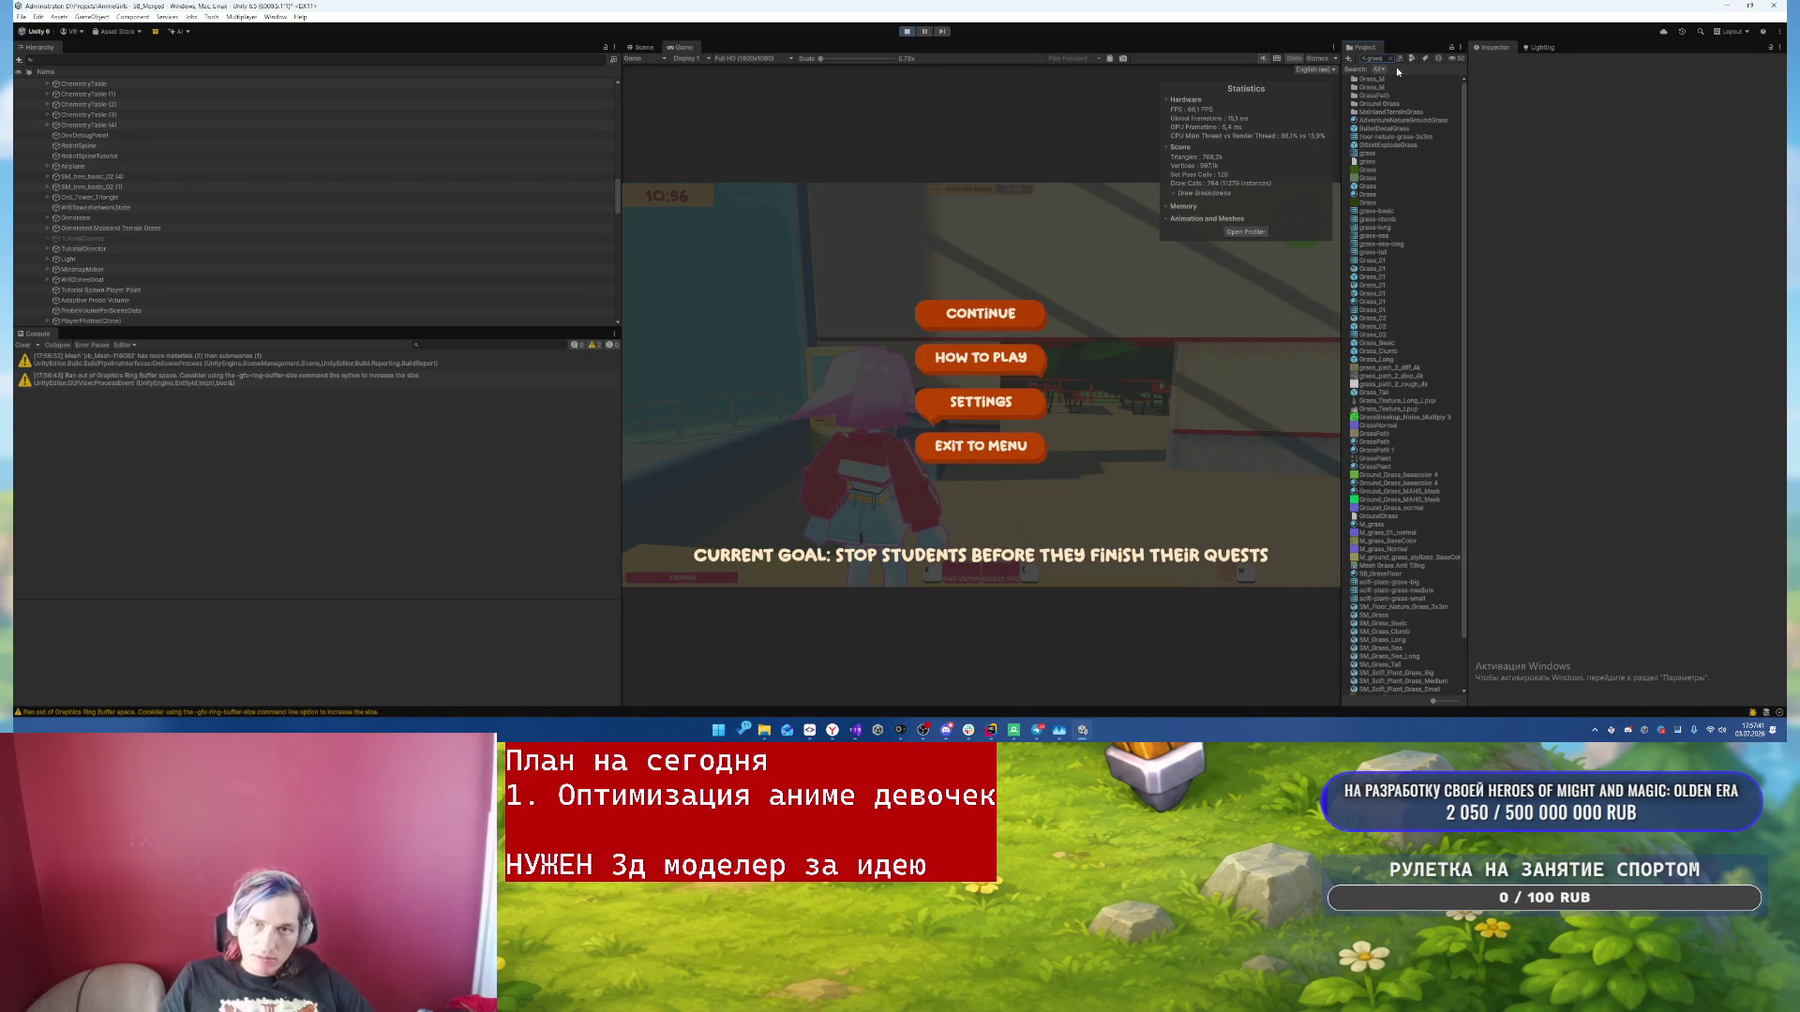
text(_)
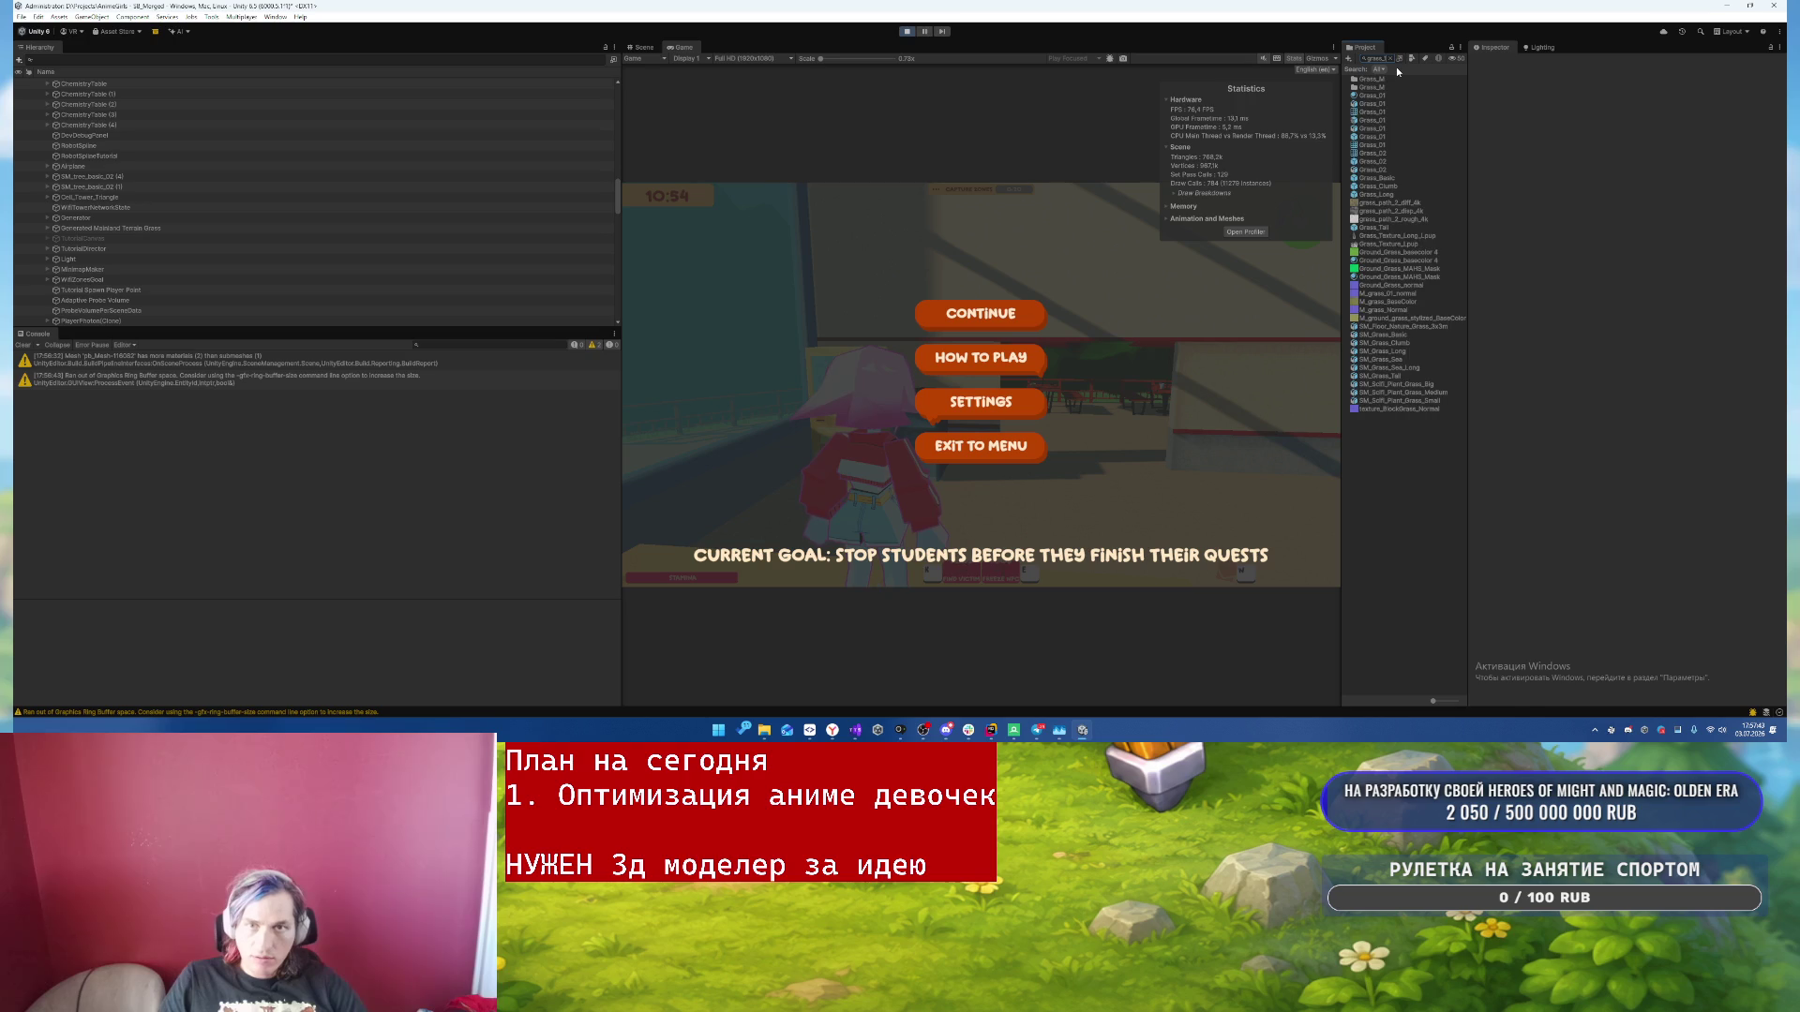
click(1434, 120)
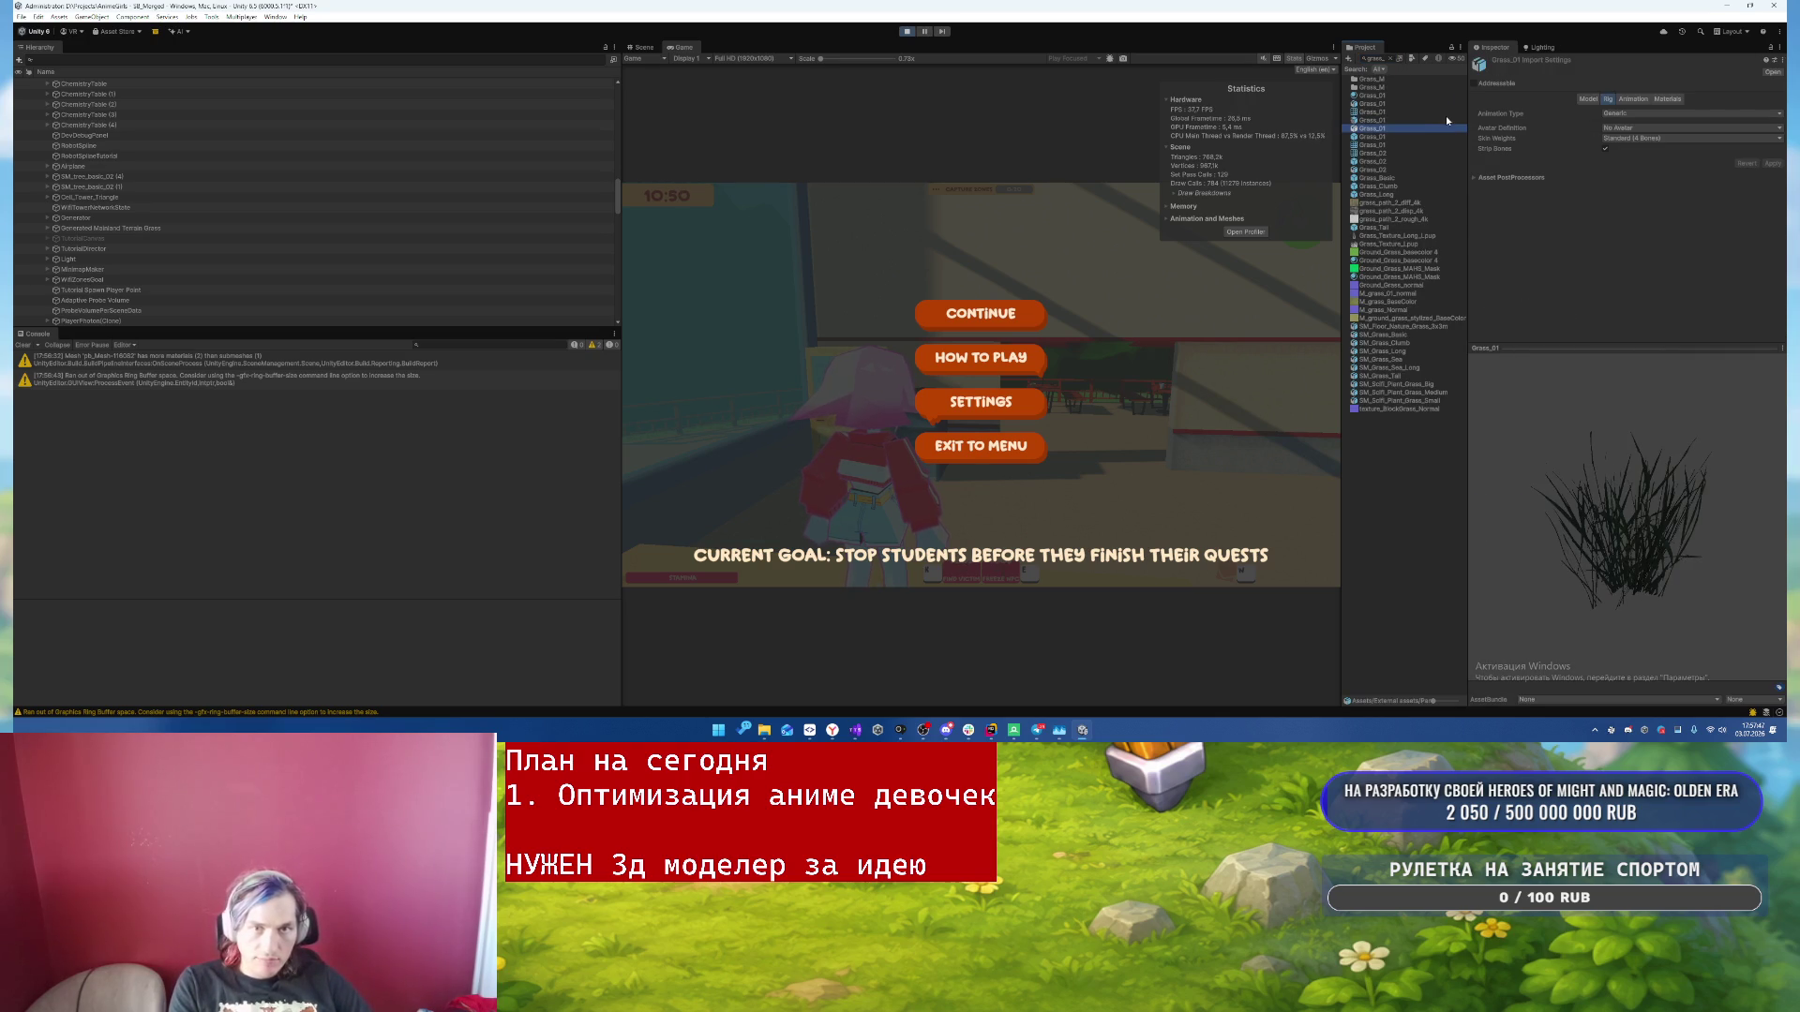
click(1391, 59)
scroll(1402, 483, down, 3)
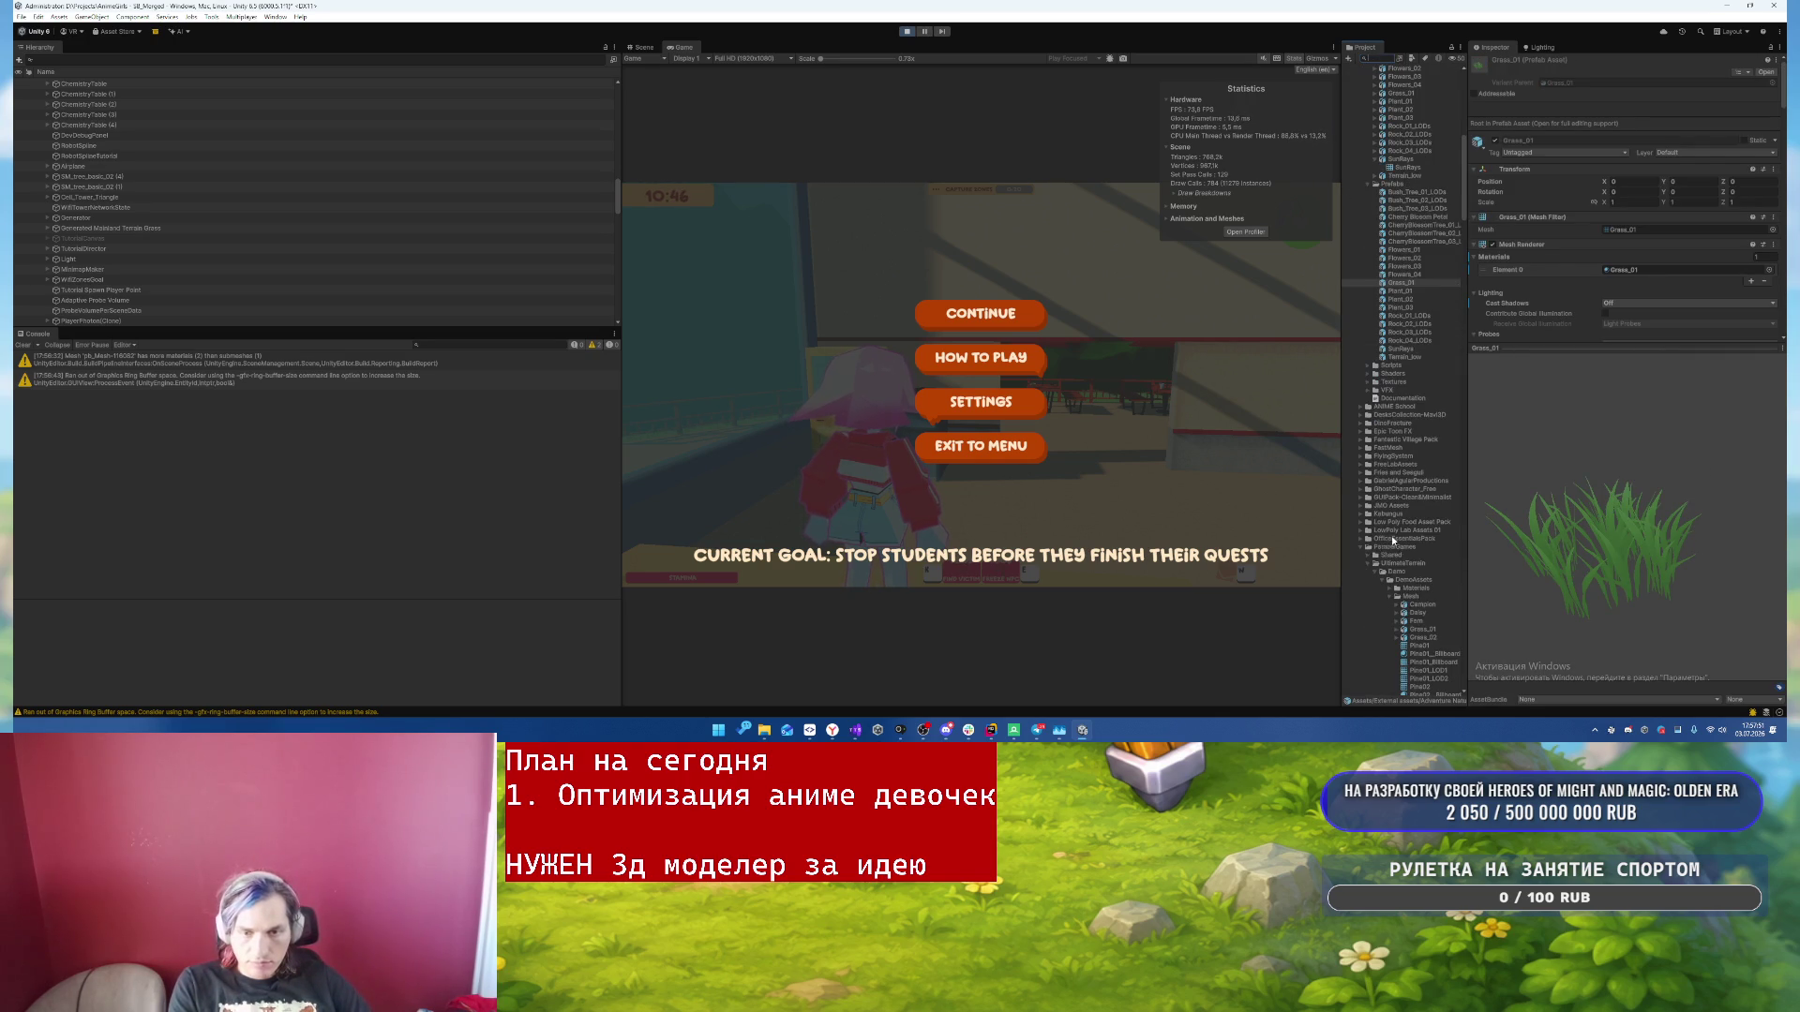
drag(1338, 537, 1275, 536)
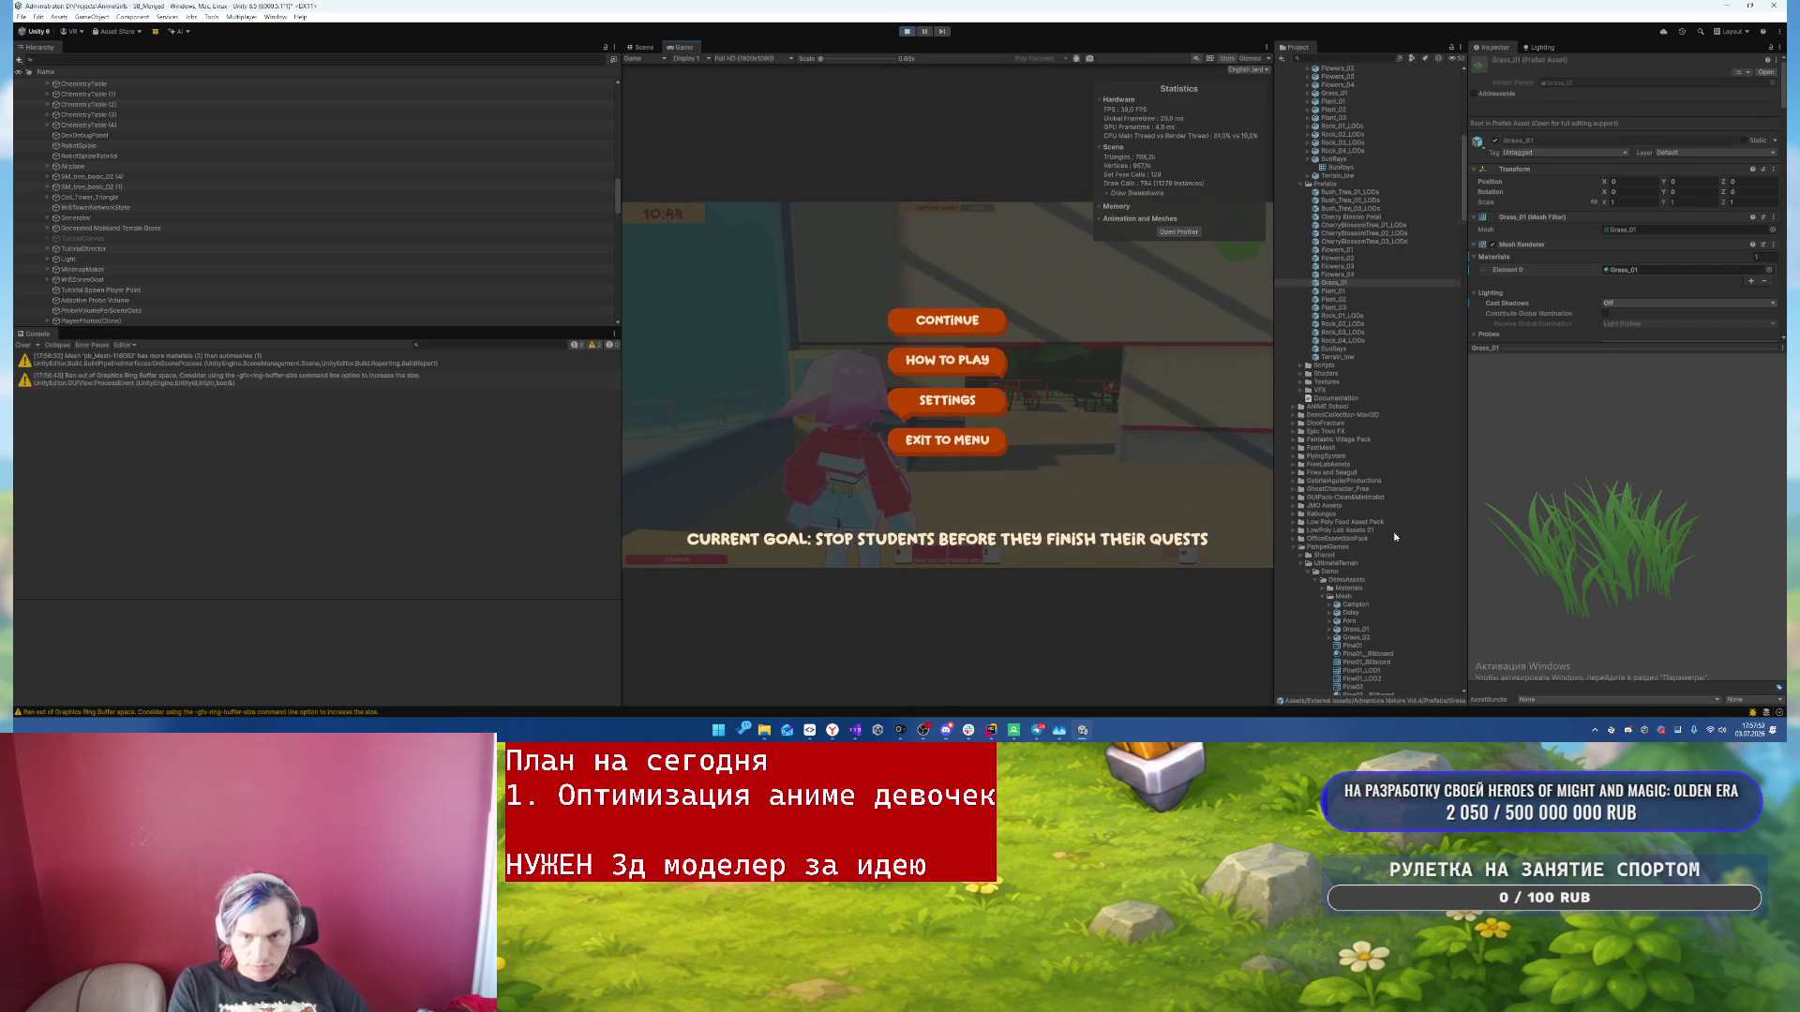
scroll(1378, 525, down, 6)
- Inspect the Grass_02 mesh and Plant_03 assets in the Project window
click(1382, 515)
scroll(1372, 296, up, 6)
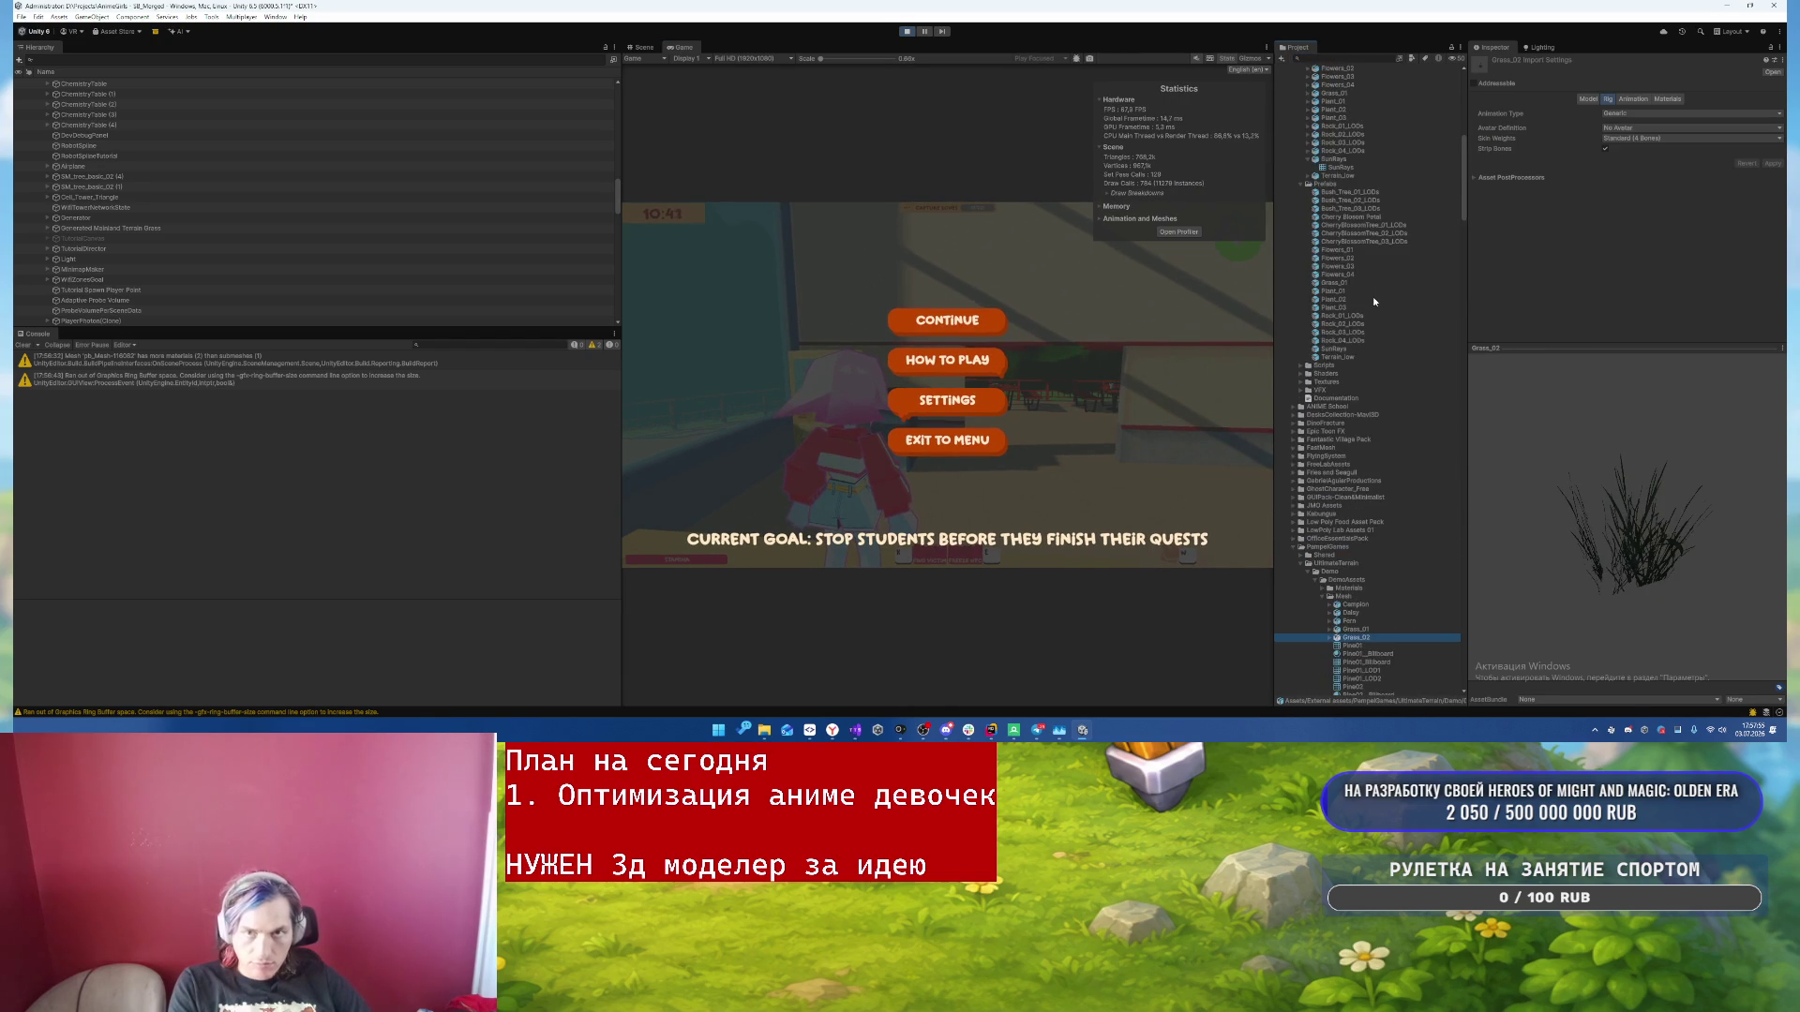
scroll(1374, 288, up, 3)
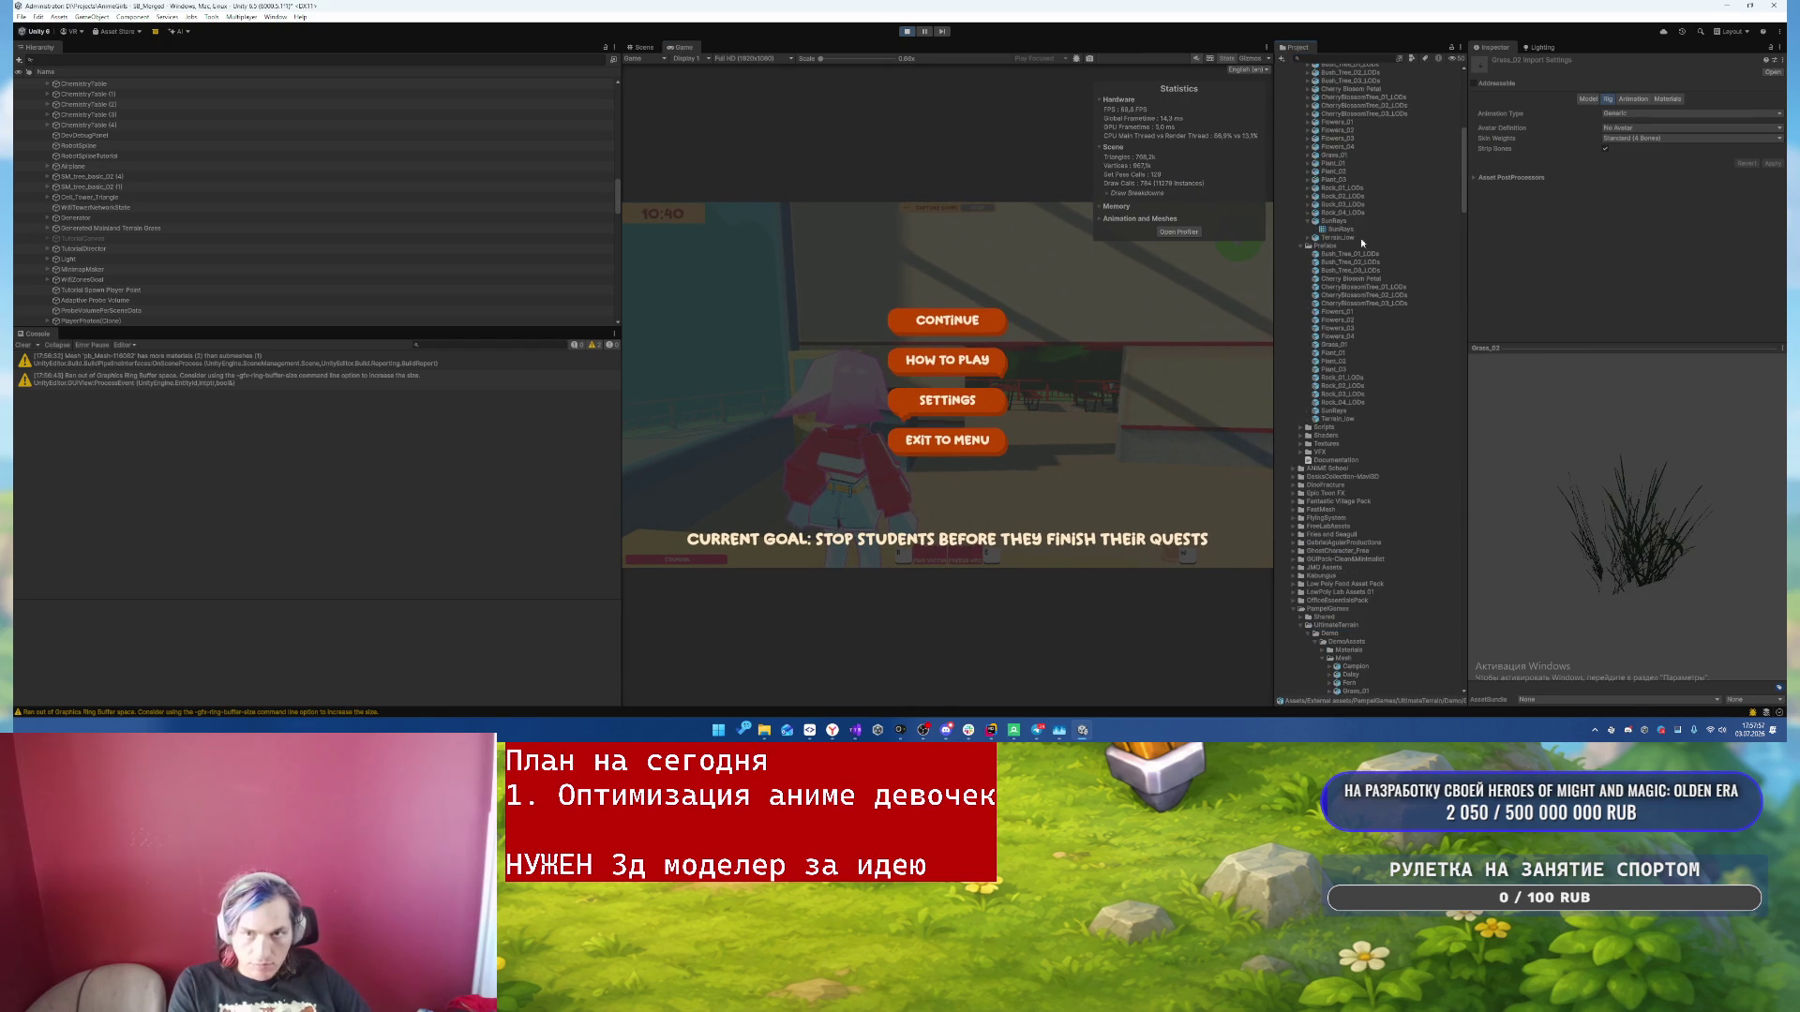
scroll(1361, 394, up, 5)
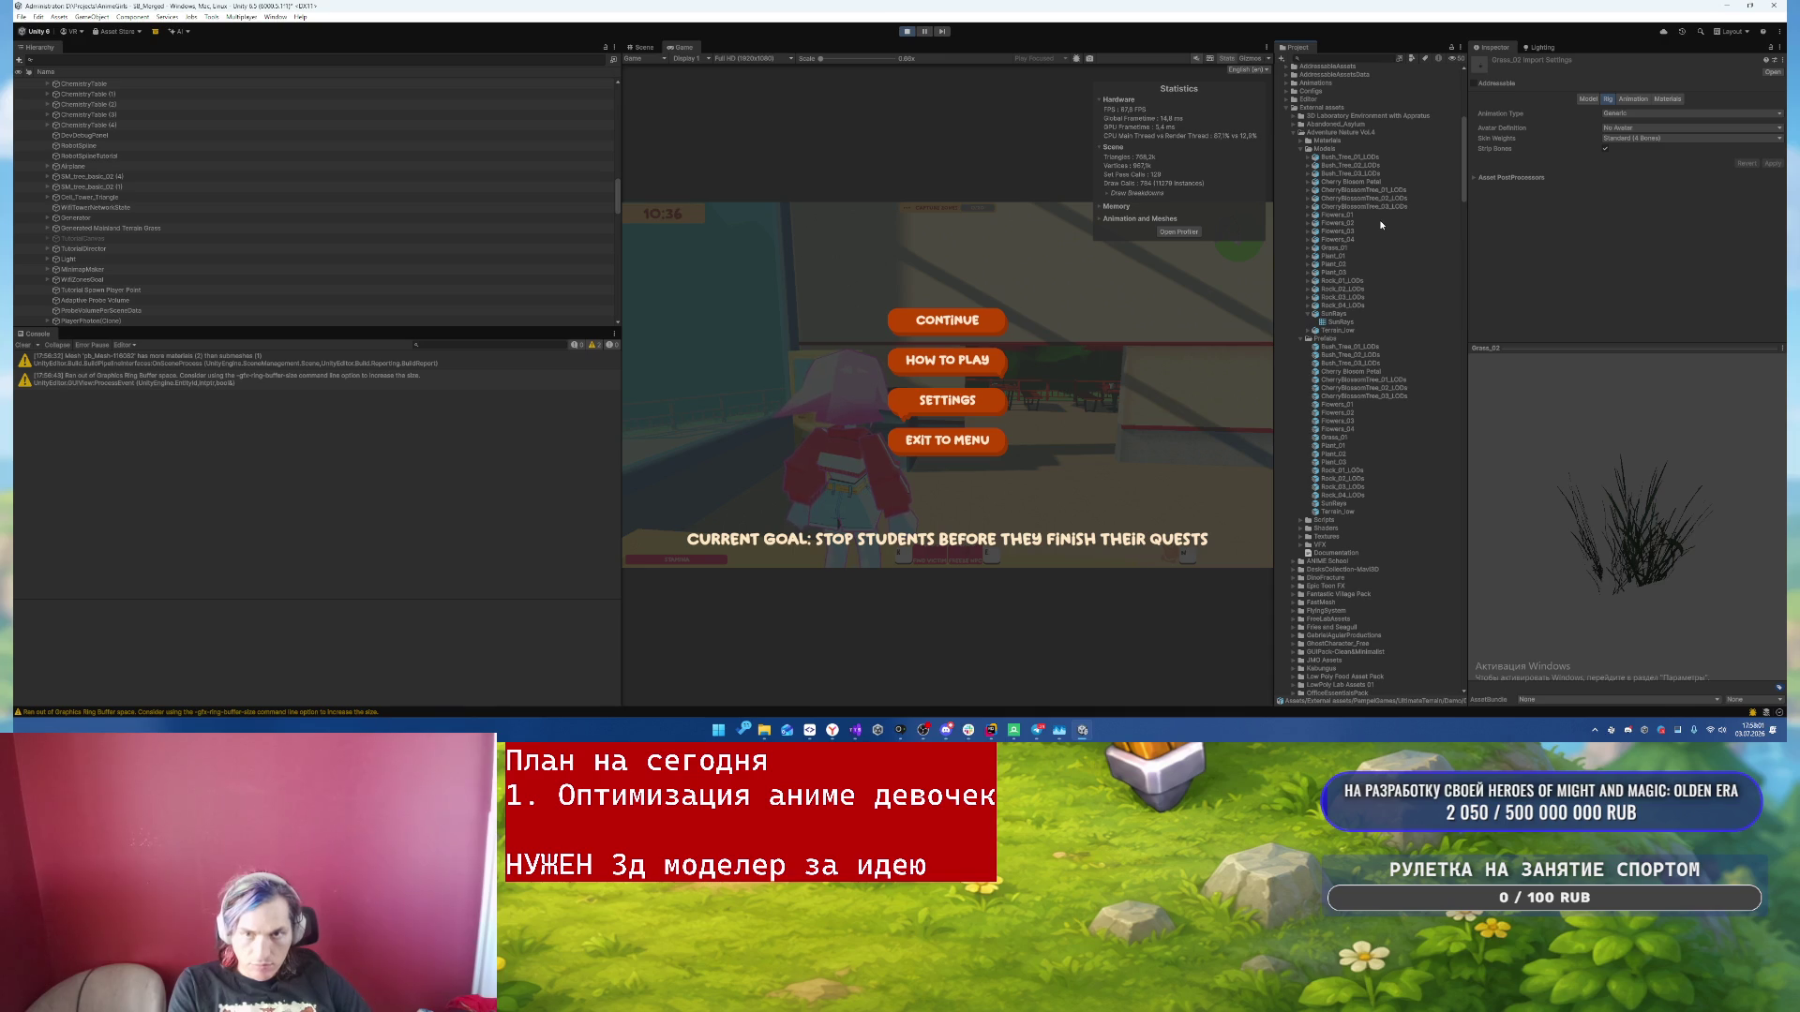
click(1348, 256)
key(Down)
key(Down)
key(Down)
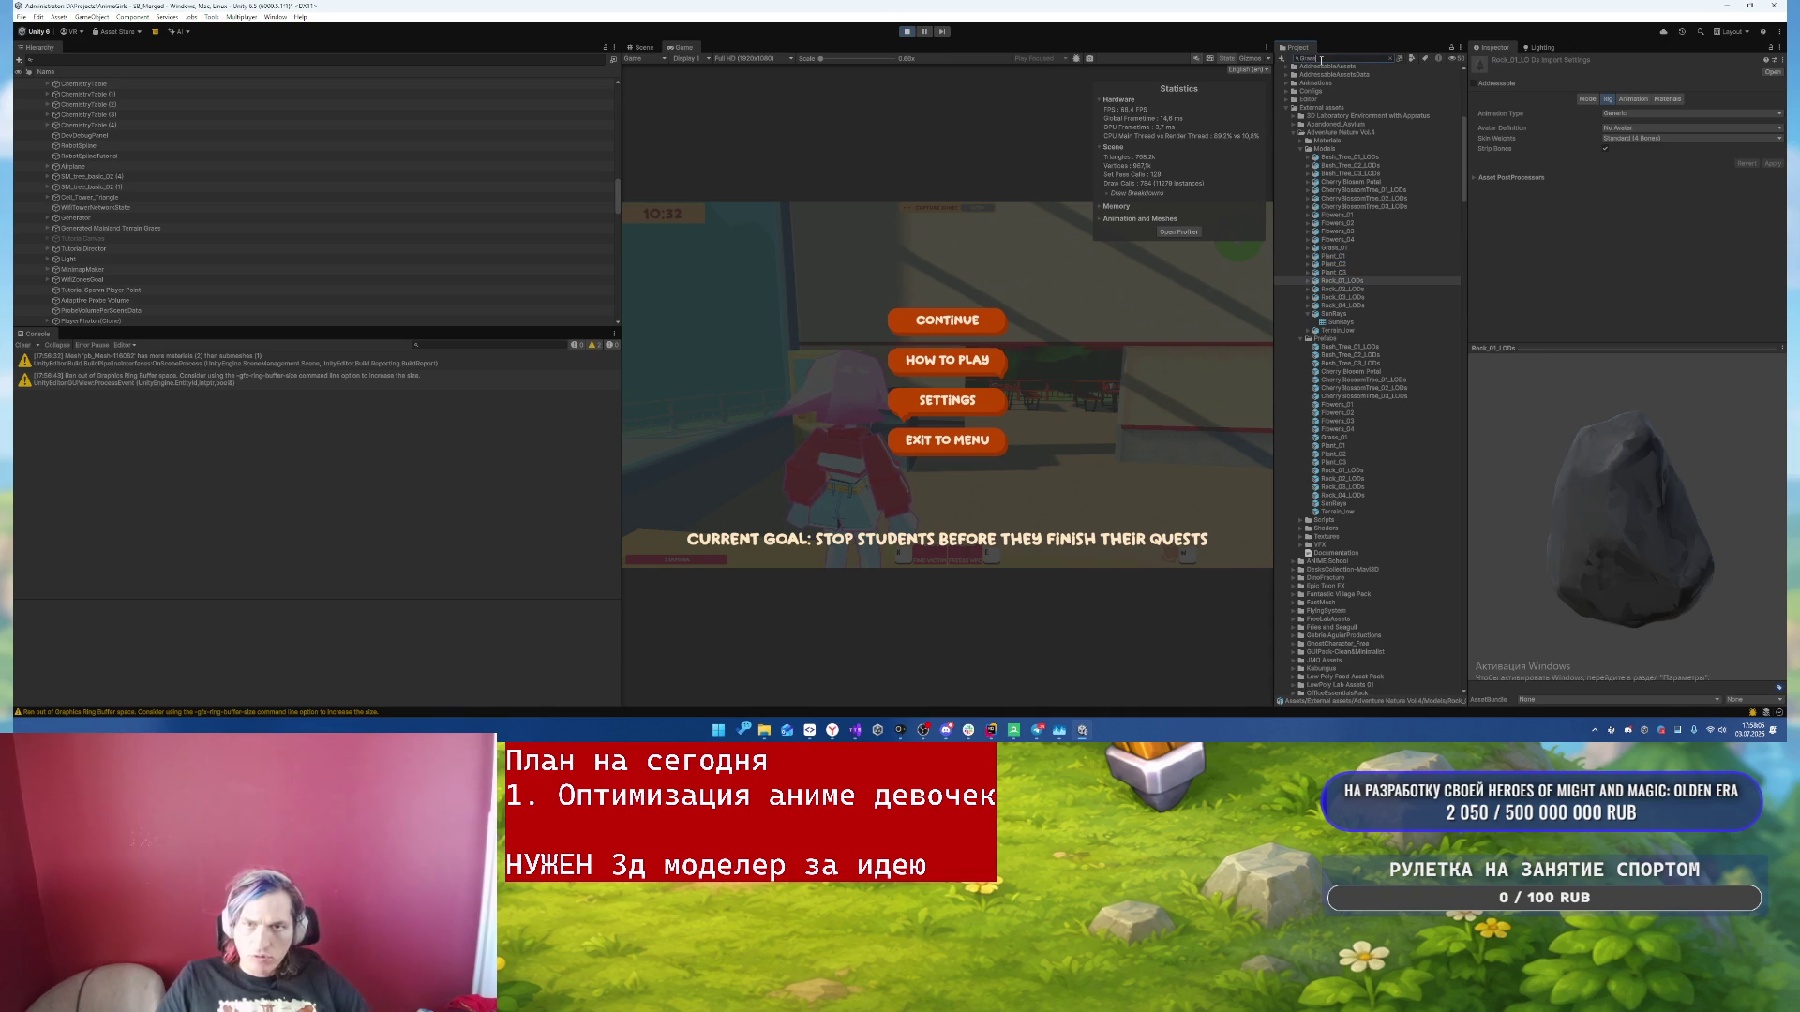
- Select the Grass_01 prefab in the Prefabs folder and review its material settings
text(0)
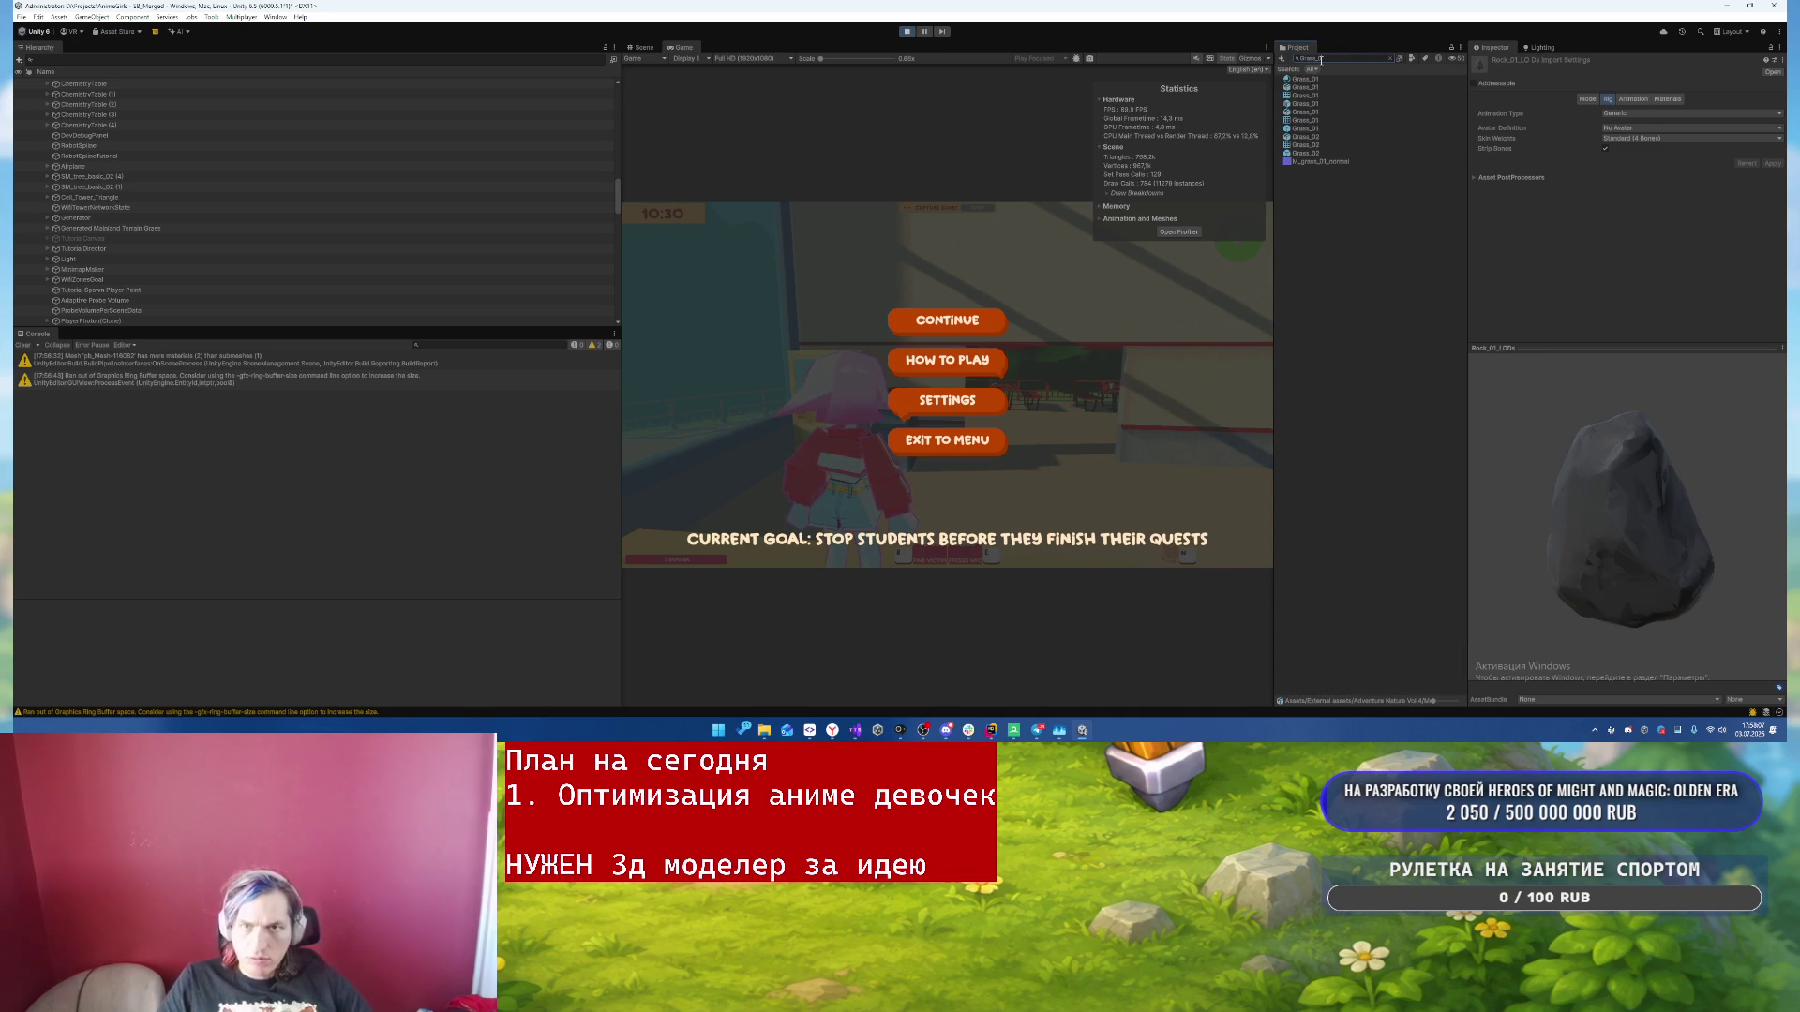
click(1310, 112)
click(1310, 104)
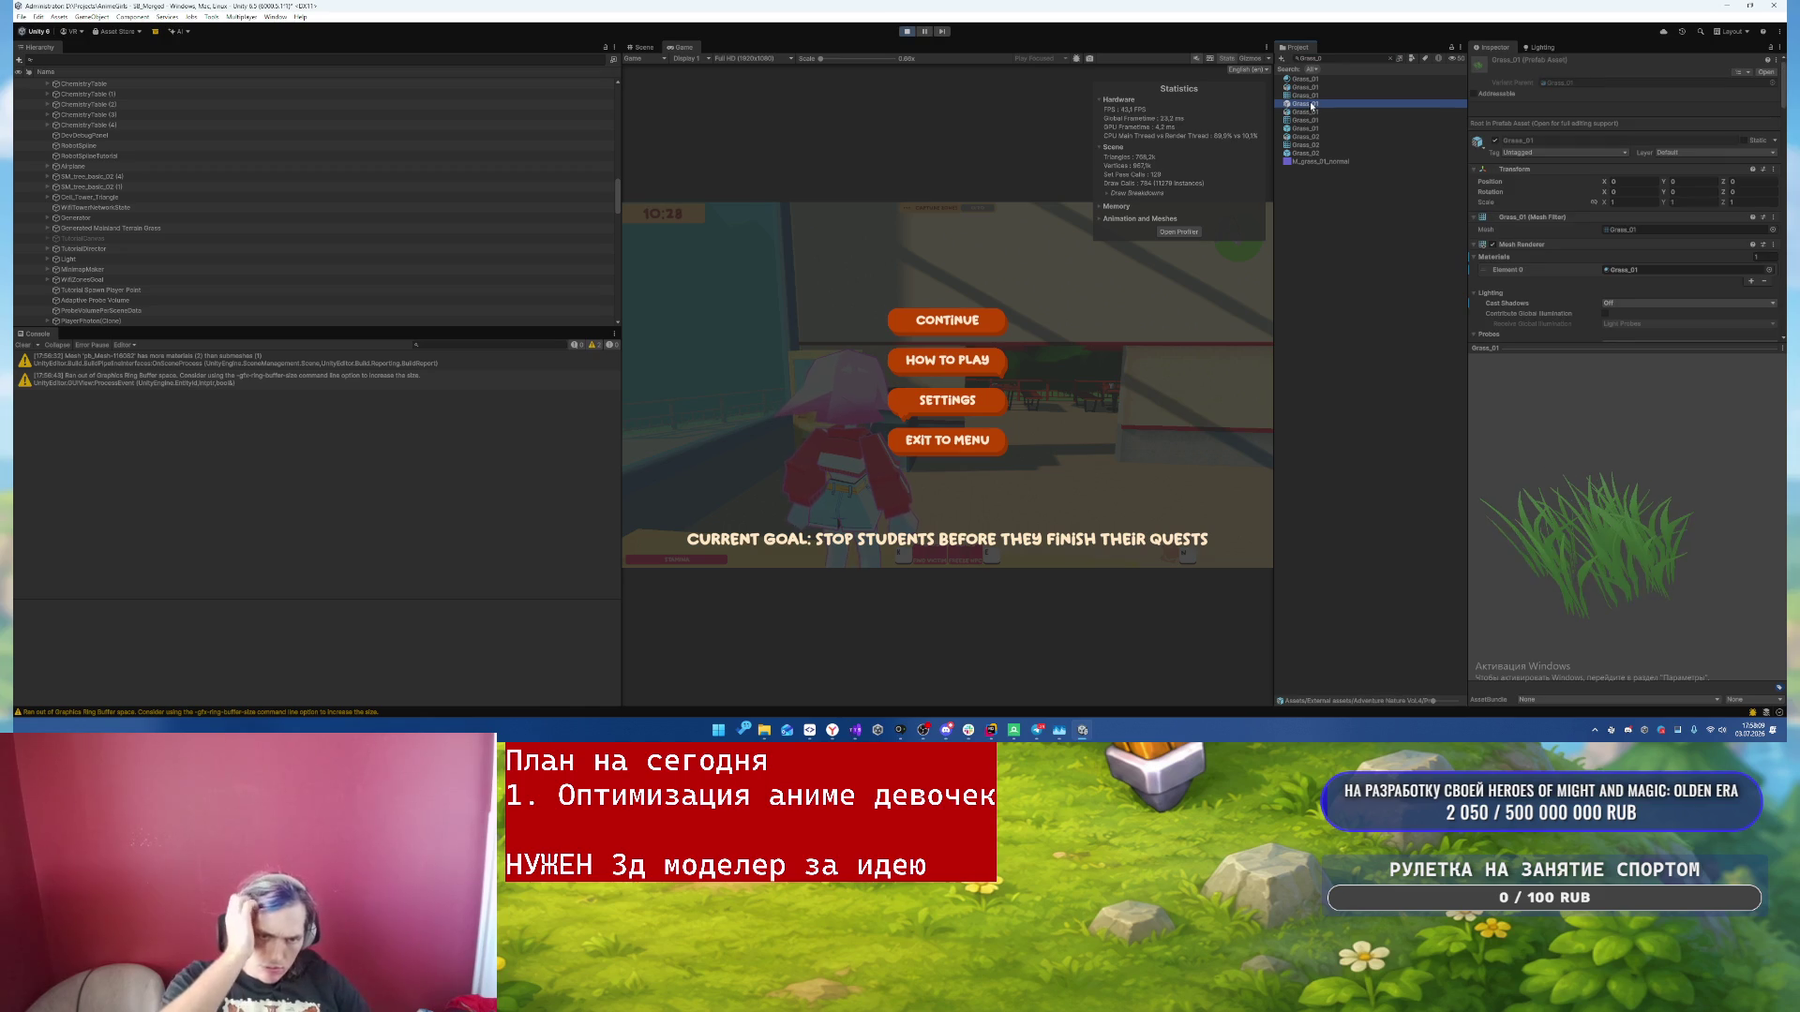
click(1391, 58)
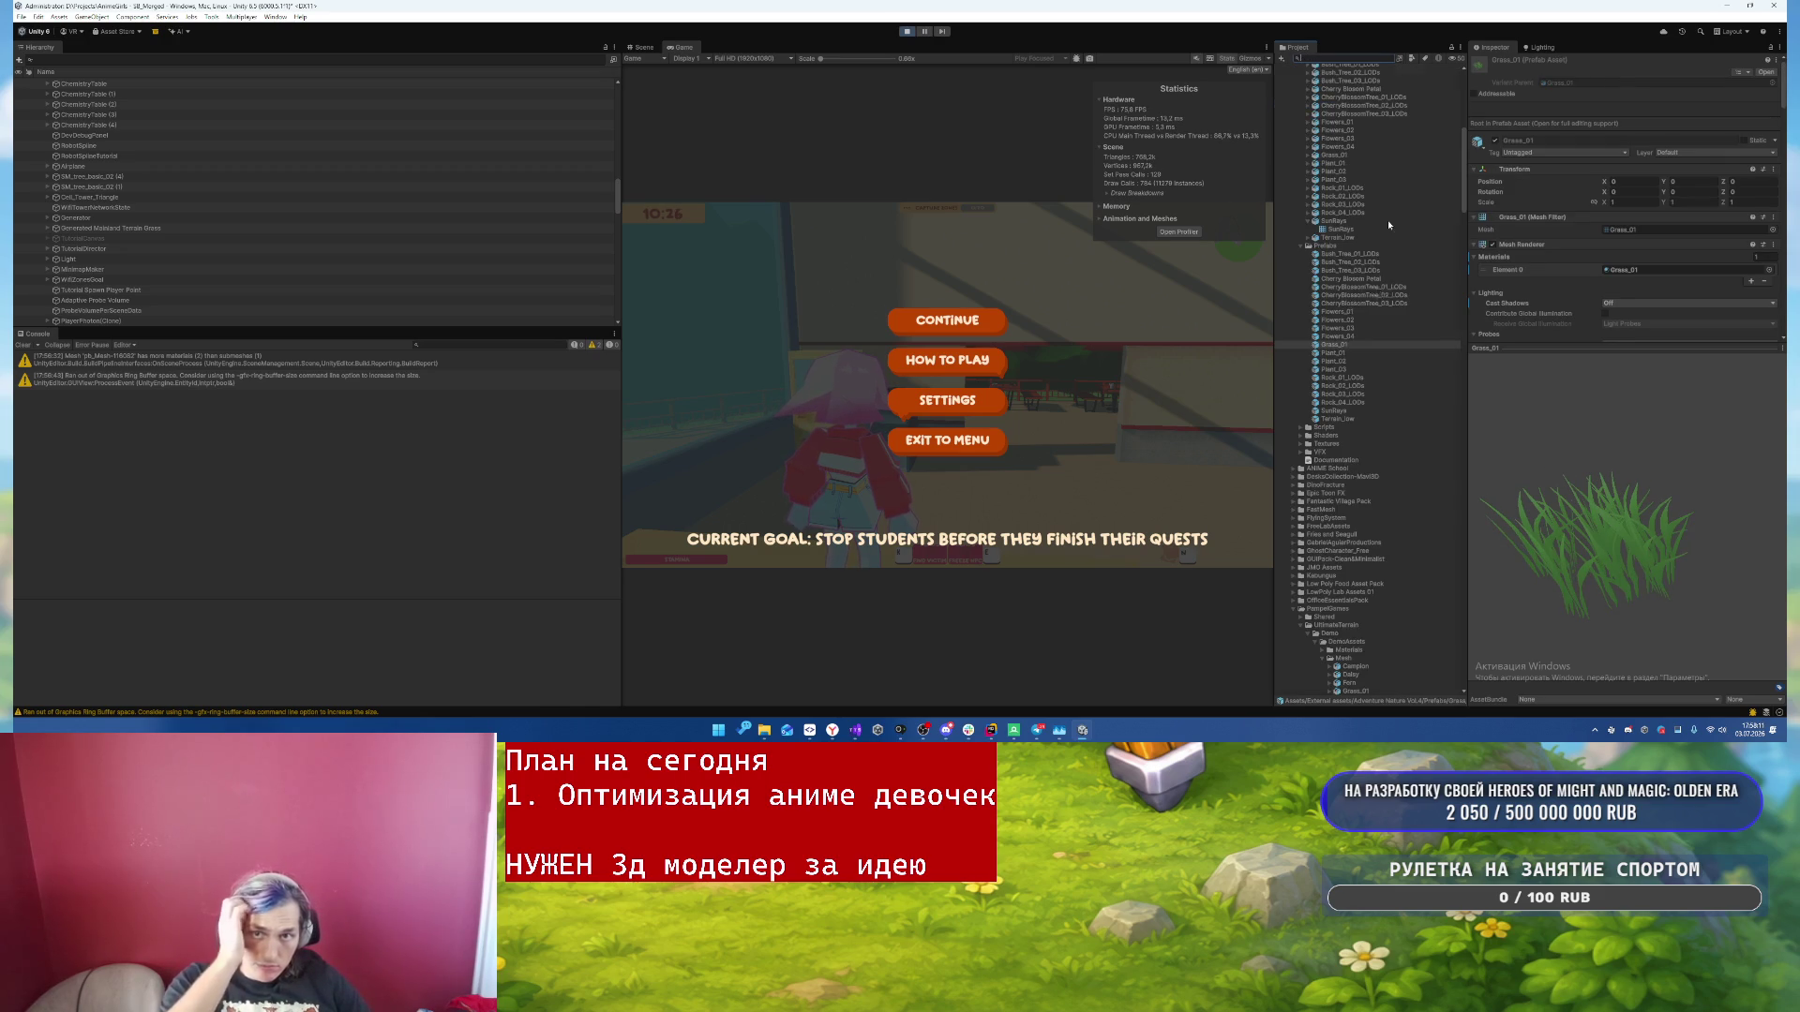
click(1343, 345)
scroll(1635, 281, down, 5)
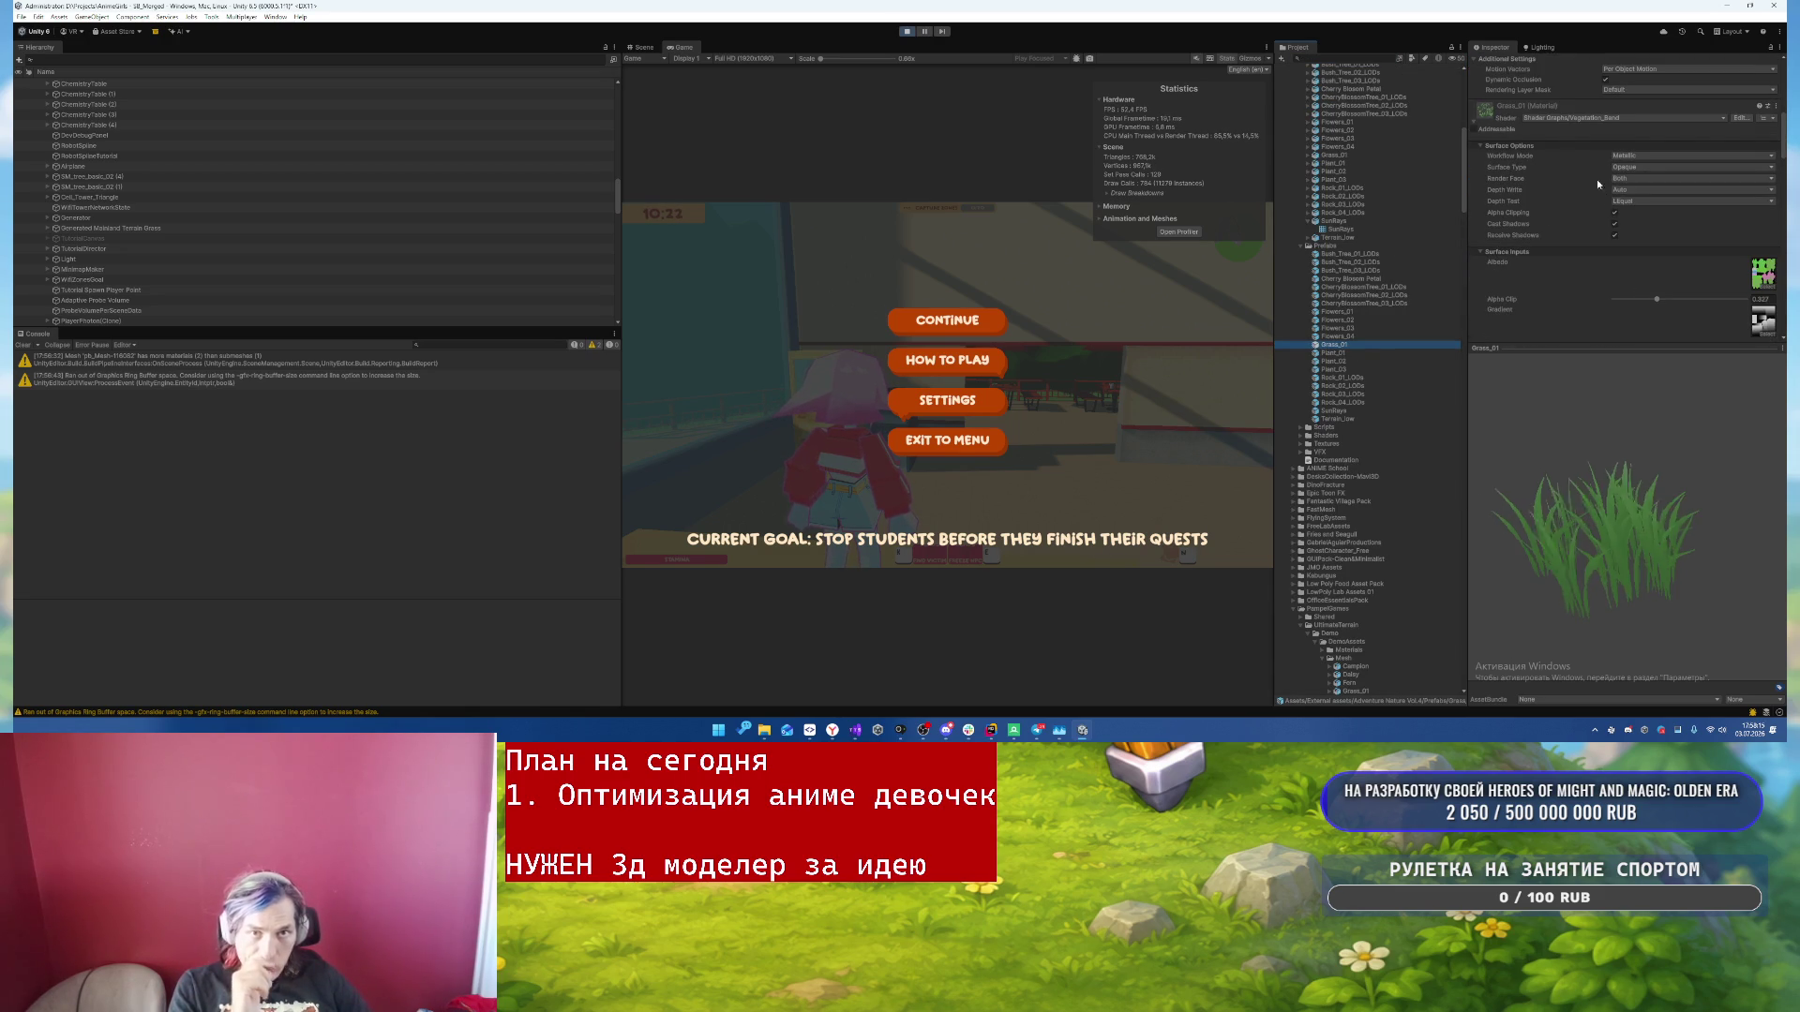
scroll(1546, 228, down, 3)
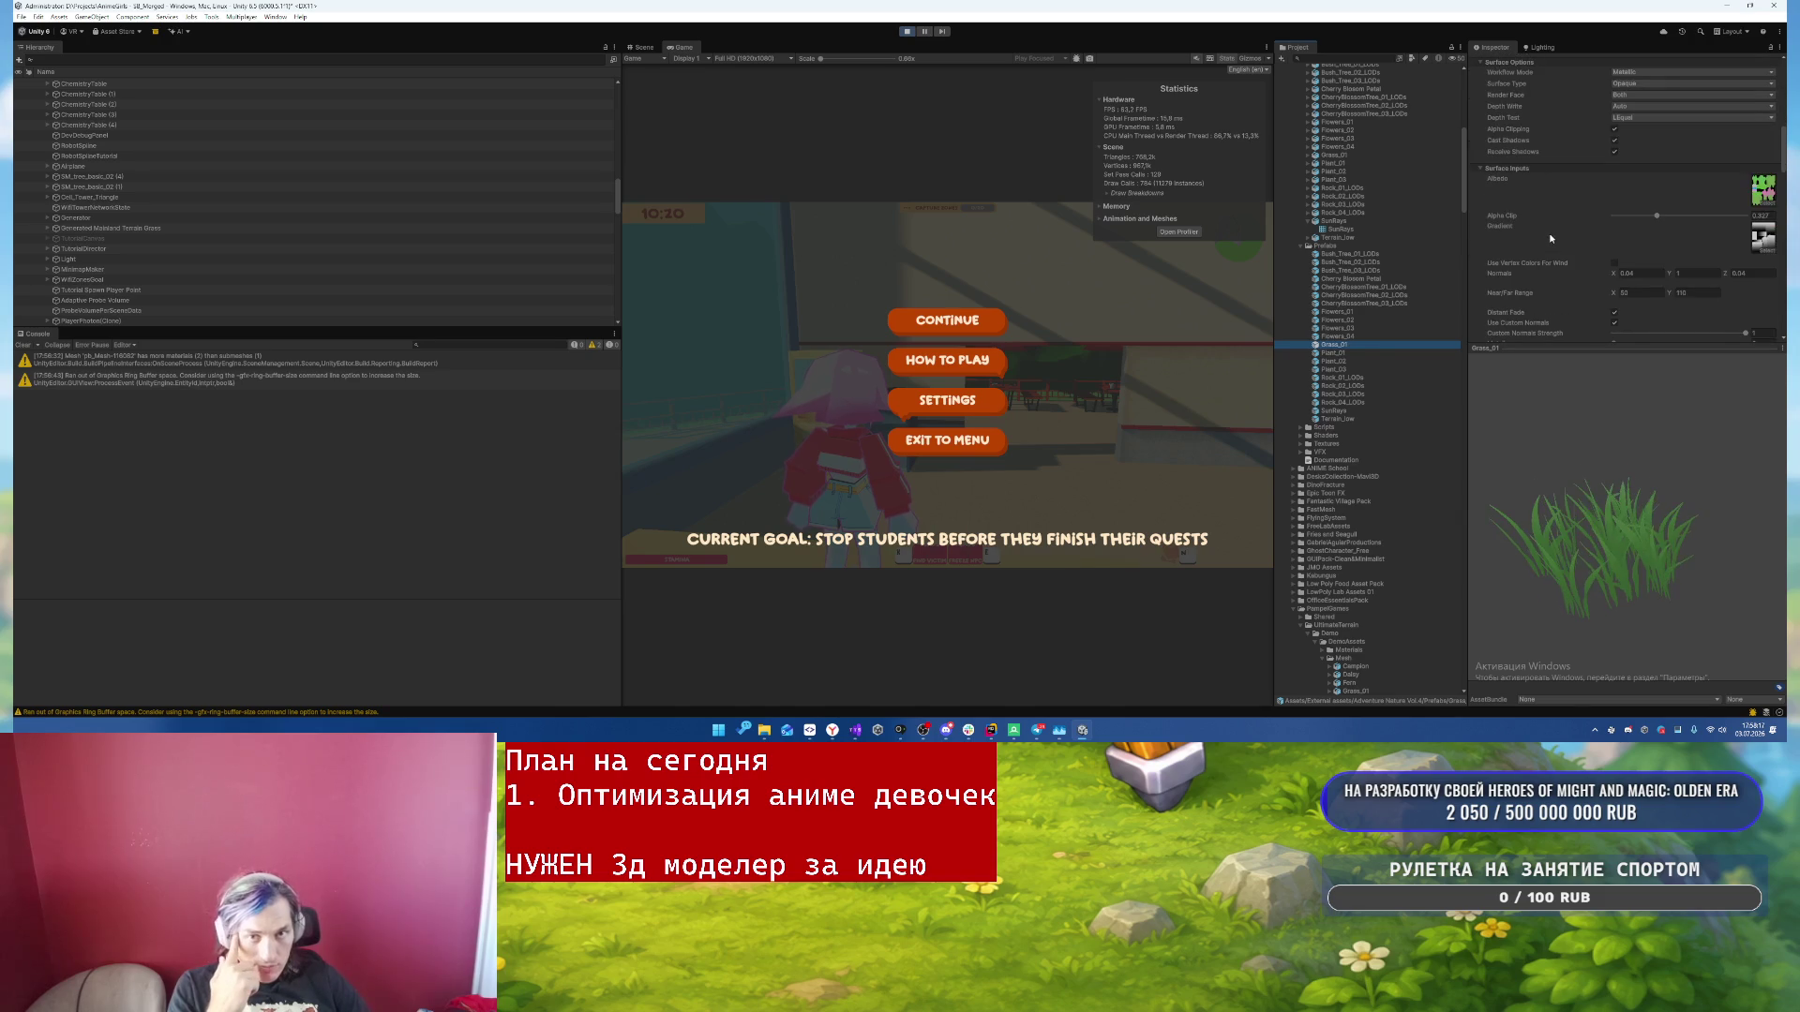
scroll(1550, 238, down, 2)
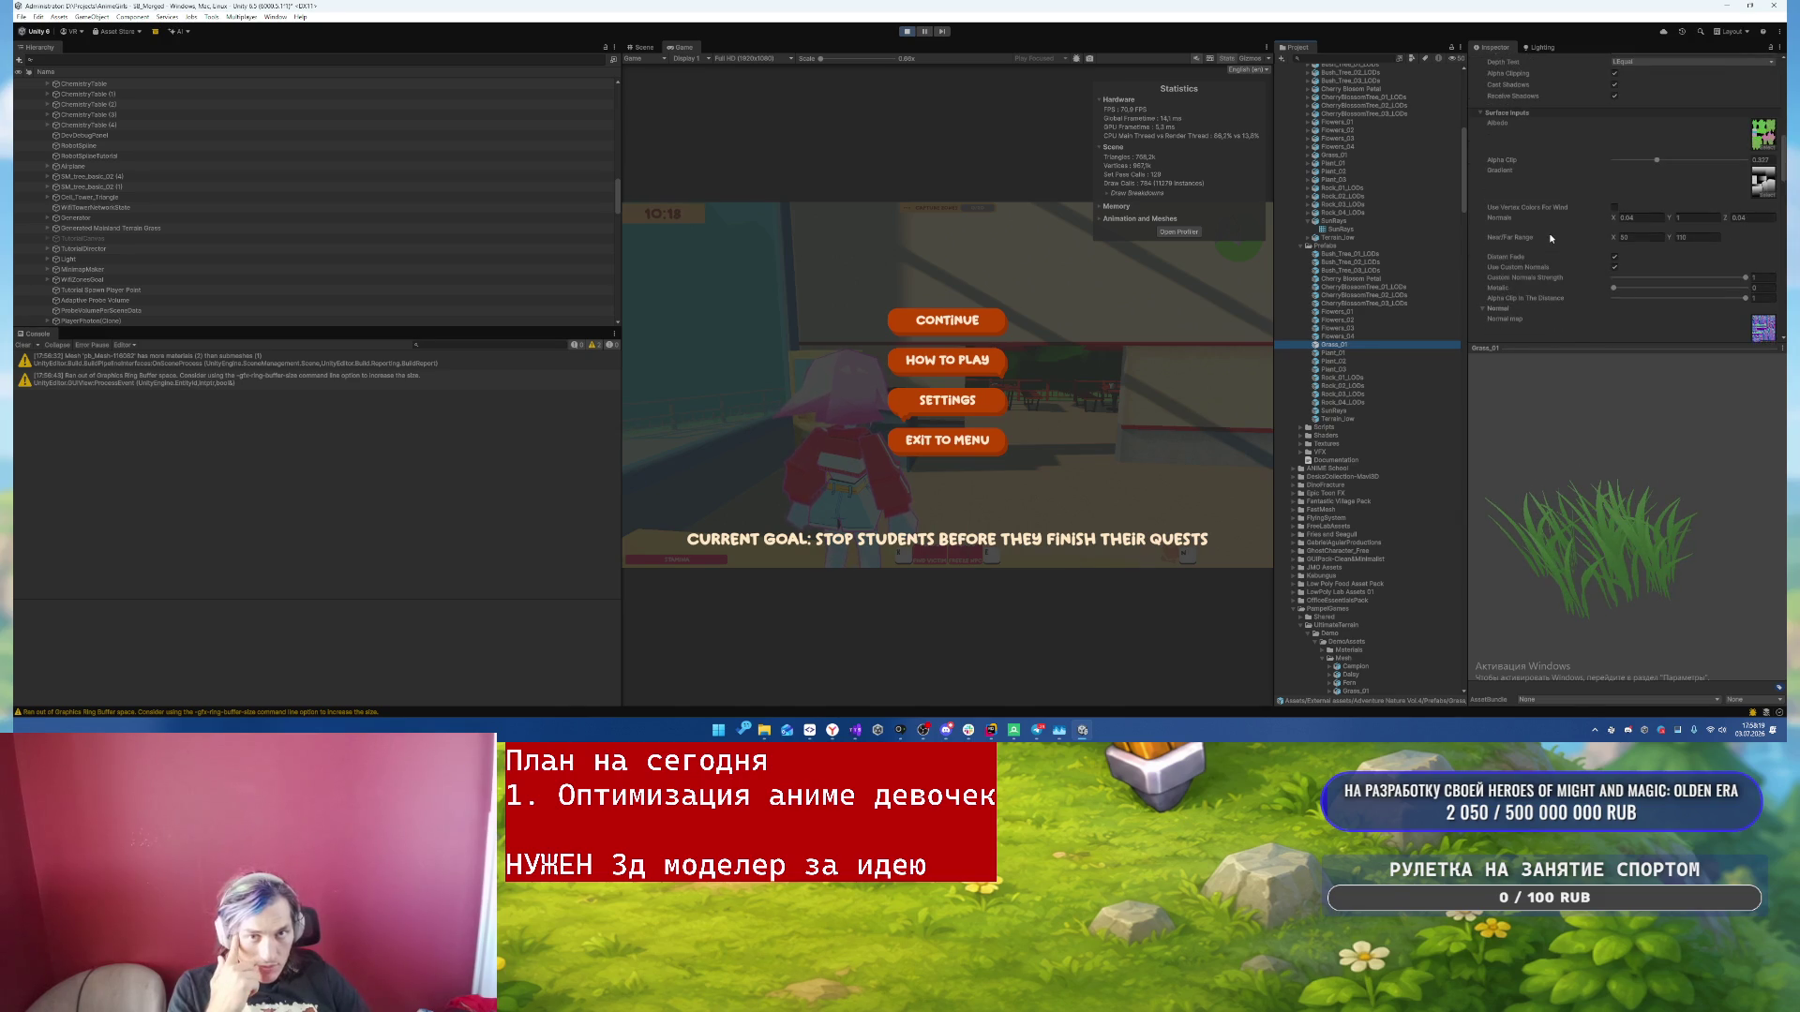
scroll(1551, 238, up, 3)
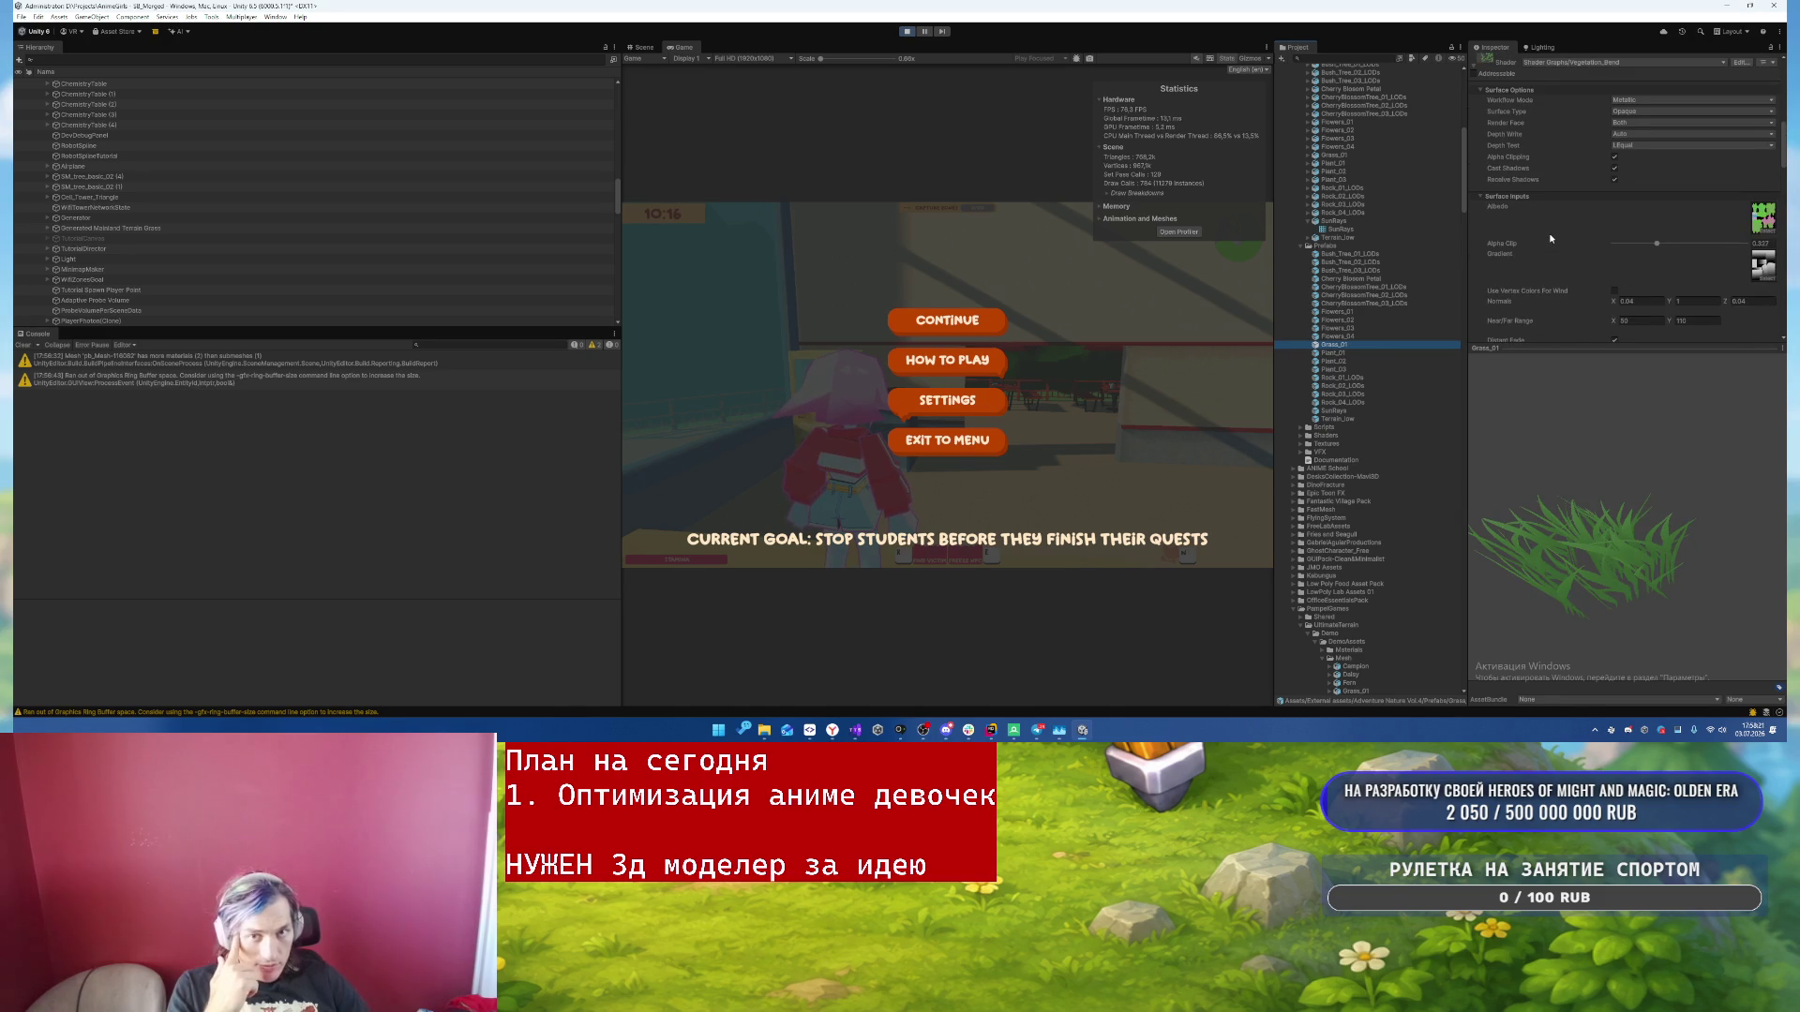
scroll(1549, 238, down, 5)
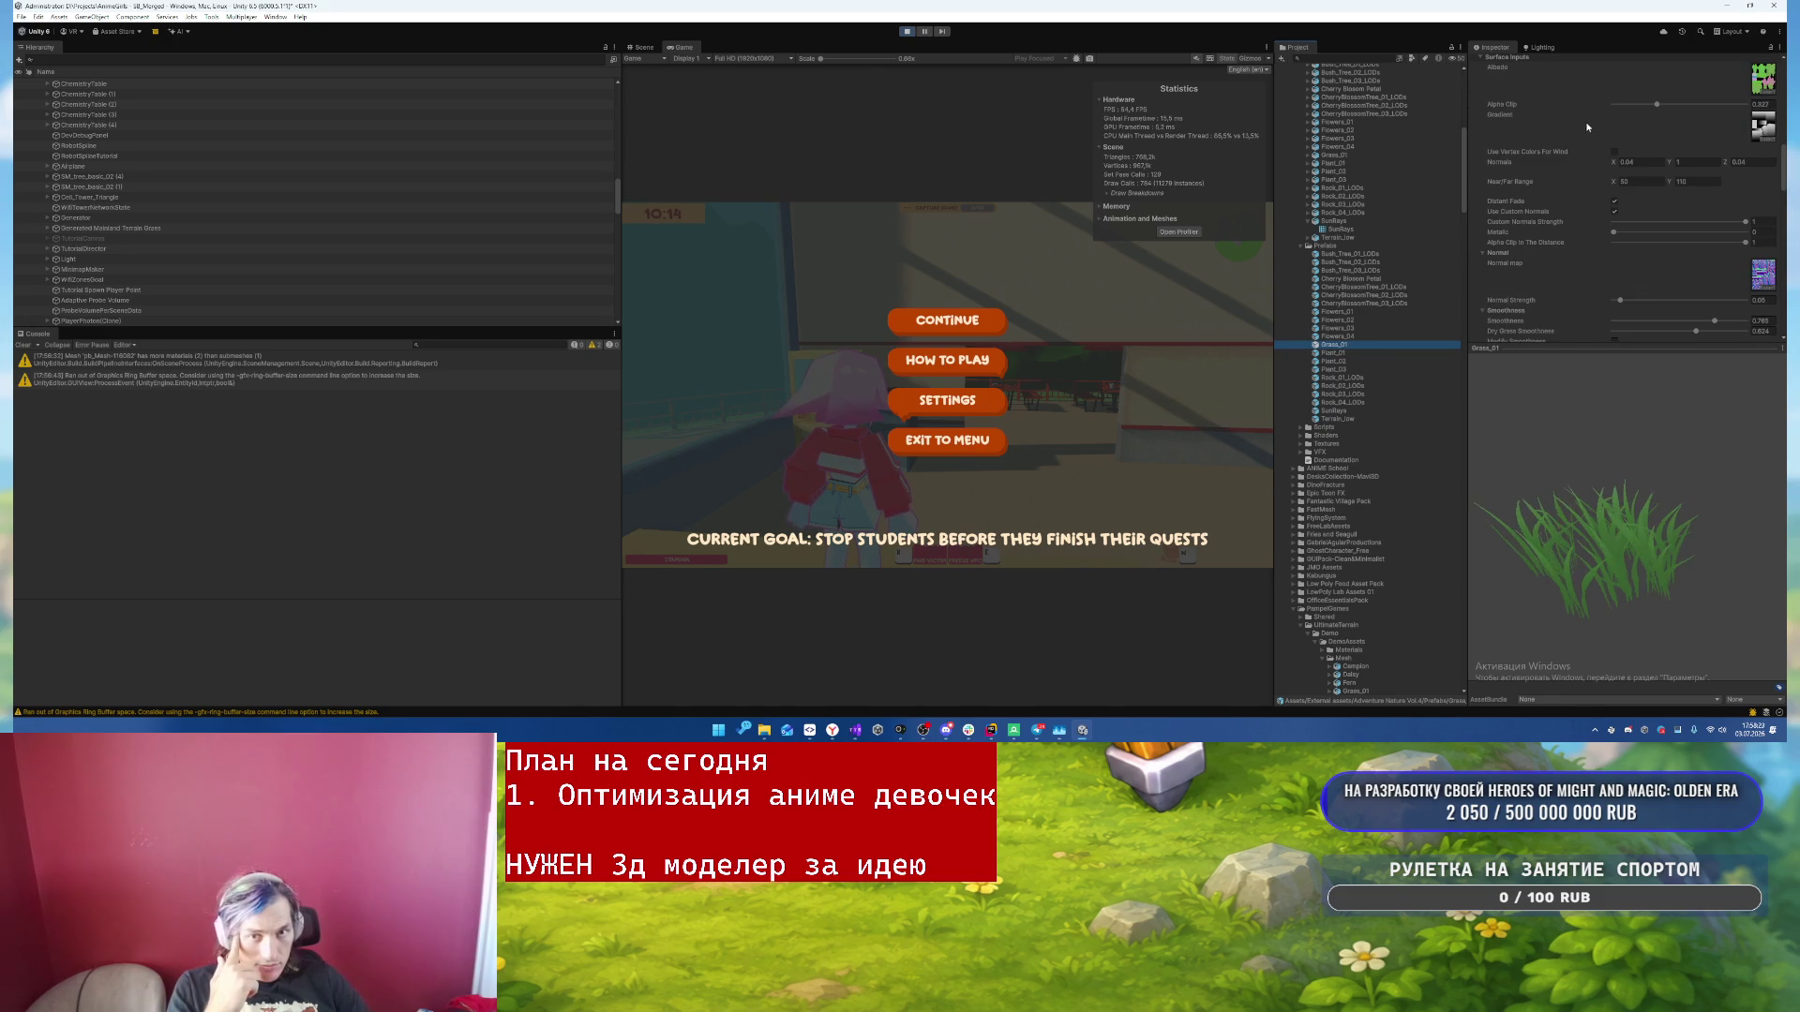
scroll(1587, 126, down, 10)
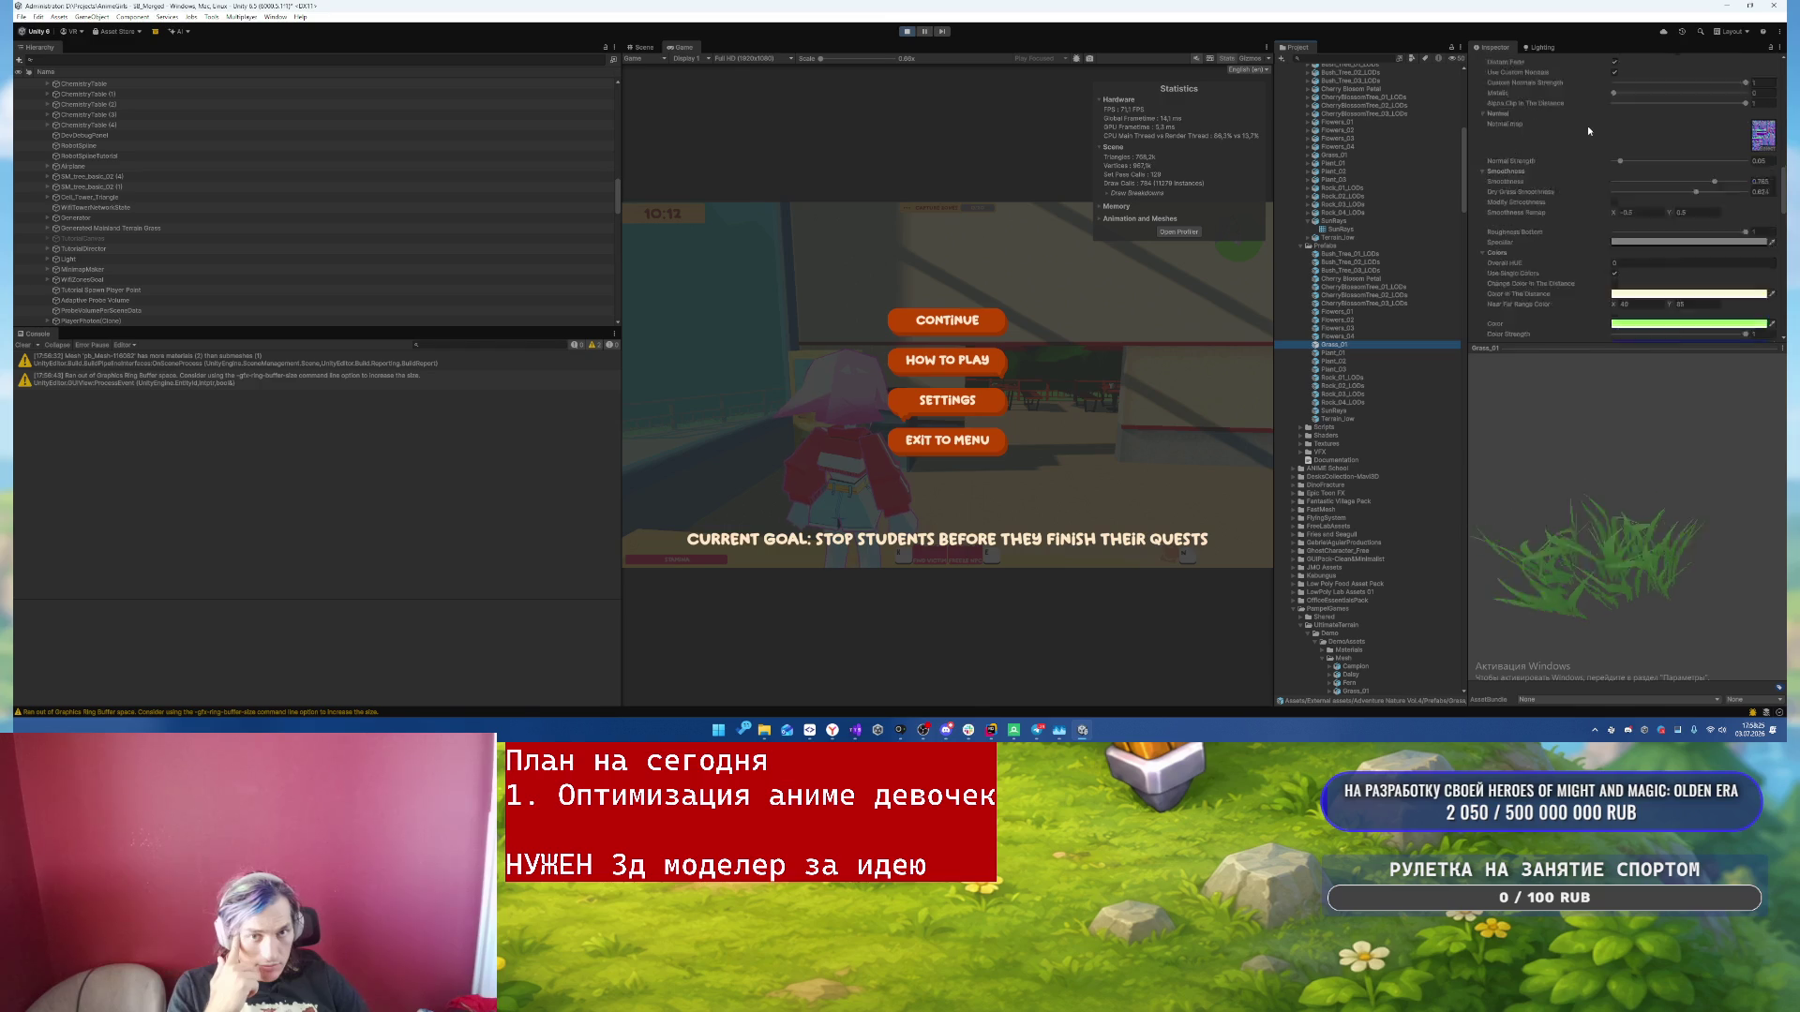
scroll(1585, 131, down, 3)
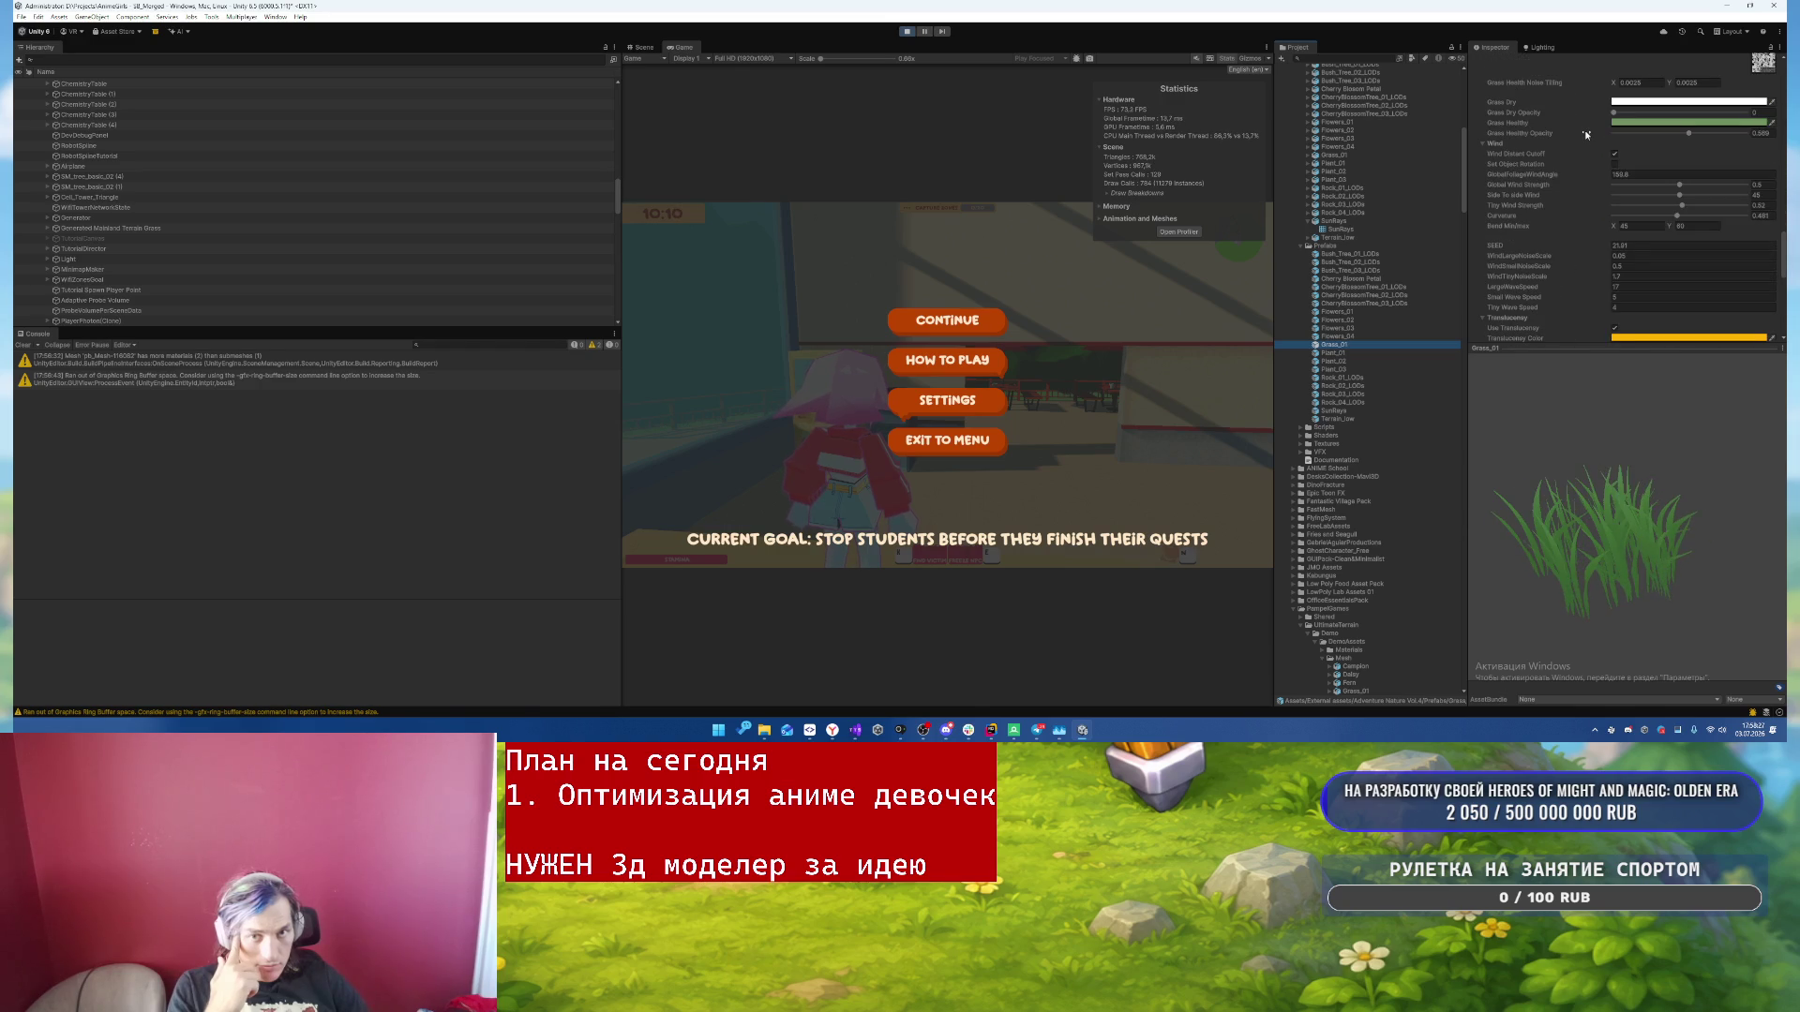
scroll(1580, 132, down, 2)
scroll(1581, 133, down, 3)
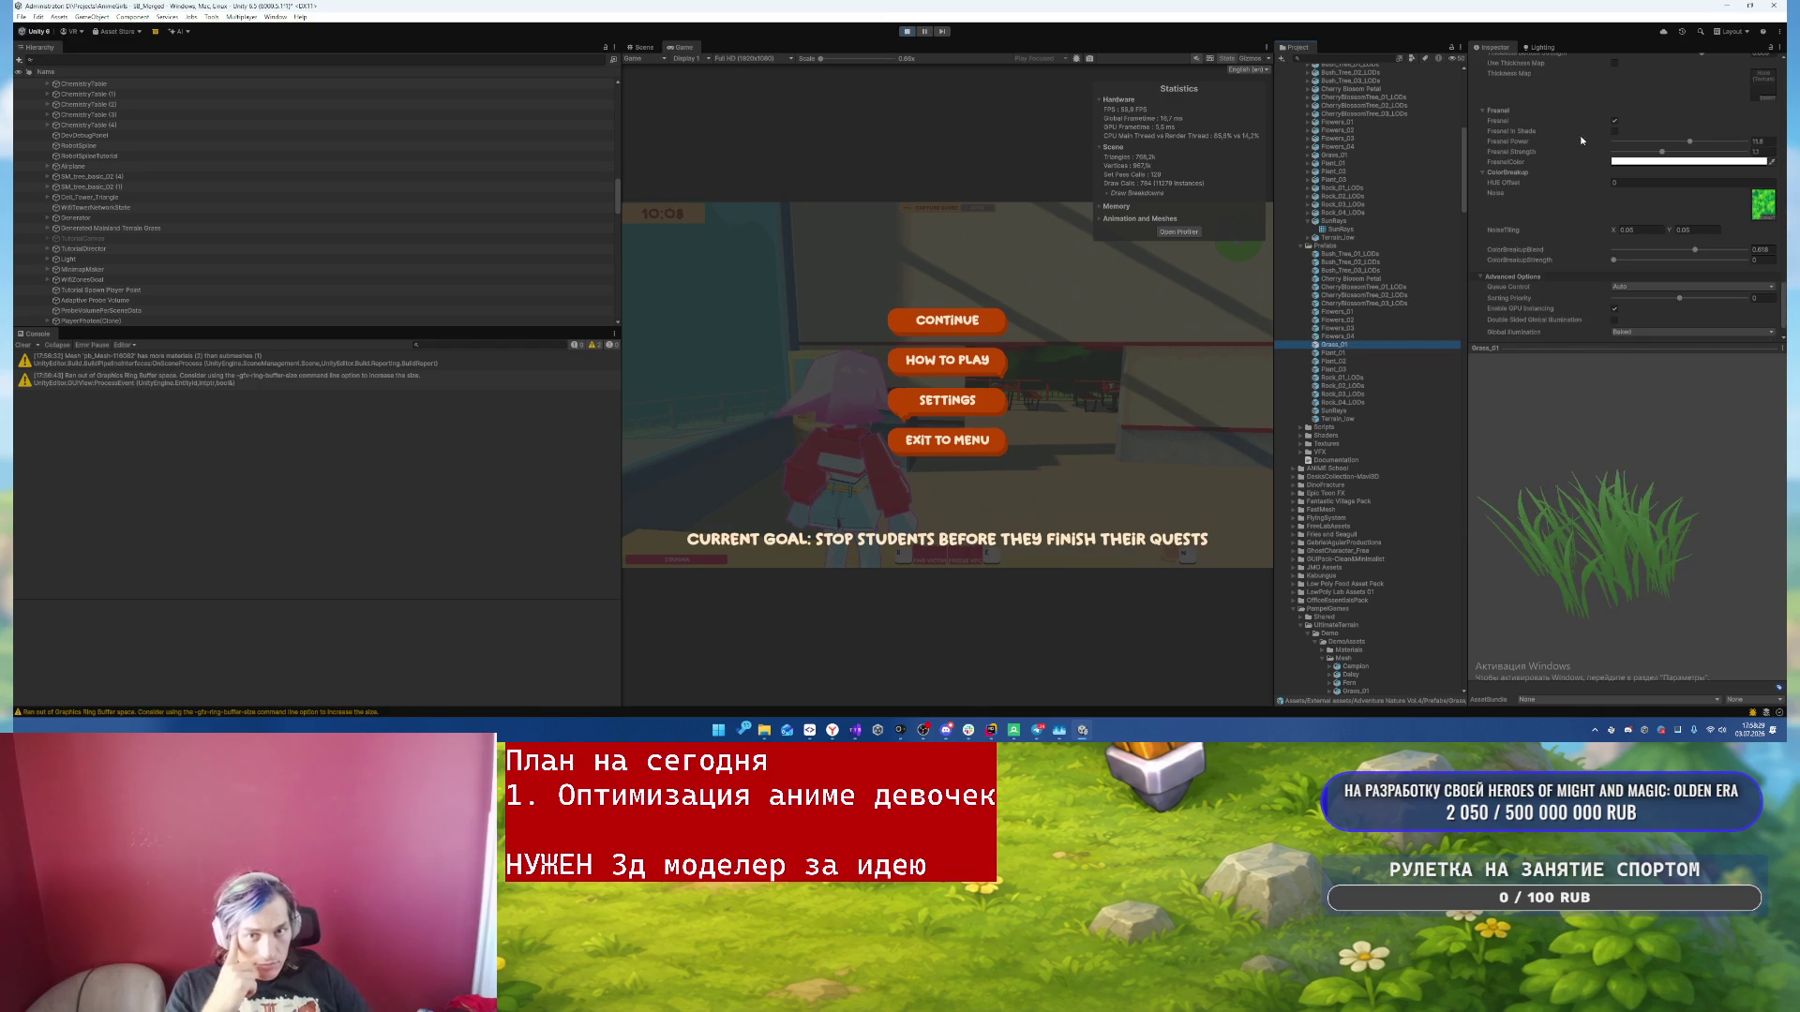
scroll(1578, 141, down, 2)
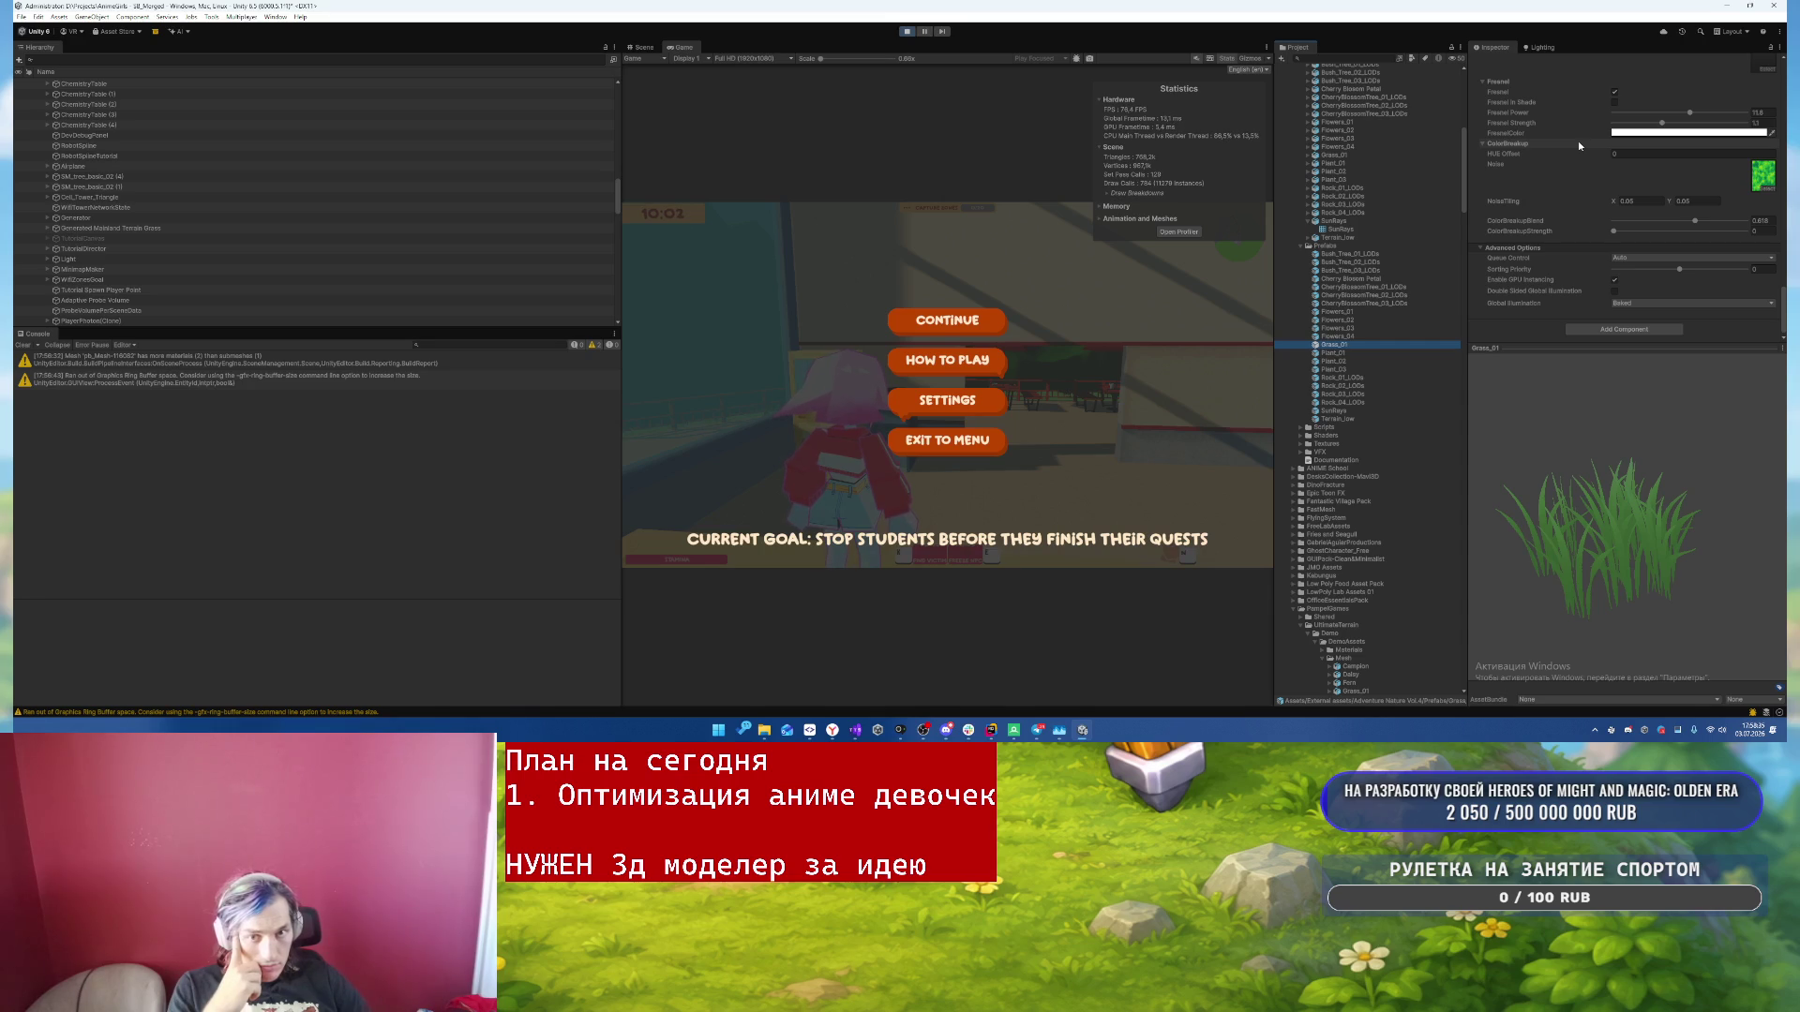
scroll(1578, 141, up, 10)
scroll(1556, 142, up, 10)
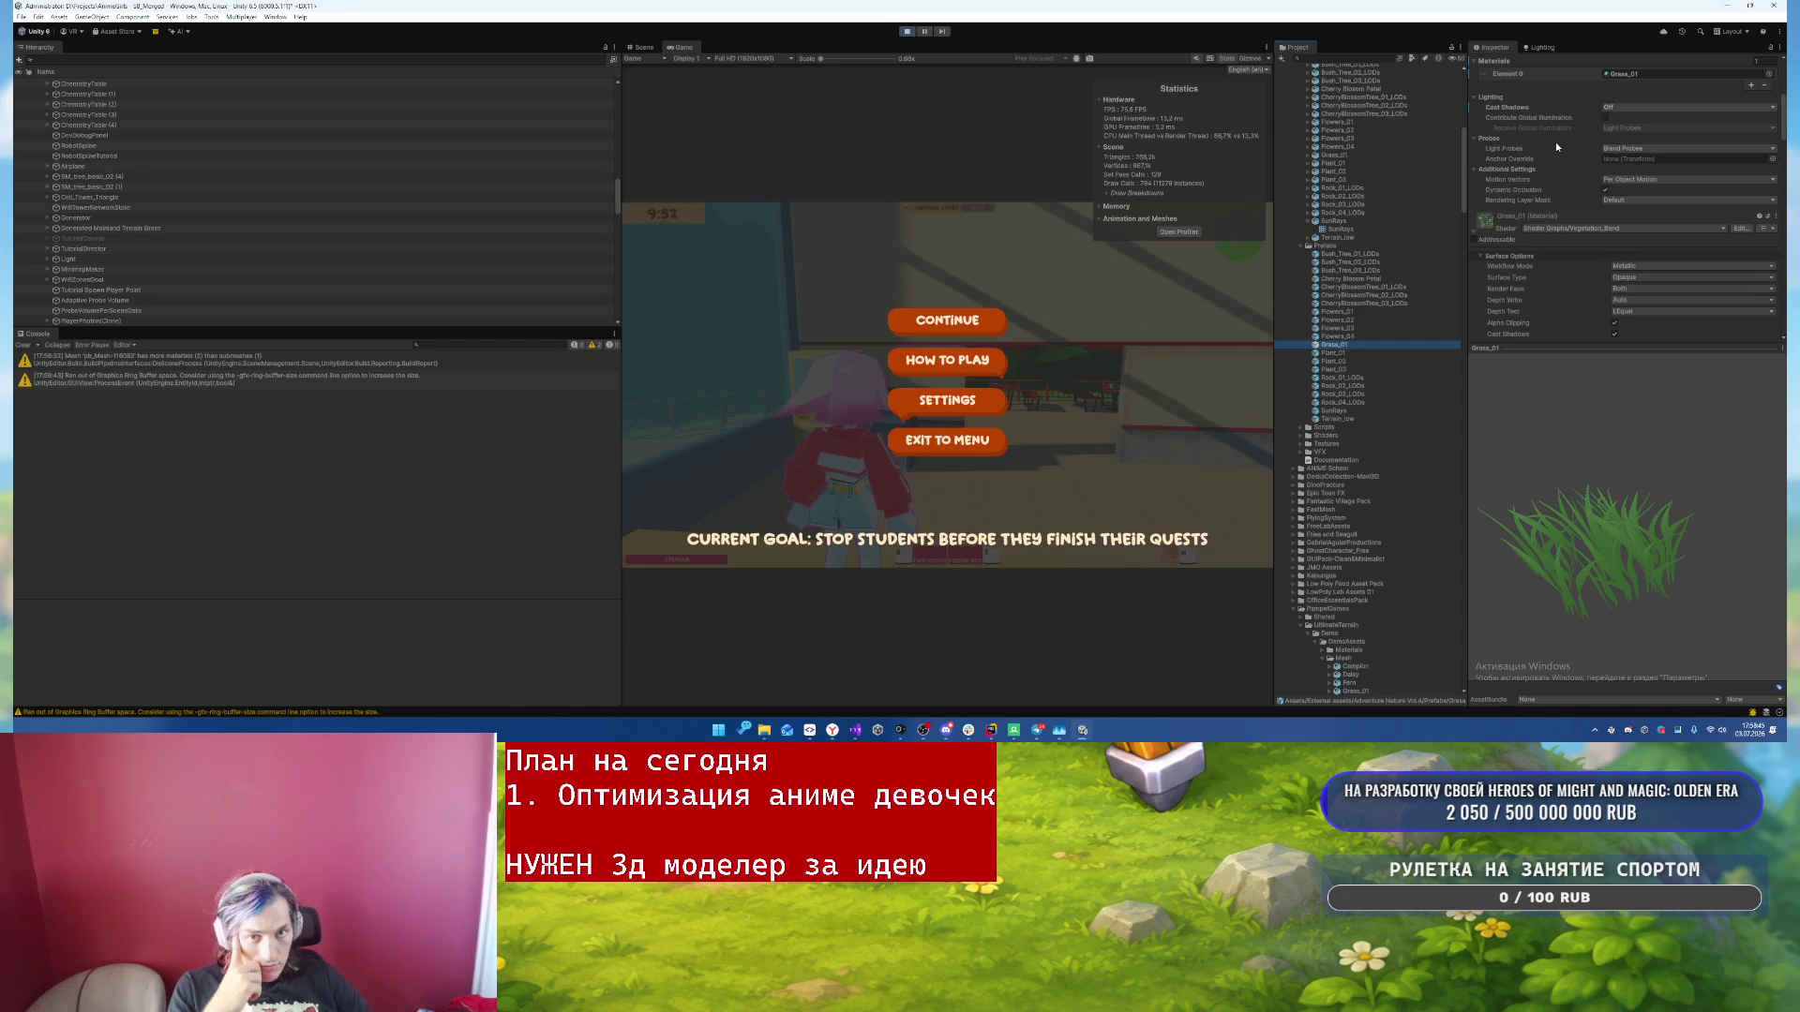
click(1636, 289)
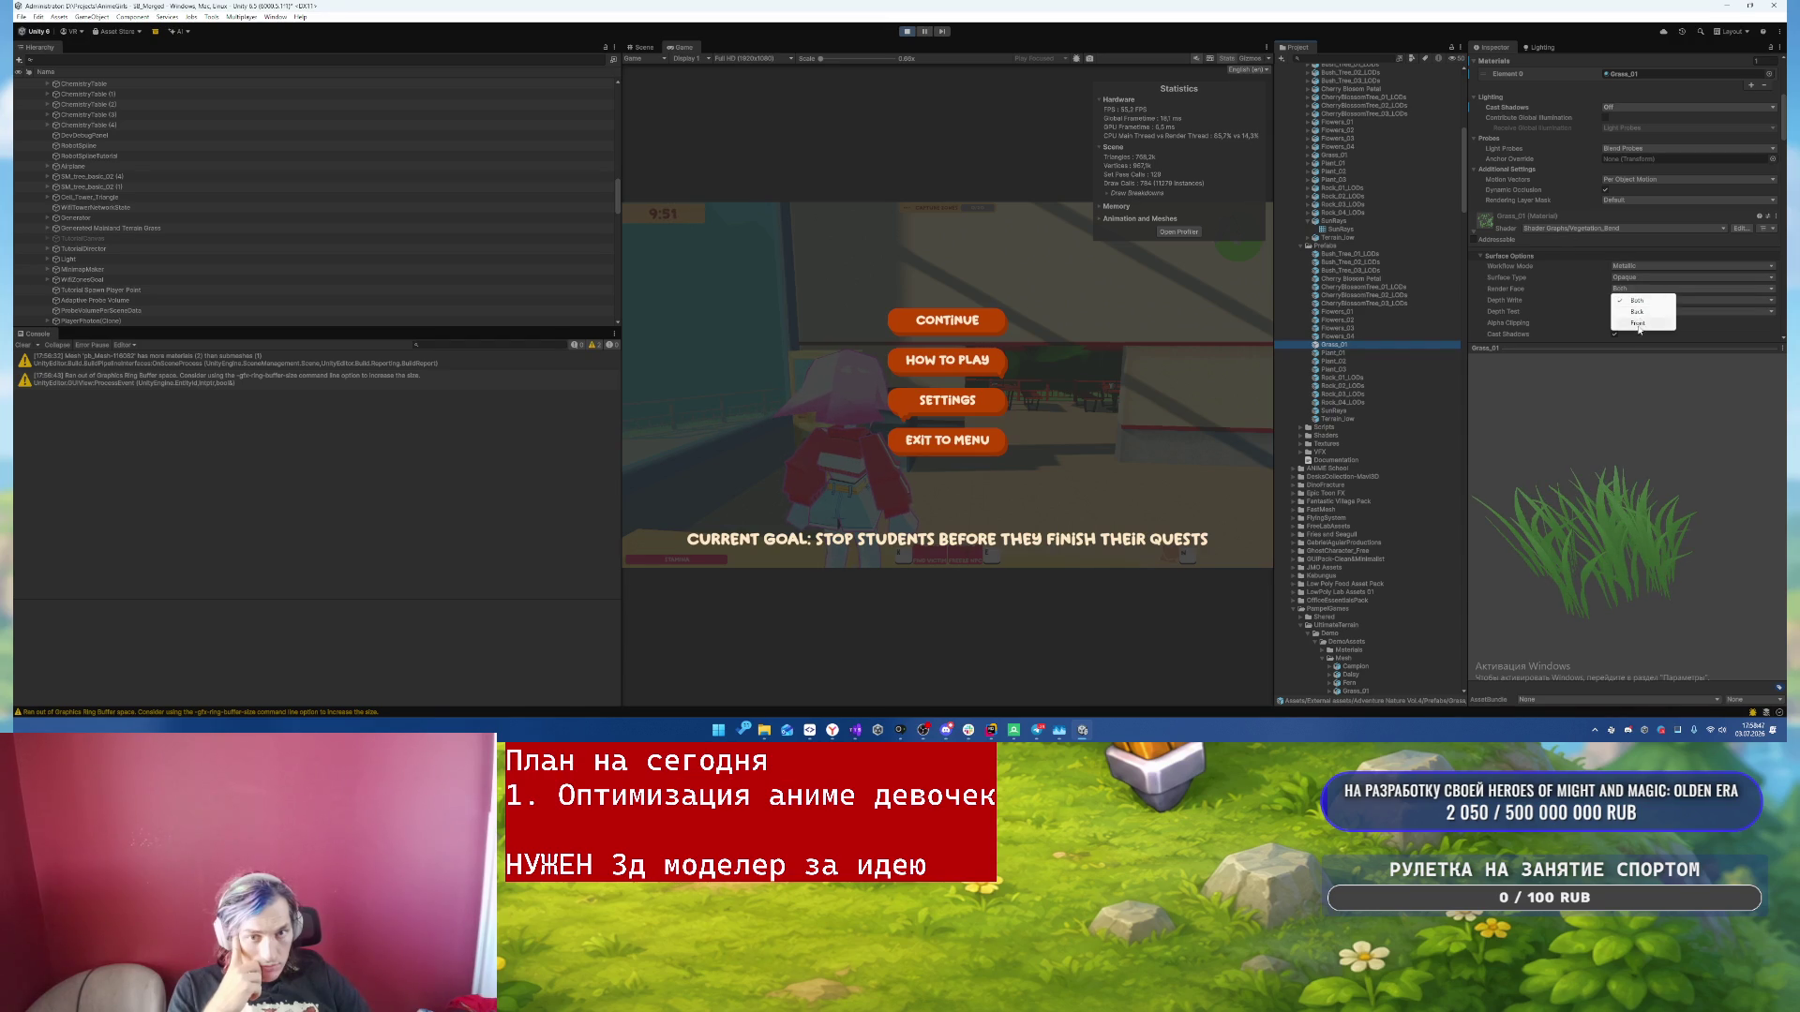
- Make the grass material render front faces only and check the tall grass in game
click(1638, 322)
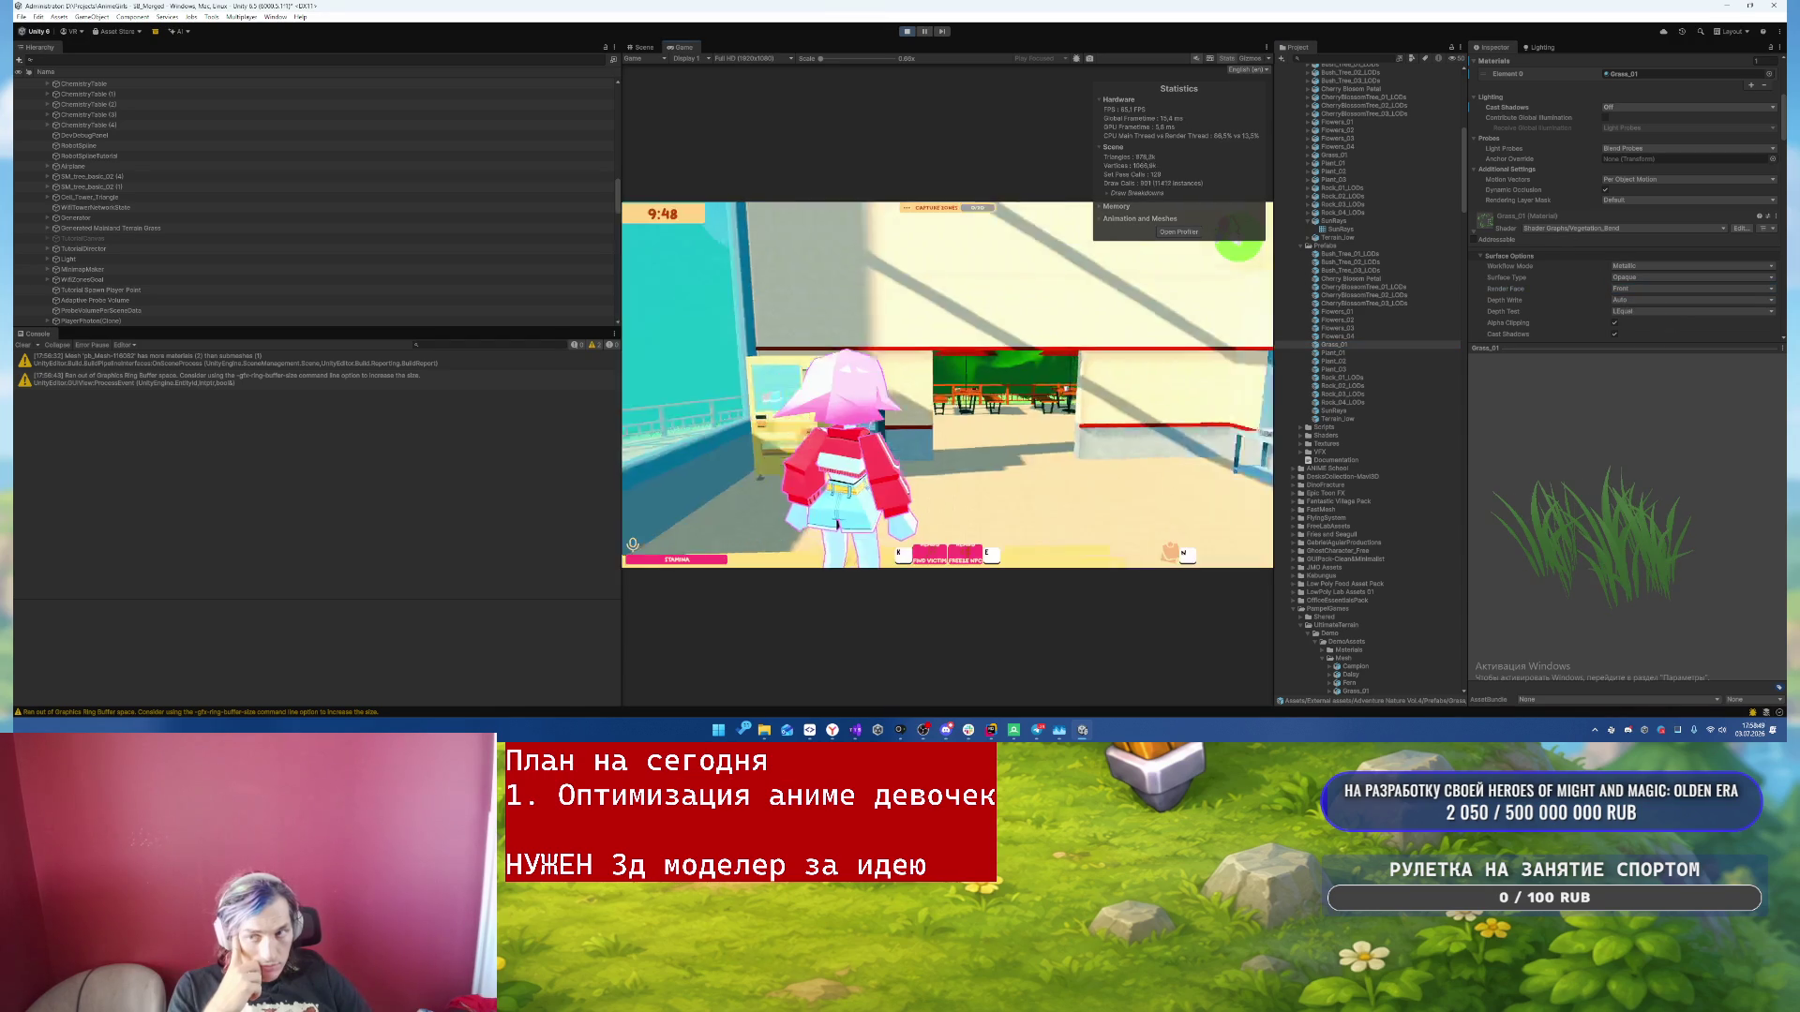
key(w)
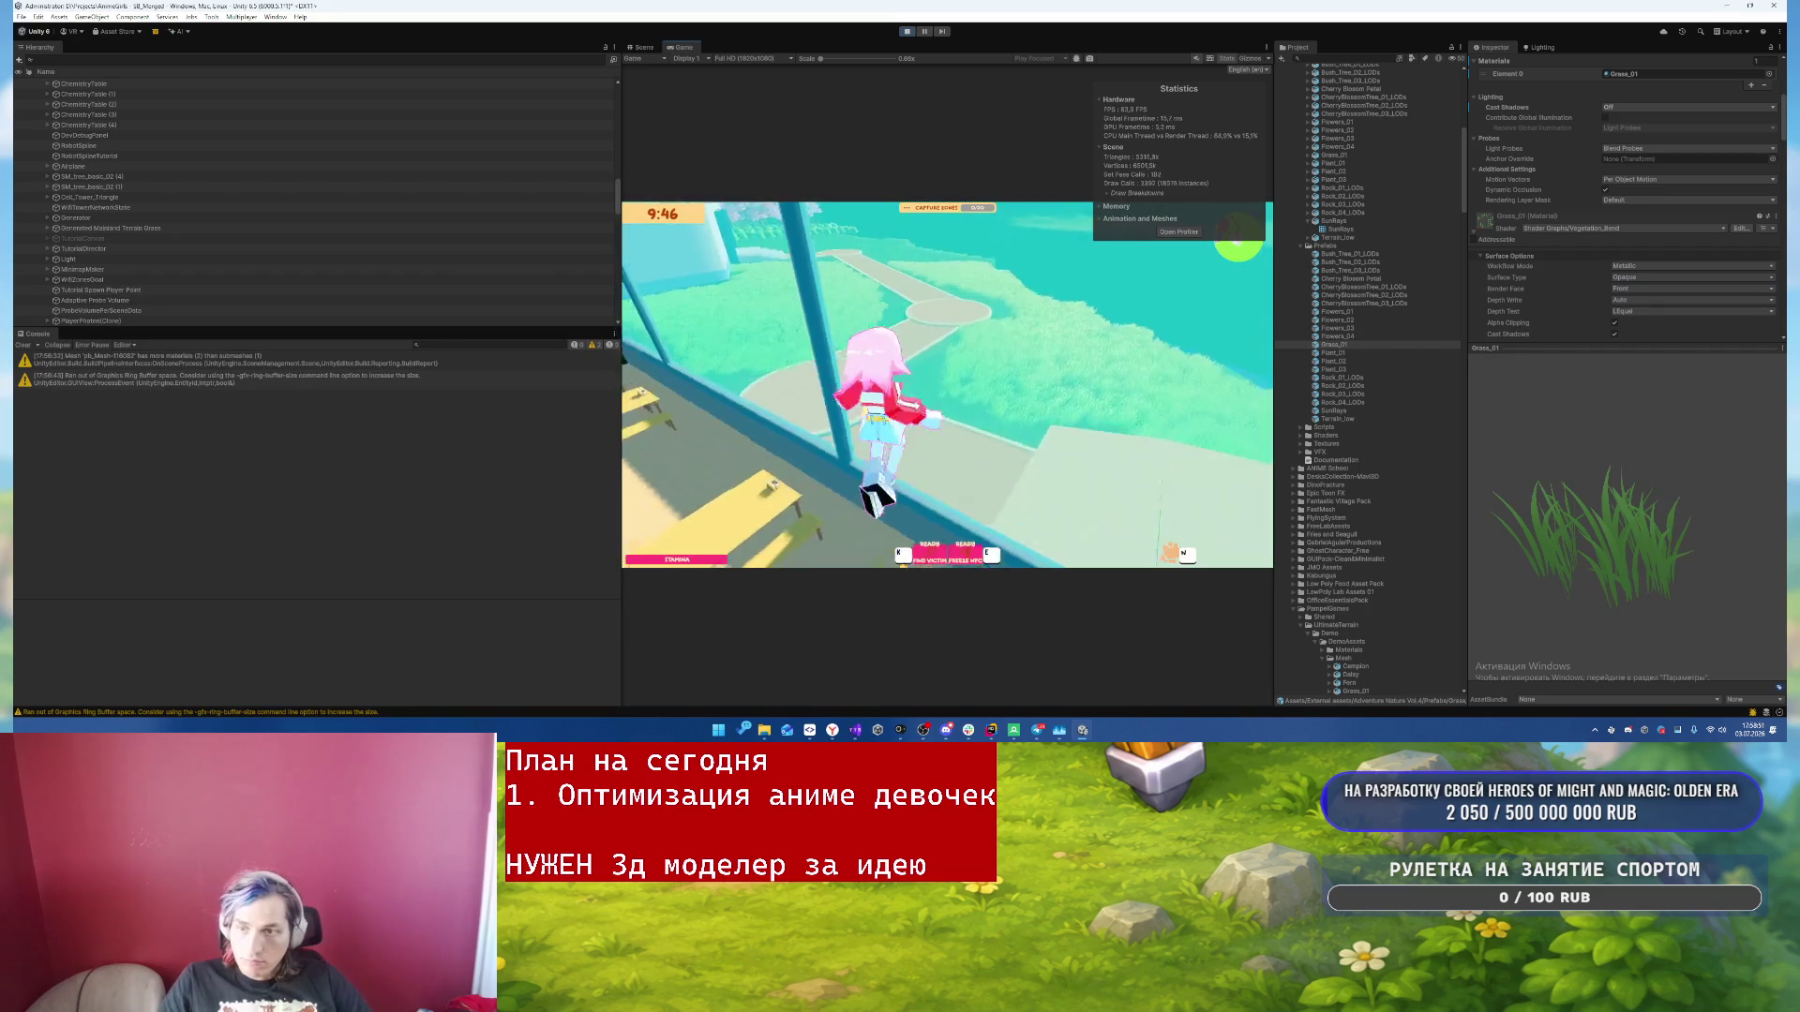
key(w)
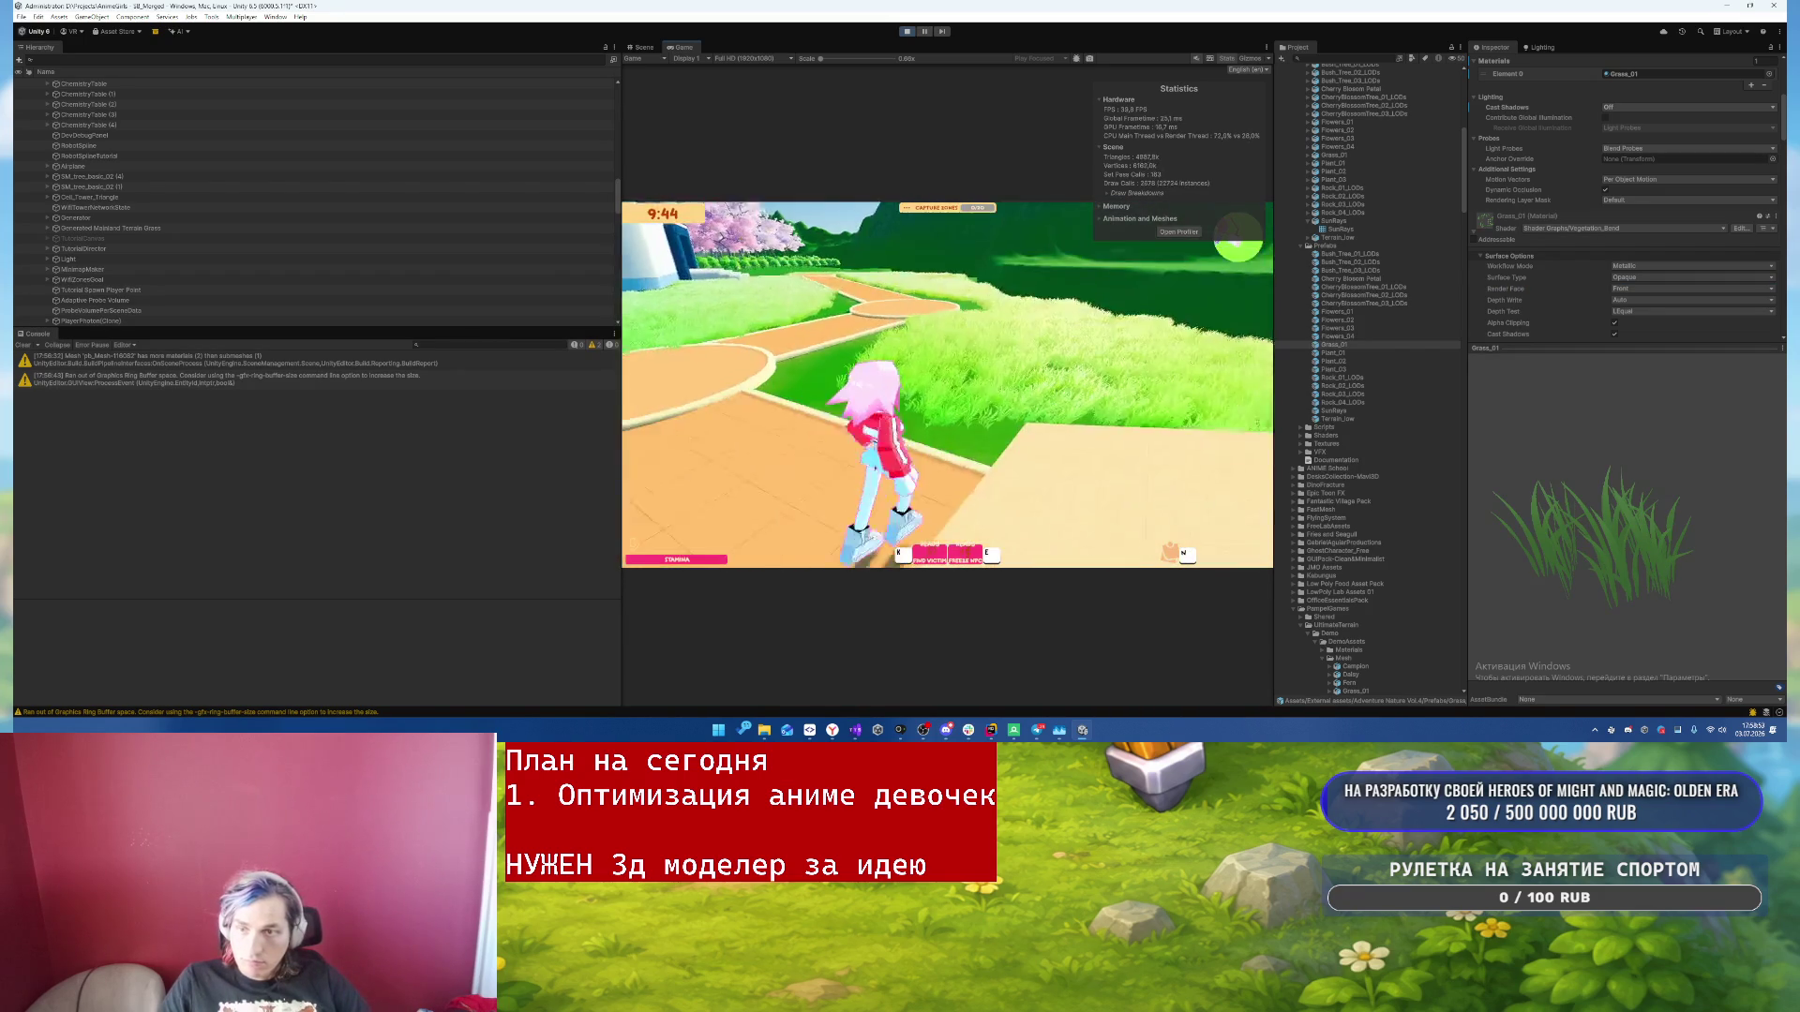
key(w)
key(w)
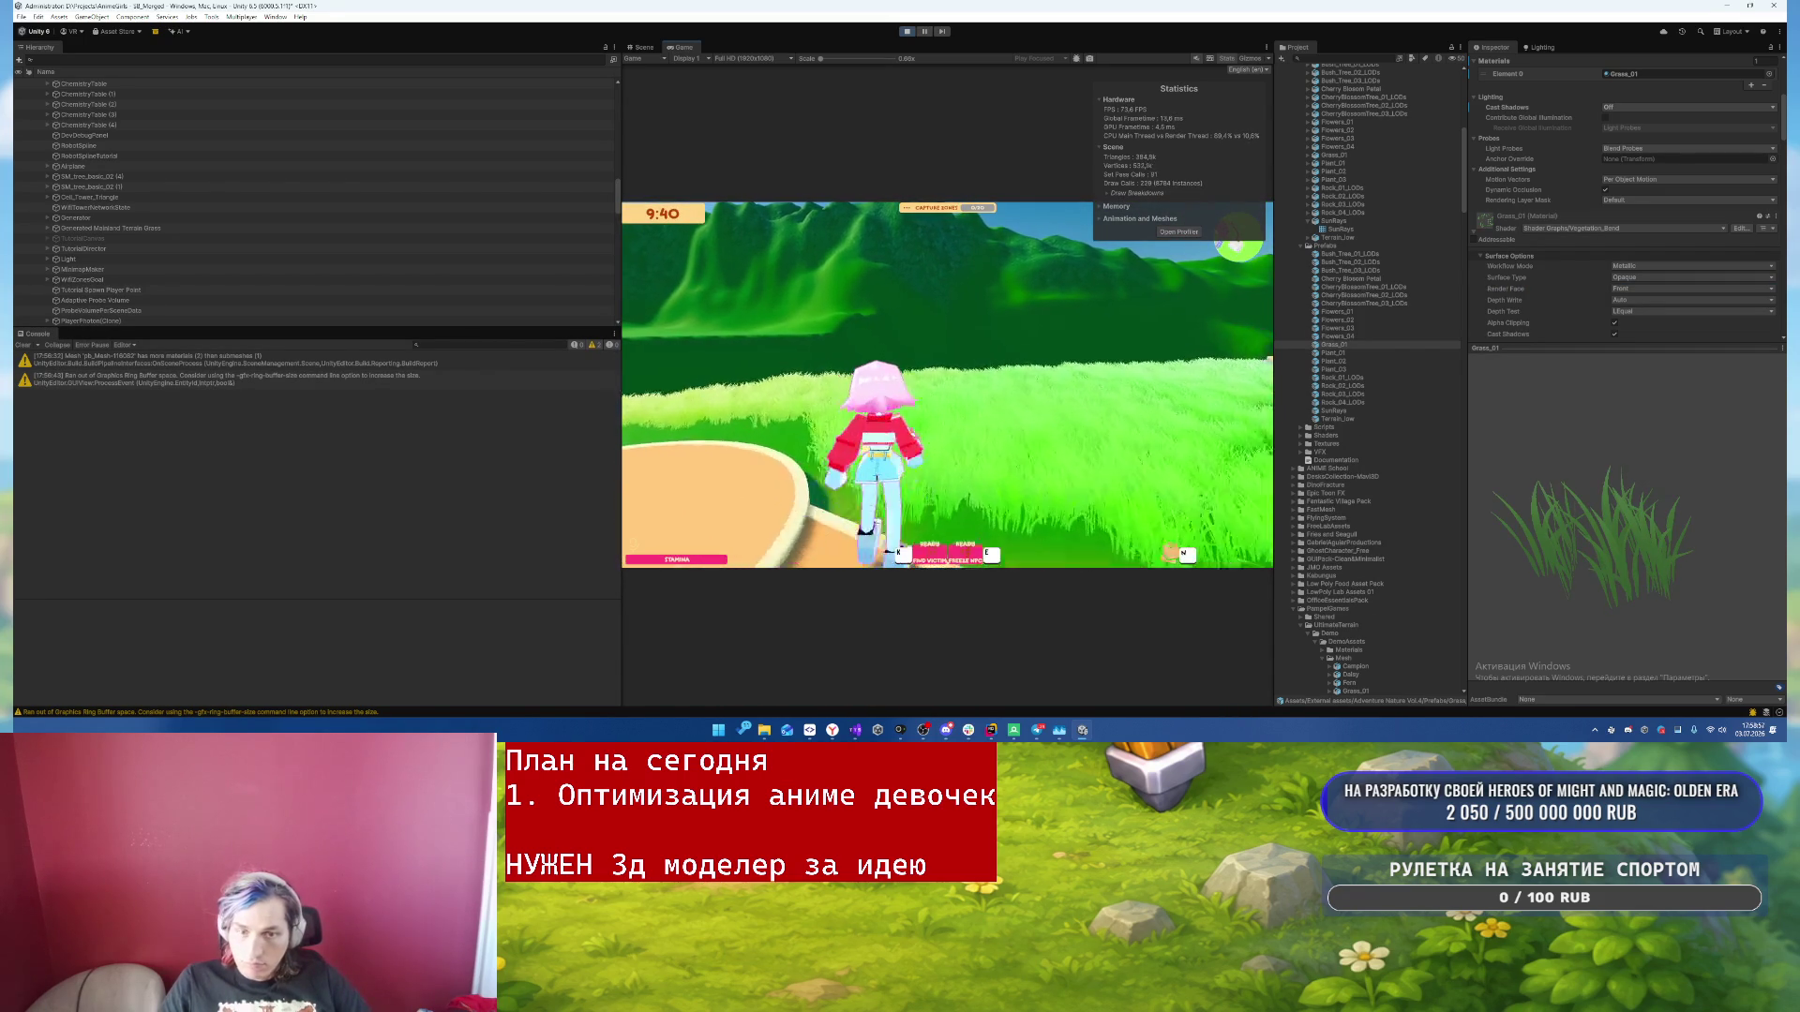
key(Escape)
- Set the grass material back to rendering both faces and view the grass field
click(1636, 288)
click(1637, 300)
key(Escape)
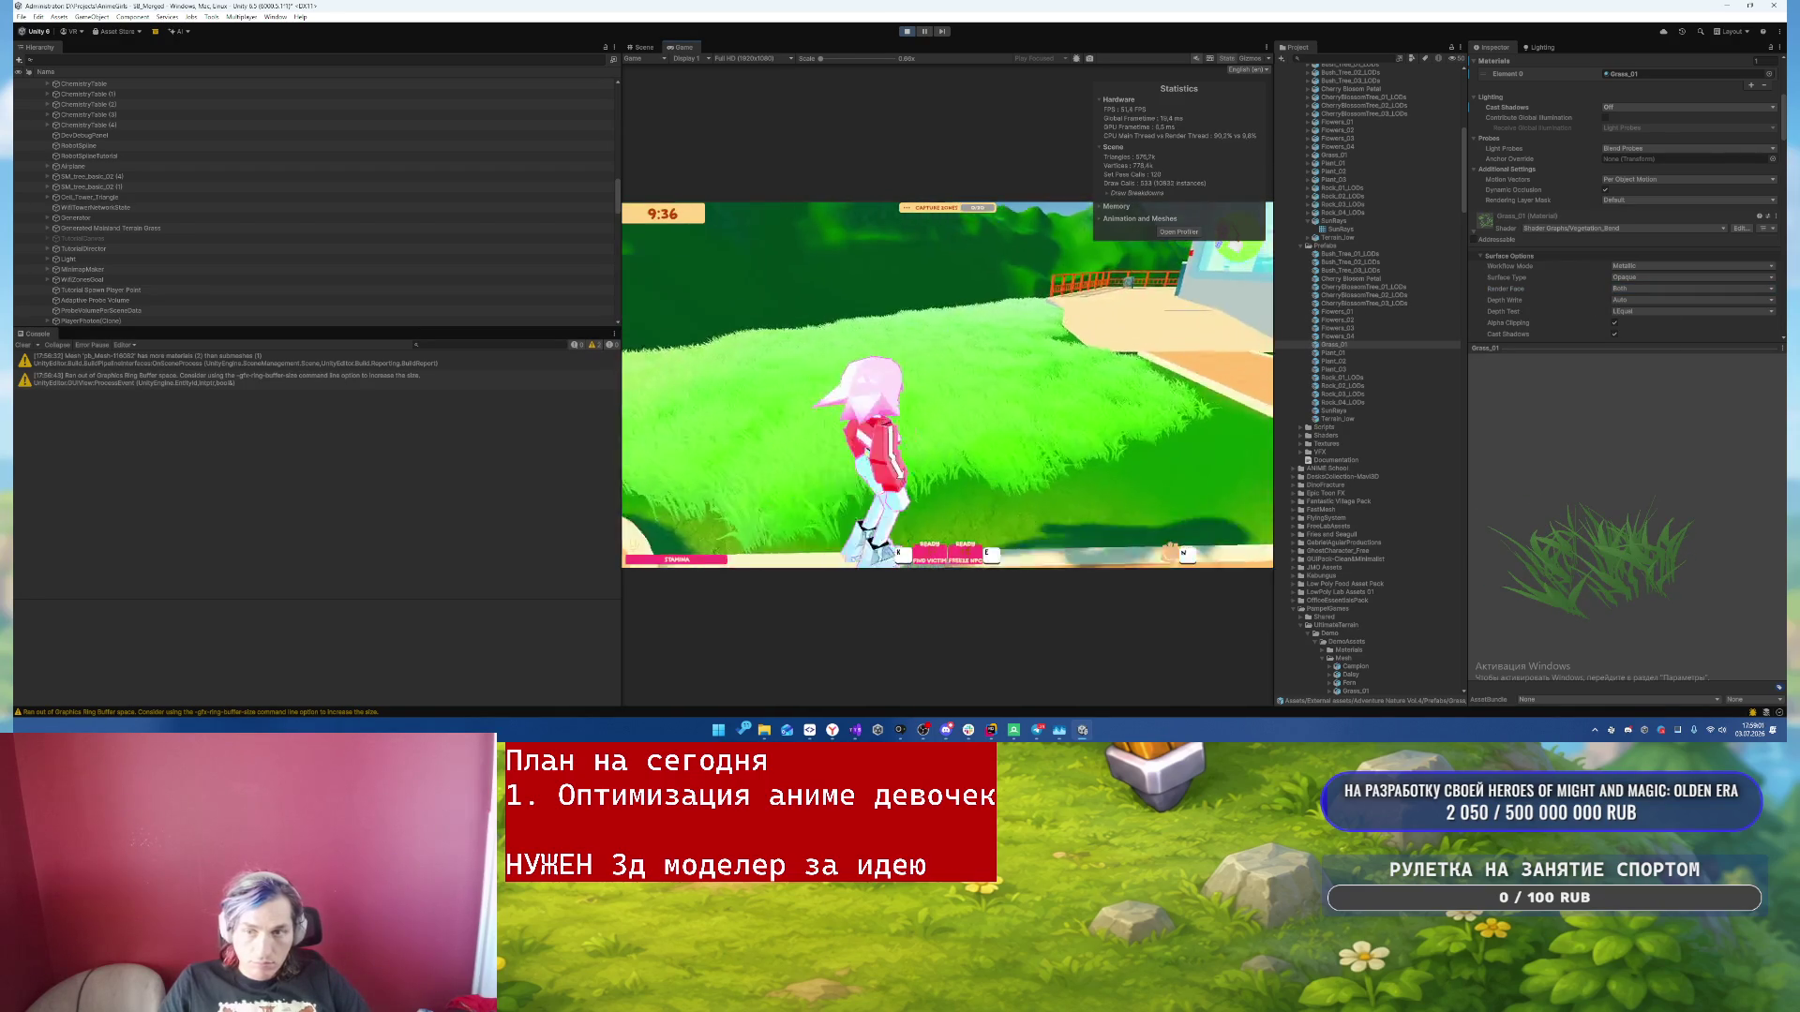
key(w)
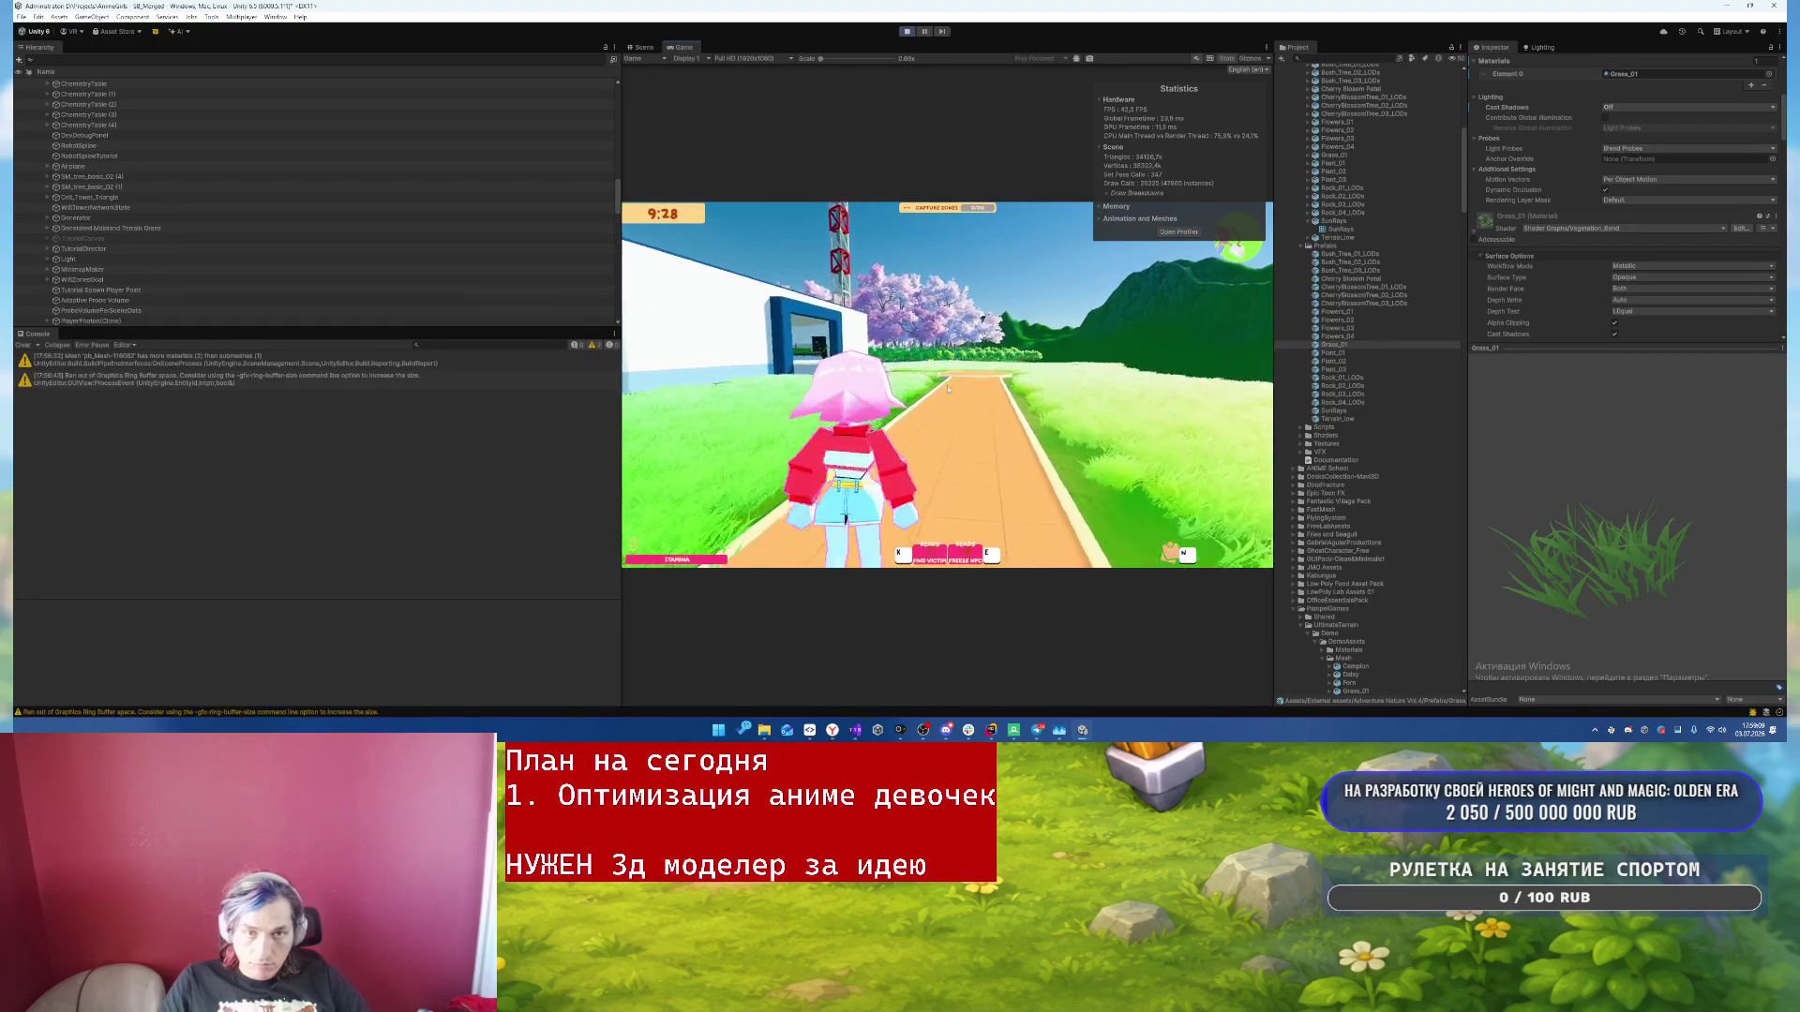
key(Escape)
- Turn off Cast Shadows on the grass material and run along the path
scroll(1588, 287, up, 2)
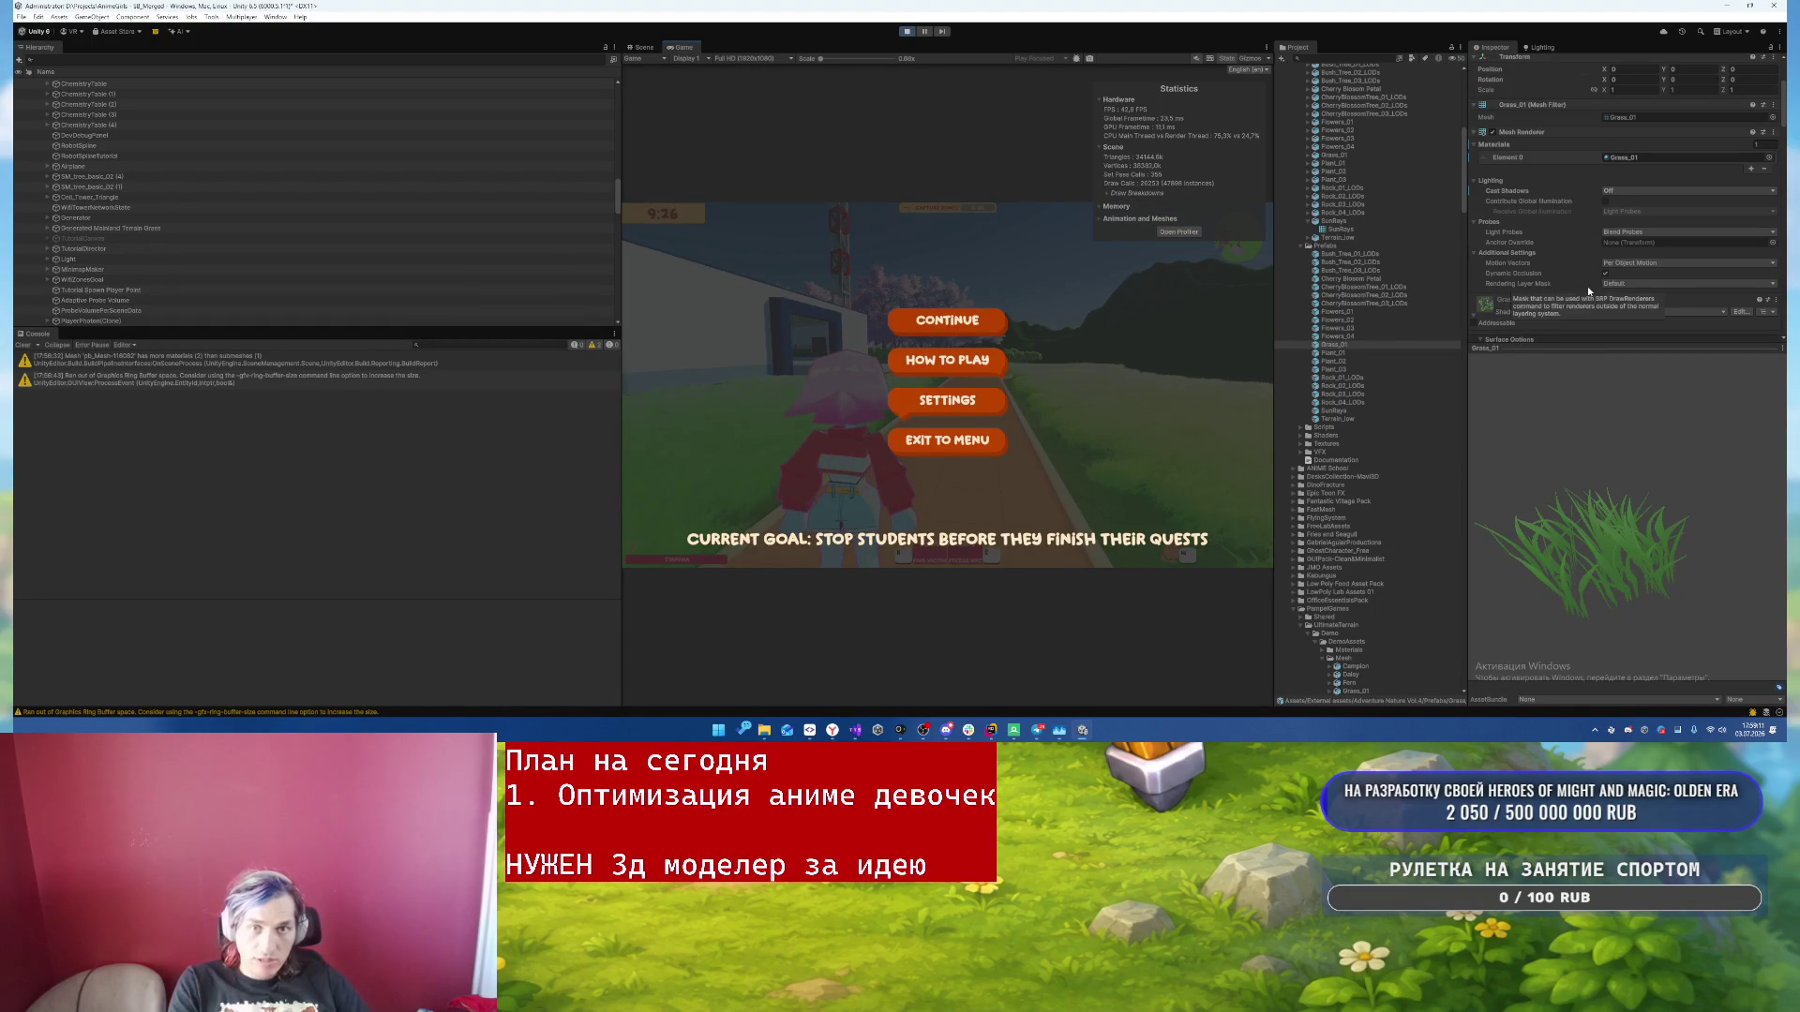
scroll(1556, 262, down, 5)
scroll(1558, 269, up, 2)
click(1614, 139)
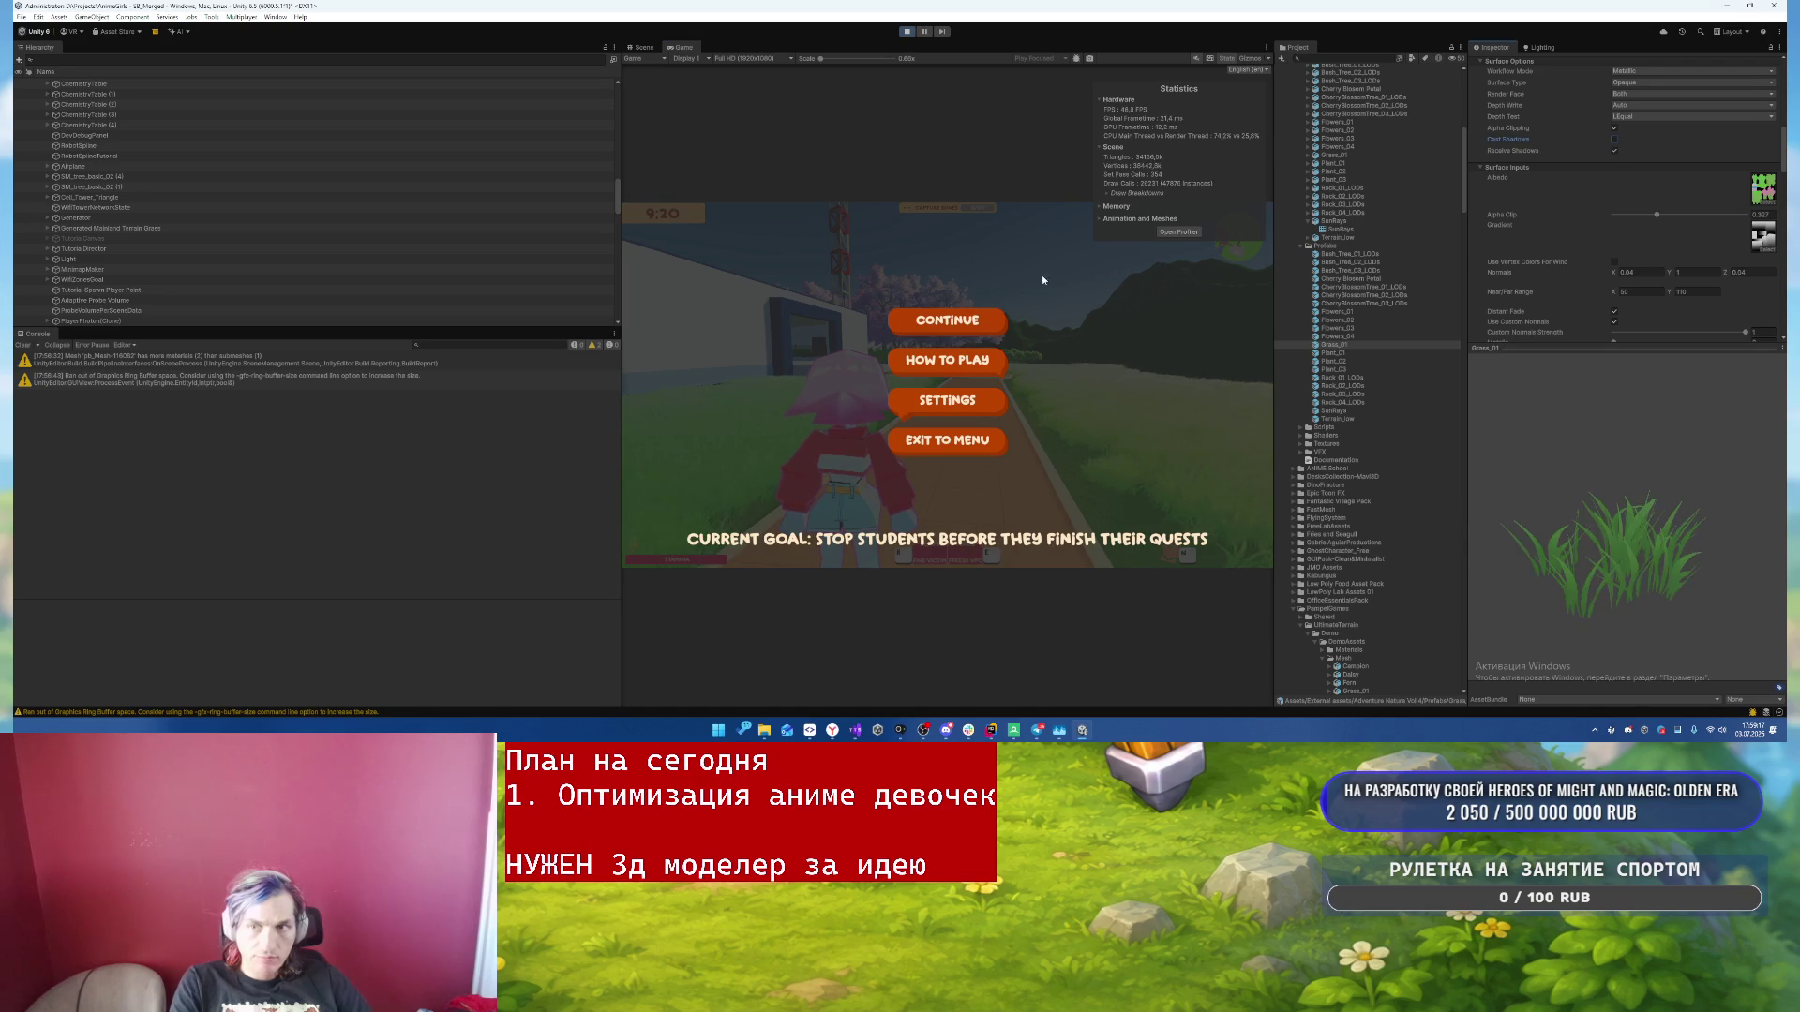
click(947, 320)
key(w)
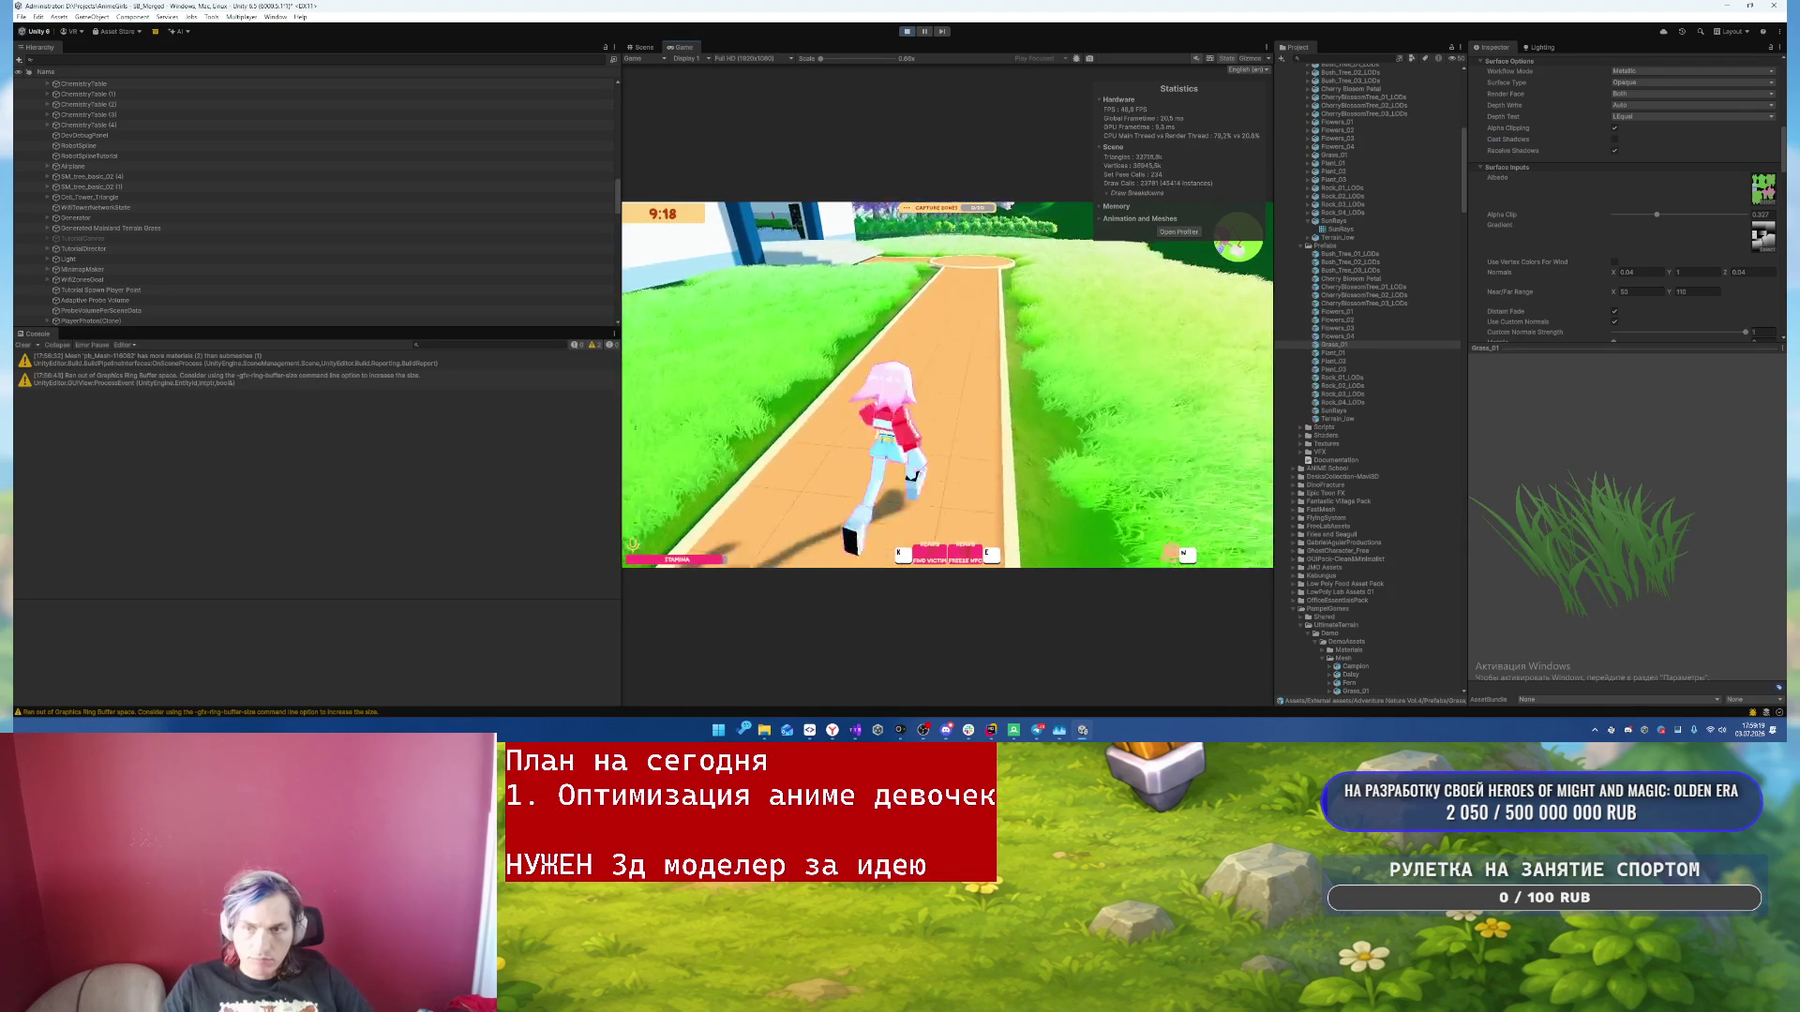
- Turn off Receive Shadows on the grass material and check the campus in game
click(1614, 150)
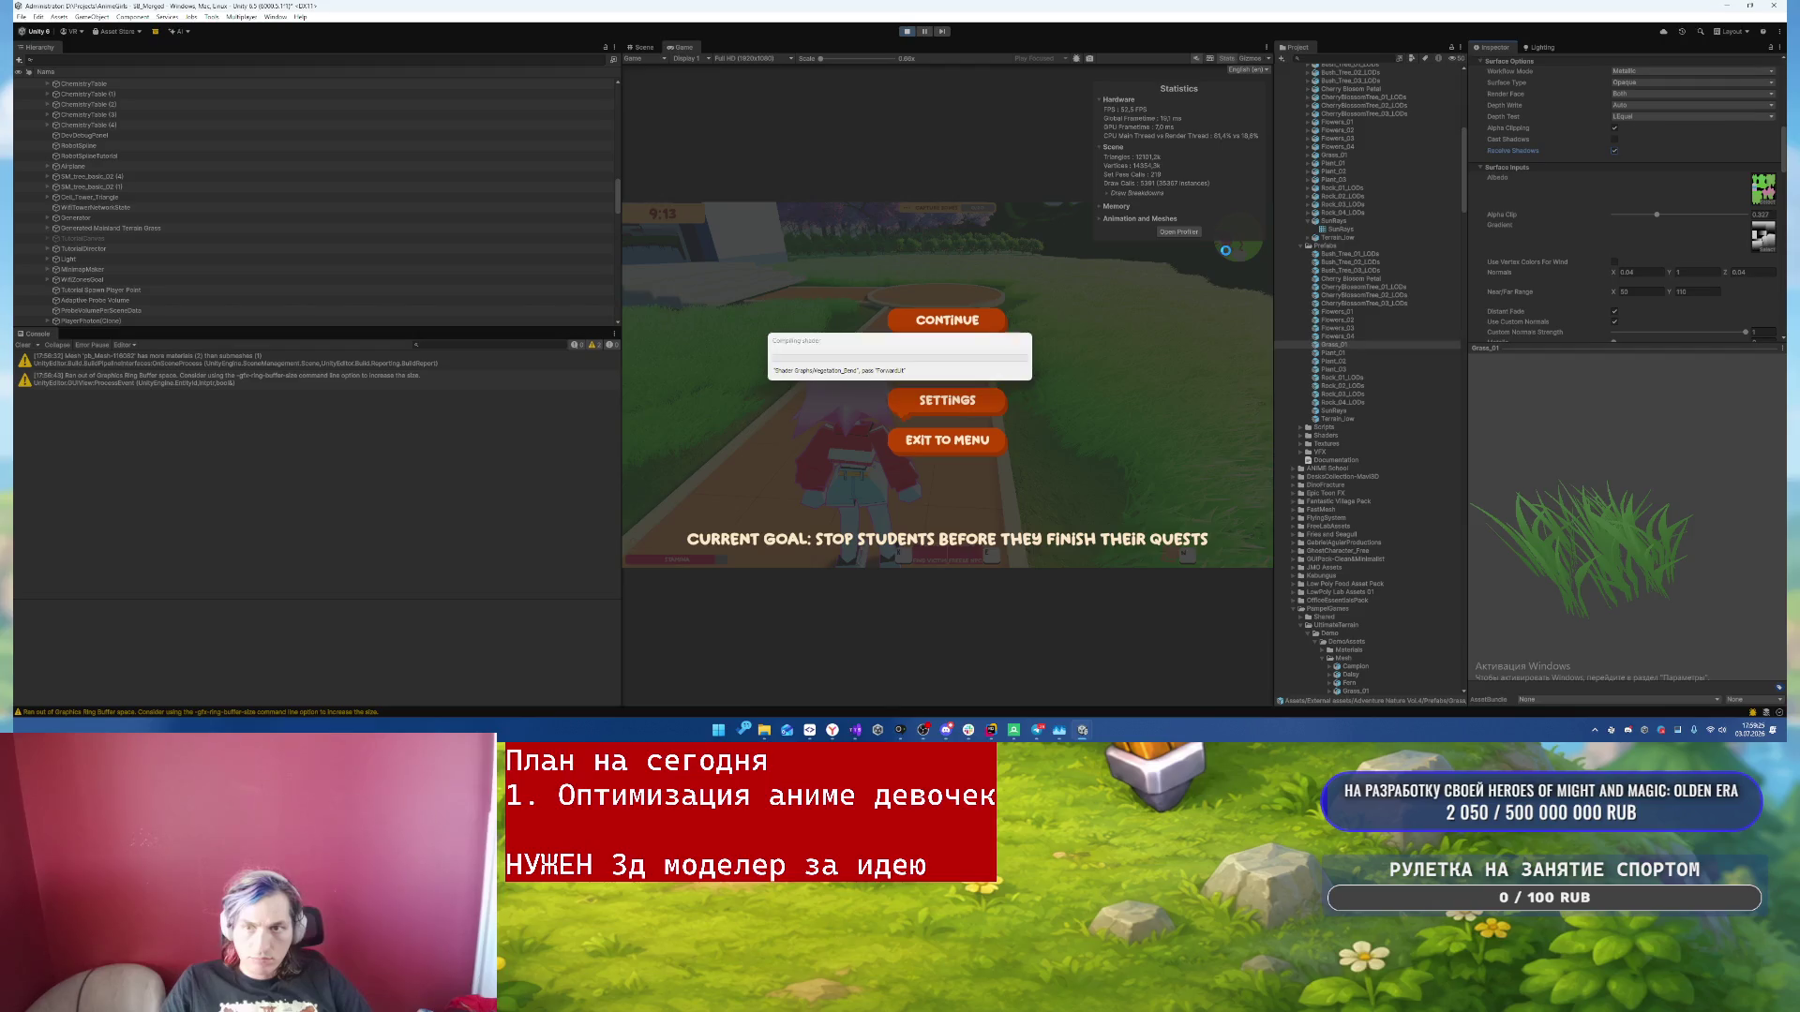
click(952, 309)
key(w)
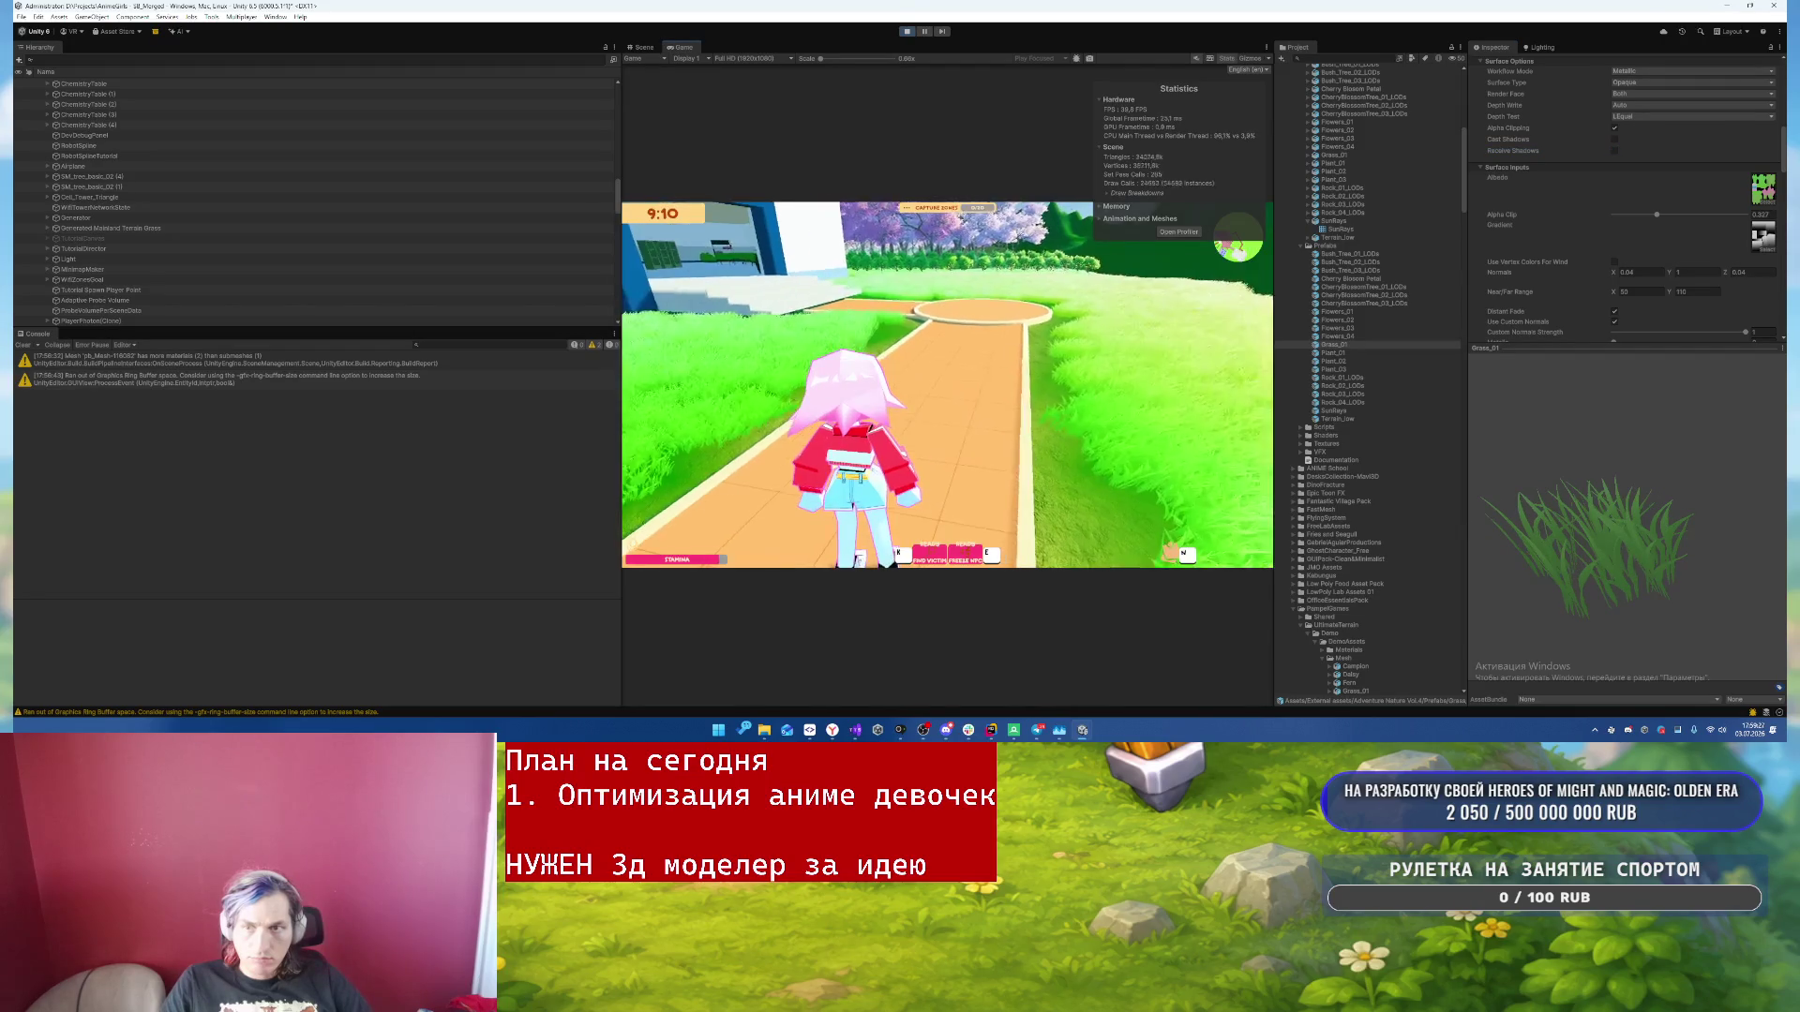
key(w)
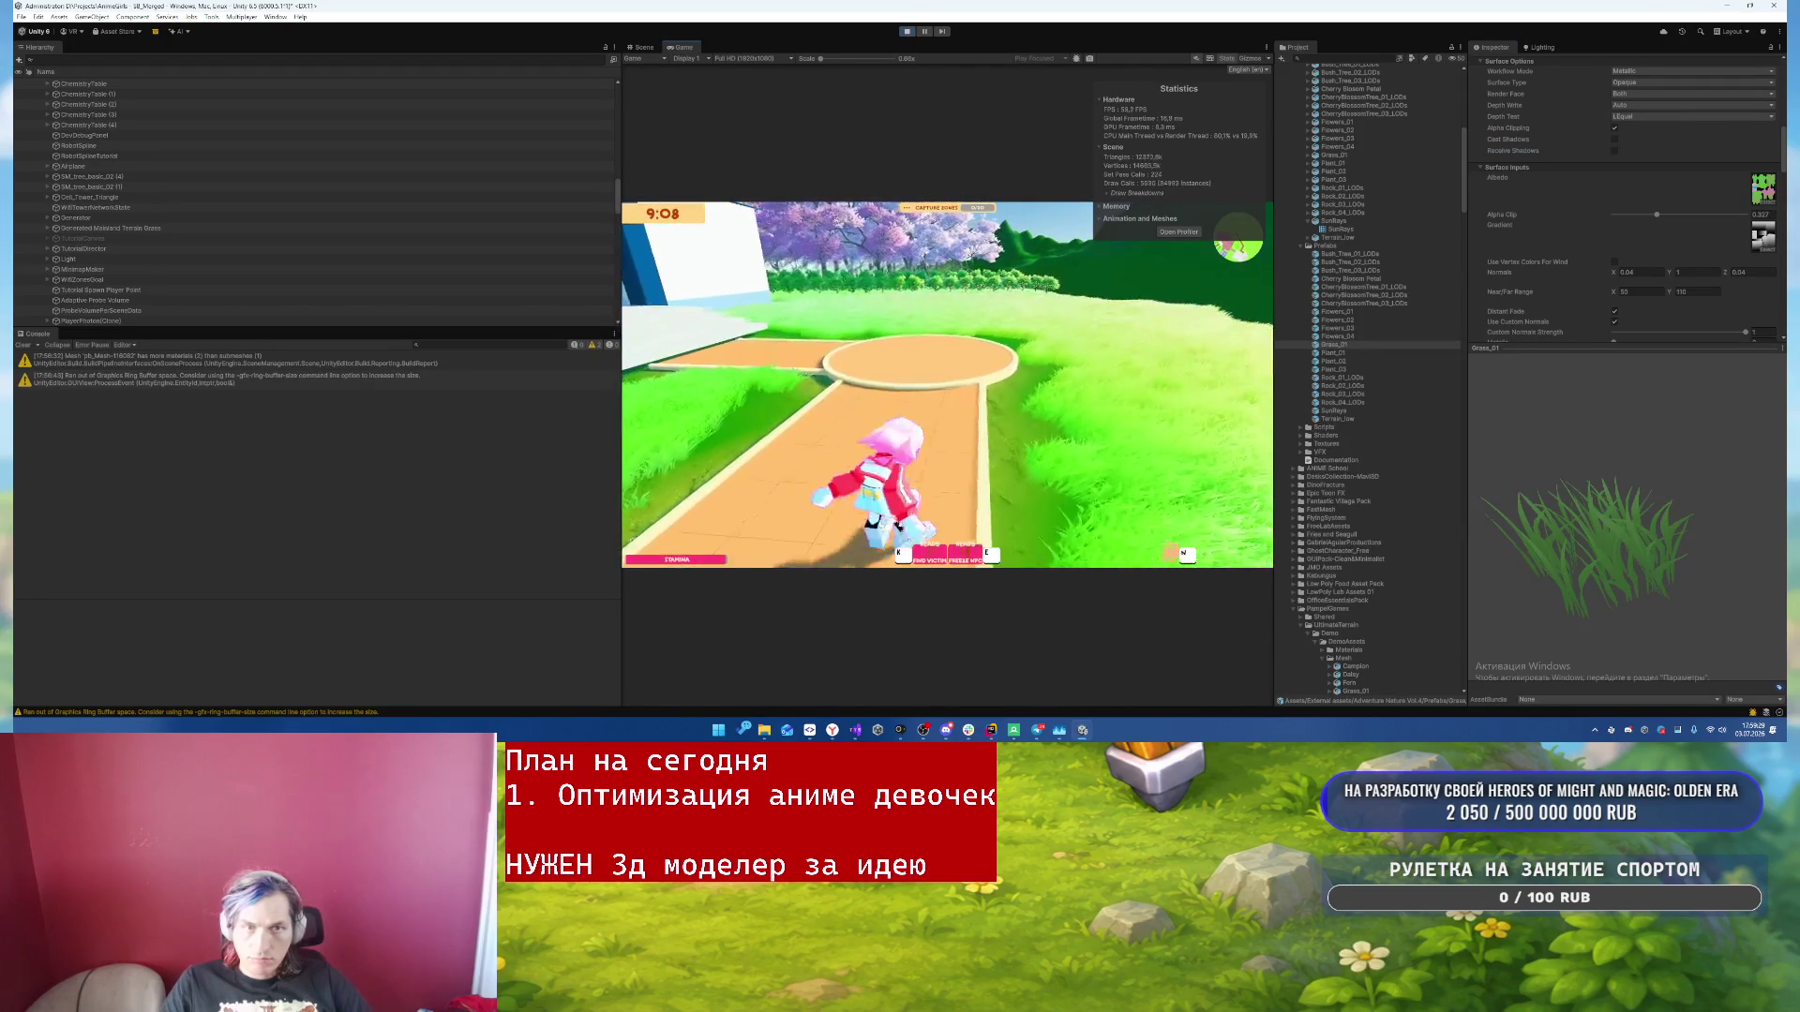
key(Escape)
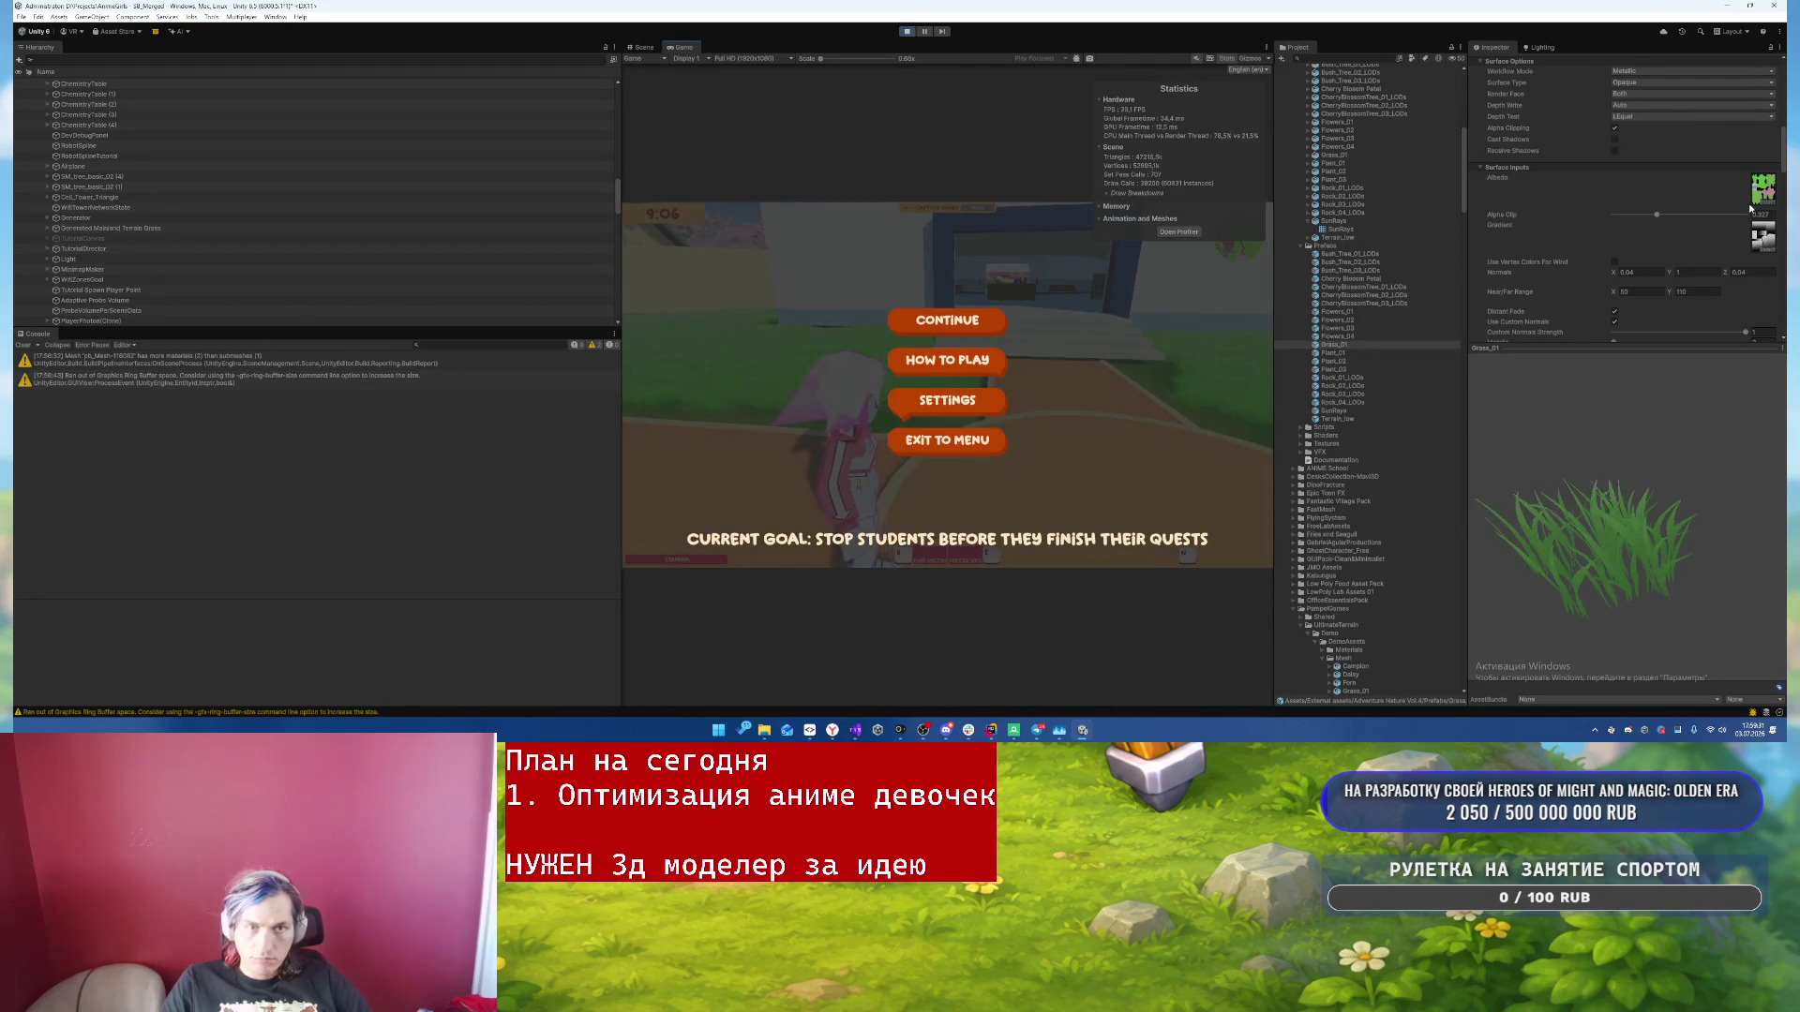
- Set the Vegetation_Export_Albedo_Alpha texture's max size to 128
click(1762, 187)
click(1369, 534)
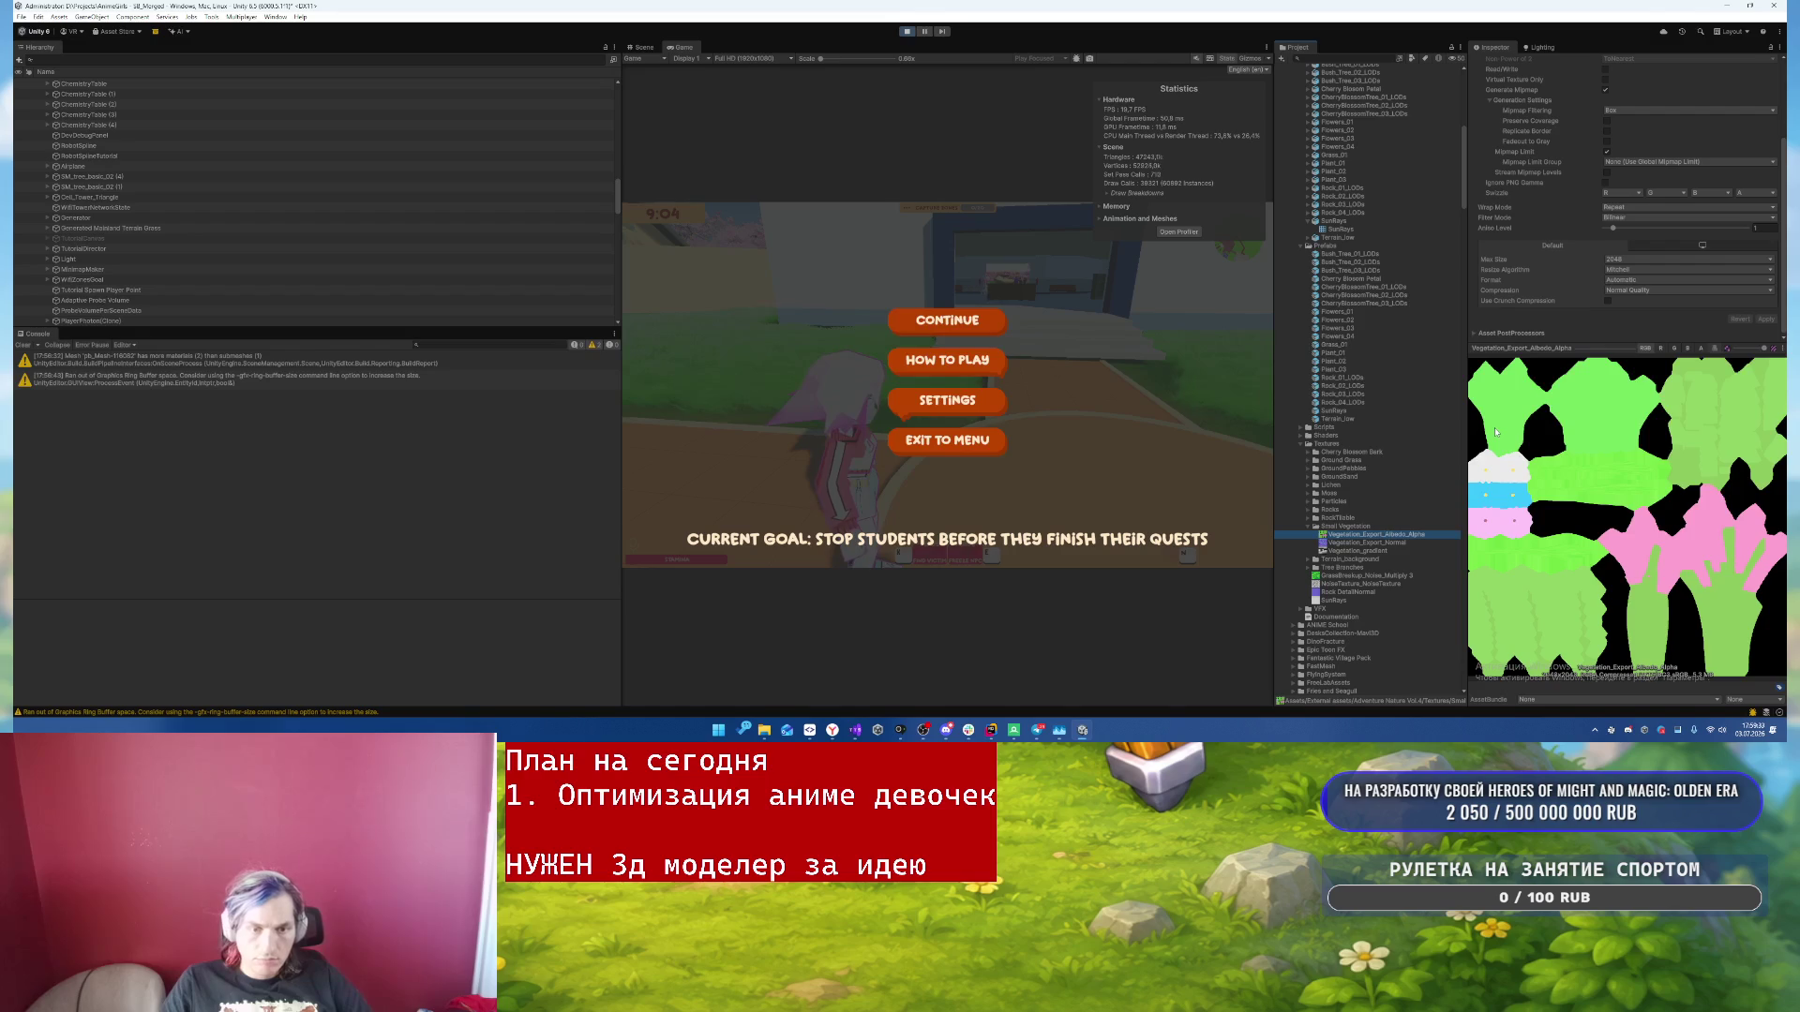
click(1631, 262)
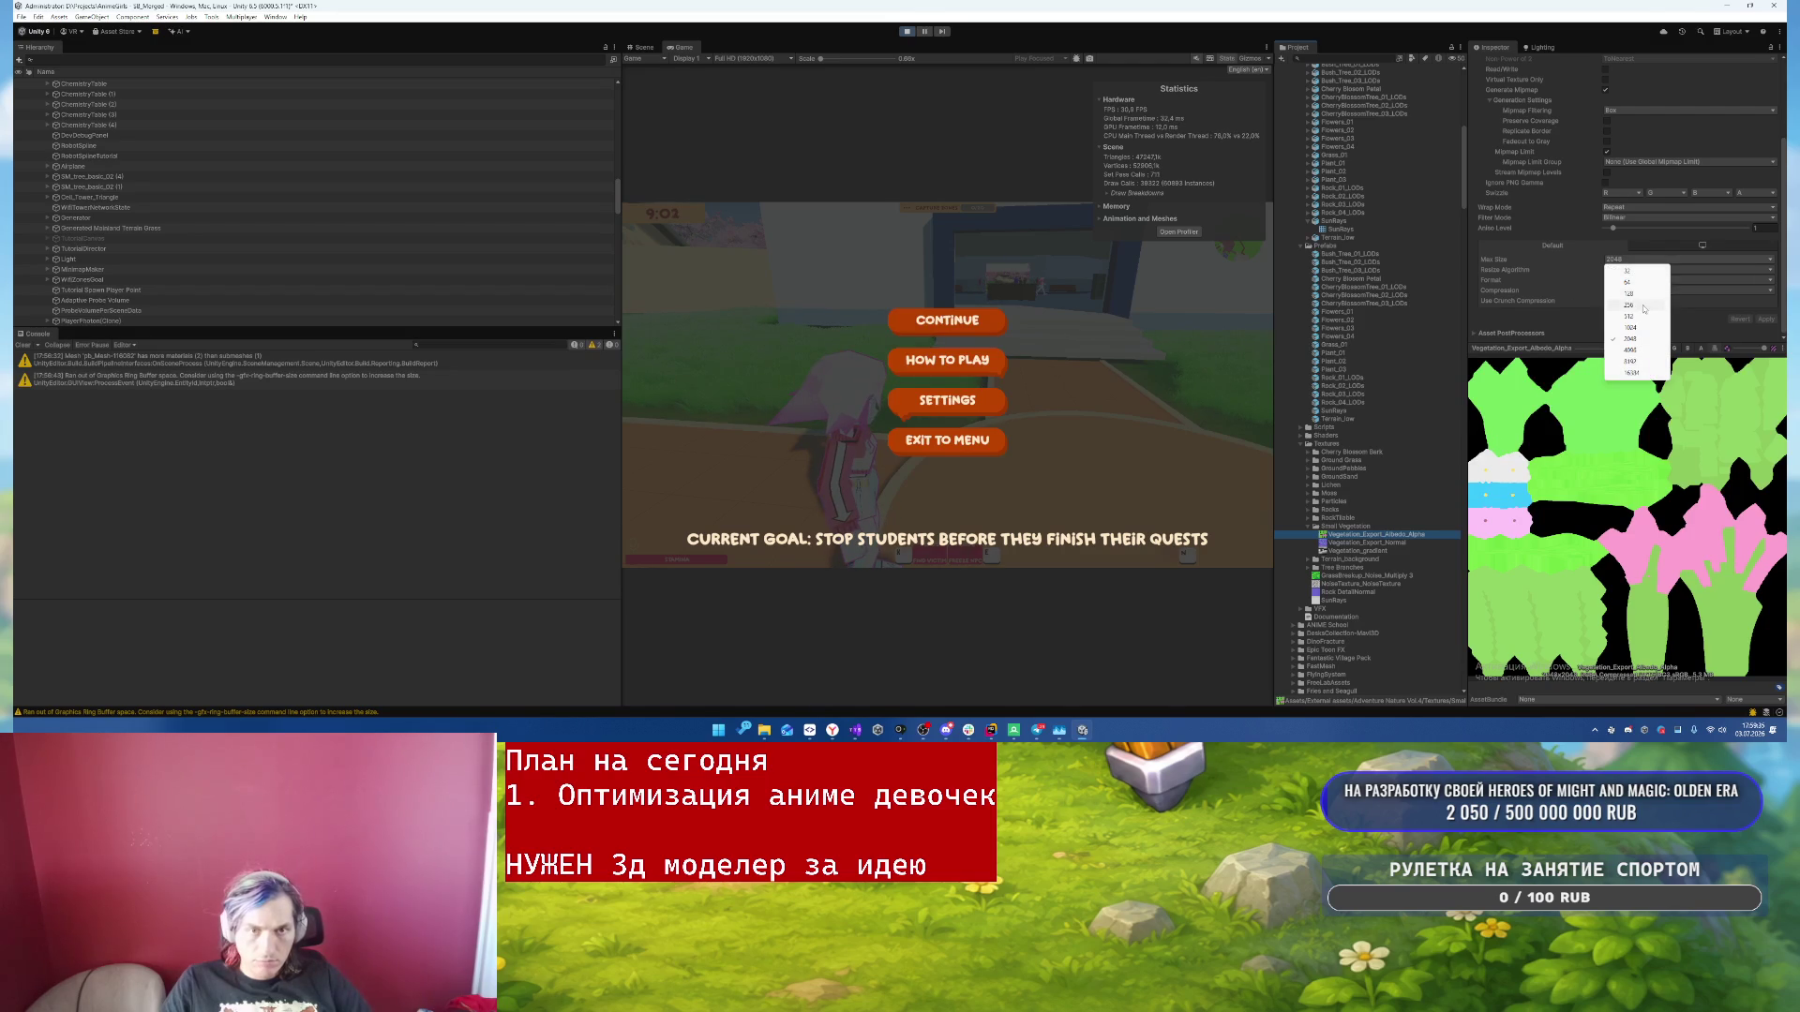
click(1636, 298)
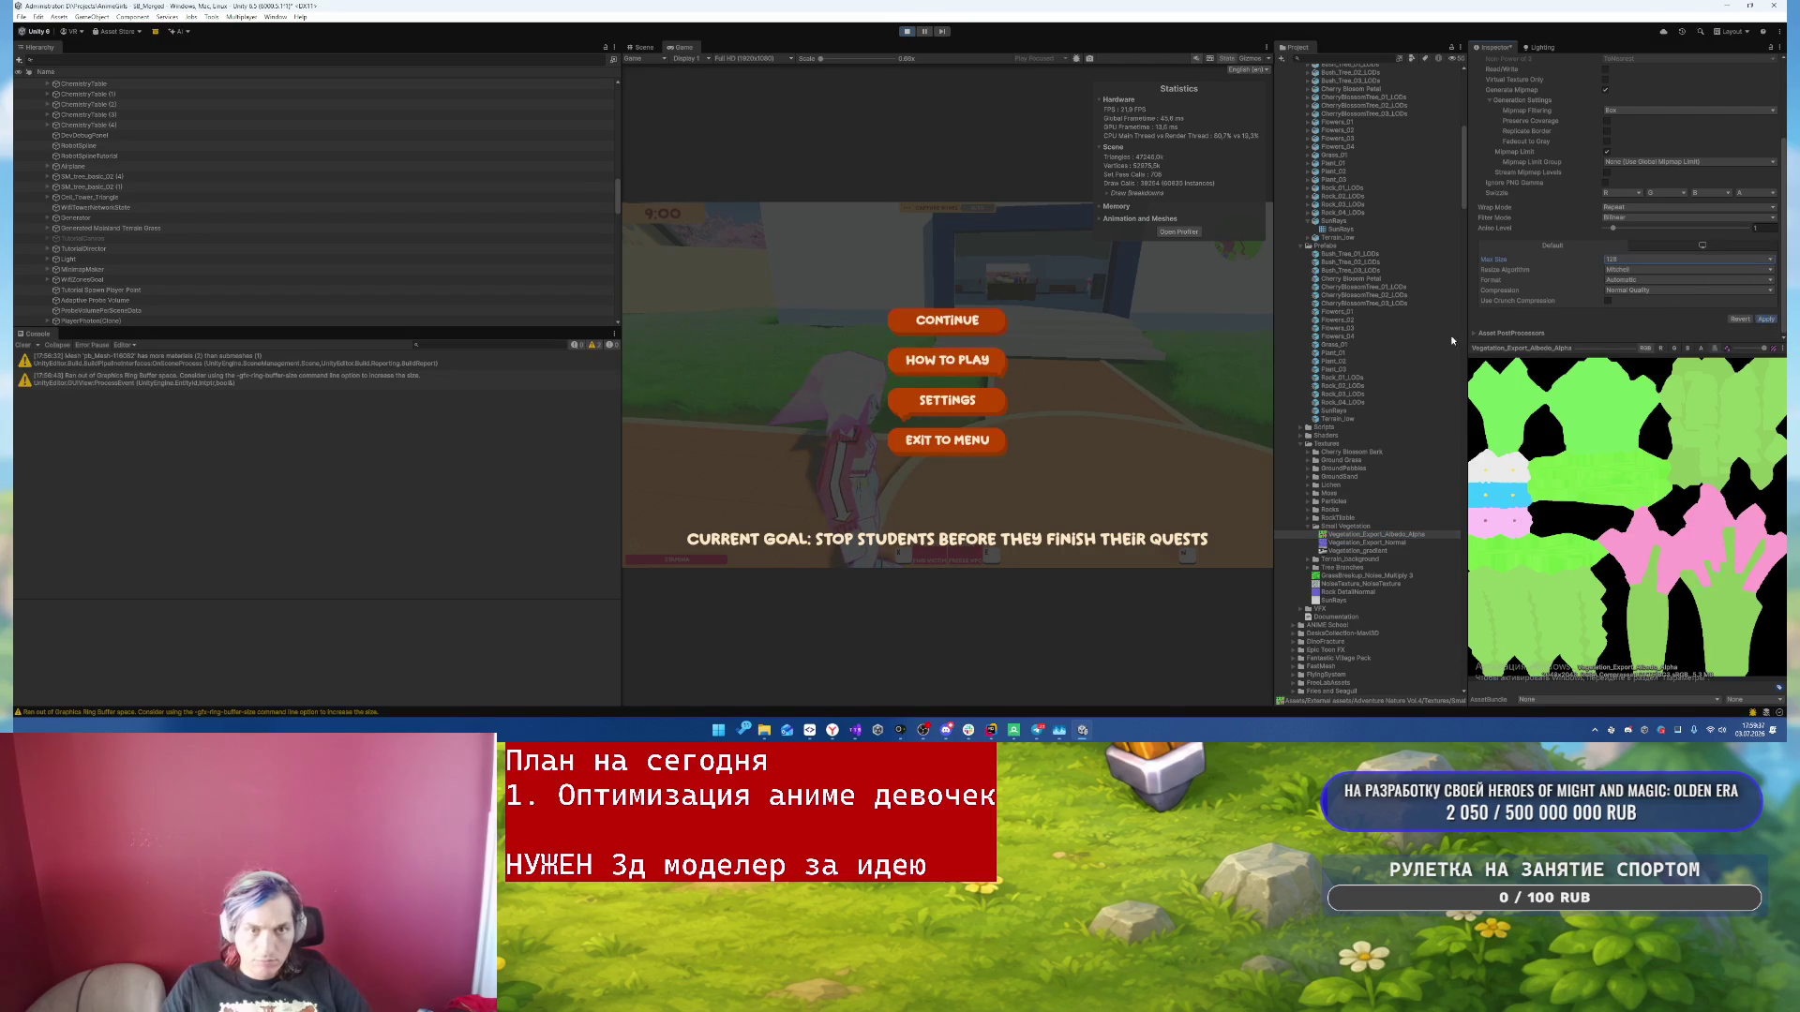
key(w)
key(w)
key(Escape)
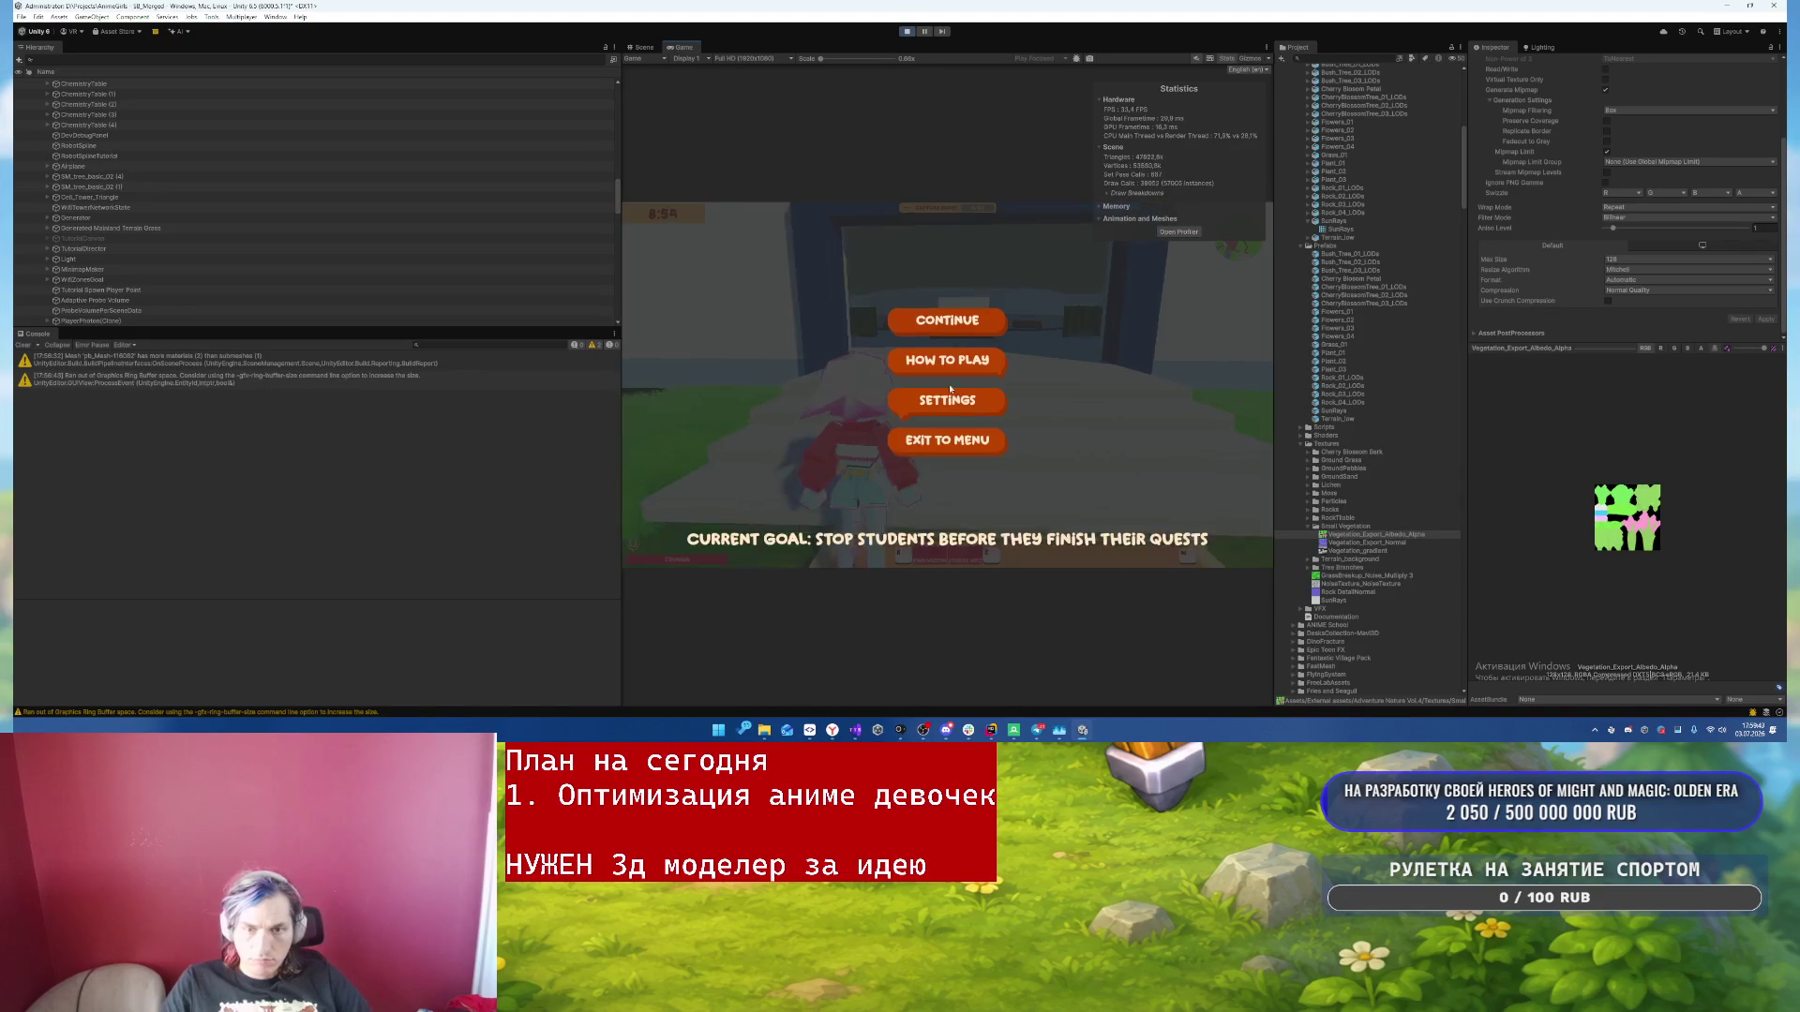
- Apply a 128 max size to Vegetation_Export_Normal and Vegetation_gradient, then resume the game
click(1367, 542)
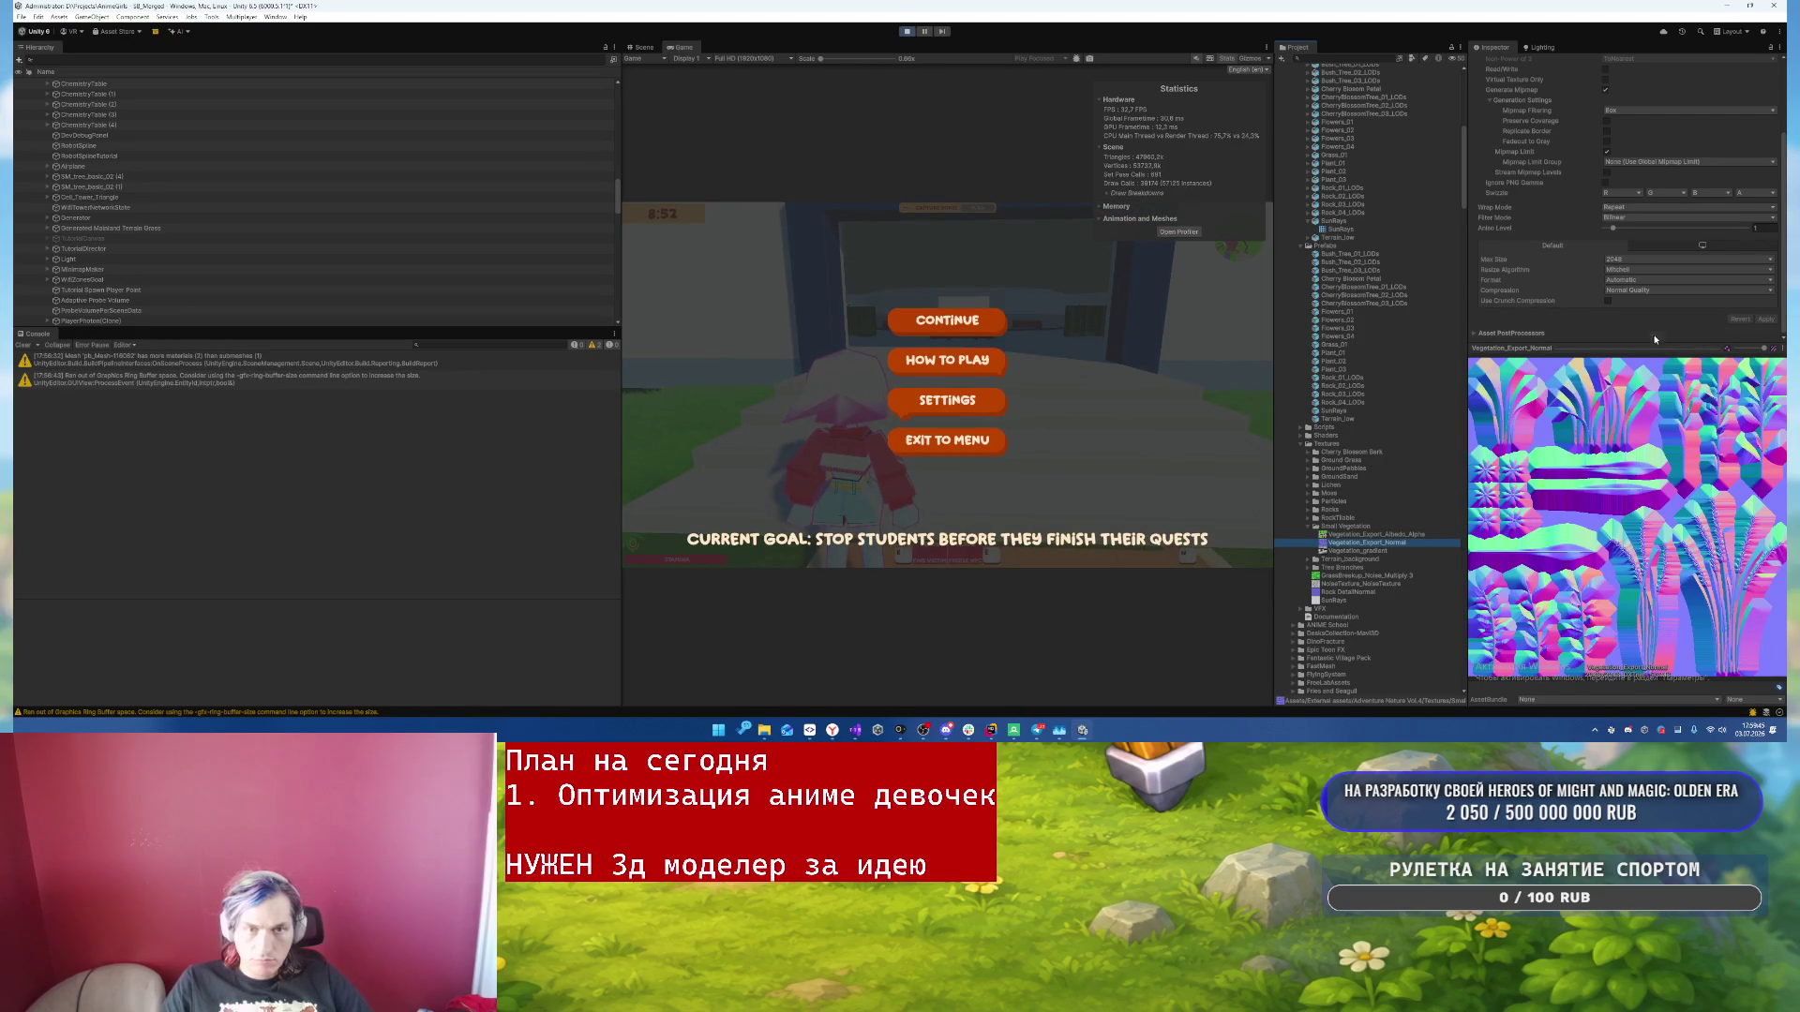
click(1658, 259)
click(1636, 292)
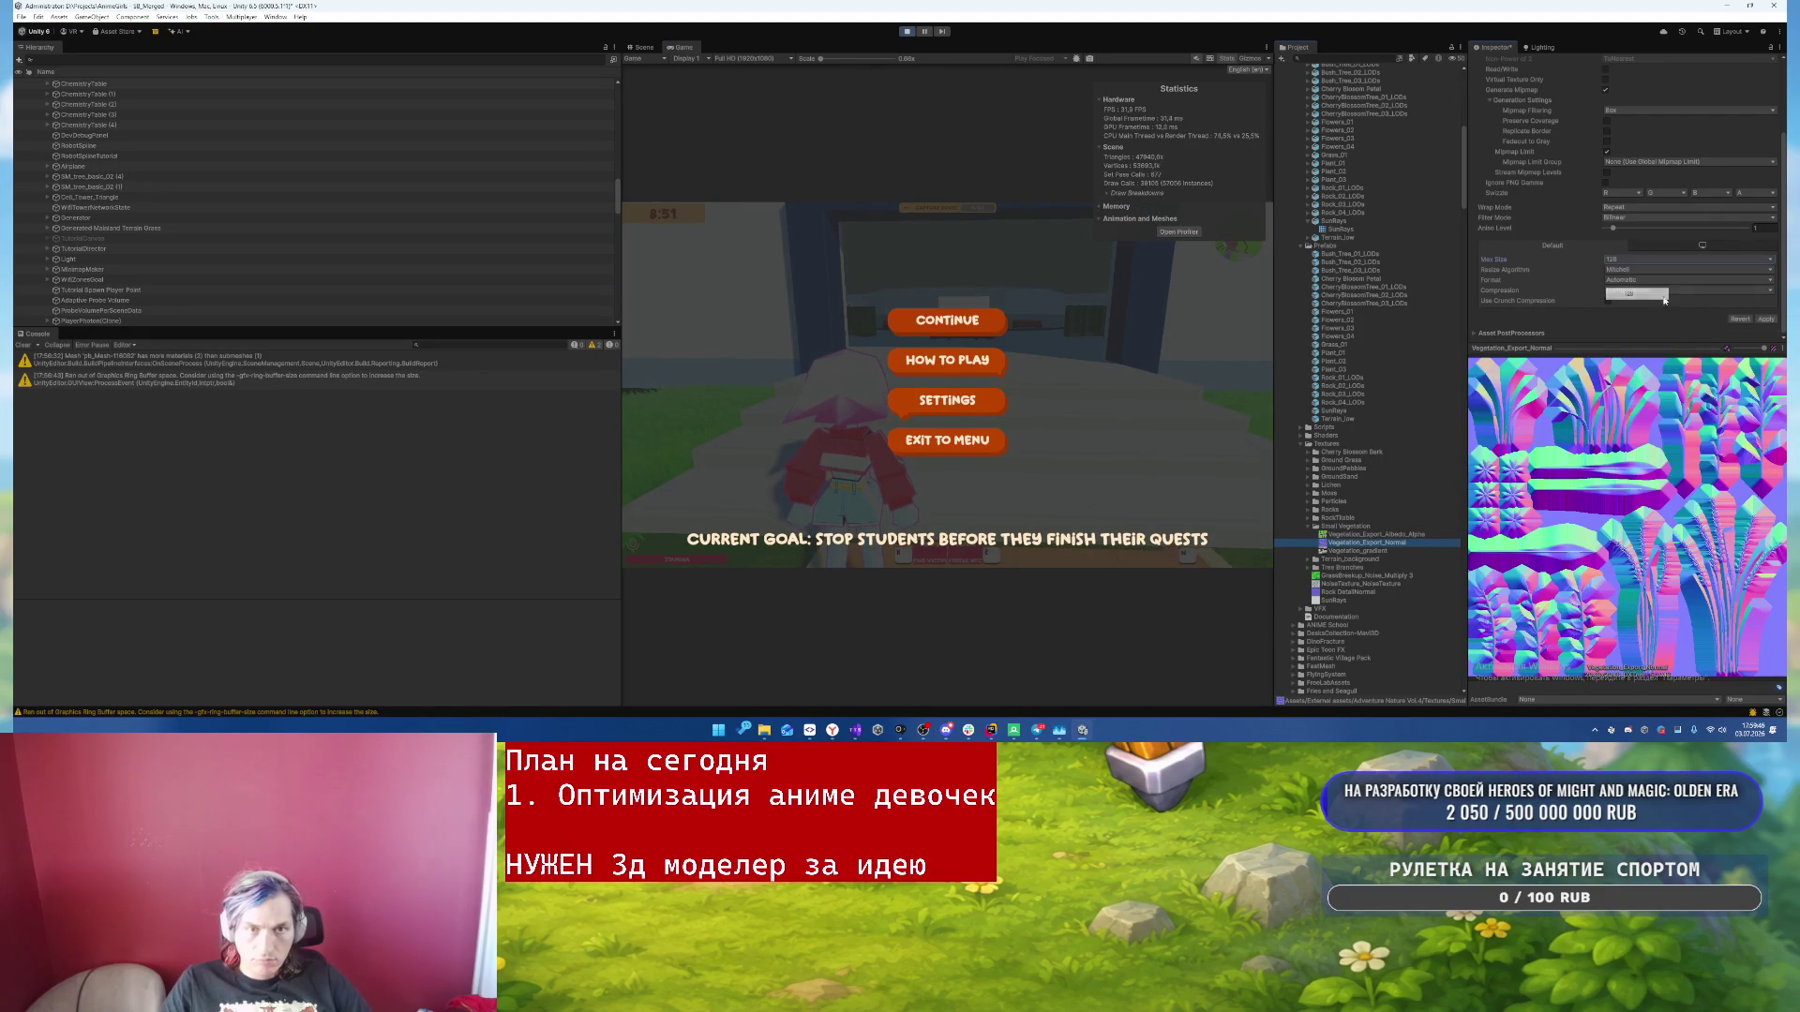
click(1765, 319)
click(1363, 550)
click(1658, 269)
click(1636, 302)
click(1765, 330)
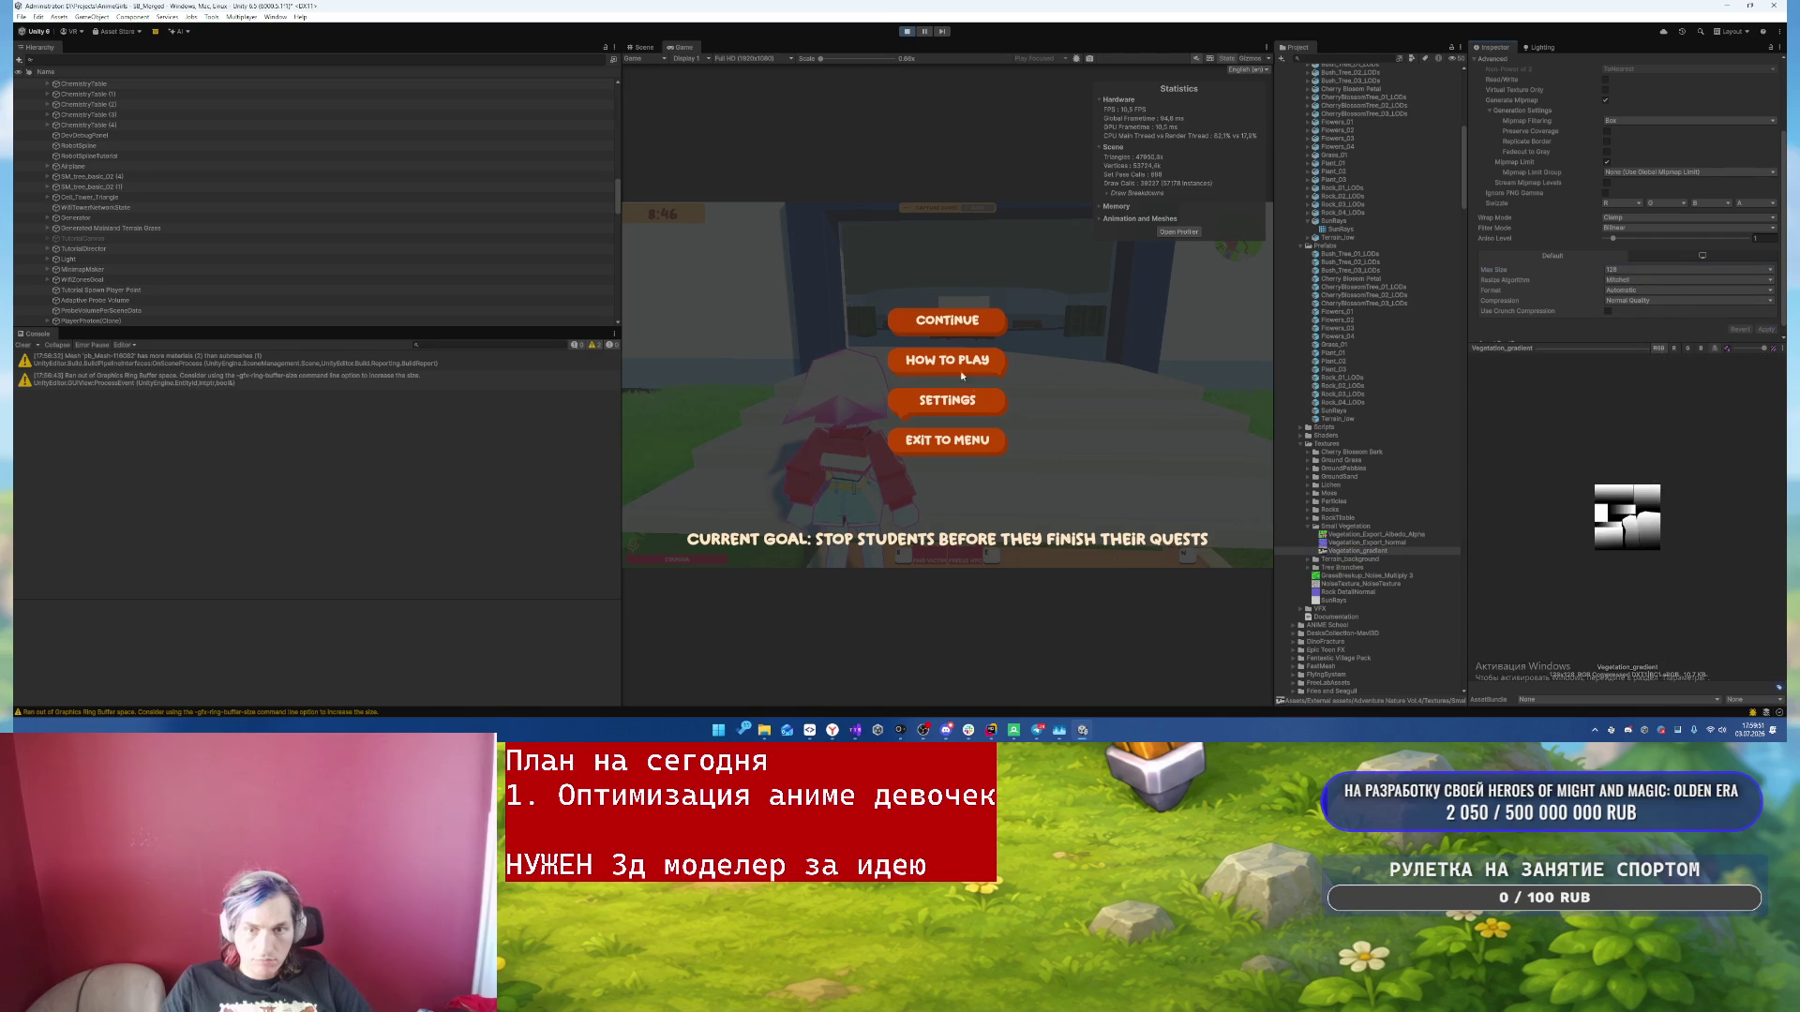
click(947, 320)
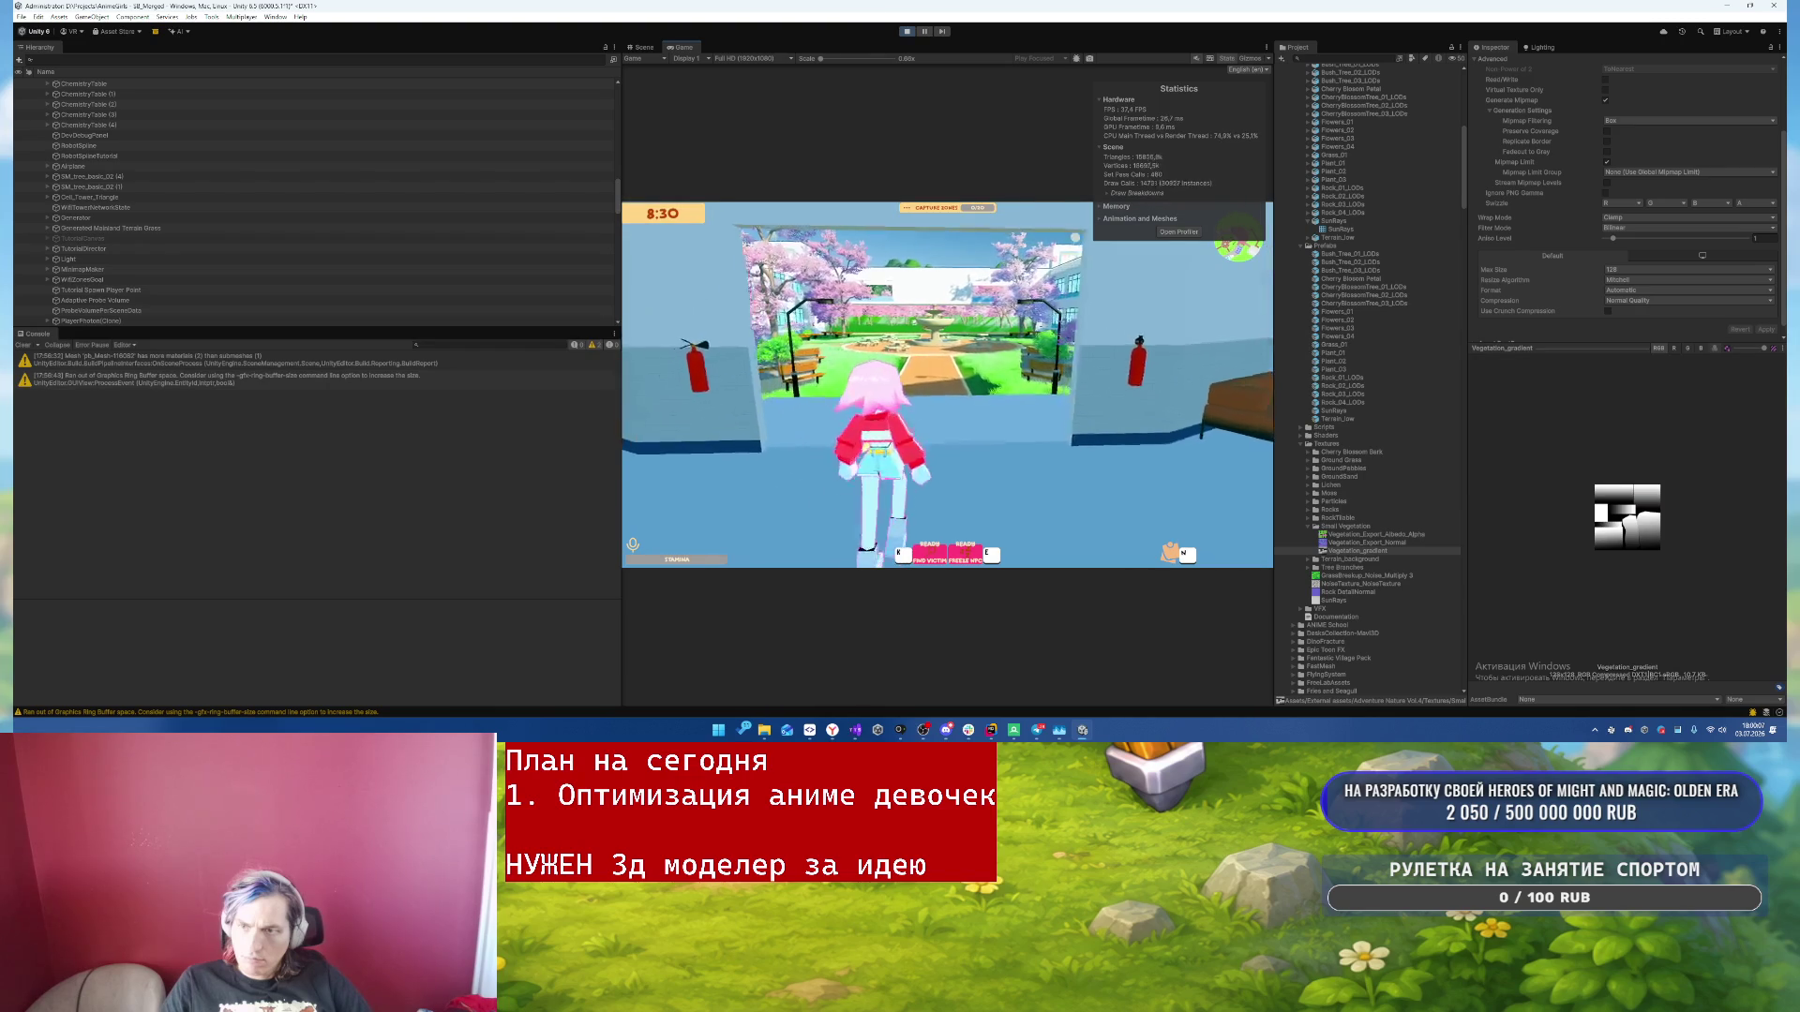
- Run through the courtyard past the fountain, pause, and open the Frame Debugger
key(w)
key(w)
key(w)
key(w)
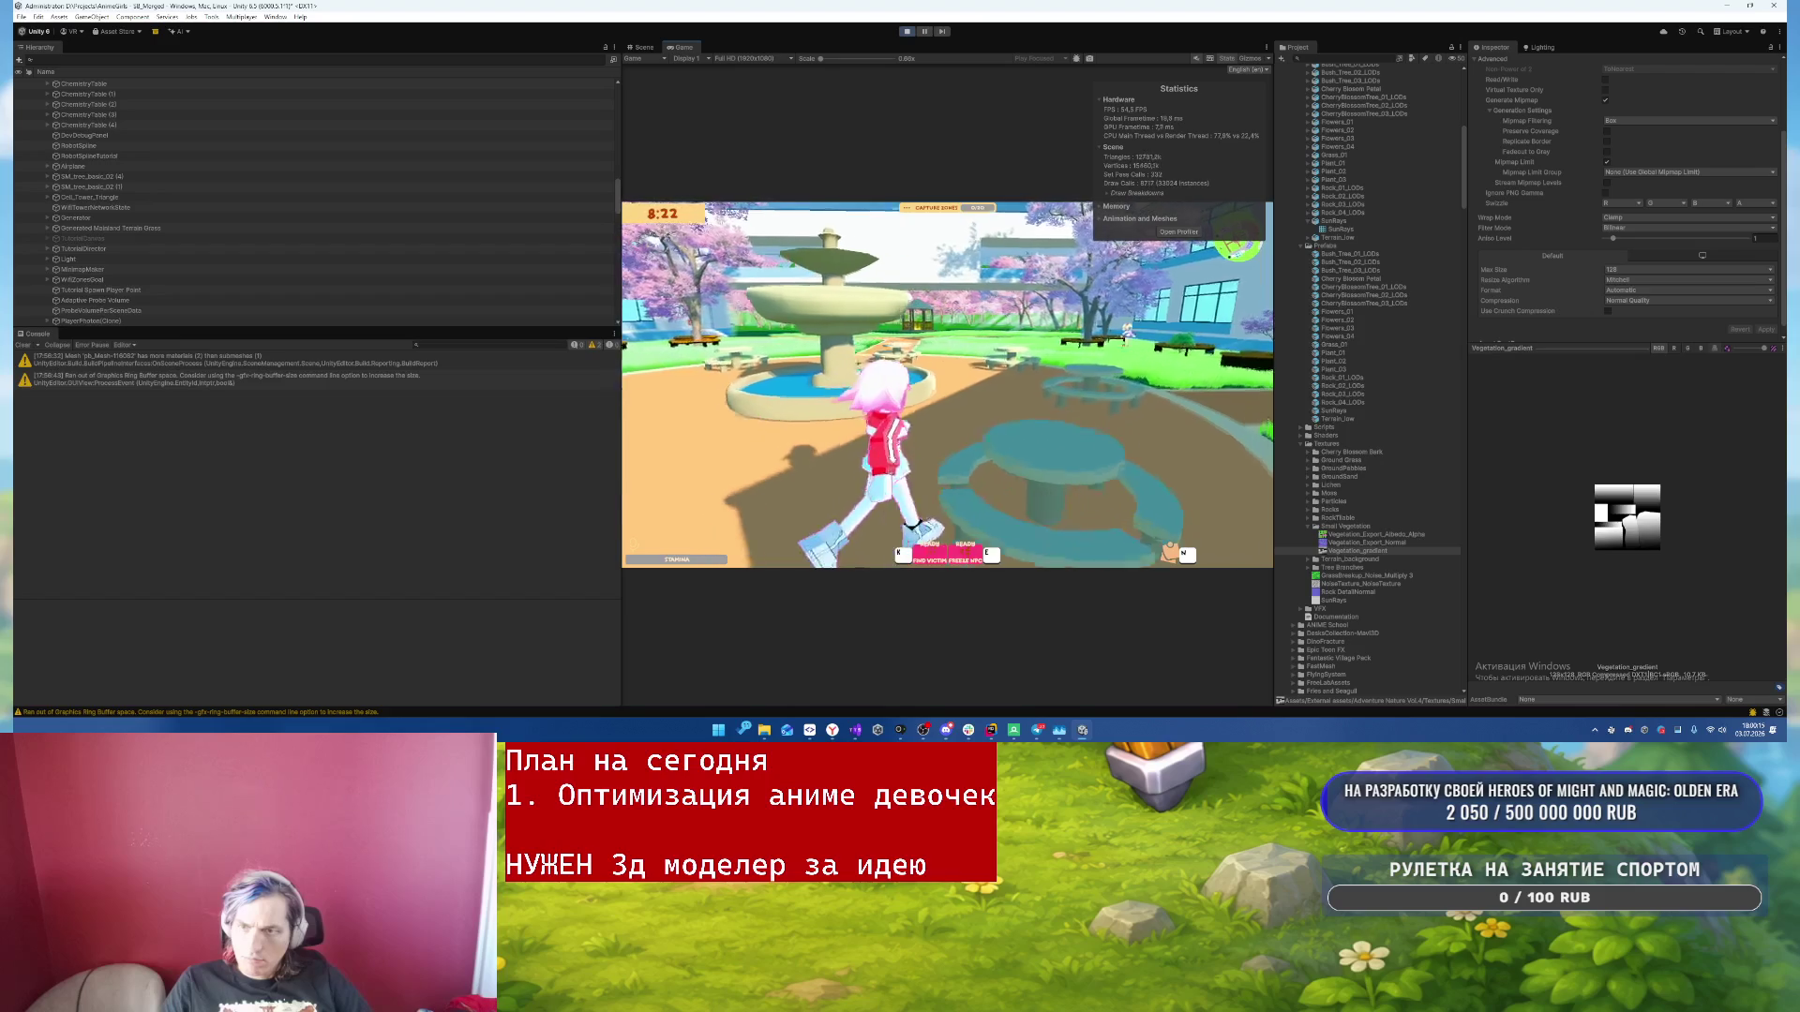
key(w)
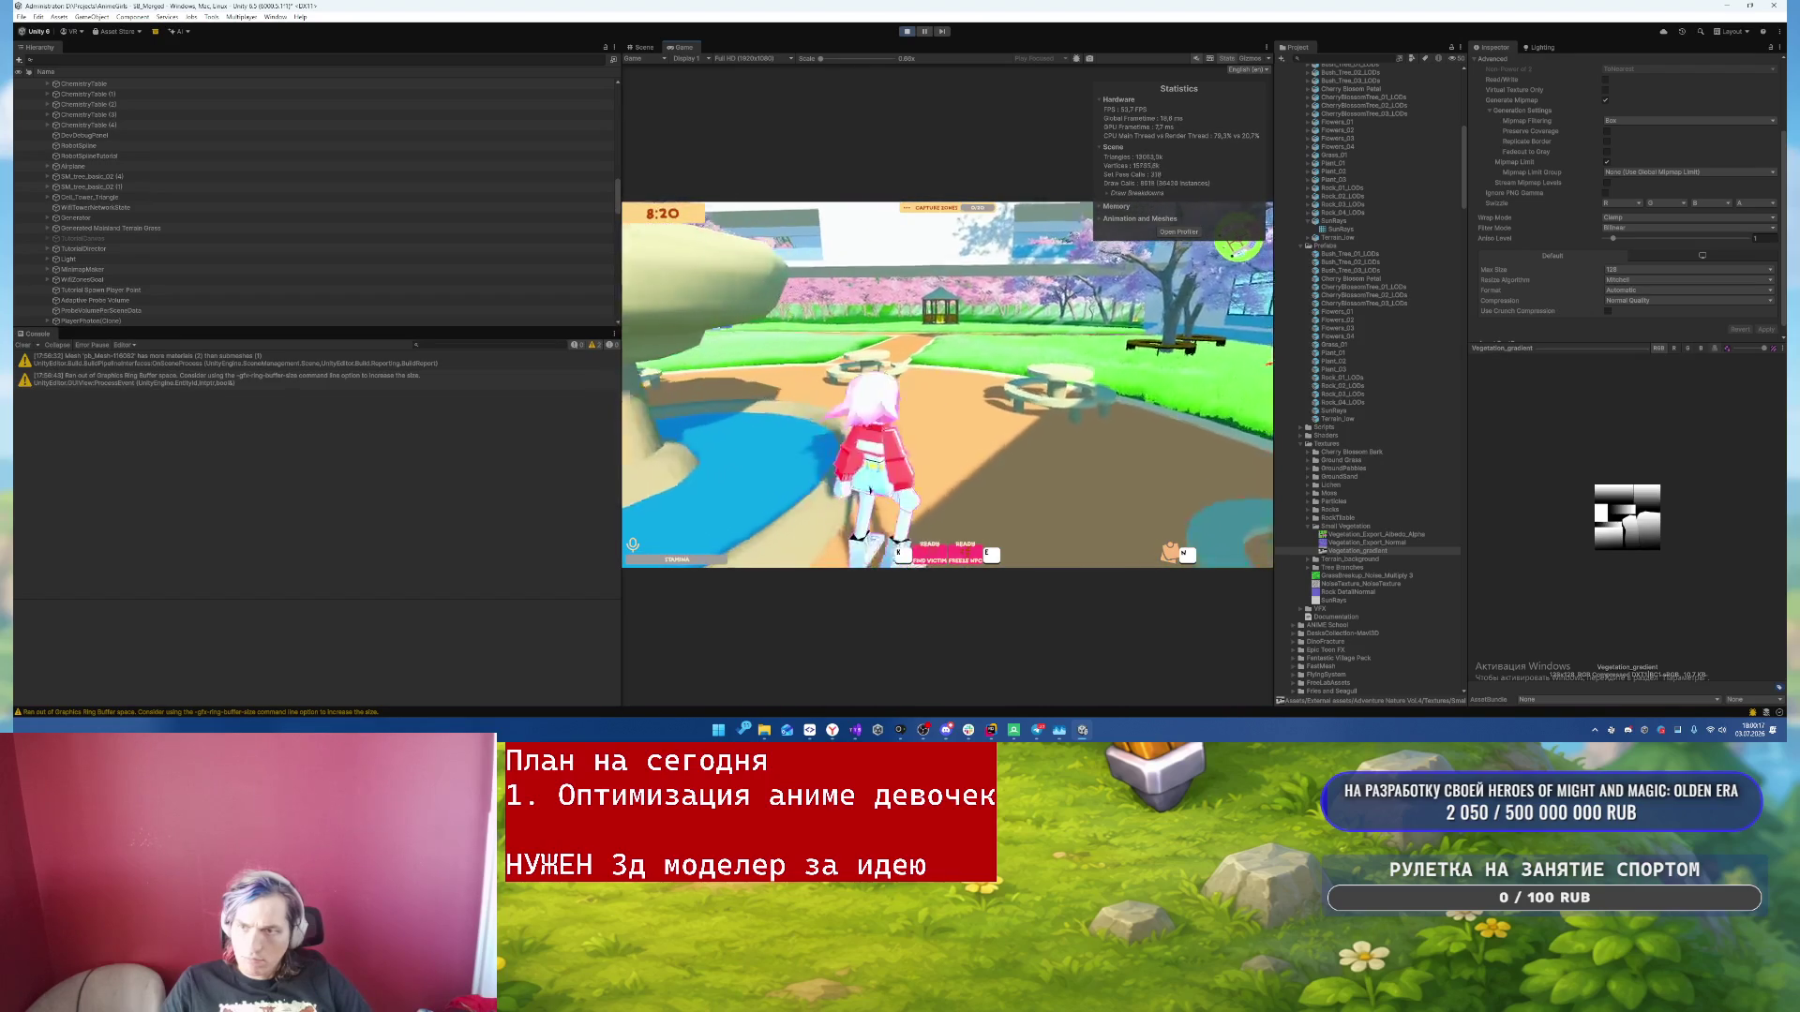
key(w)
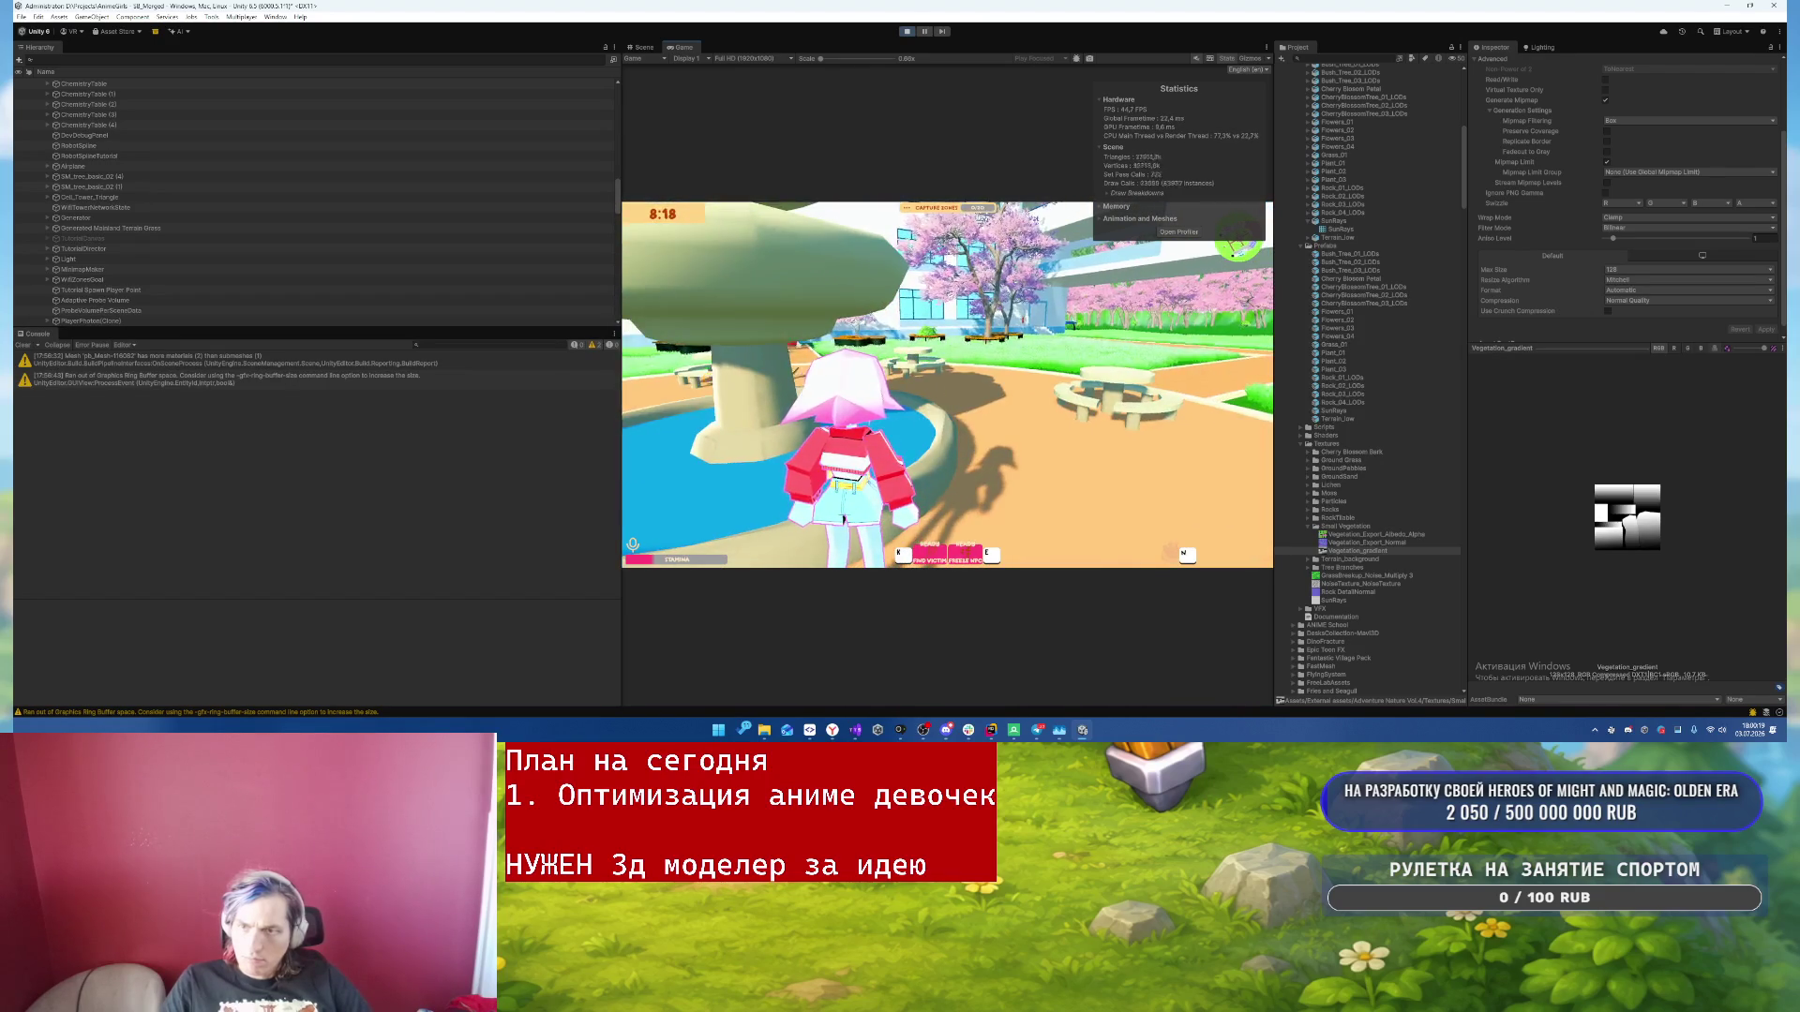
key(Escape)
click(1095, 202)
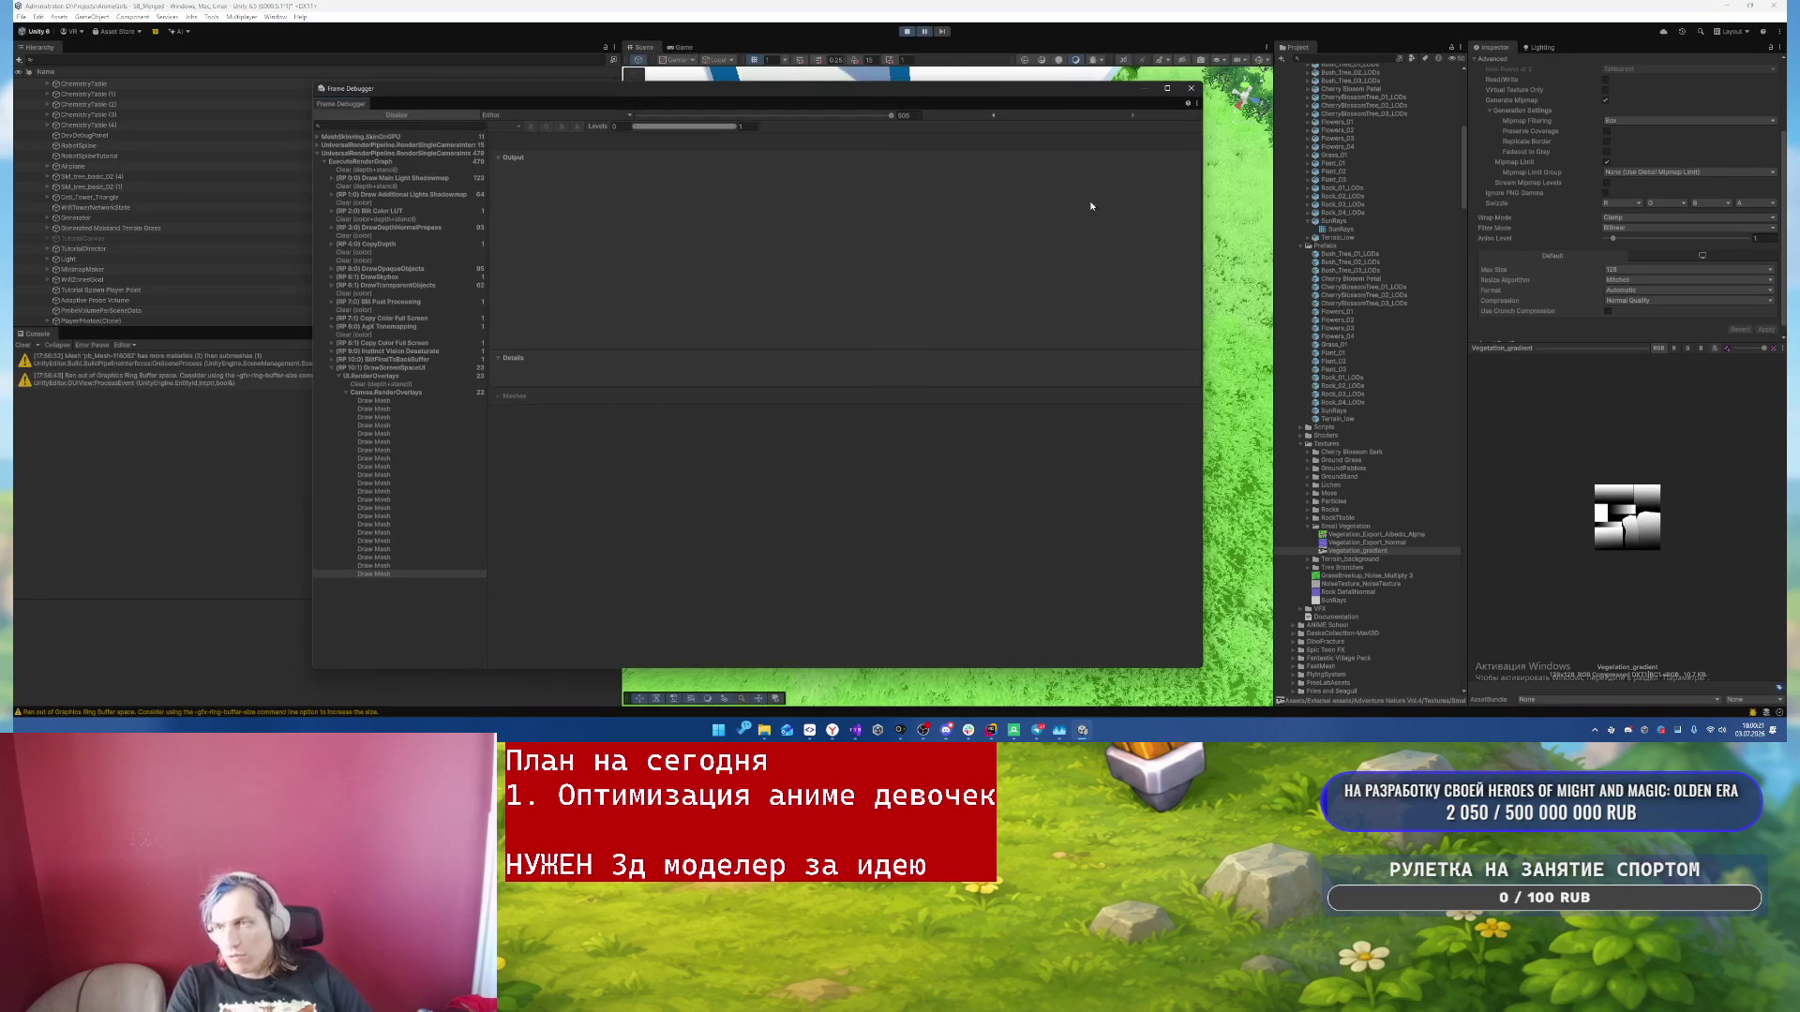
- Expand the depth-normal prepass draws and step into the first SRP batch
click(447, 235)
double_click(448, 227)
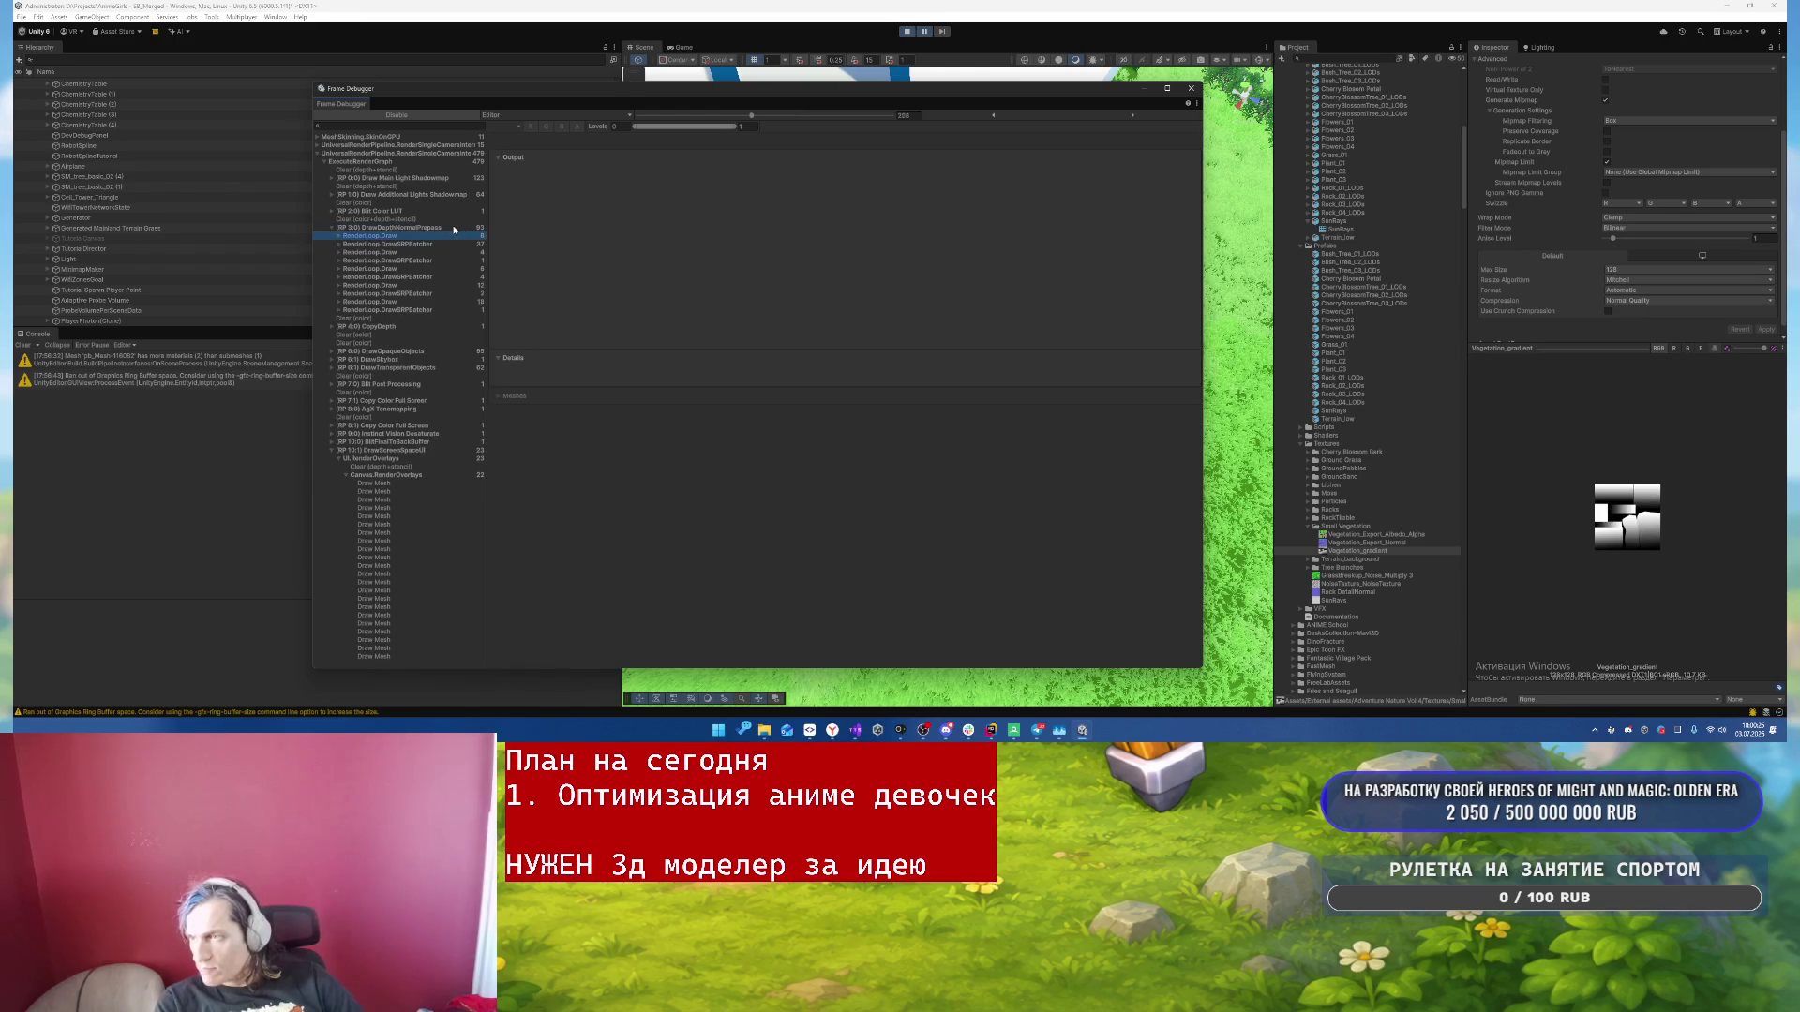
key(Down)
key(Right)
key(Down)
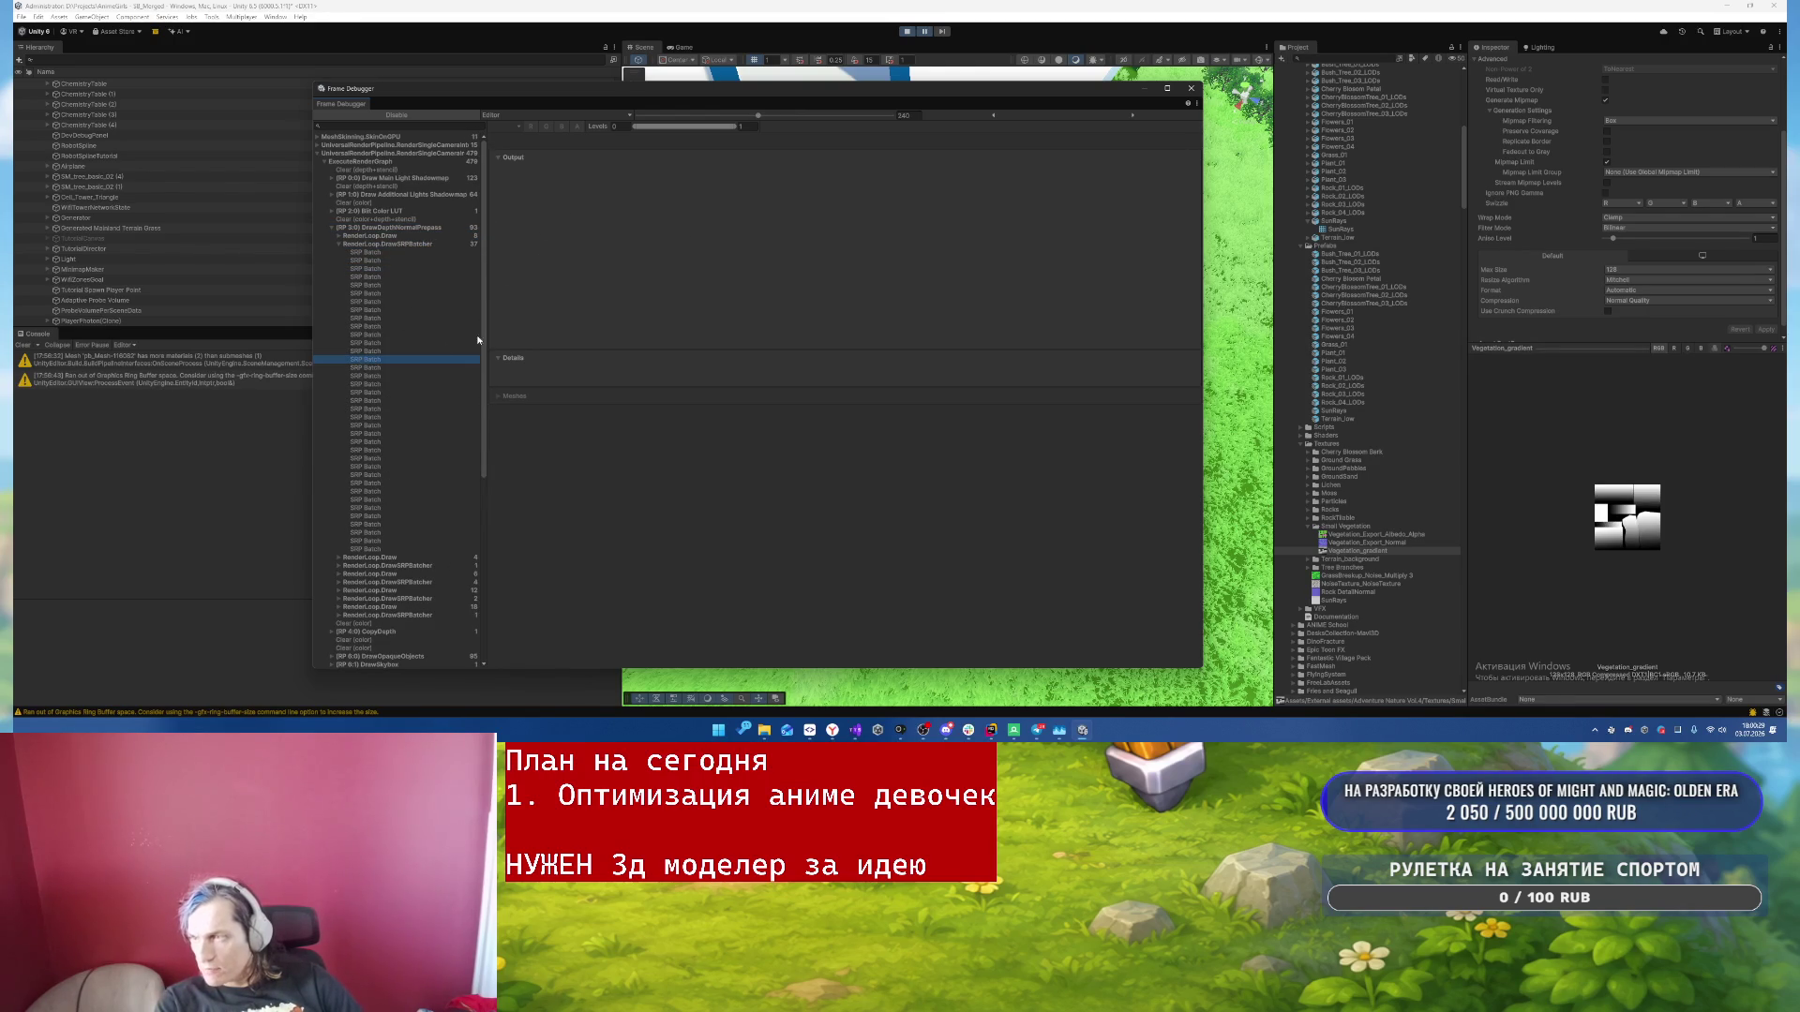
scroll(418, 476, down, 5)
mouse_move(723, 88)
mouse_down()
mouse_move(785, 235)
mouse_move(730, 149)
mouse_move(921, 97)
mouse_up()
click(675, 47)
scroll(547, 374, up, 10)
- Step through the shadow and depth-normal SRP batches, including the additional lights shadow pass
click(571, 234)
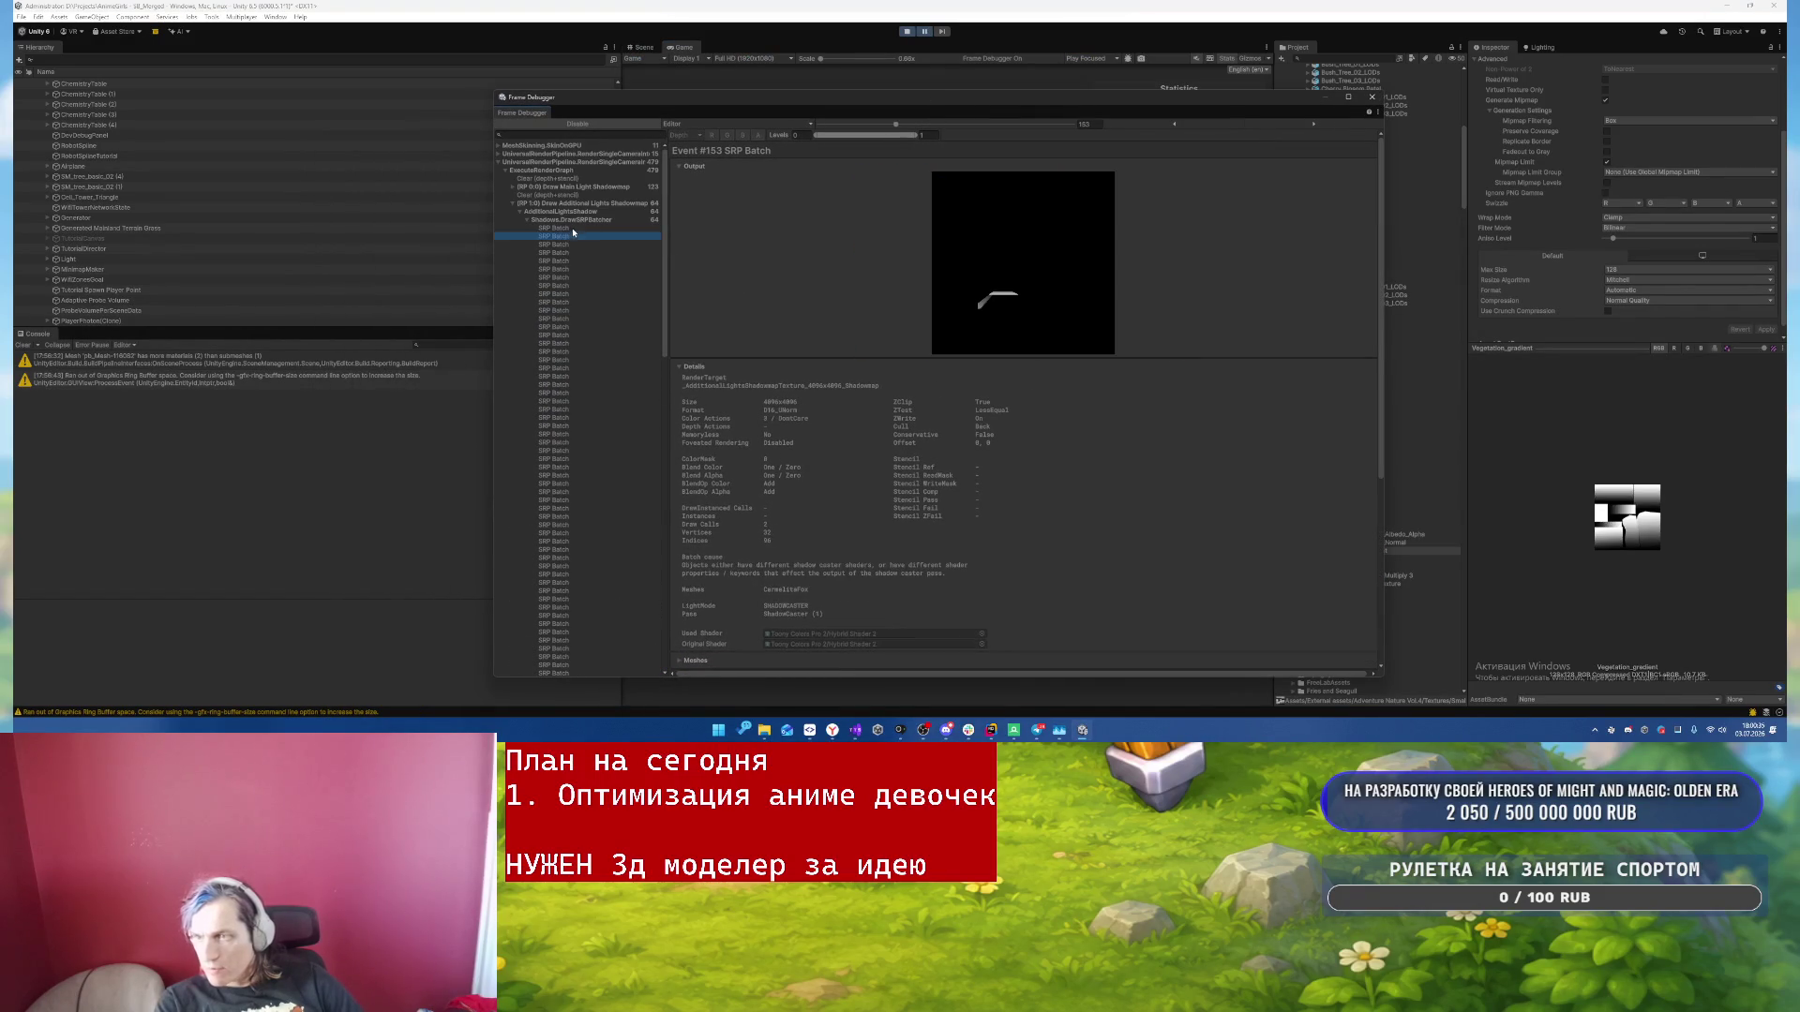
key(Up)
key(Down)
scroll(971, 503, down, 10)
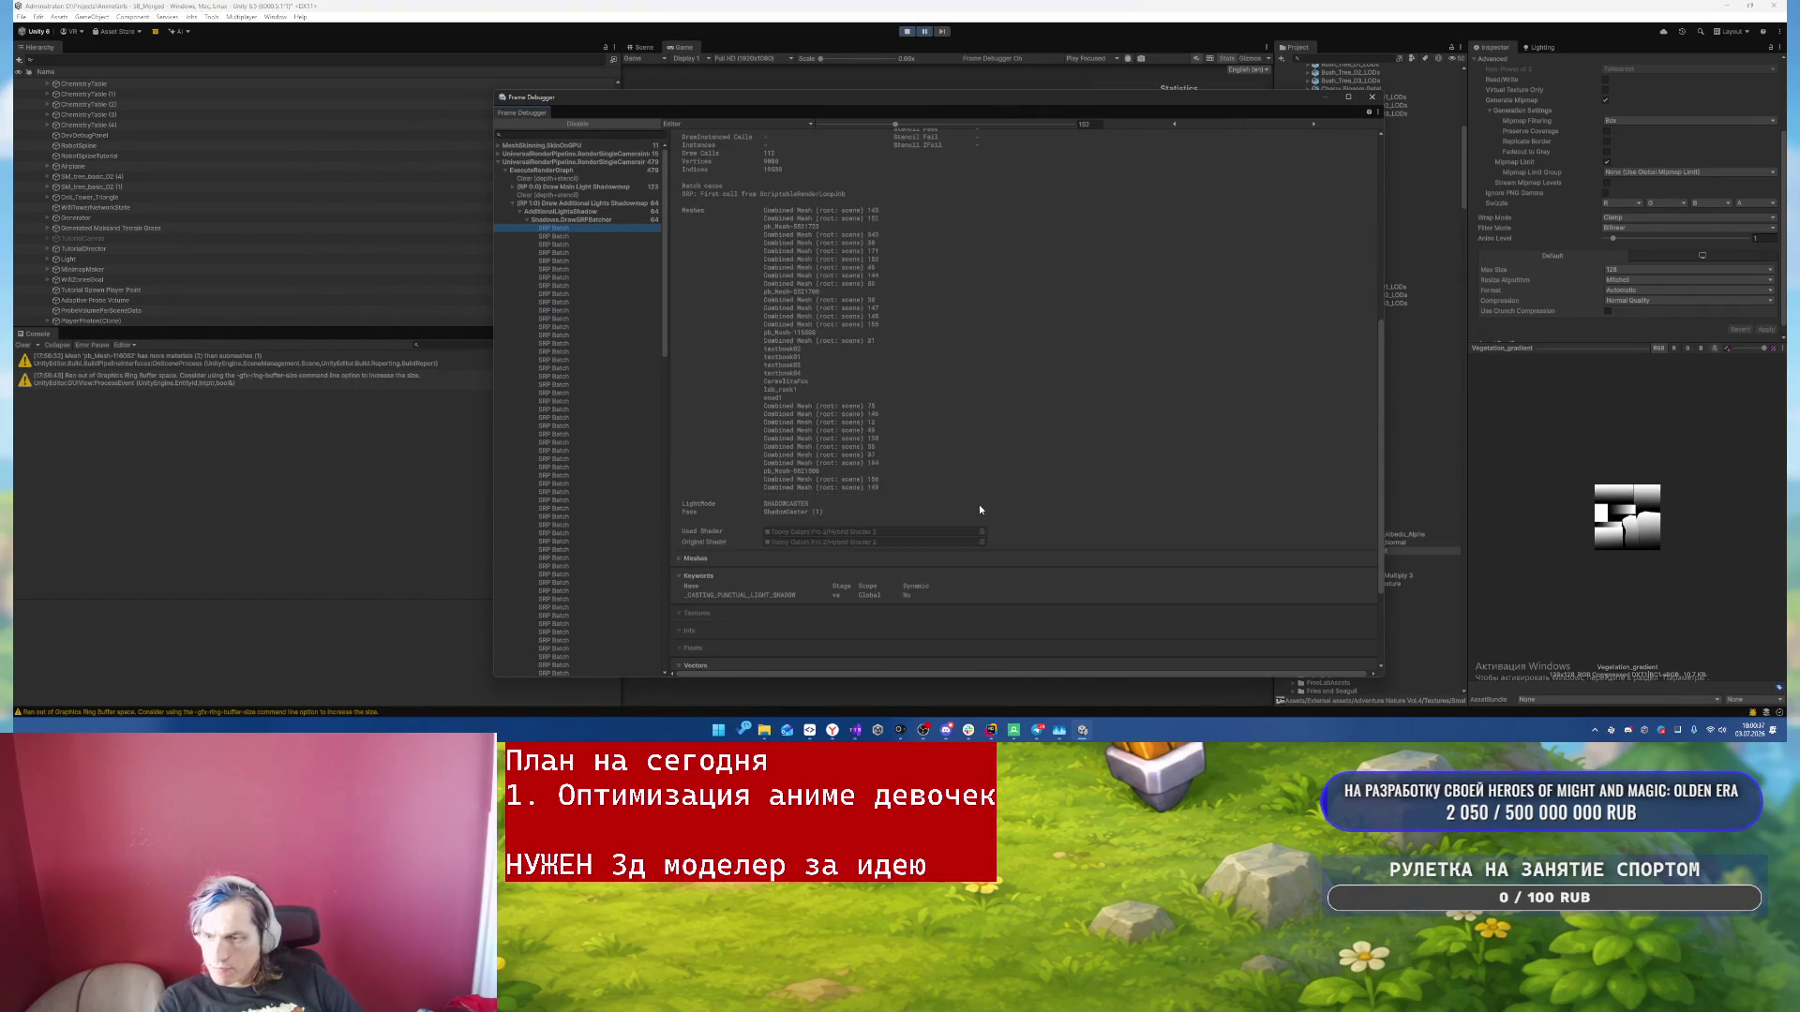
key(Down)
key(Down)
key(Down)
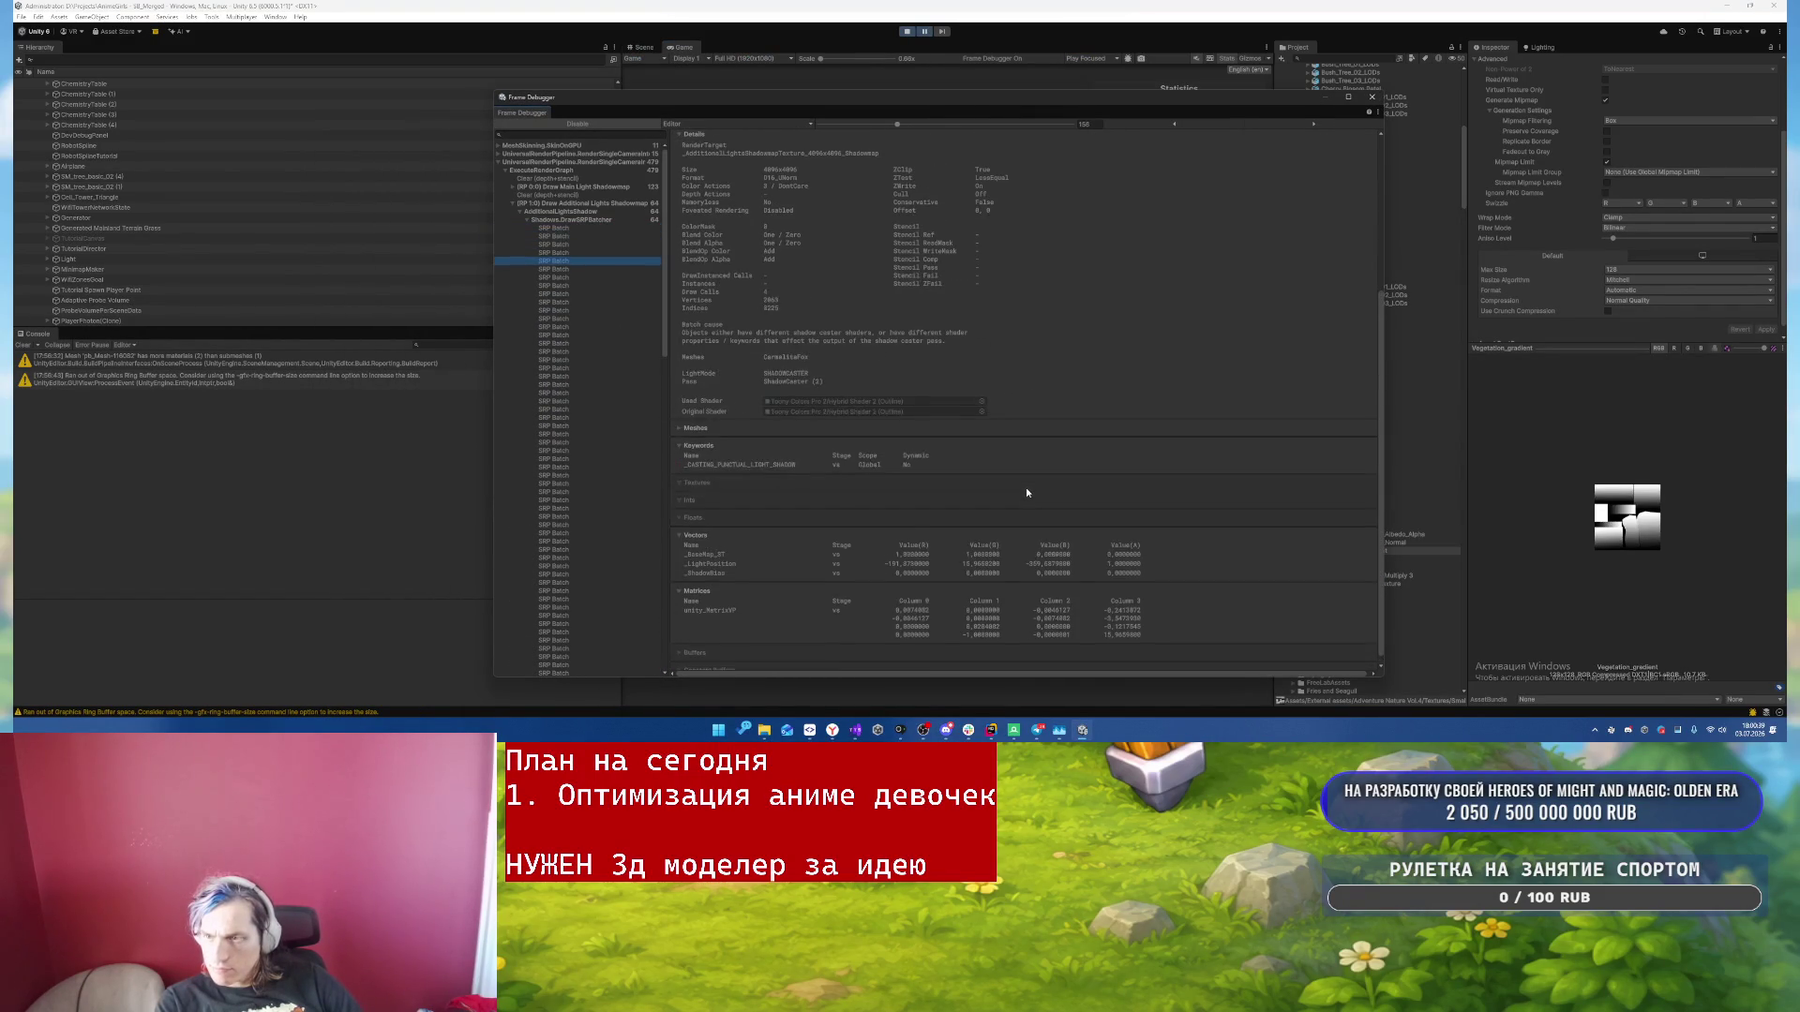
key(Down)
key(Down)
key(Down)
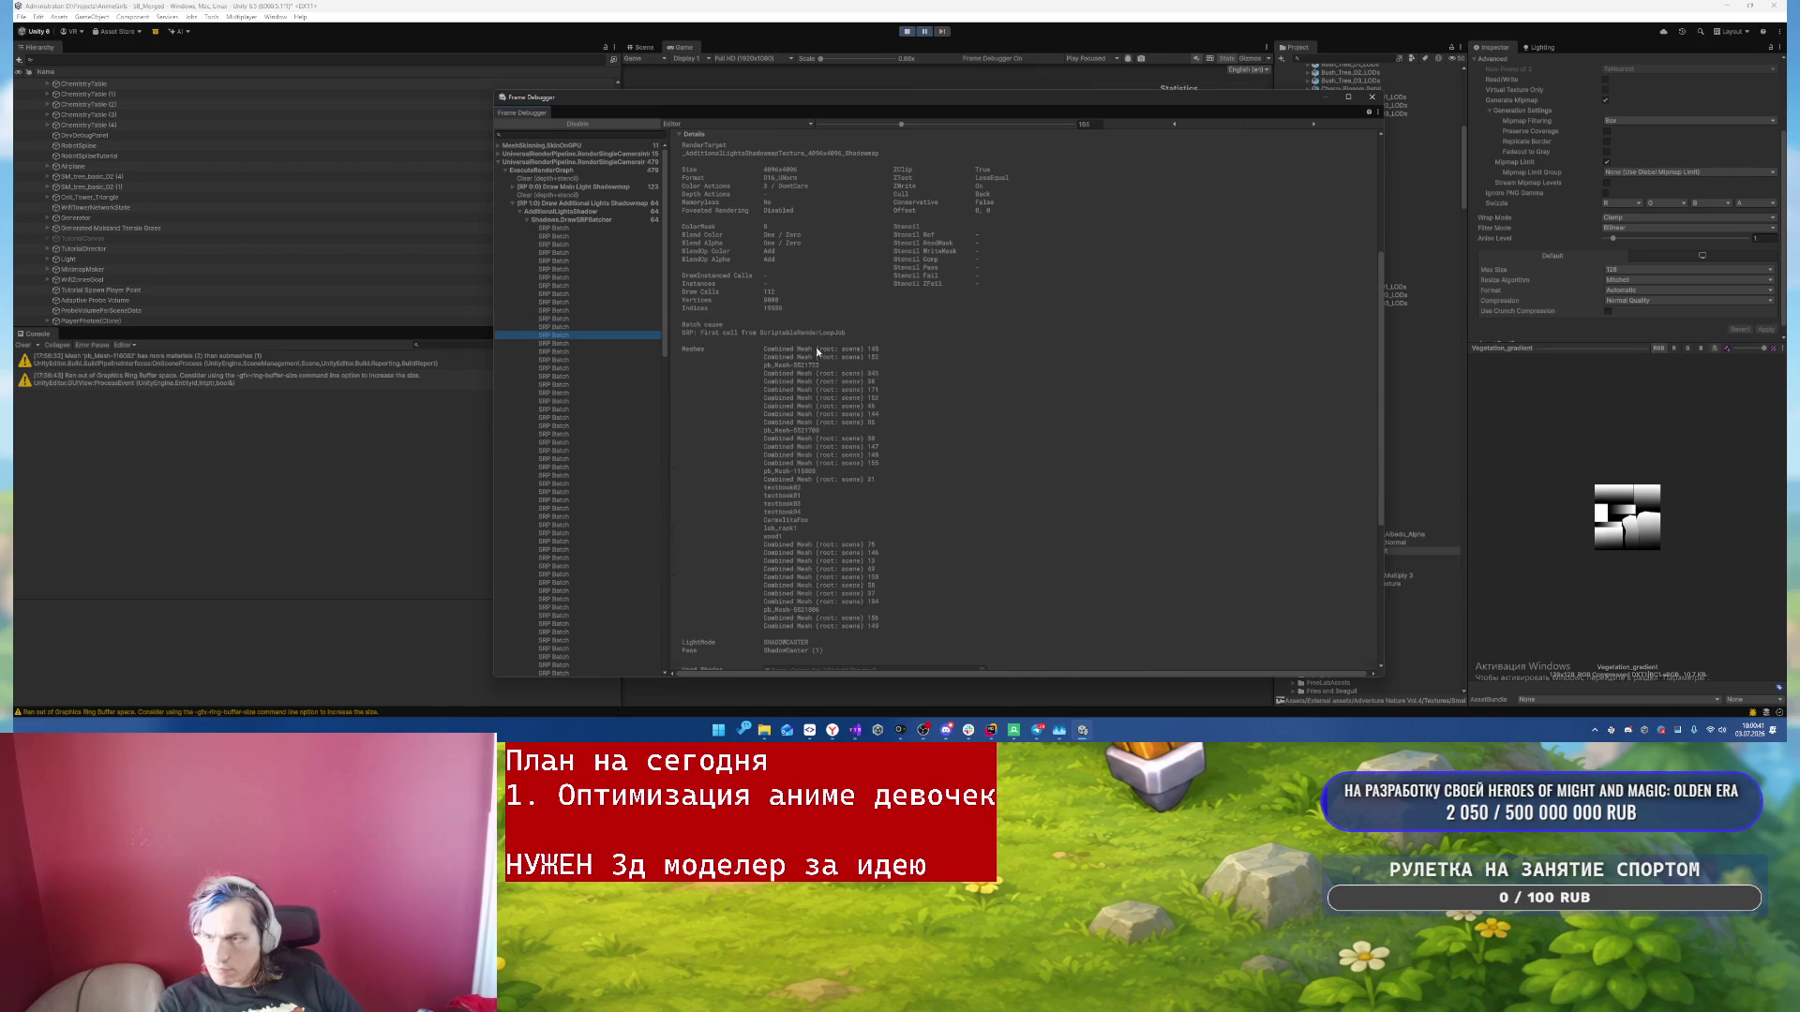
click(578, 214)
click(579, 212)
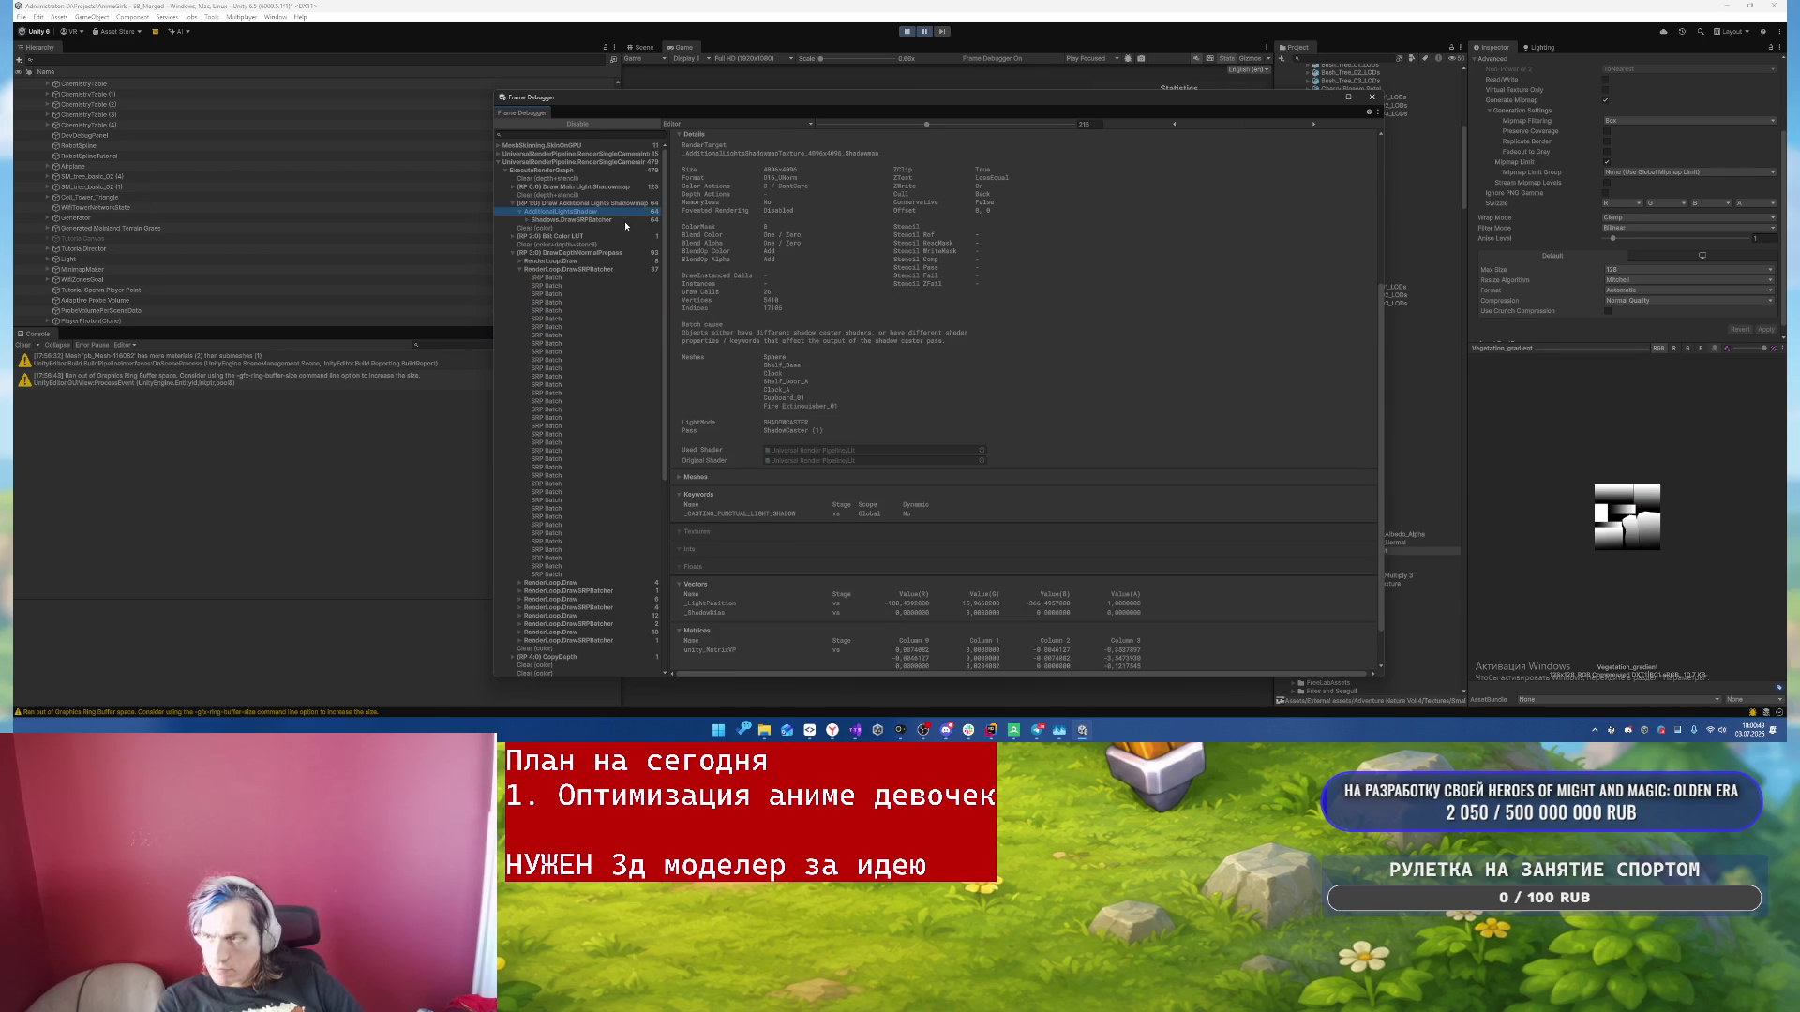
key(Down)
key(Down)
key(Down)
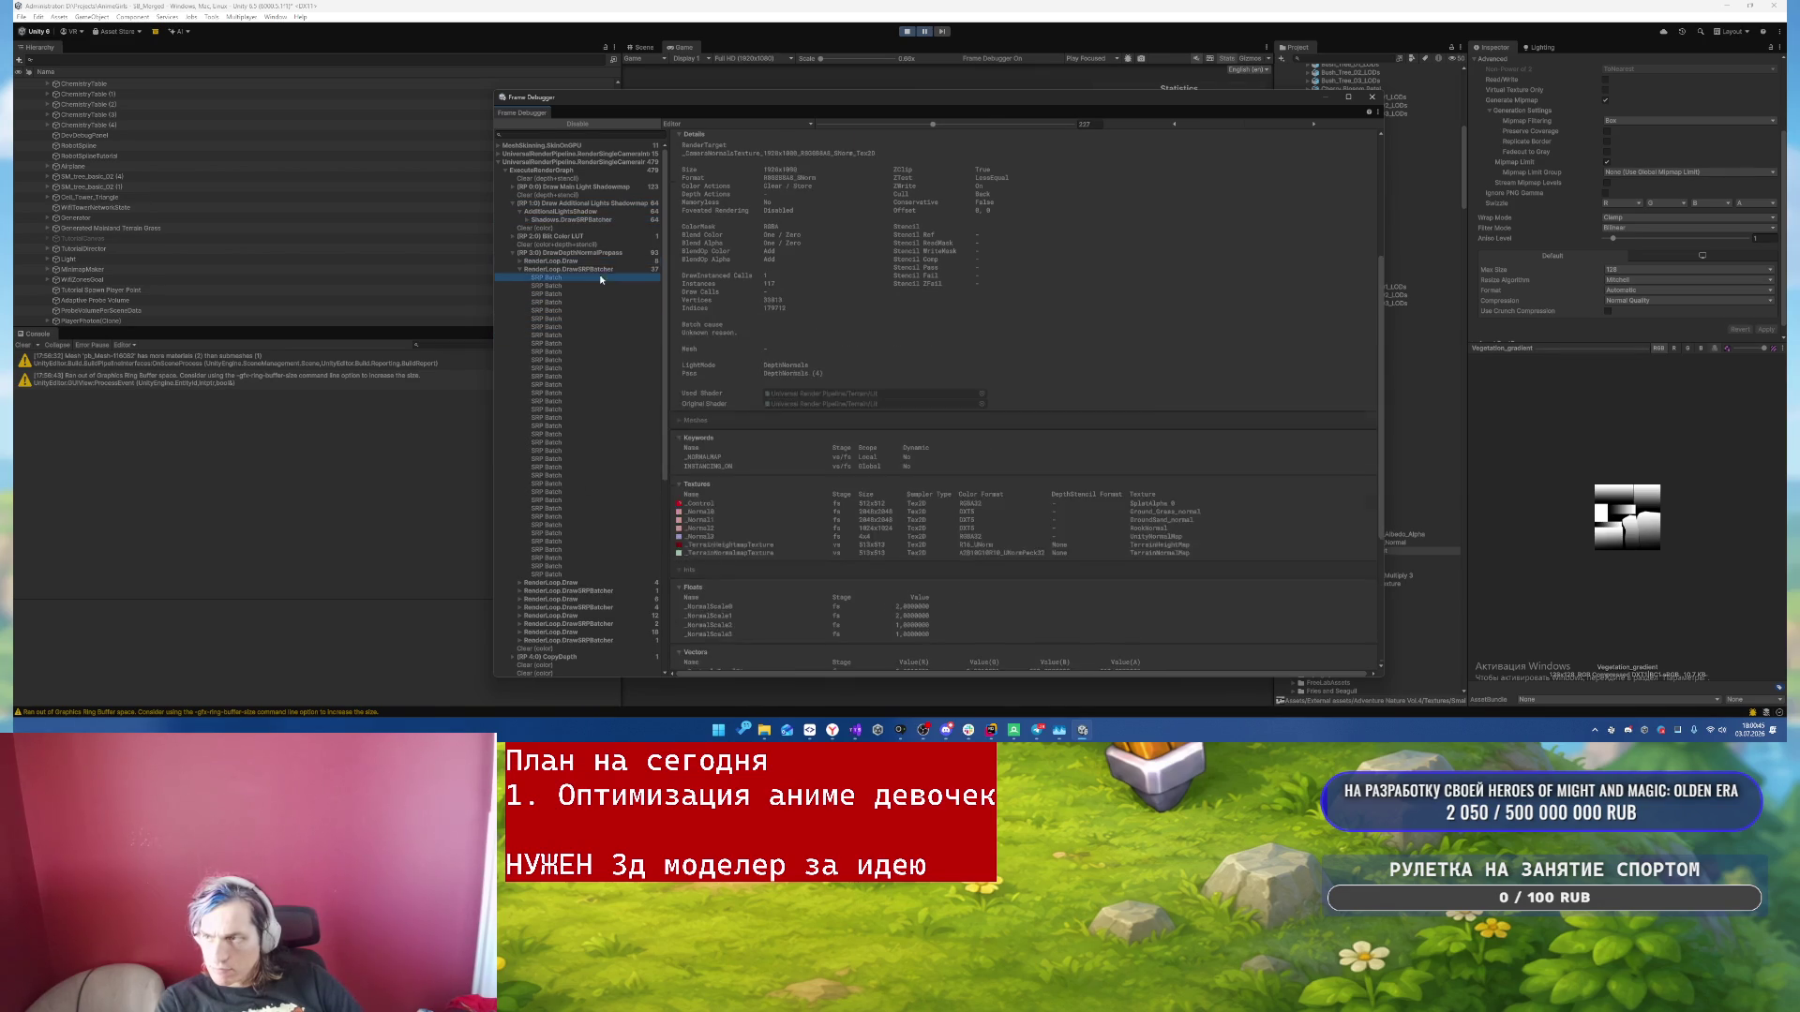
key(Up)
key(Up)
key(Up)
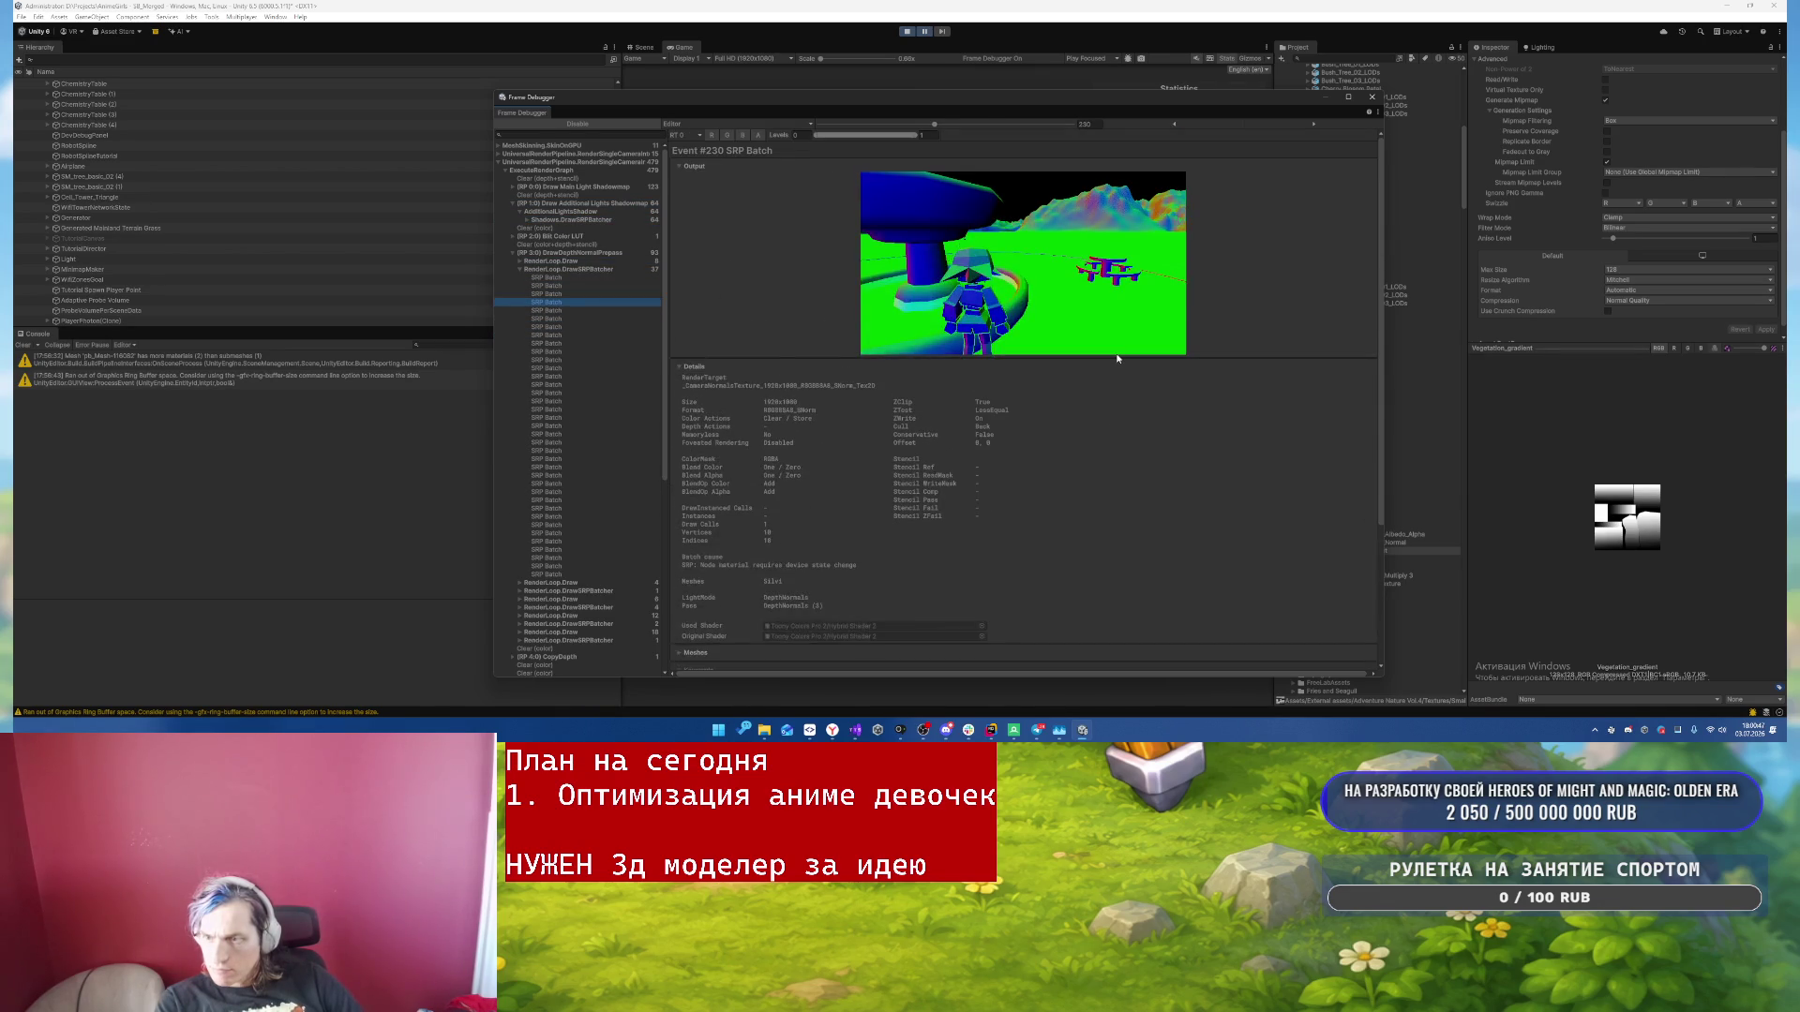
click(520, 270)
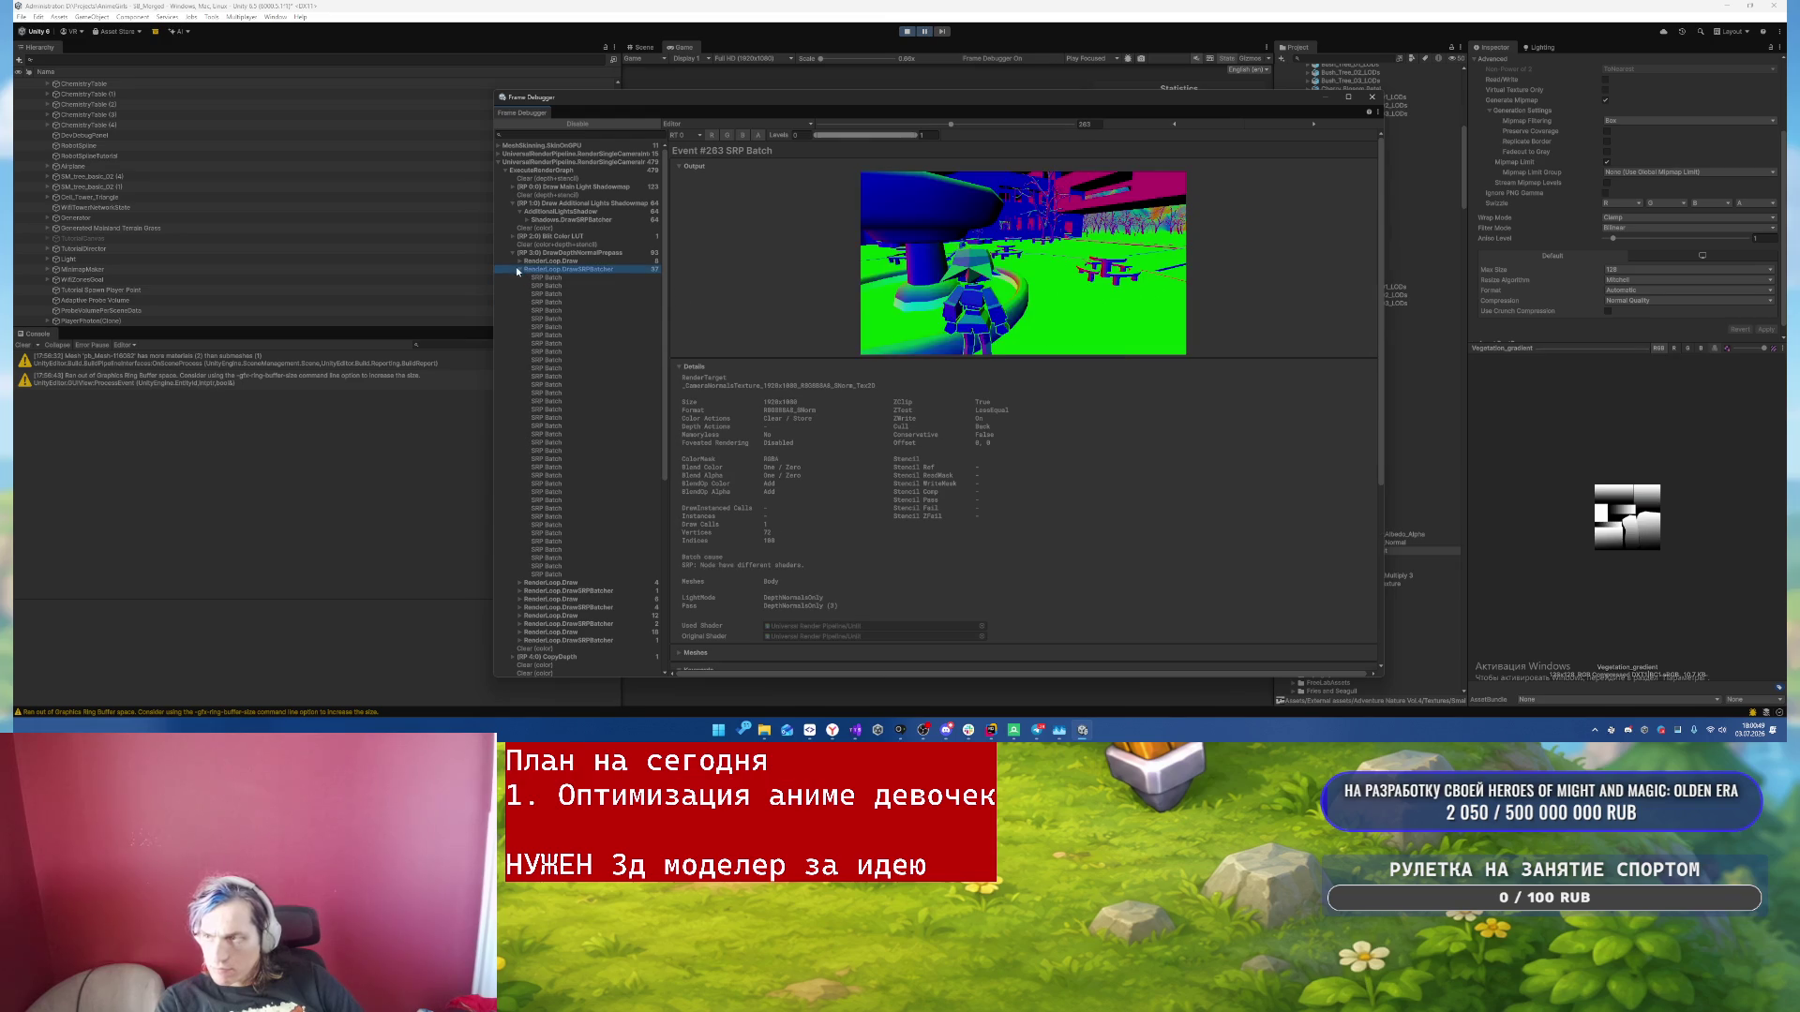
scroll(613, 385, down, 1)
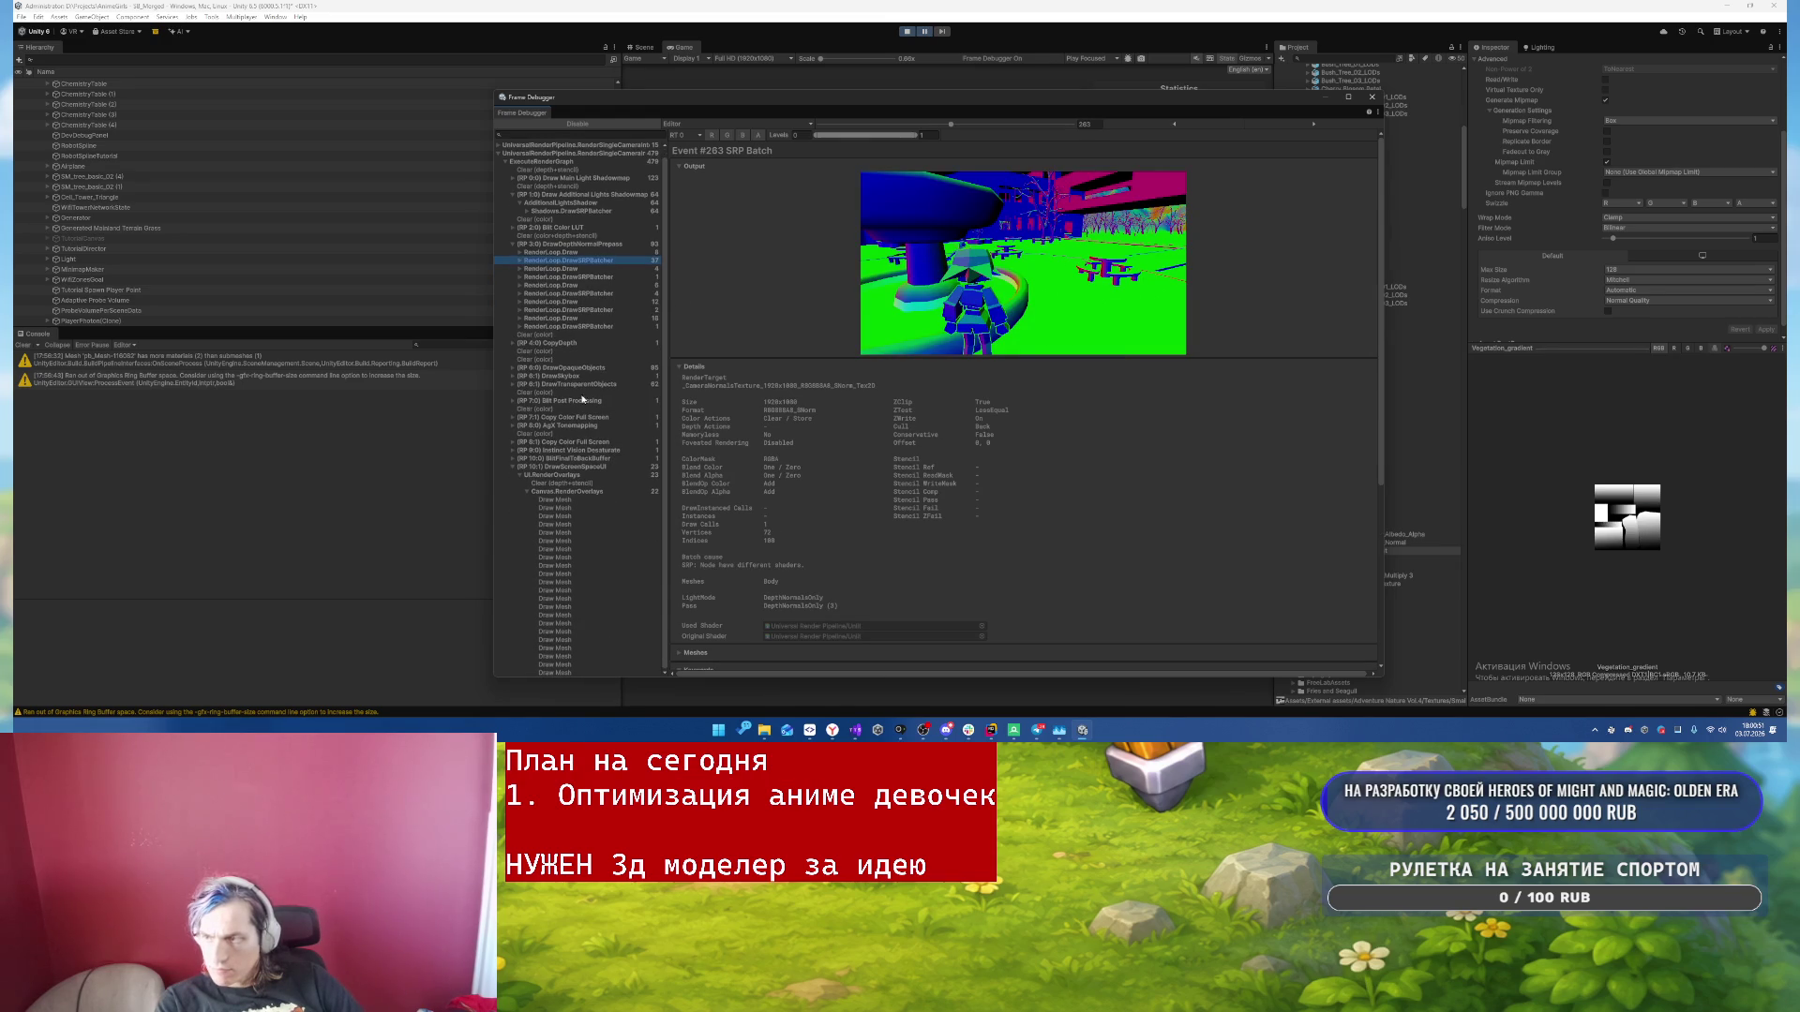
- Expand the opaque object draws and step through their batches to around event 345
click(568, 367)
key(Right)
key(Down)
key(Down)
key(Right)
key(Down)
key(Down)
key(Down)
key(Down)
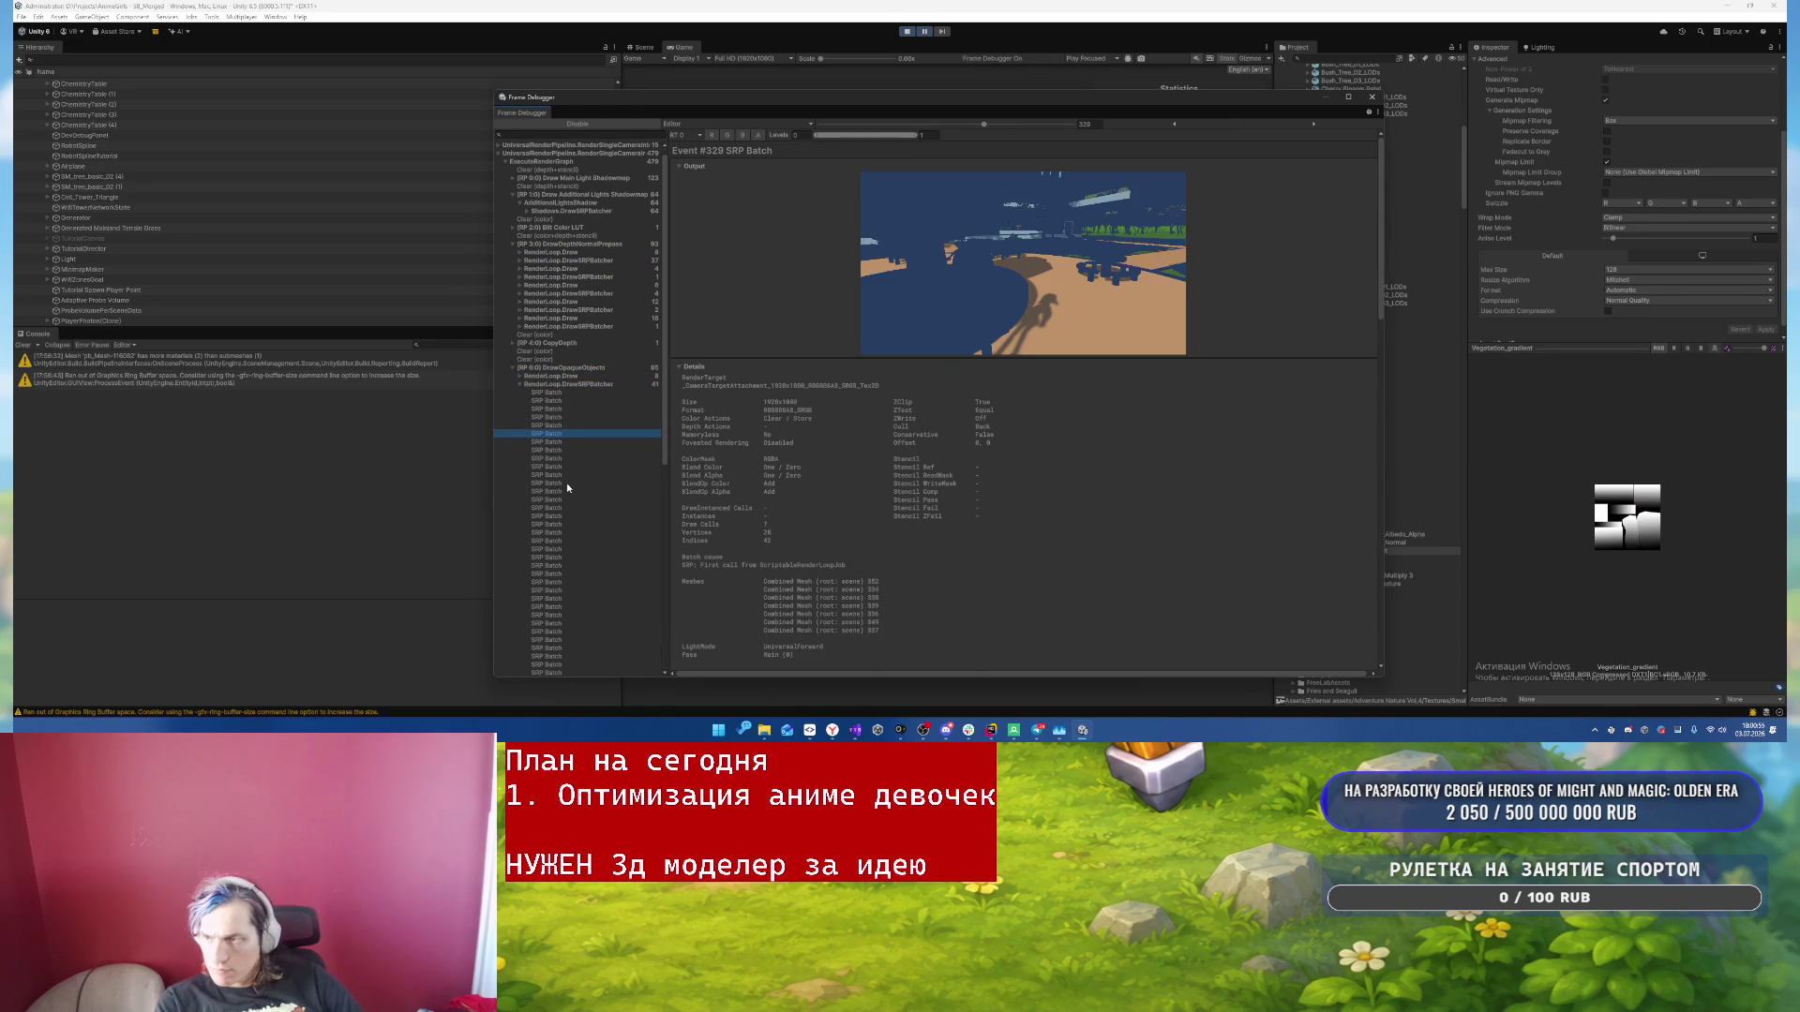
key(Down)
key(Down)
key(Down)
scroll(964, 474, down, 3)
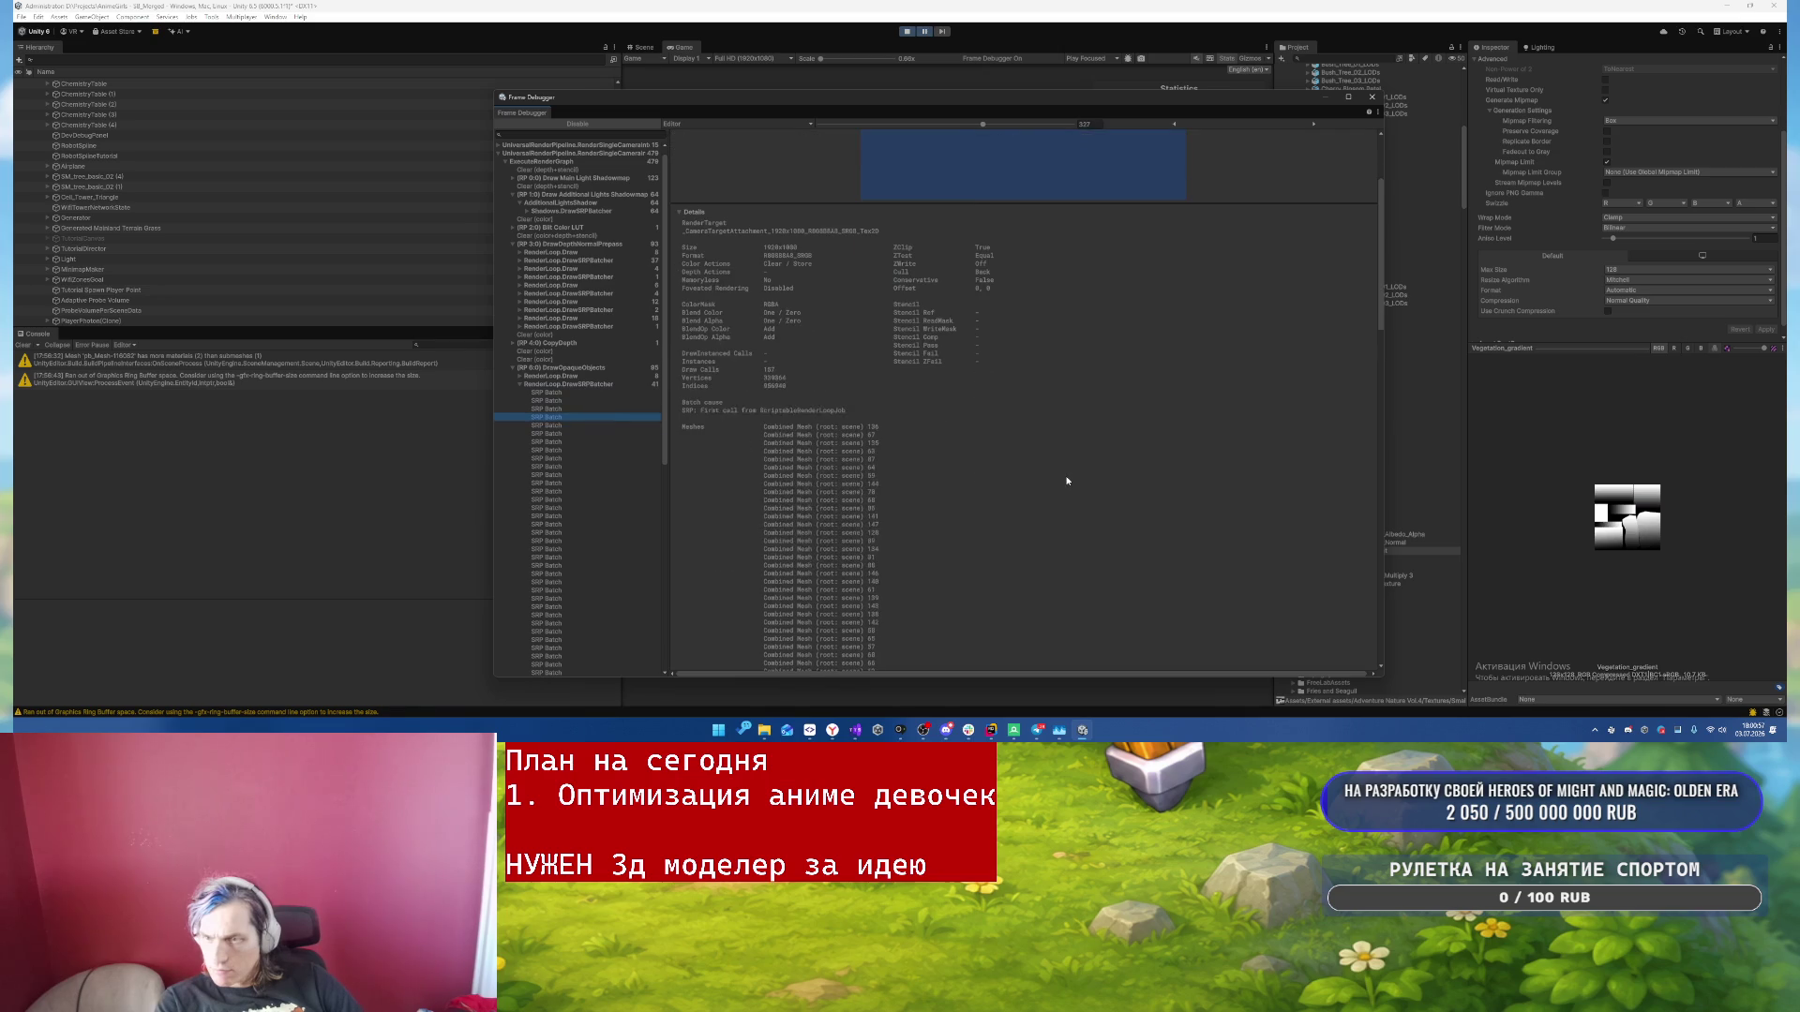
key(Down)
key(Down)
key(Down)
key(Down)
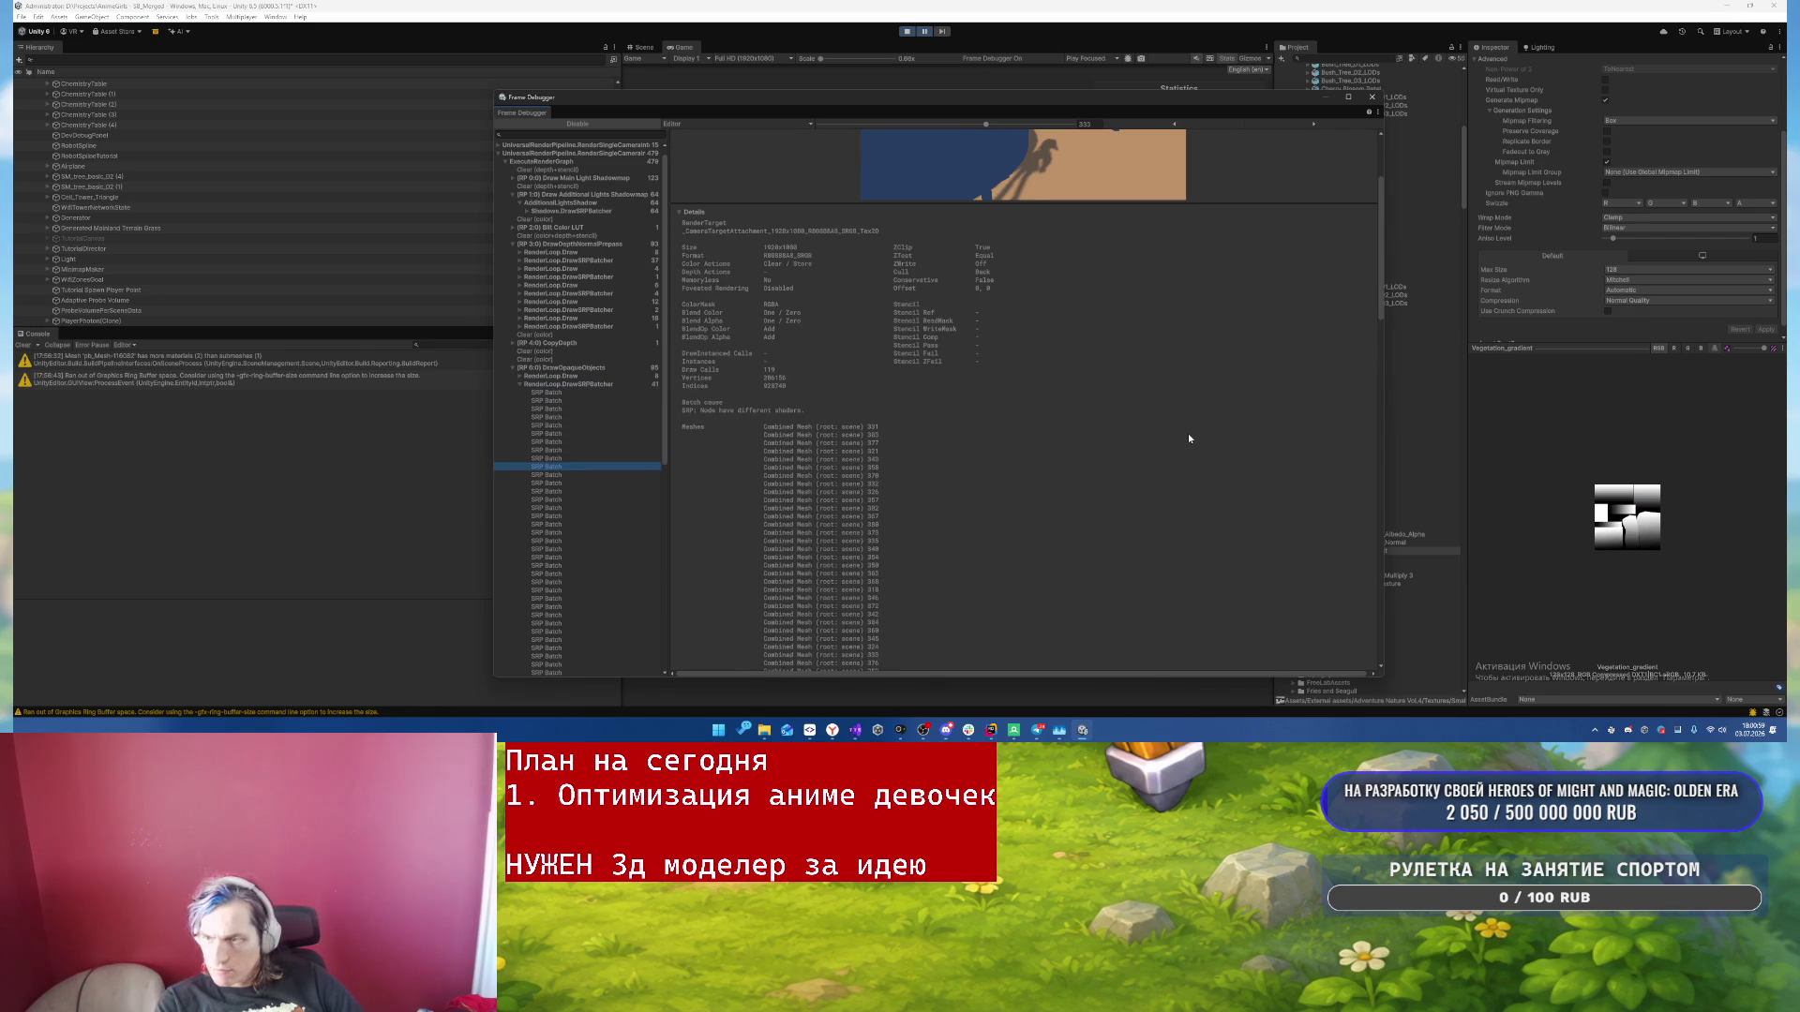
key(Down)
key(Down)
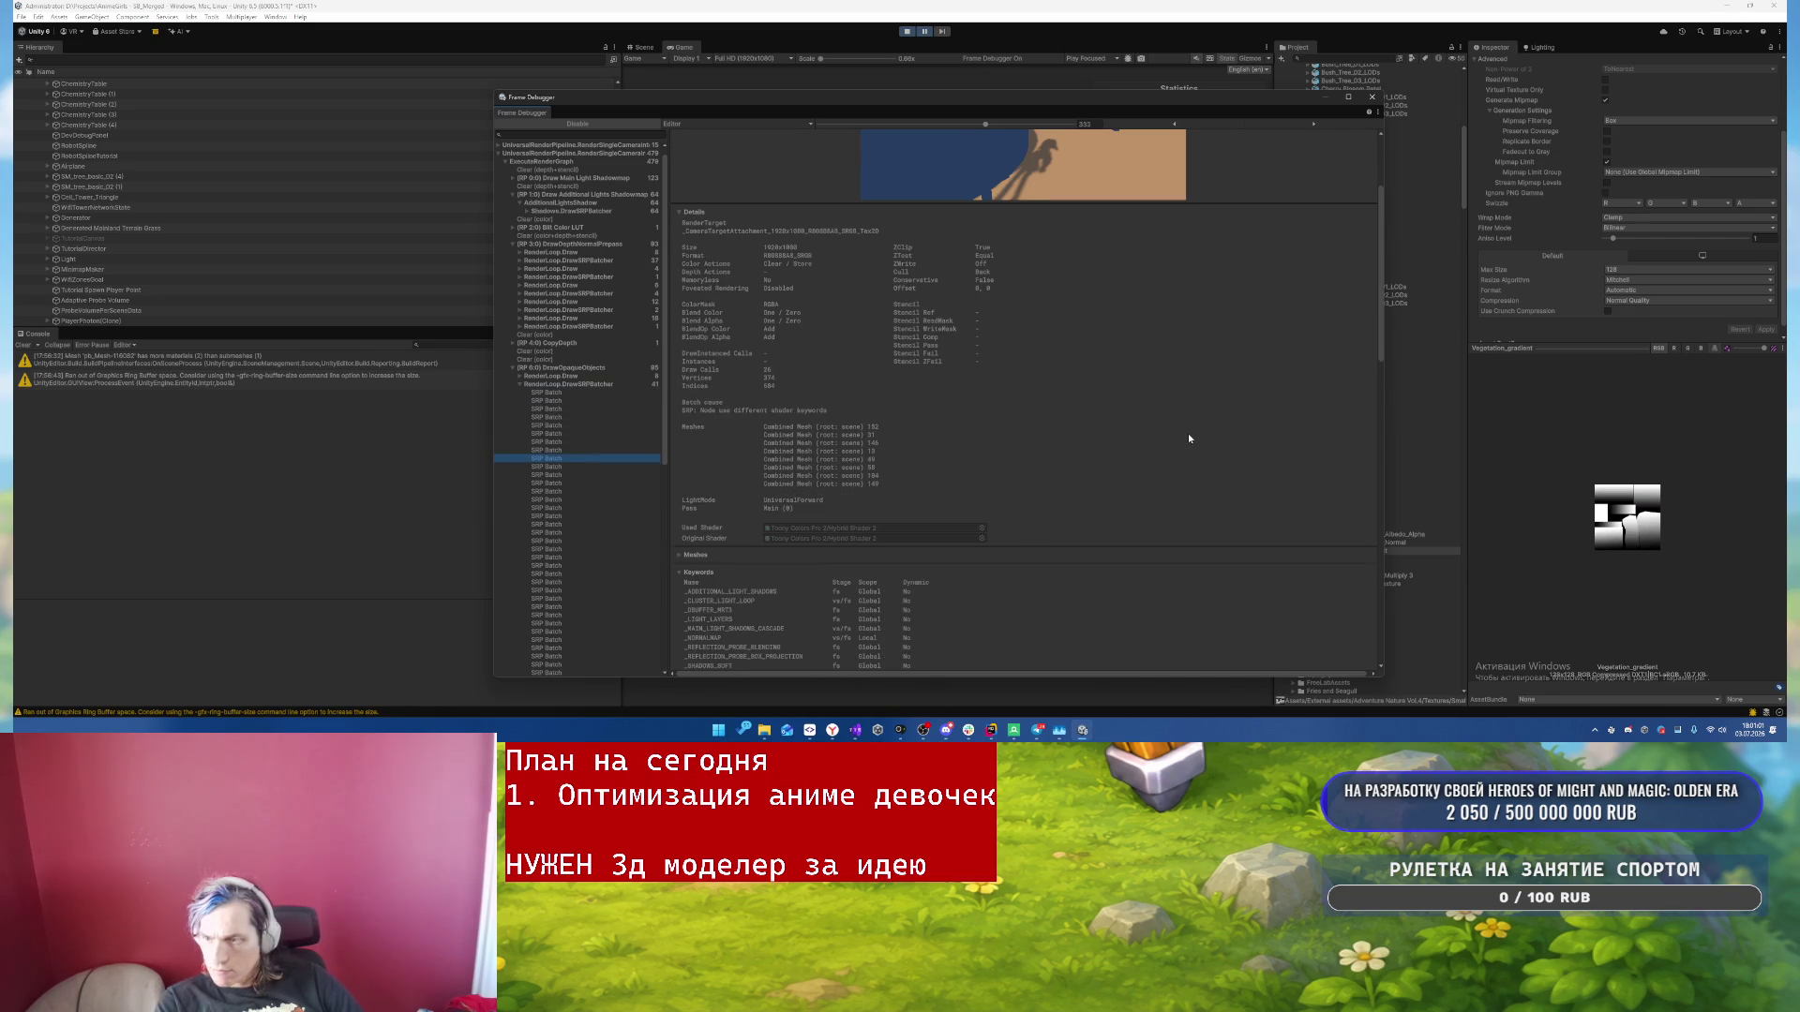
key(Down)
key(Down)
key(Down)
scroll(1188, 438, down, 3)
key(Down)
key(Down)
key(Down)
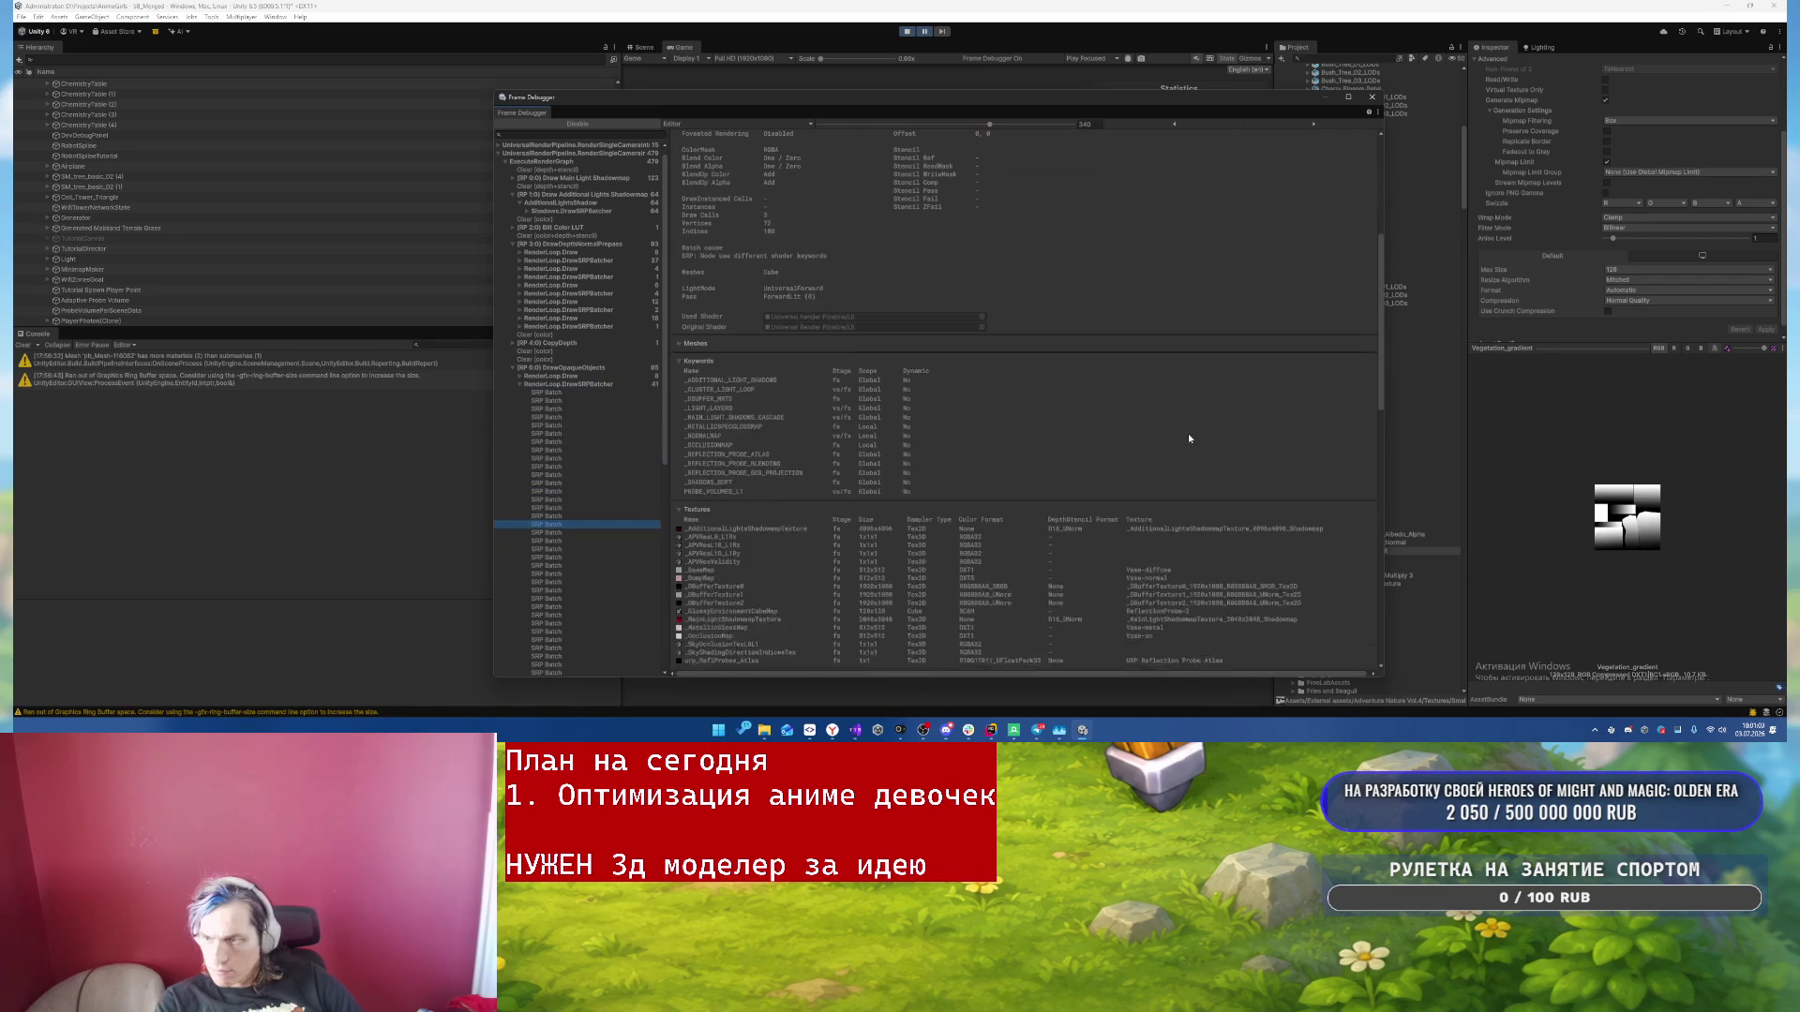
key(Down)
key(Down)
key(Down)
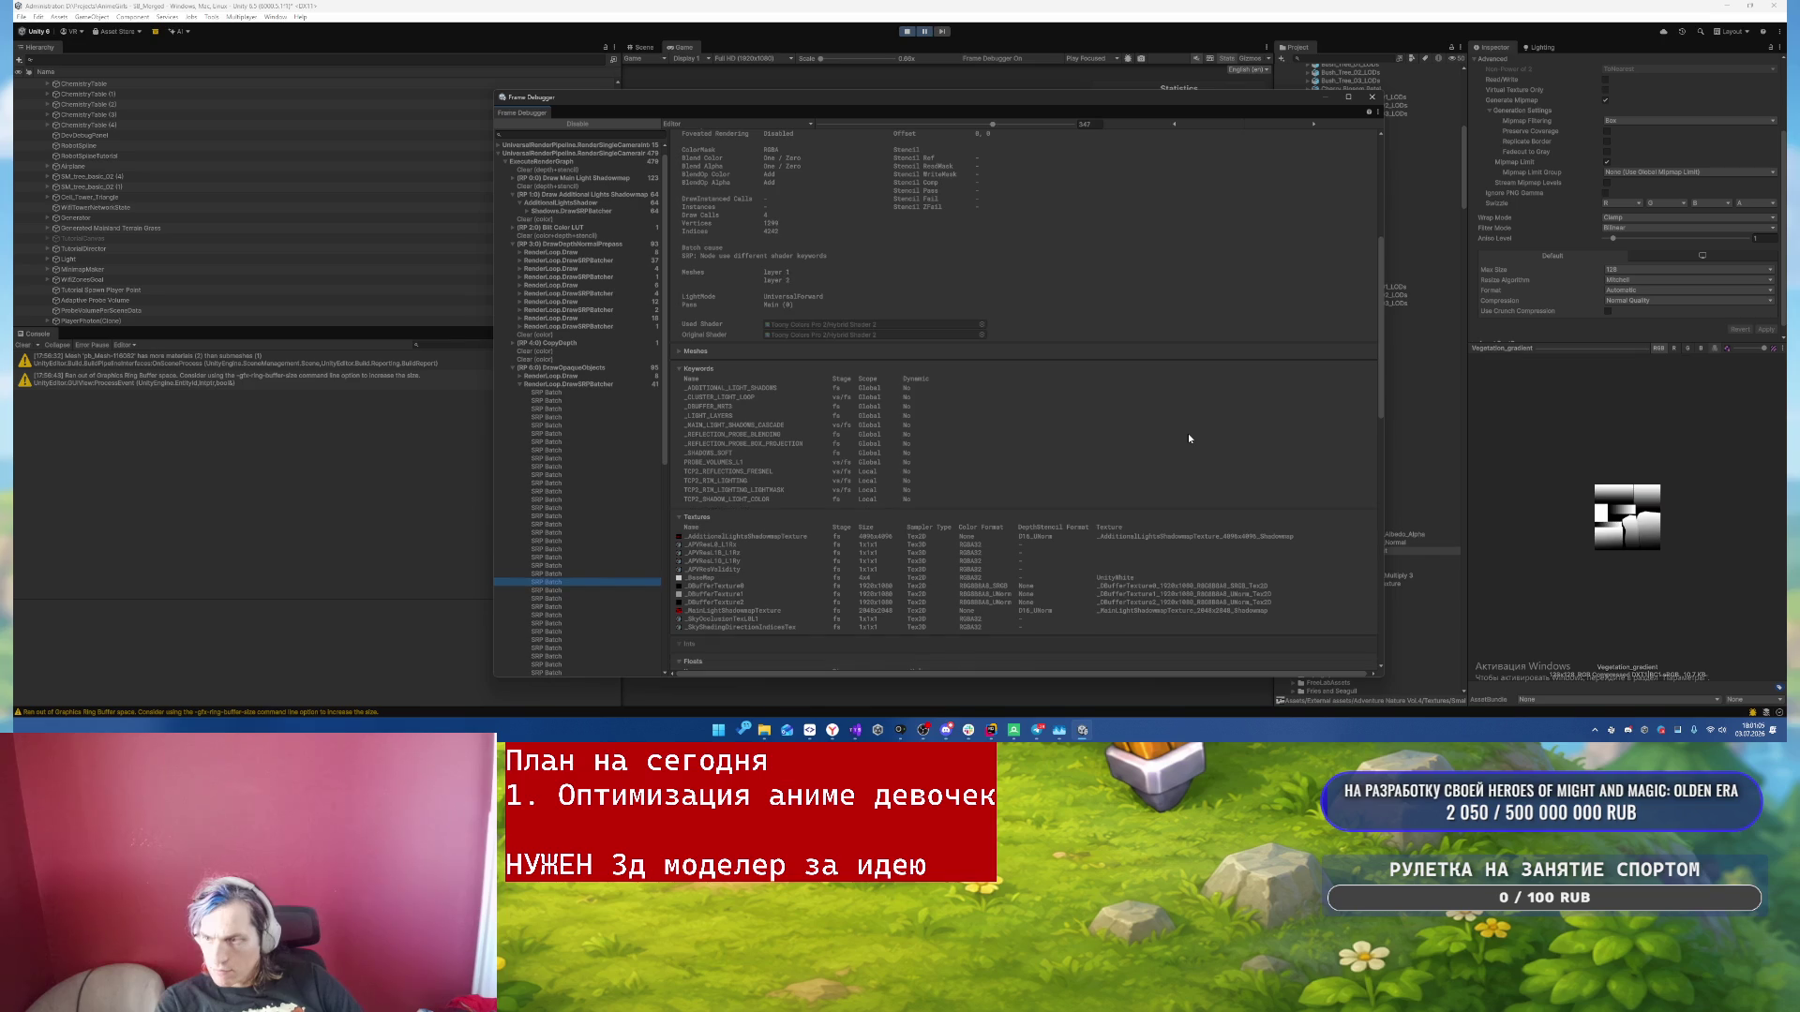
key(Down)
key(Down)
key(Down)
key(Down)
key(Down)
key(Down)
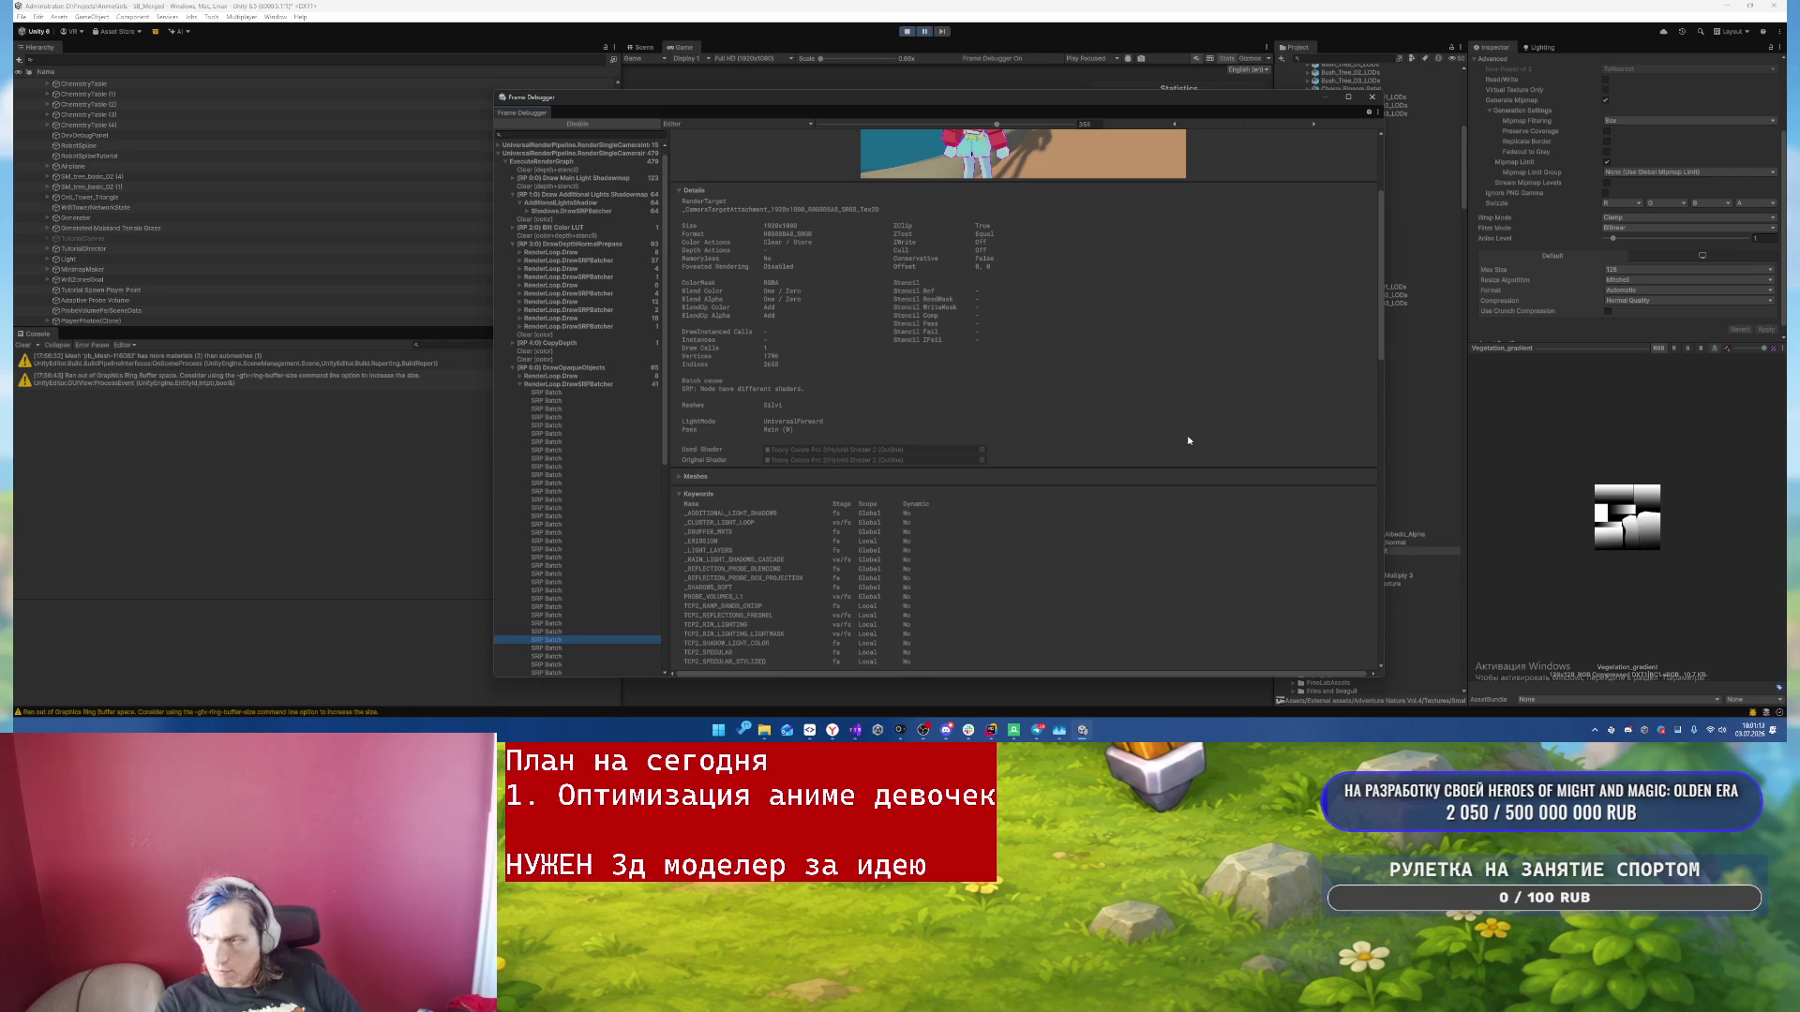
scroll(577, 529, down, 5)
scroll(1109, 366, up, 3)
- Move among opaque draw events 350 to 364, stopping on 352, 355 and 360
key(Down)
key(Down)
key(Down)
key(Up)
key(Up)
key(Up)
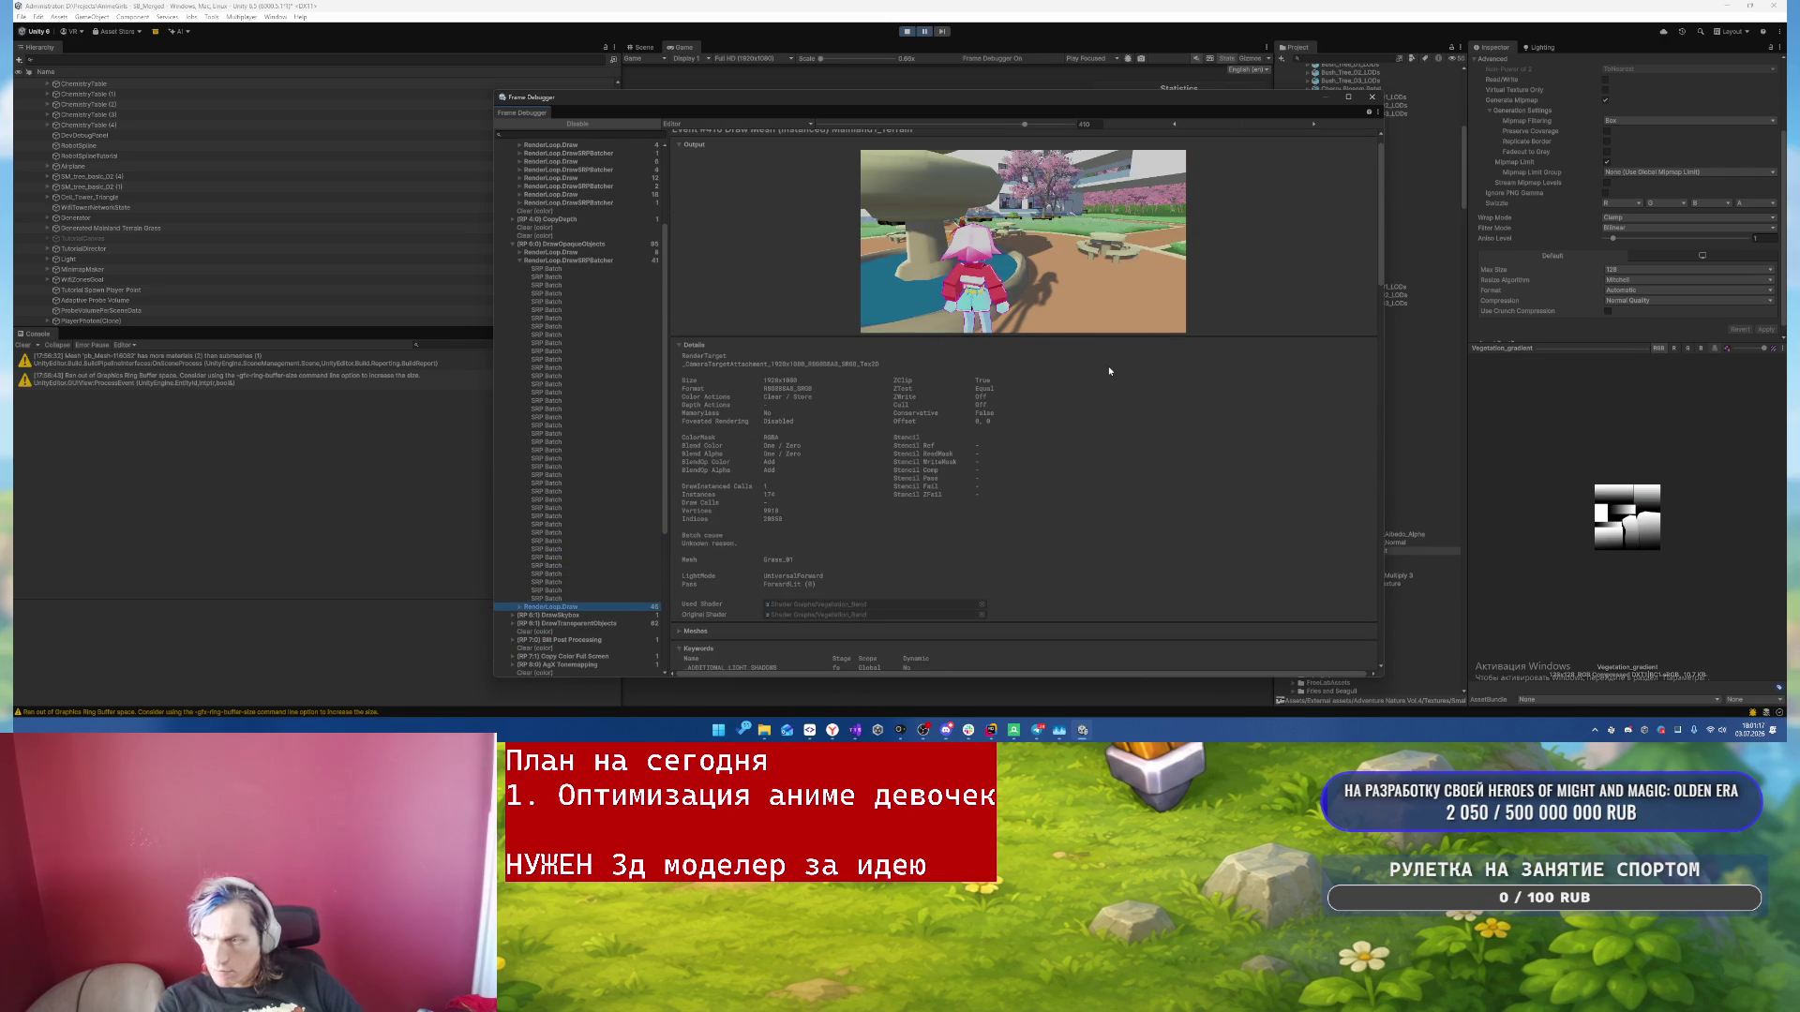
key(Up)
key(Up)
key(Up)
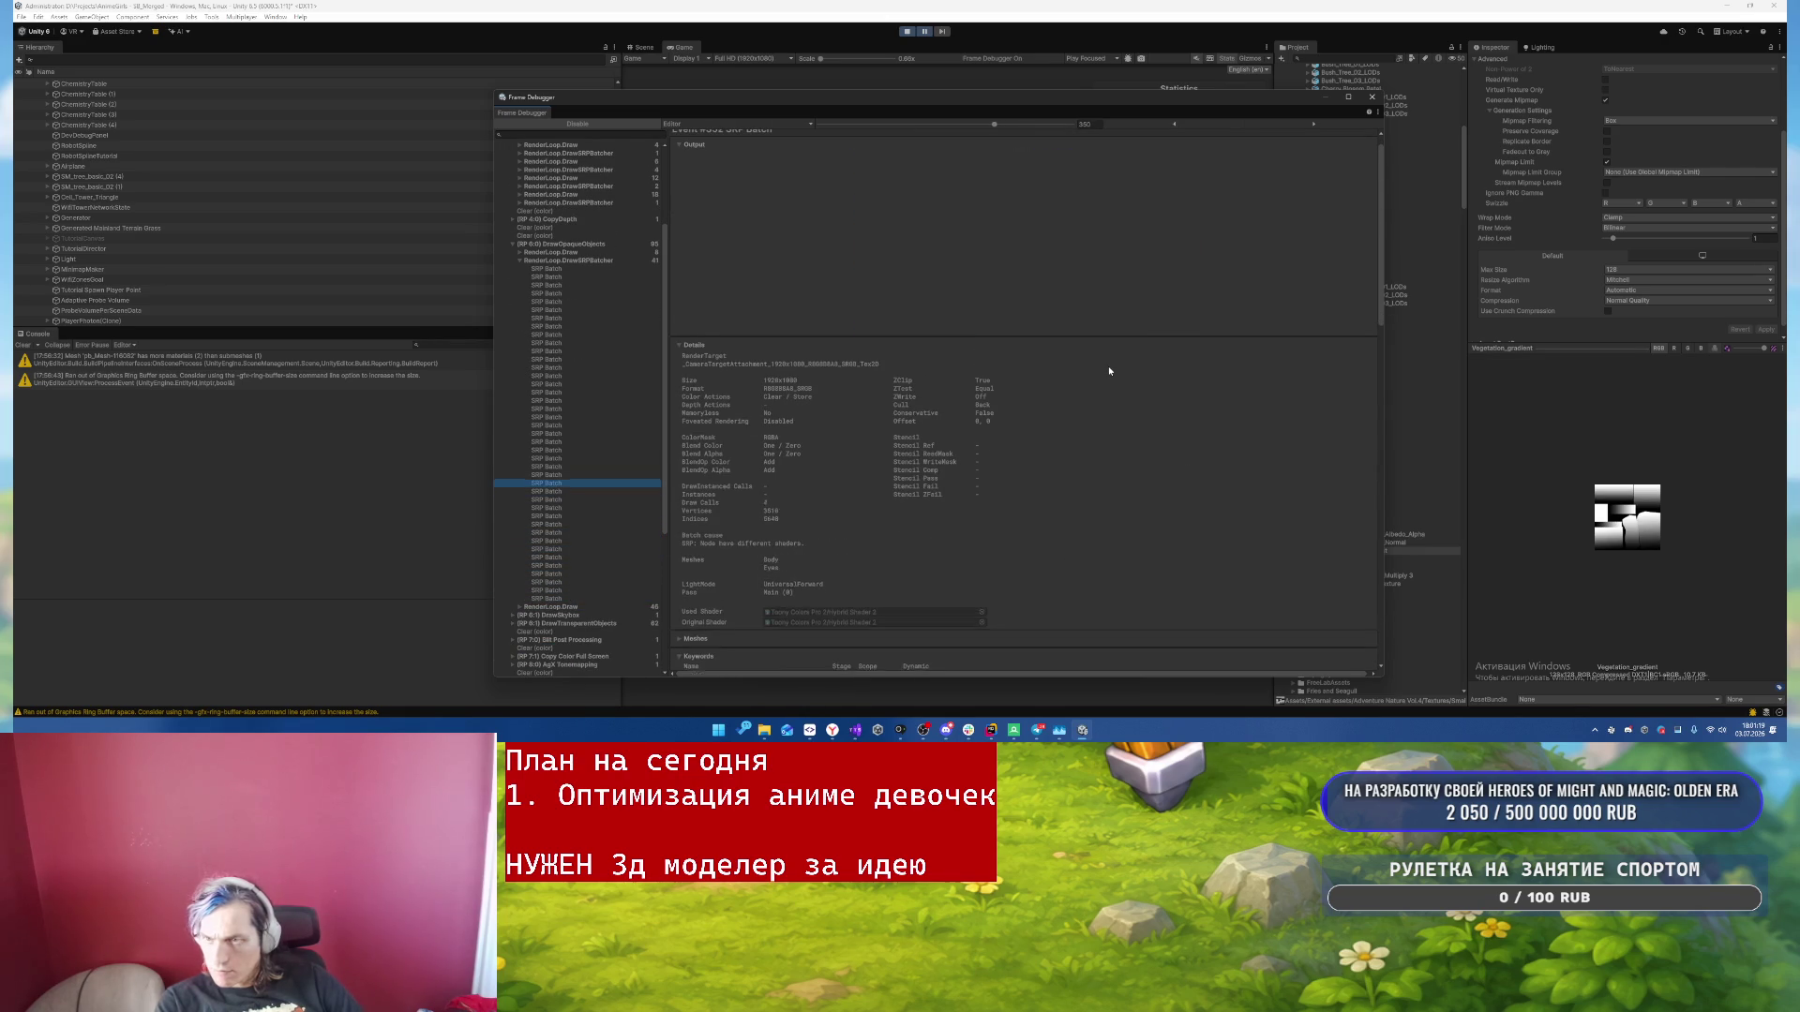
key(Down)
key(Down)
key(Down)
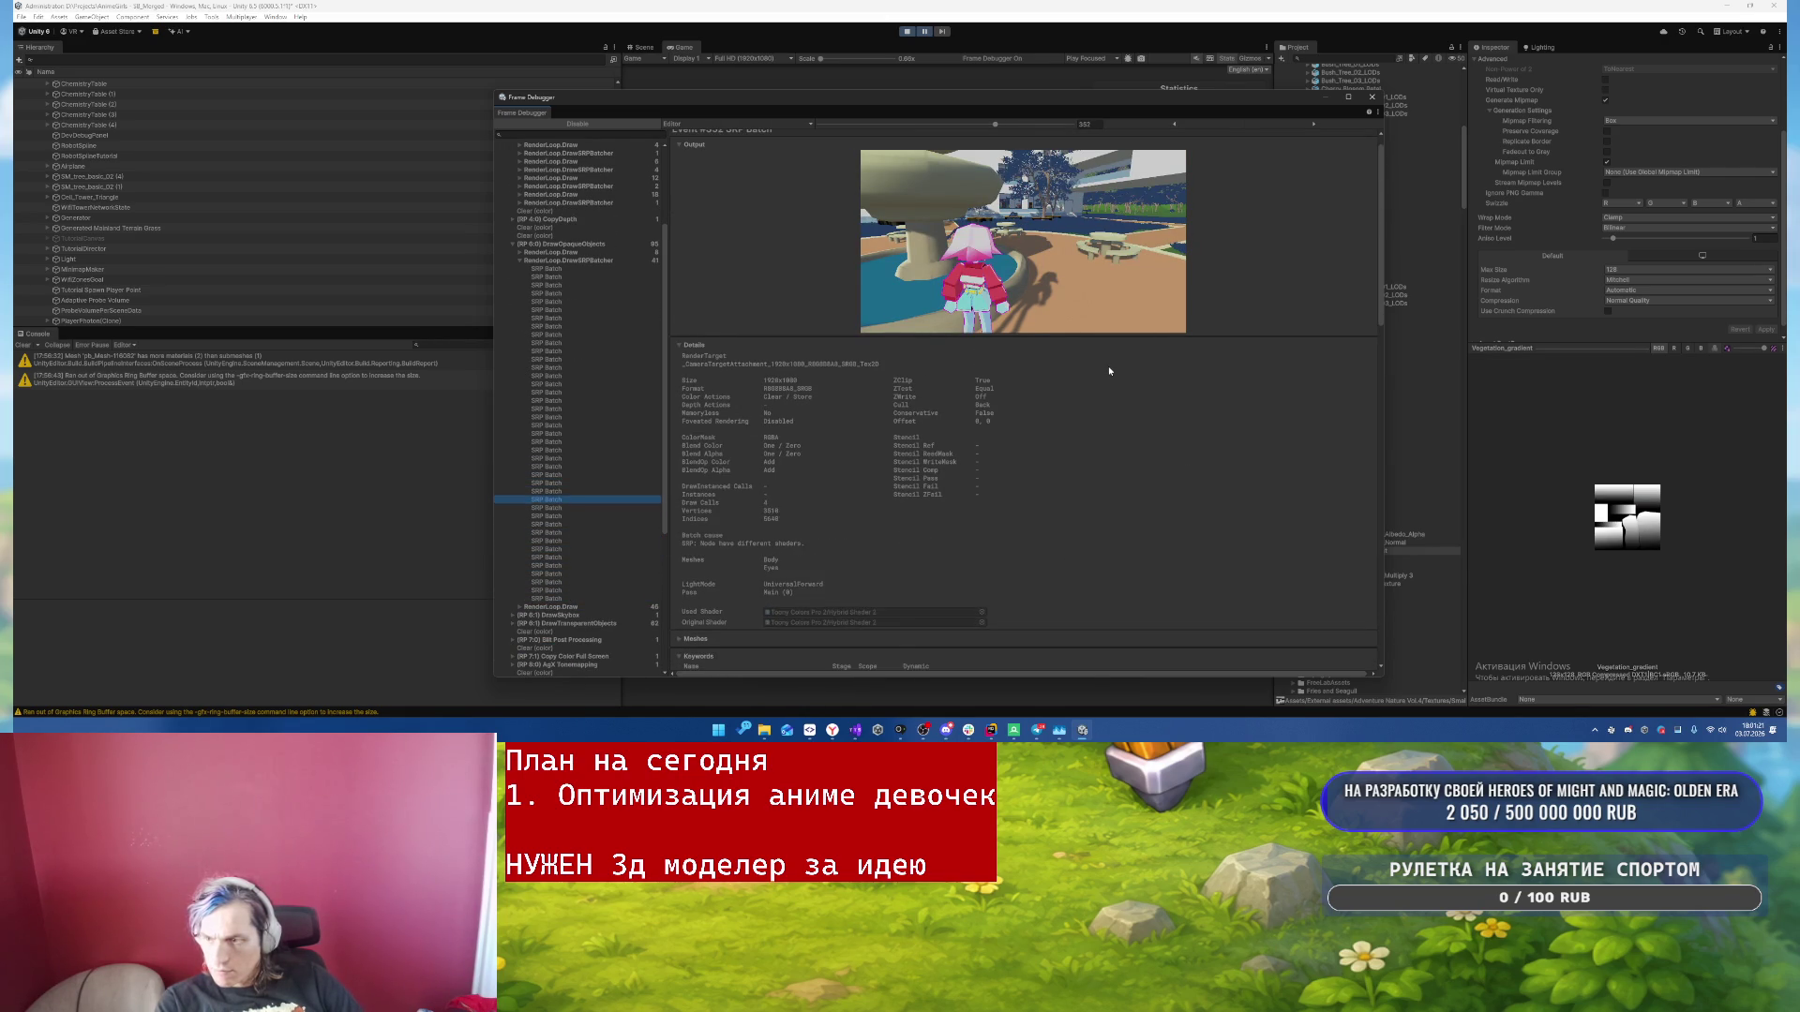
key(Up)
key(Up)
key(Up)
key(Down)
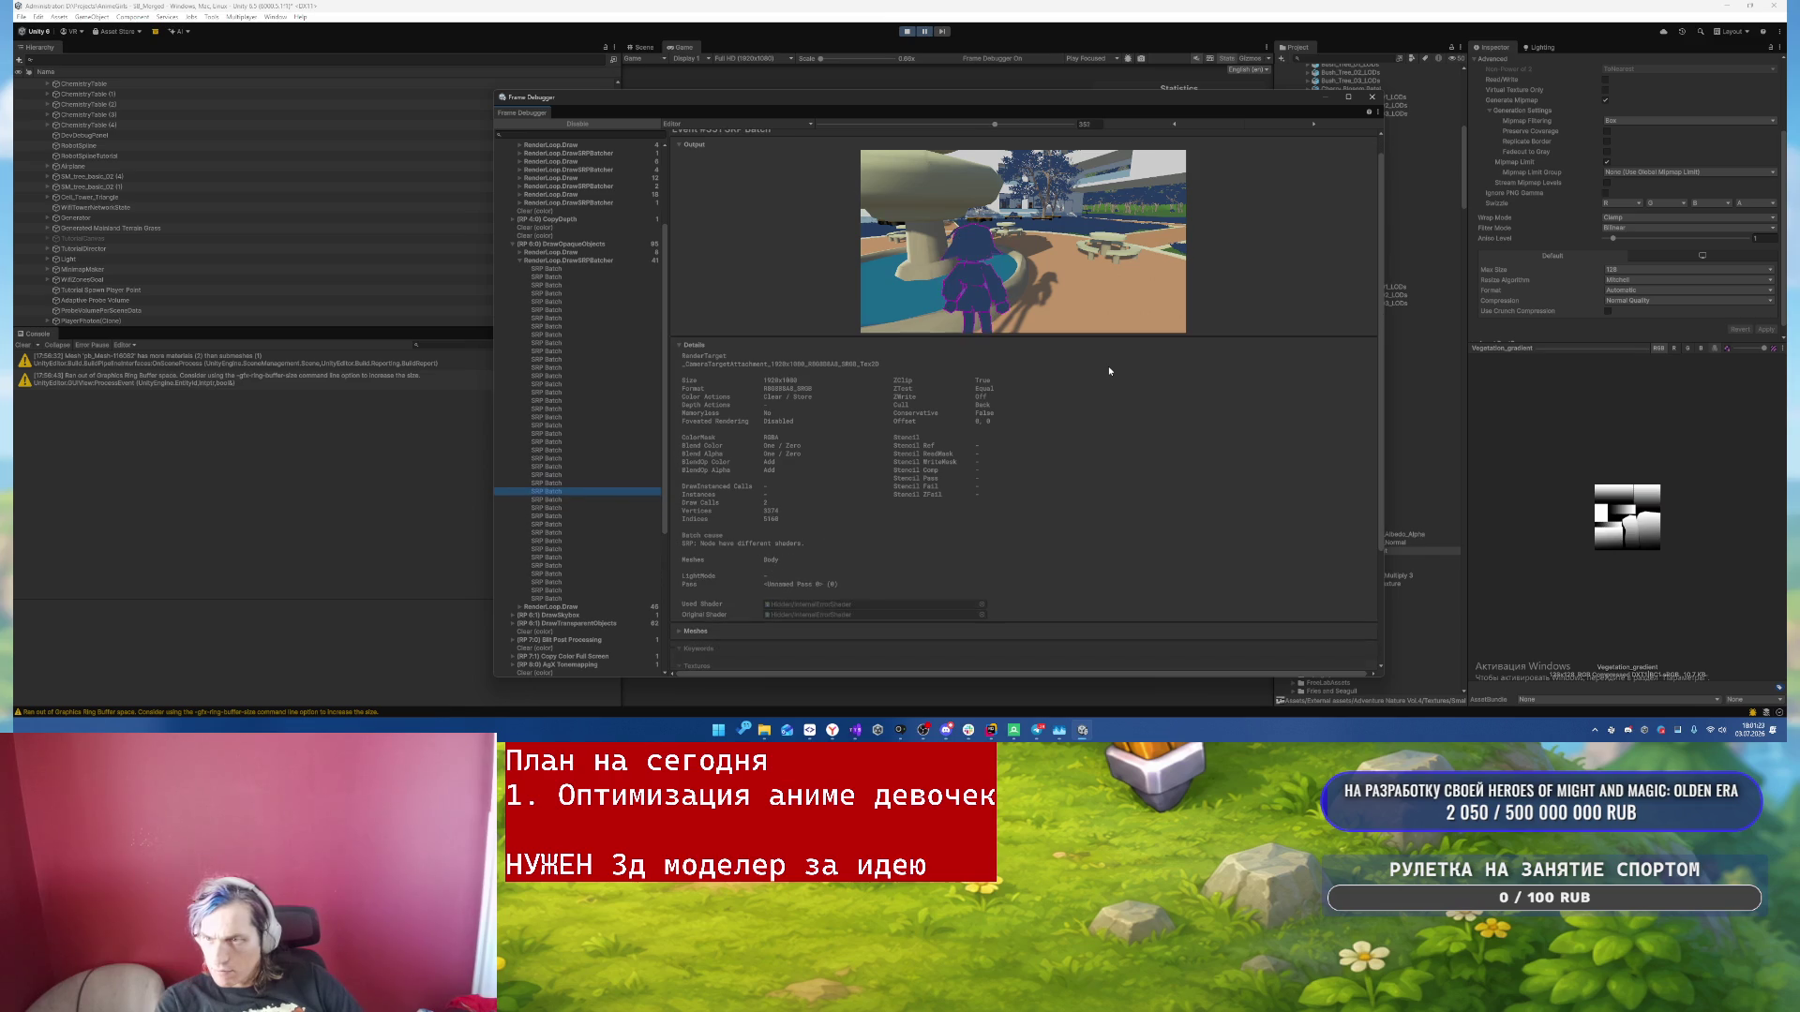
key(Down)
key(Down)
key(Down)
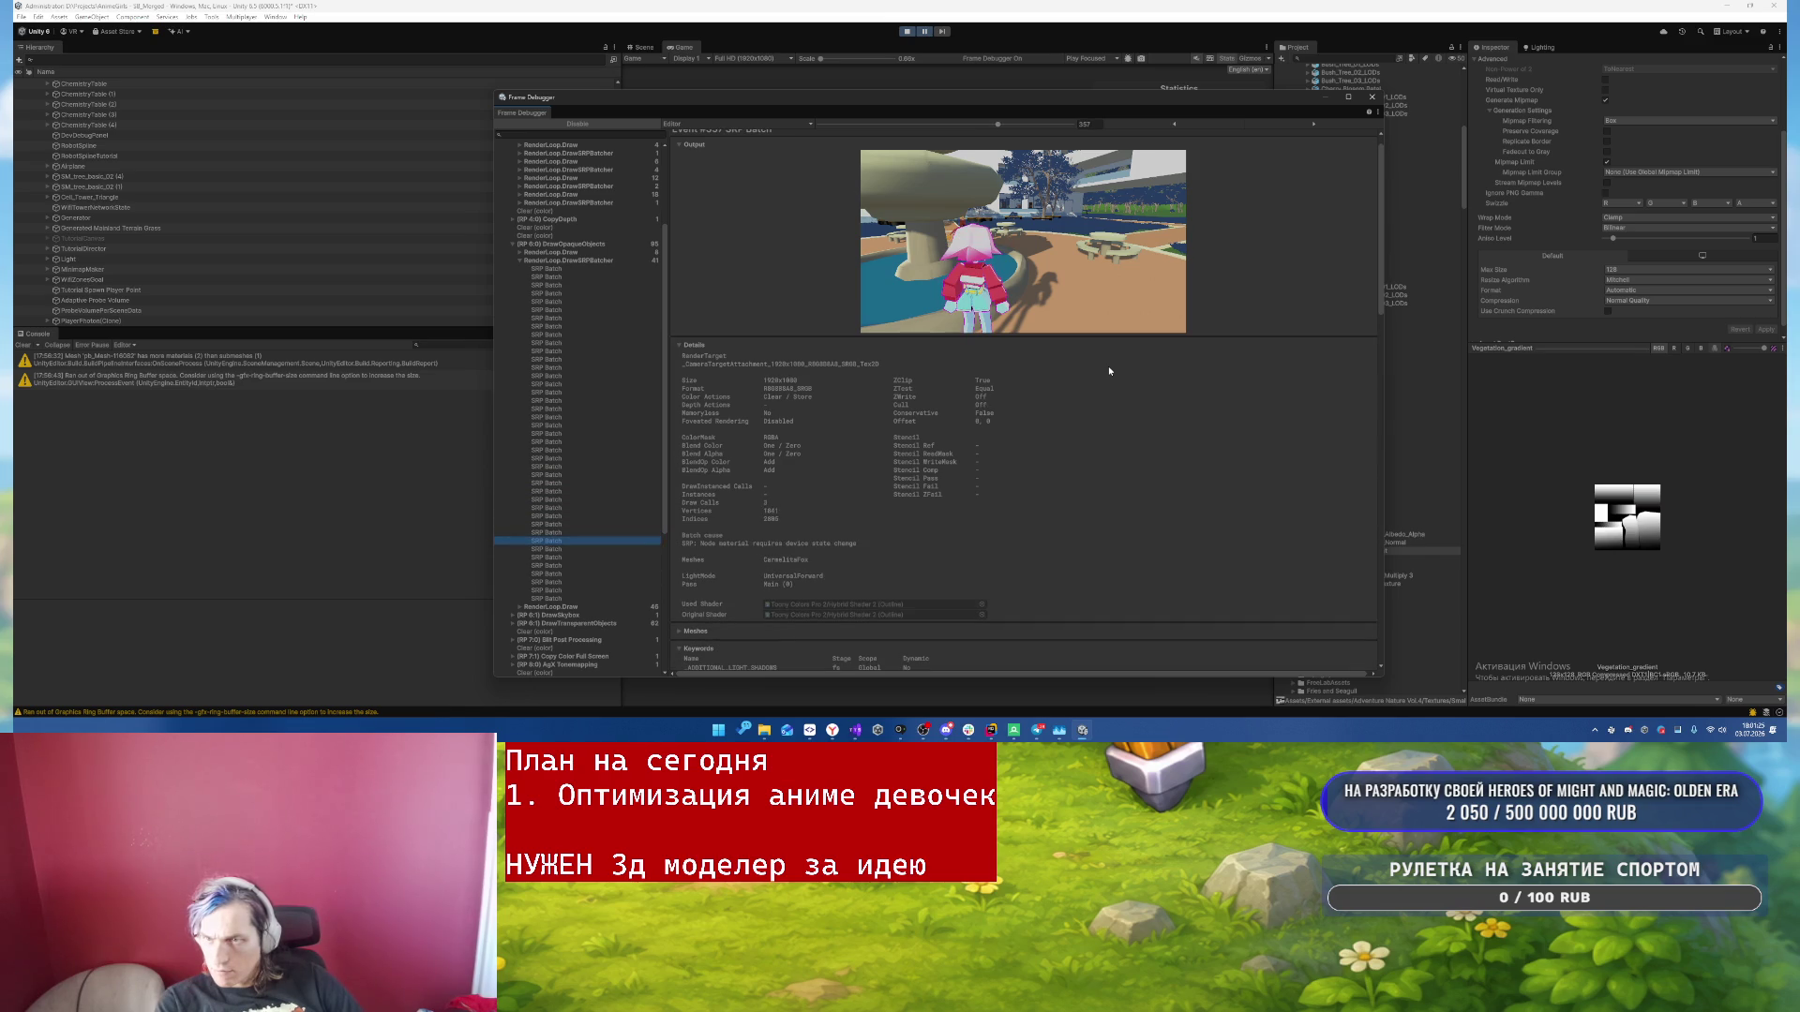
key(Down)
key(Down)
key(Down)
key(Down)
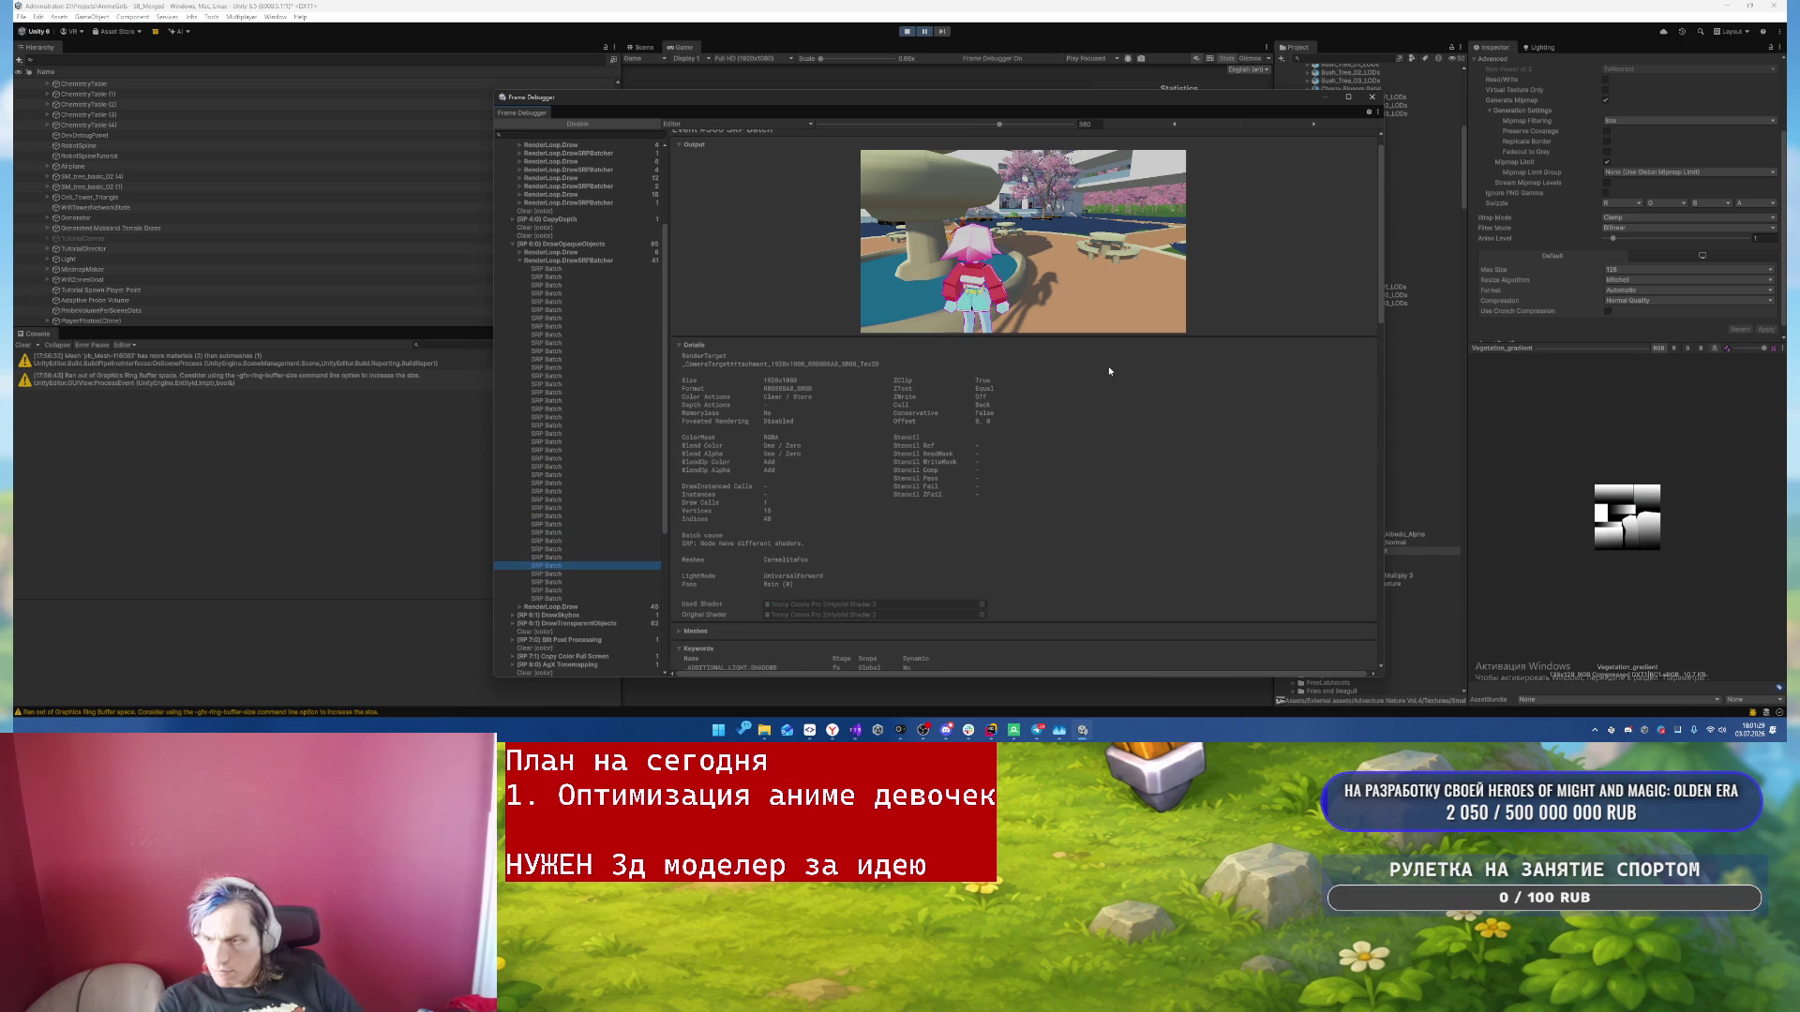
key(Down)
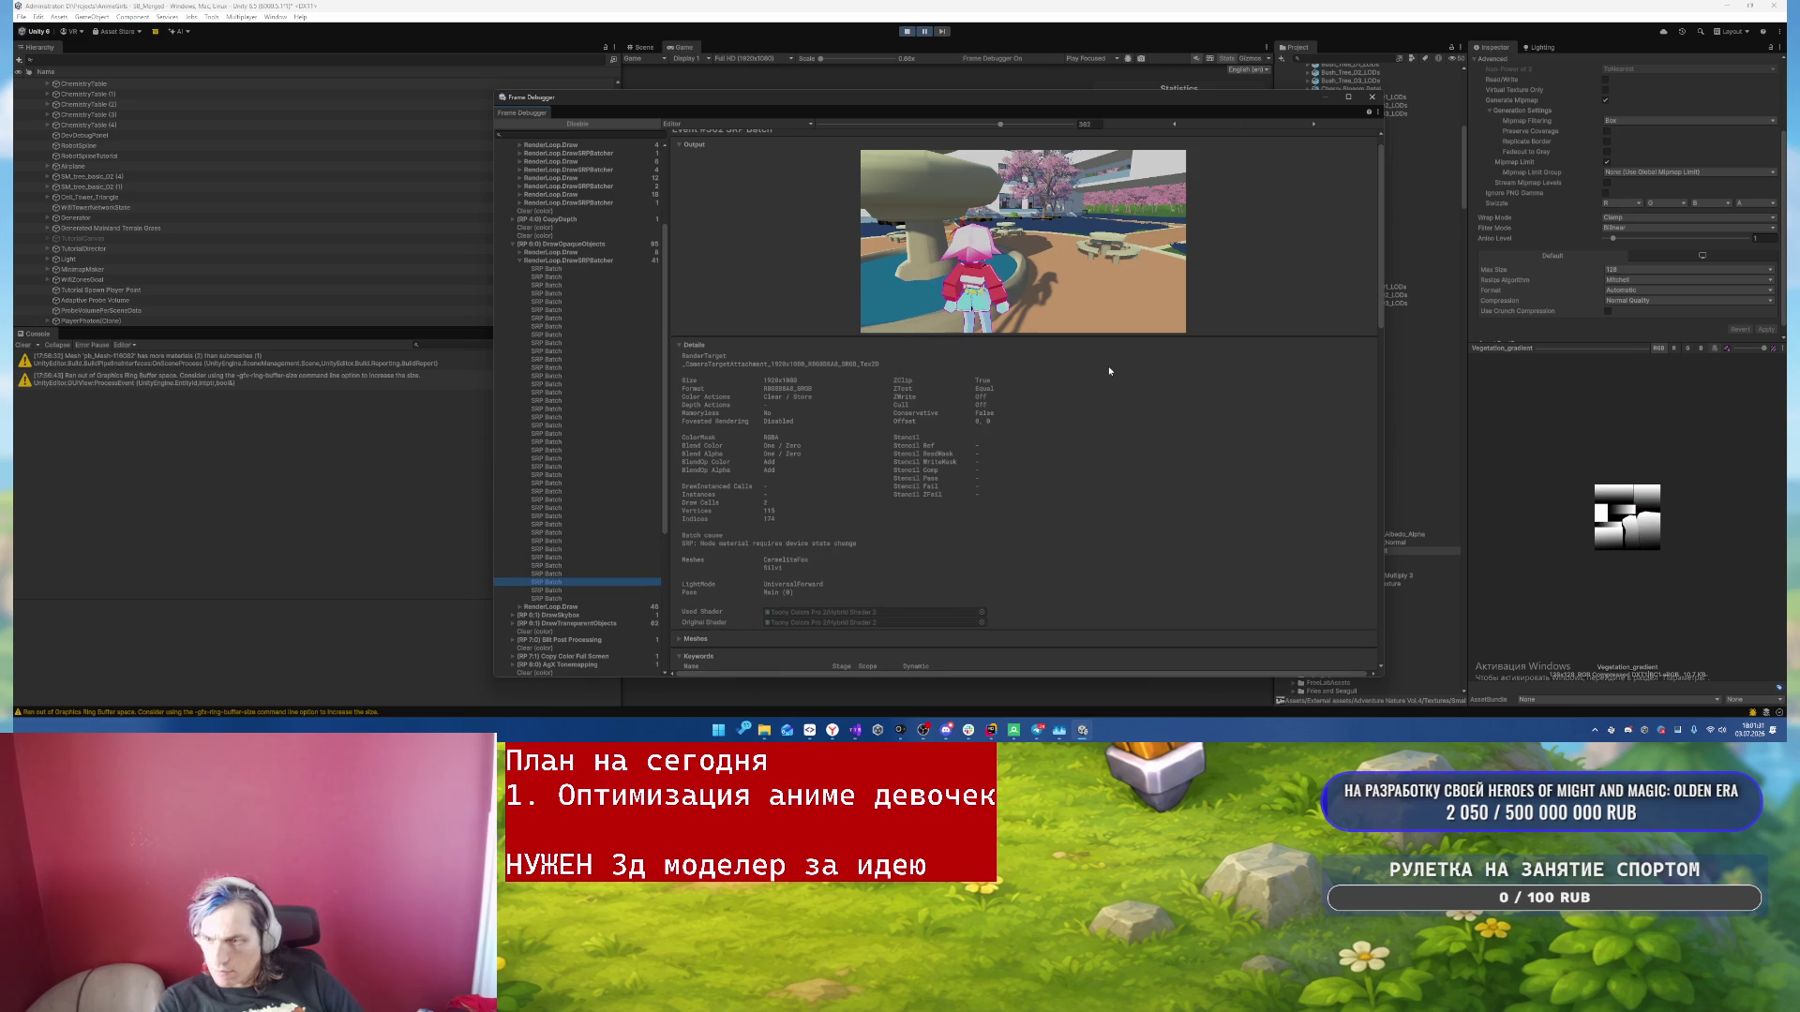
- Compare draw events 359 and 360, scrolling through their batch details
key(Up)
key(Up)
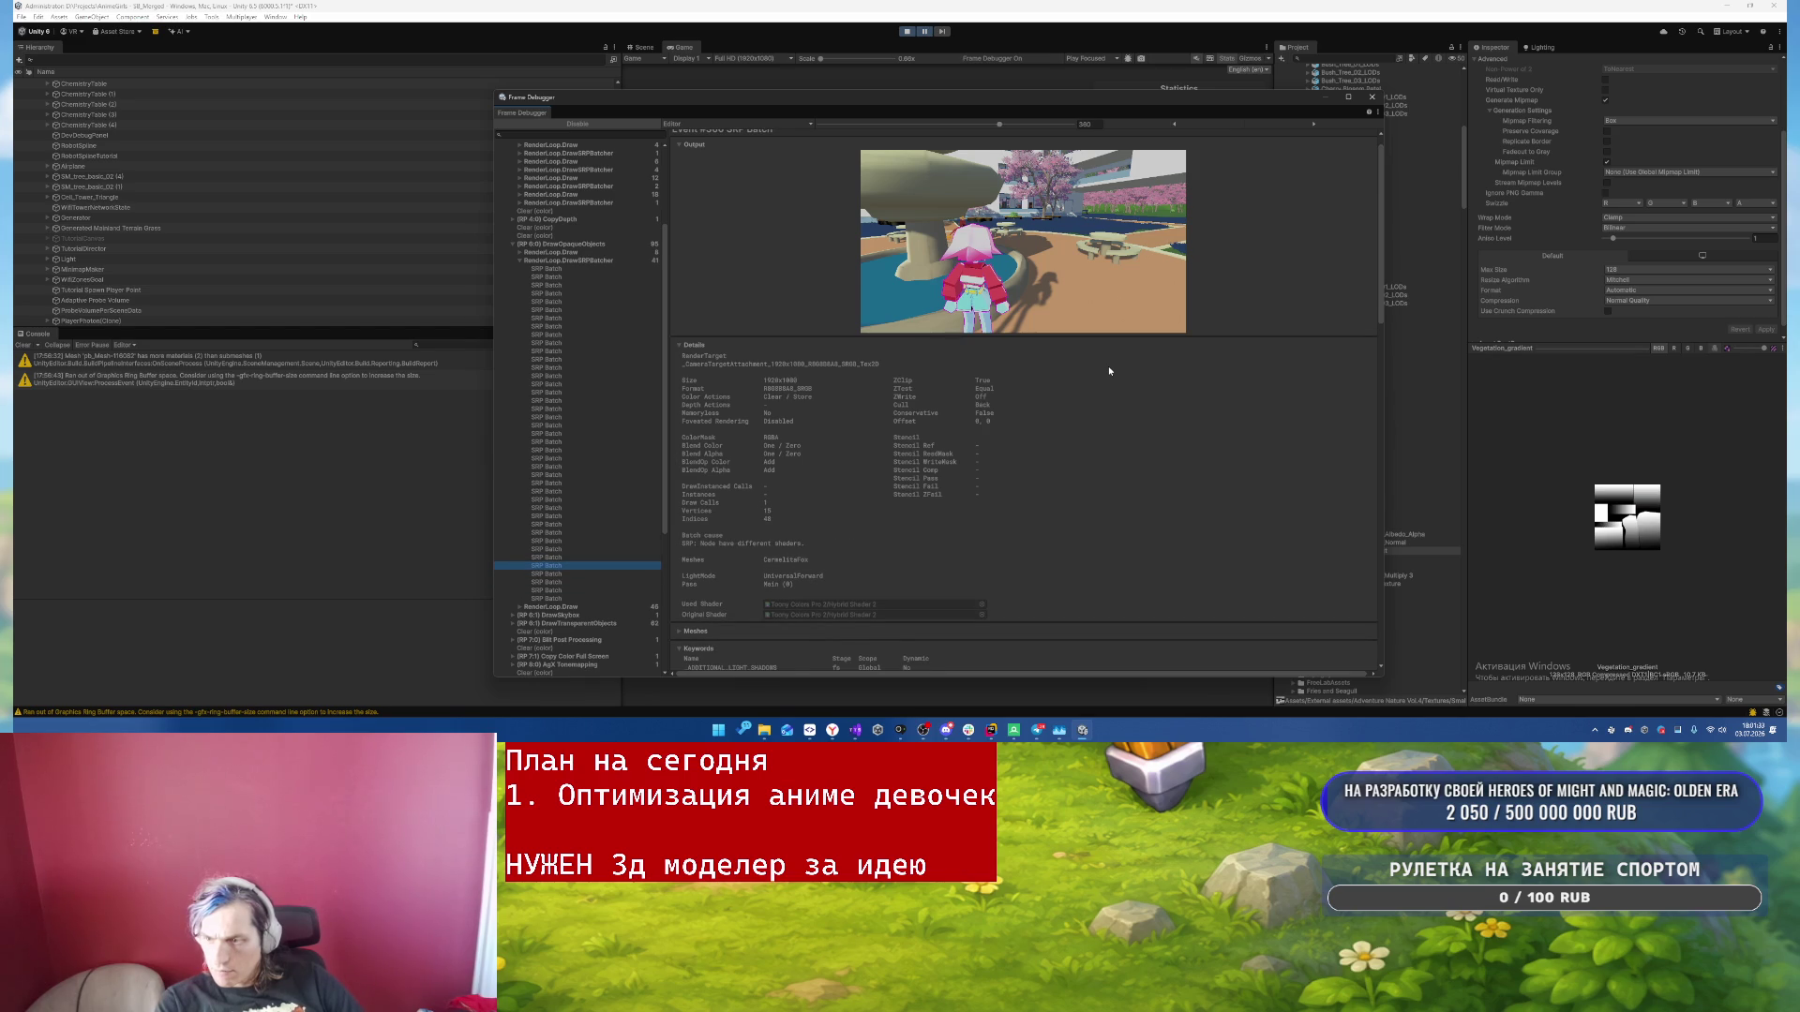
scroll(1101, 385, down, 3)
scroll(1102, 385, down, 2)
key(Up)
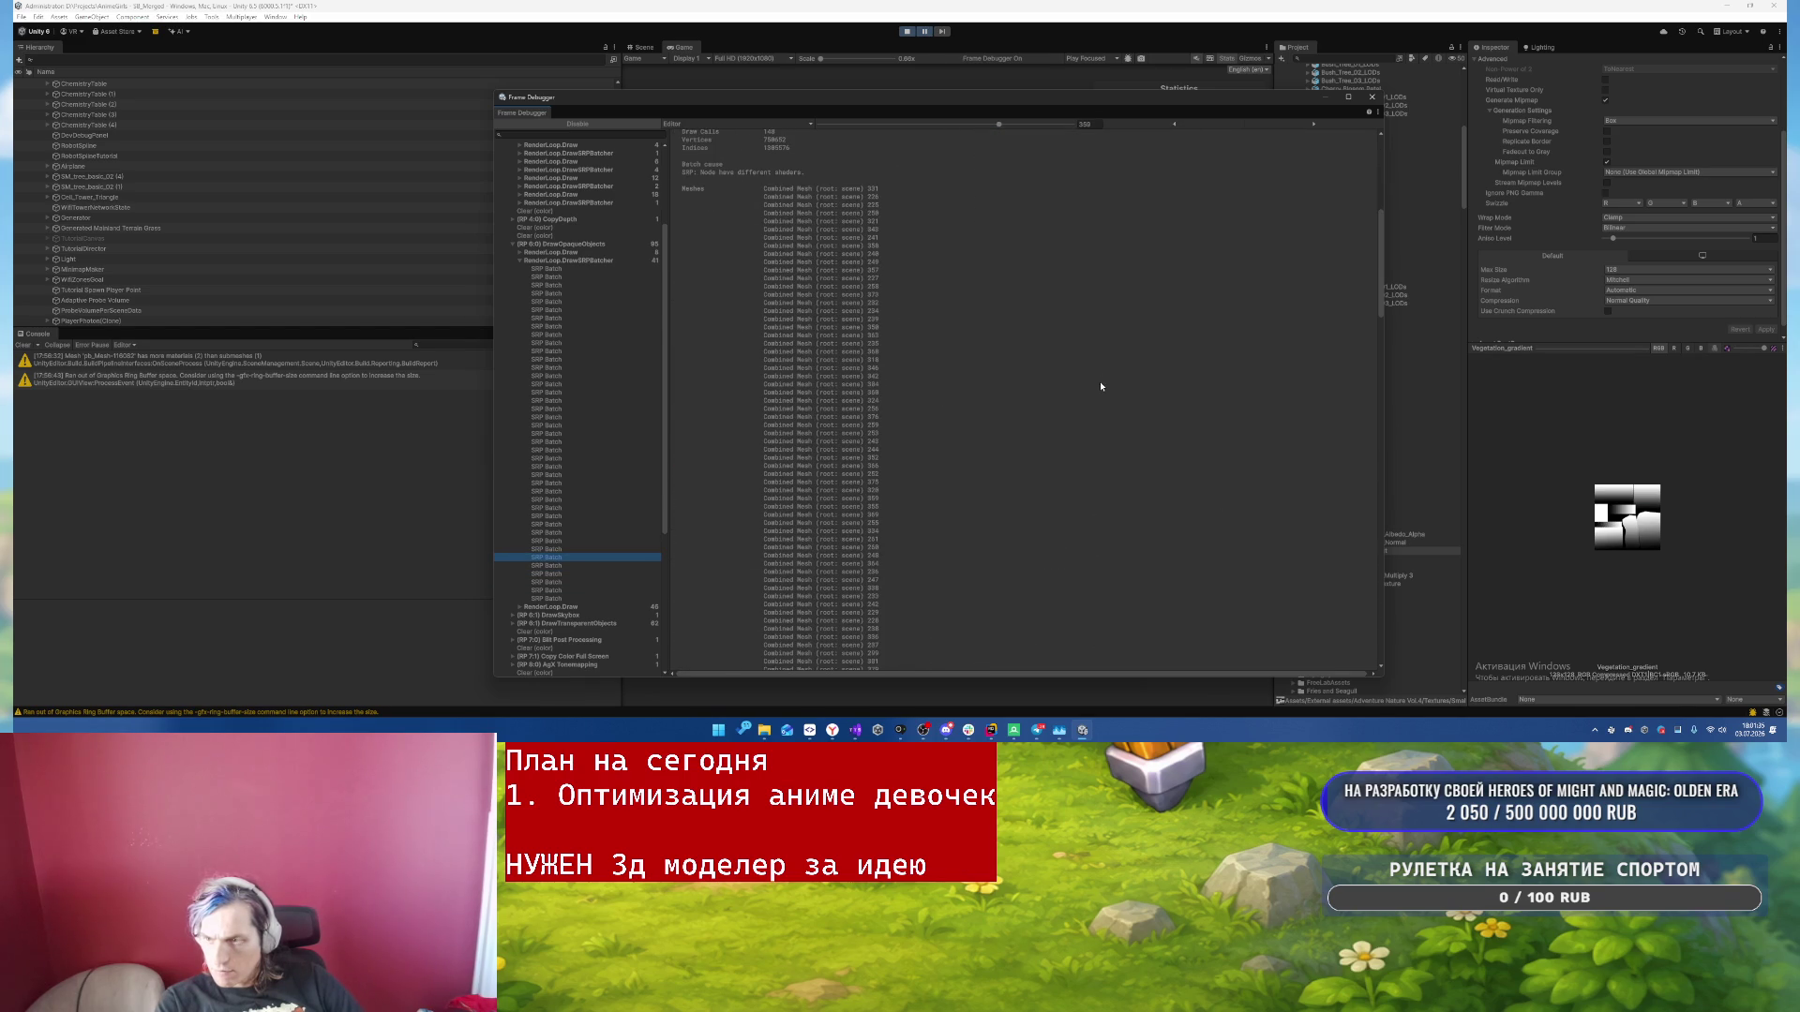
scroll(934, 448, down, 10)
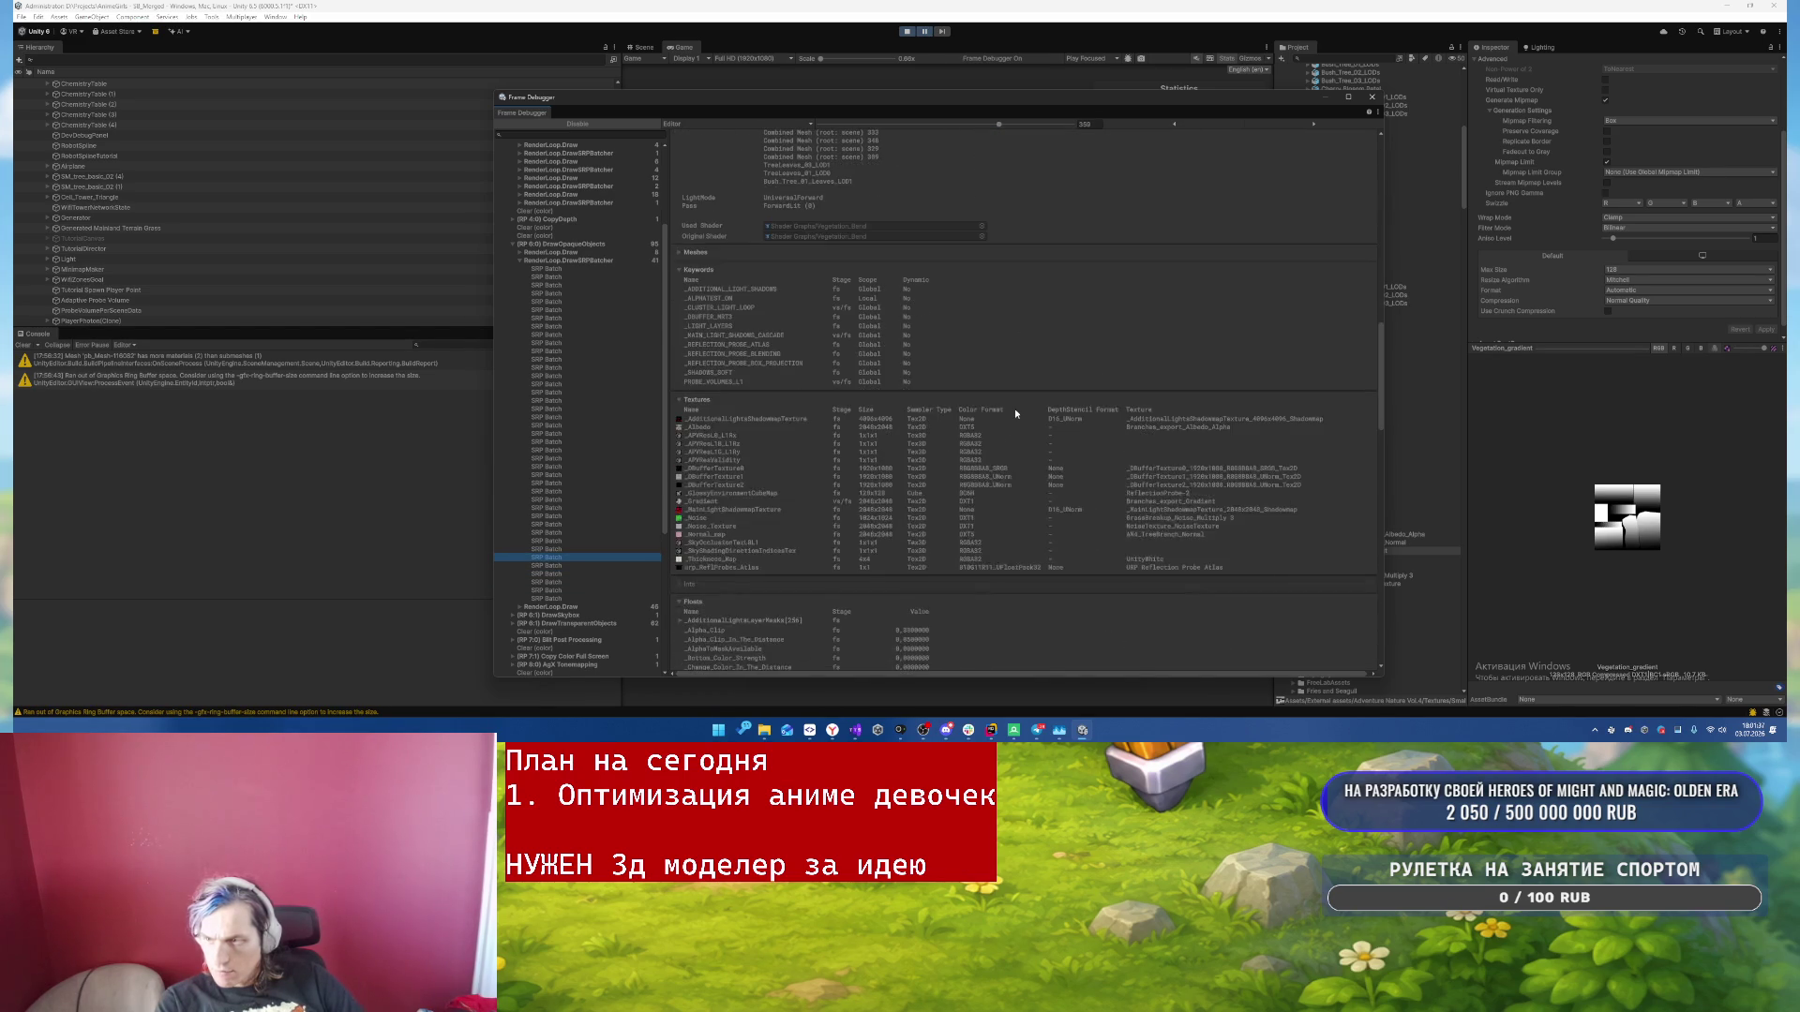
key(Down)
scroll(1013, 414, down, 5)
key(Up)
key(Down)
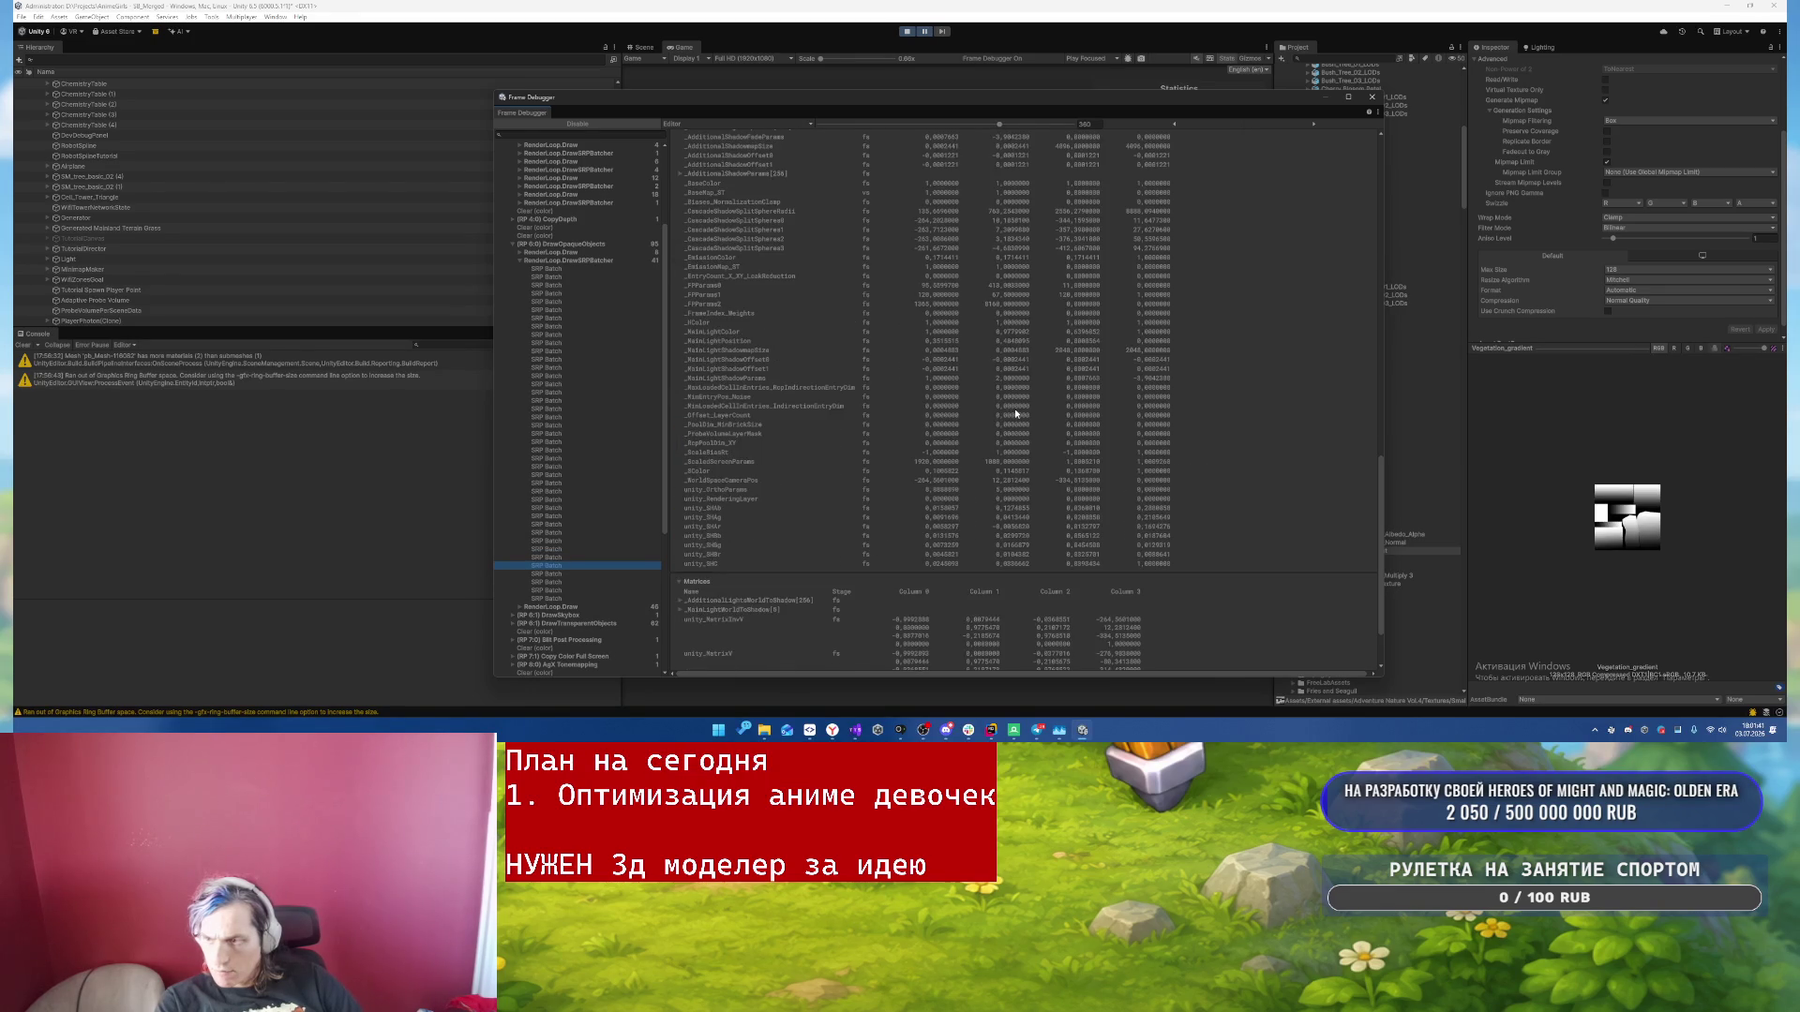
key(Up)
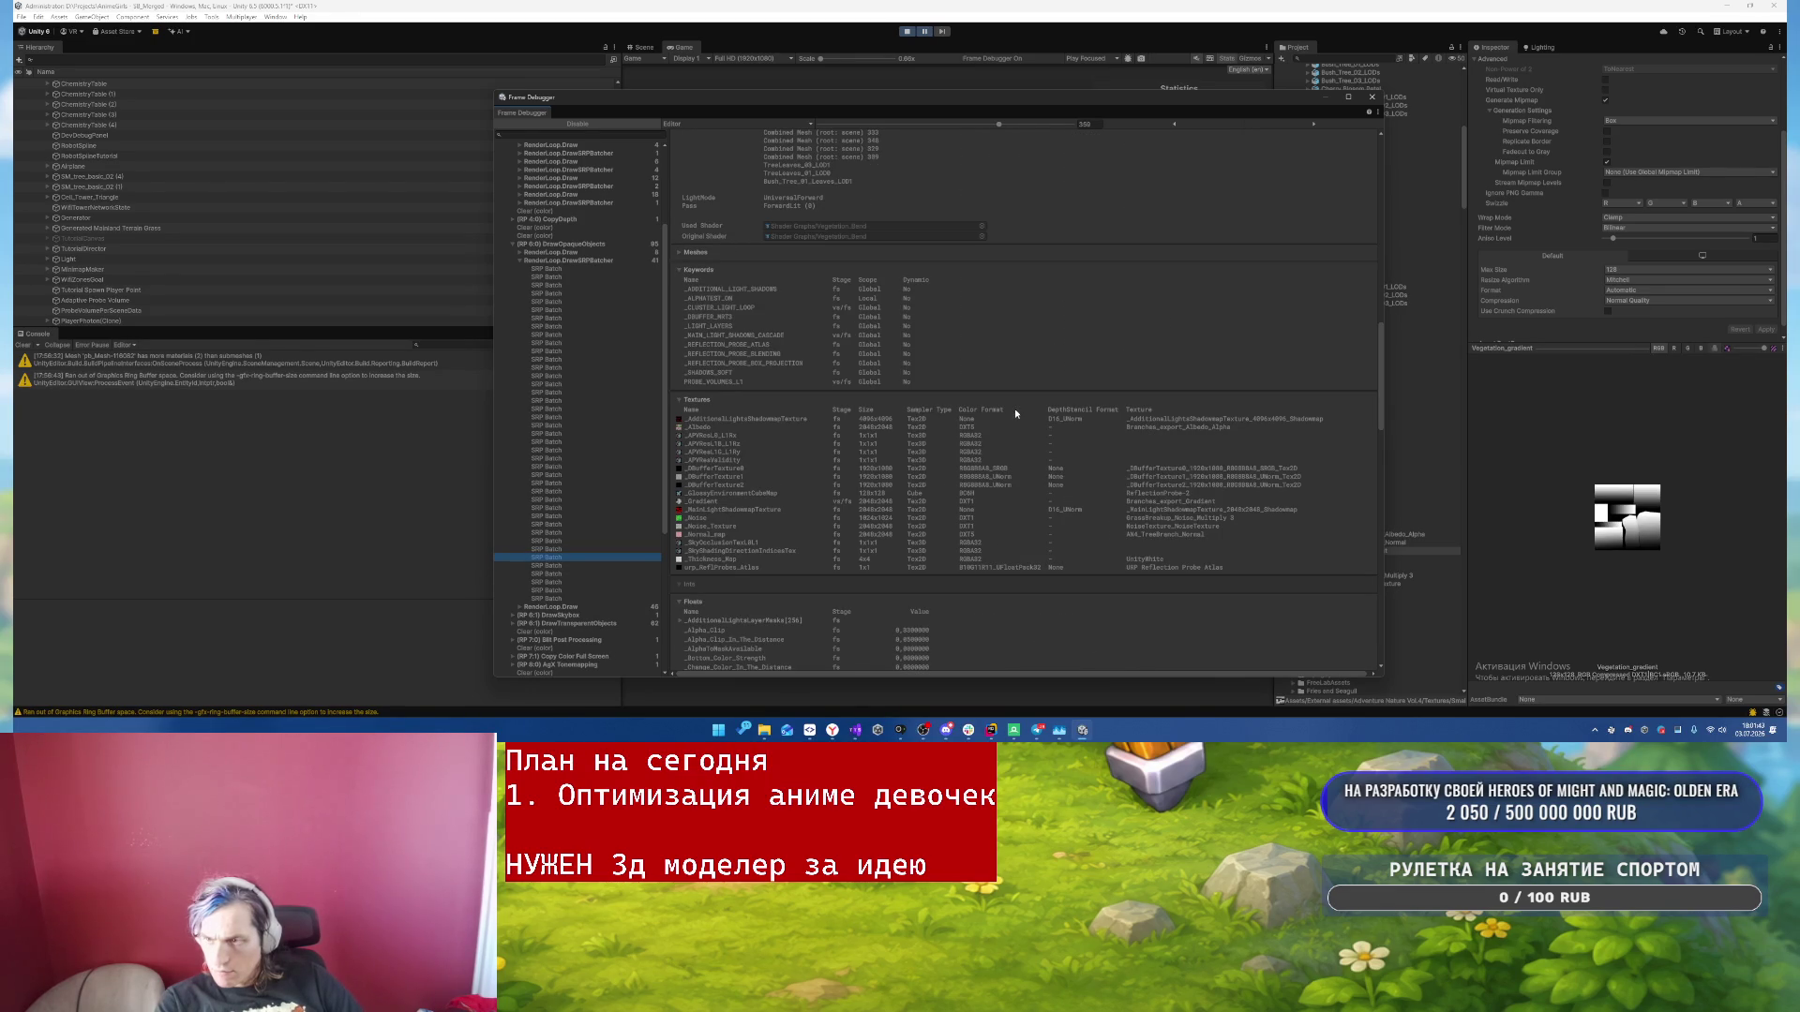
scroll(922, 359, up, 10)
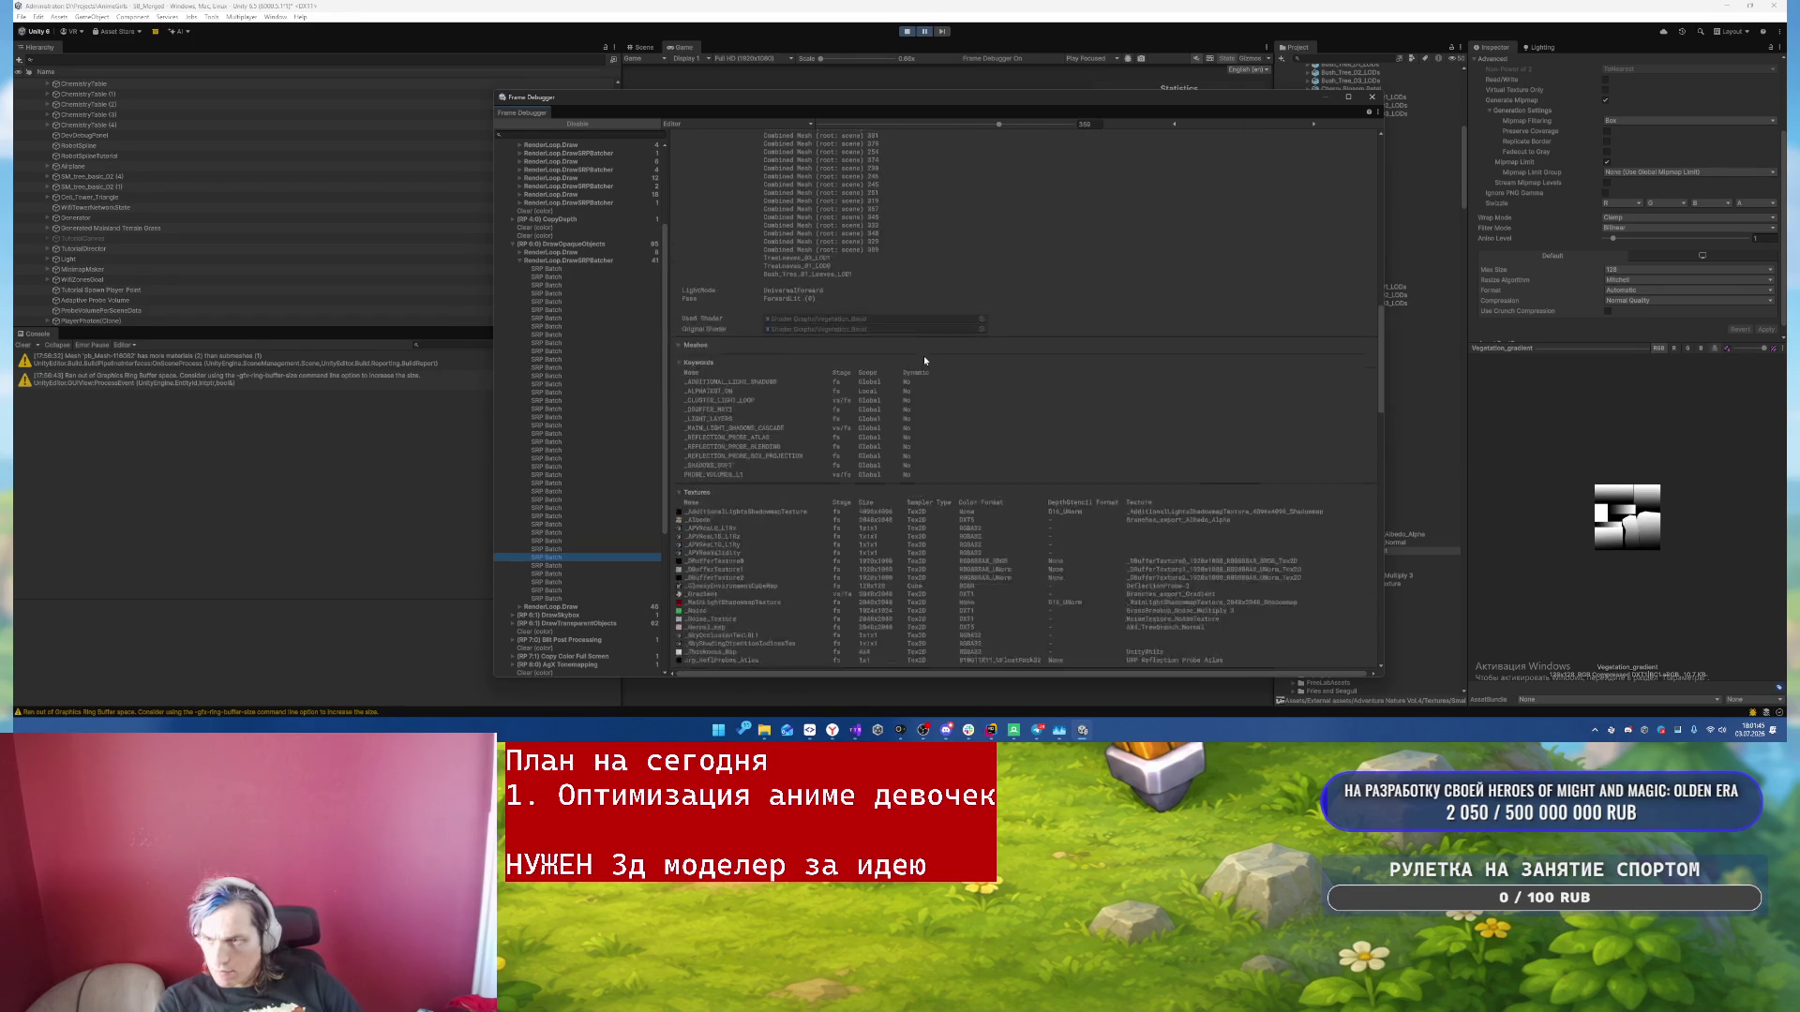
scroll(914, 359, up, 4)
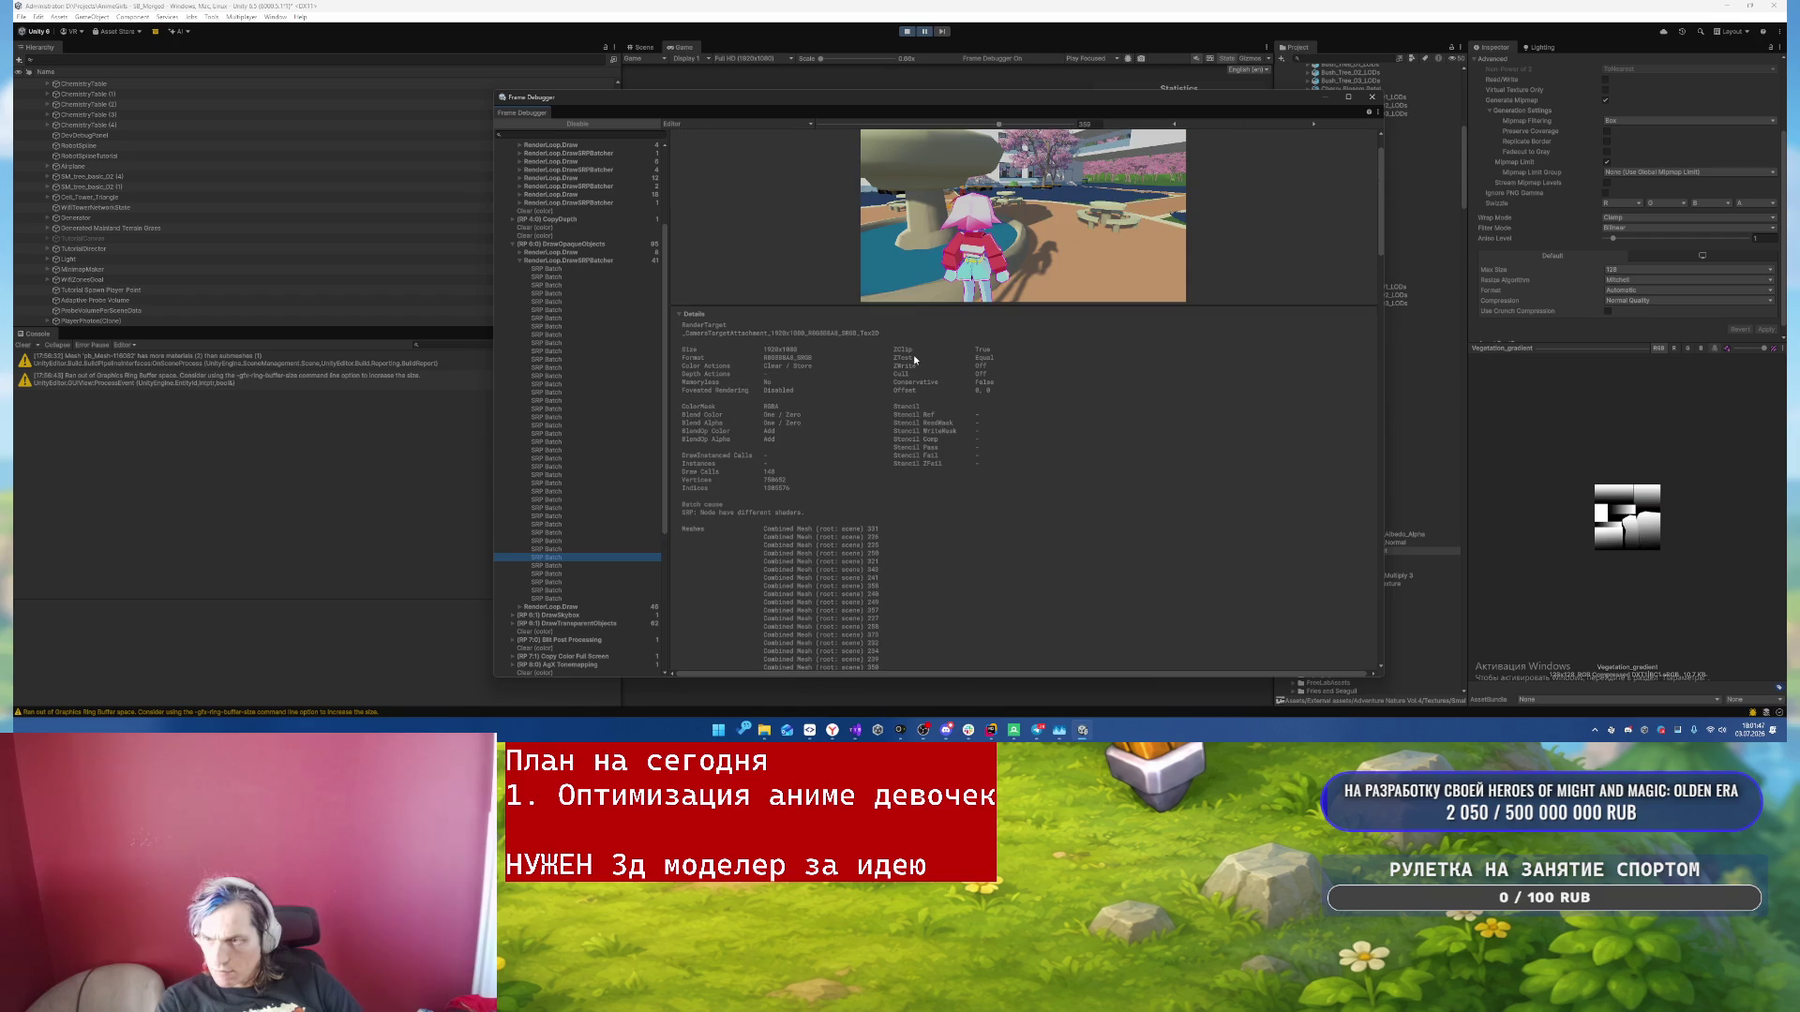
- Collapse the opaque batch group and expand DrawTransparentObjects down to its SRP batch group
click(521, 261)
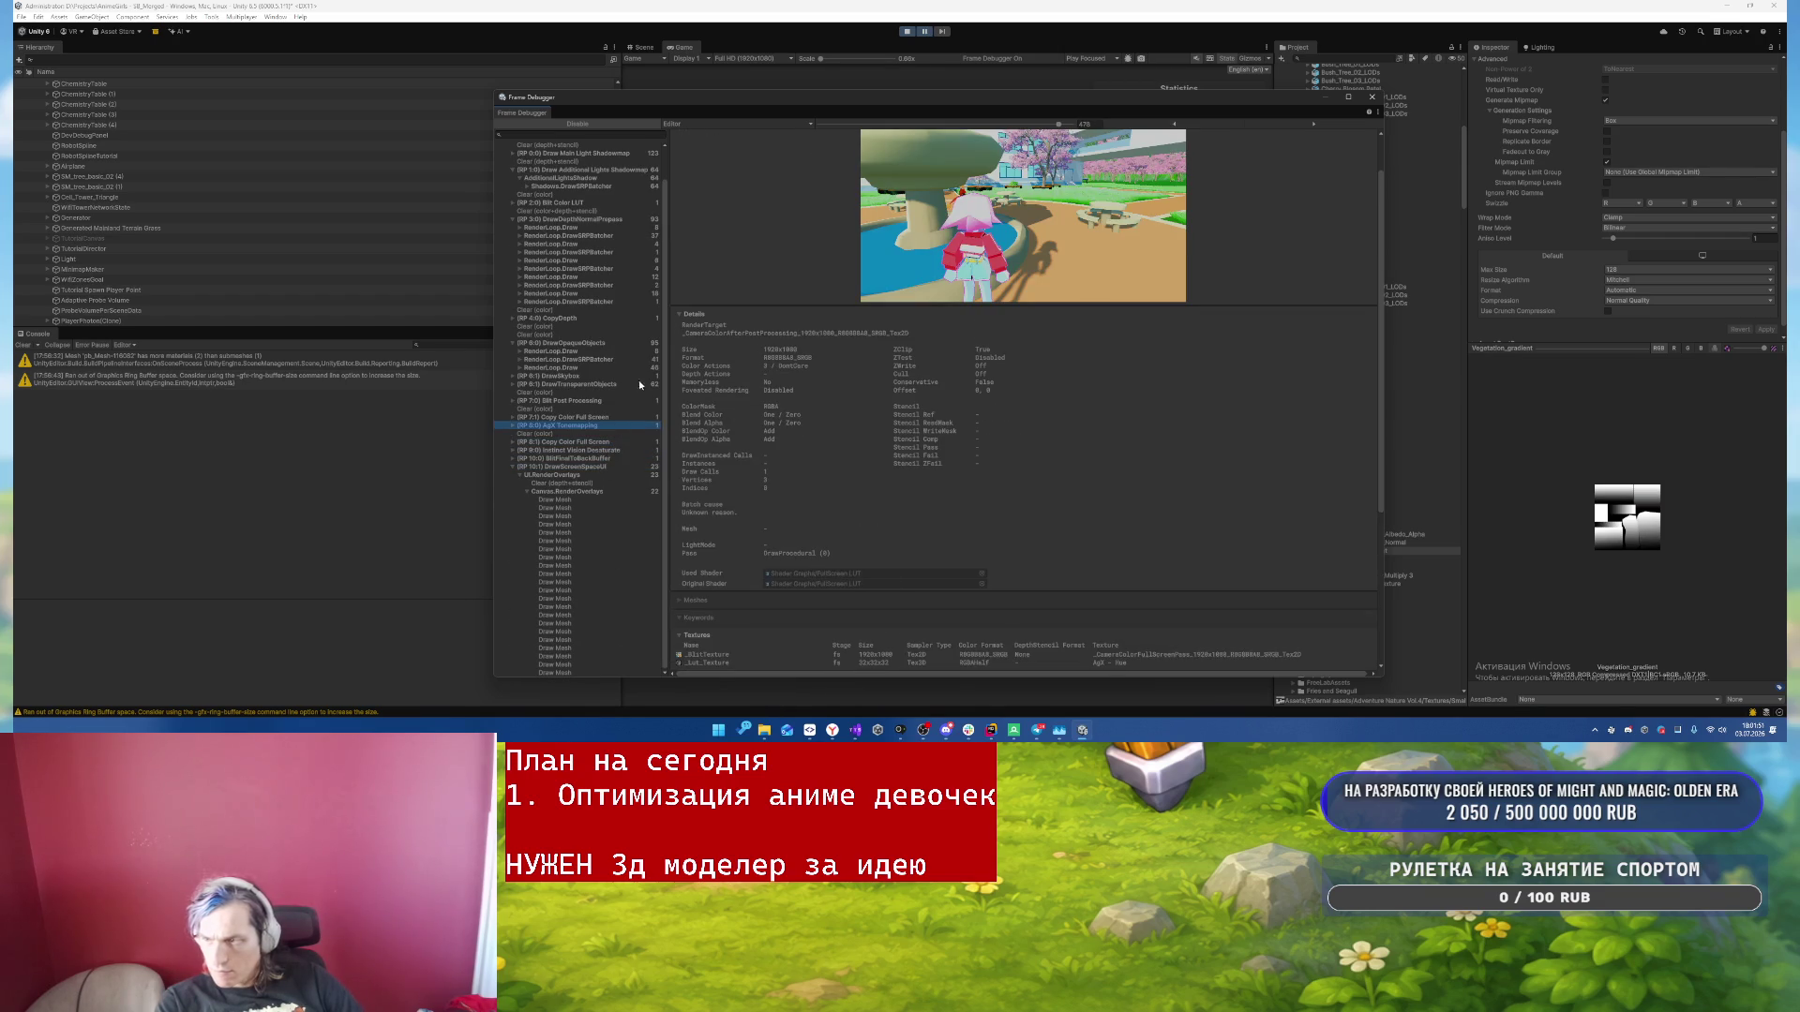
click(608, 384)
key(Right)
key(Down)
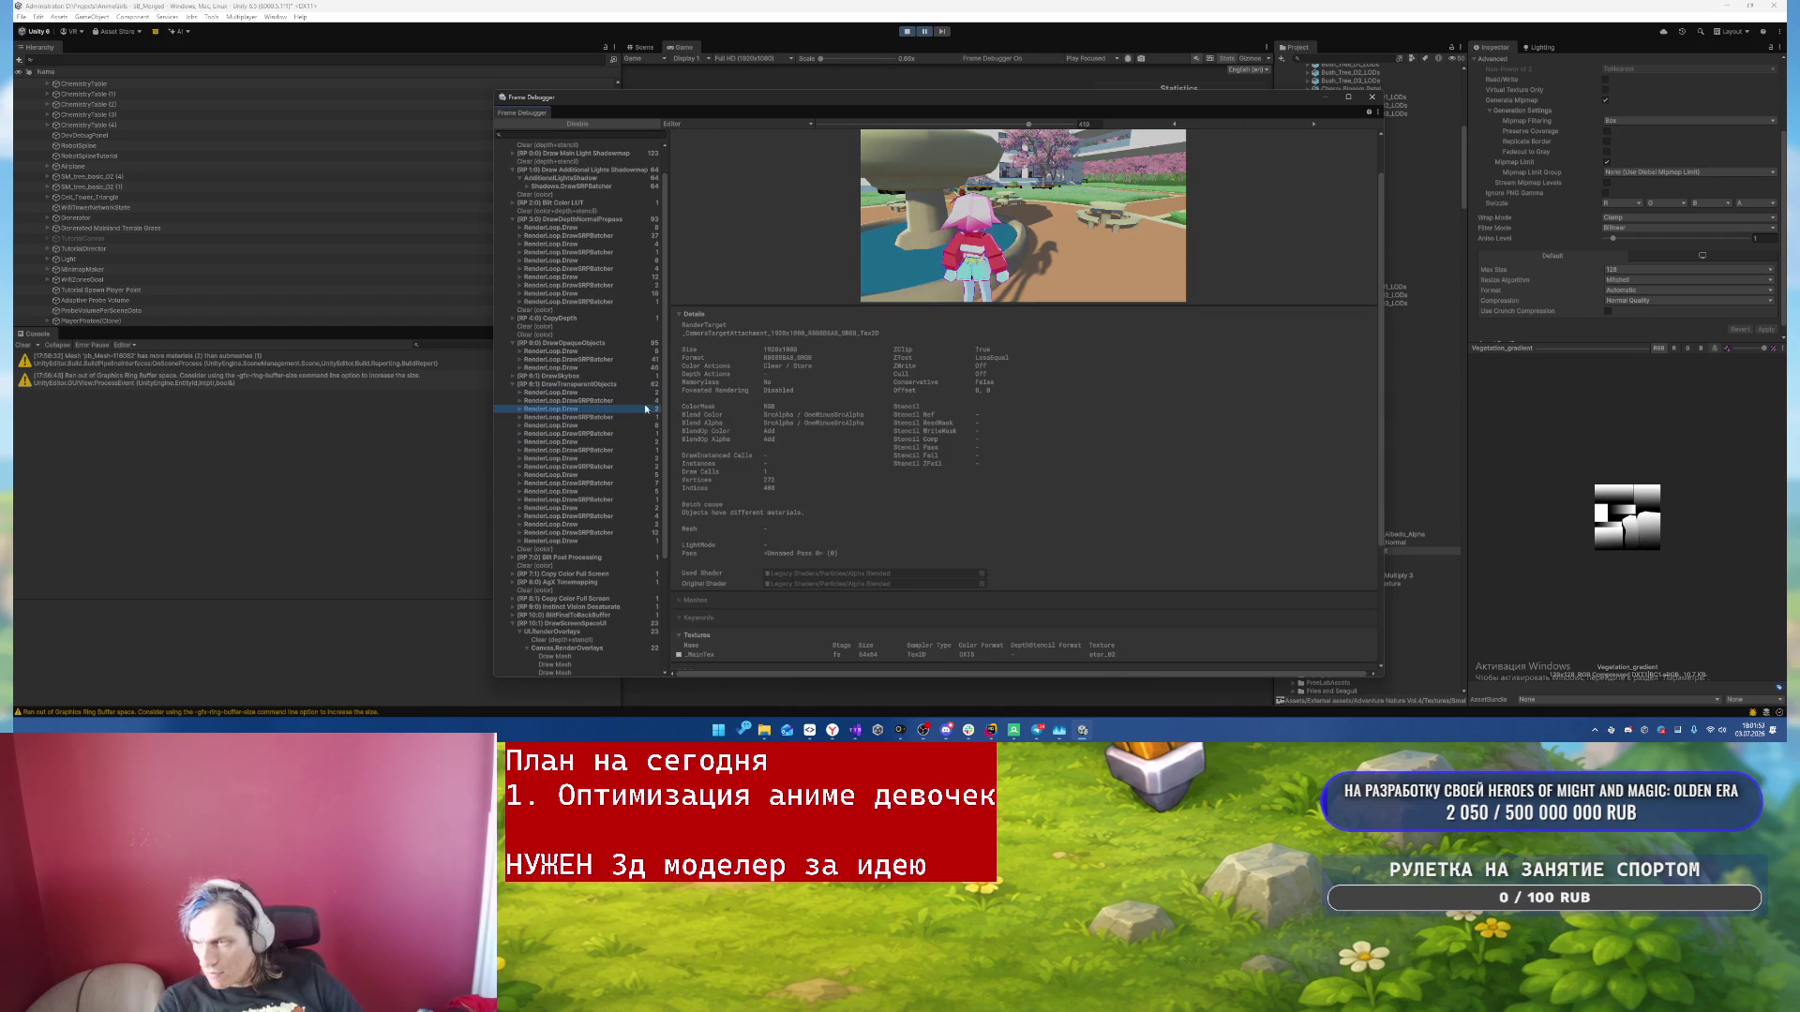
click(628, 533)
key(Right)
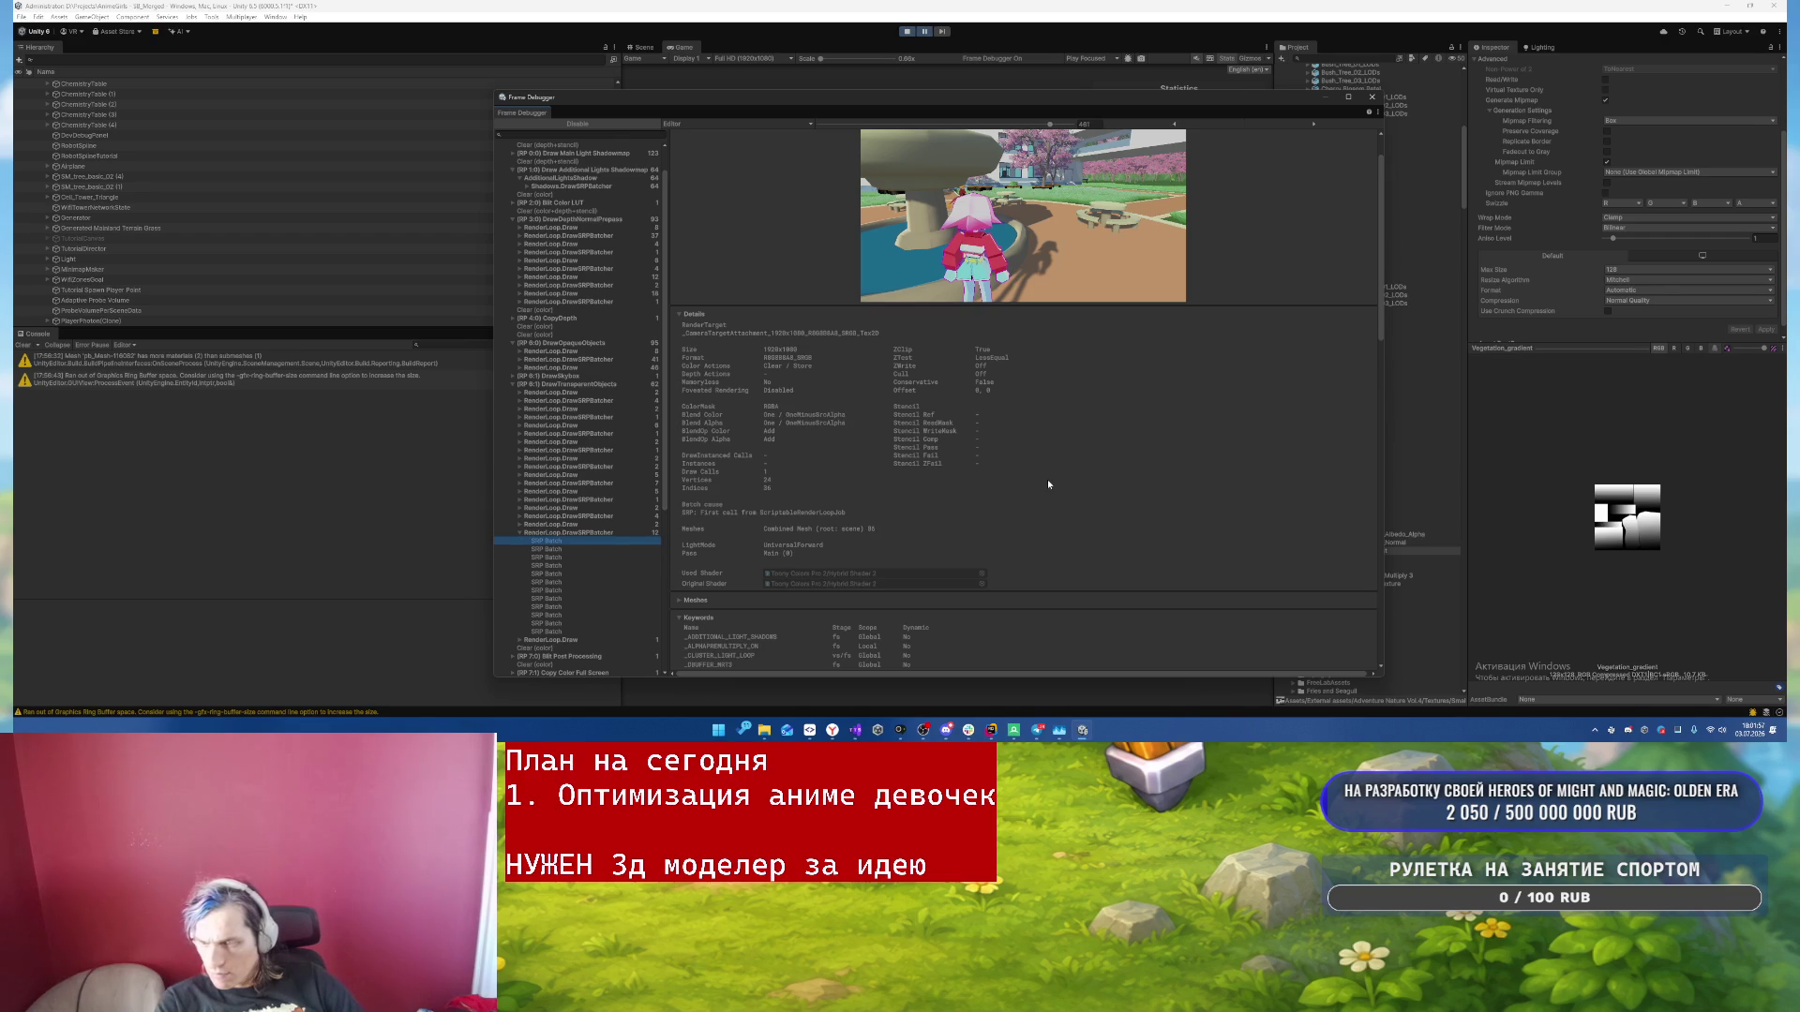
- Step through the transparent SRP batches to the ninth one, then stop play mode
key(Down)
key(Down)
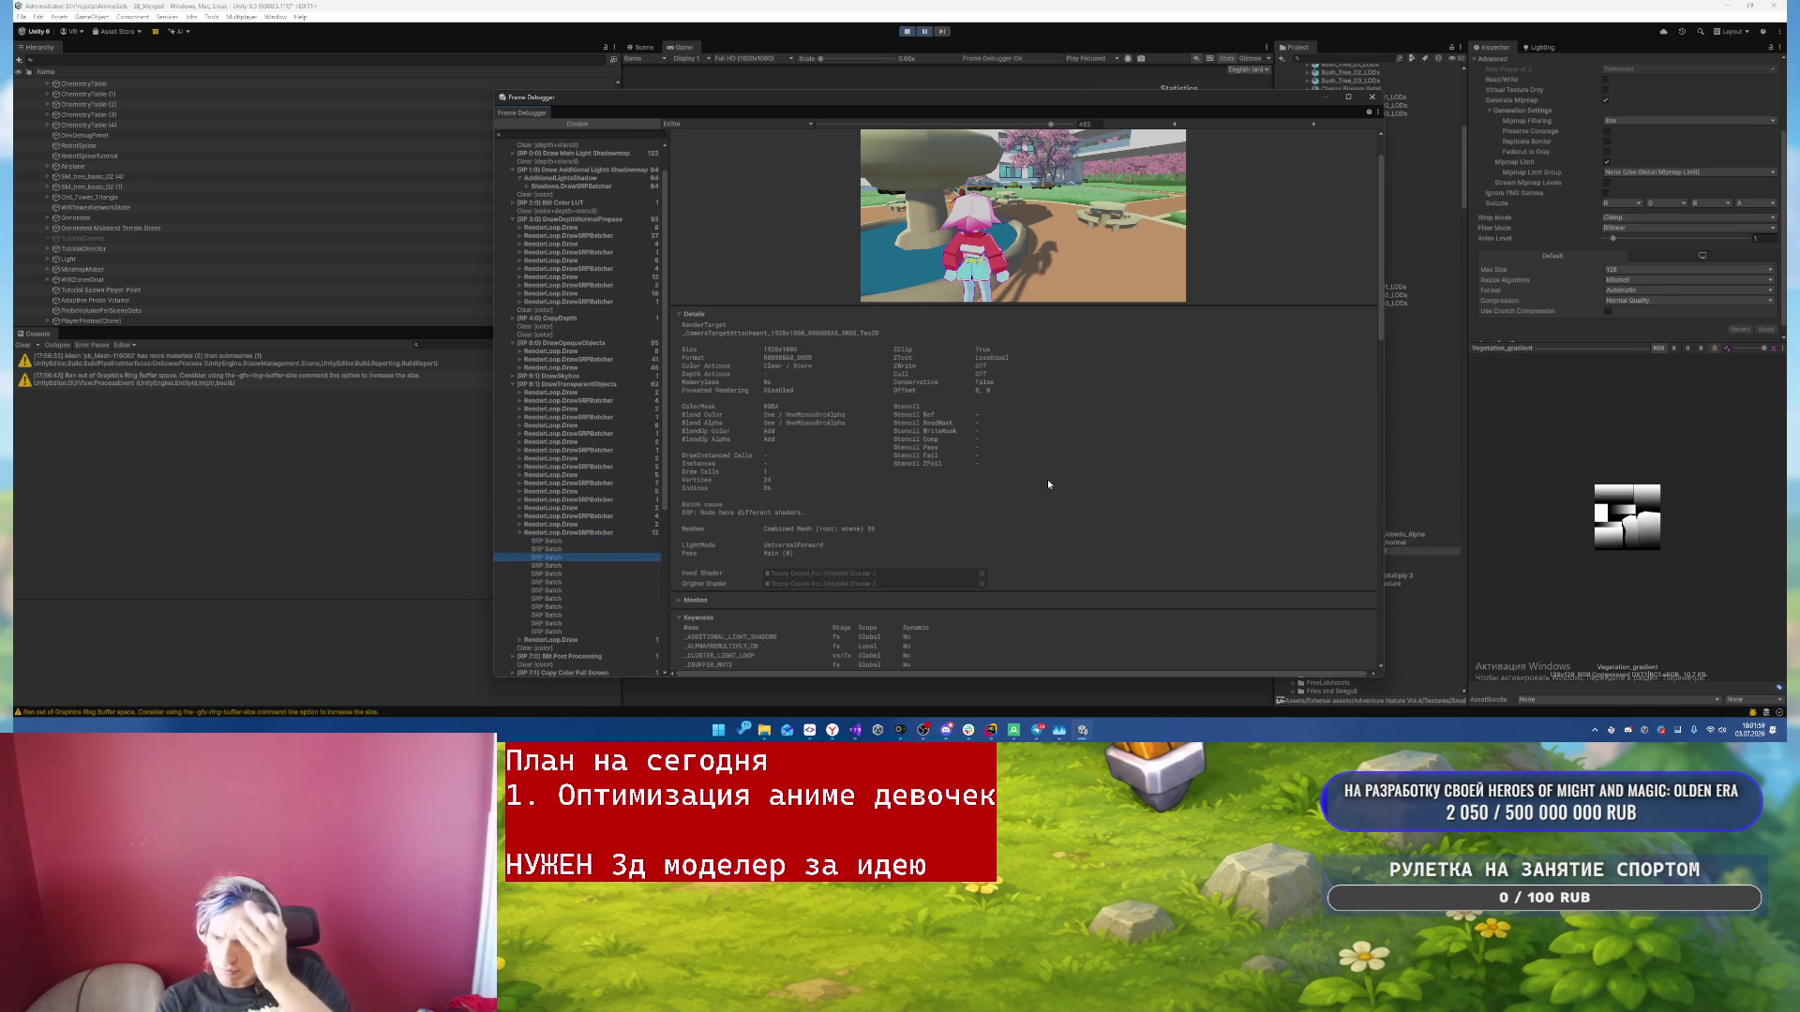
key(Down)
key(Down)
key(Down)
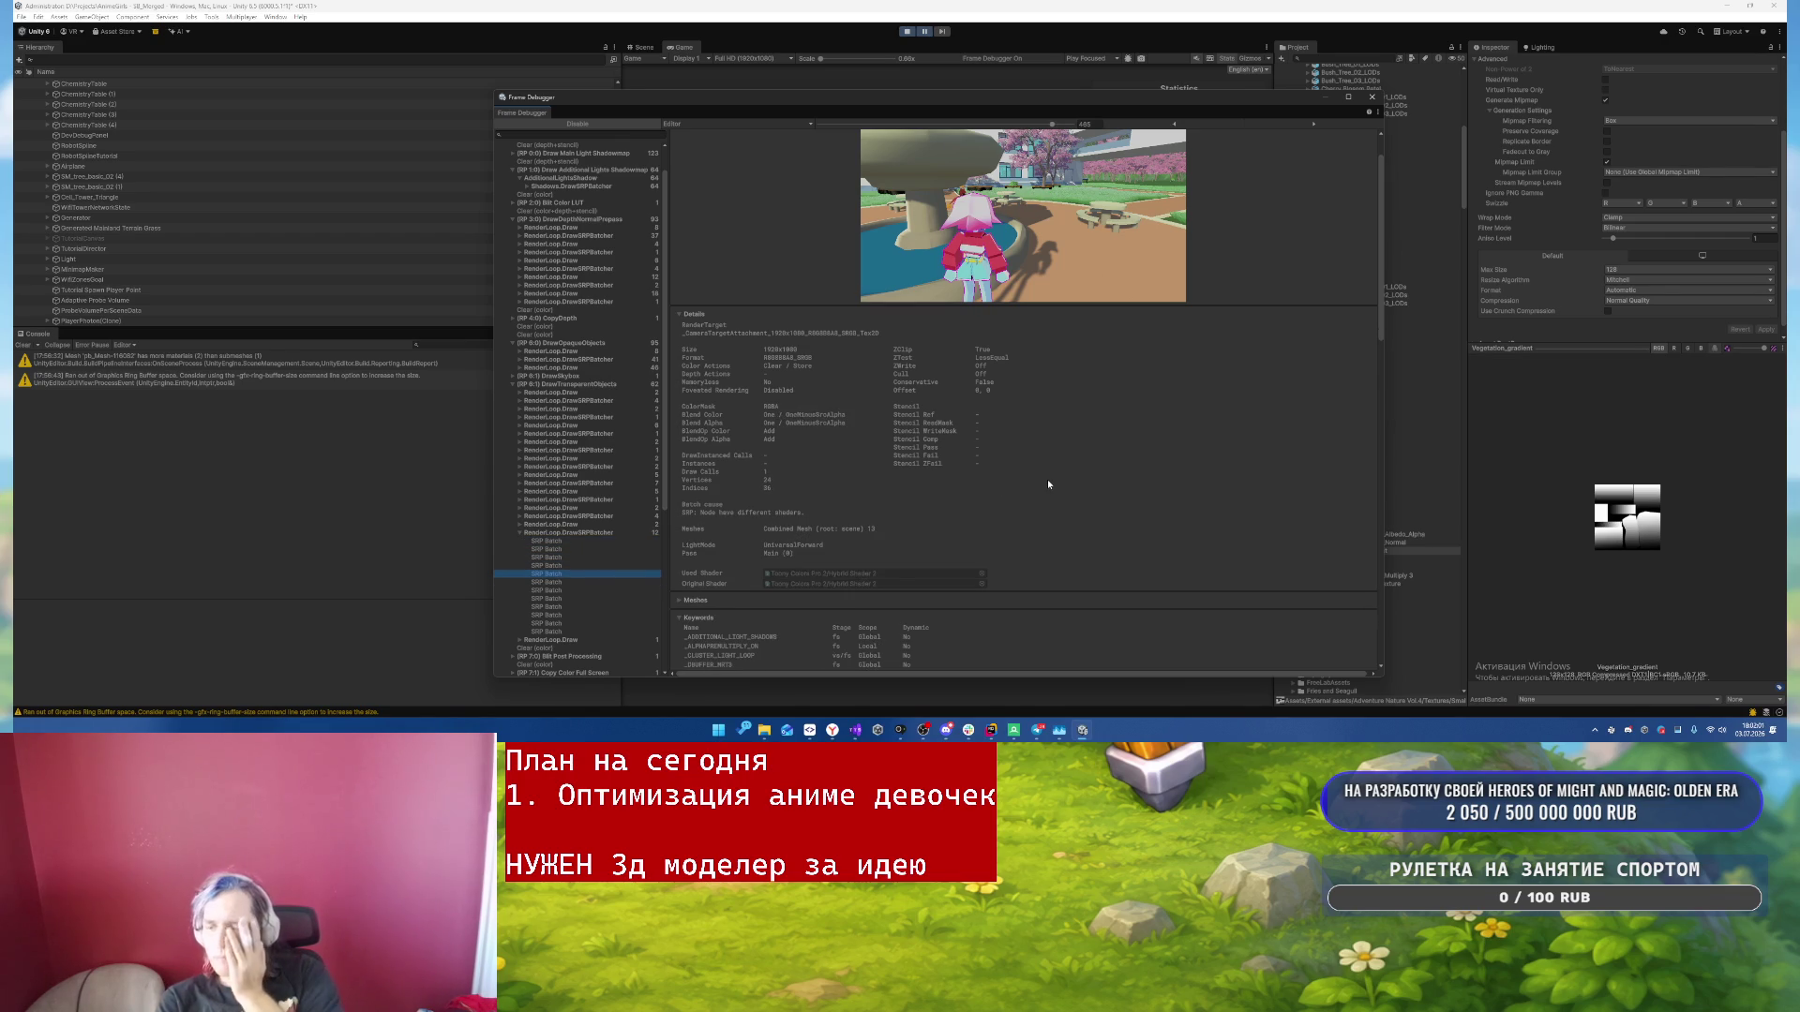
key(Down)
key(Down)
key(Down)
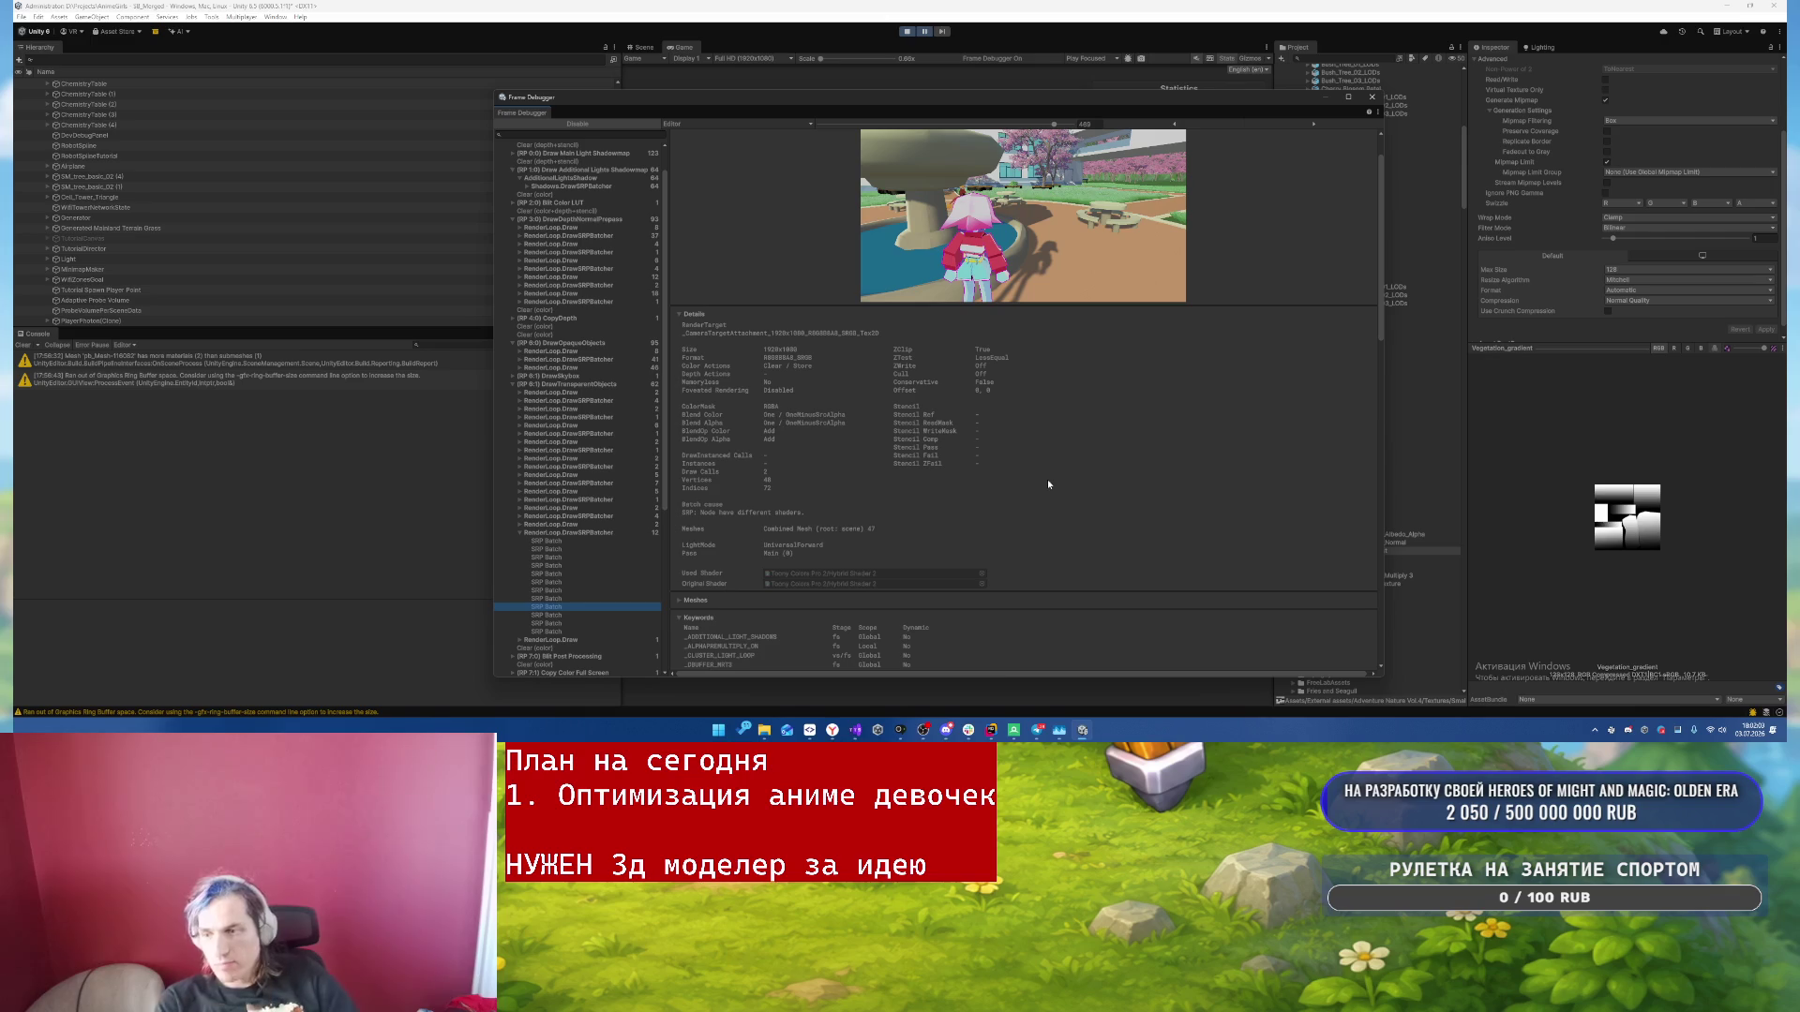
click(904, 32)
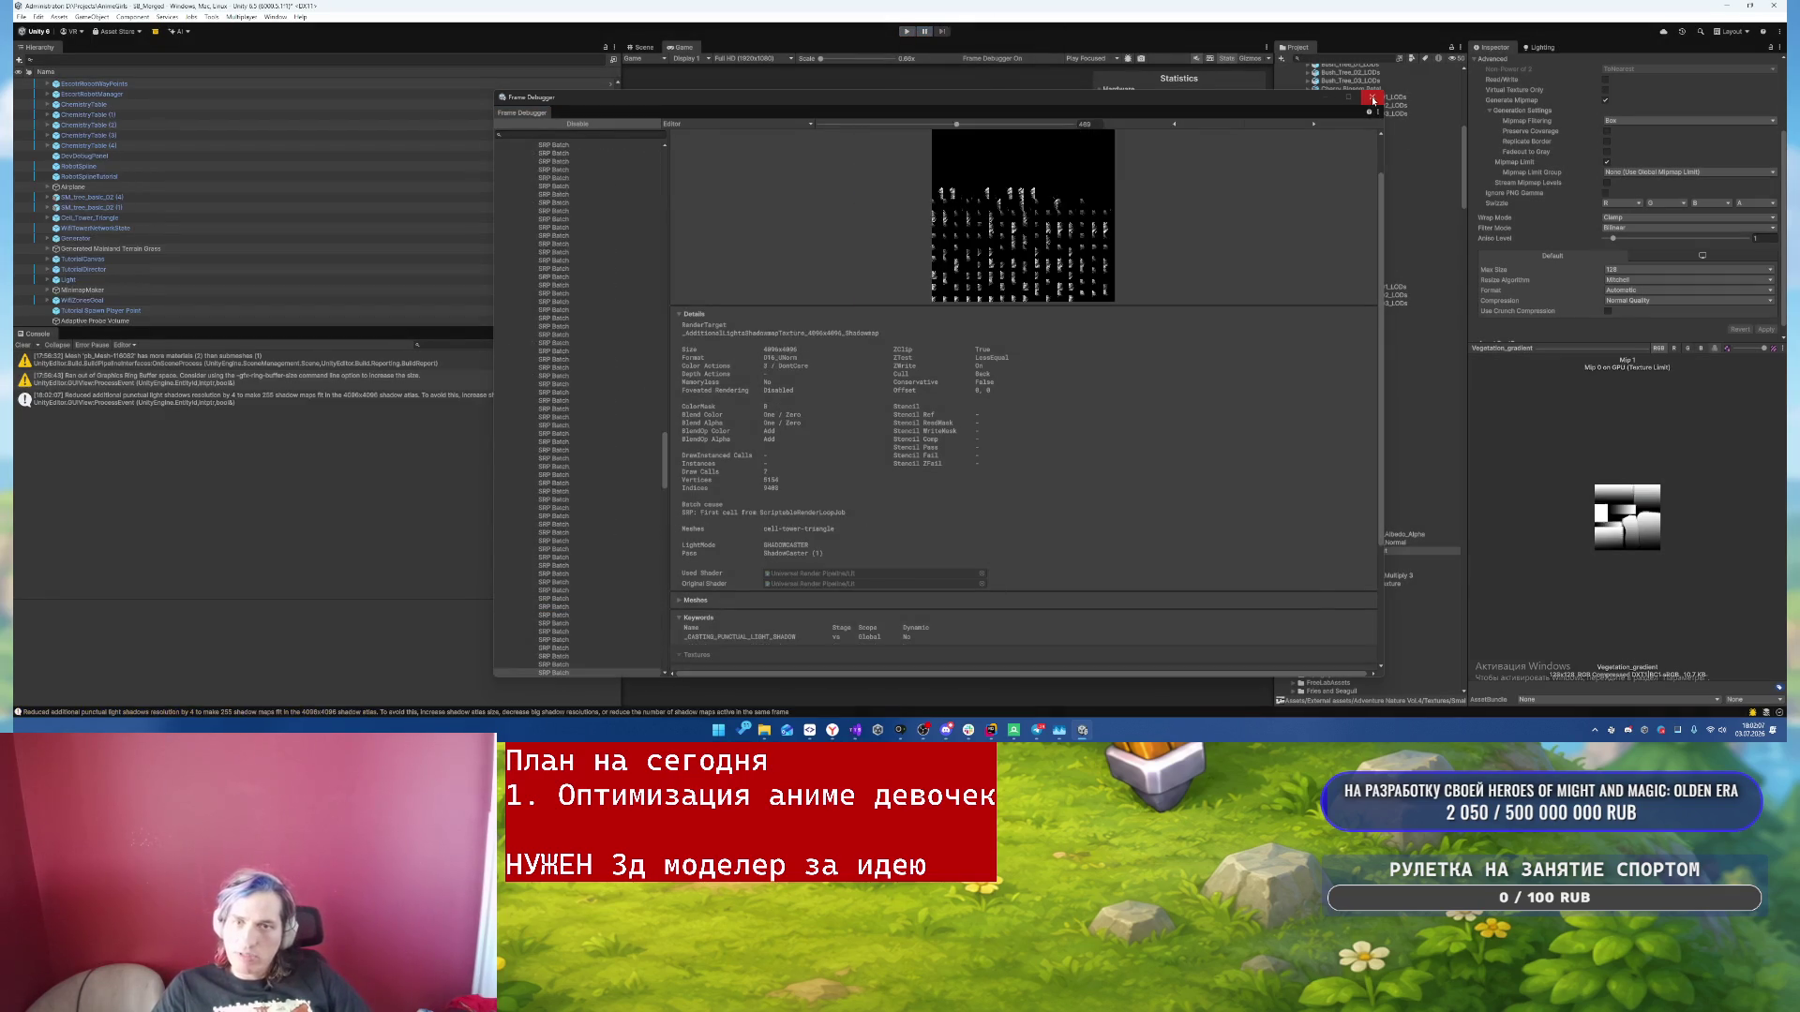
- Close the Frame Debugger, return to the Scene view and frame the Green bushes object
click(1374, 98)
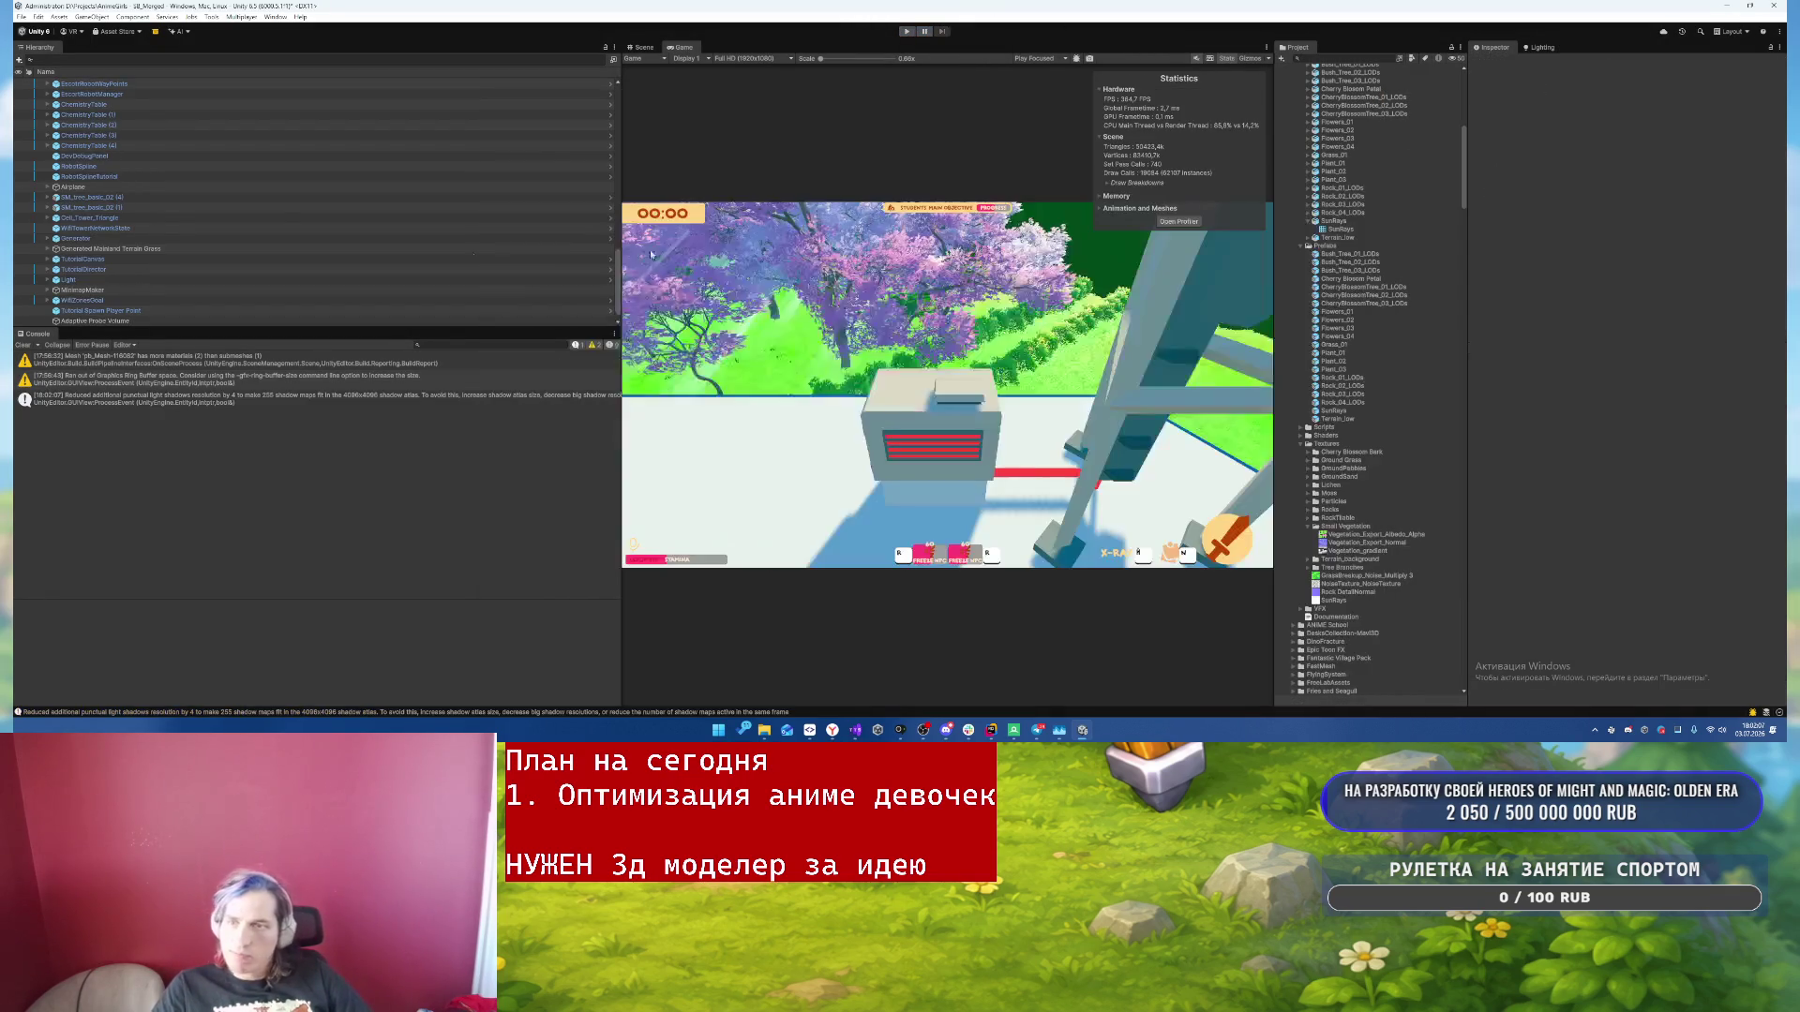
click(643, 47)
click(1046, 308)
key(f)
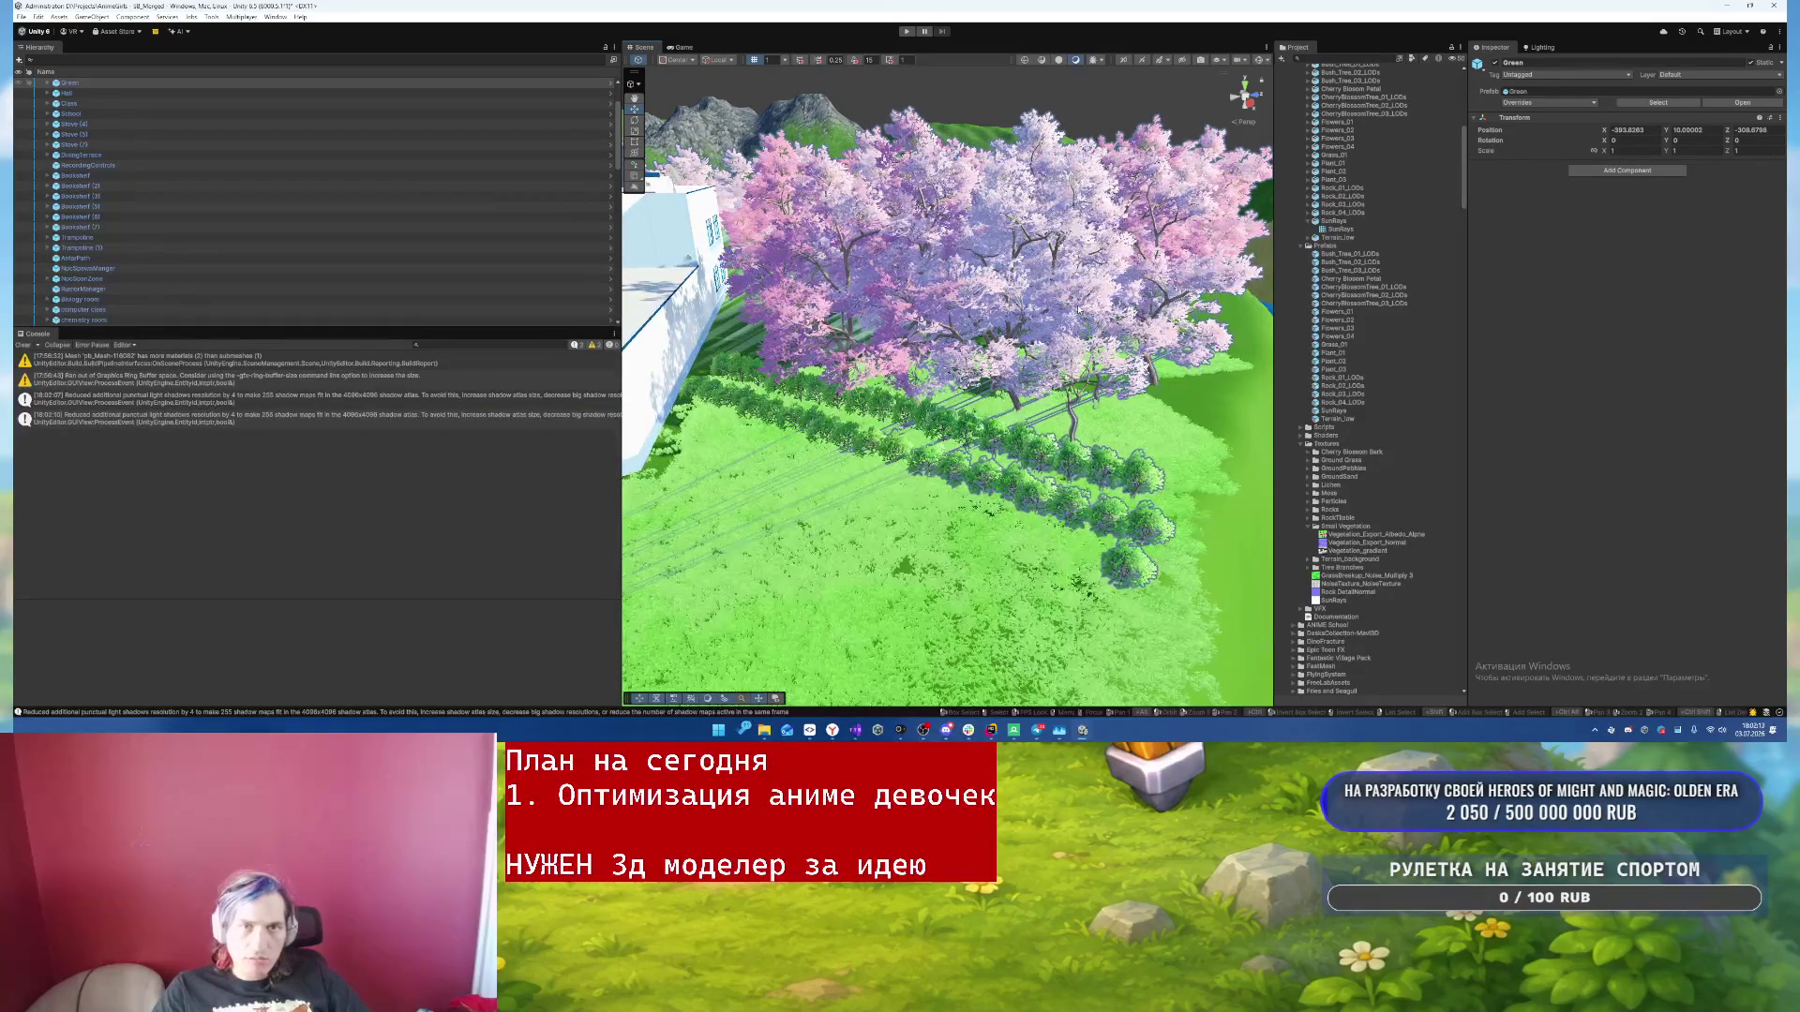
- Select a cherry tree's leaves mesh, then bring the RenderDoc capture window forward
click(949, 316)
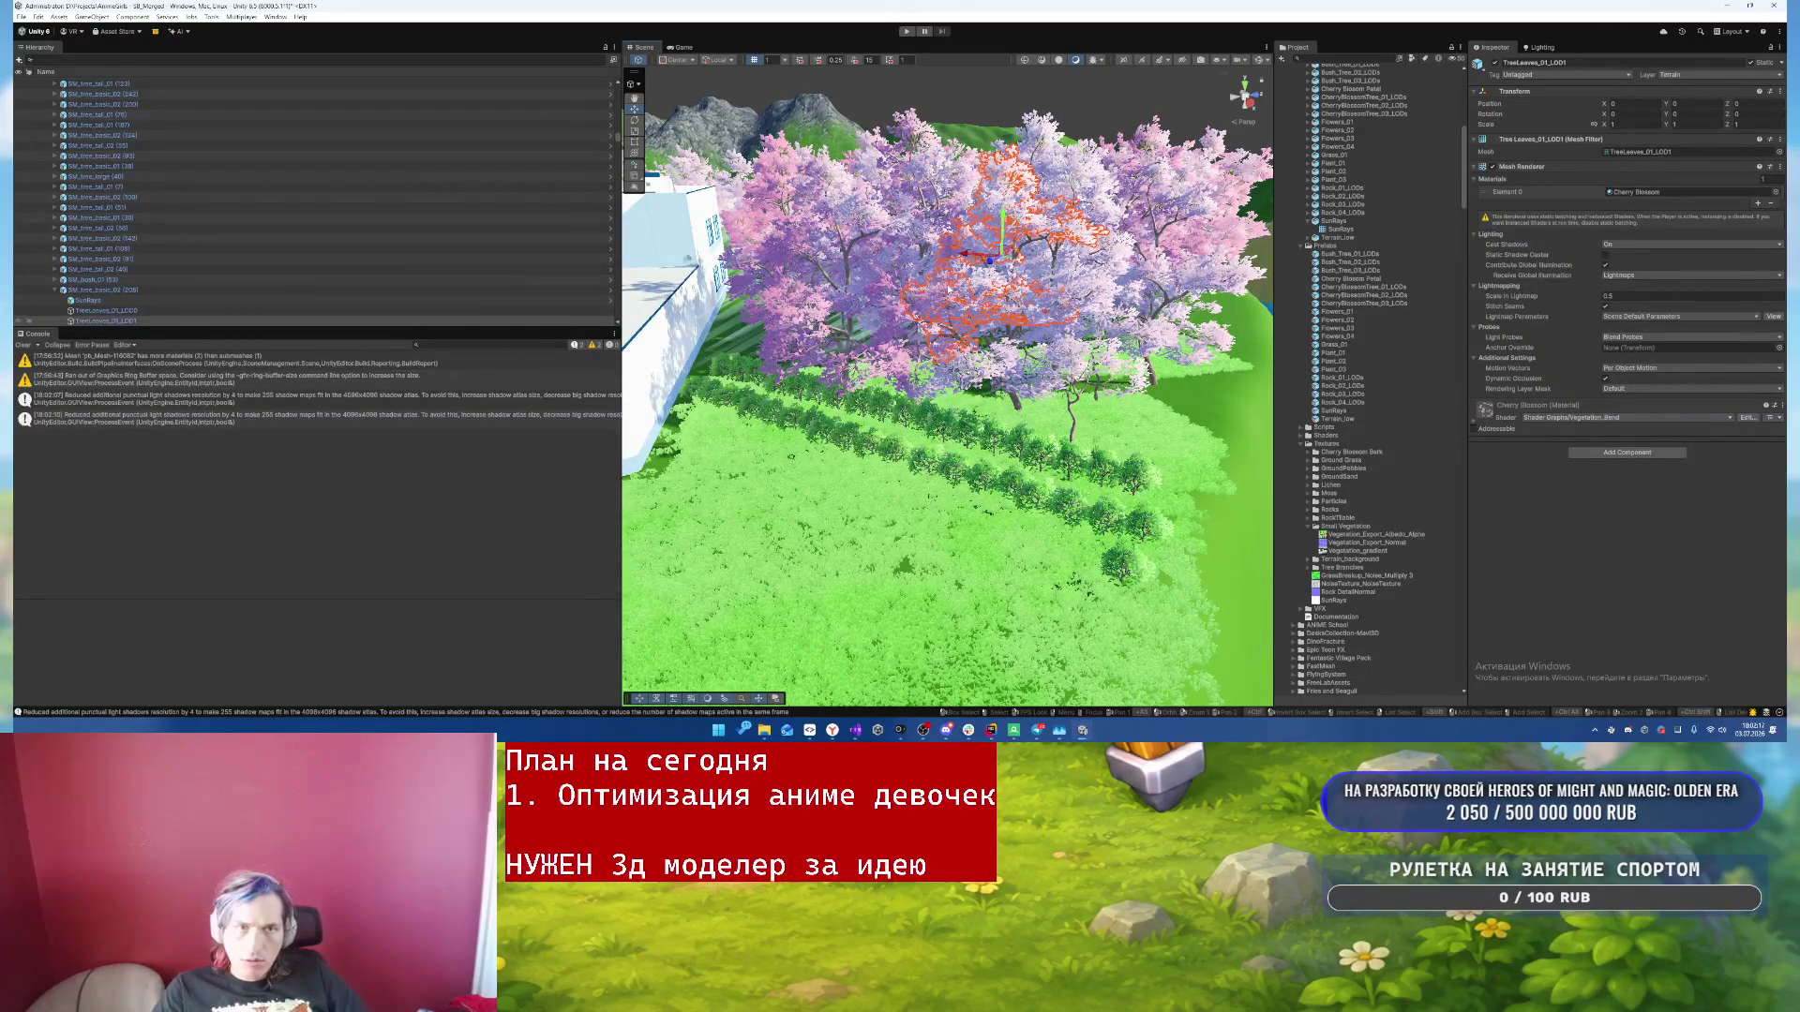
click(56, 290)
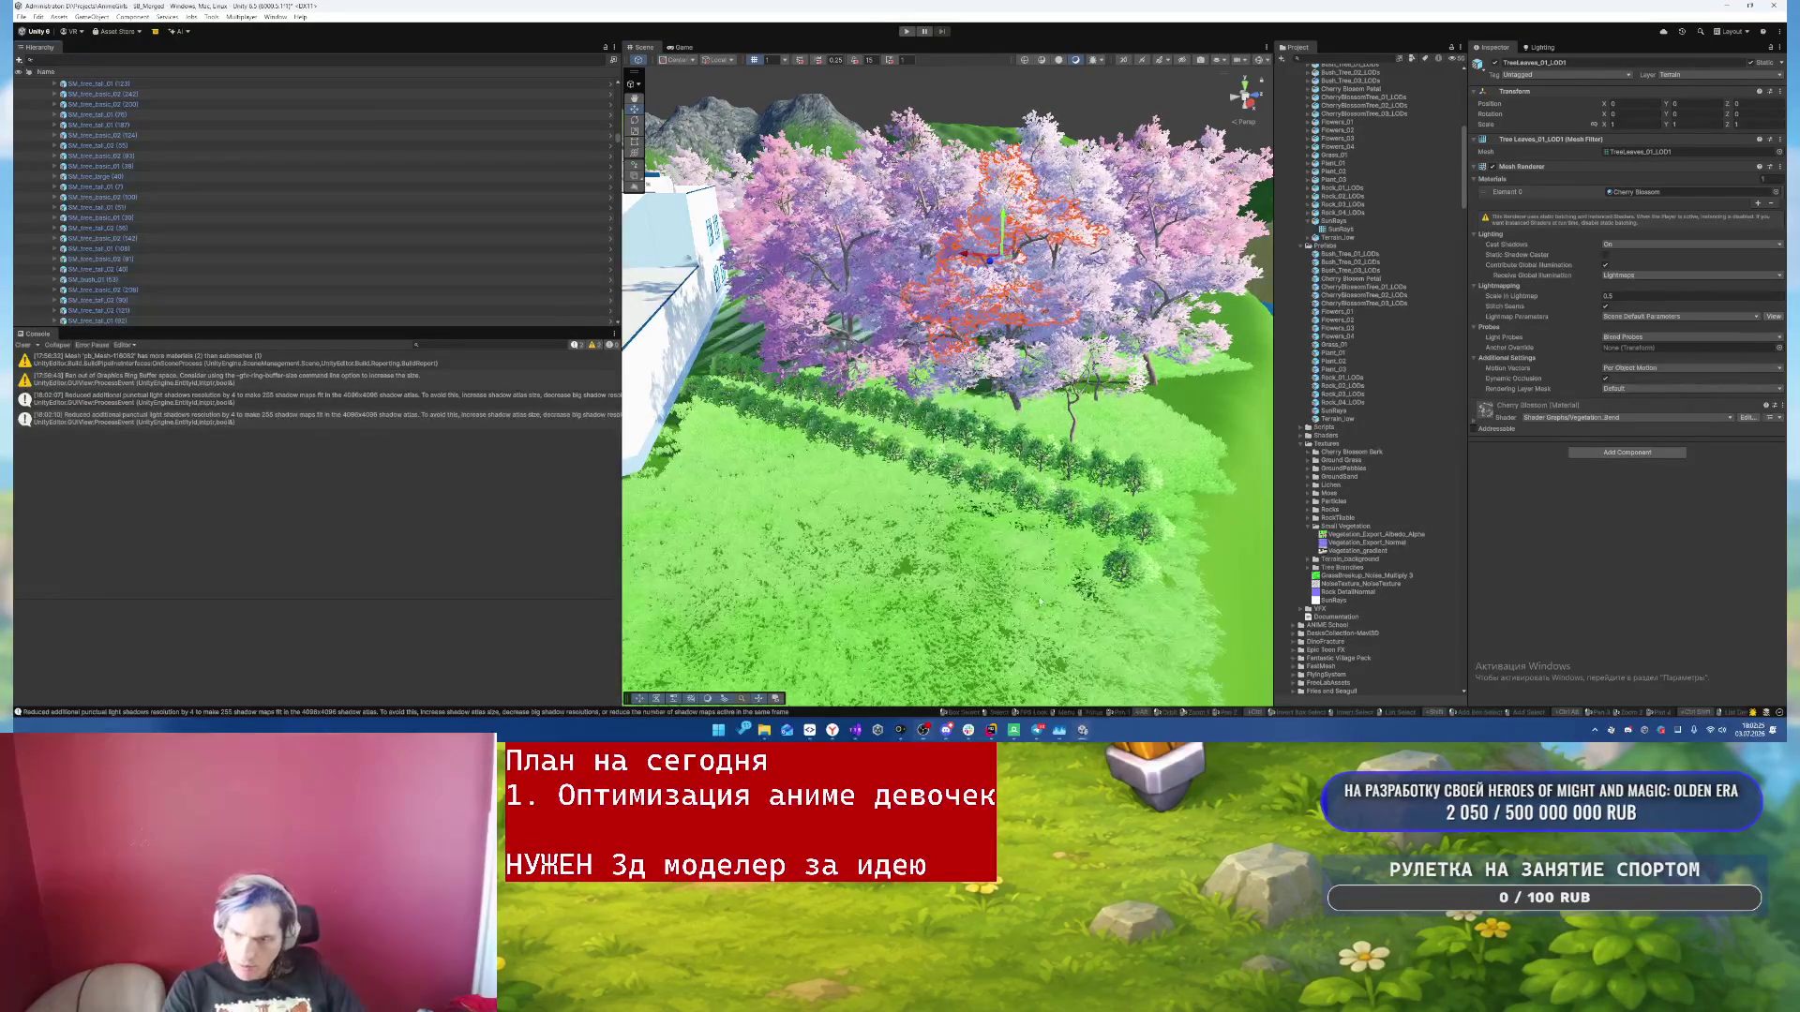
mouse_move(1011, 735)
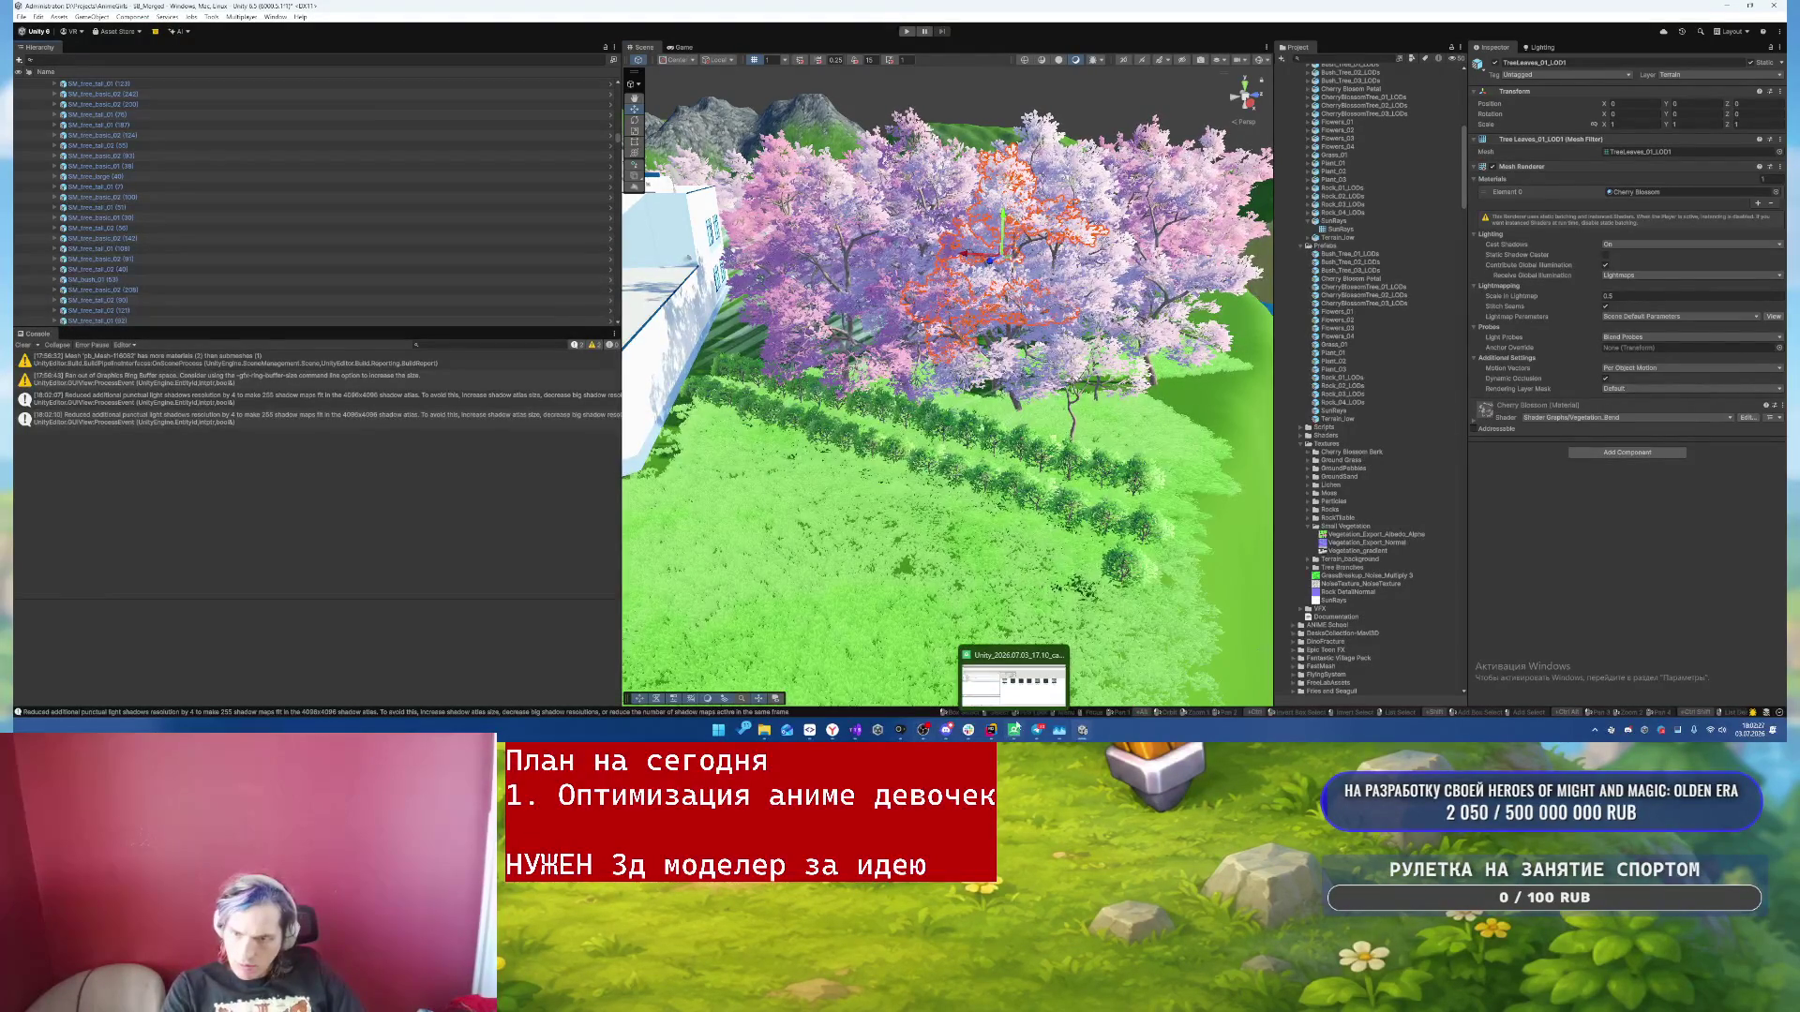
click(1013, 682)
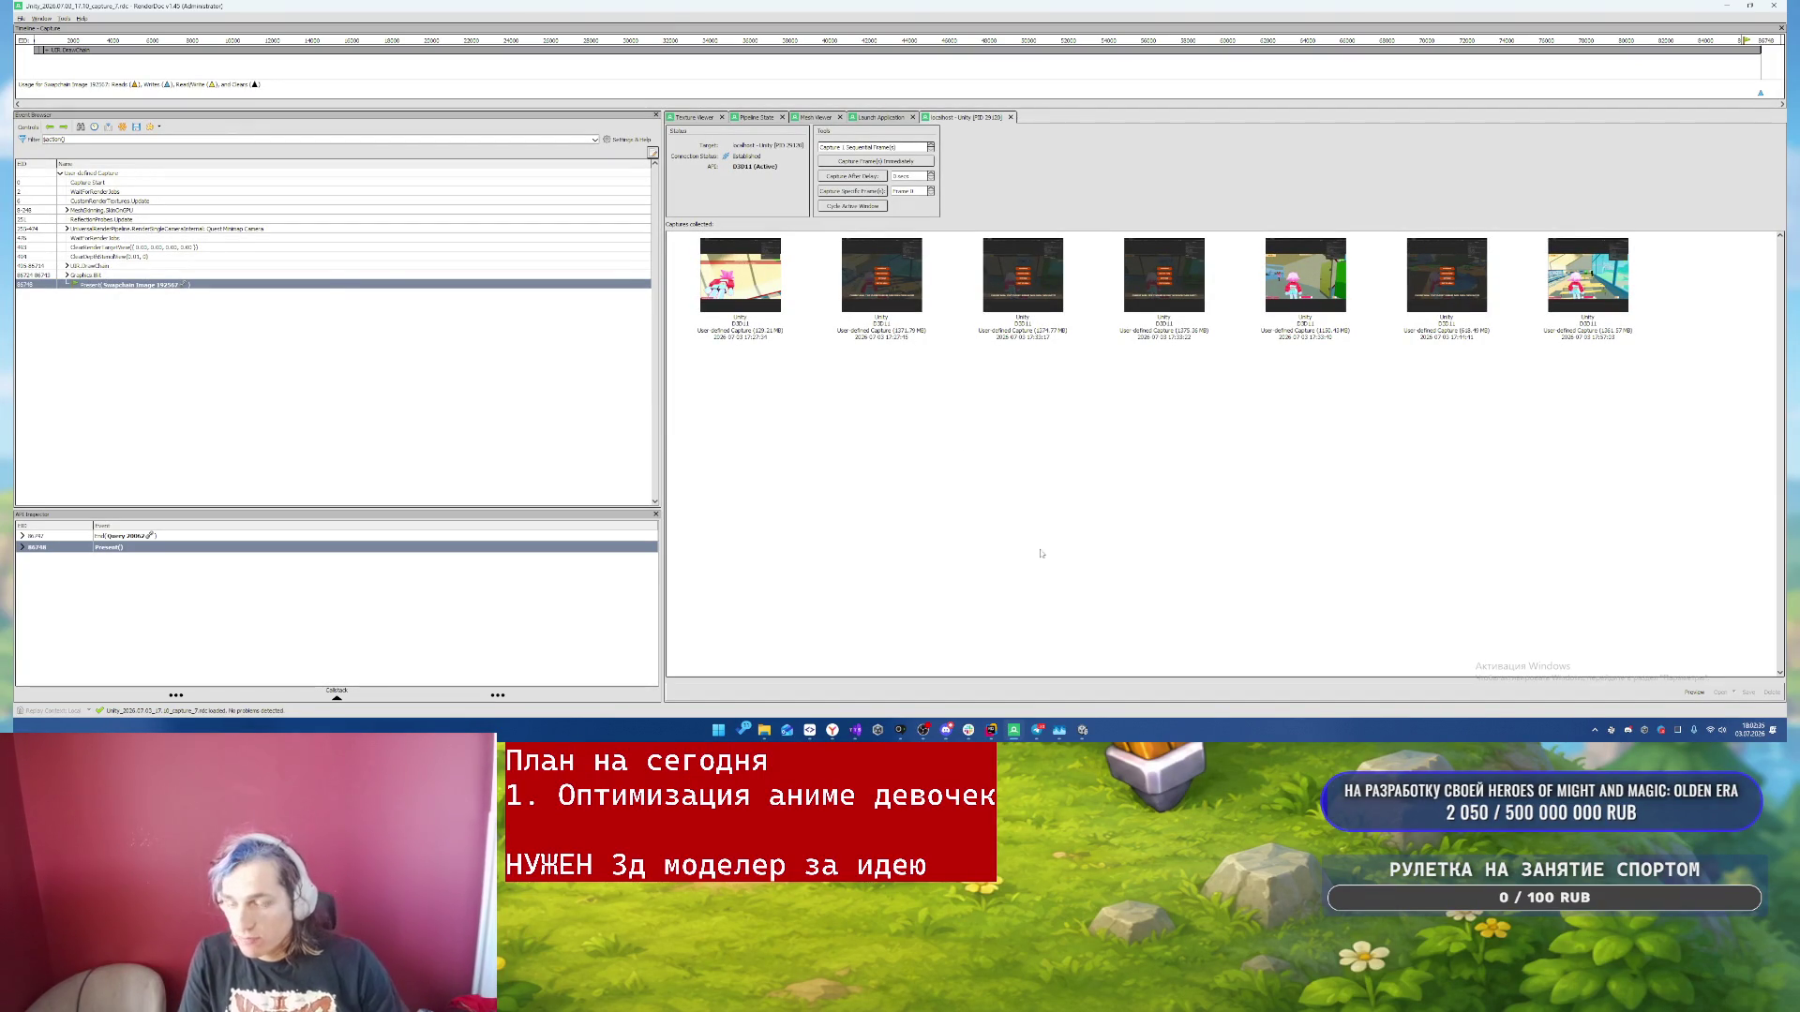
- Switch from RenderDoc back to Unity and start the game in play mode
key(alt+Tab)
click(908, 32)
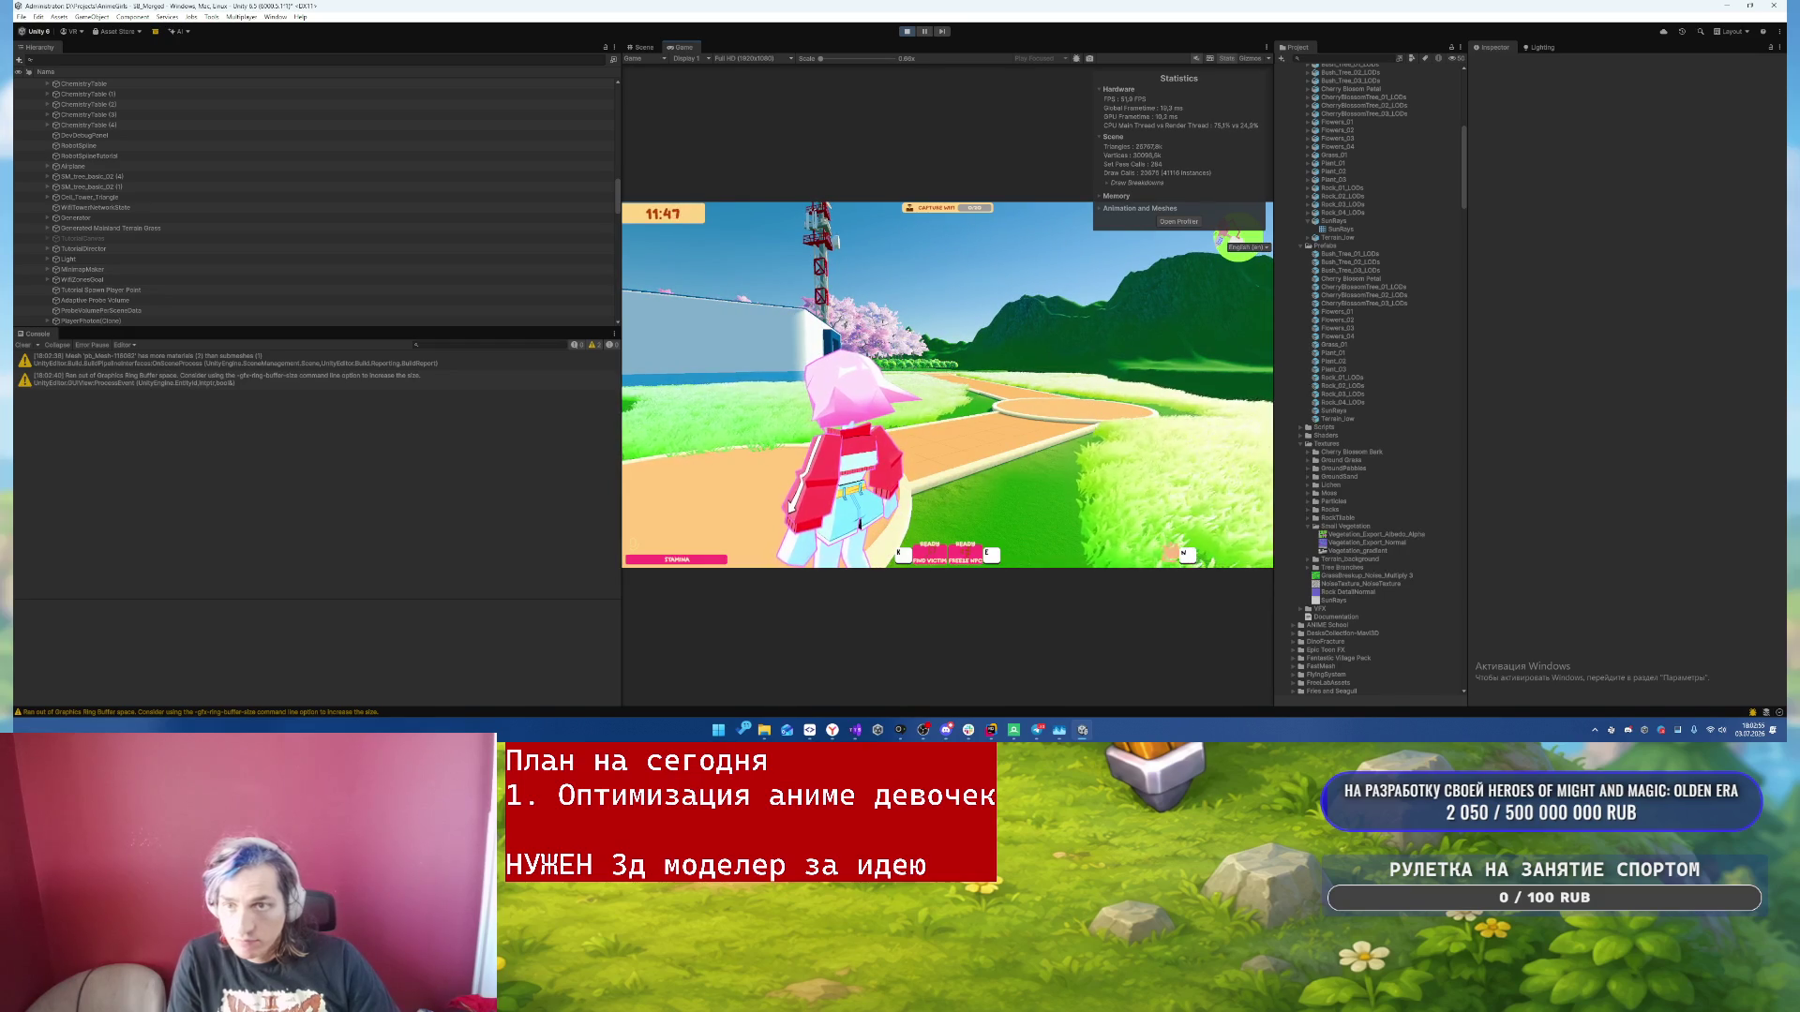
- Pause the game, select a cherry tree and open its Cherry Blossom material's Tree Branches textures
key(Escape)
click(643, 47)
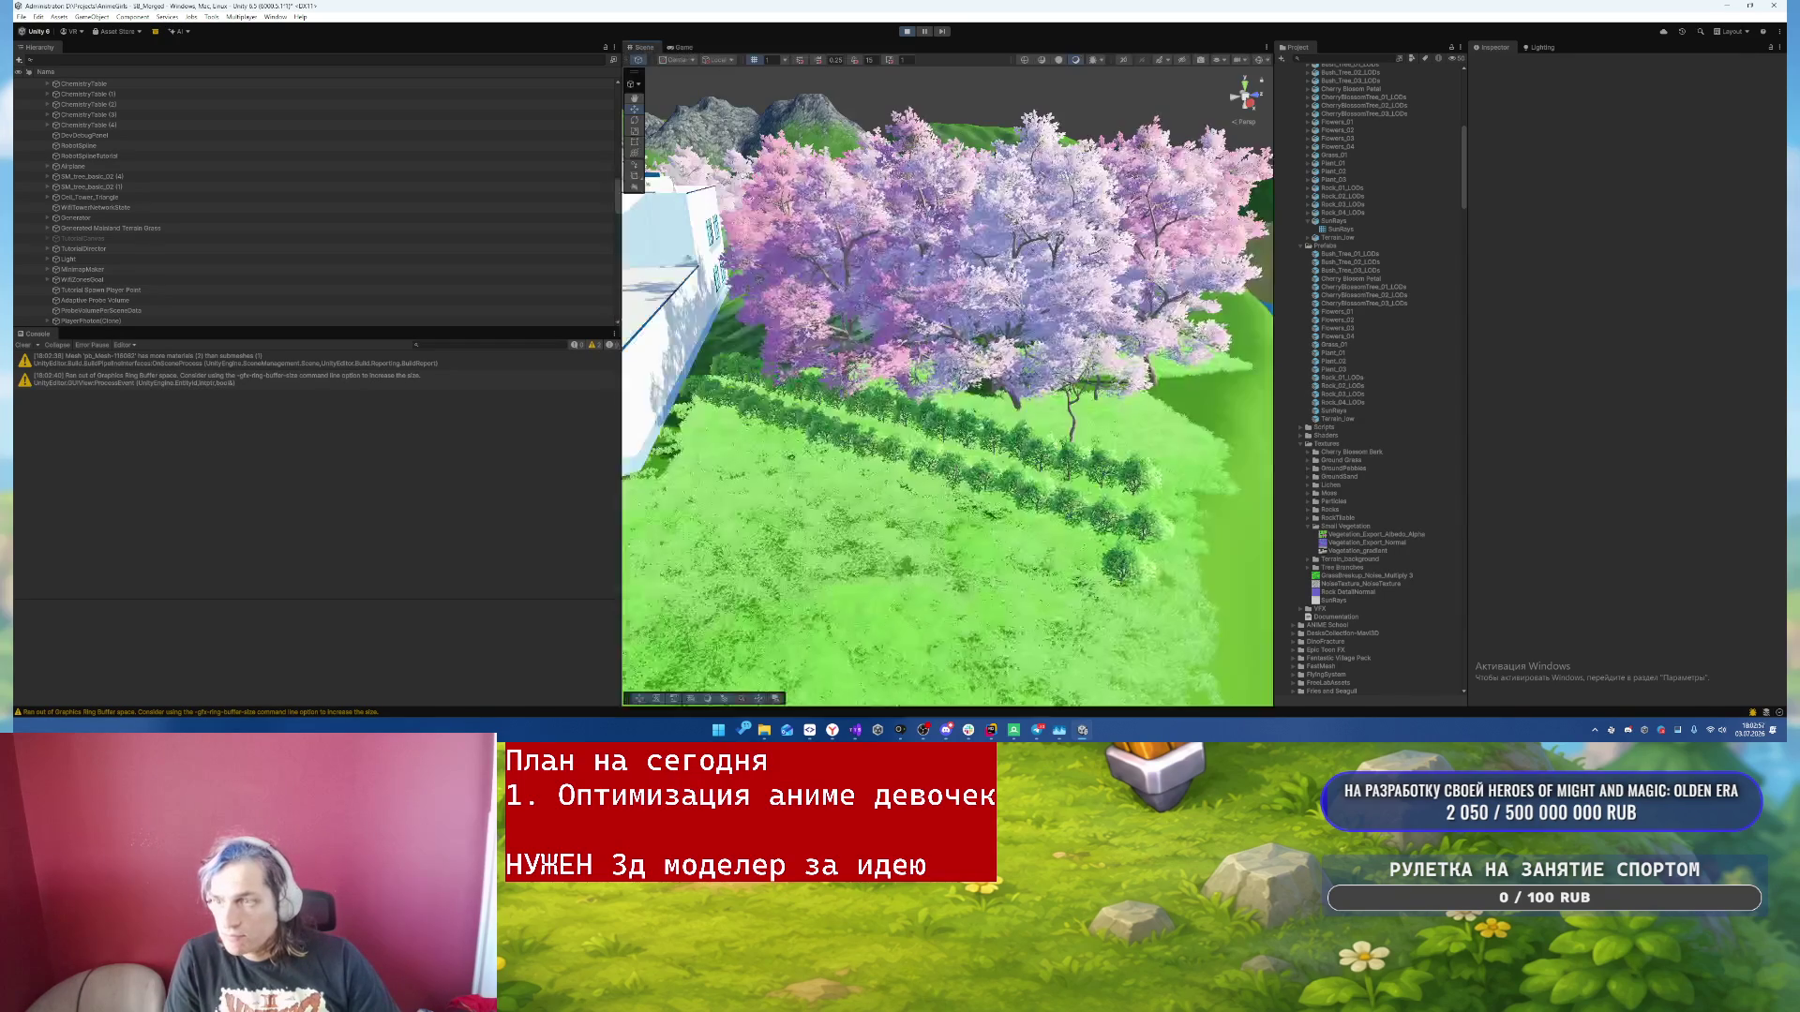
click(1078, 370)
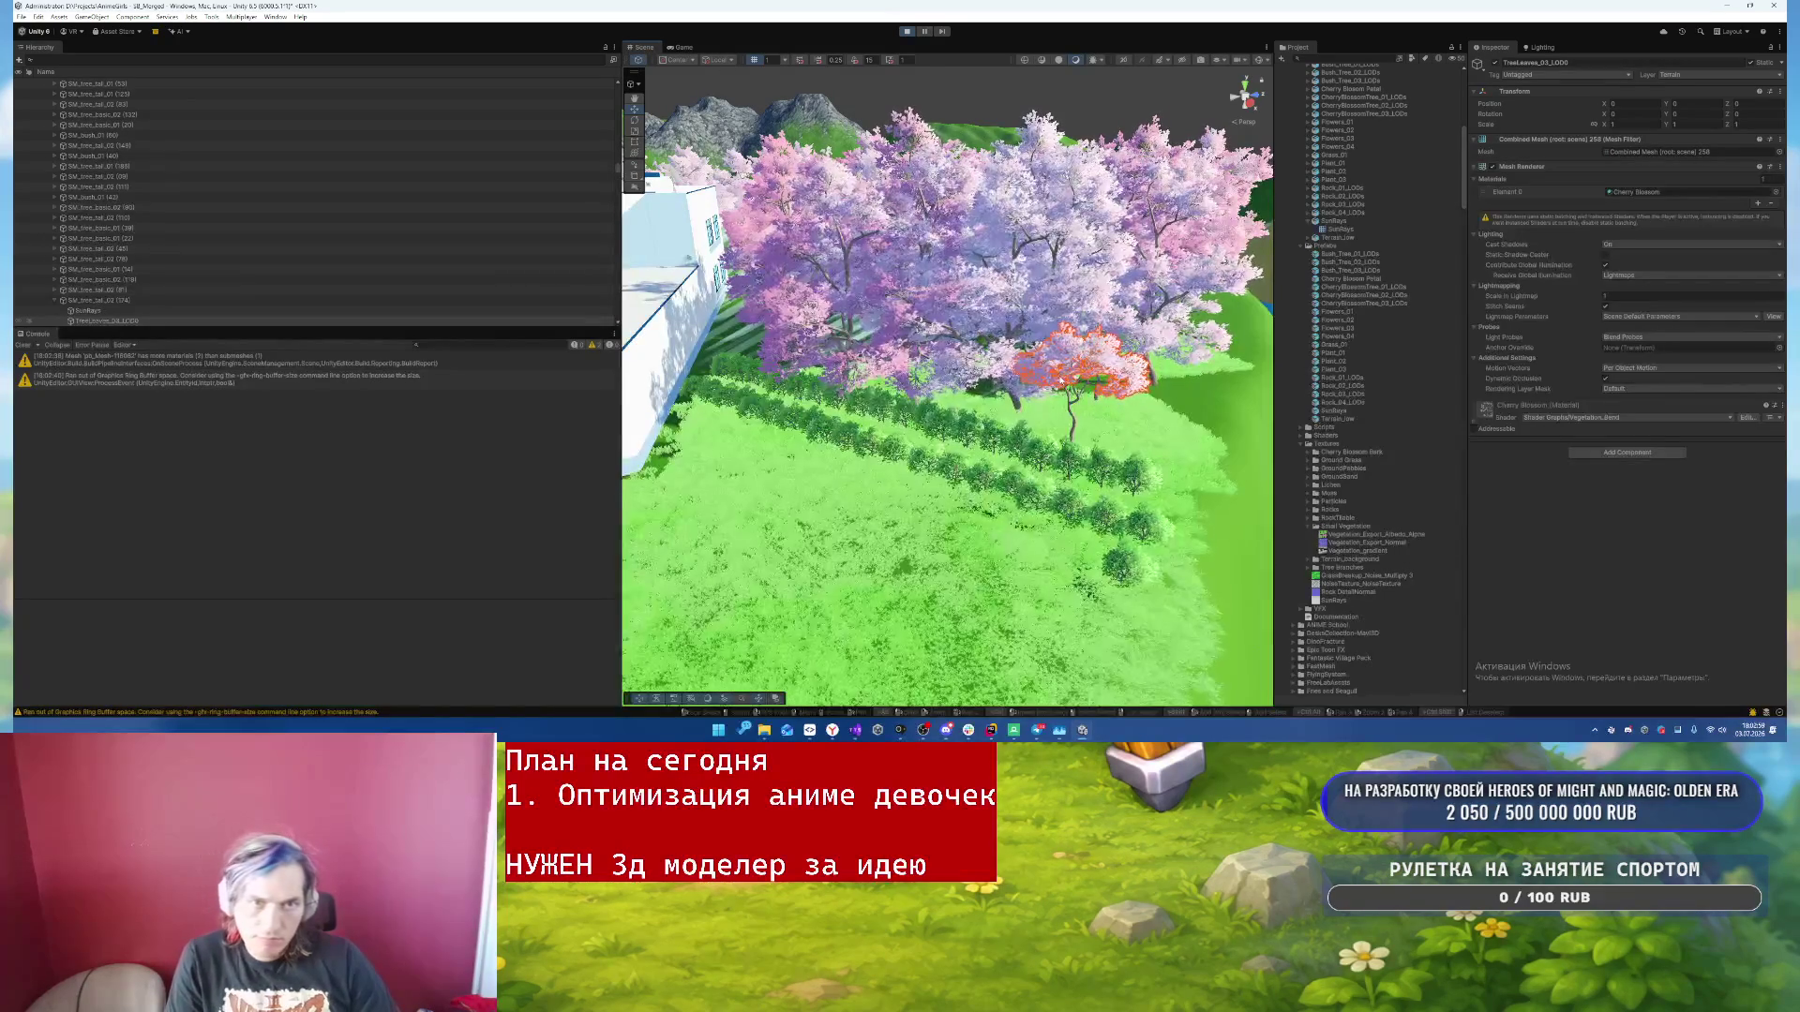
click(1511, 415)
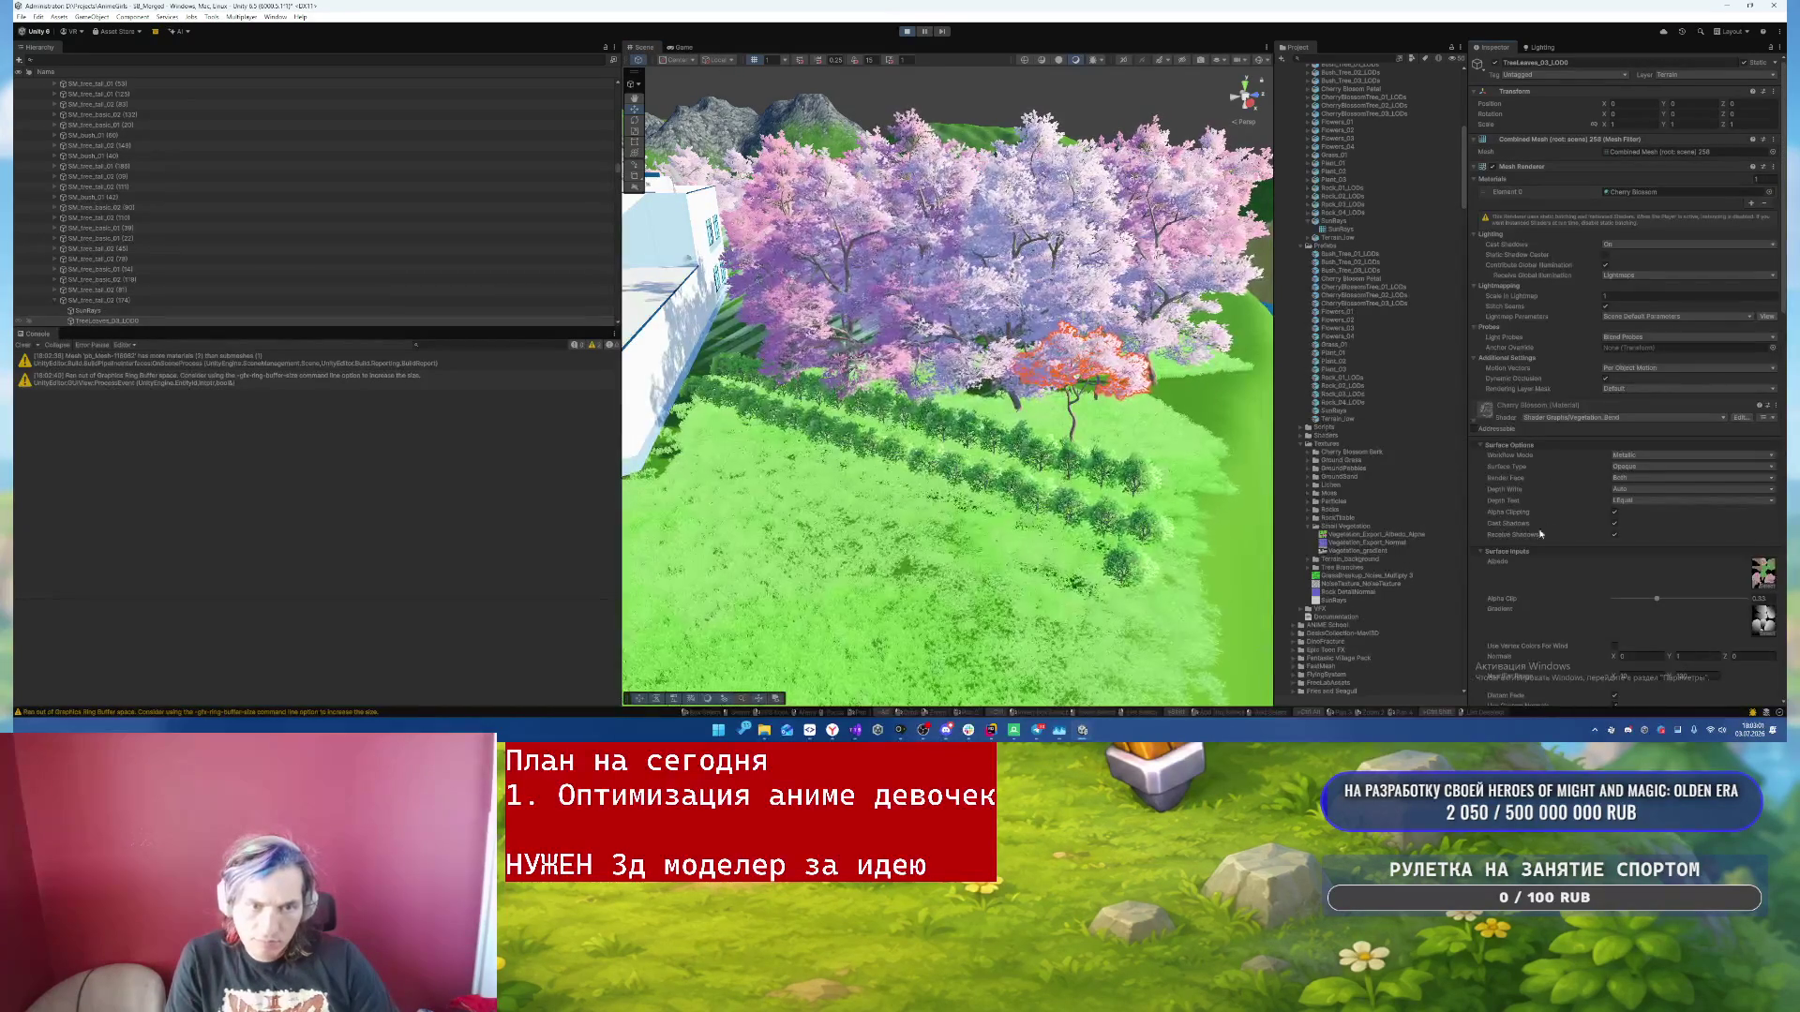
scroll(1540, 529, down, 5)
click(1763, 294)
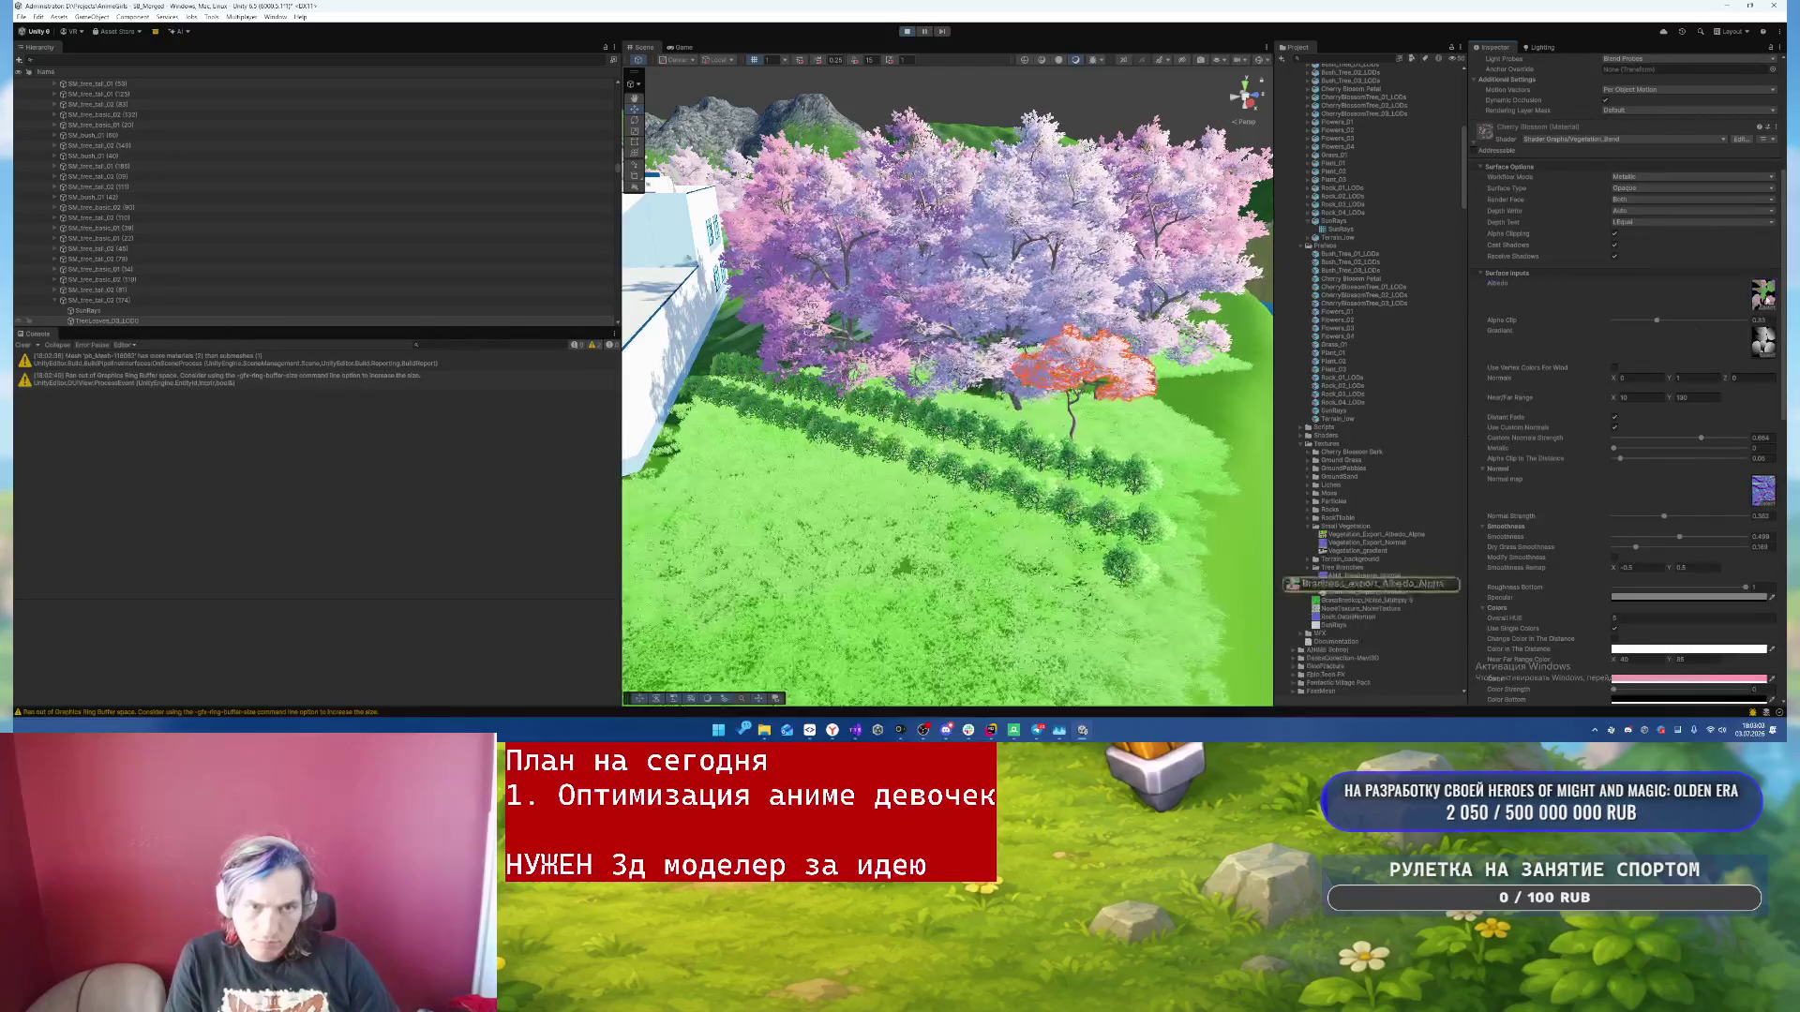
- Set Max Size 128 on the albedo, normal and gradient branch textures, then resume the game
click(1369, 584)
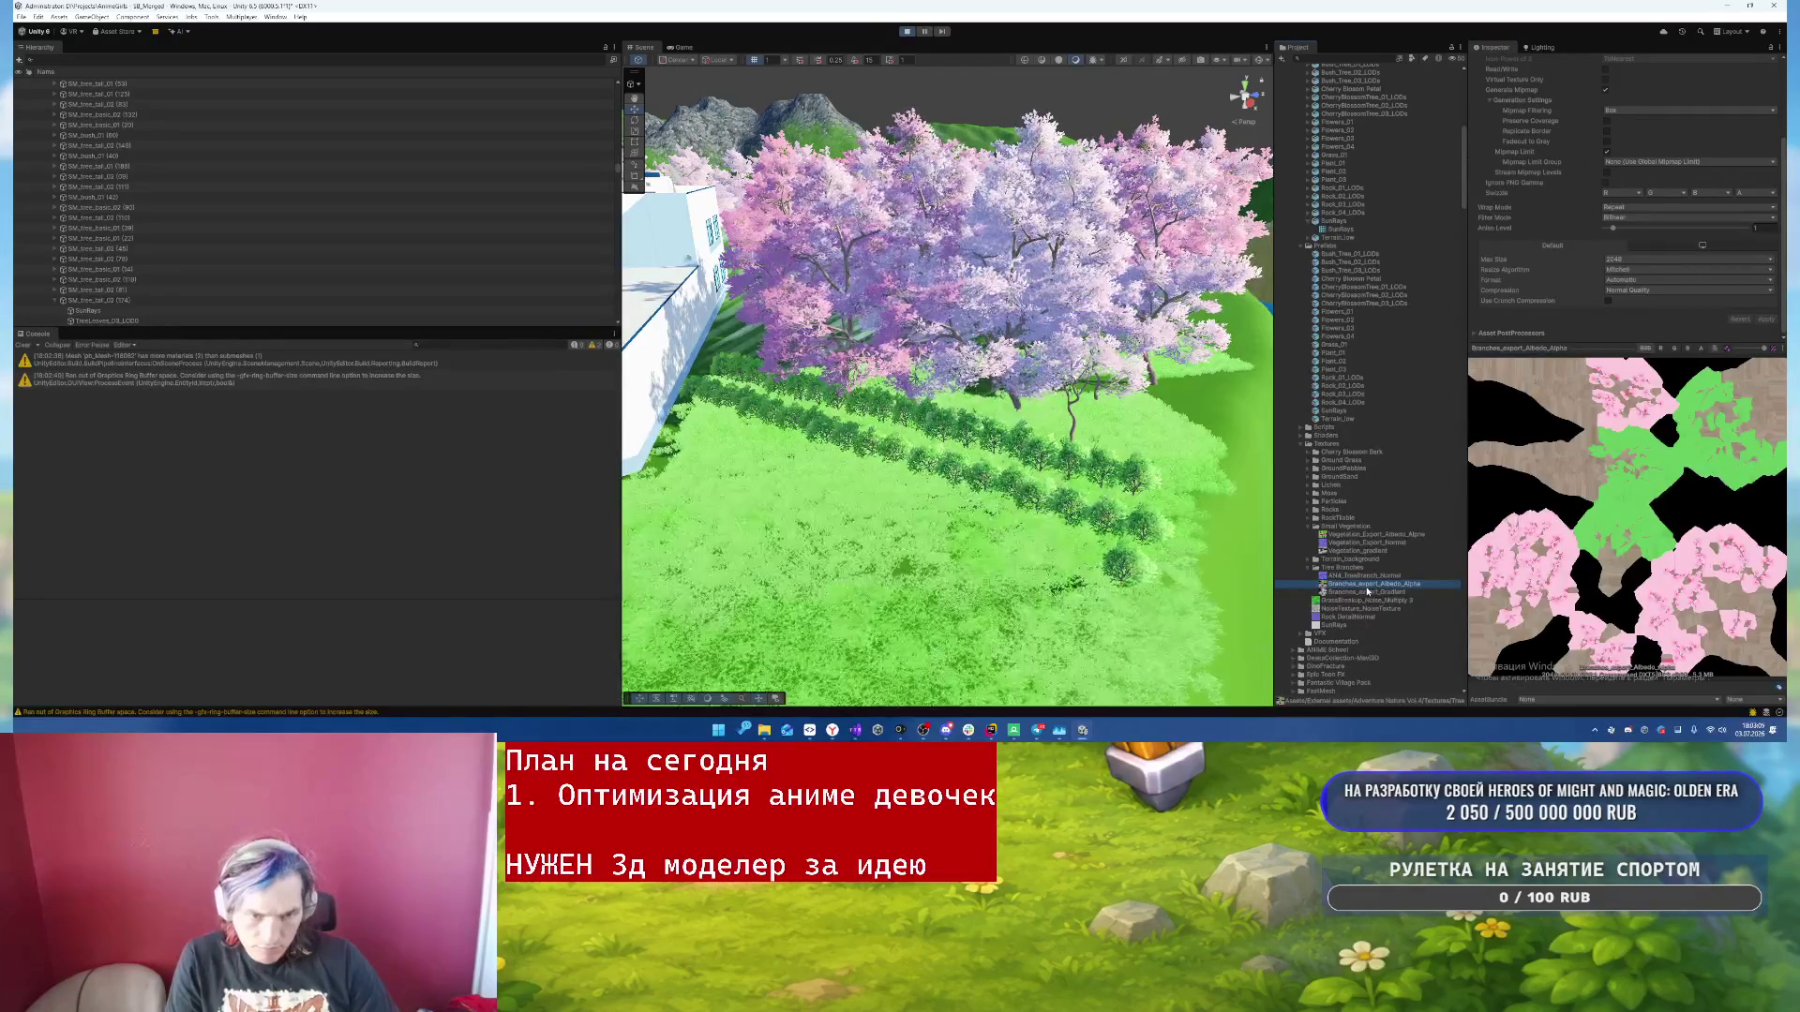
click(1367, 592)
shift+click(1364, 576)
click(1640, 259)
click(1640, 281)
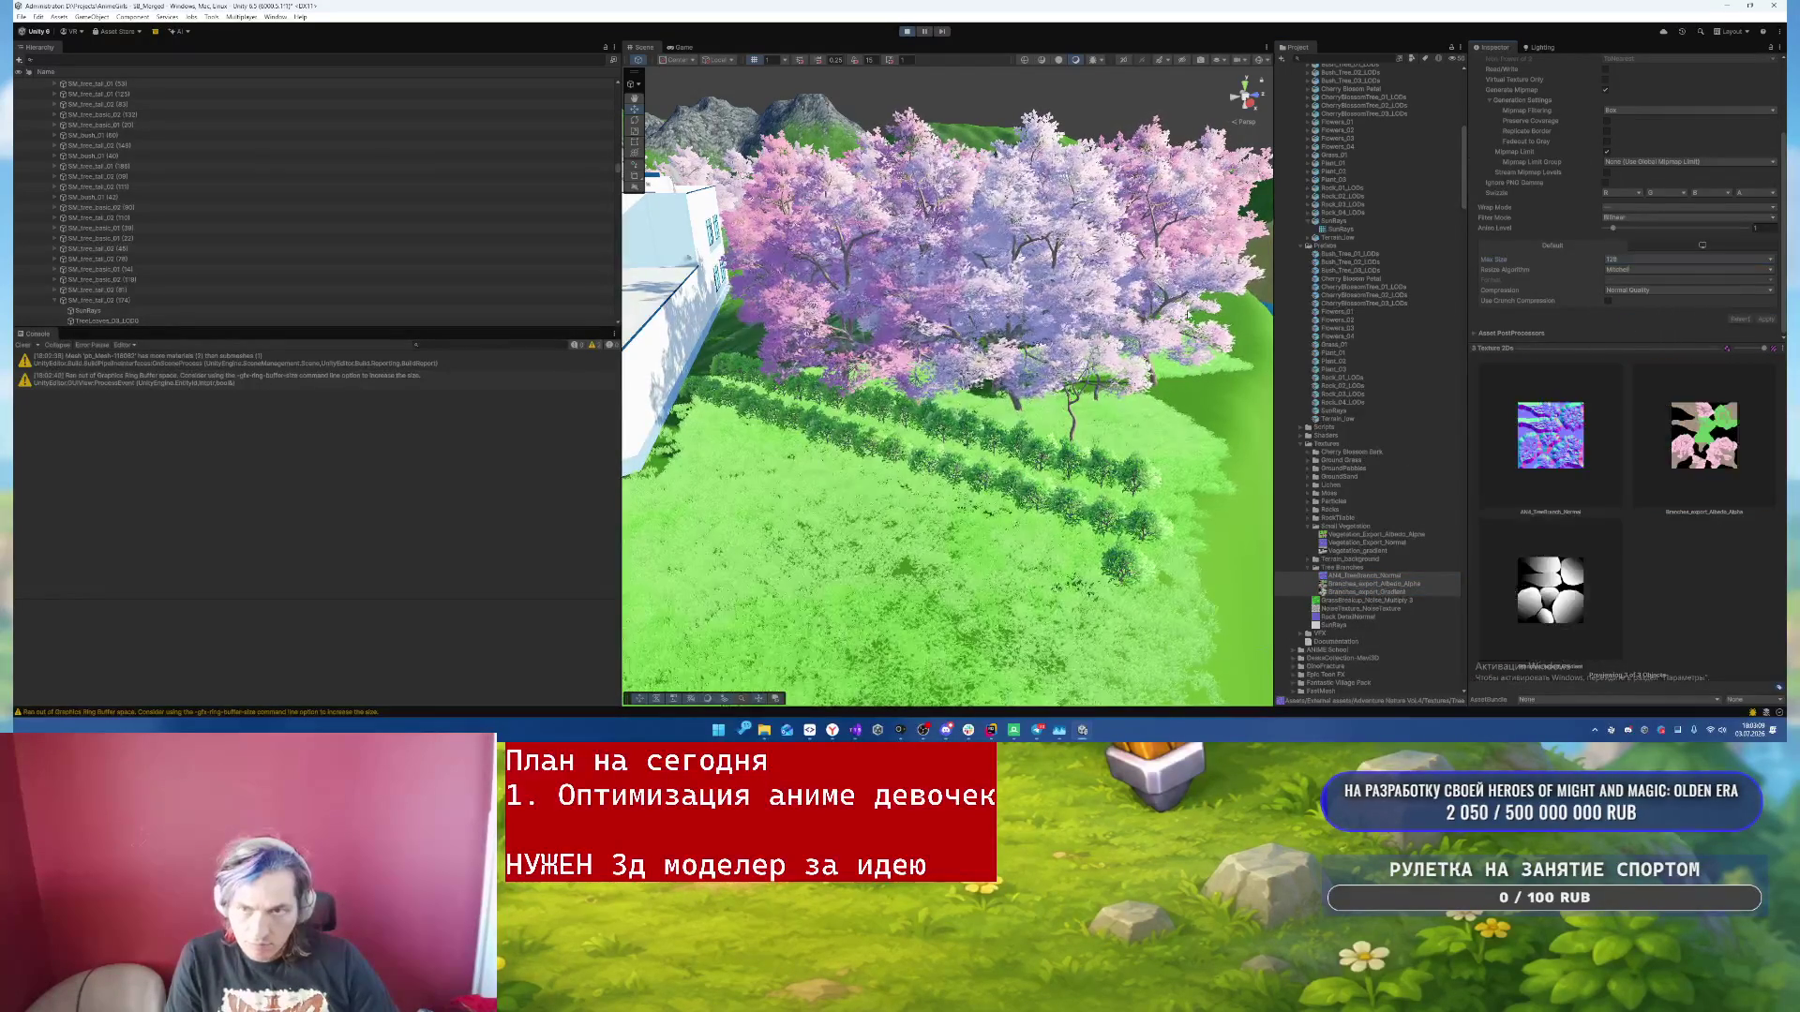
click(938, 238)
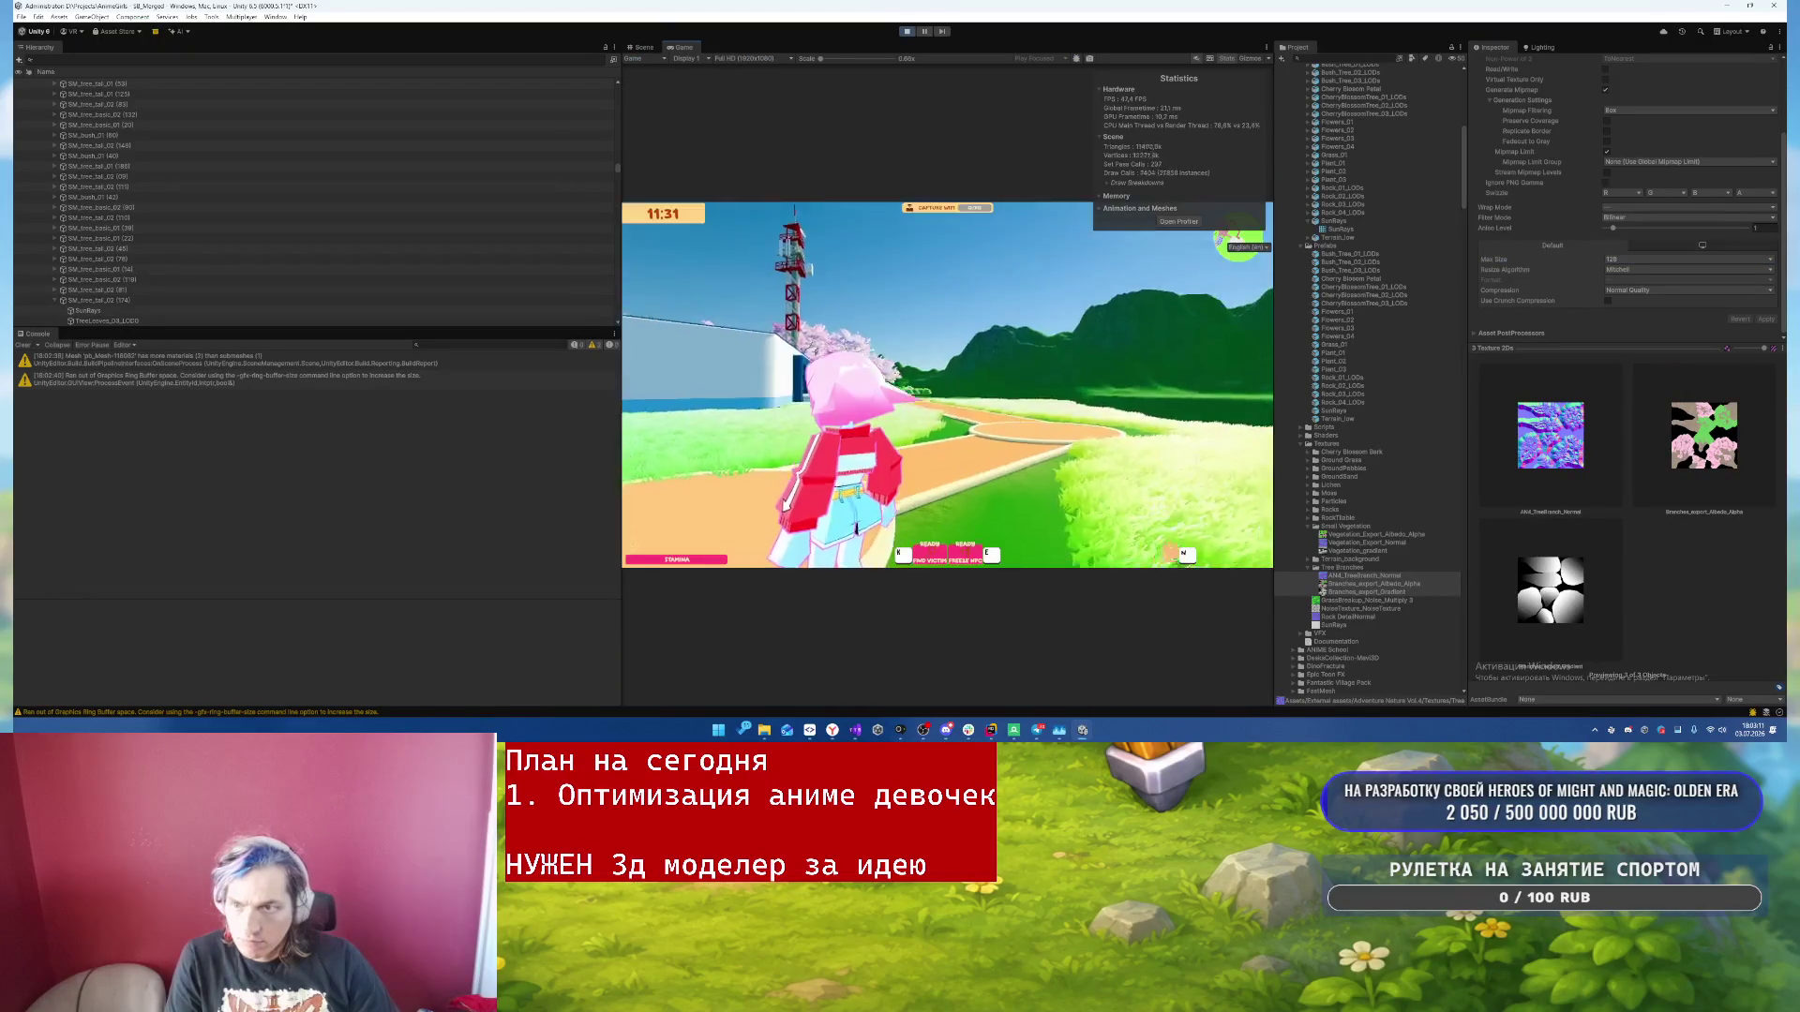
- Run the character toward the school building, pause, and expand the Stats draw-call breakdown
key(w)
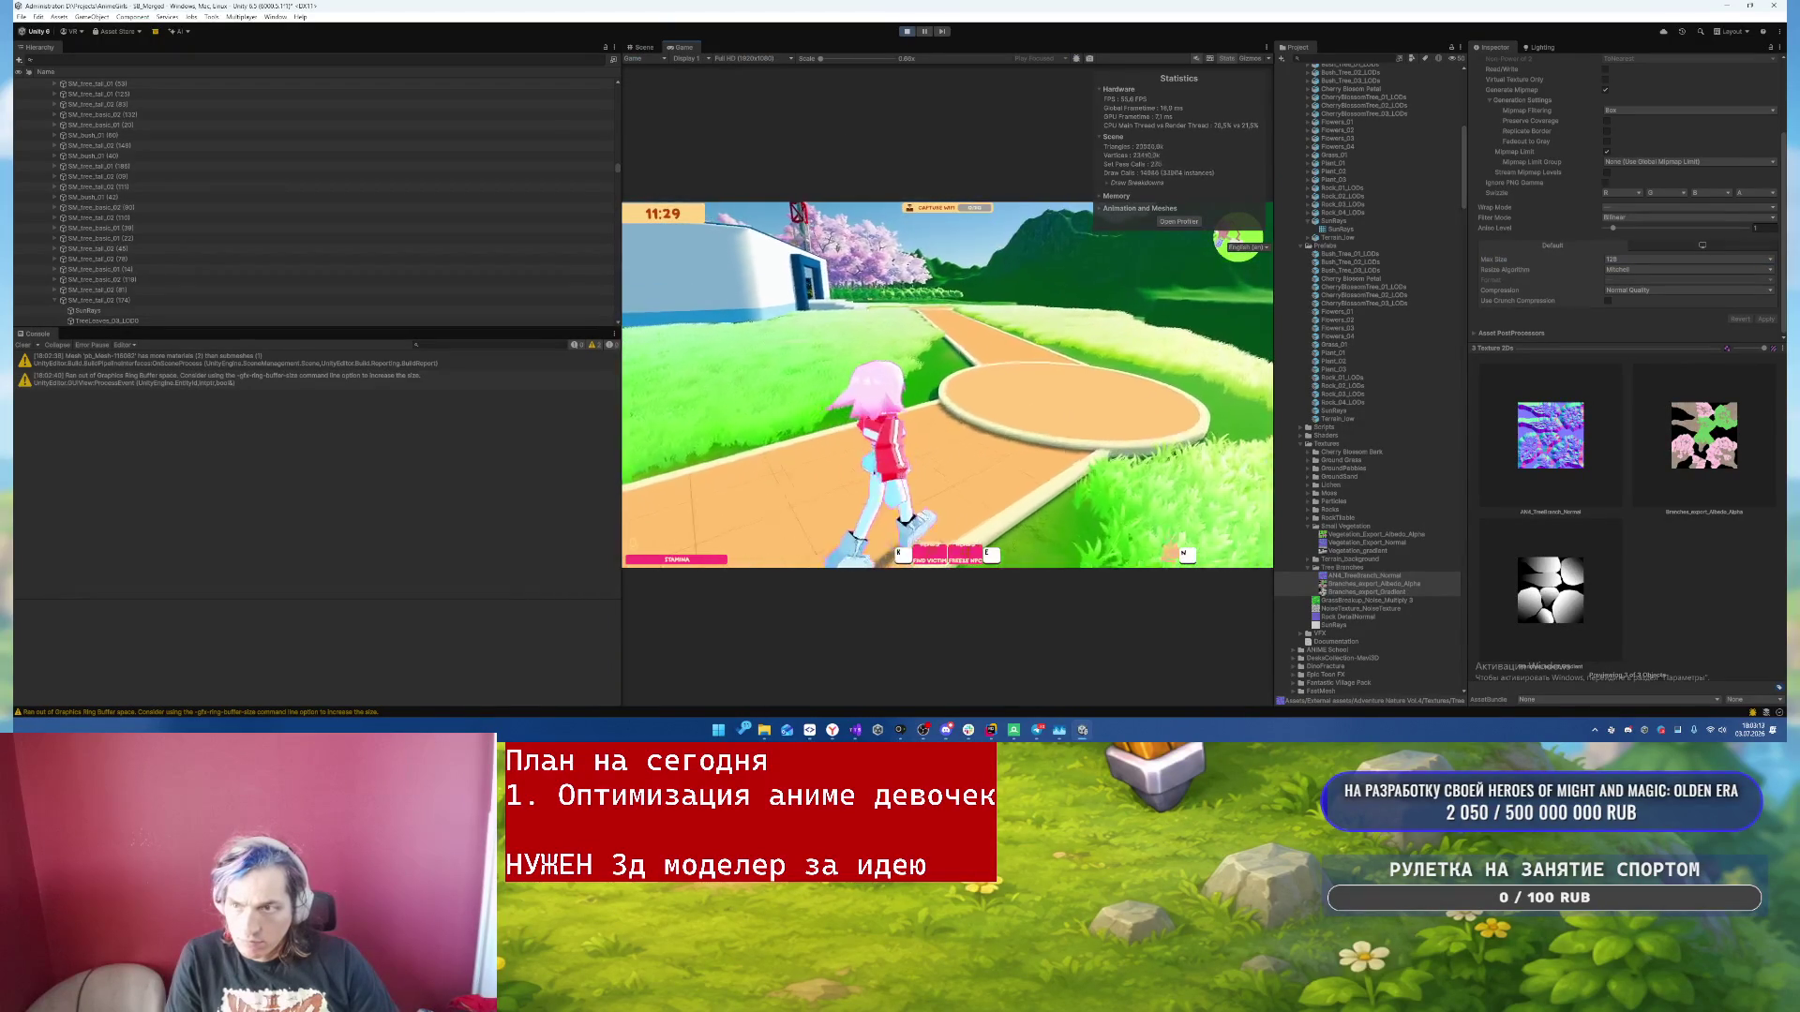
key(w)
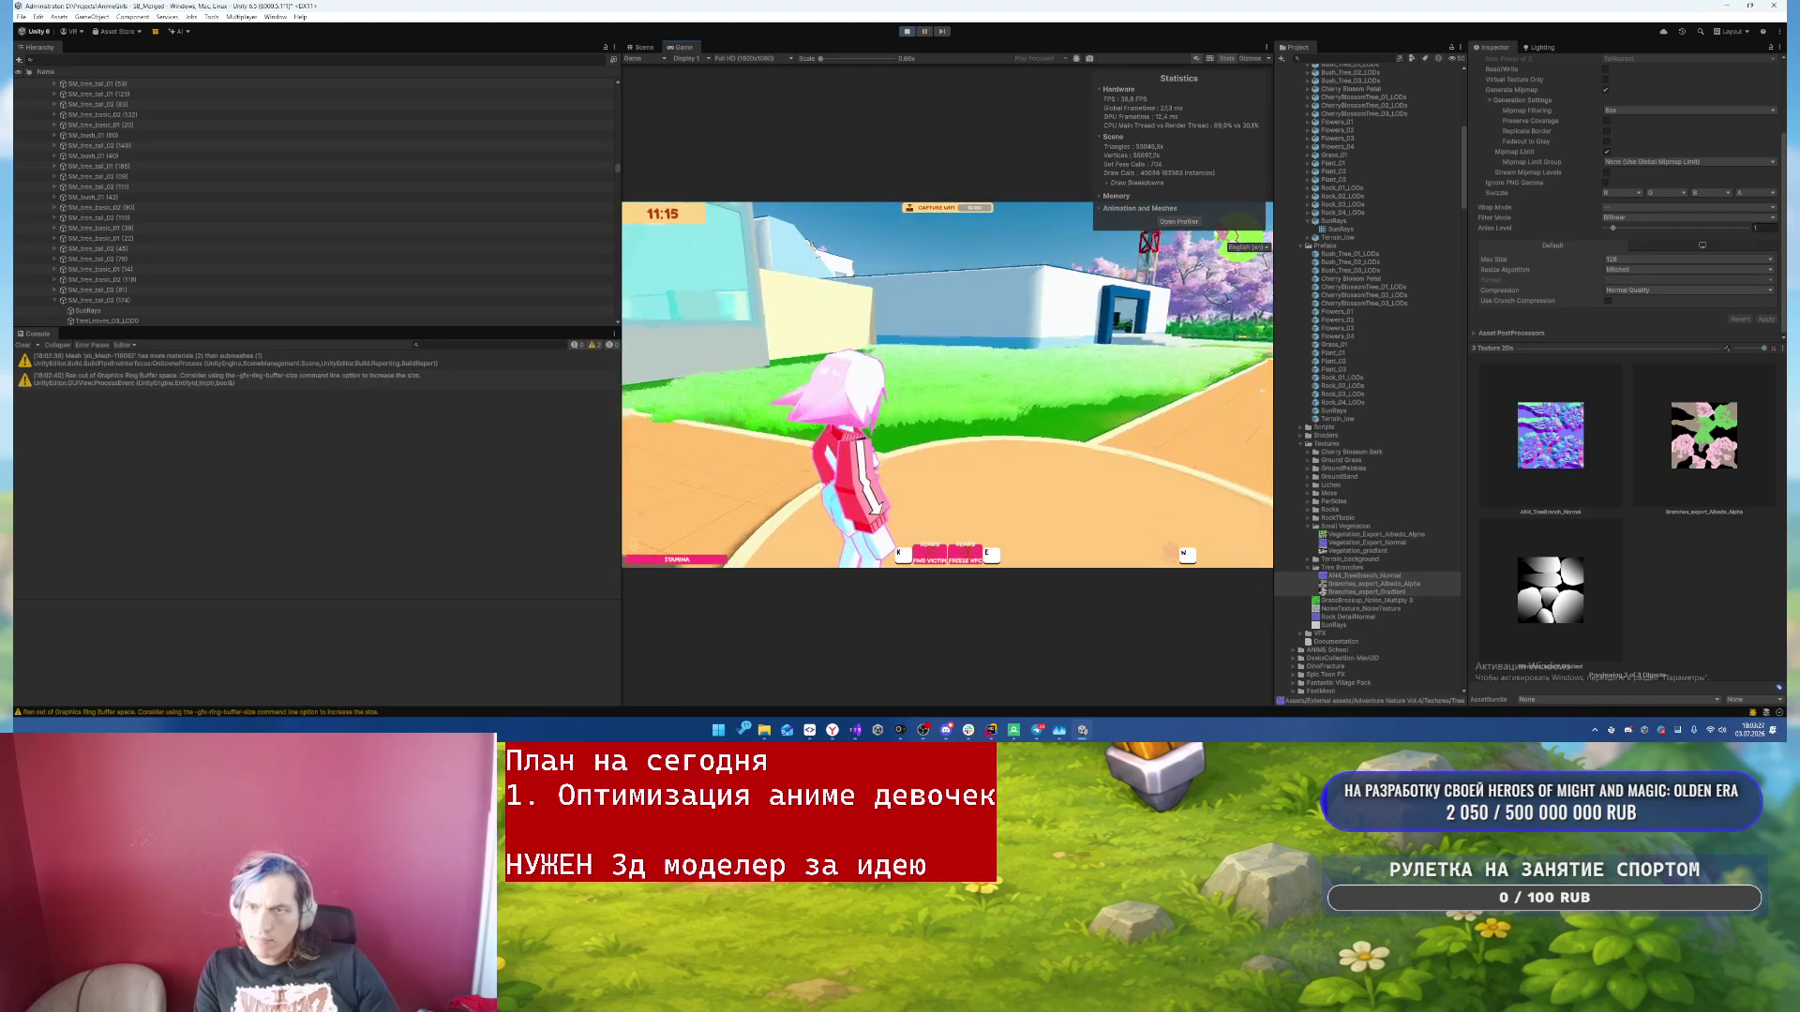
key(Escape)
click(1107, 183)
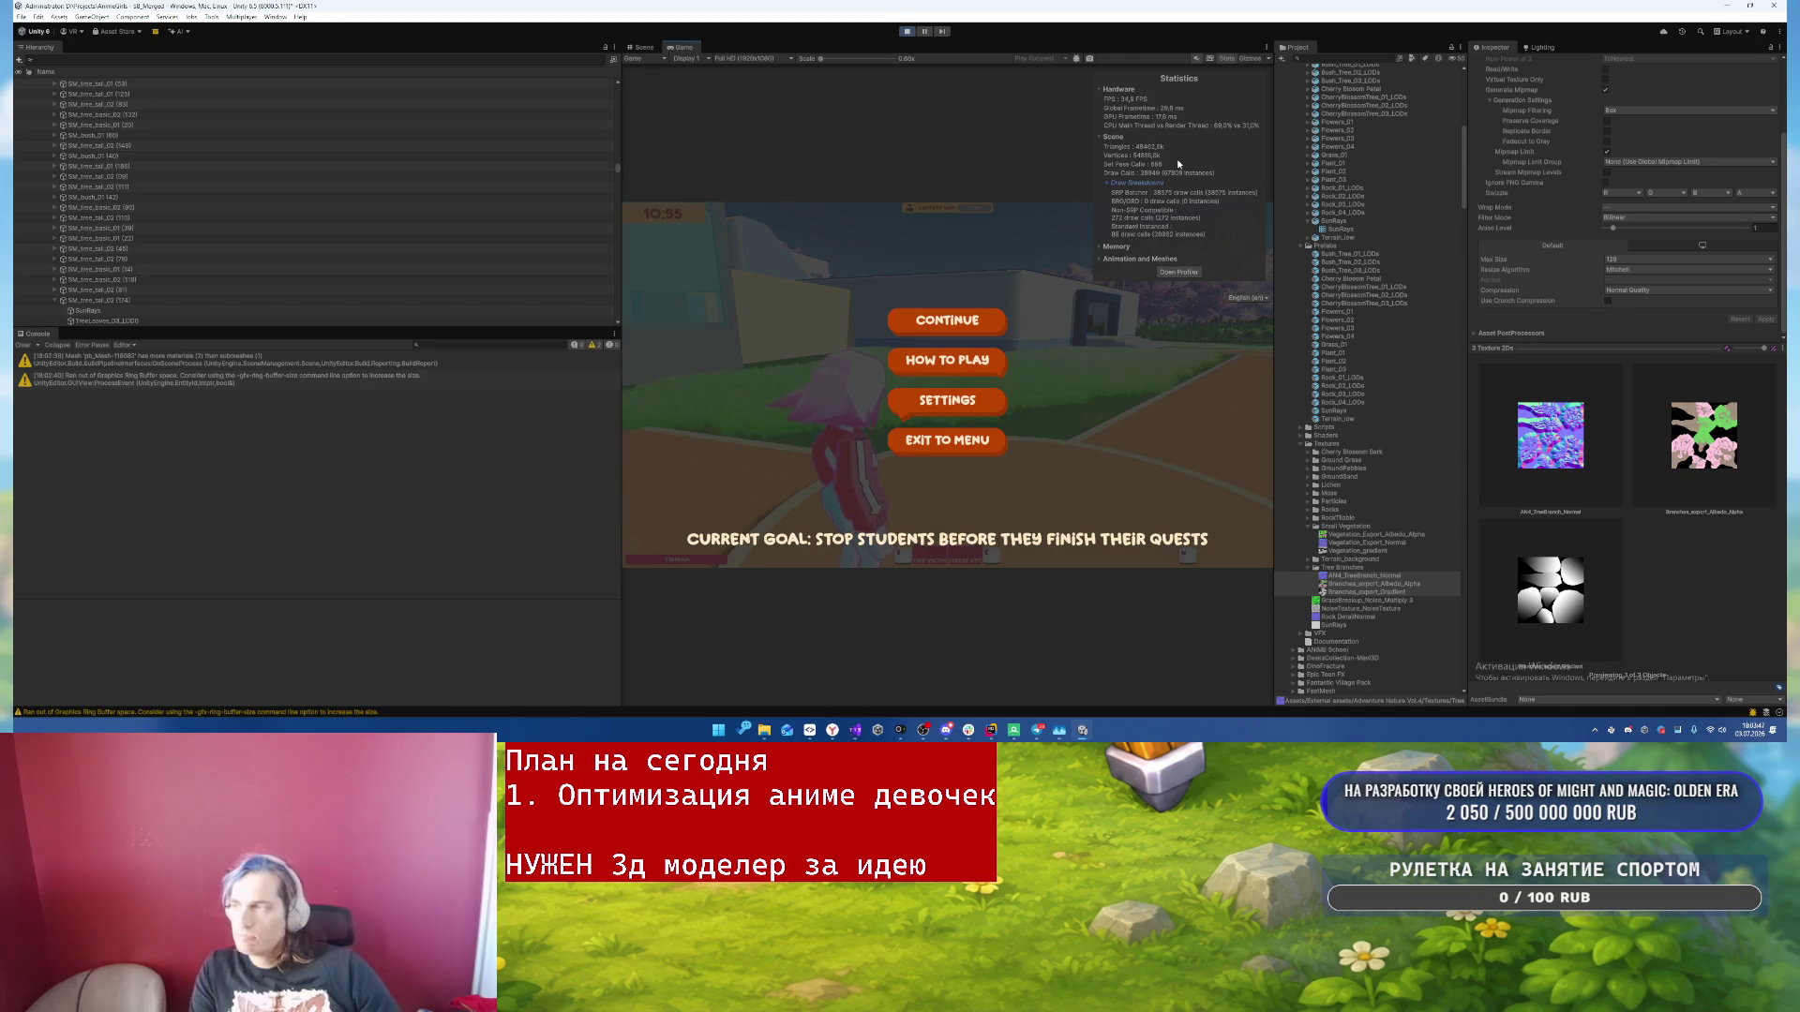
- Filter the Hierarchy by 'SM_Tree_tall_' and select all the tall trees
click(55, 300)
click(210, 57)
text(SM)
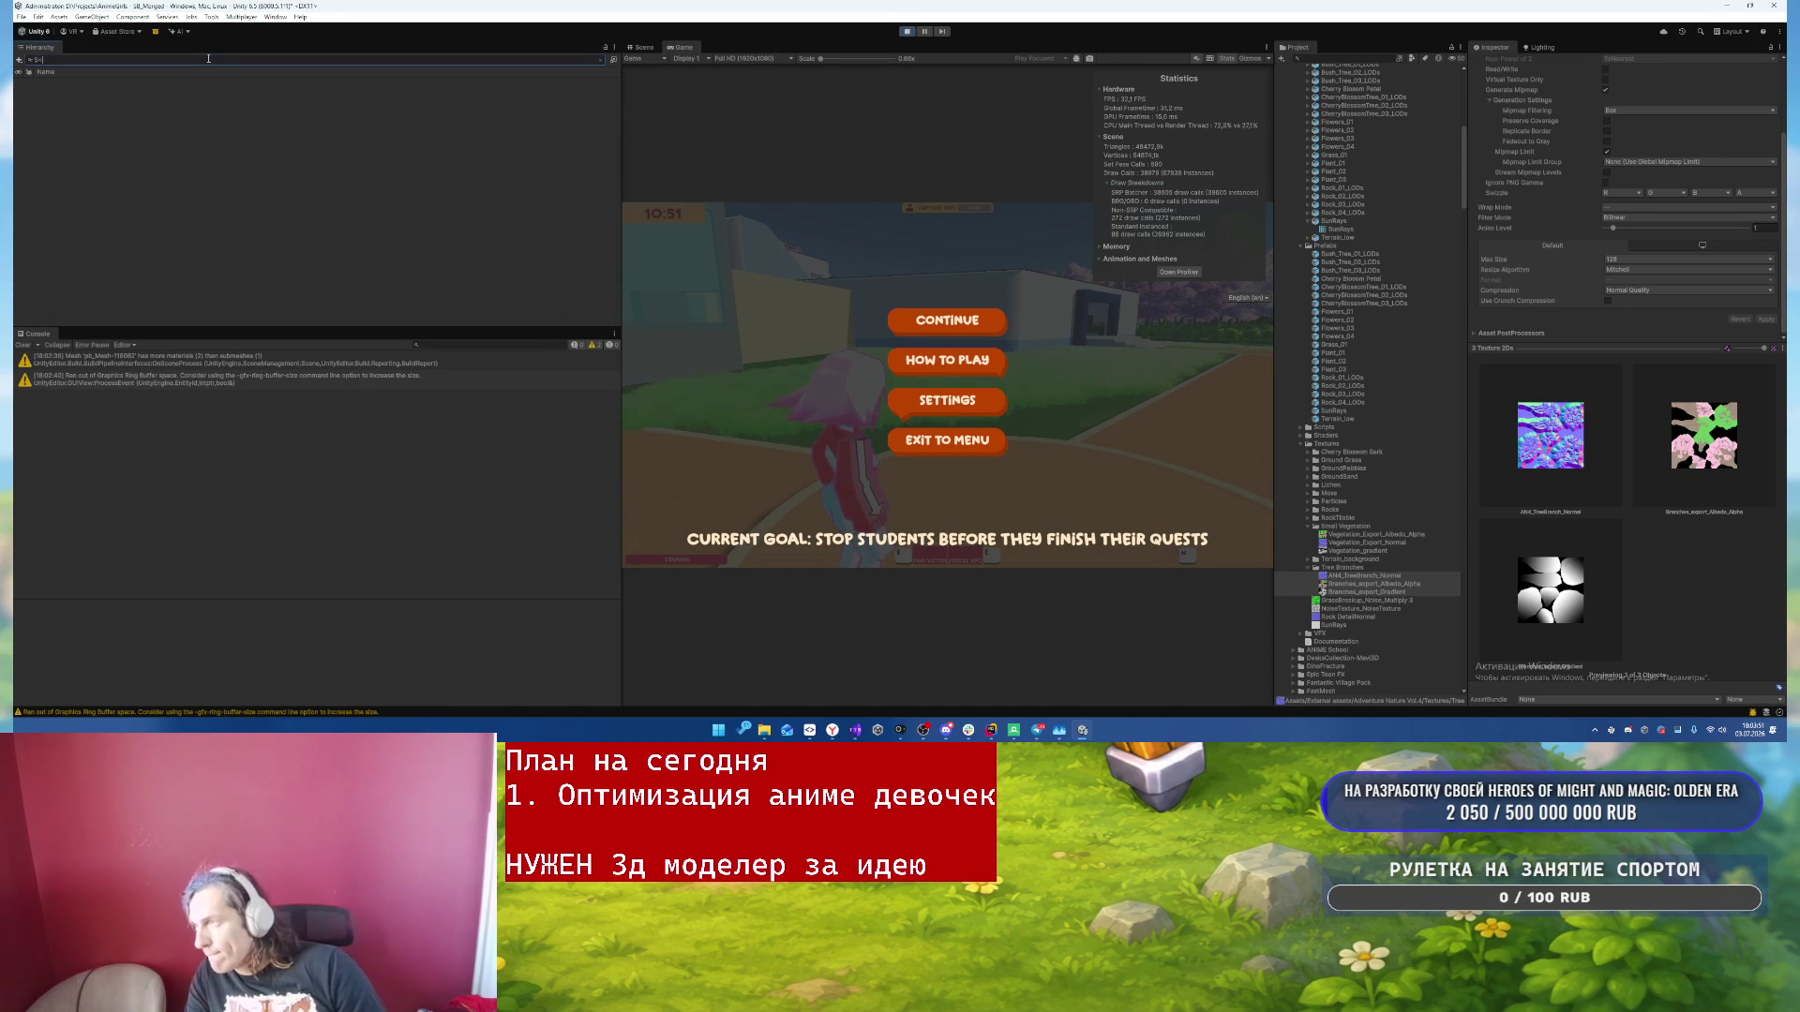
text(_Tree_tall)
scroll(260, 274, down, 5)
text(_0)
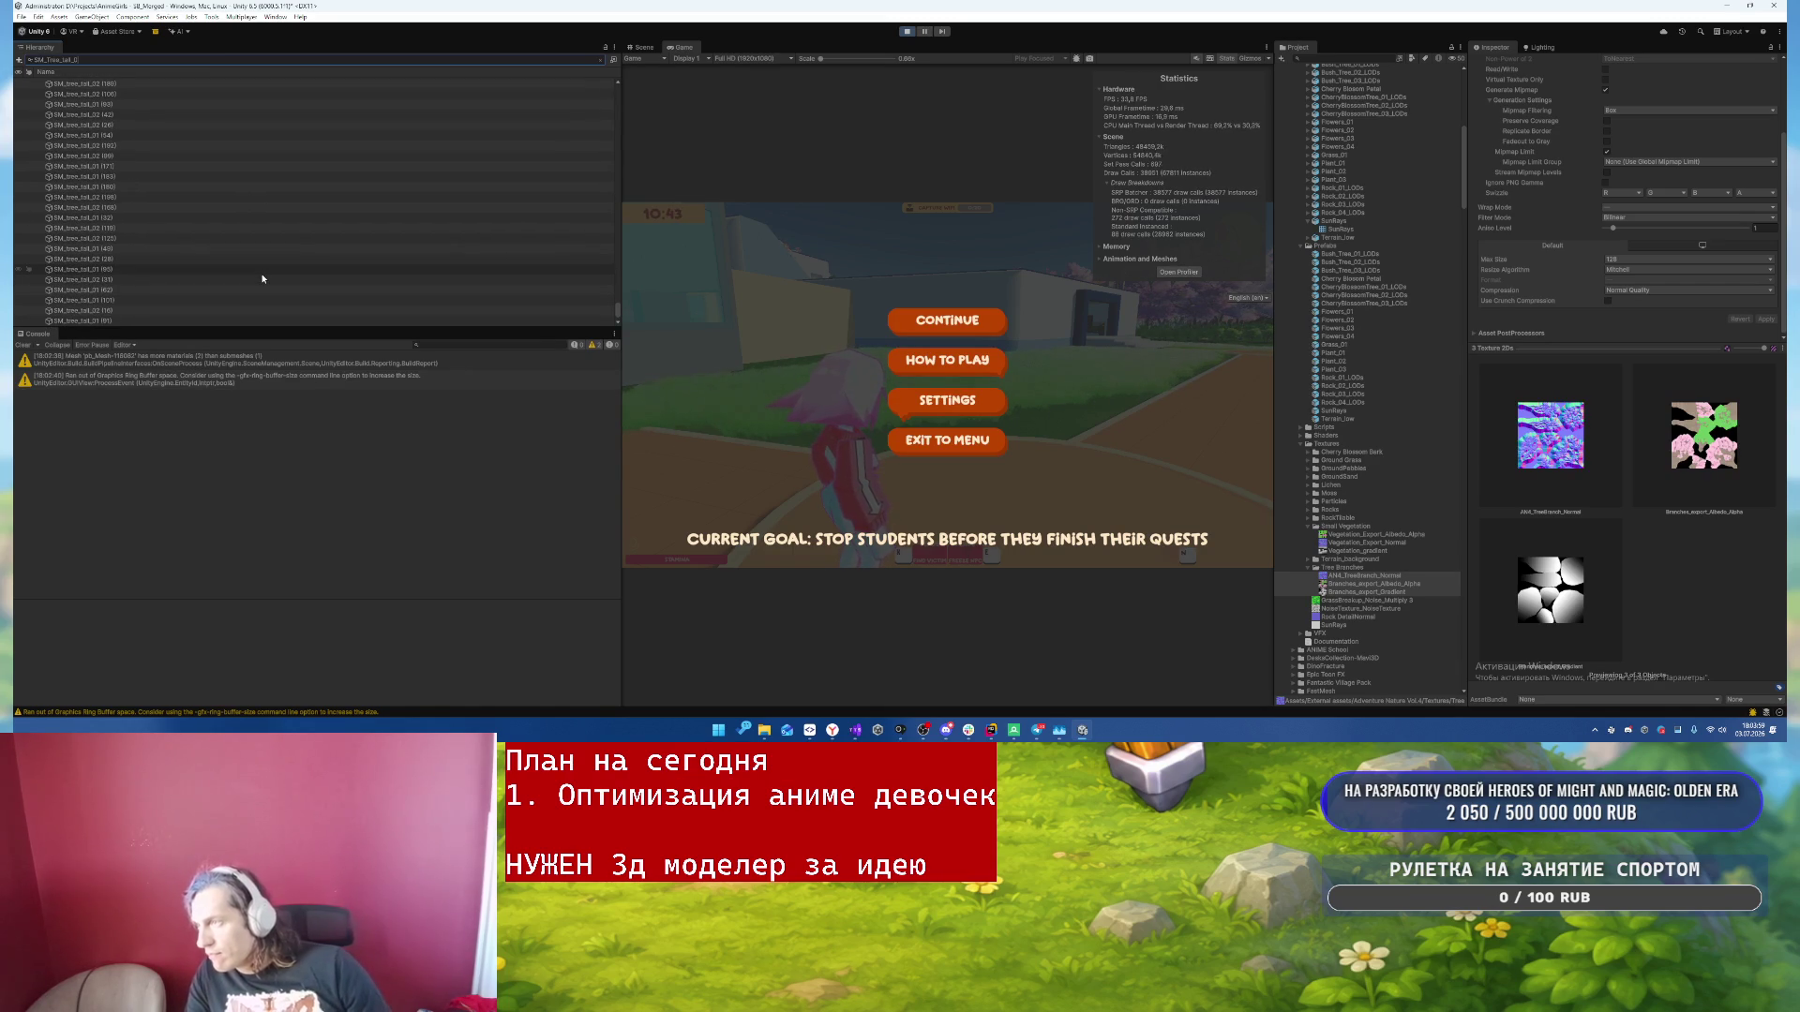
click(141, 311)
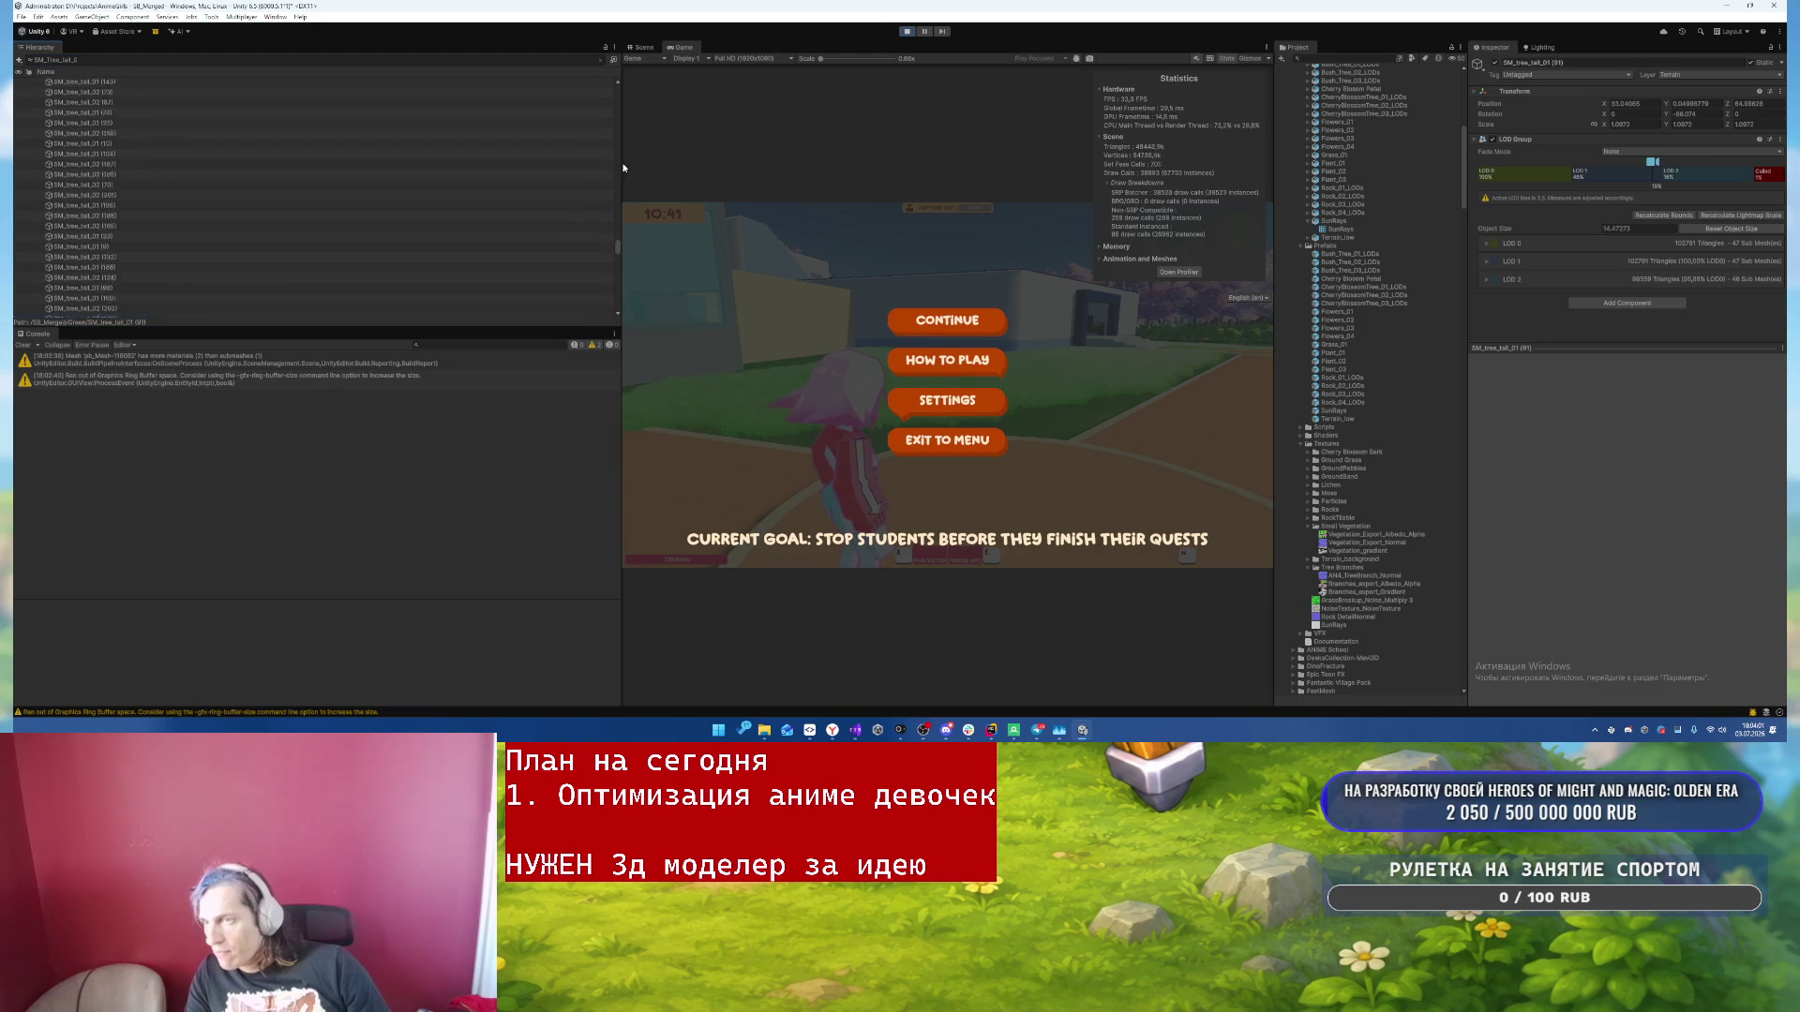
key(ctrl+a)
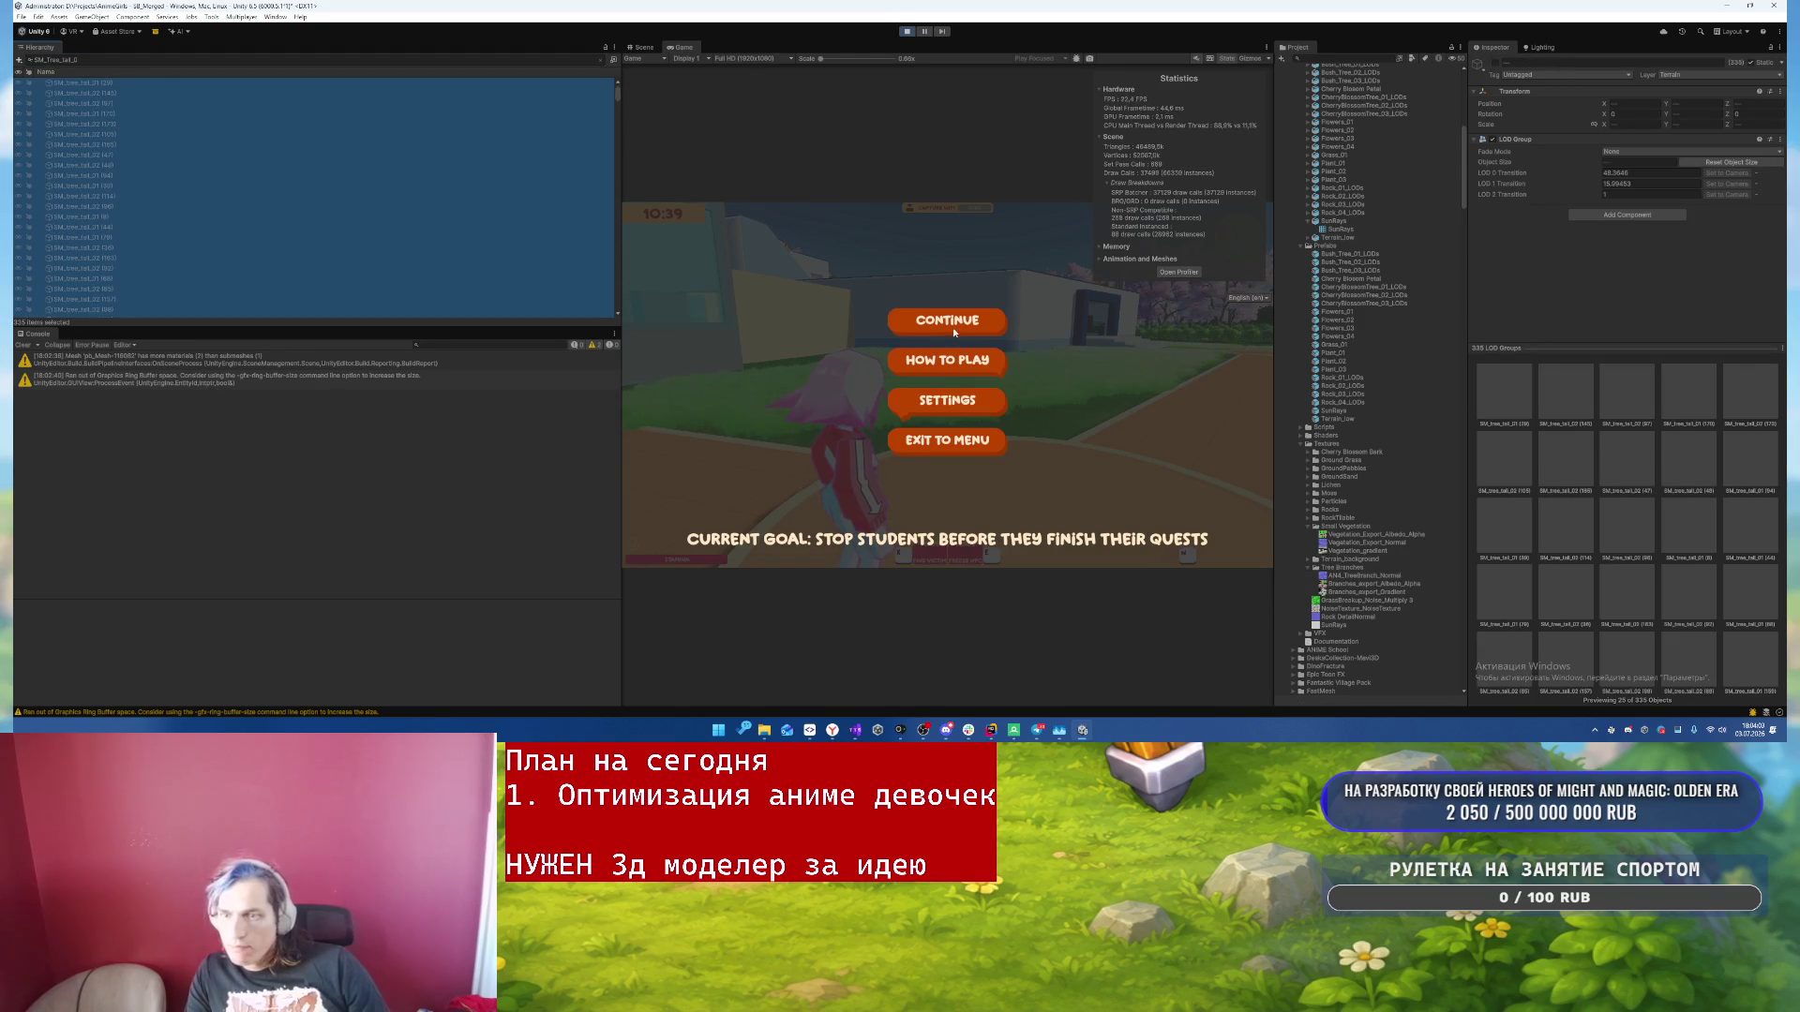
- Broaden the search to 'SM_Tree_', select every matching tree and toggle them active
click(135, 61)
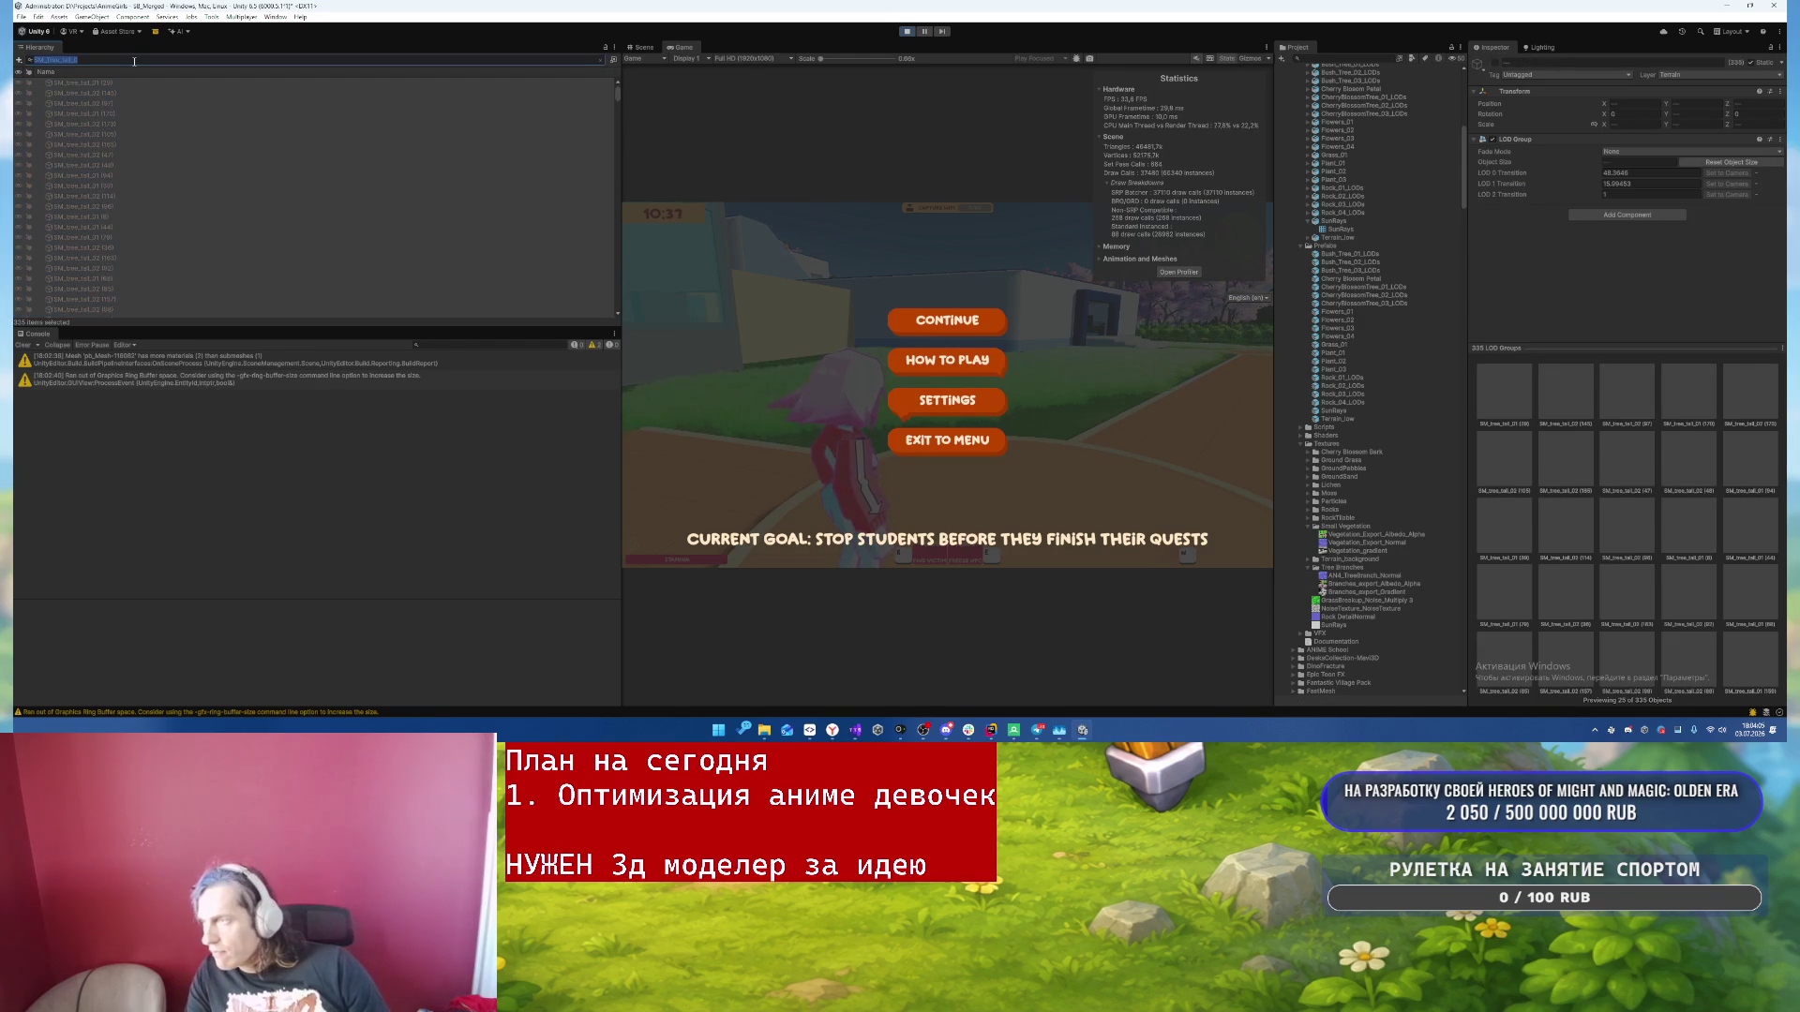
click(134, 61)
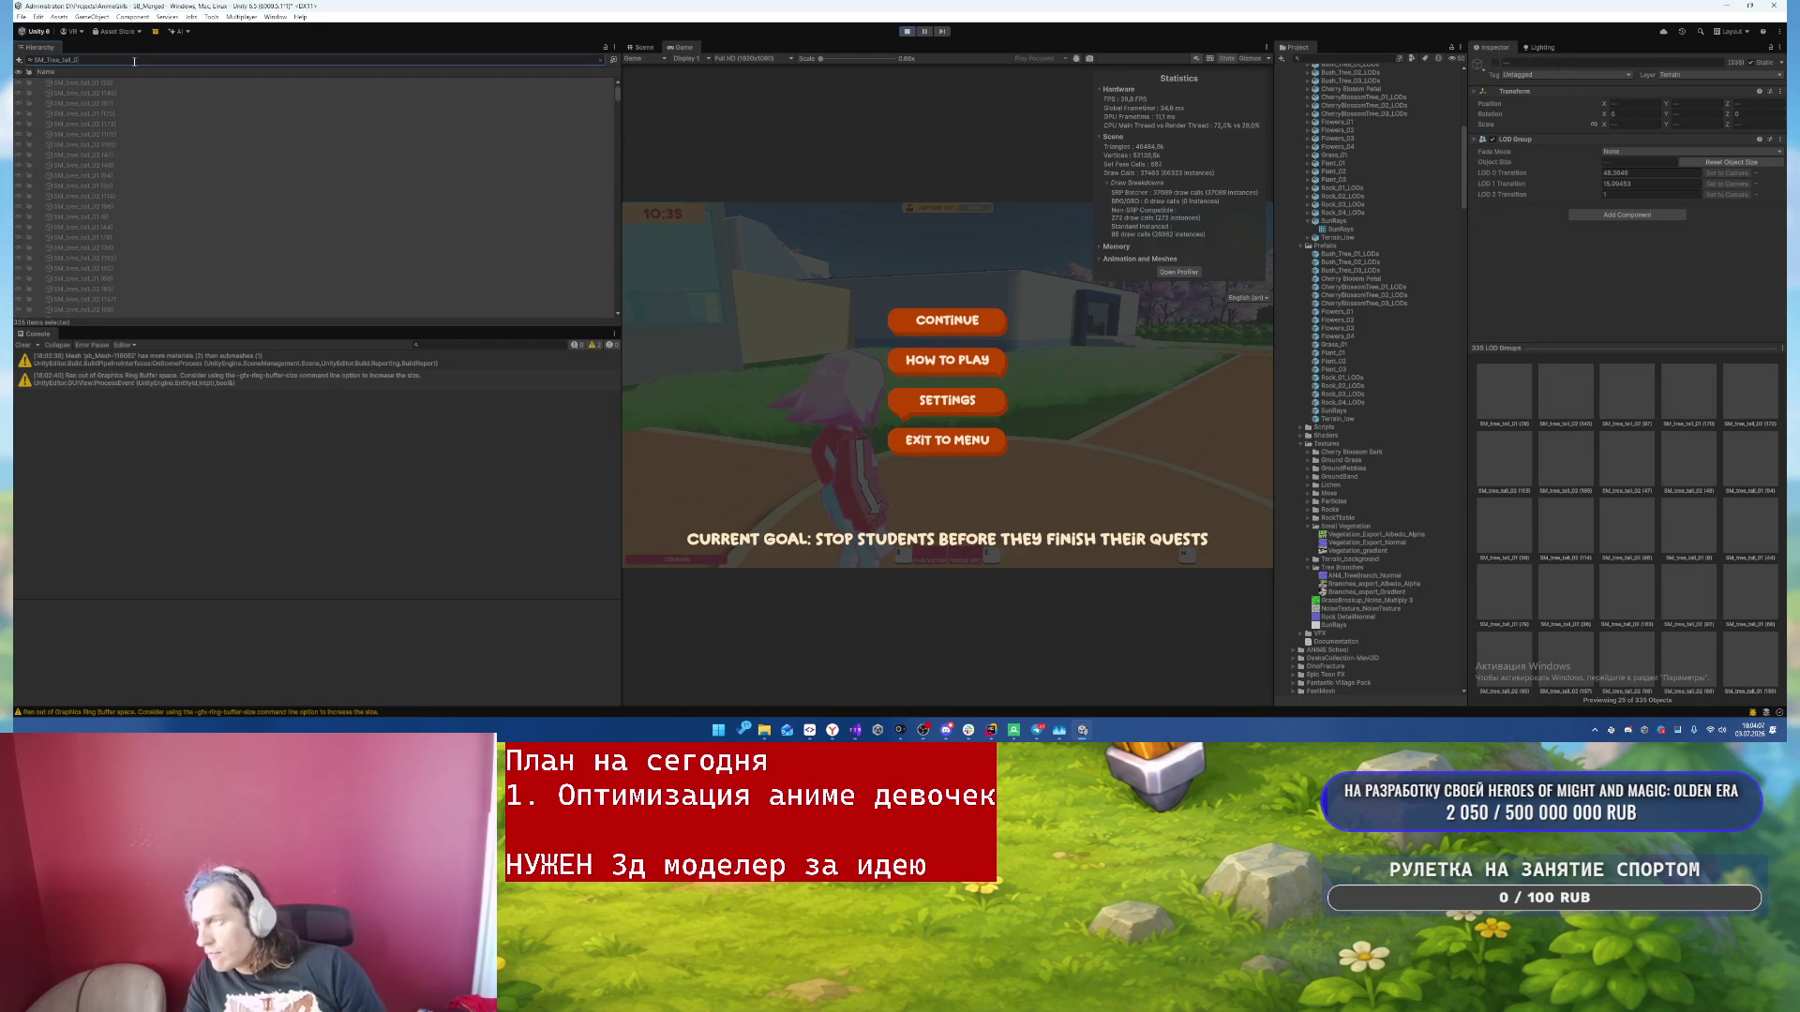
key(BackSpace)
key(BackSpace)
key(BackSpace)
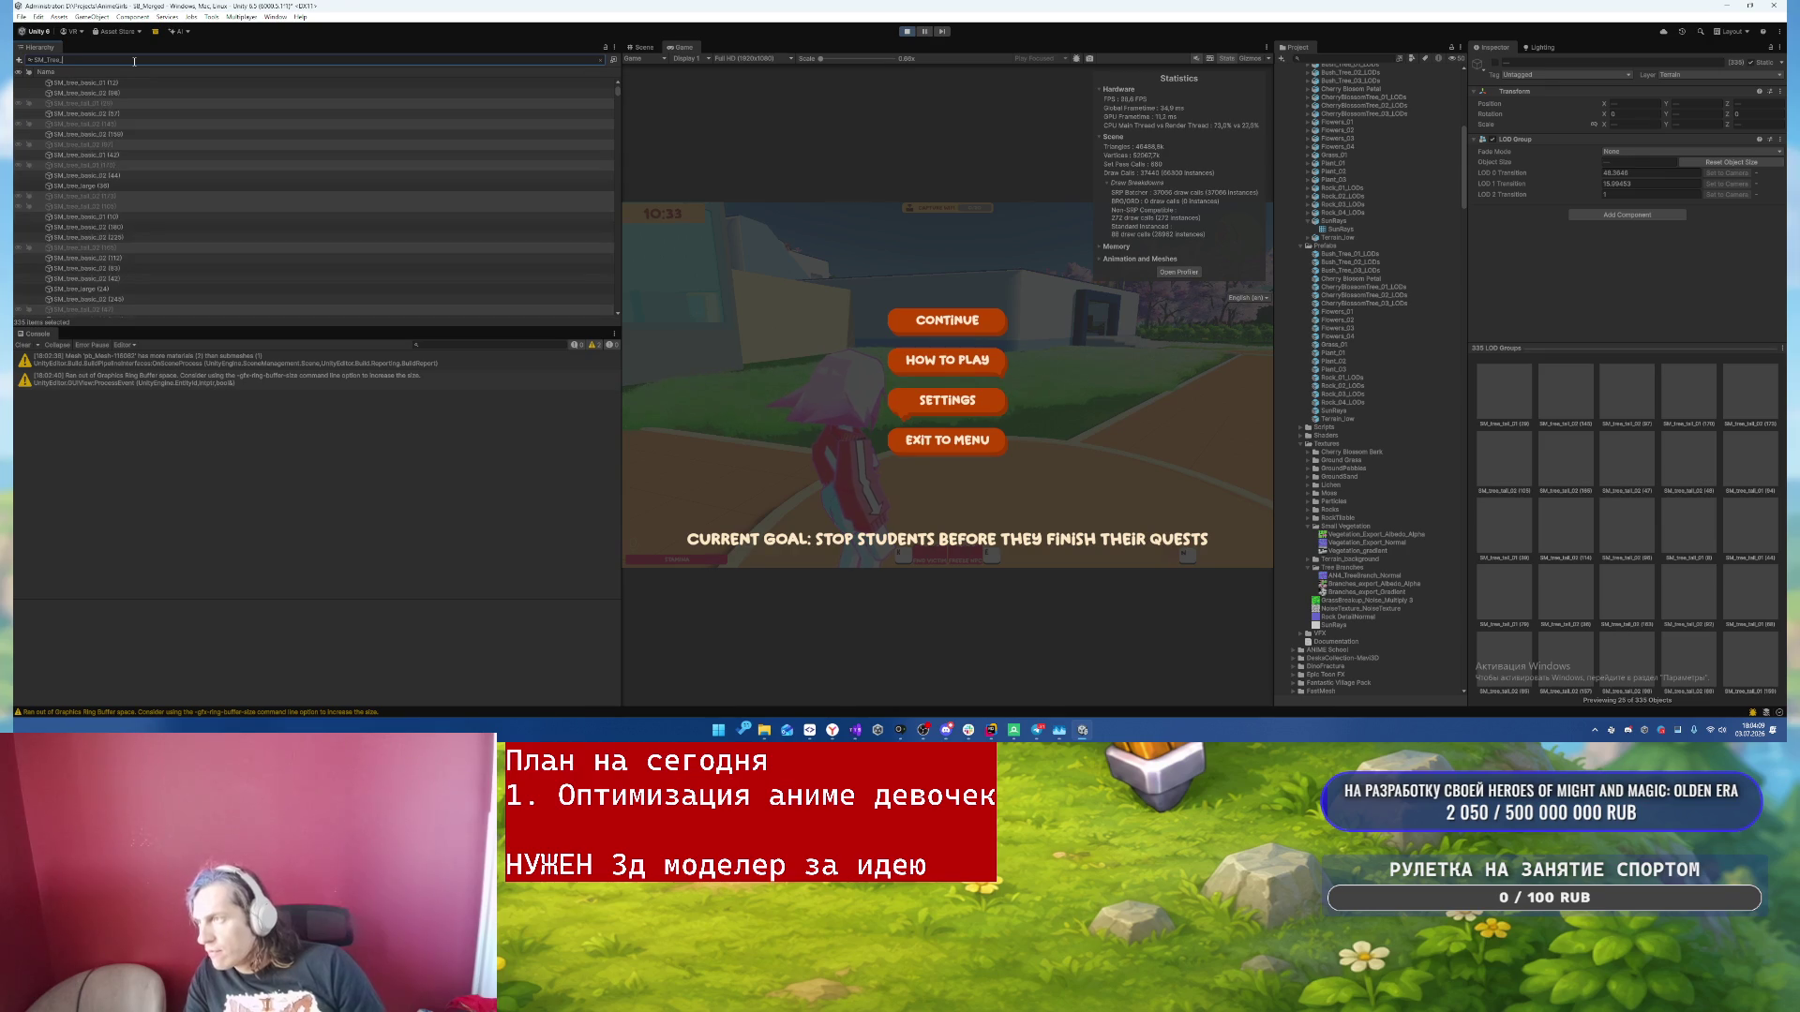
click(217, 93)
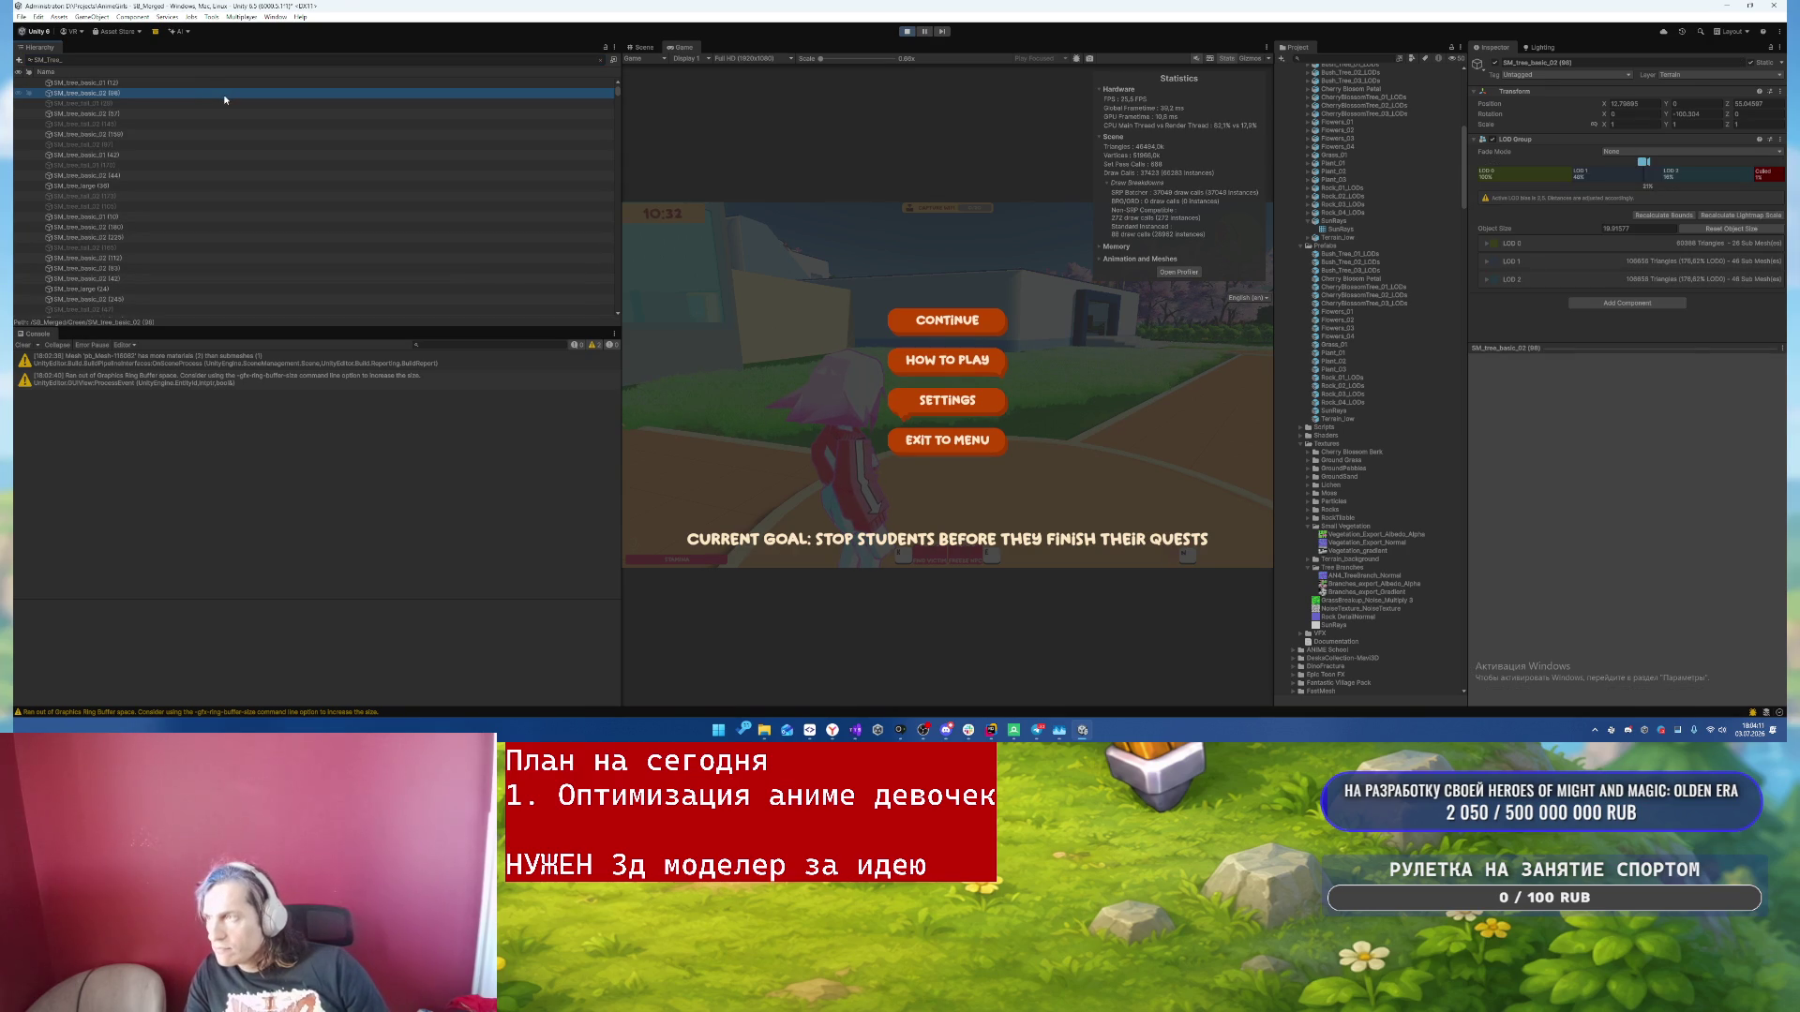
key(ctrl+a)
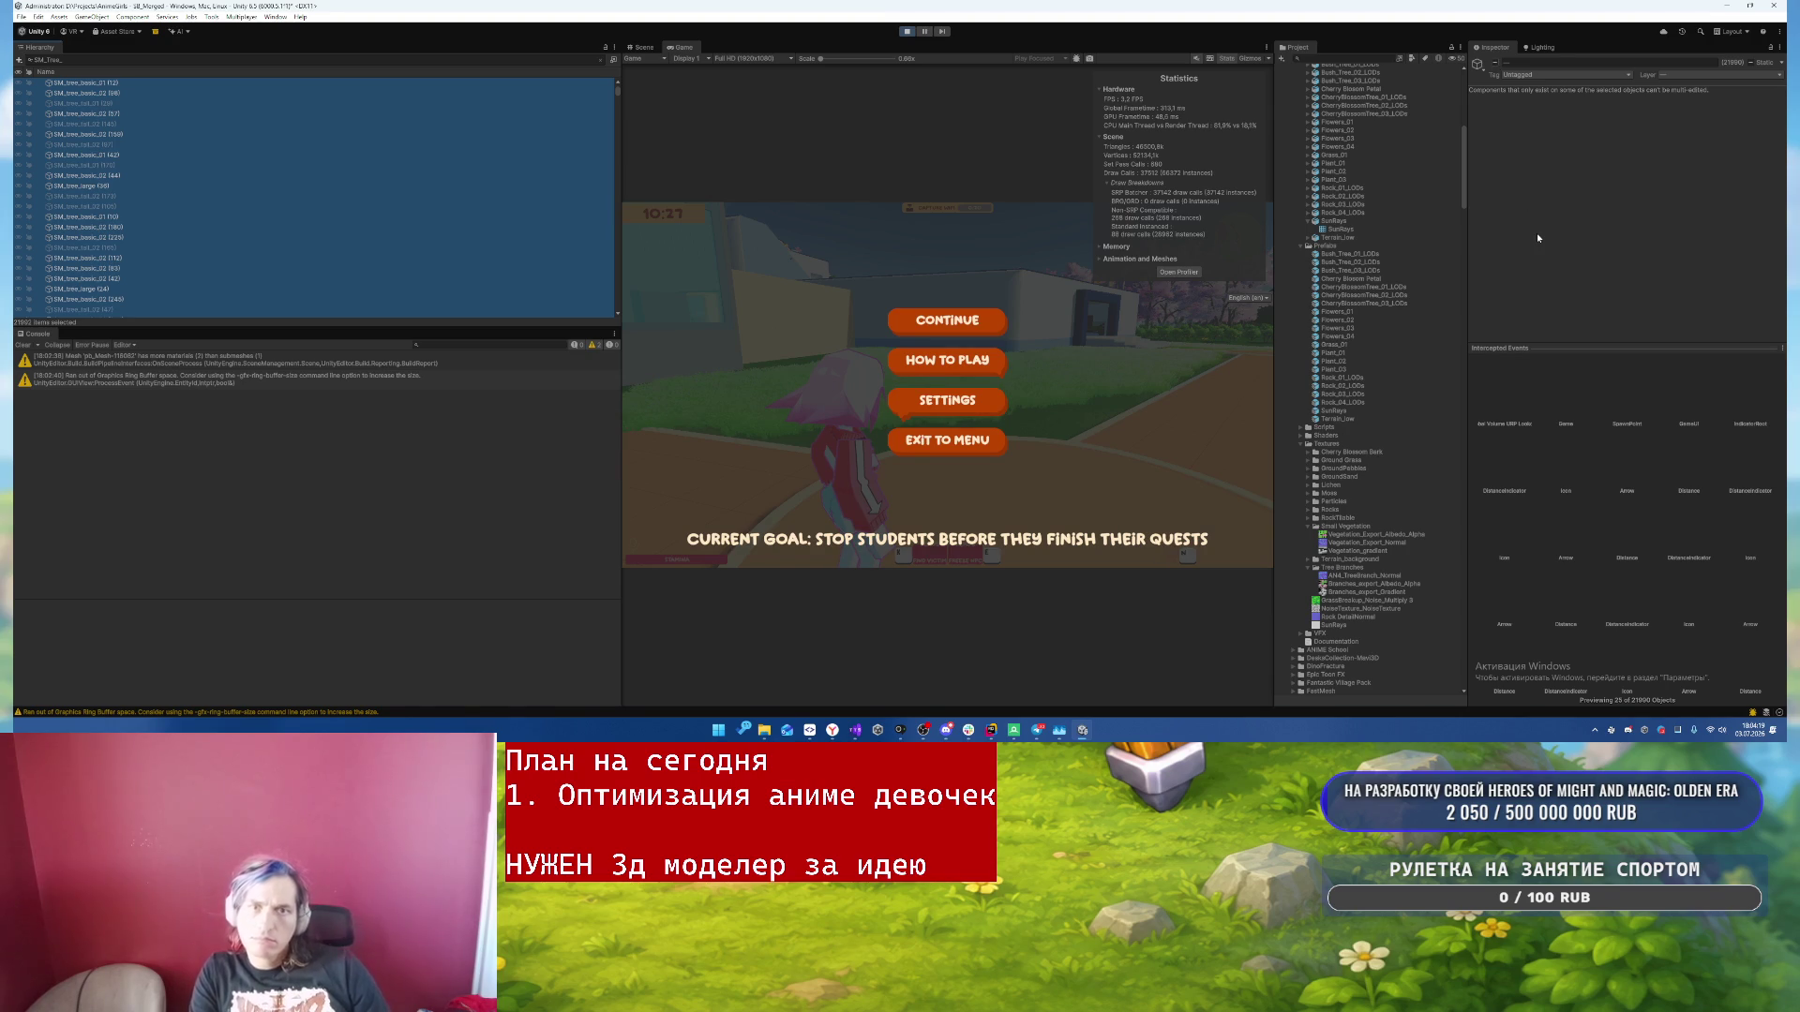
key(alt+shift+a)
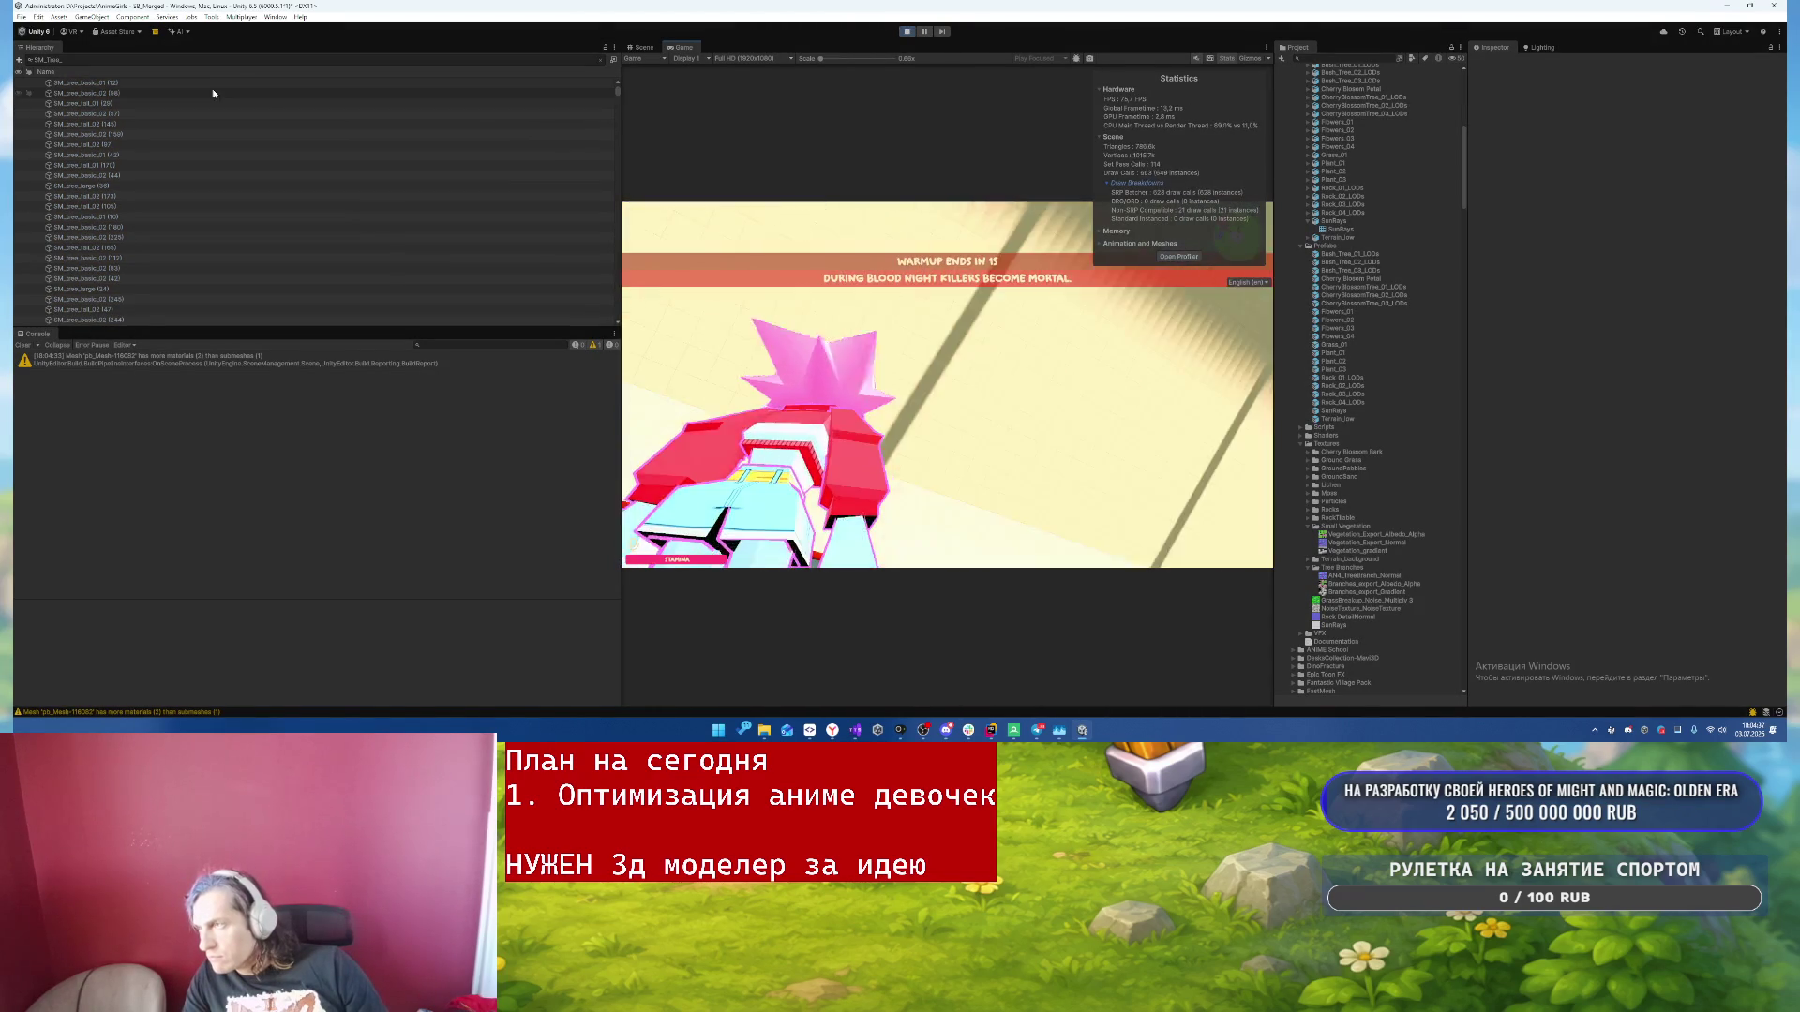
- Pick SM_tree_basic_01 (12), clear the Hierarchy search and select the Green vegetation group
click(375, 92)
click(383, 82)
click(601, 59)
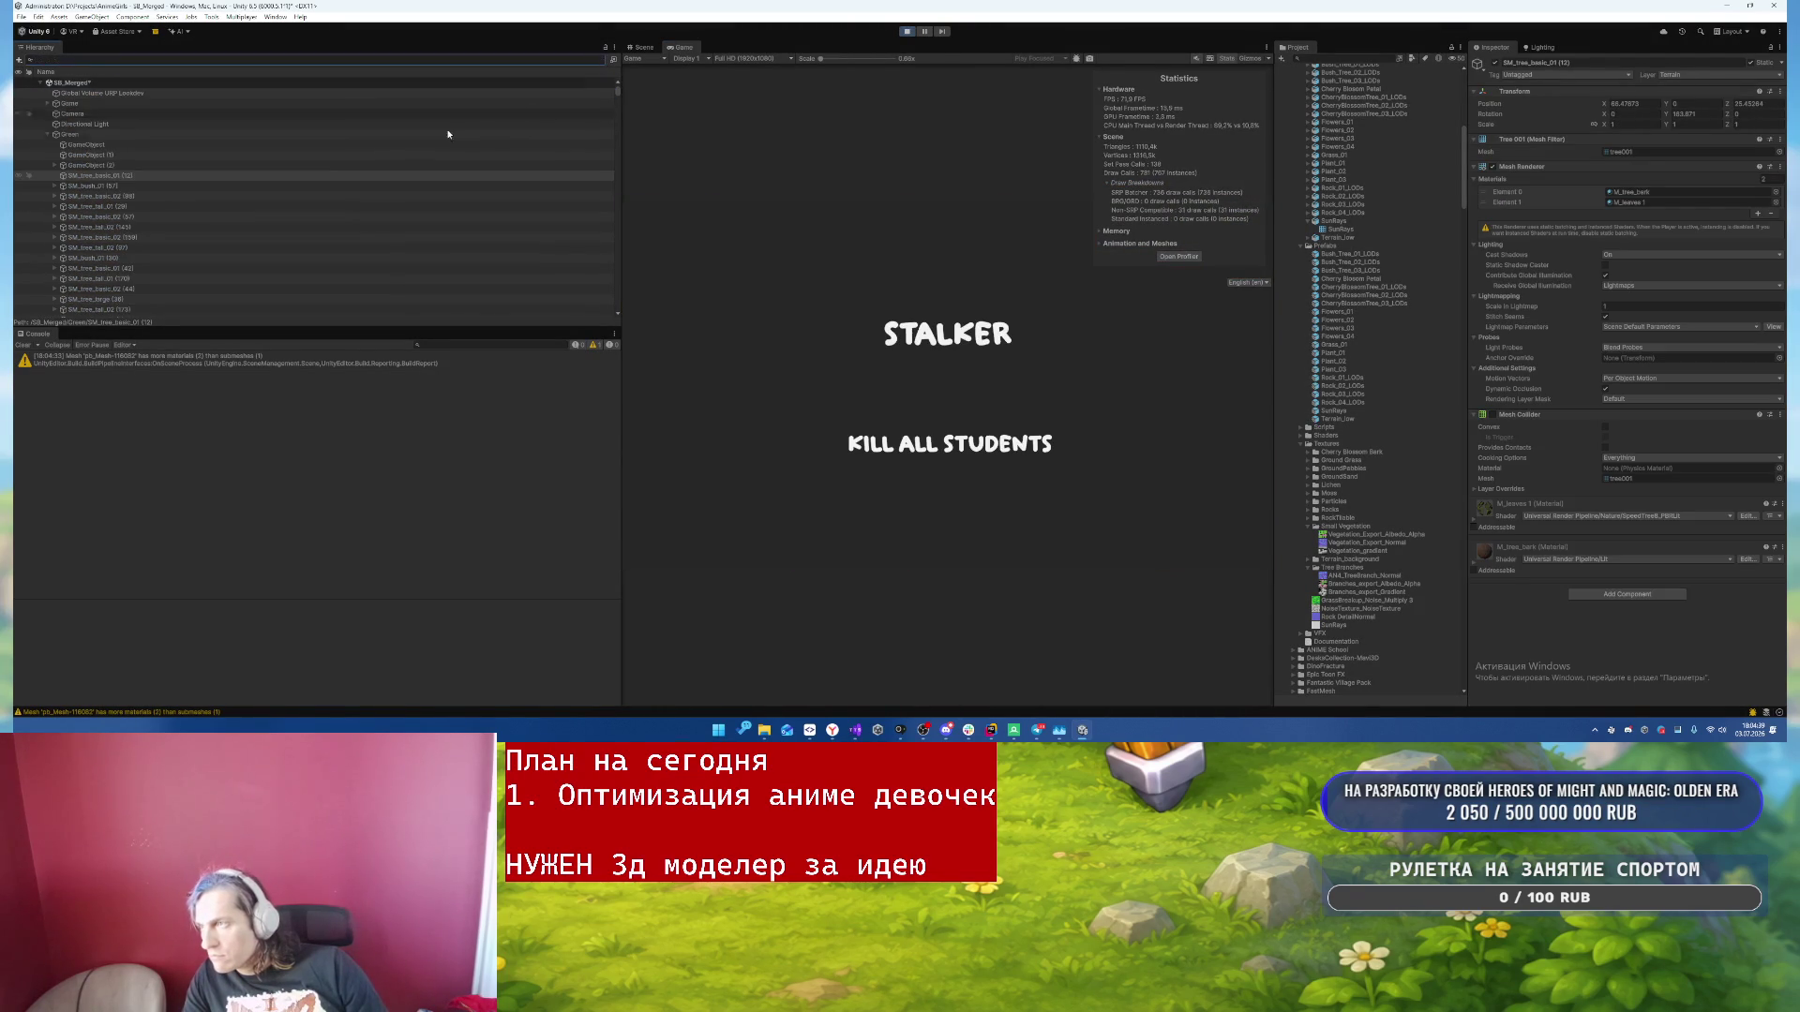
click(137, 136)
- Select Mainland1_Terrain in the Scene view, pause the game, and open its Terrain Settings
click(643, 47)
click(844, 375)
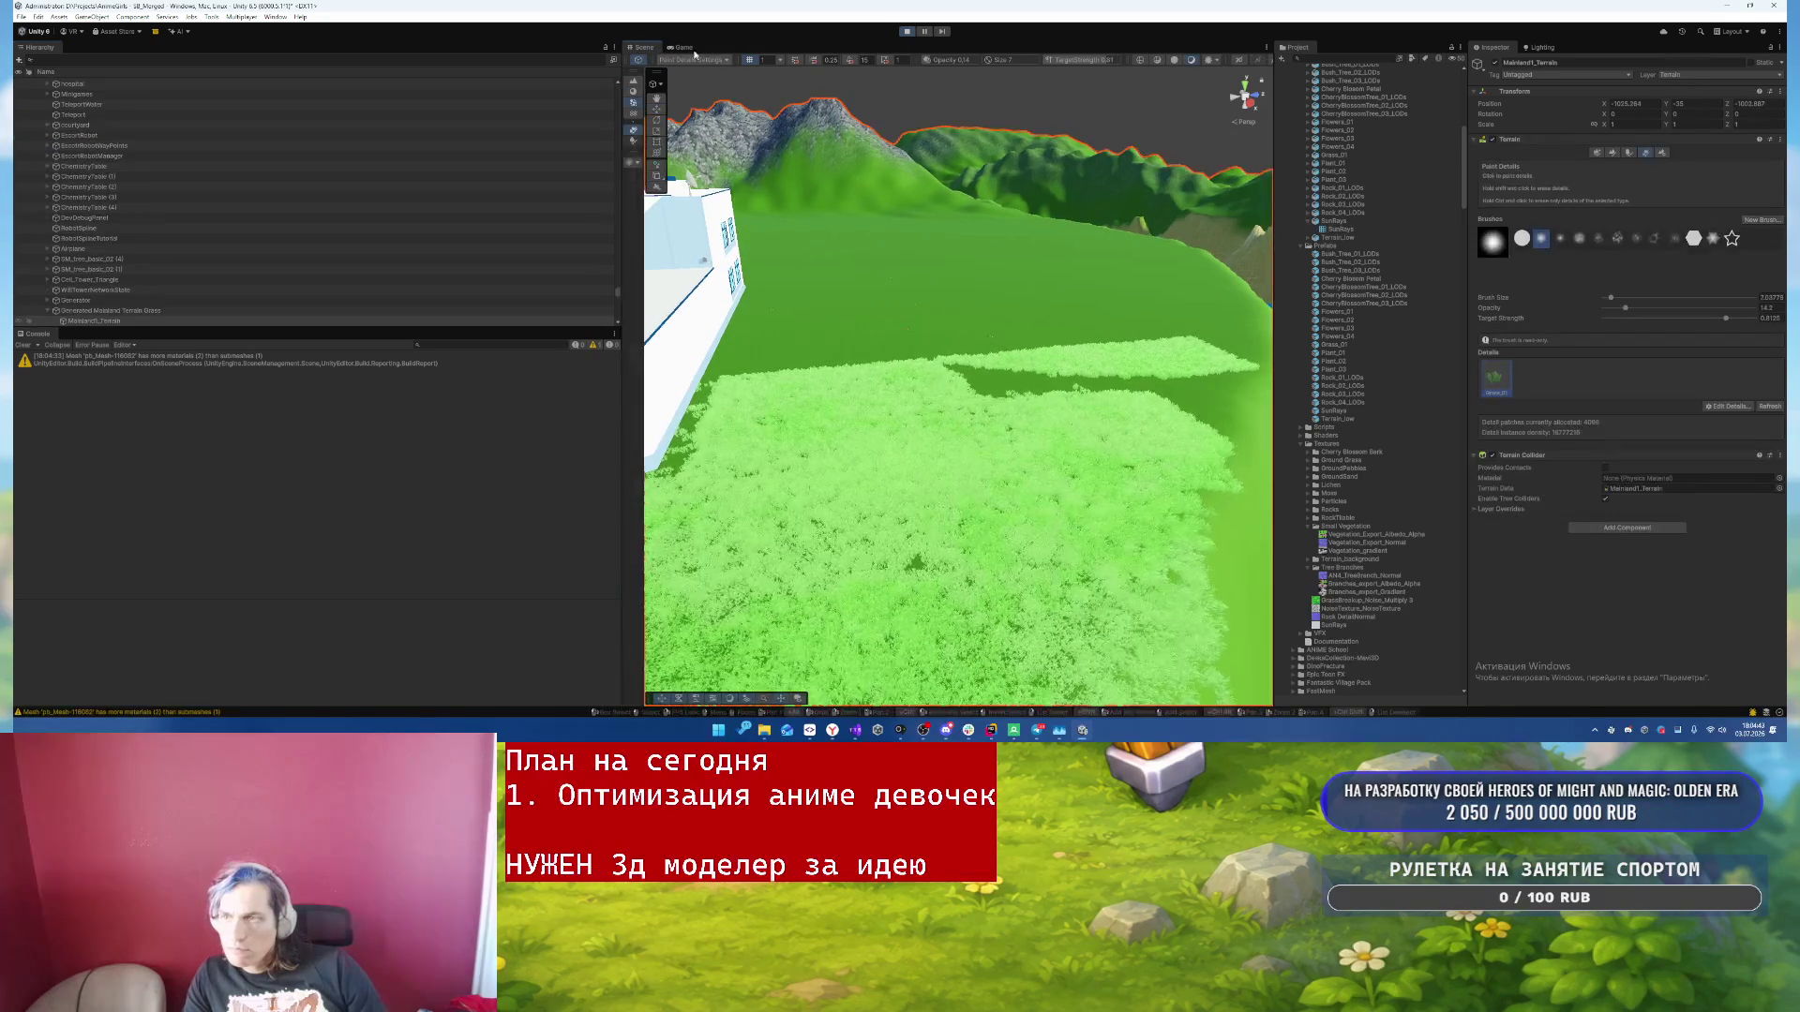
click(683, 47)
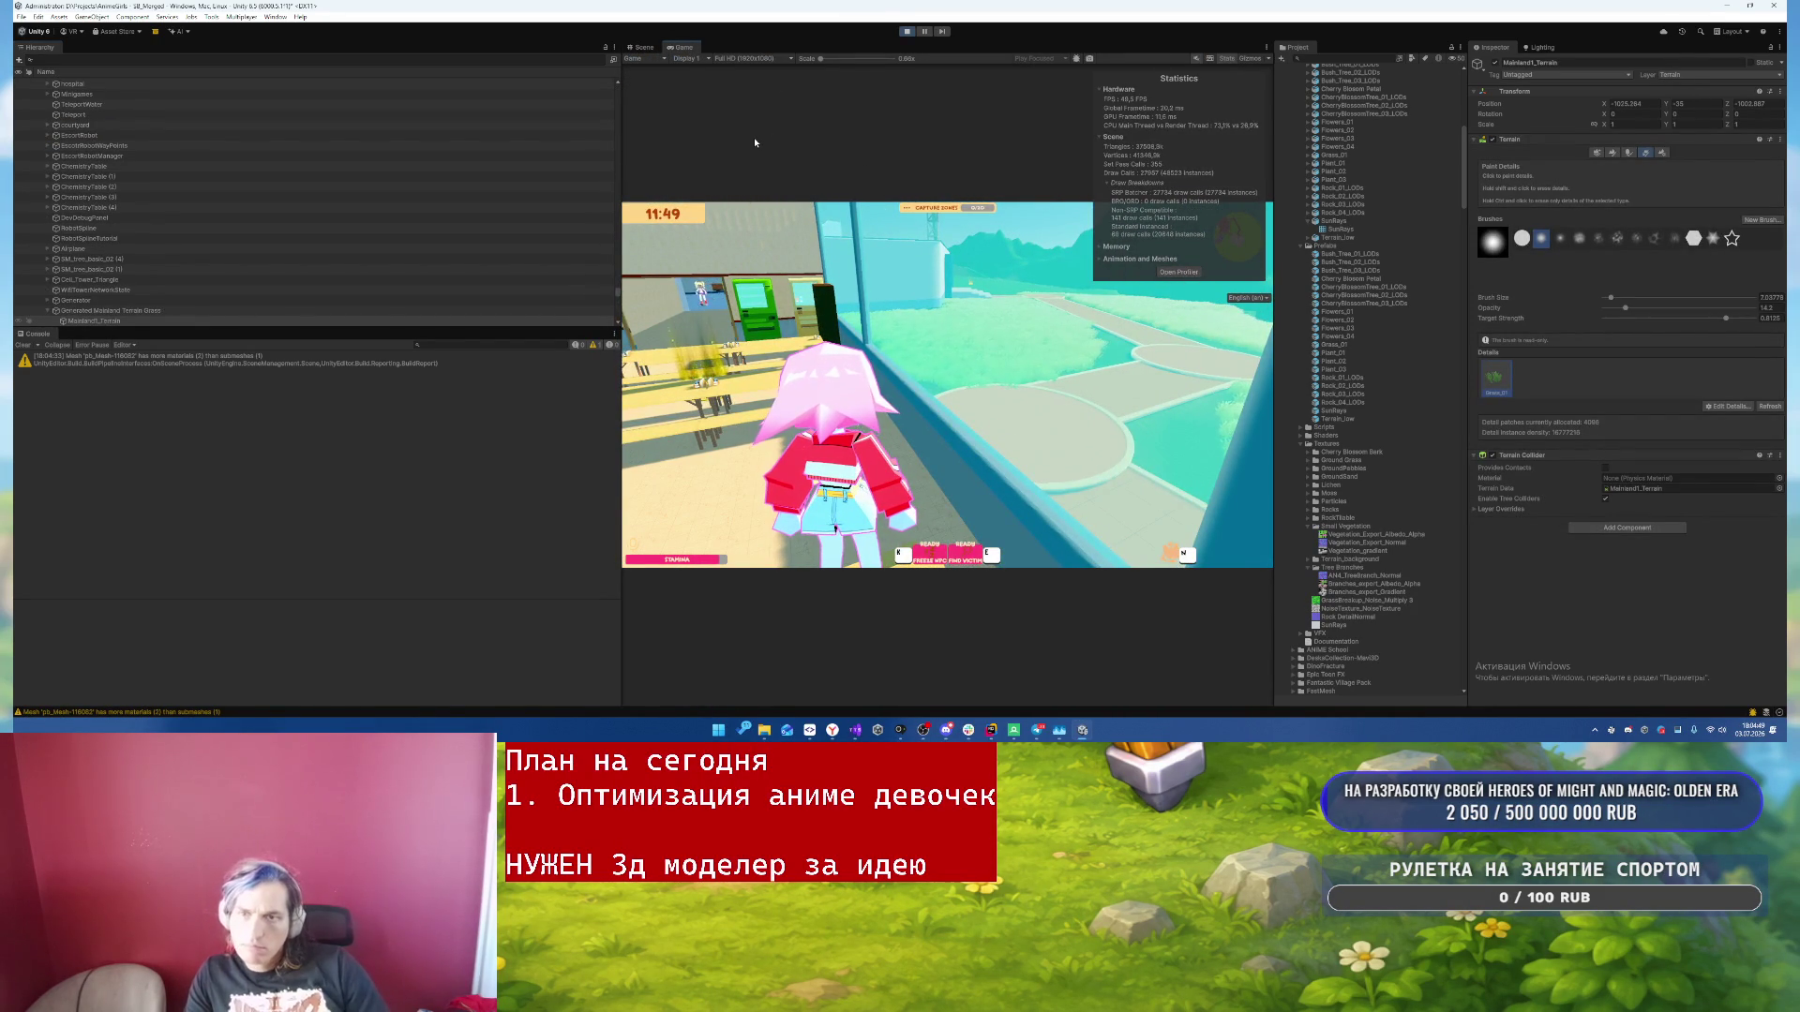
key(Escape)
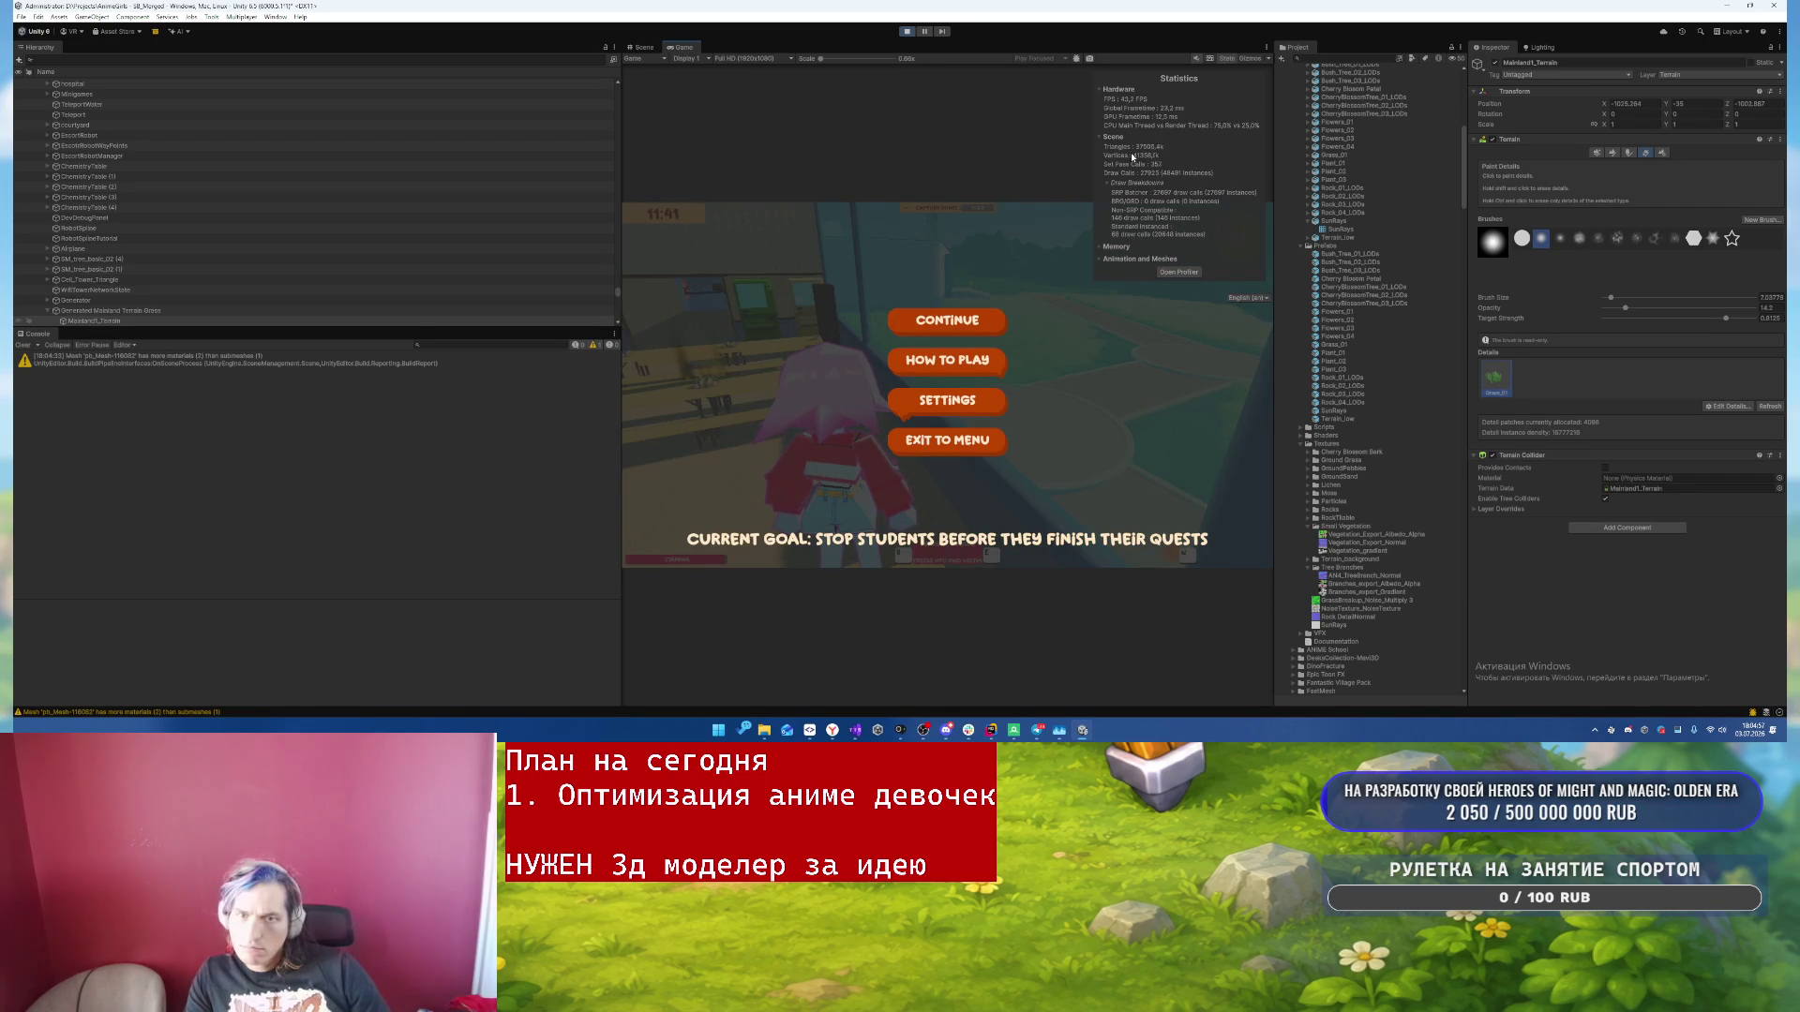
click(1659, 153)
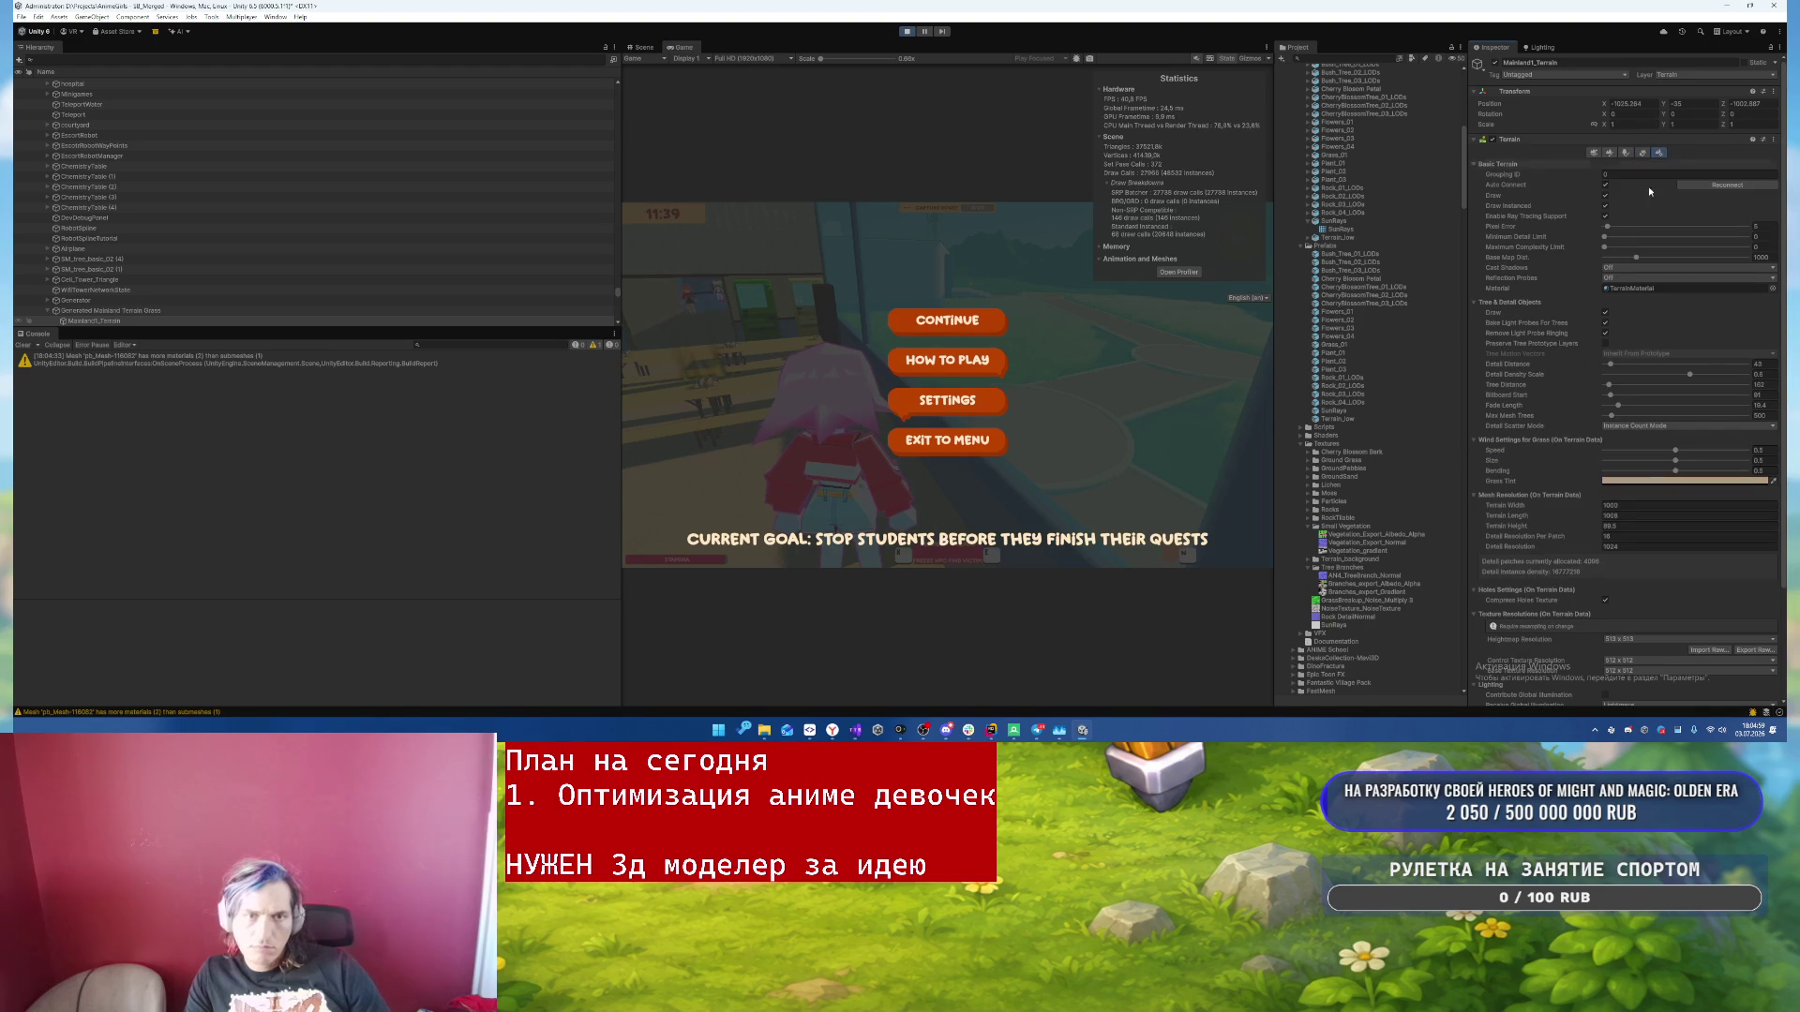
- Turn off terrain tree and detail drawing, walk through the cafeteria, pause, then switch to RenderDoc
click(1604, 315)
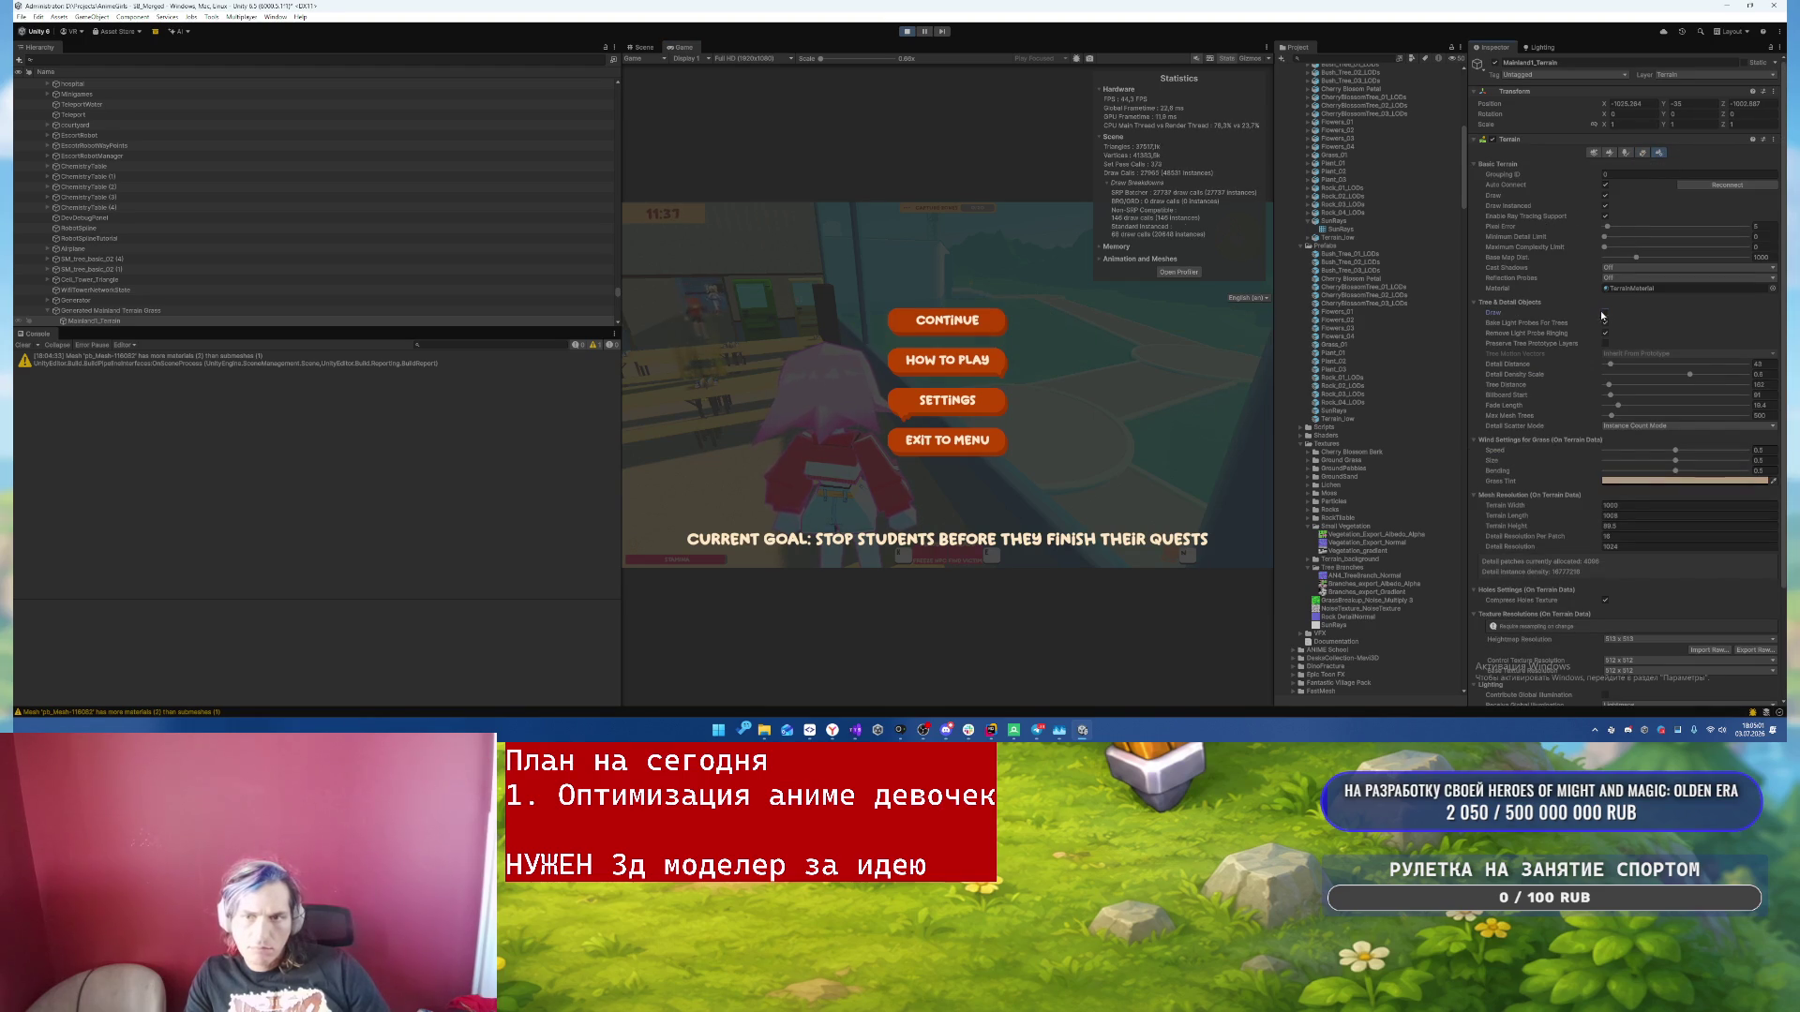
click(975, 321)
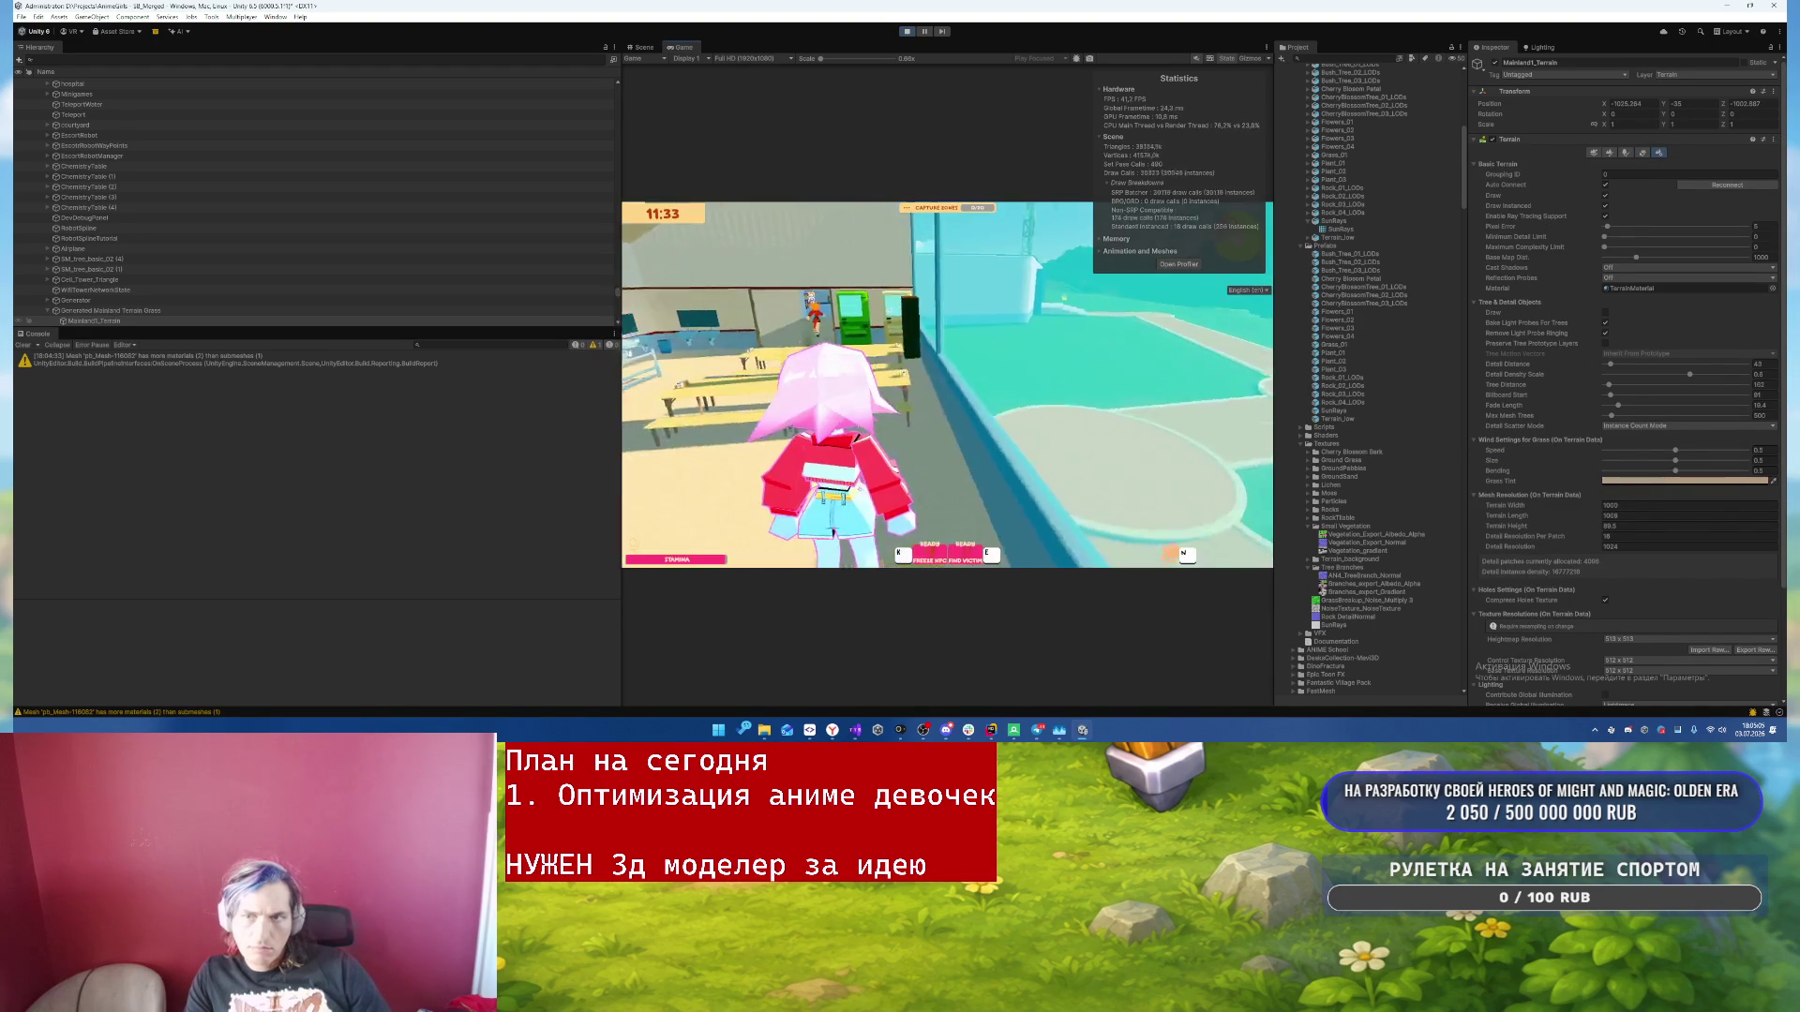
key(w)
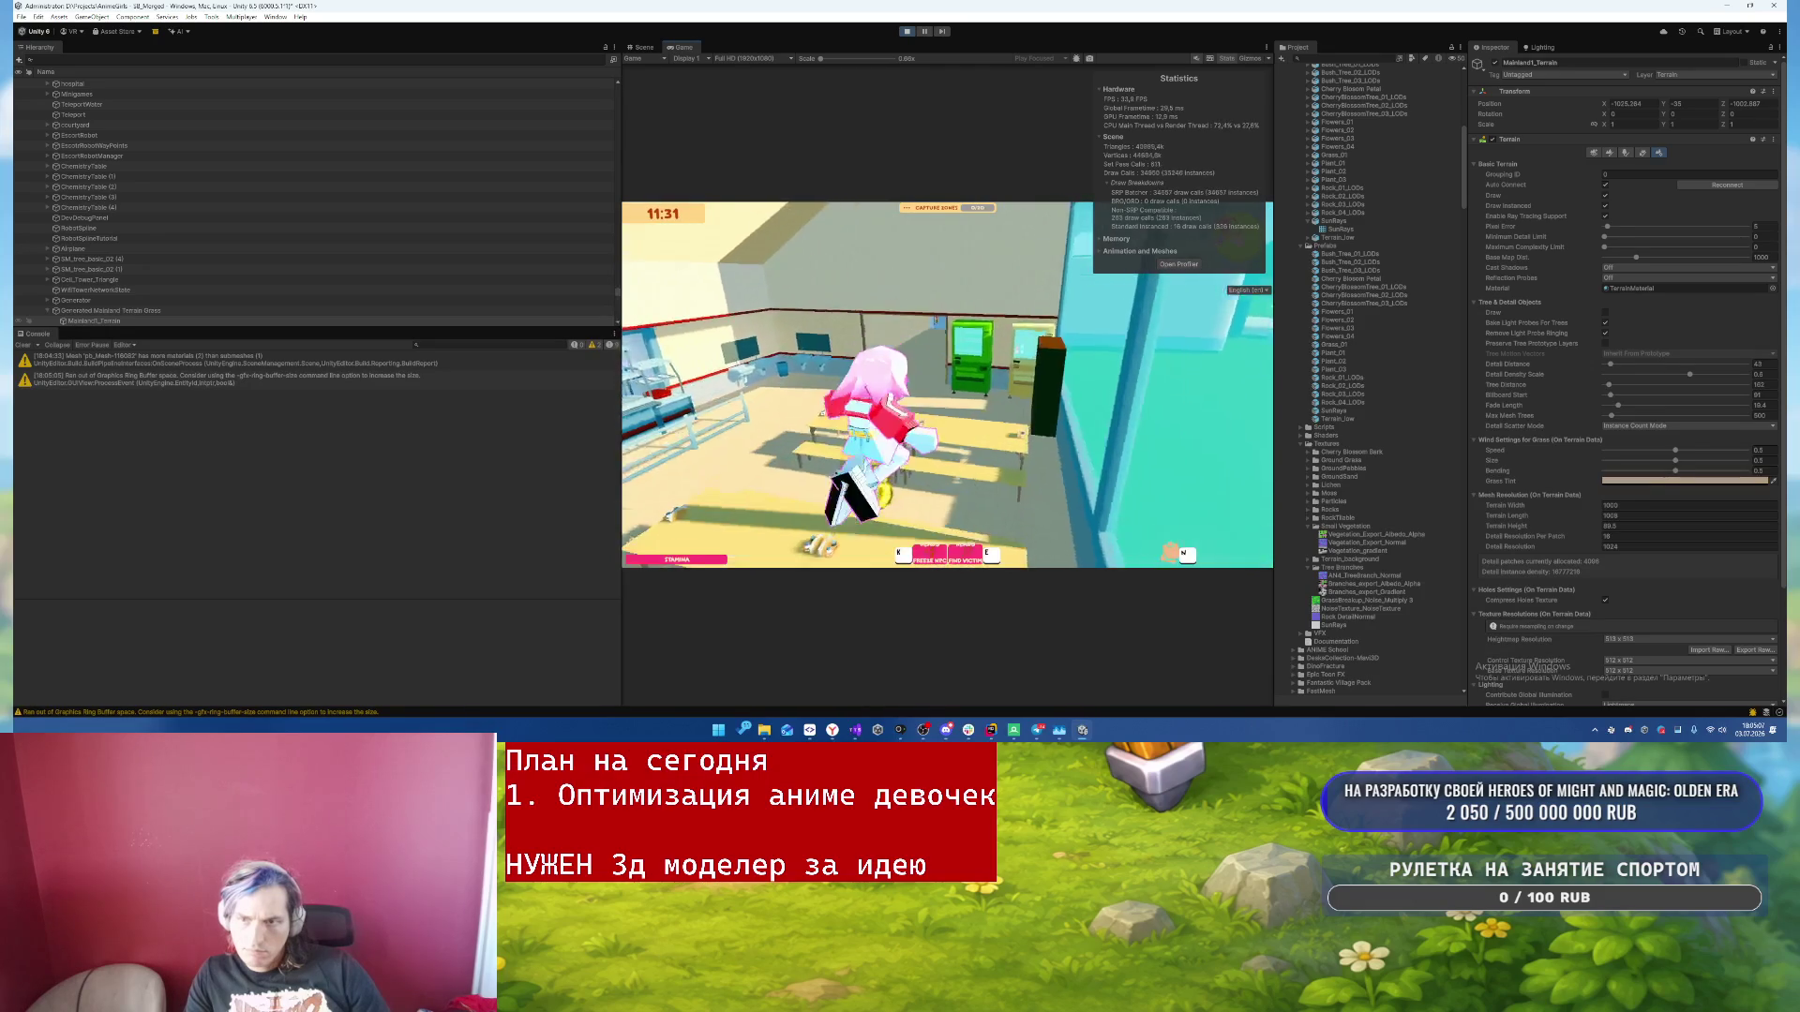
key(w)
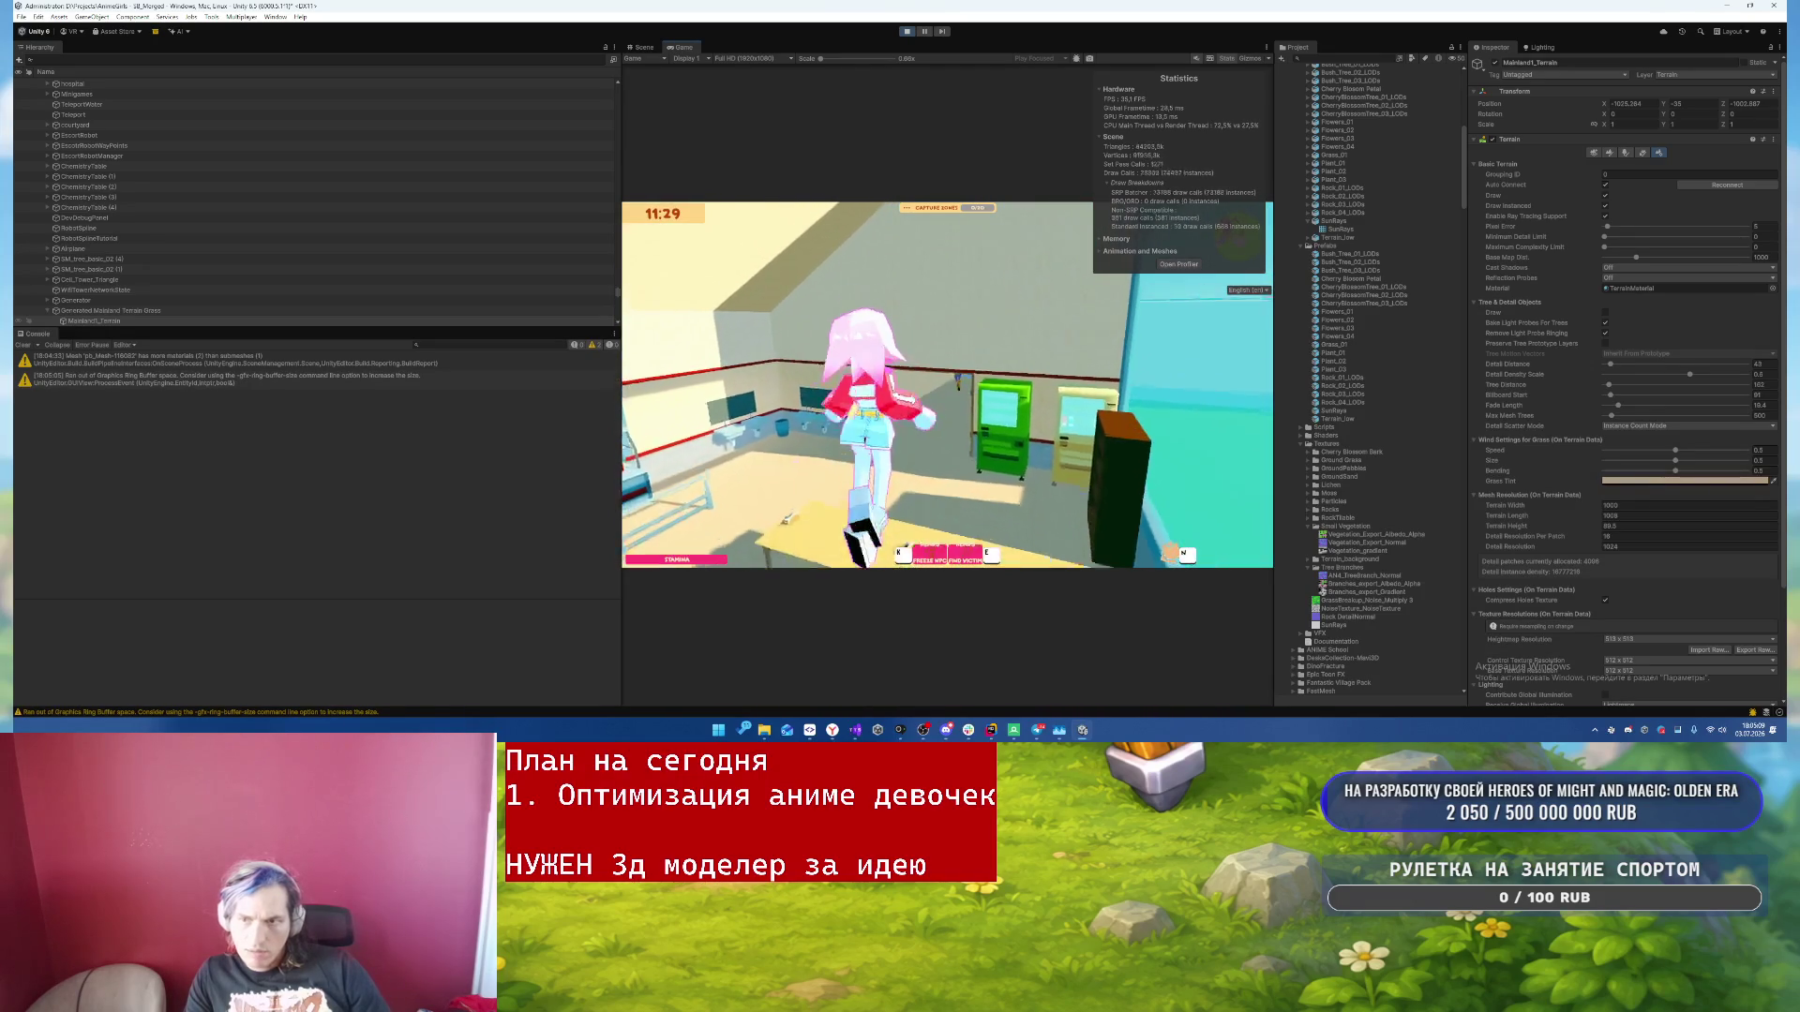
key(Escape)
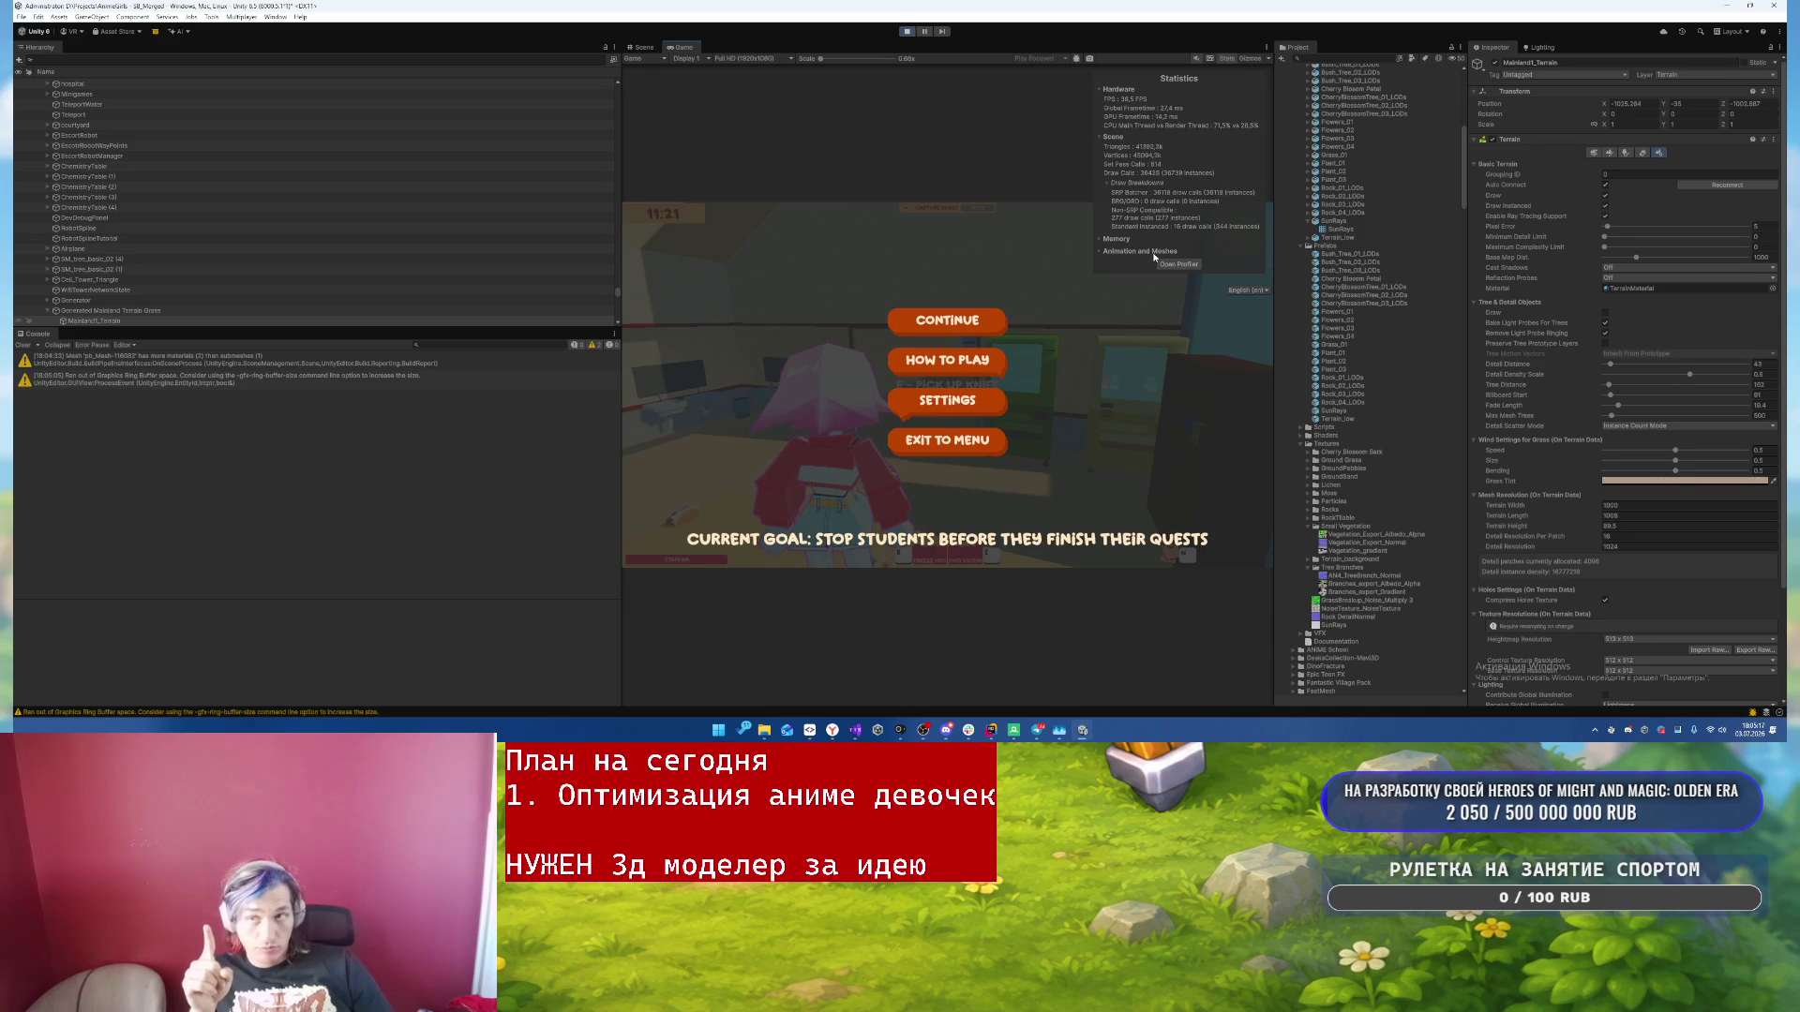
key(alt+Tab)
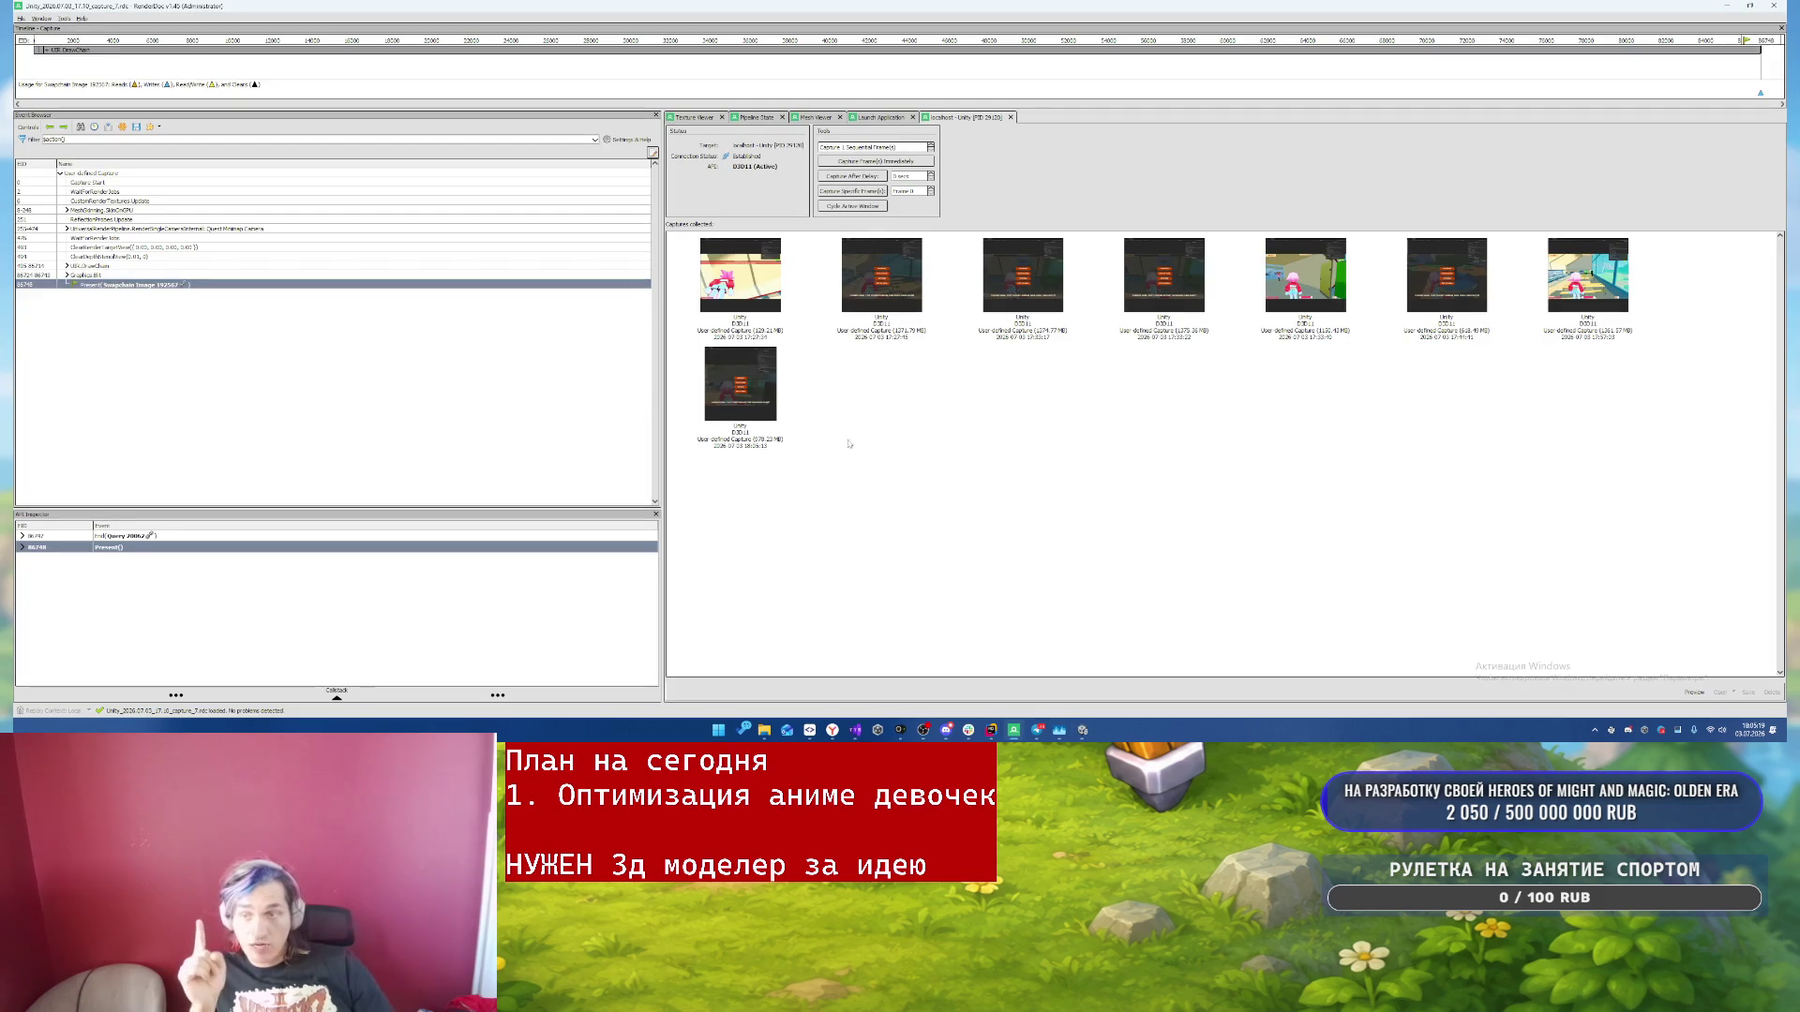
- Load the newest capture and save it as an XML capture export in the AnimeGirls folder
double_click(740, 384)
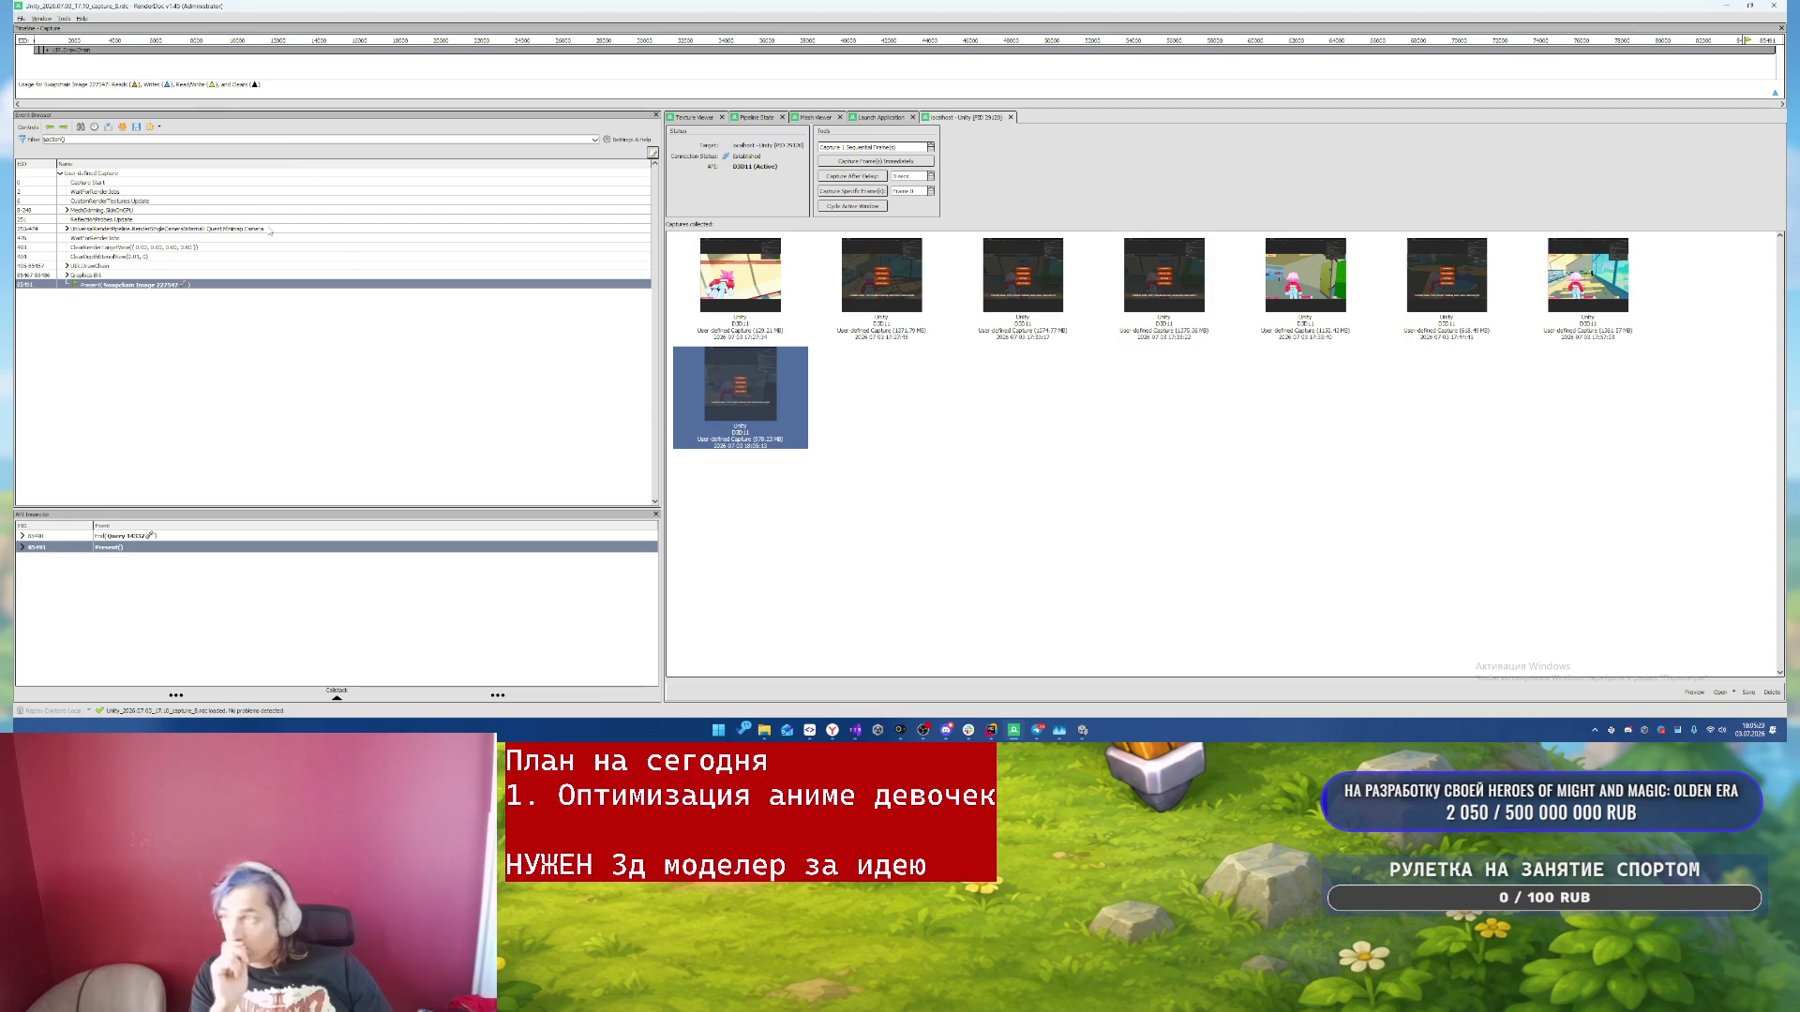
click(21, 18)
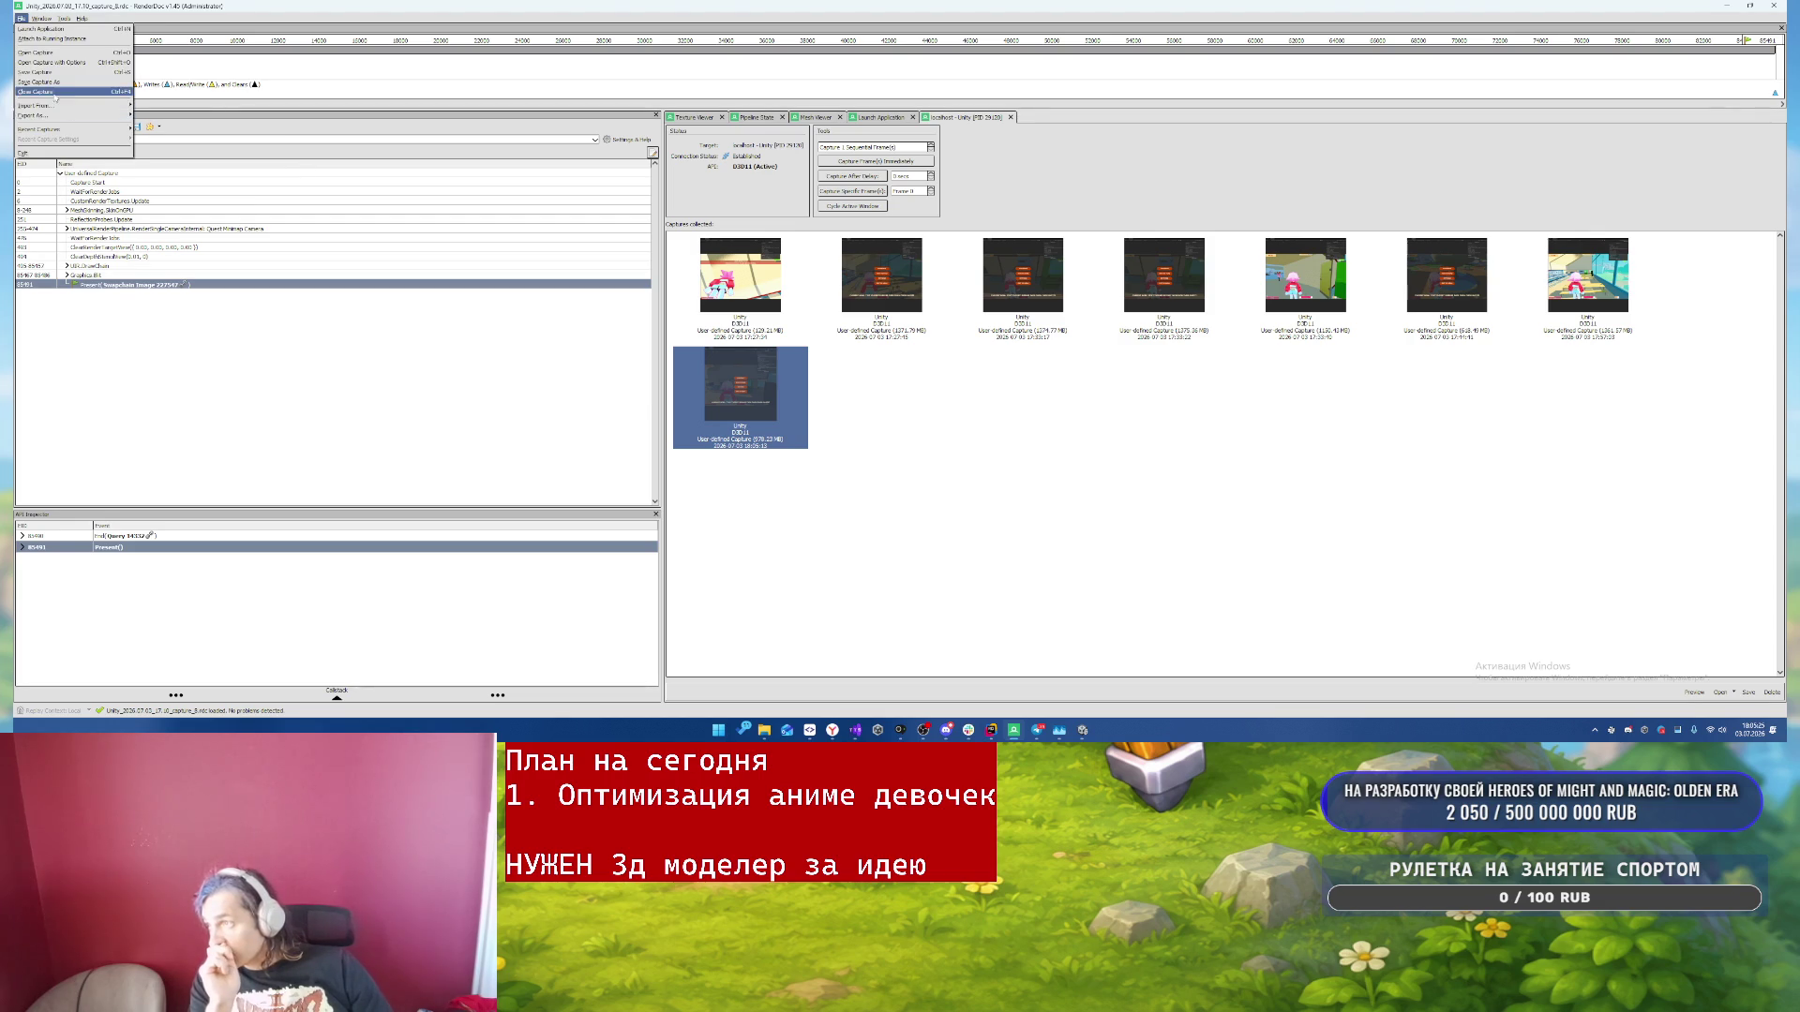
mouse_move(94, 115)
click(165, 135)
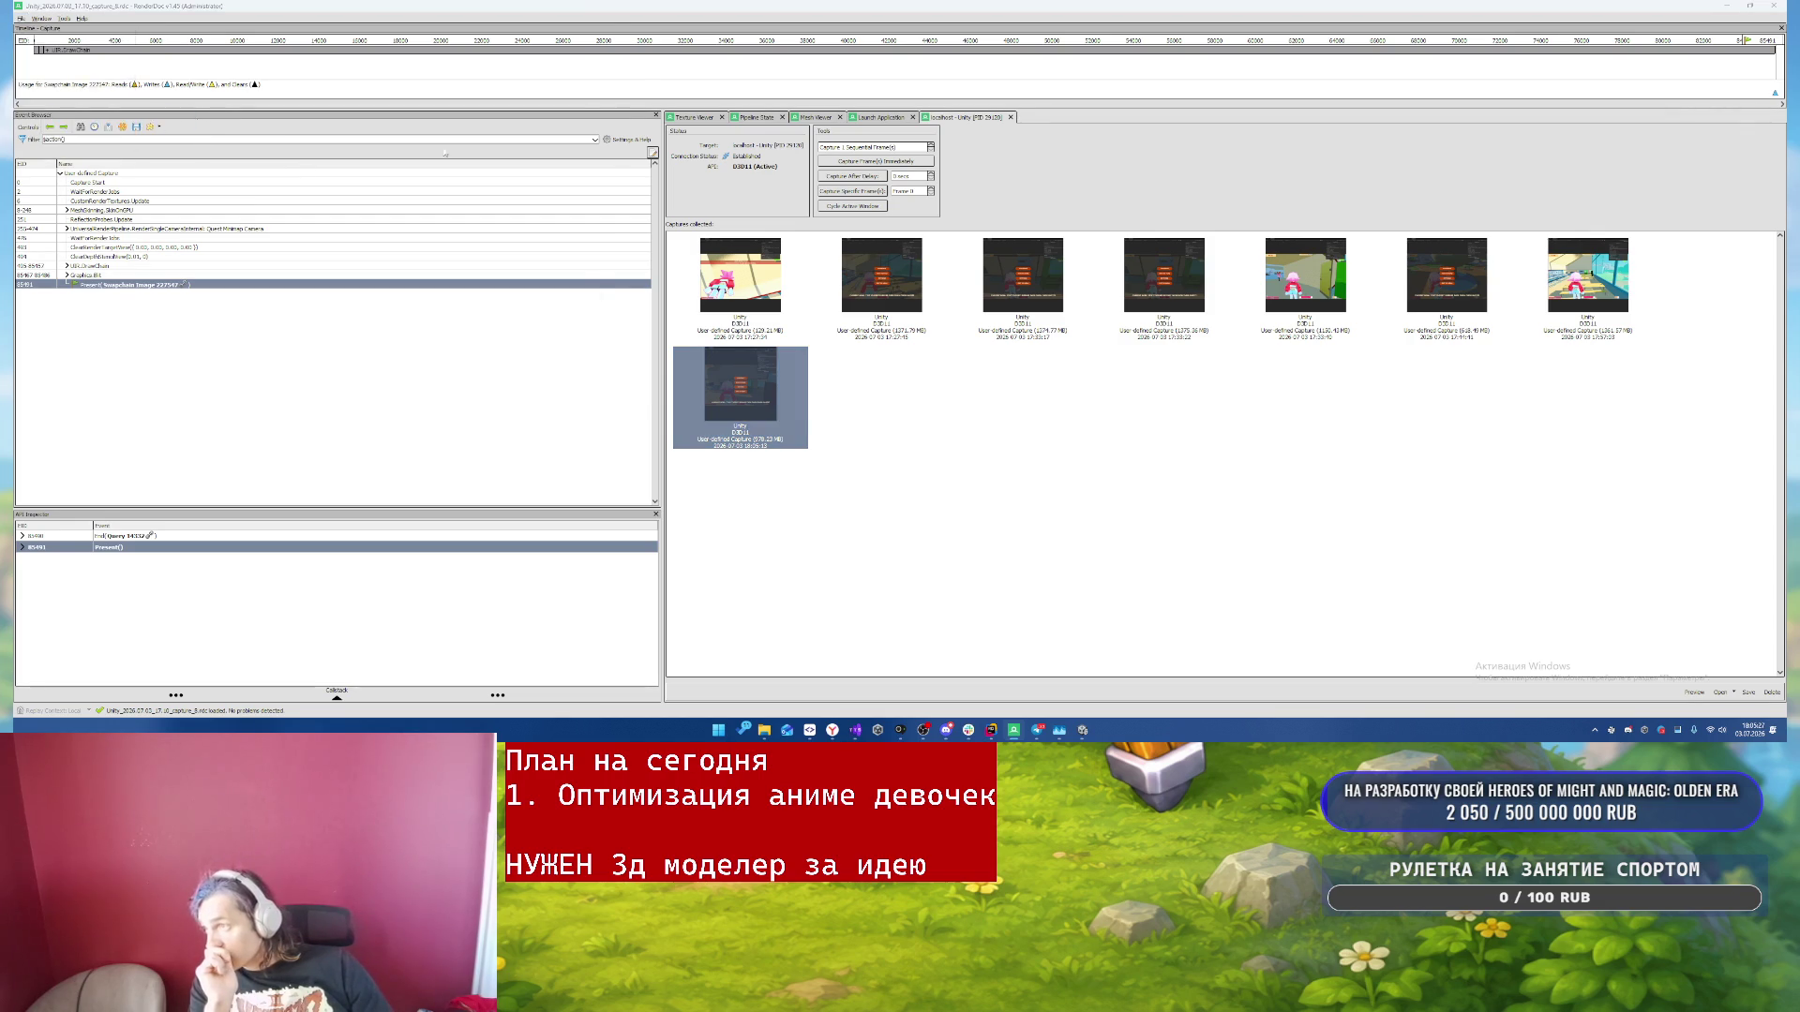
click(238, 294)
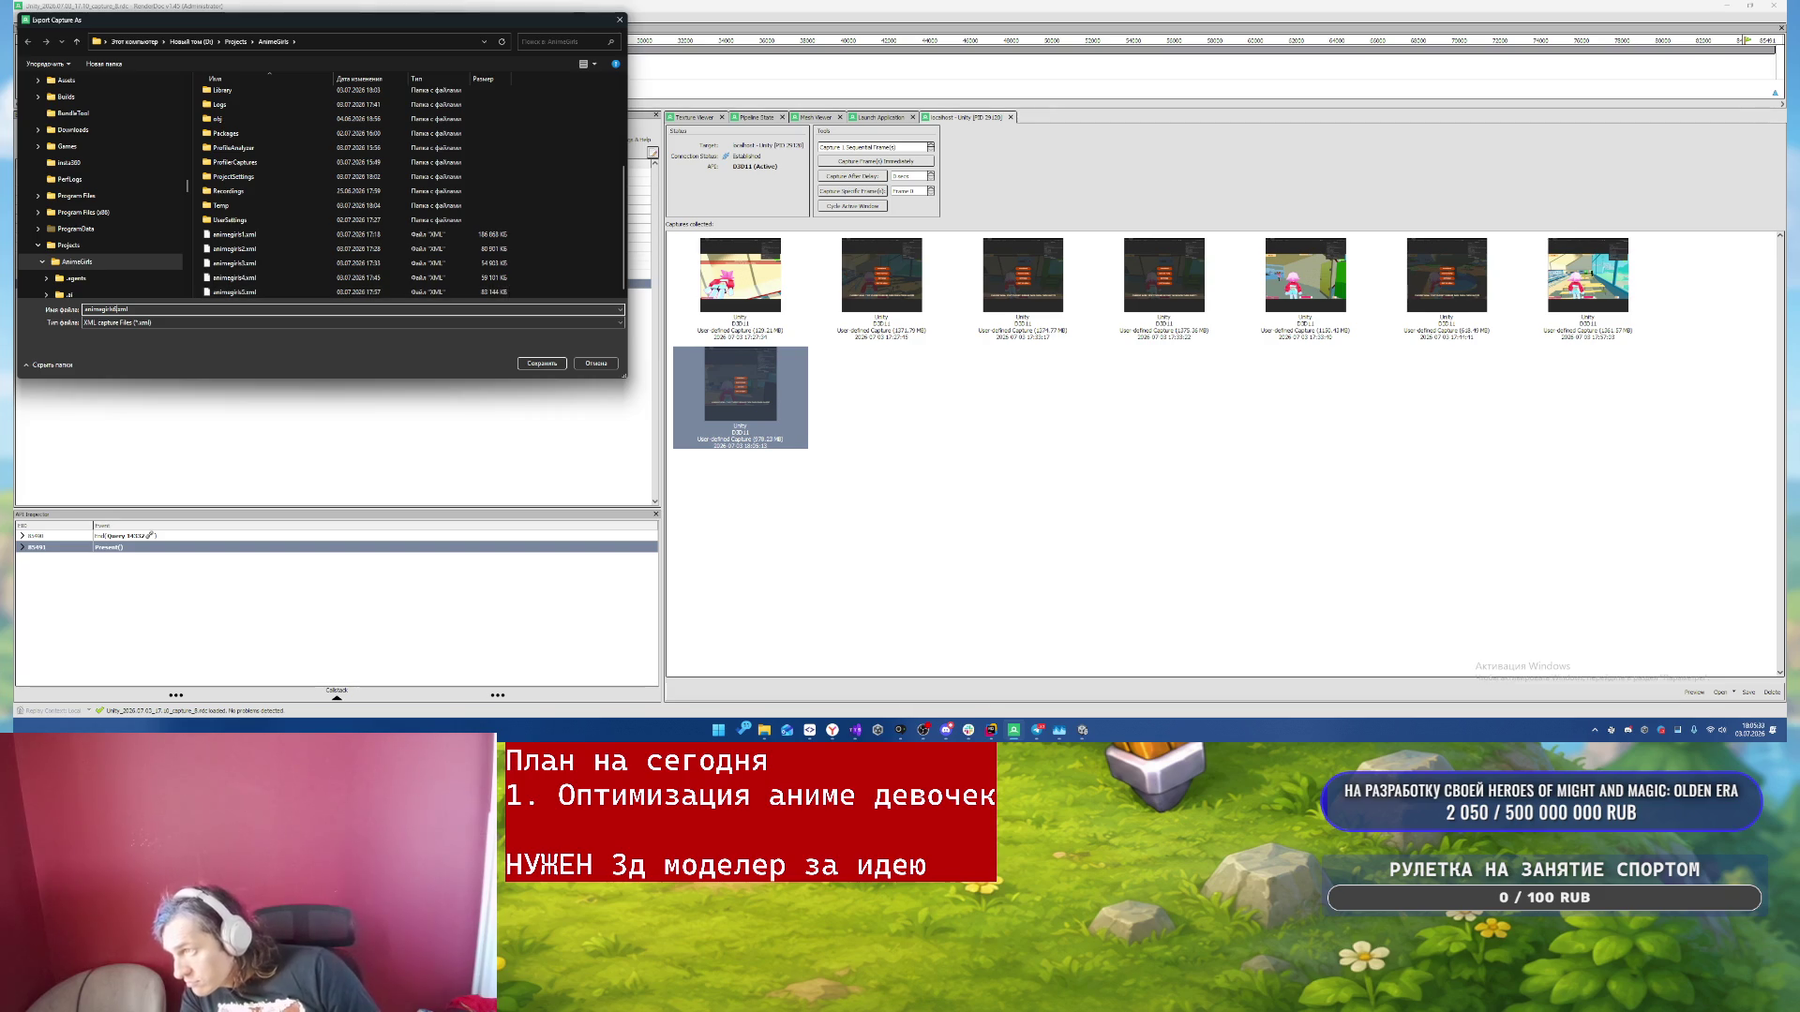
key(Return)
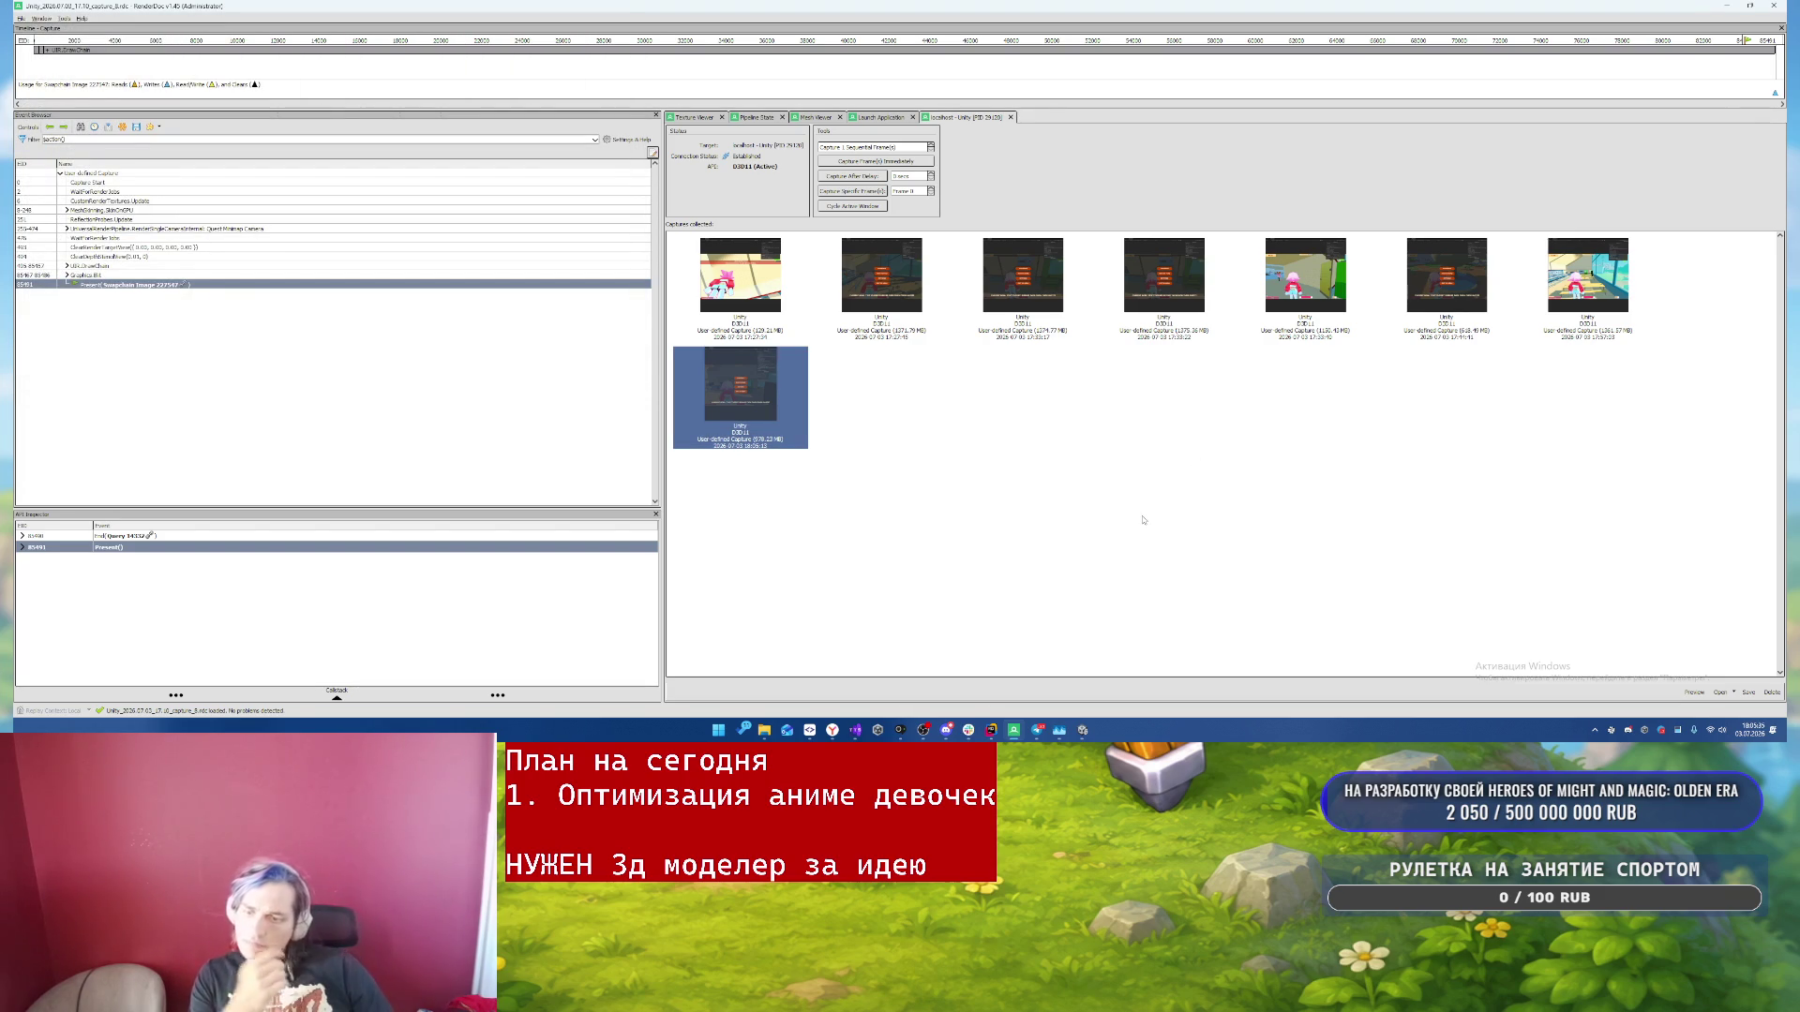
click(991, 730)
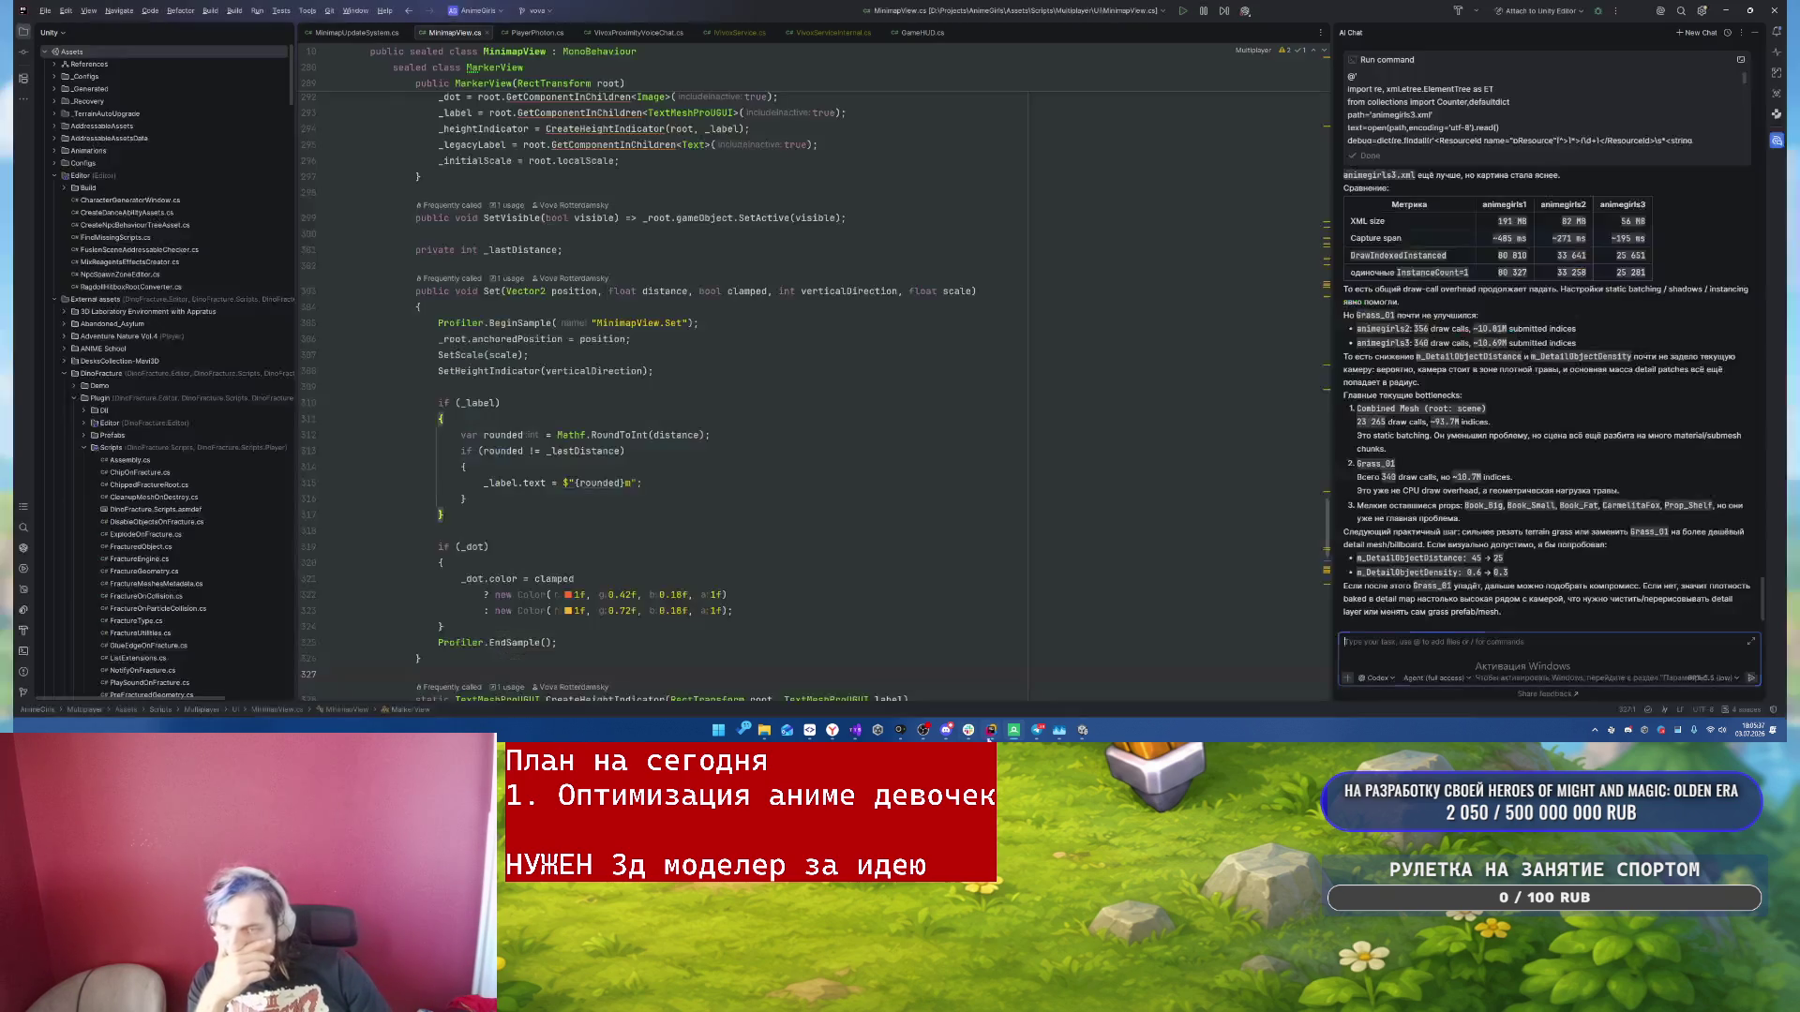
- Send the AI chat the request 'анализируй animegirls6.xml' in Russian layout
text(fyfk)
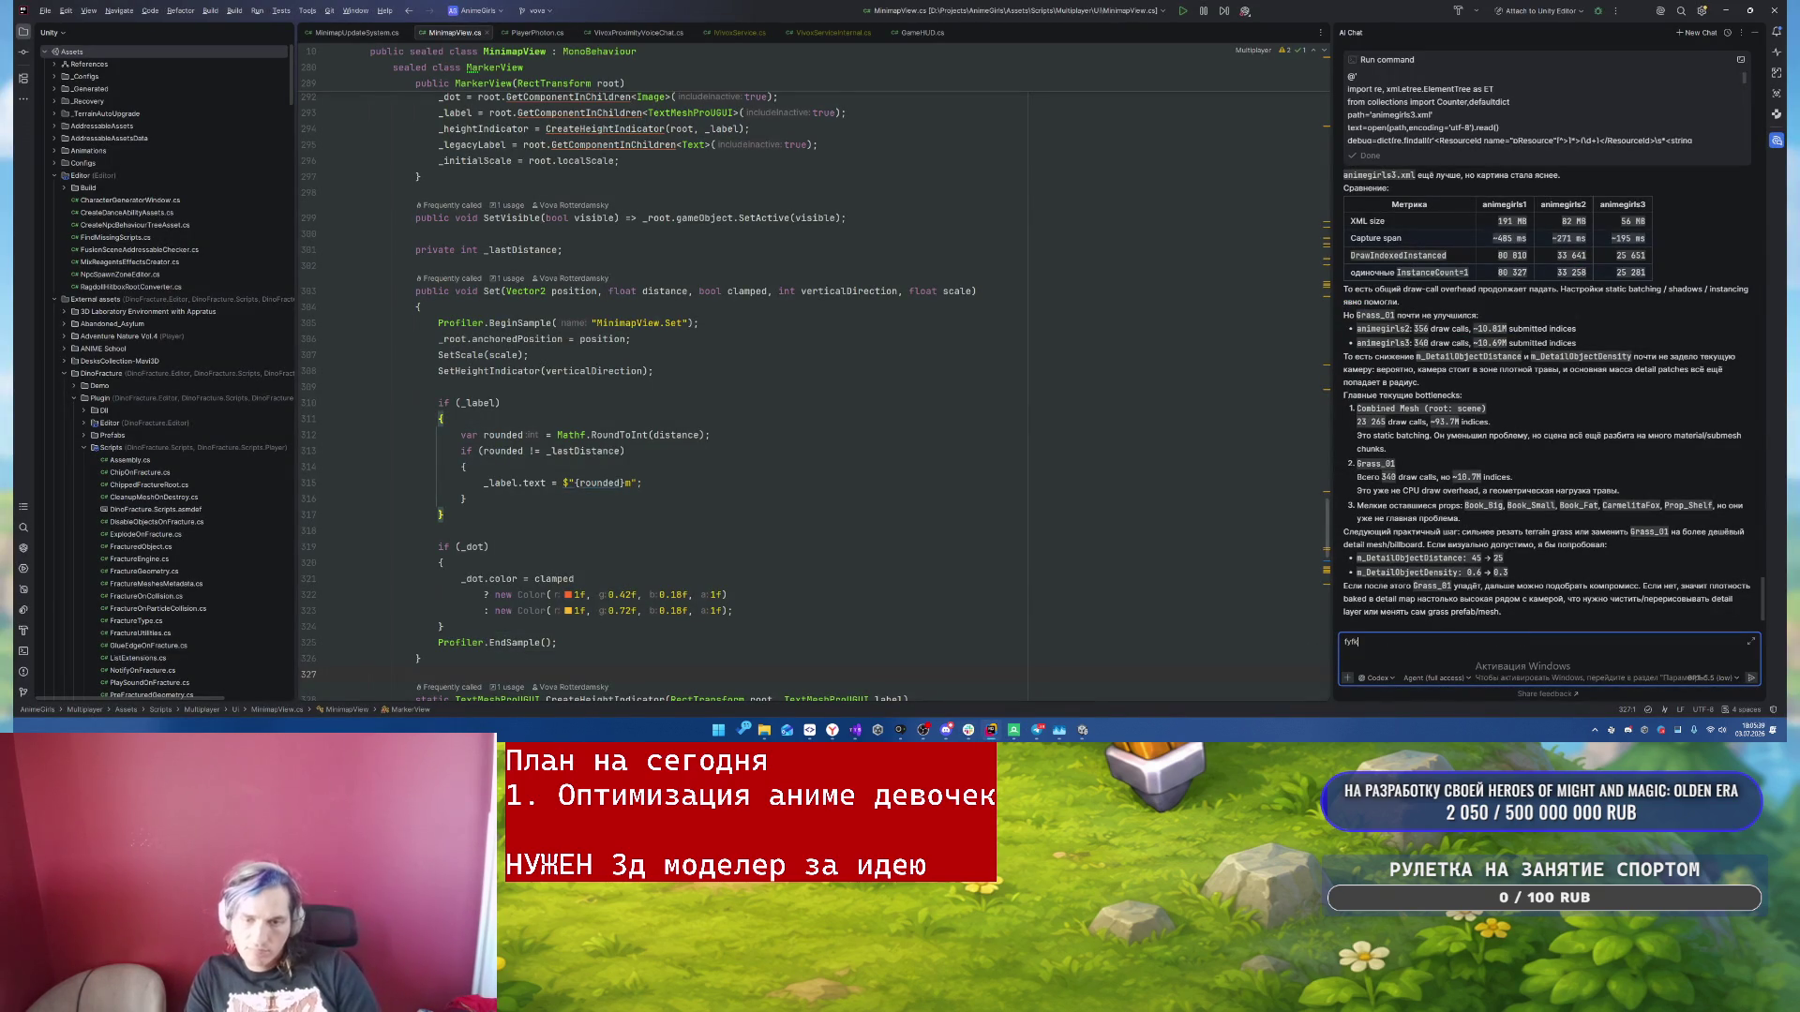
key(BackSpace)
key(BackSpace)
key(BackSpace)
key(alt+shift)
text(анализ)
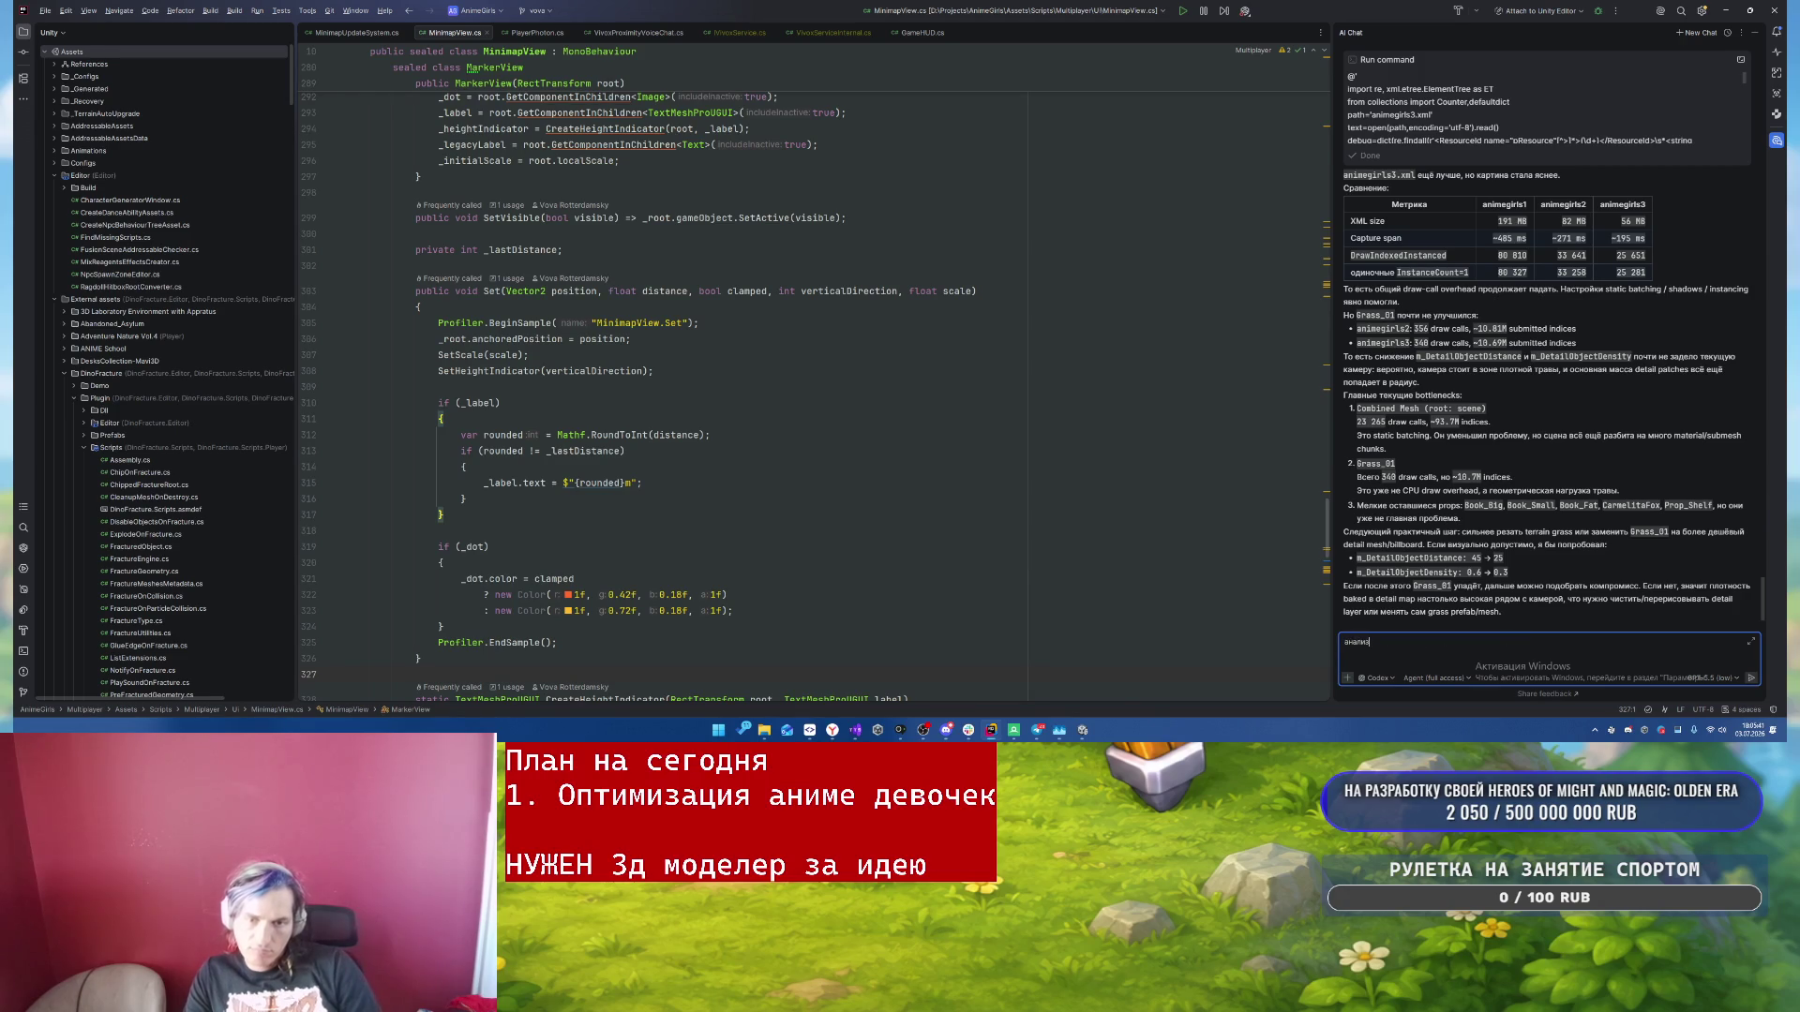
text(ируй an)
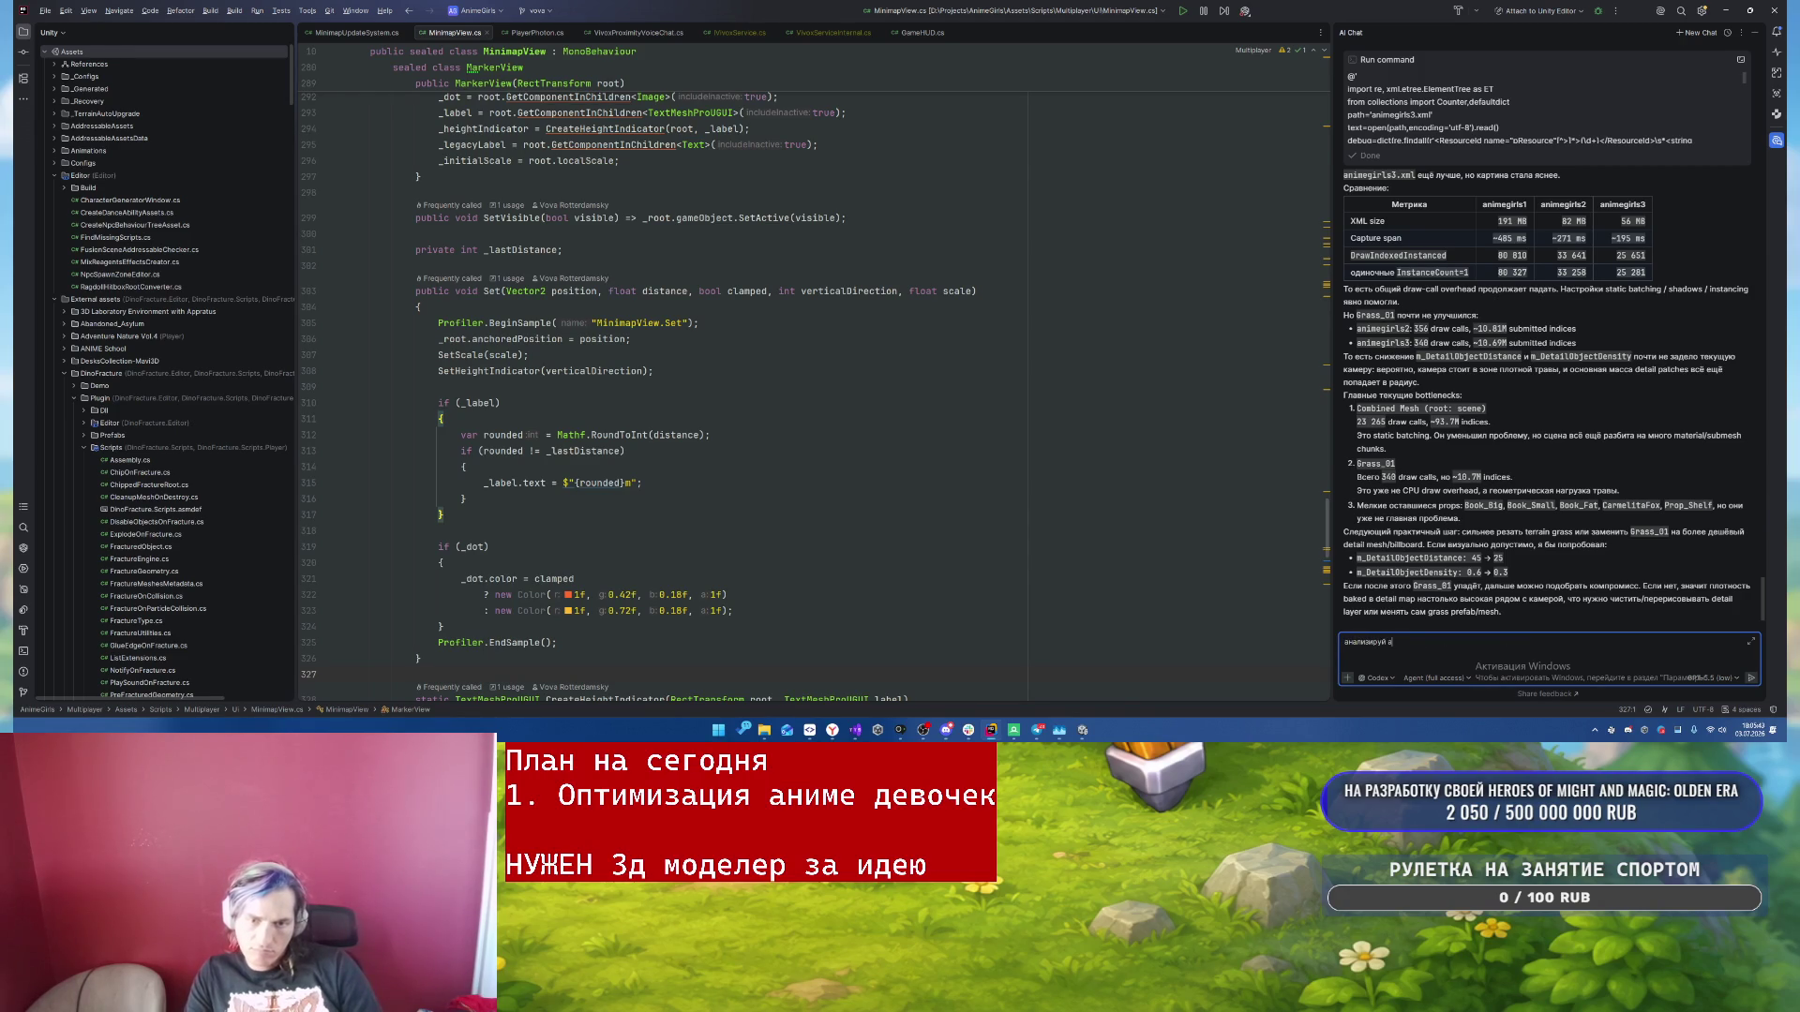
text(imegirls6.)
text(xml)
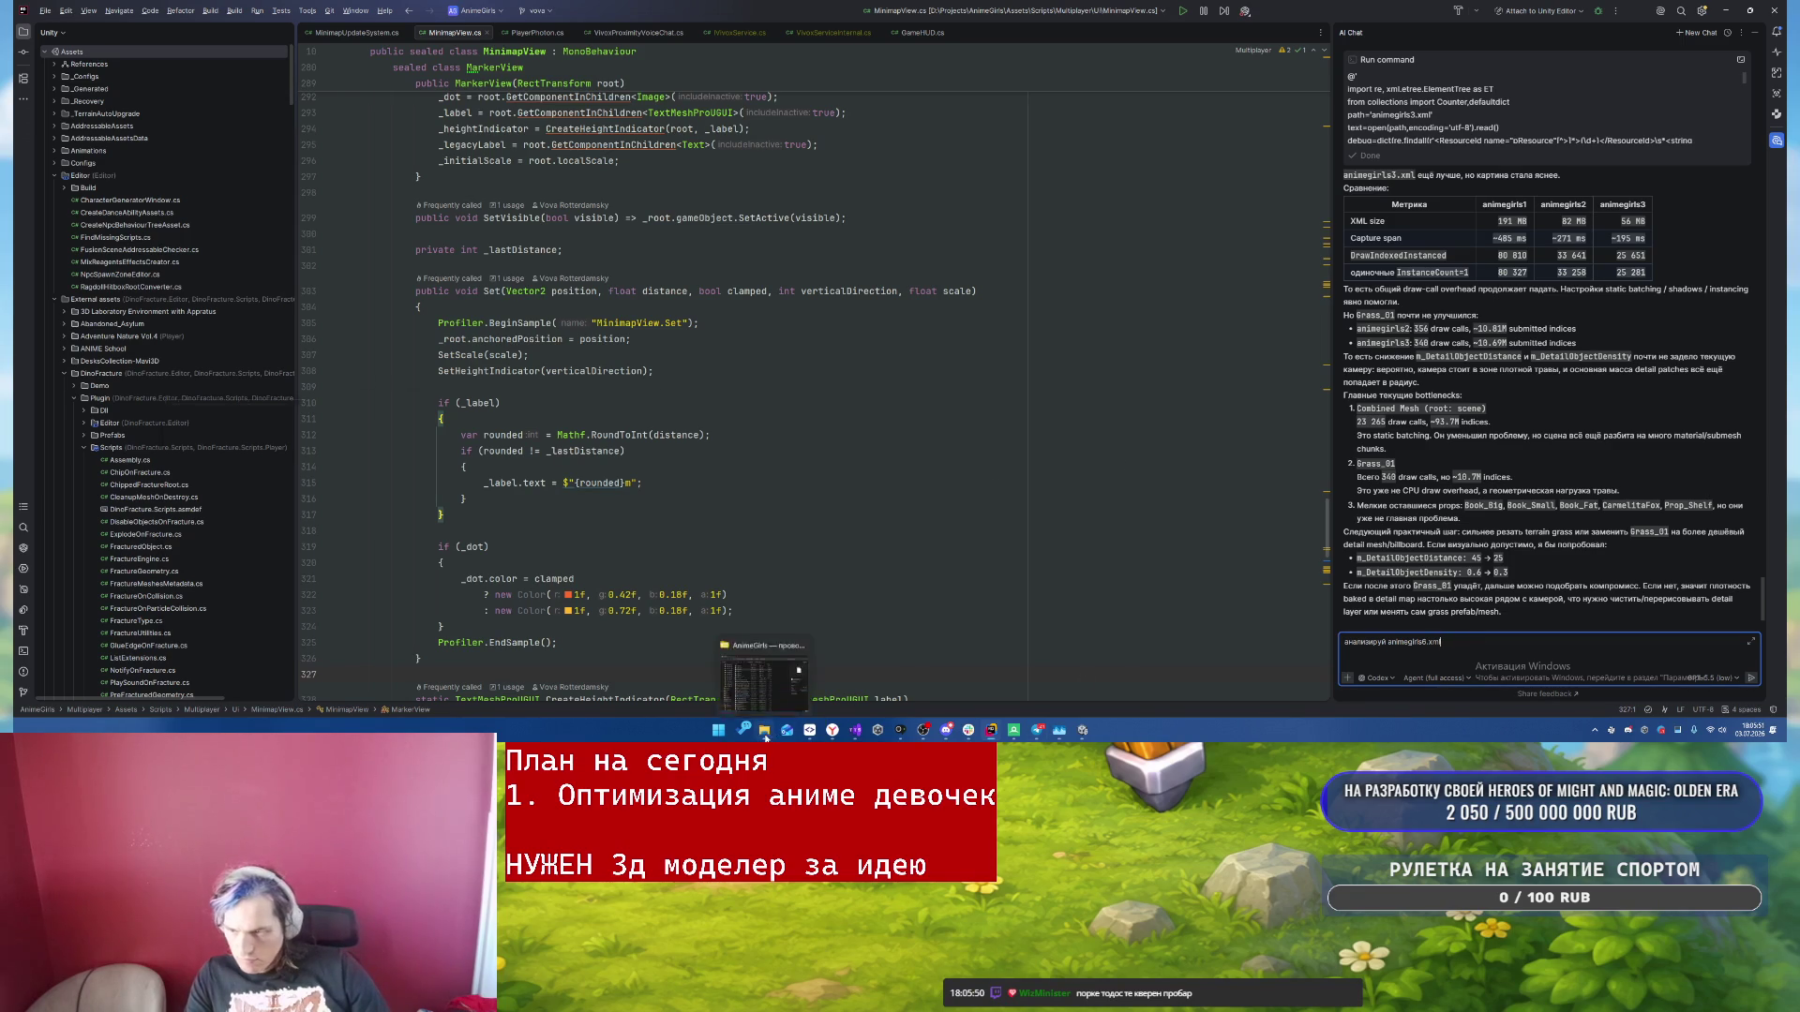
click(764, 730)
click(1467, 648)
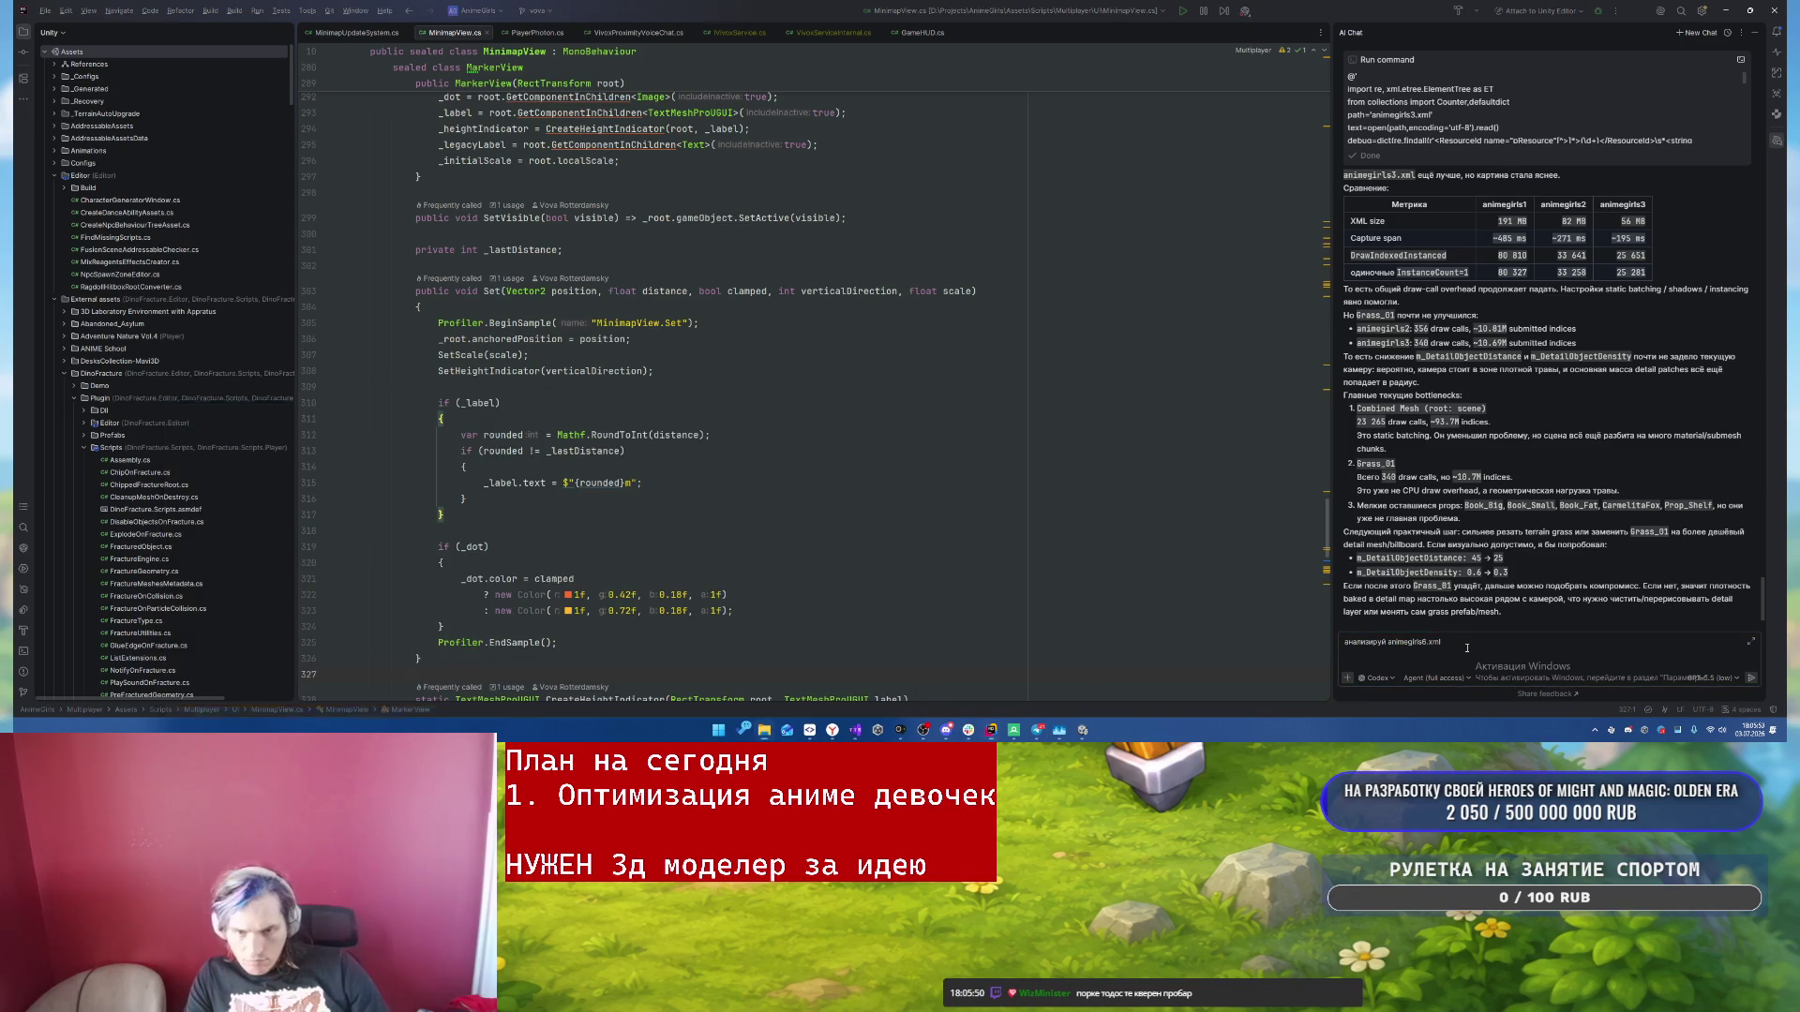
key(Return)
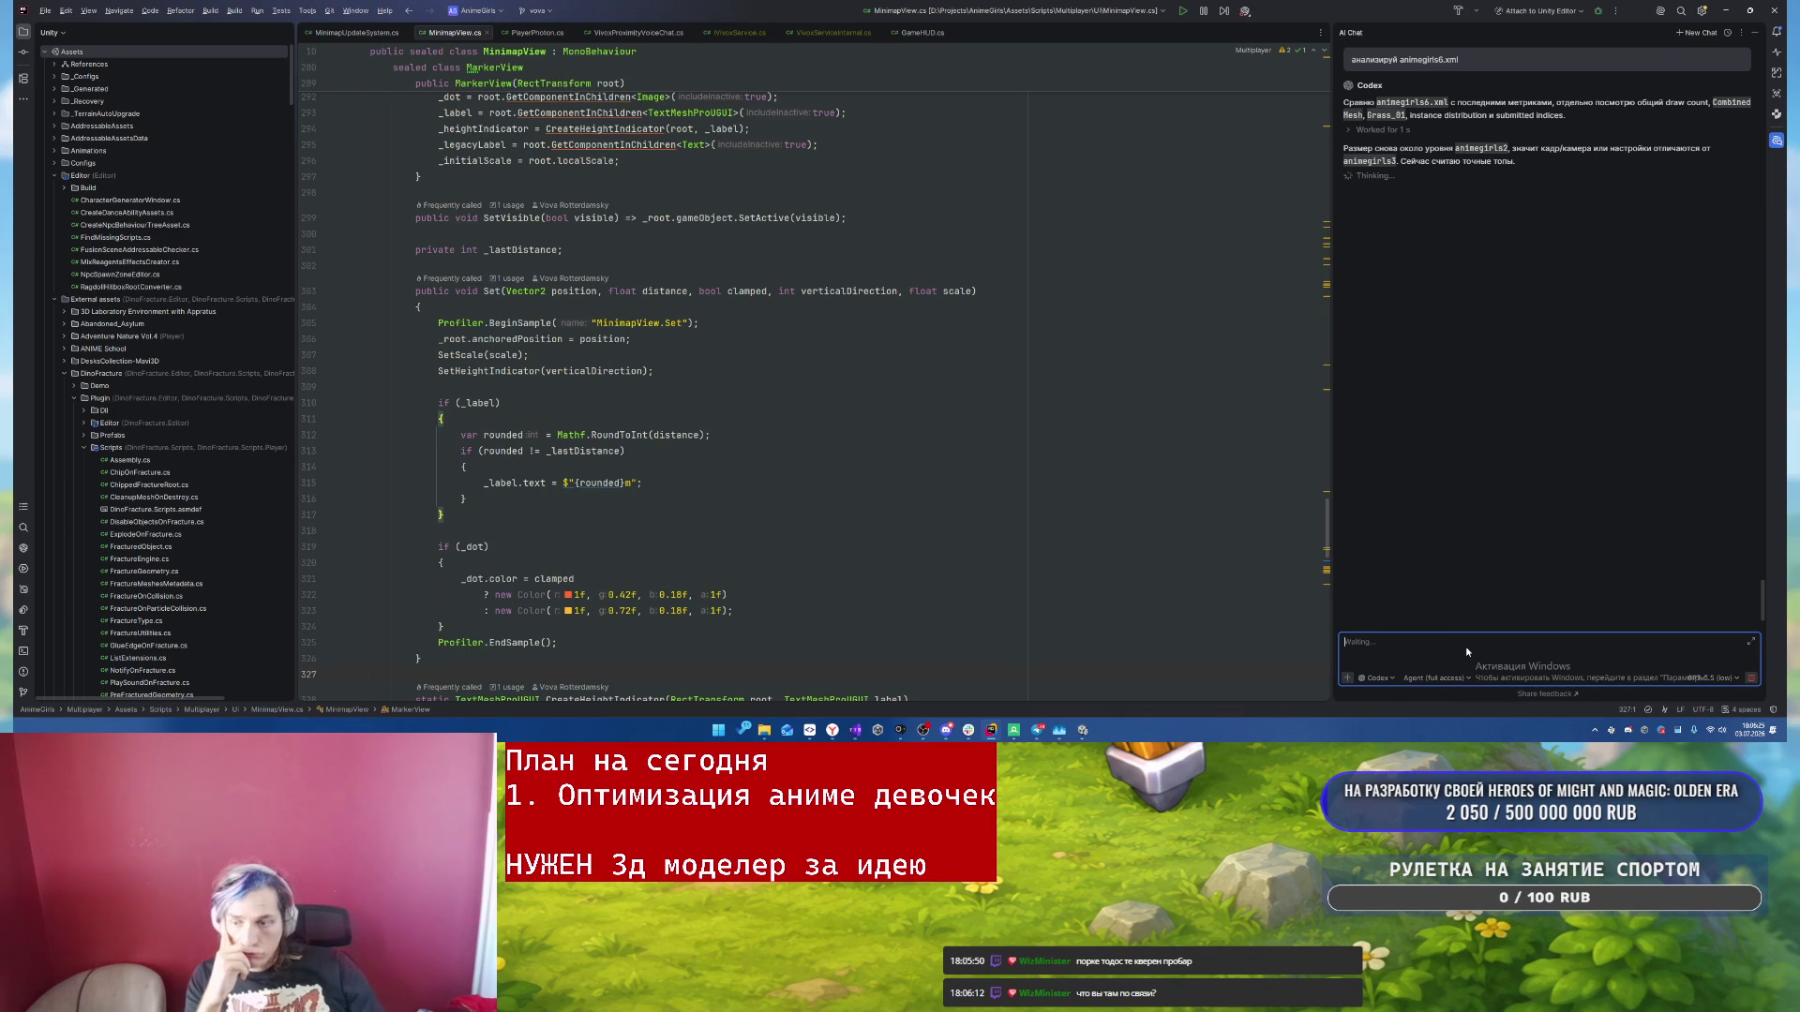
- Switch to the Unity editor and stop the running game
mouse_move(991, 729)
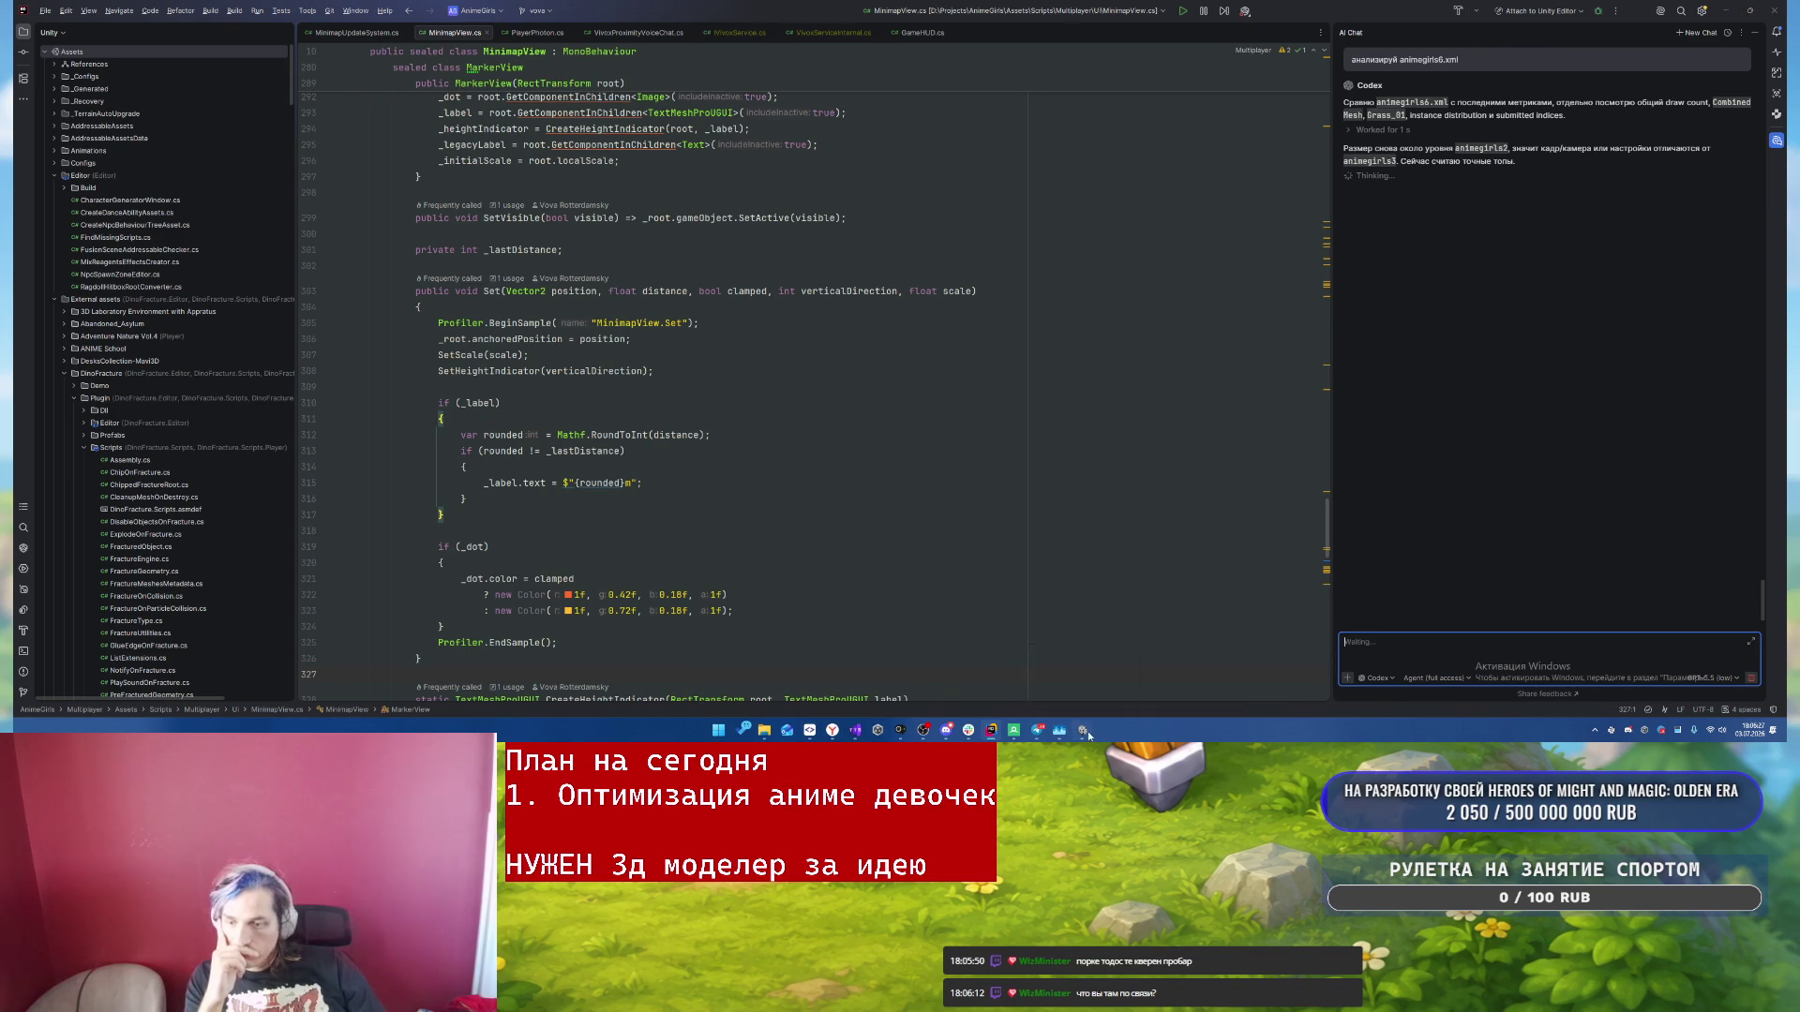
click(1082, 729)
click(906, 32)
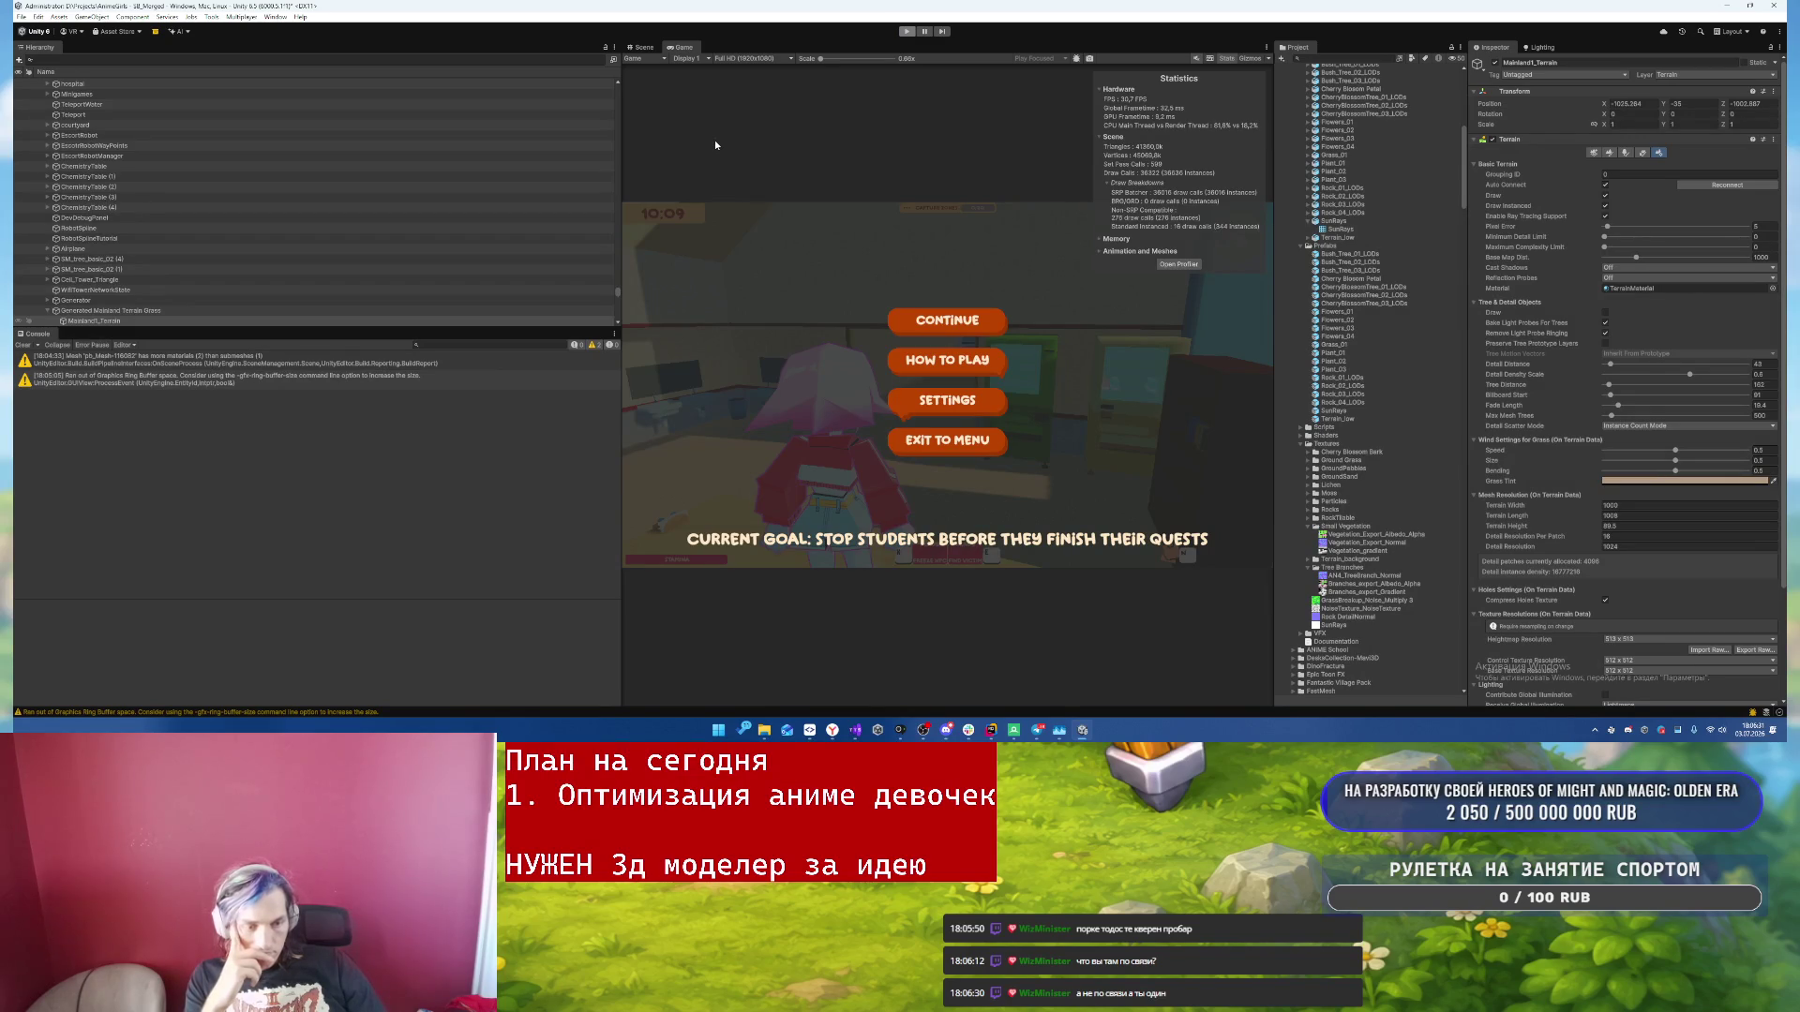
- Inspect the Bookshelf object's components under SB_Merged, then bring SmartGit to the front
scroll(161, 132, up, 10)
click(255, 83)
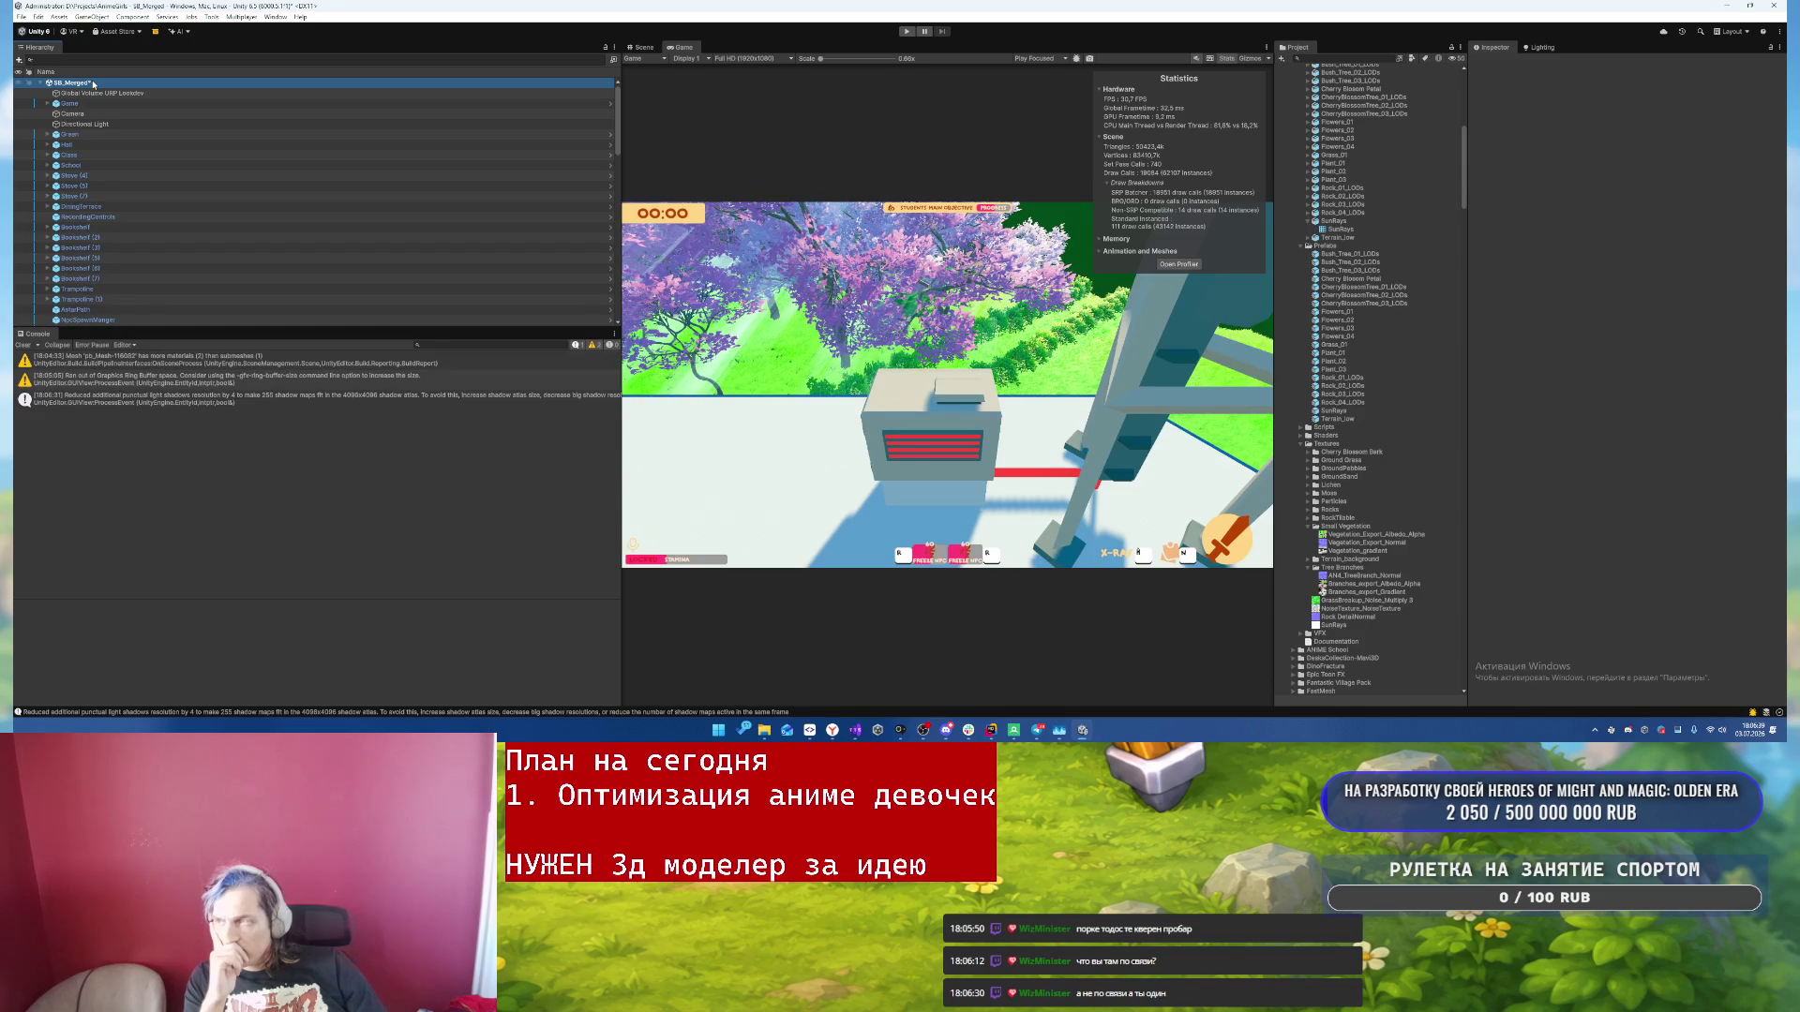
click(321, 227)
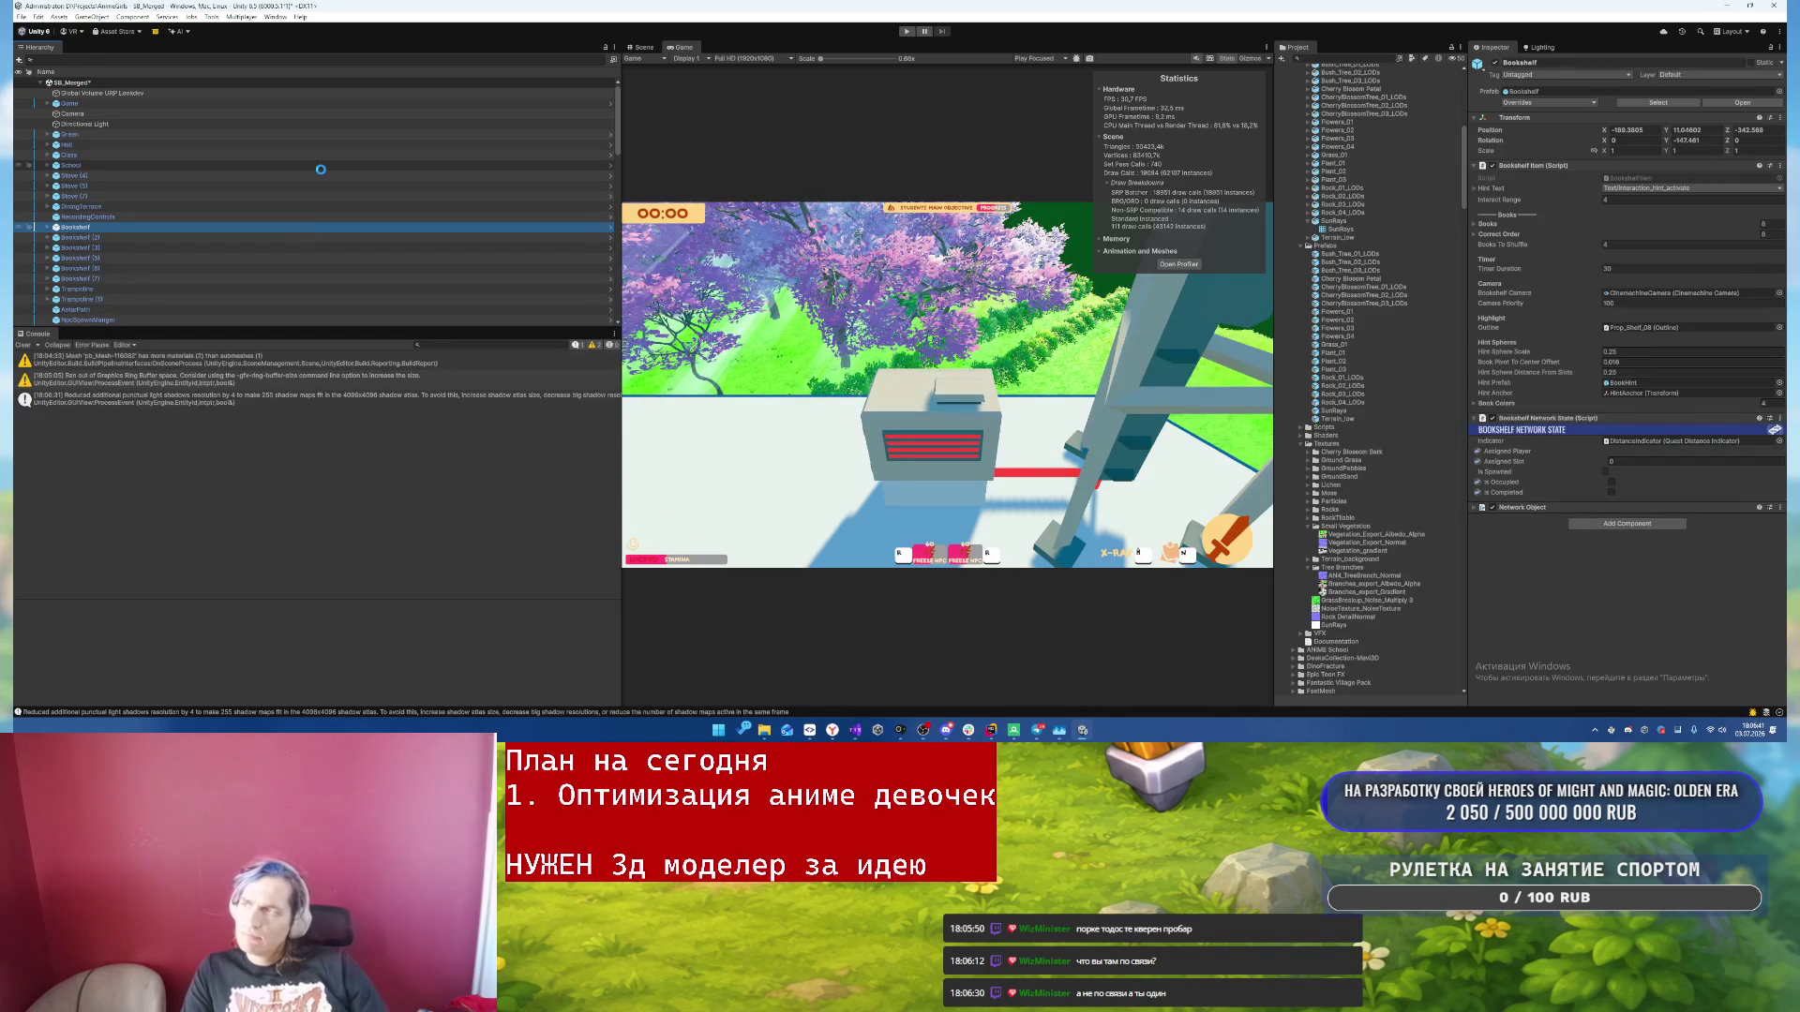
click(810, 730)
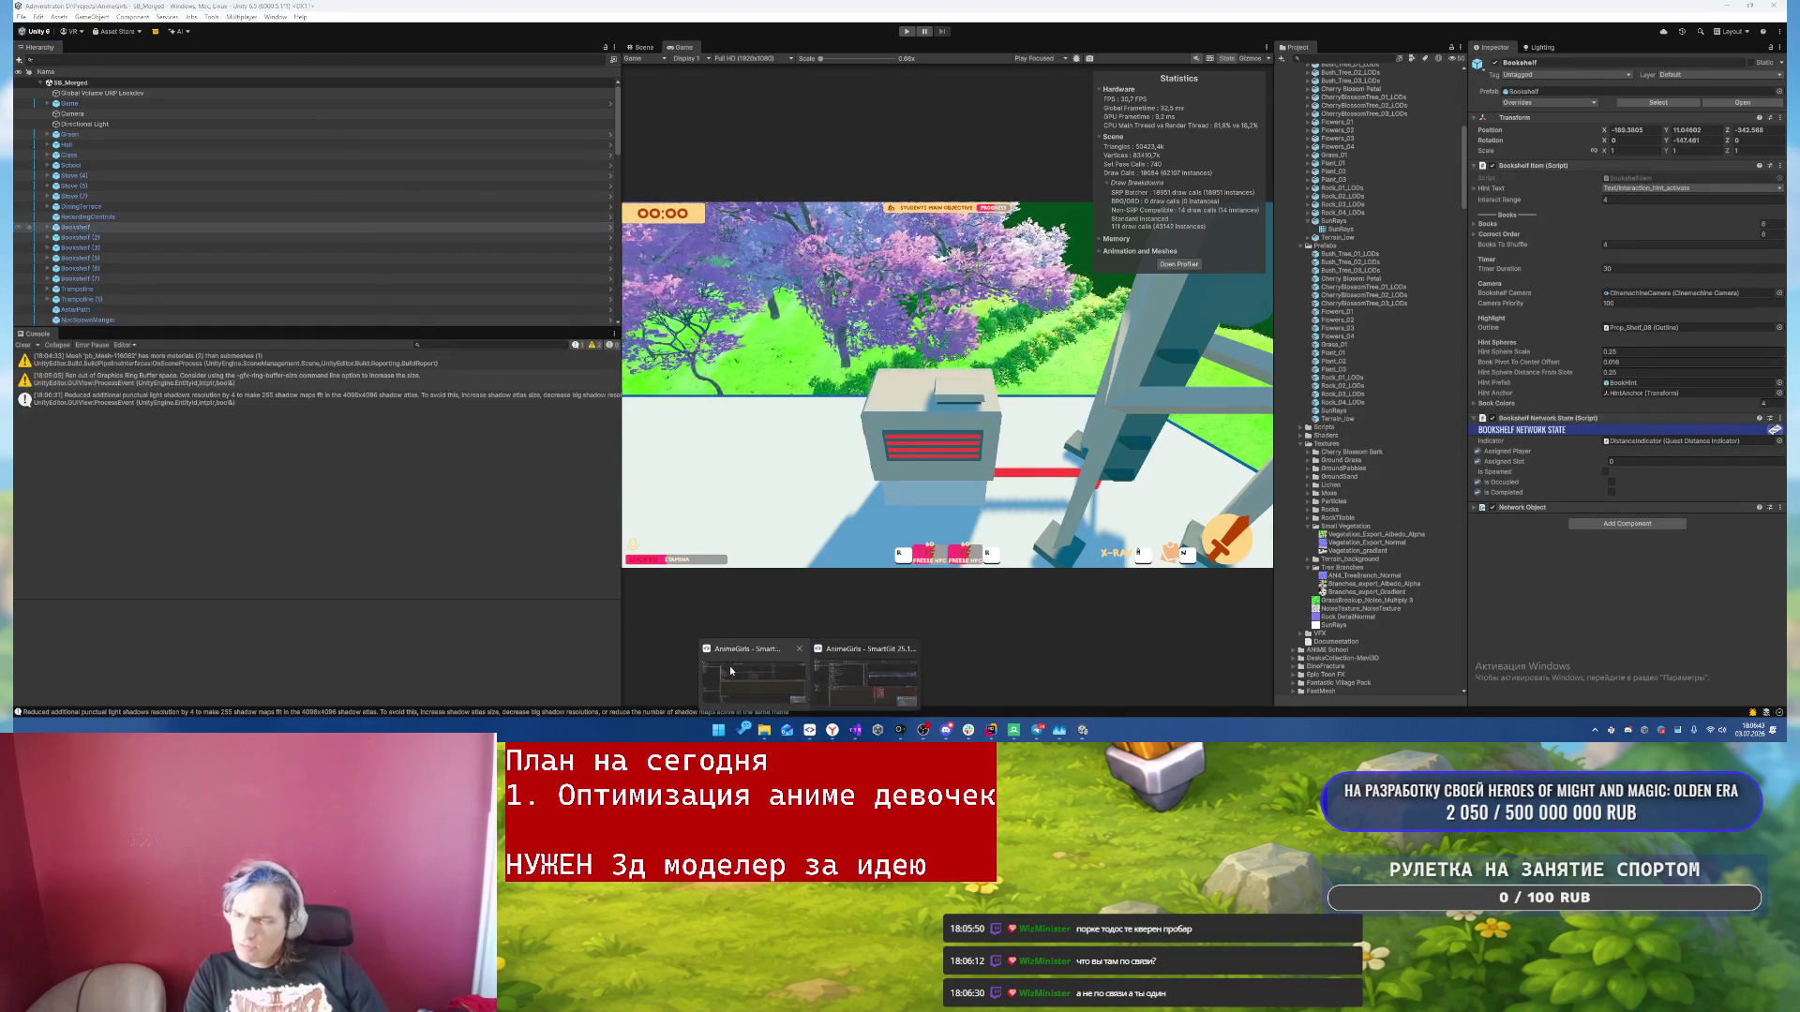
click(752, 681)
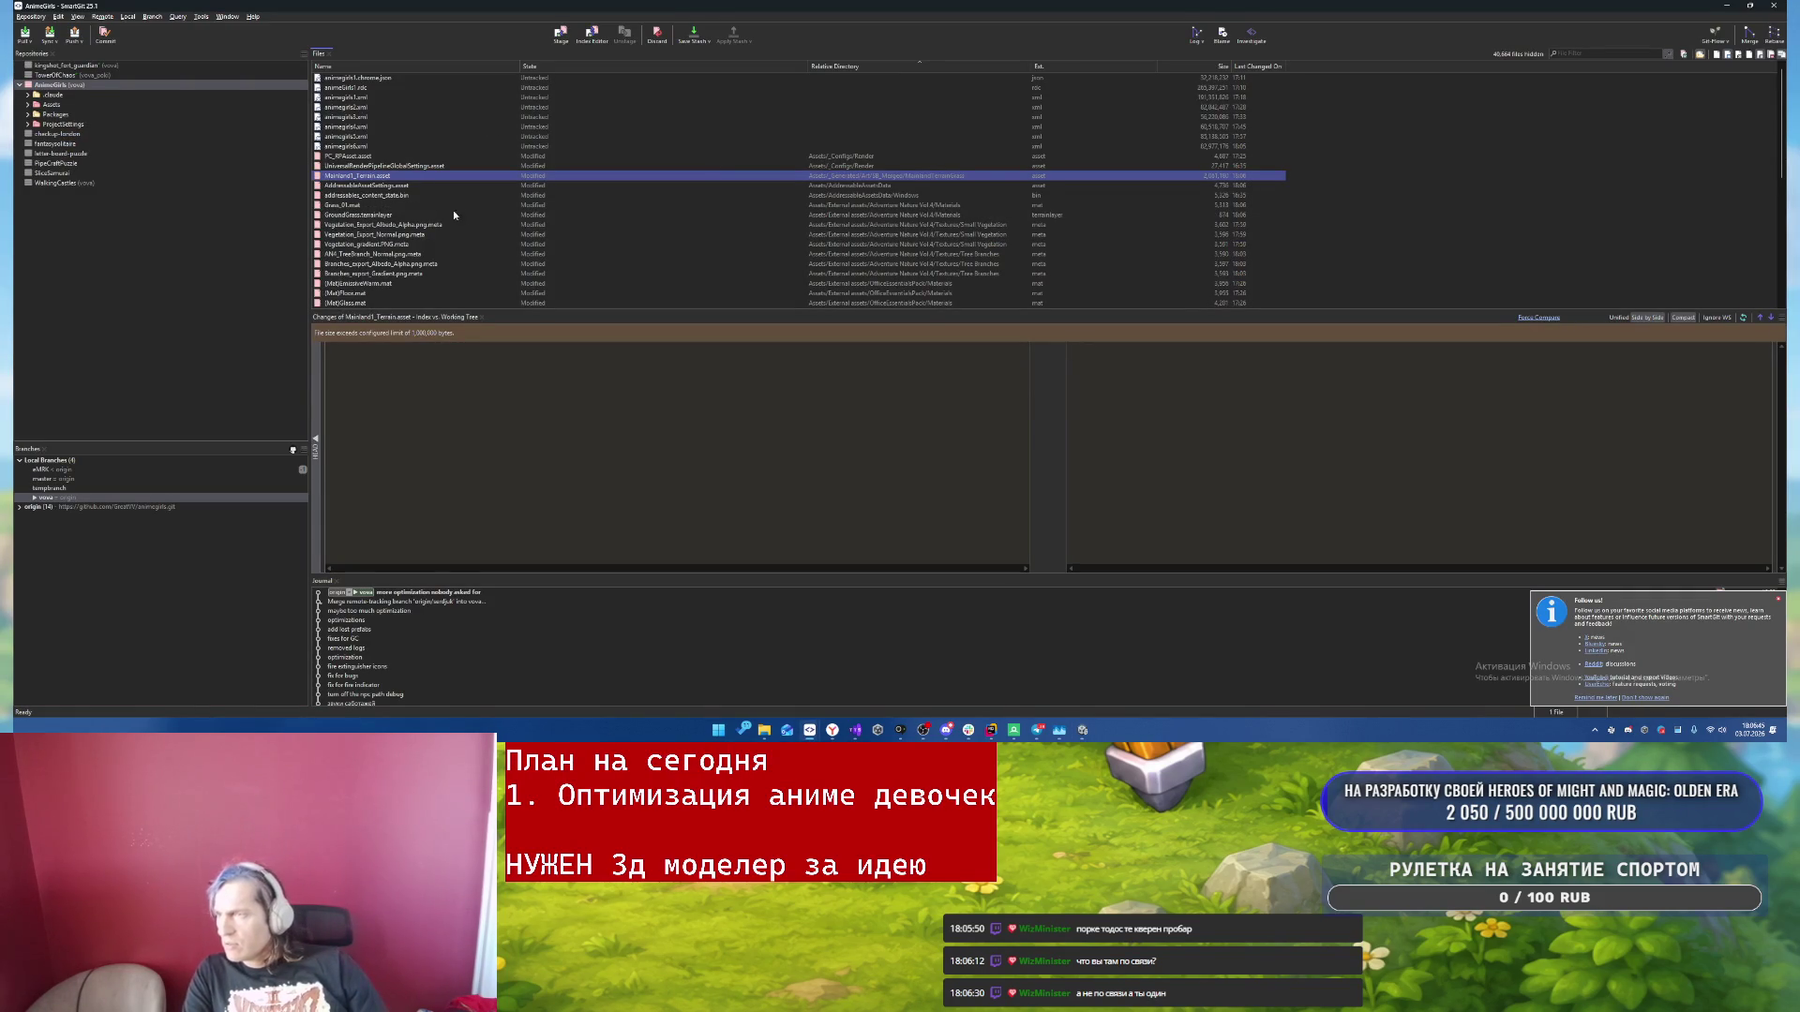
- Open the diff for SB_Merged.unity and force a comparison of the large scene file
scroll(474, 222, down, 10)
double_click(359, 295)
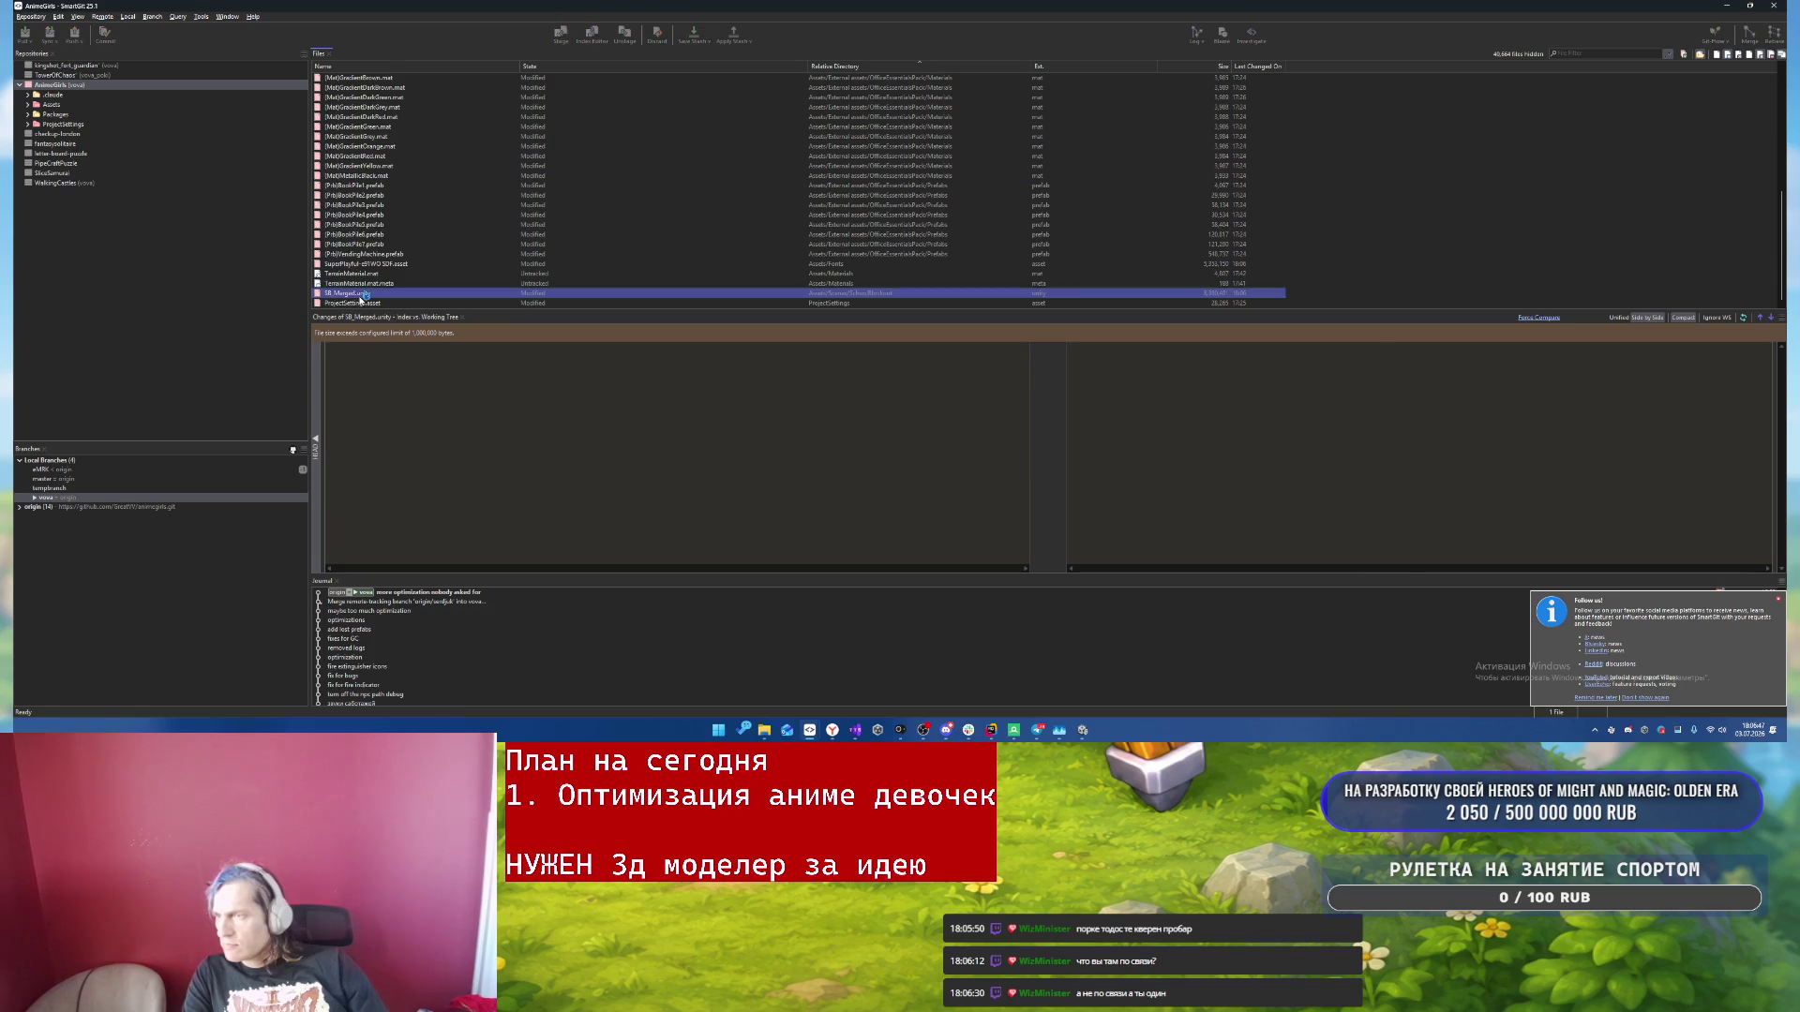
key(Escape)
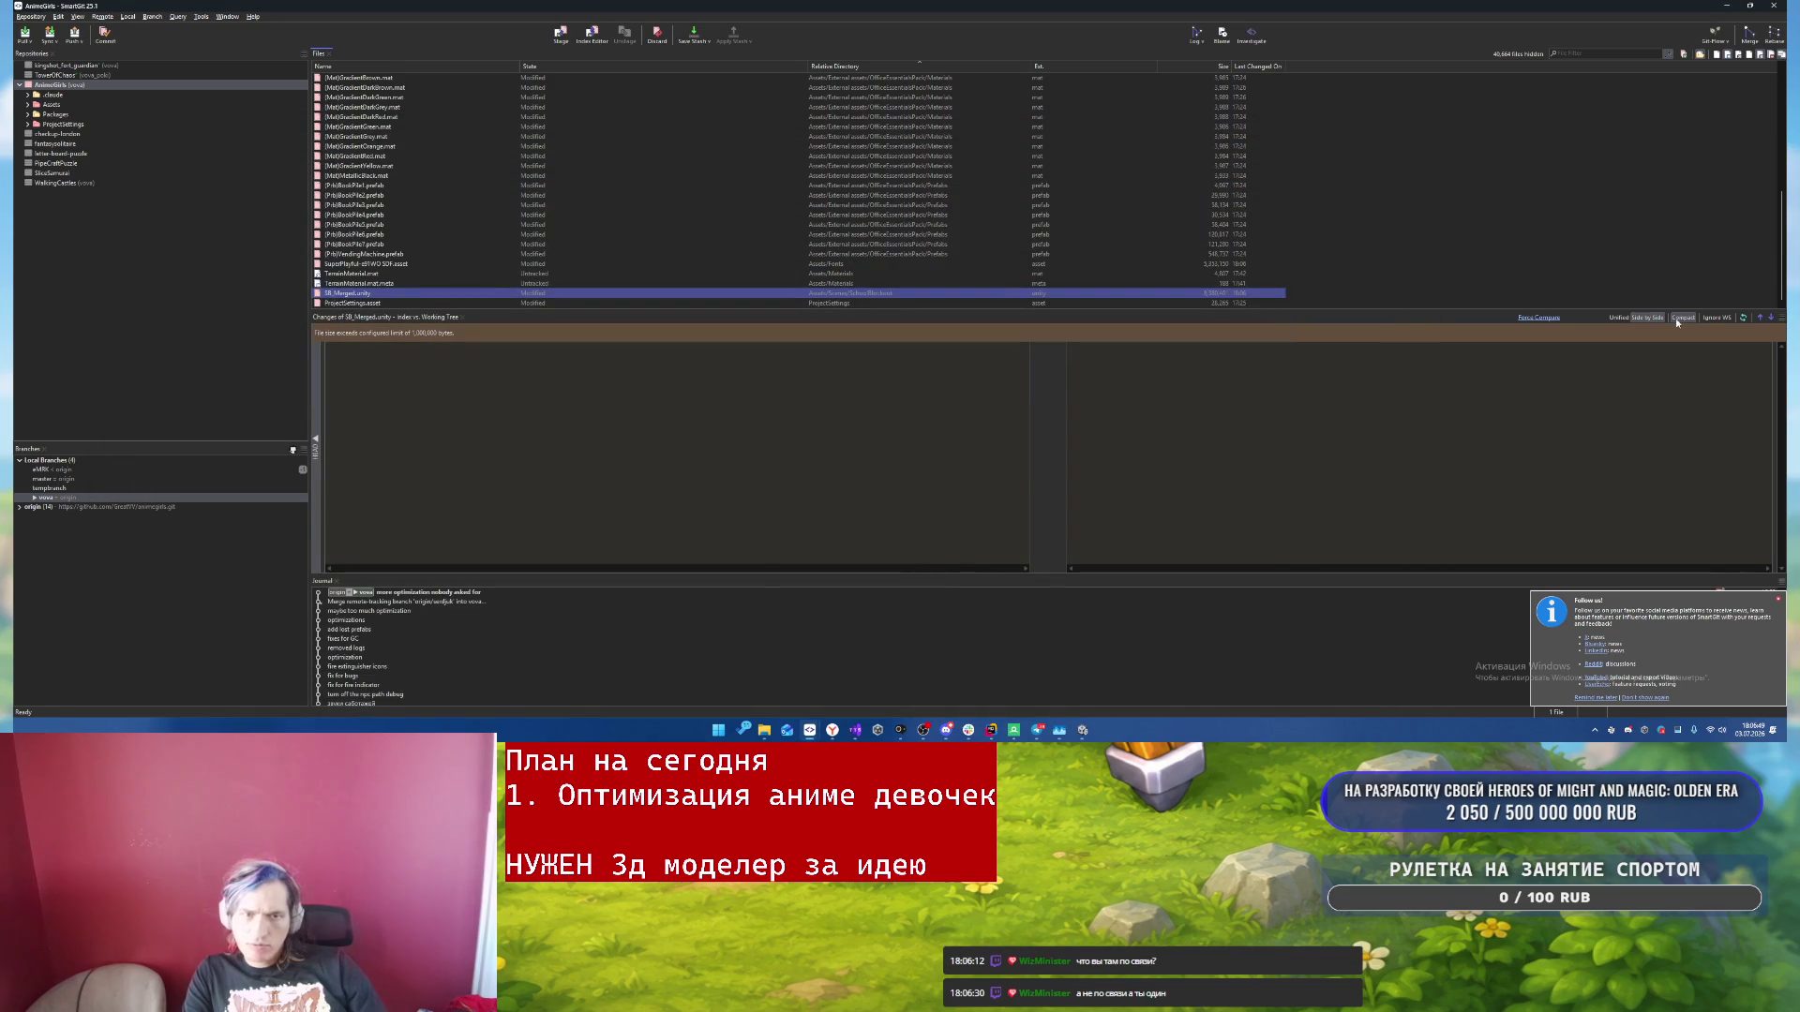
click(1538, 318)
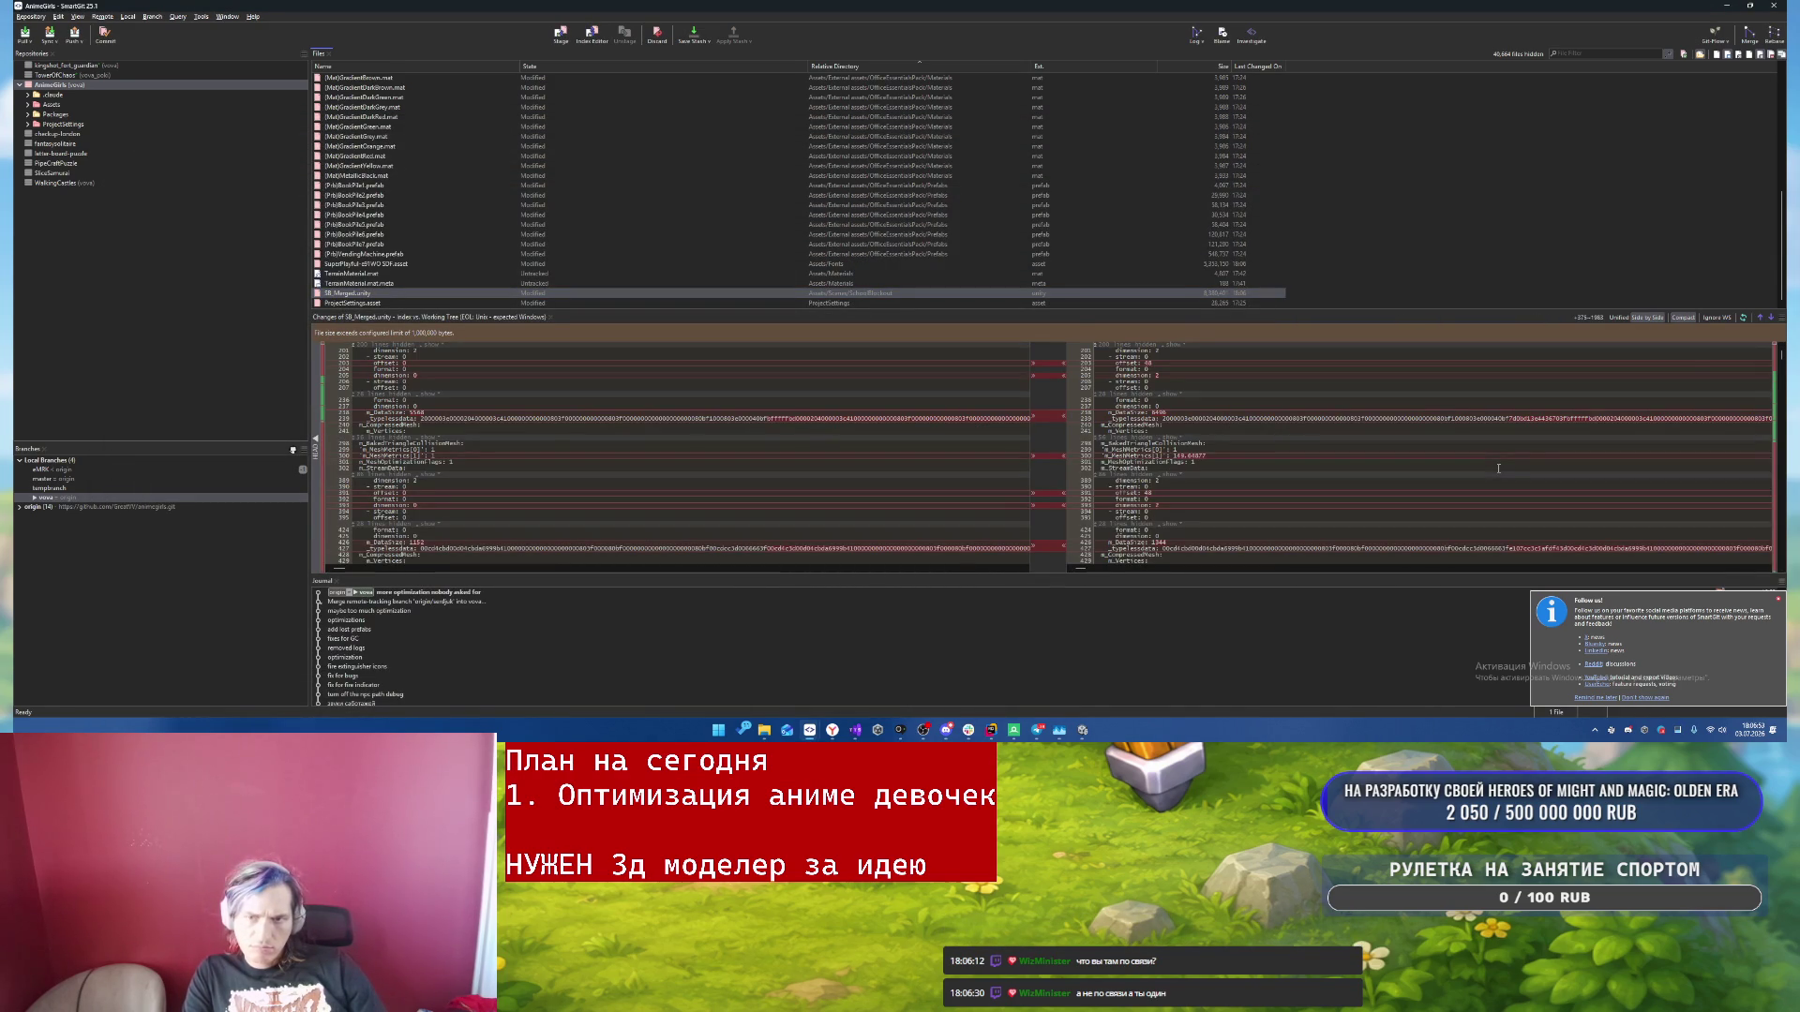
- Step through the scene file's changes one by one, then return to Unity
click(1771, 318)
click(1771, 318)
click(1771, 318)
click(1771, 318)
click(1770, 318)
click(1771, 318)
click(1771, 317)
click(1771, 318)
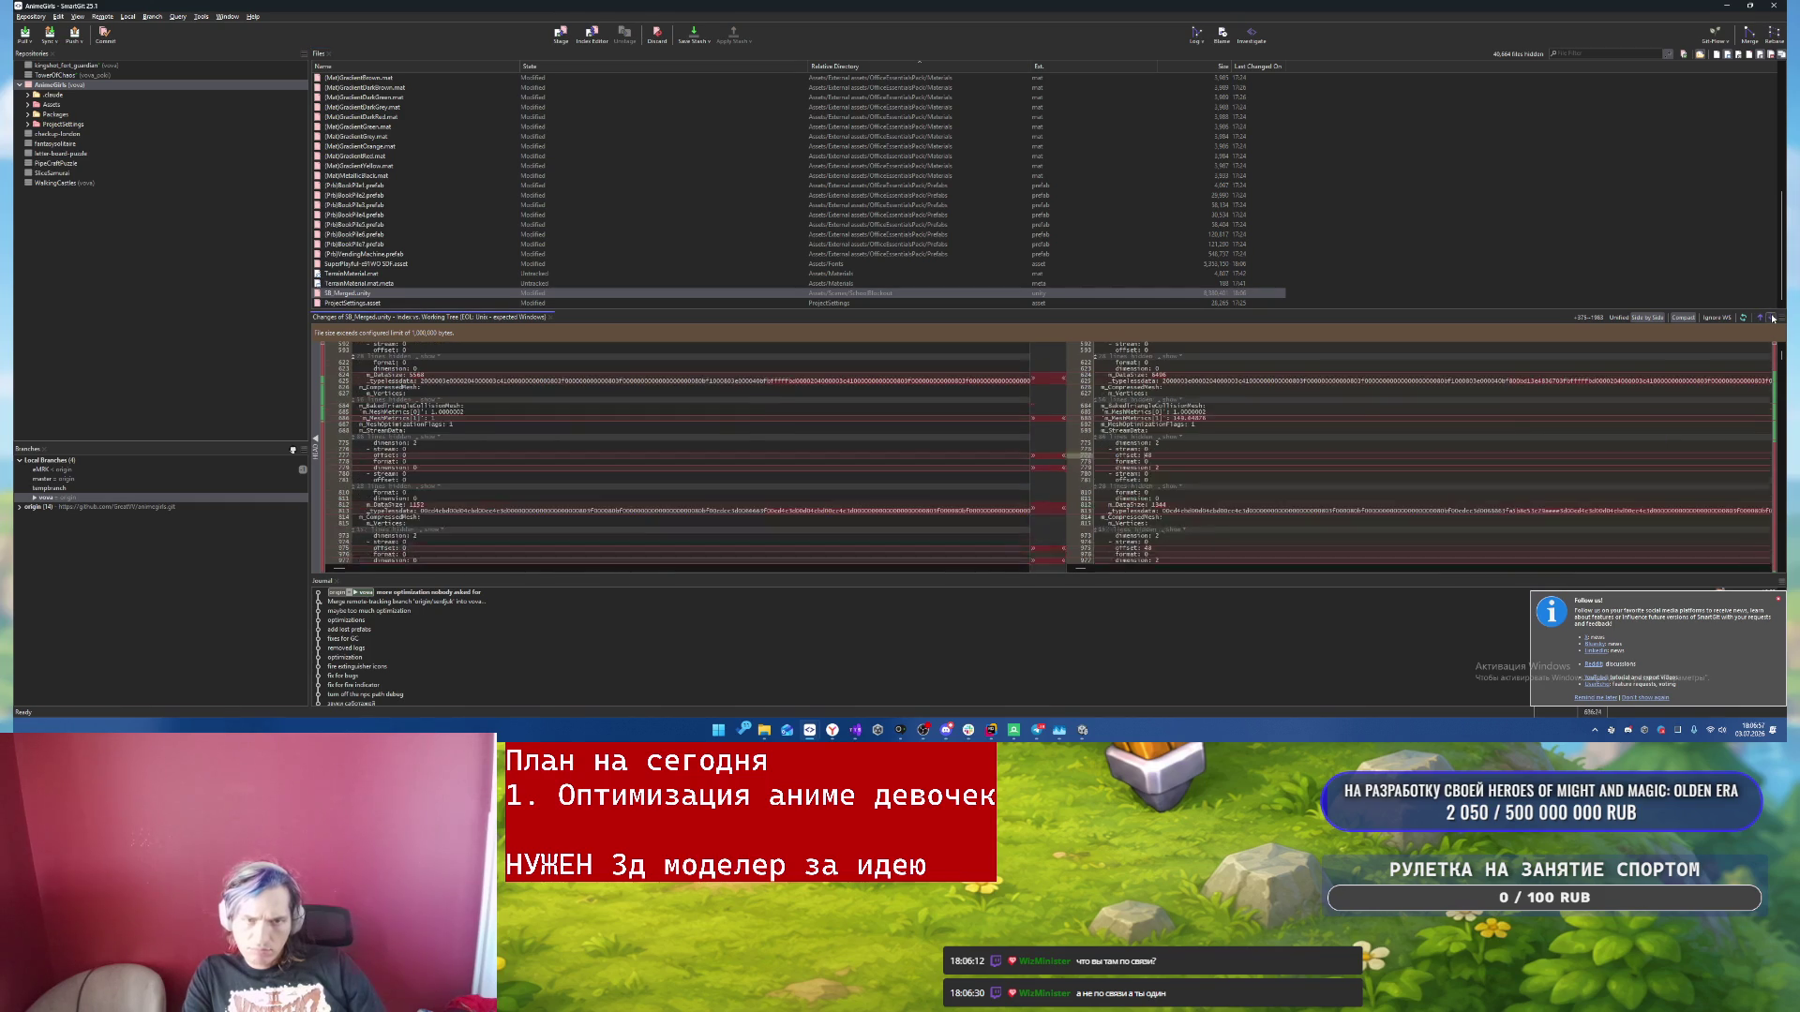
drag(1784, 359, 1768, 574)
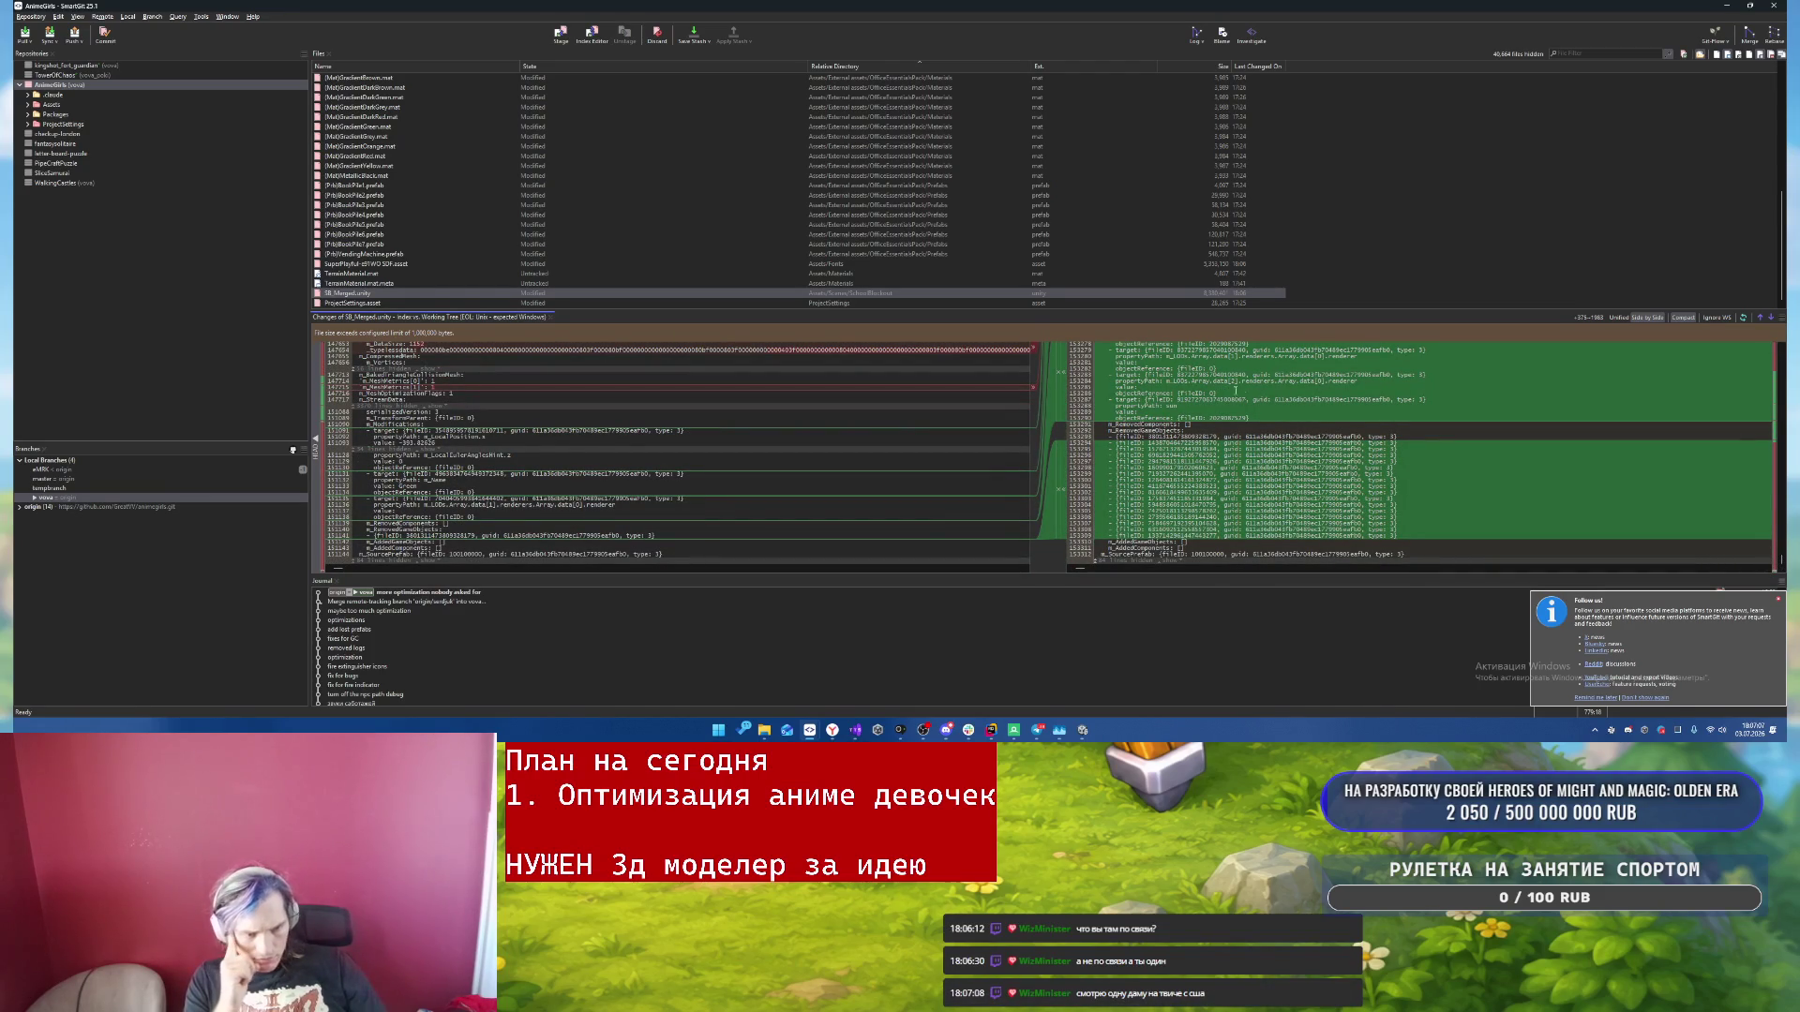
click(1083, 730)
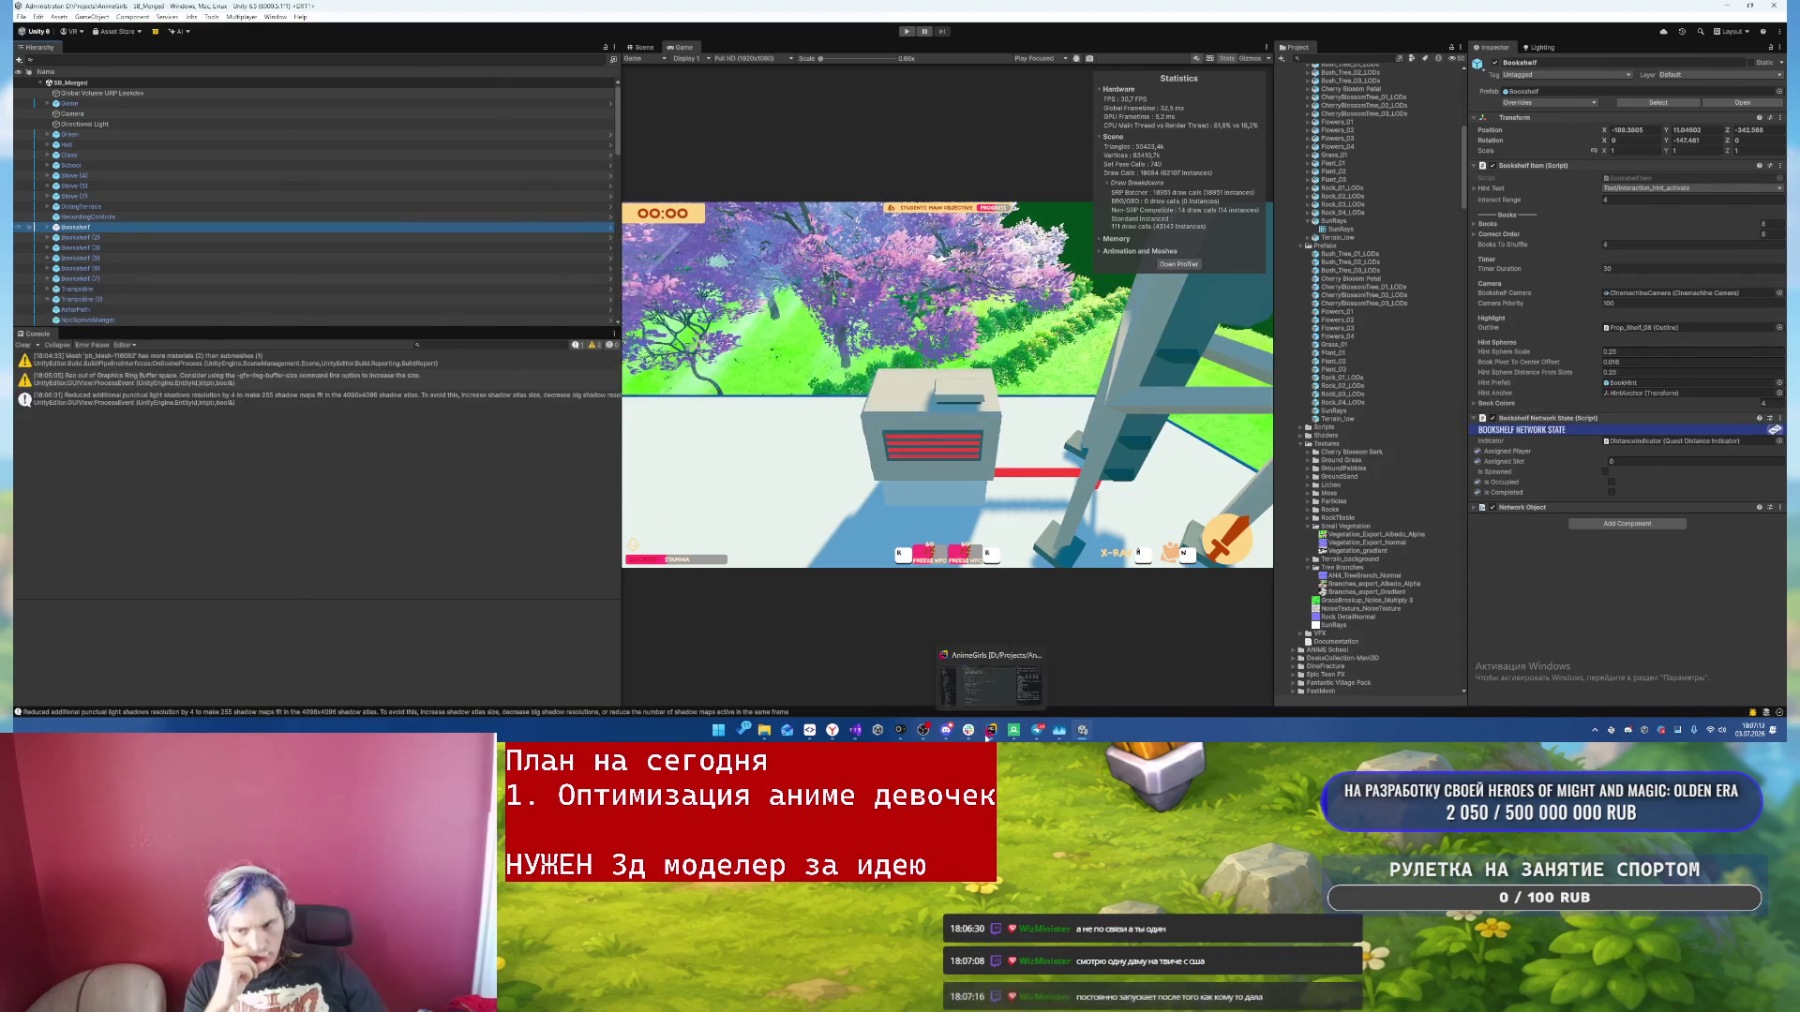
- Read Rider's AI answer flagging Combined Mesh draws, and snip the chat panel to the clipboard
click(991, 729)
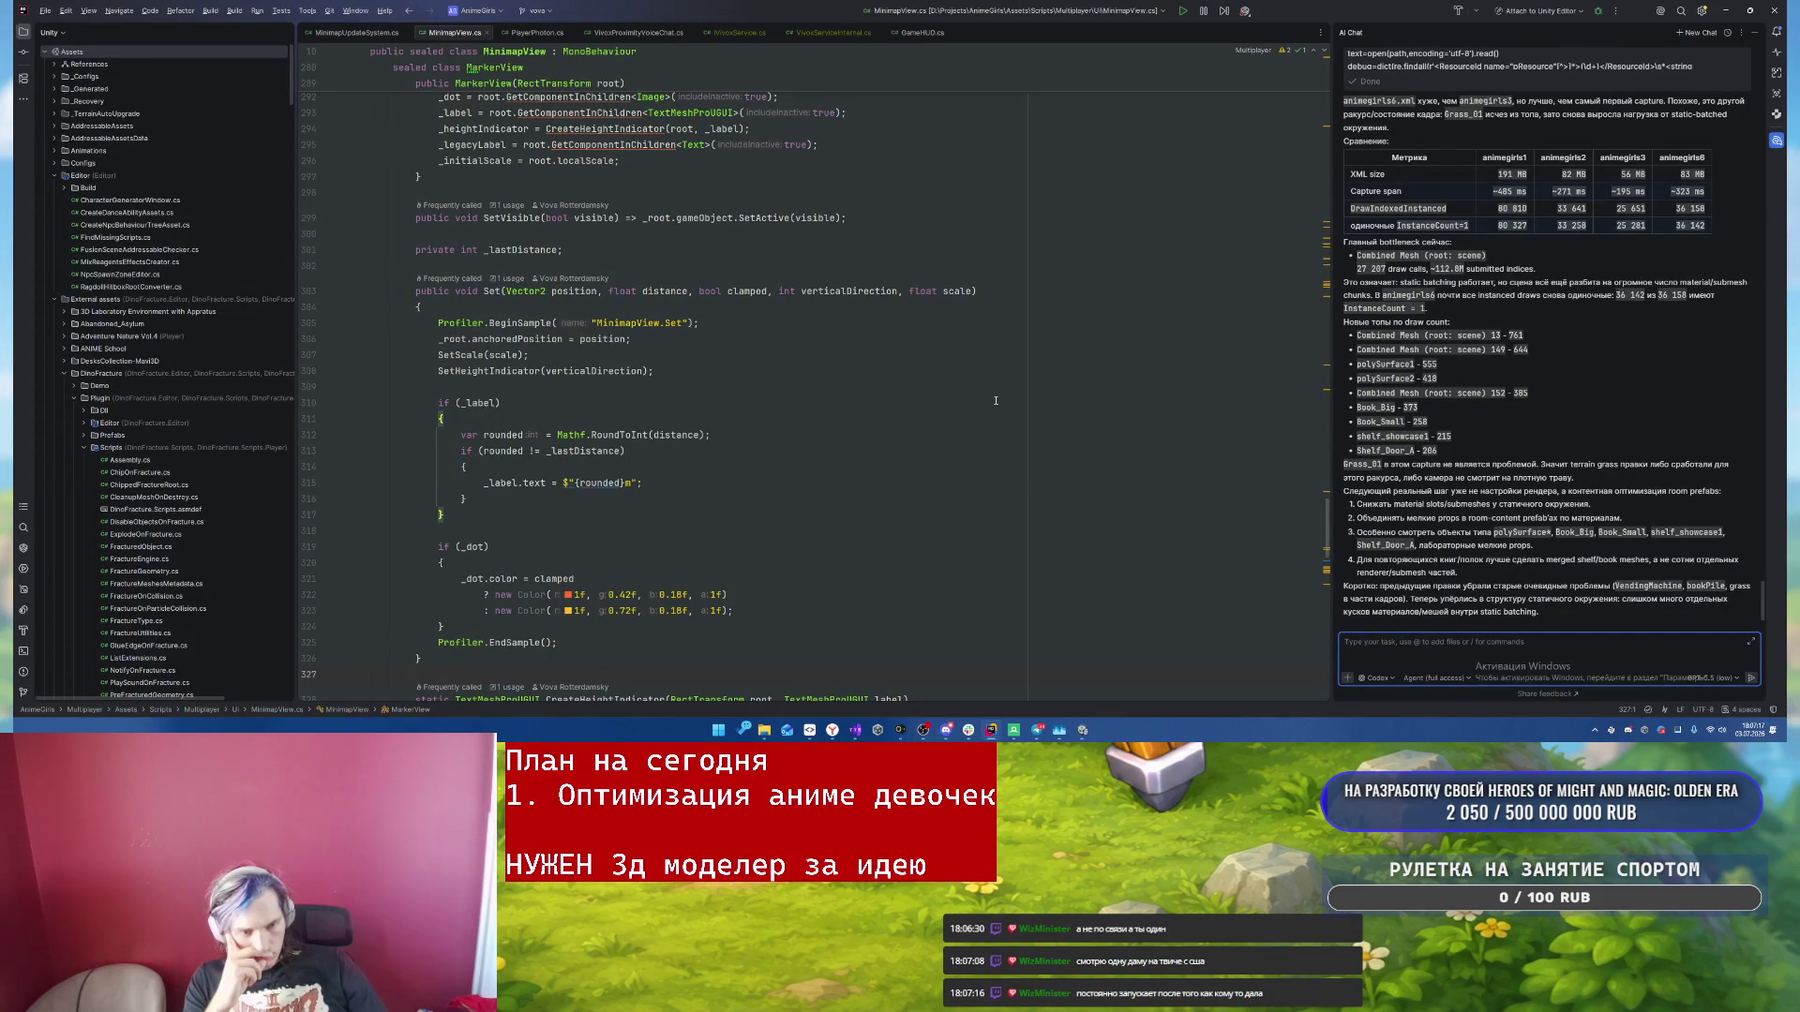
scroll(1617, 421, up, 3)
scroll(1617, 421, down, 3)
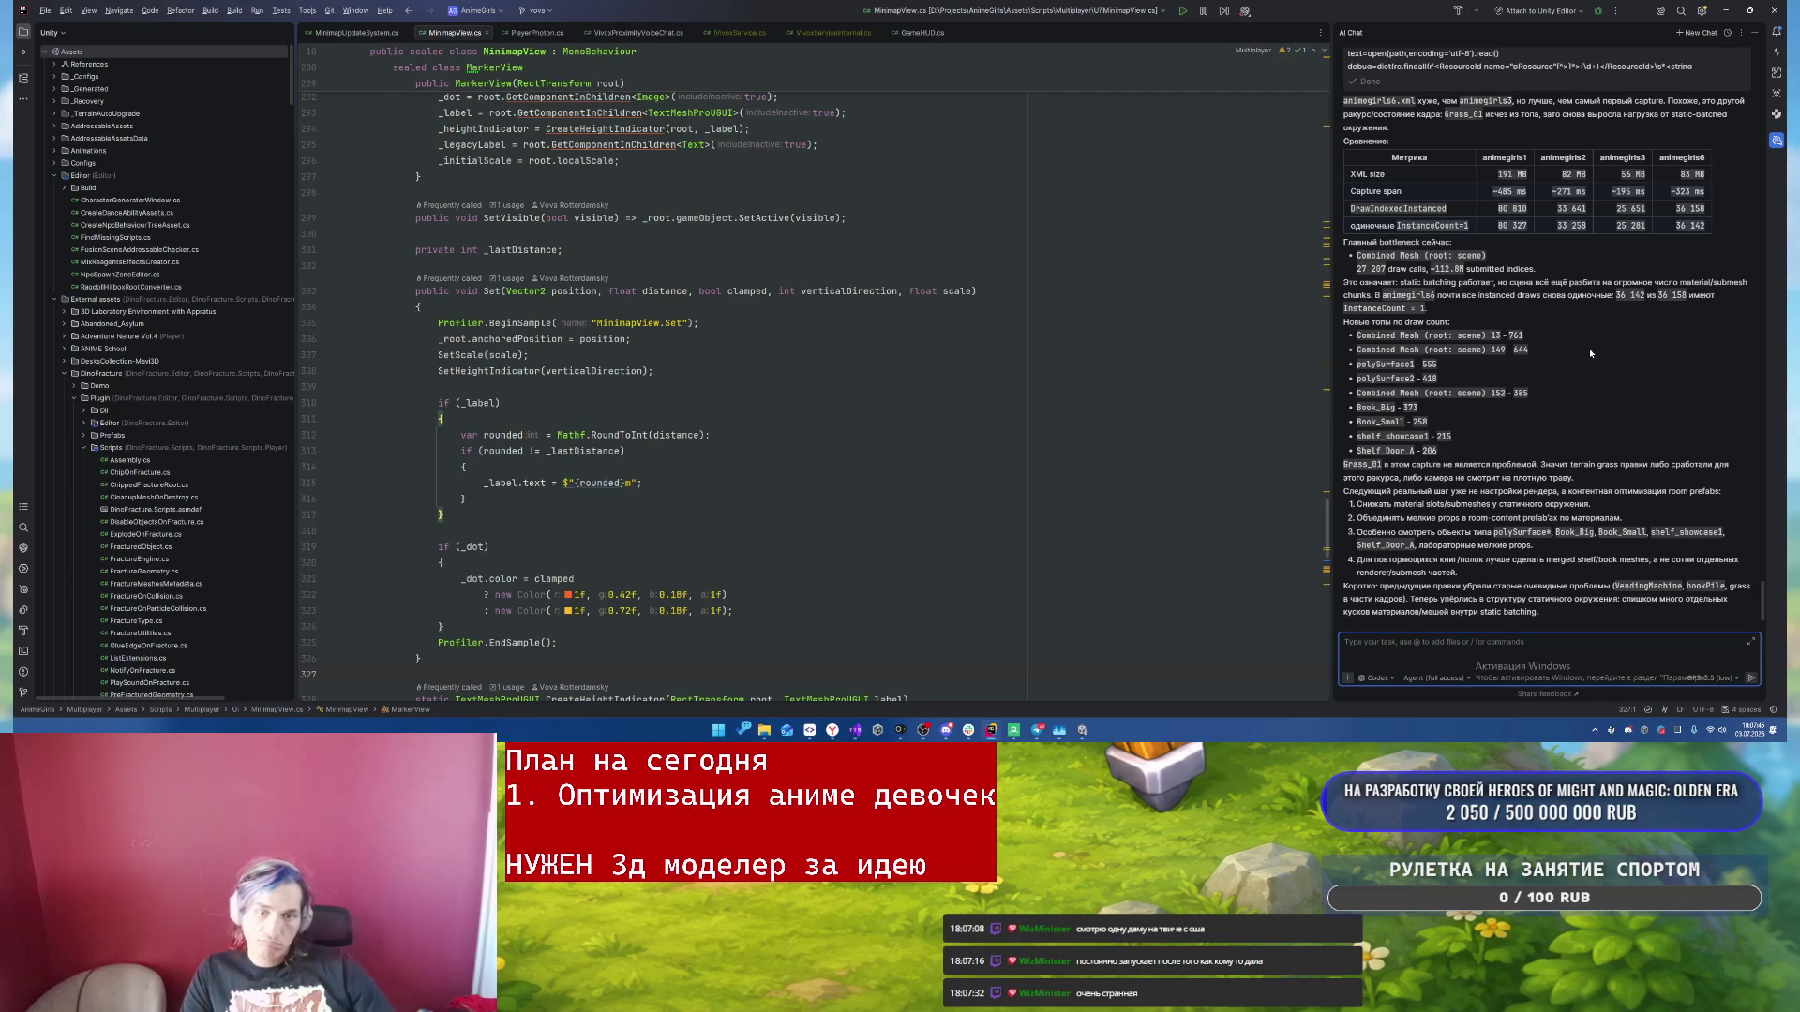
key(super+shift+s)
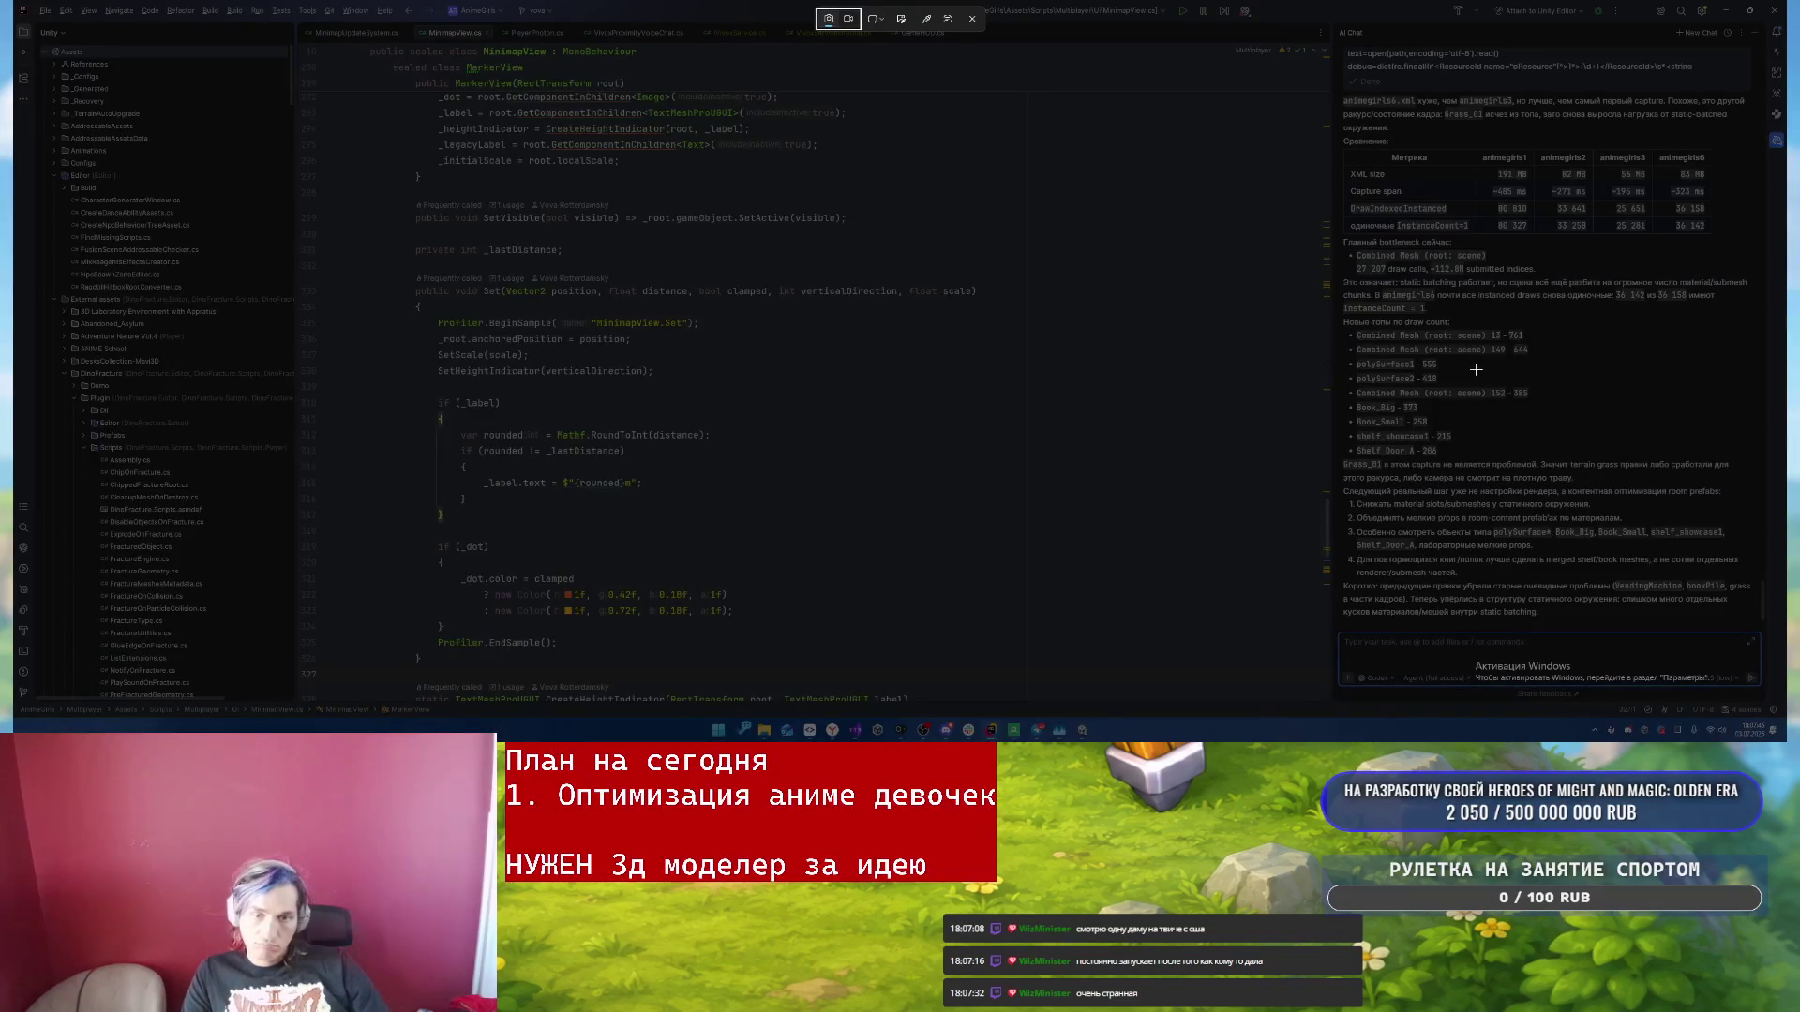
mouse_move(1333, 272)
mouse_down()
mouse_move(1481, 506)
mouse_move(1752, 663)
mouse_move(1762, 638)
mouse_up()
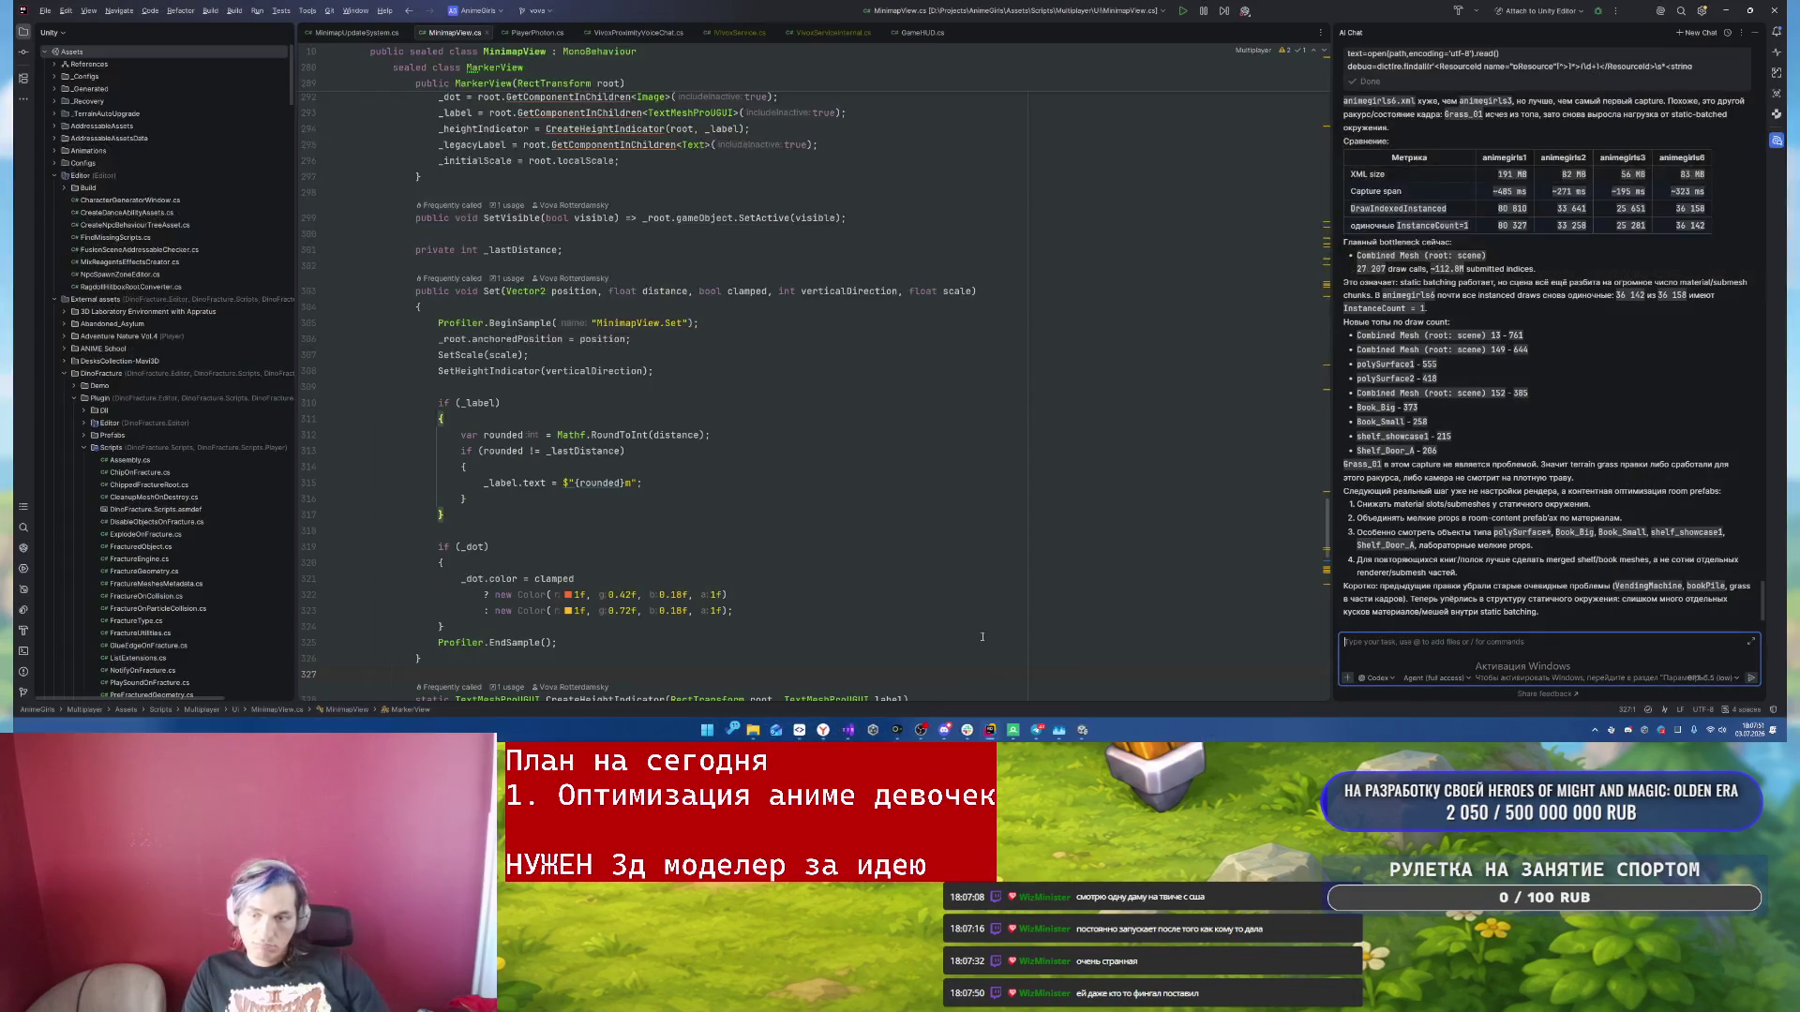
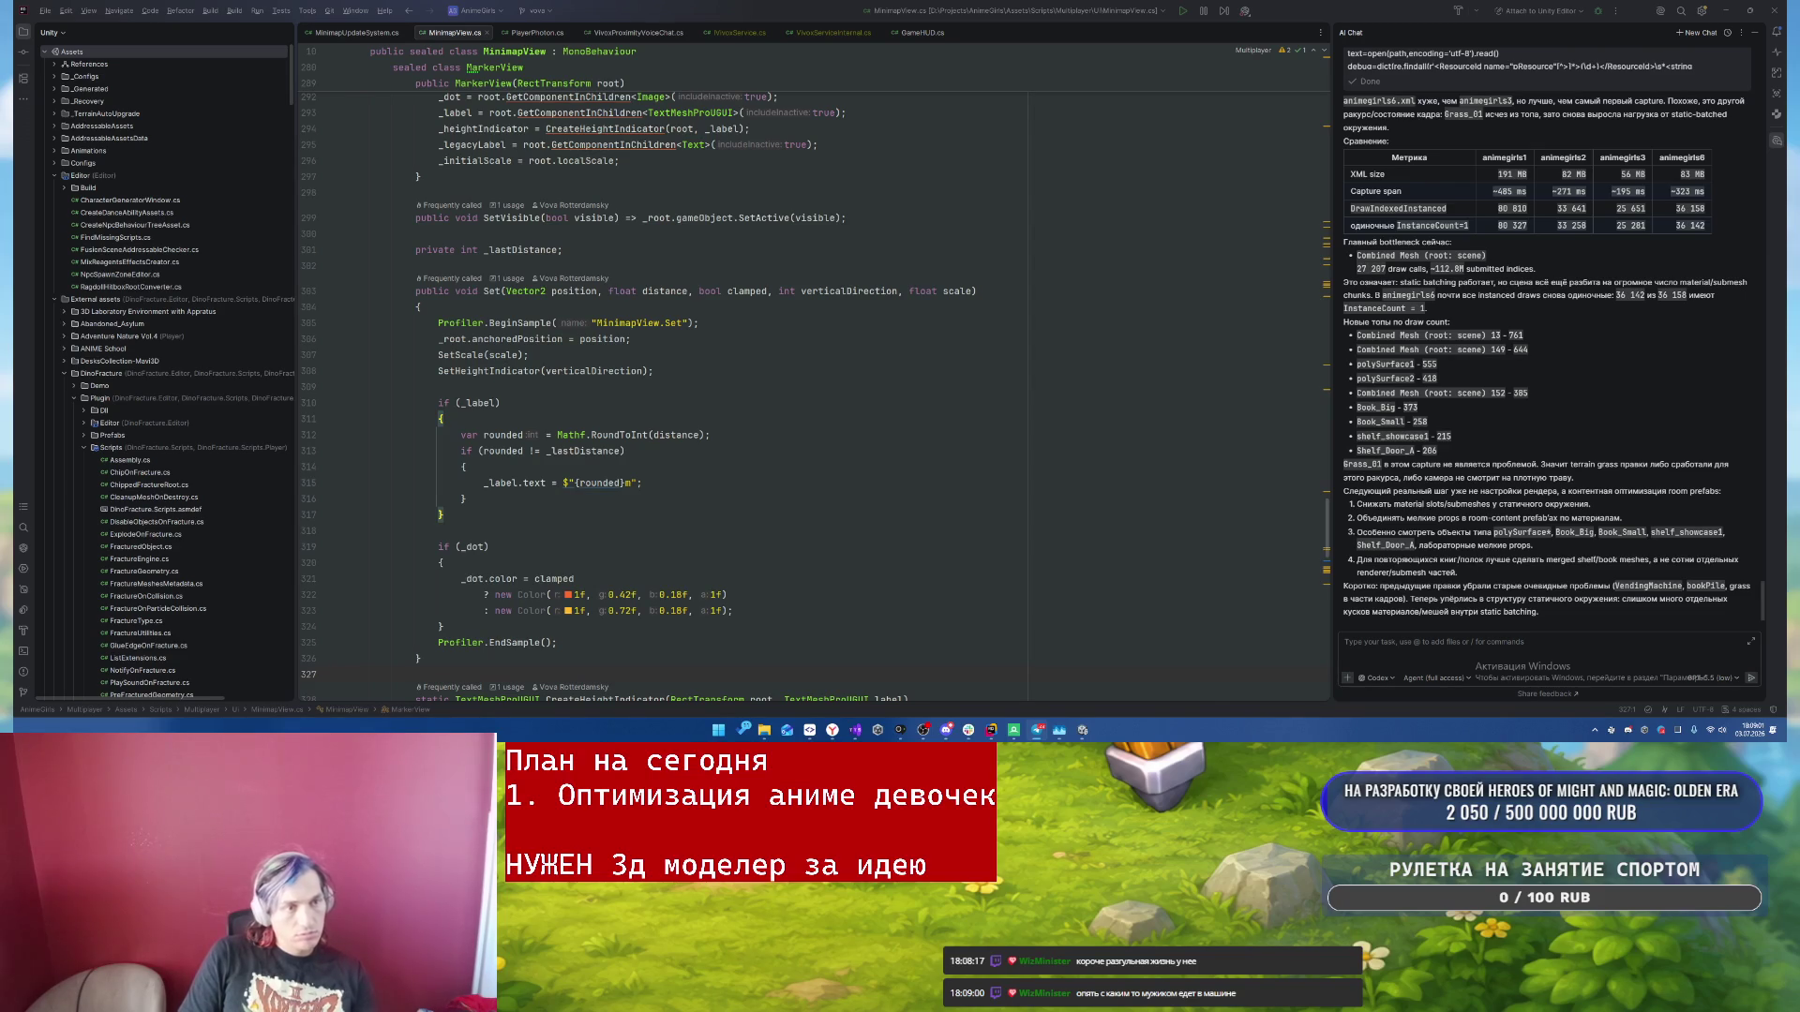
- In Rider's AI chat, type the prompt 'давай попробуй отключить все одиночные Instanced draws'
click(1516, 349)
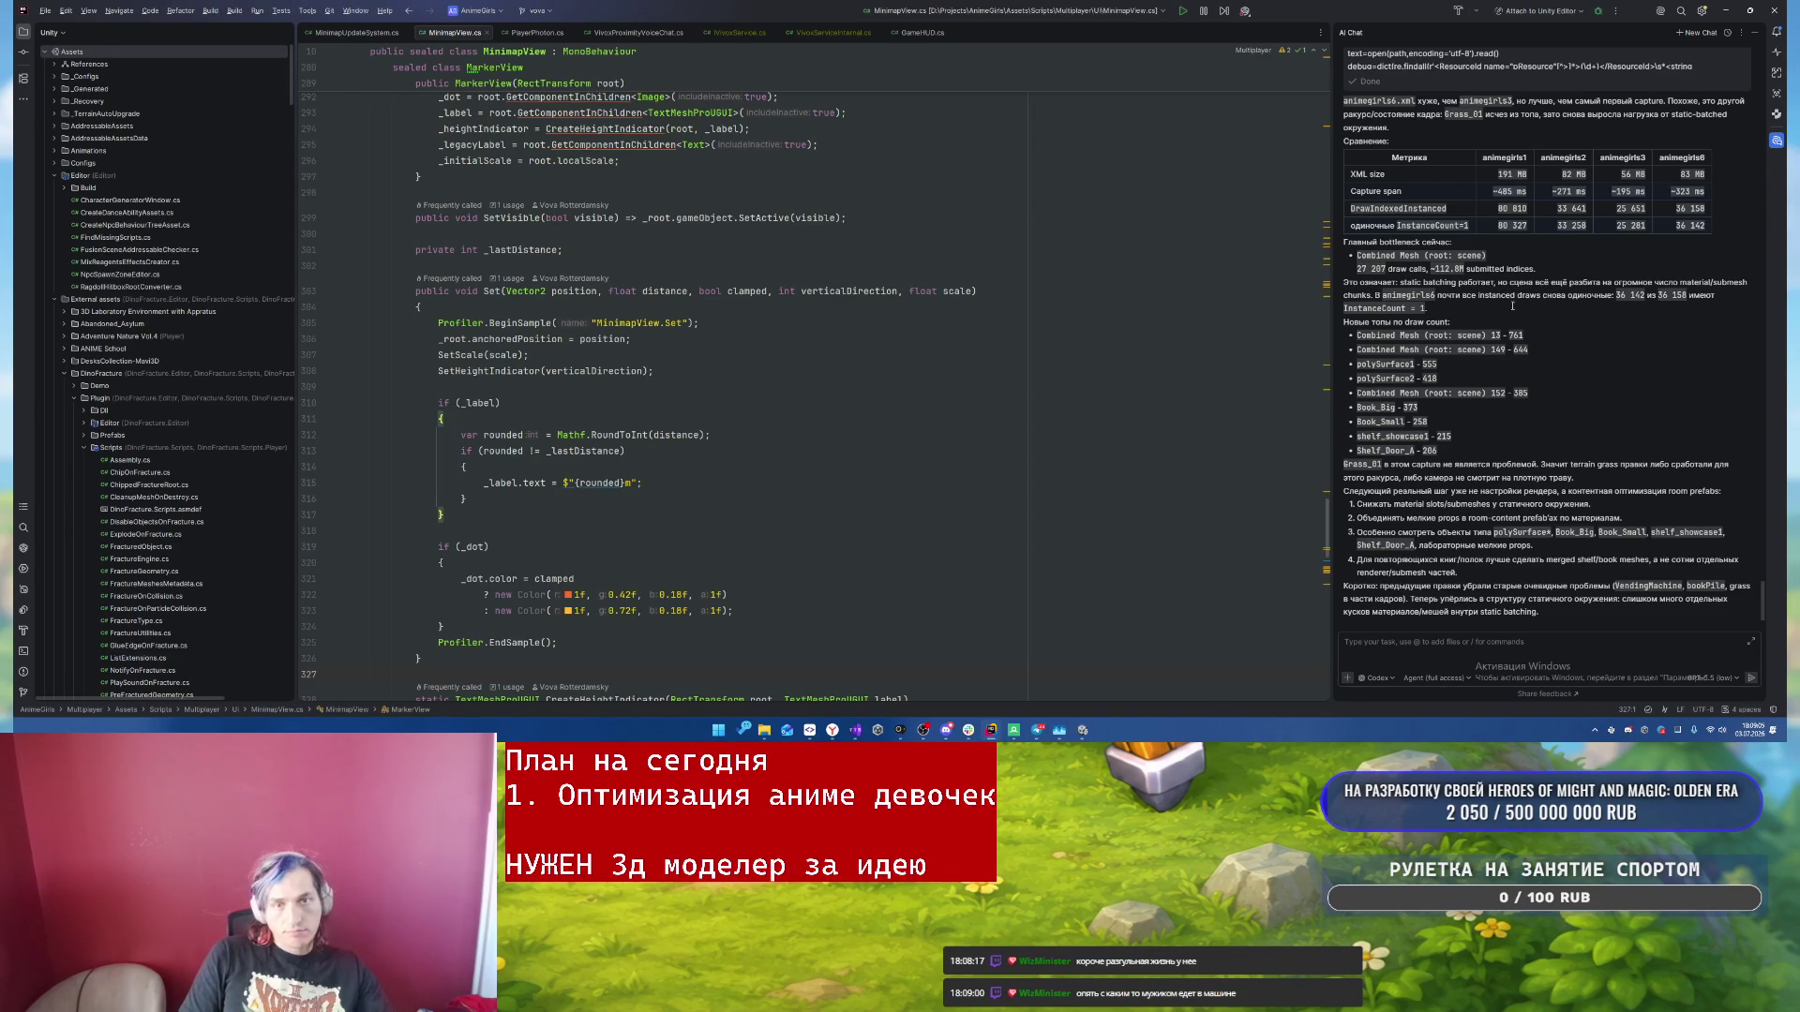
click(1426, 649)
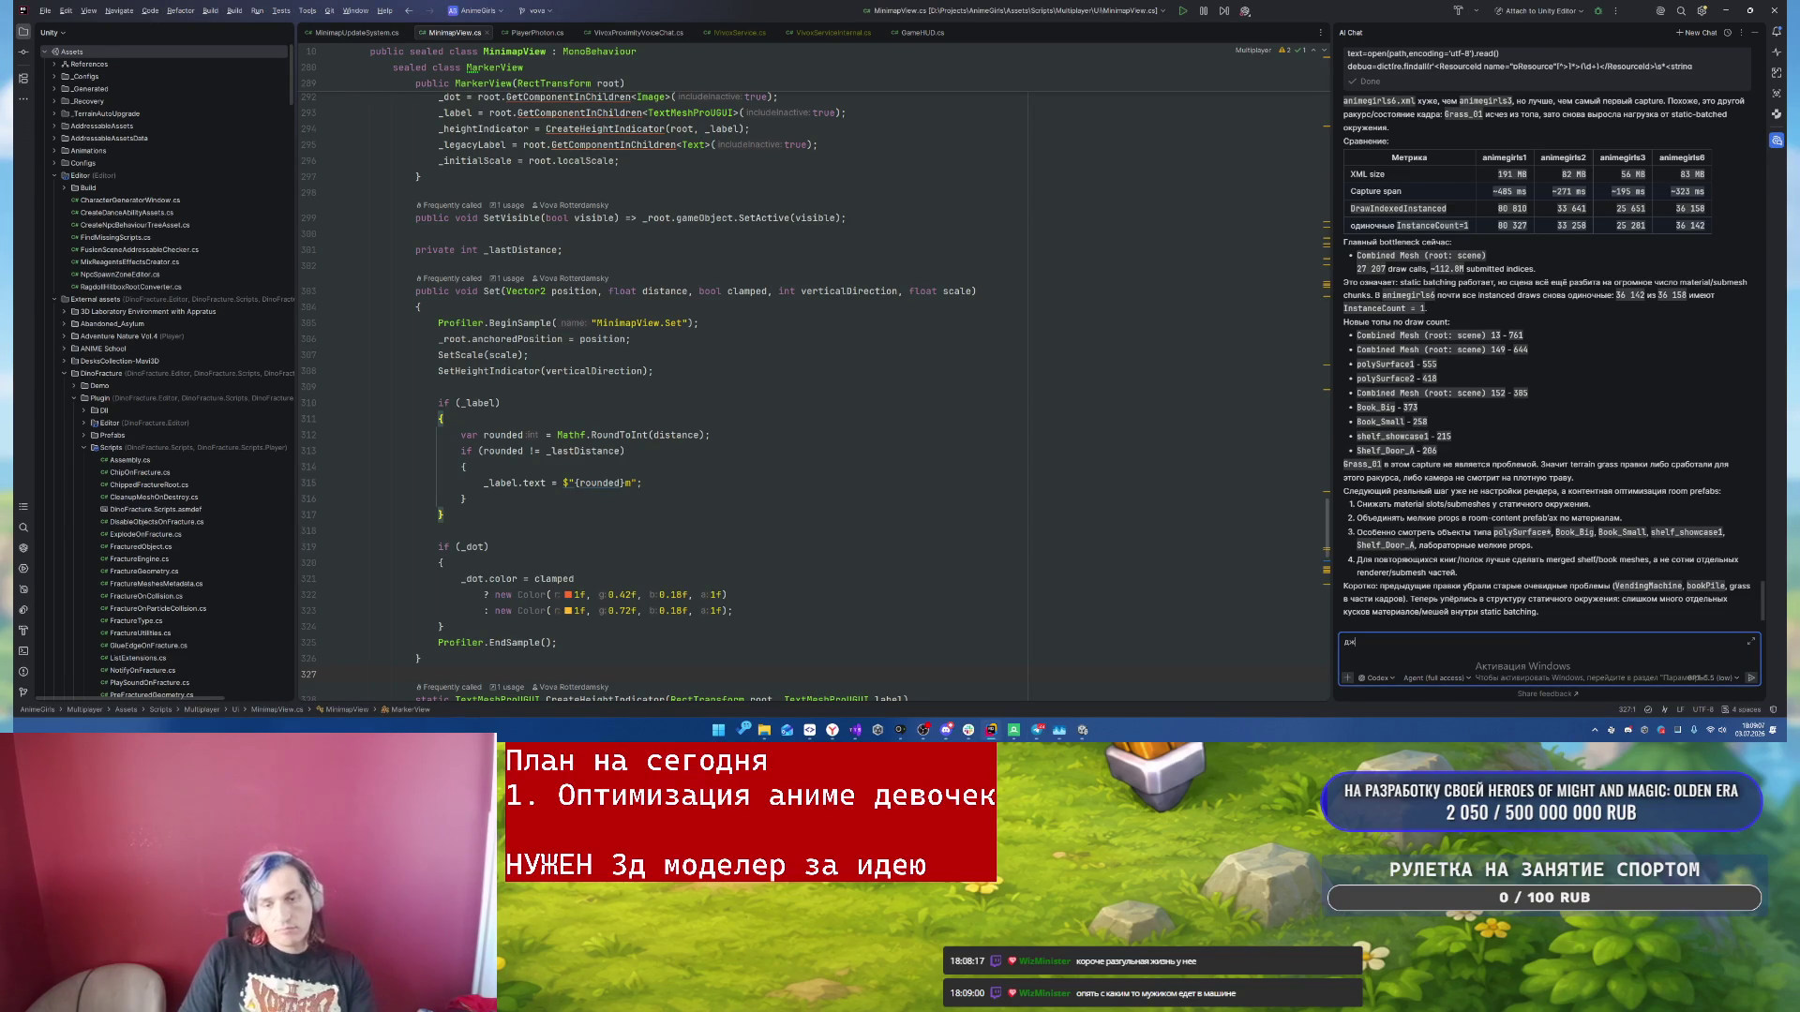
text(давай попроб)
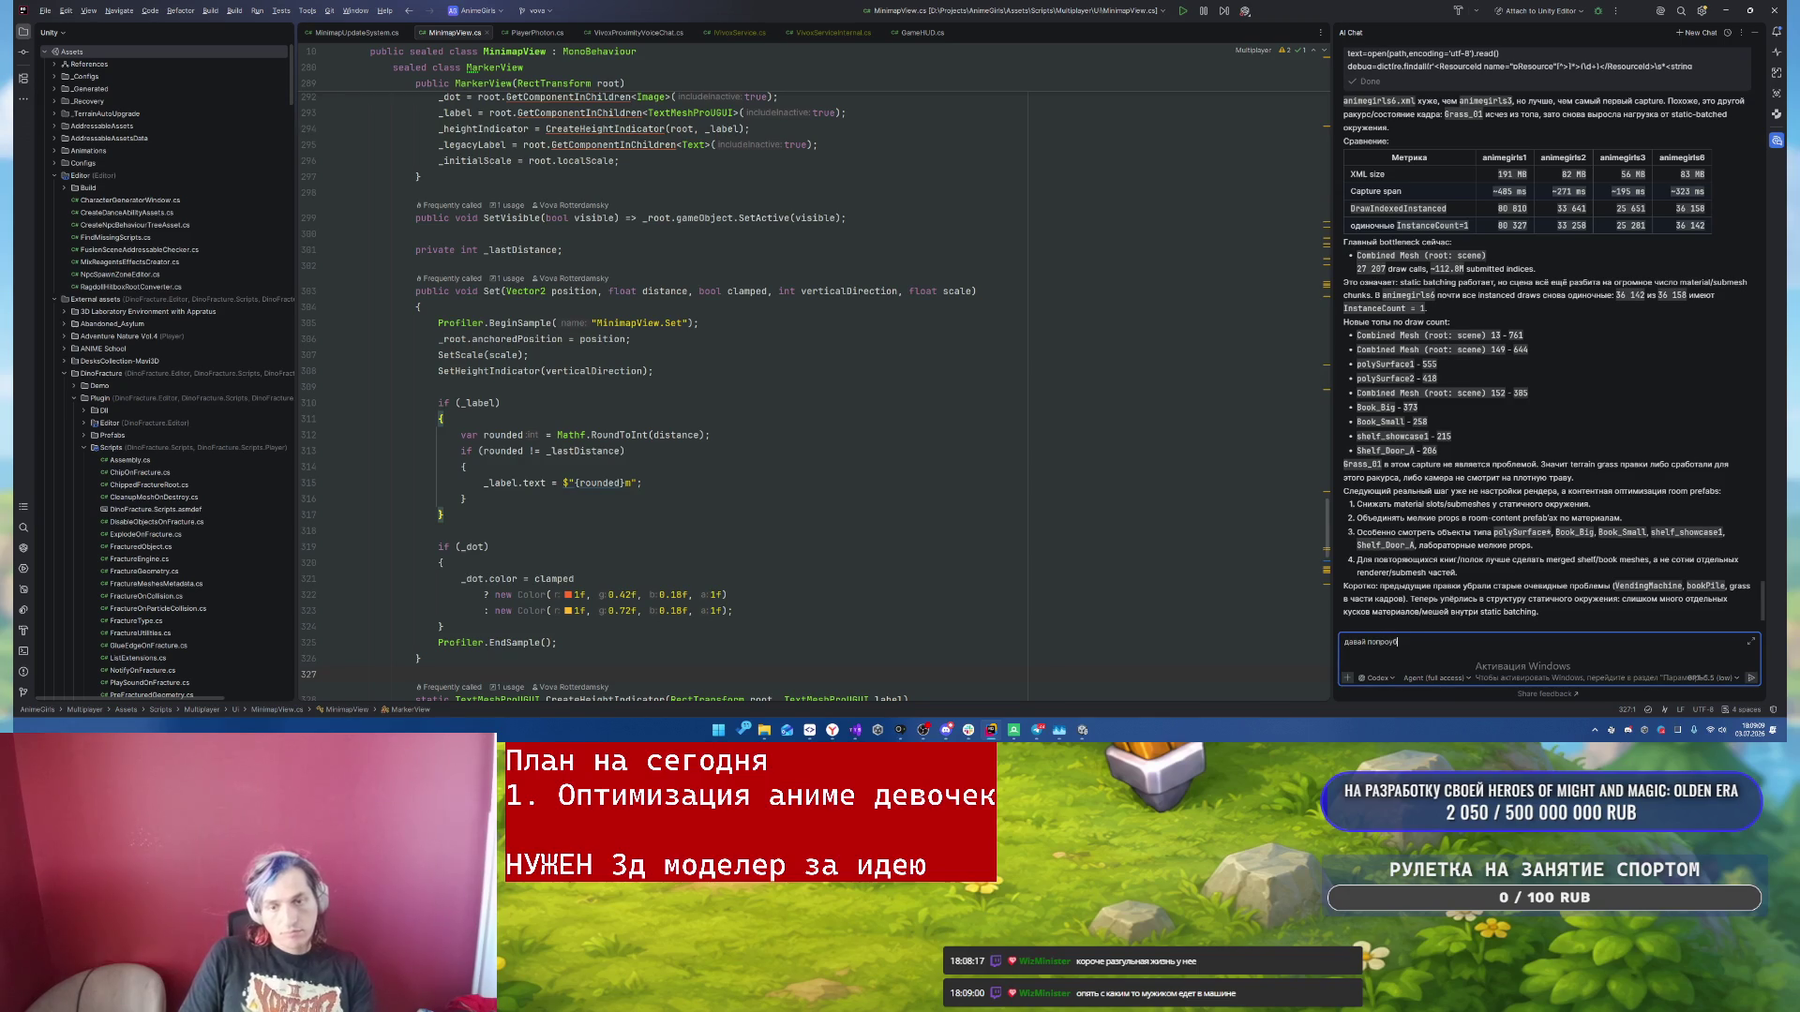
text(уй)
text(отключить все од)
text(иночные)
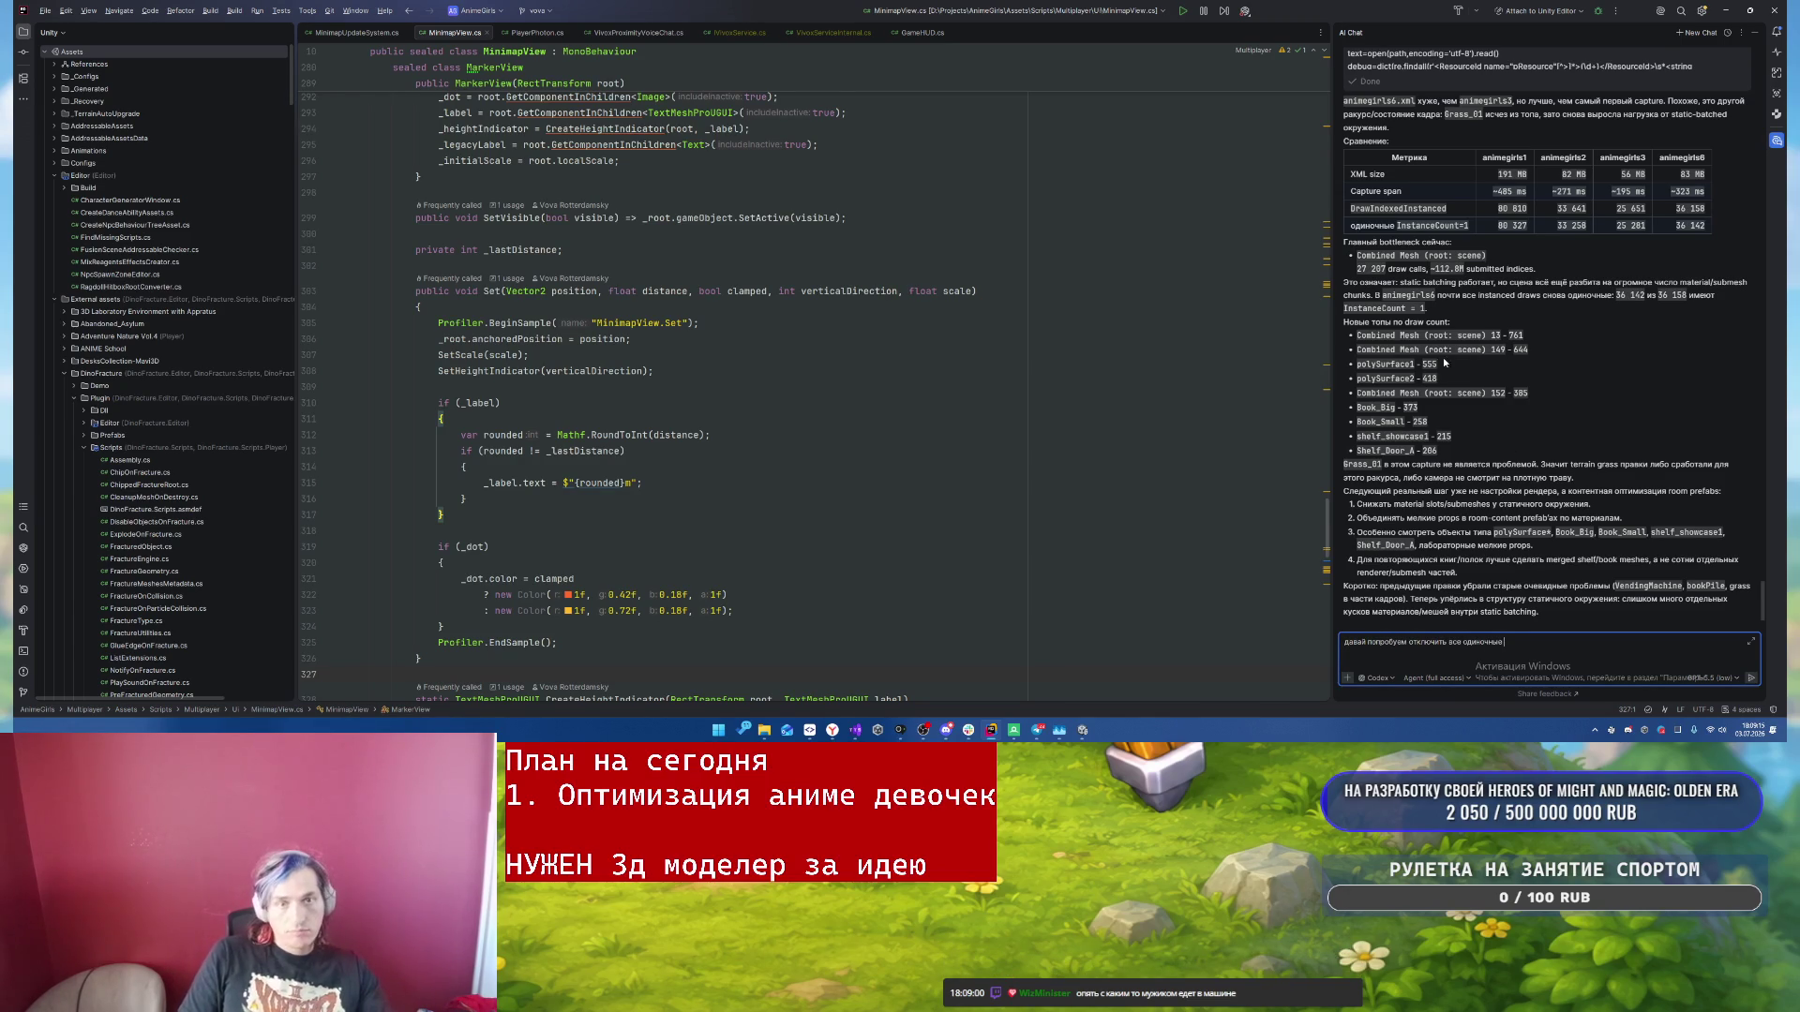
click(1476, 294)
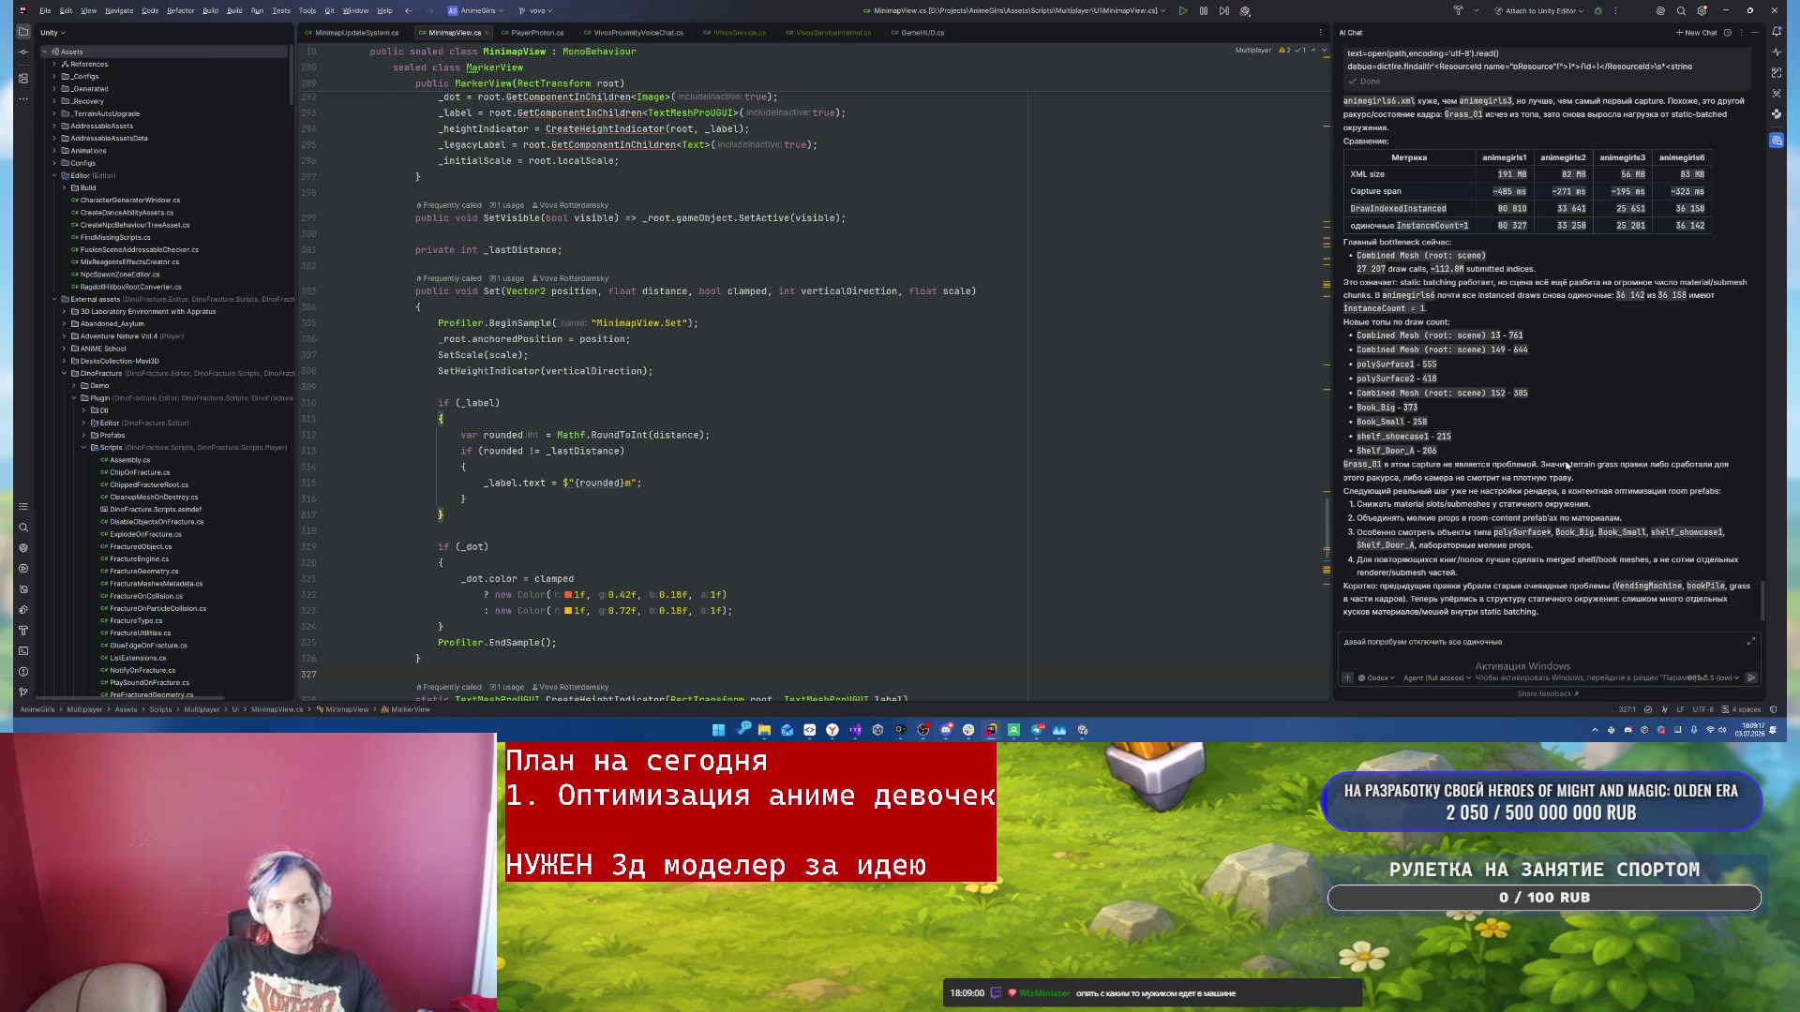
click(1549, 649)
text(Instanced draw)
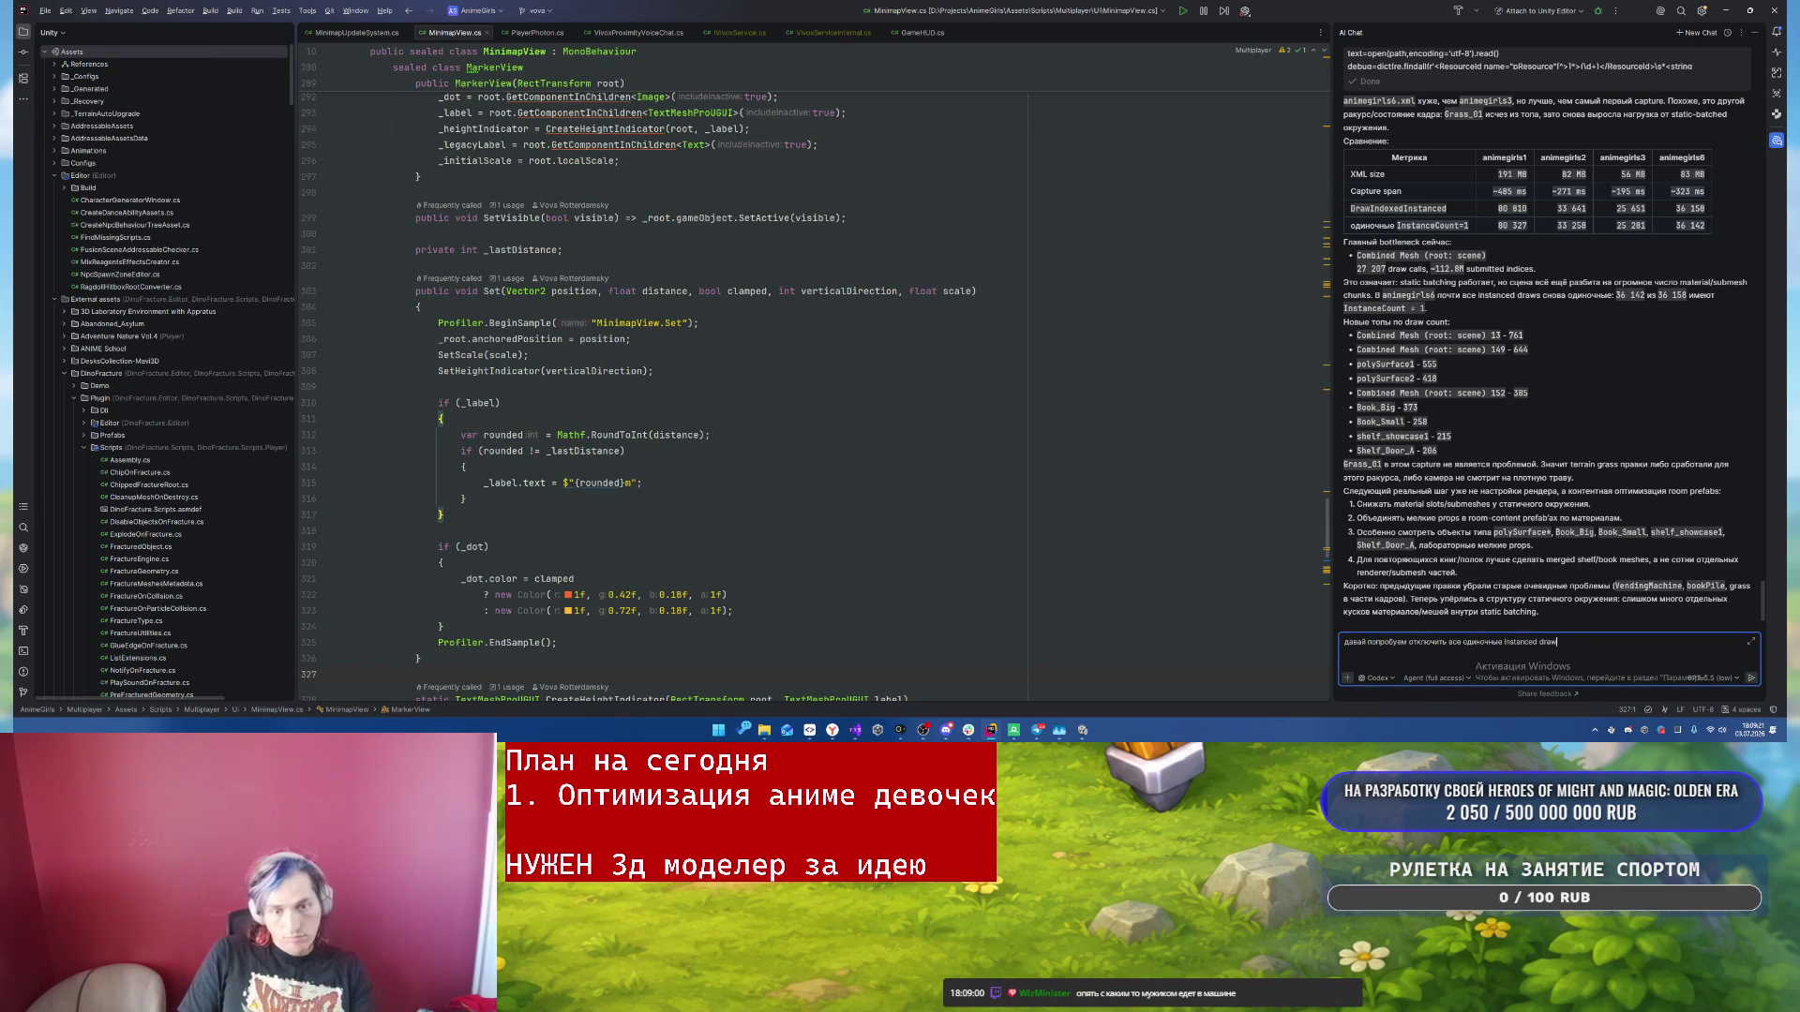
text(s)
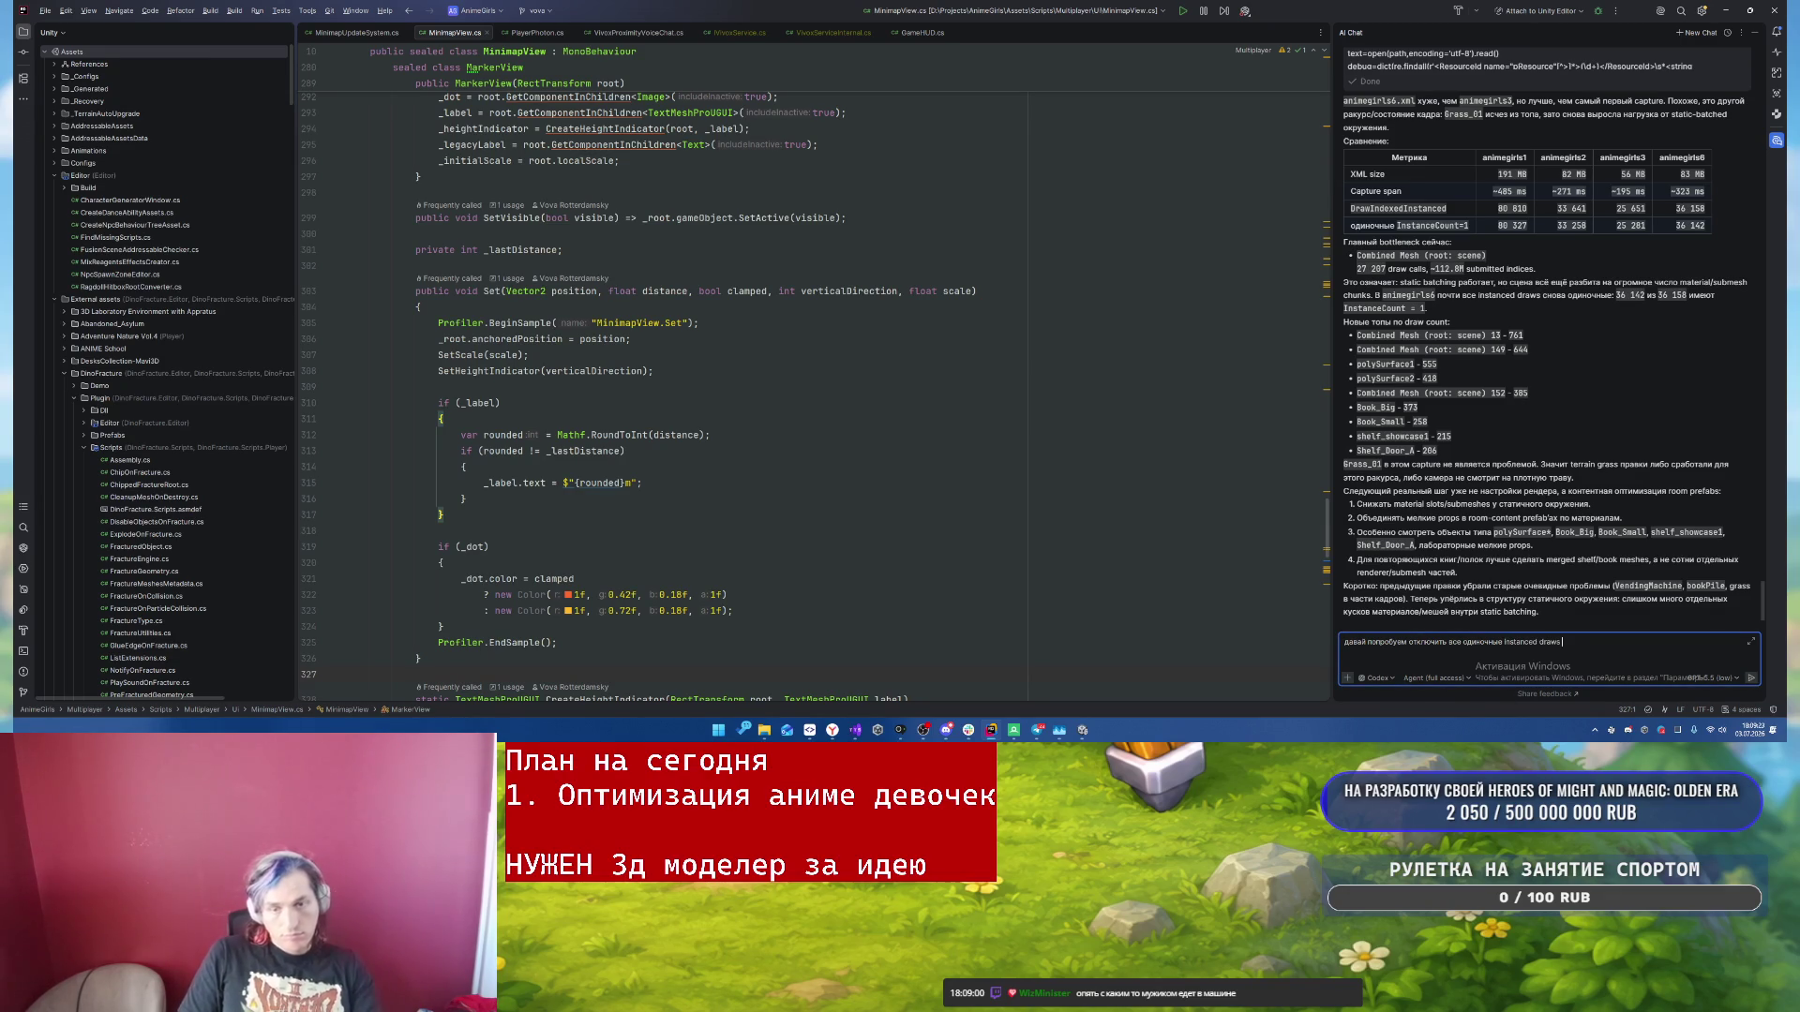
- Bring SmartGit forward and view the TerrainMaterial.mat changes
click(787, 729)
click(778, 680)
click(688, 229)
click(614, 273)
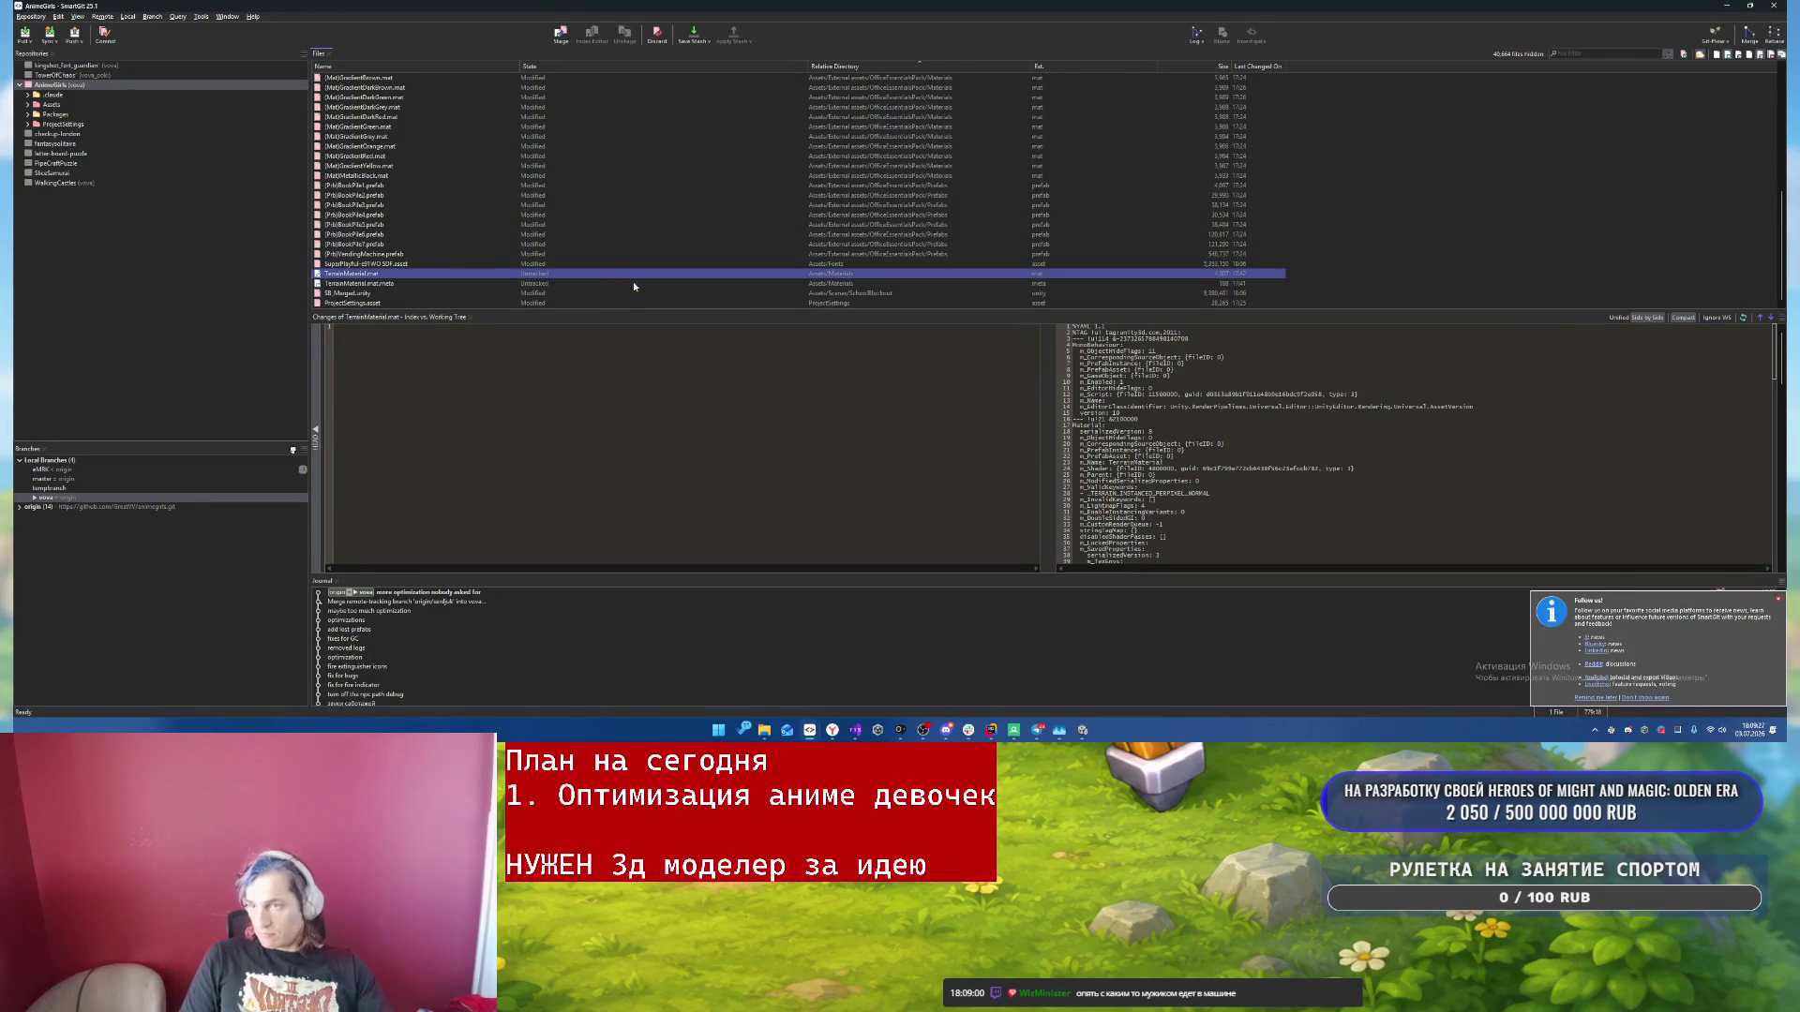
- Review diffs for SuperPlayful SDF.asset, (Mat)Floor.mat, AddressableAssetSettings.asset and PC_RPAsset.asset
click(727, 266)
scroll(729, 258, up, 8)
click(730, 251)
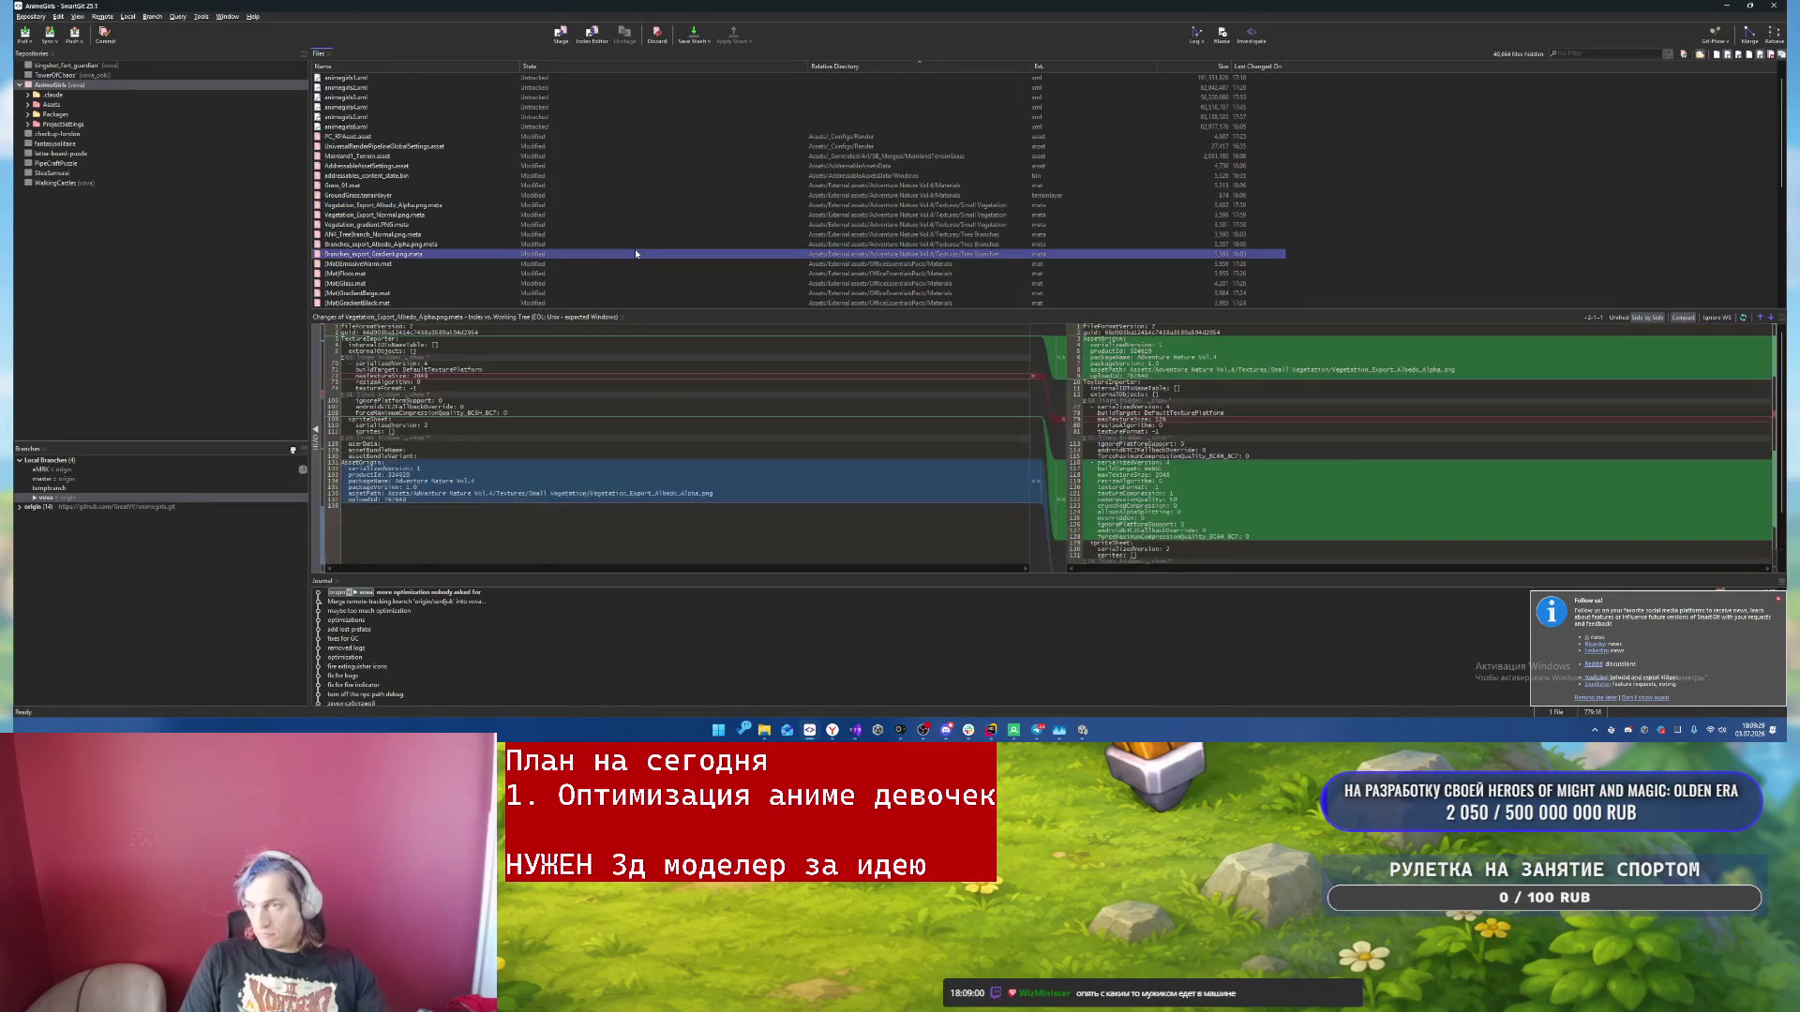
key(Down)
key(Down)
click(872, 166)
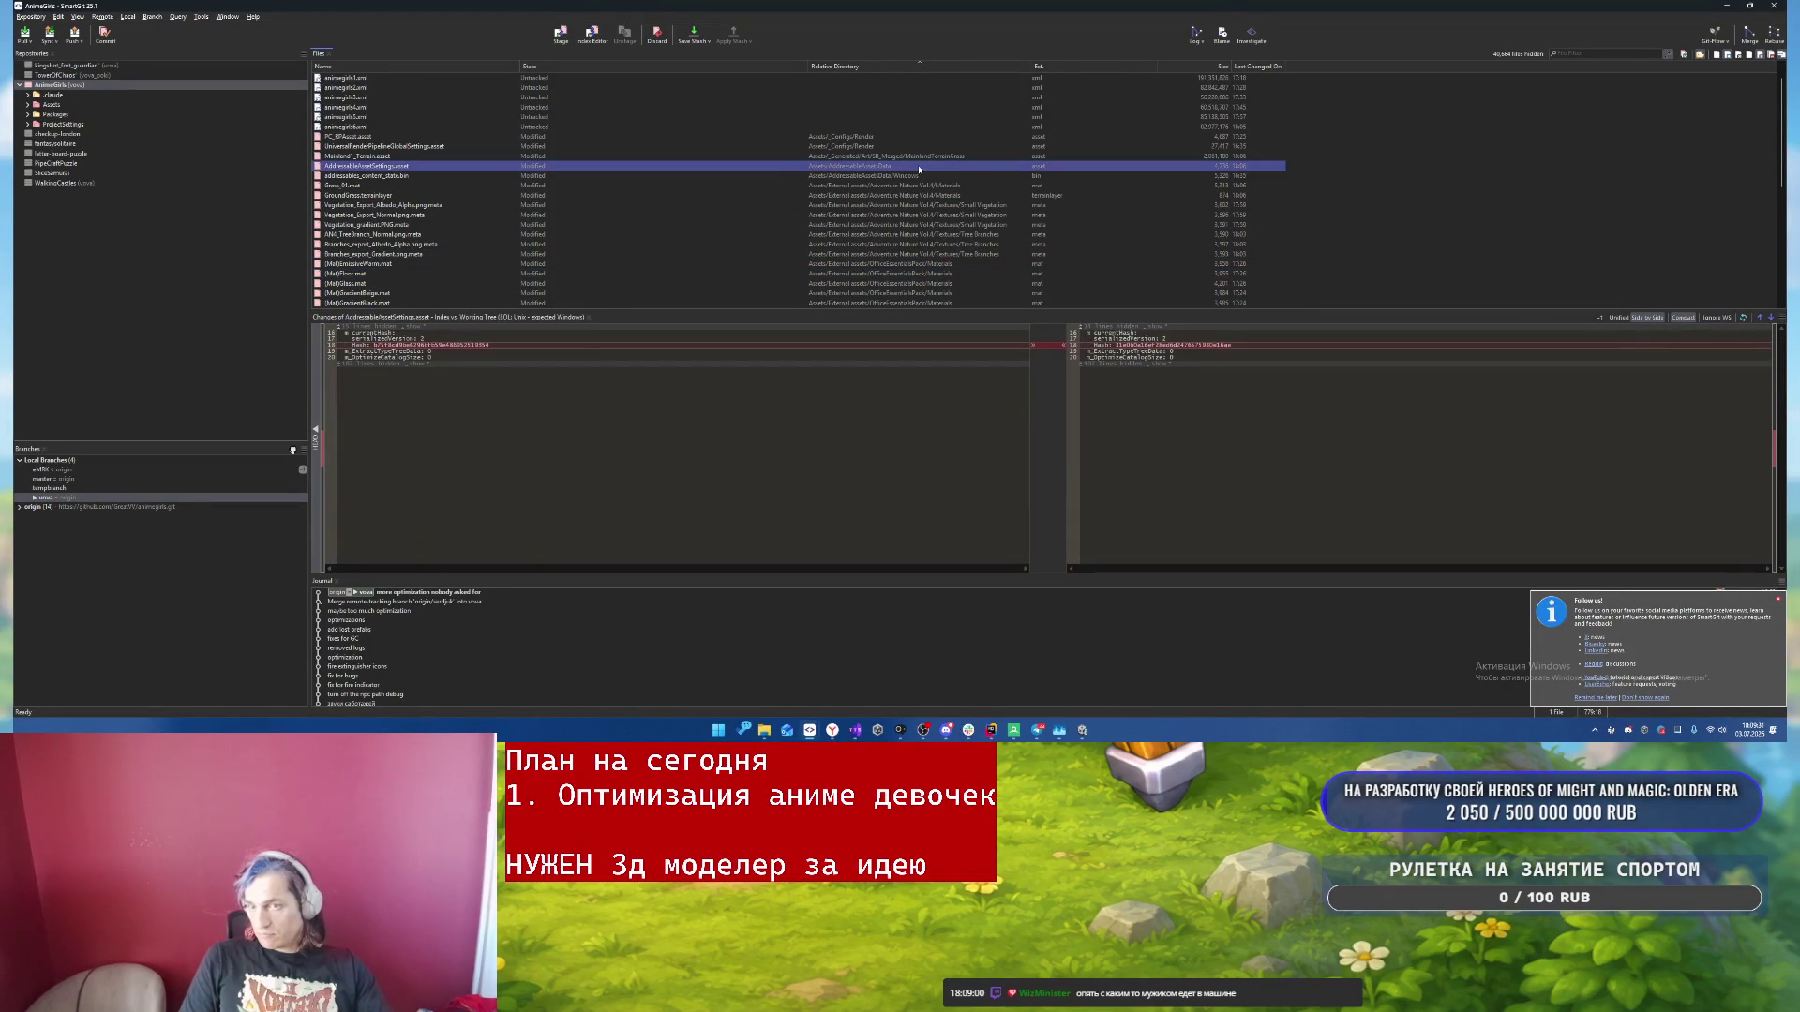
click(846, 137)
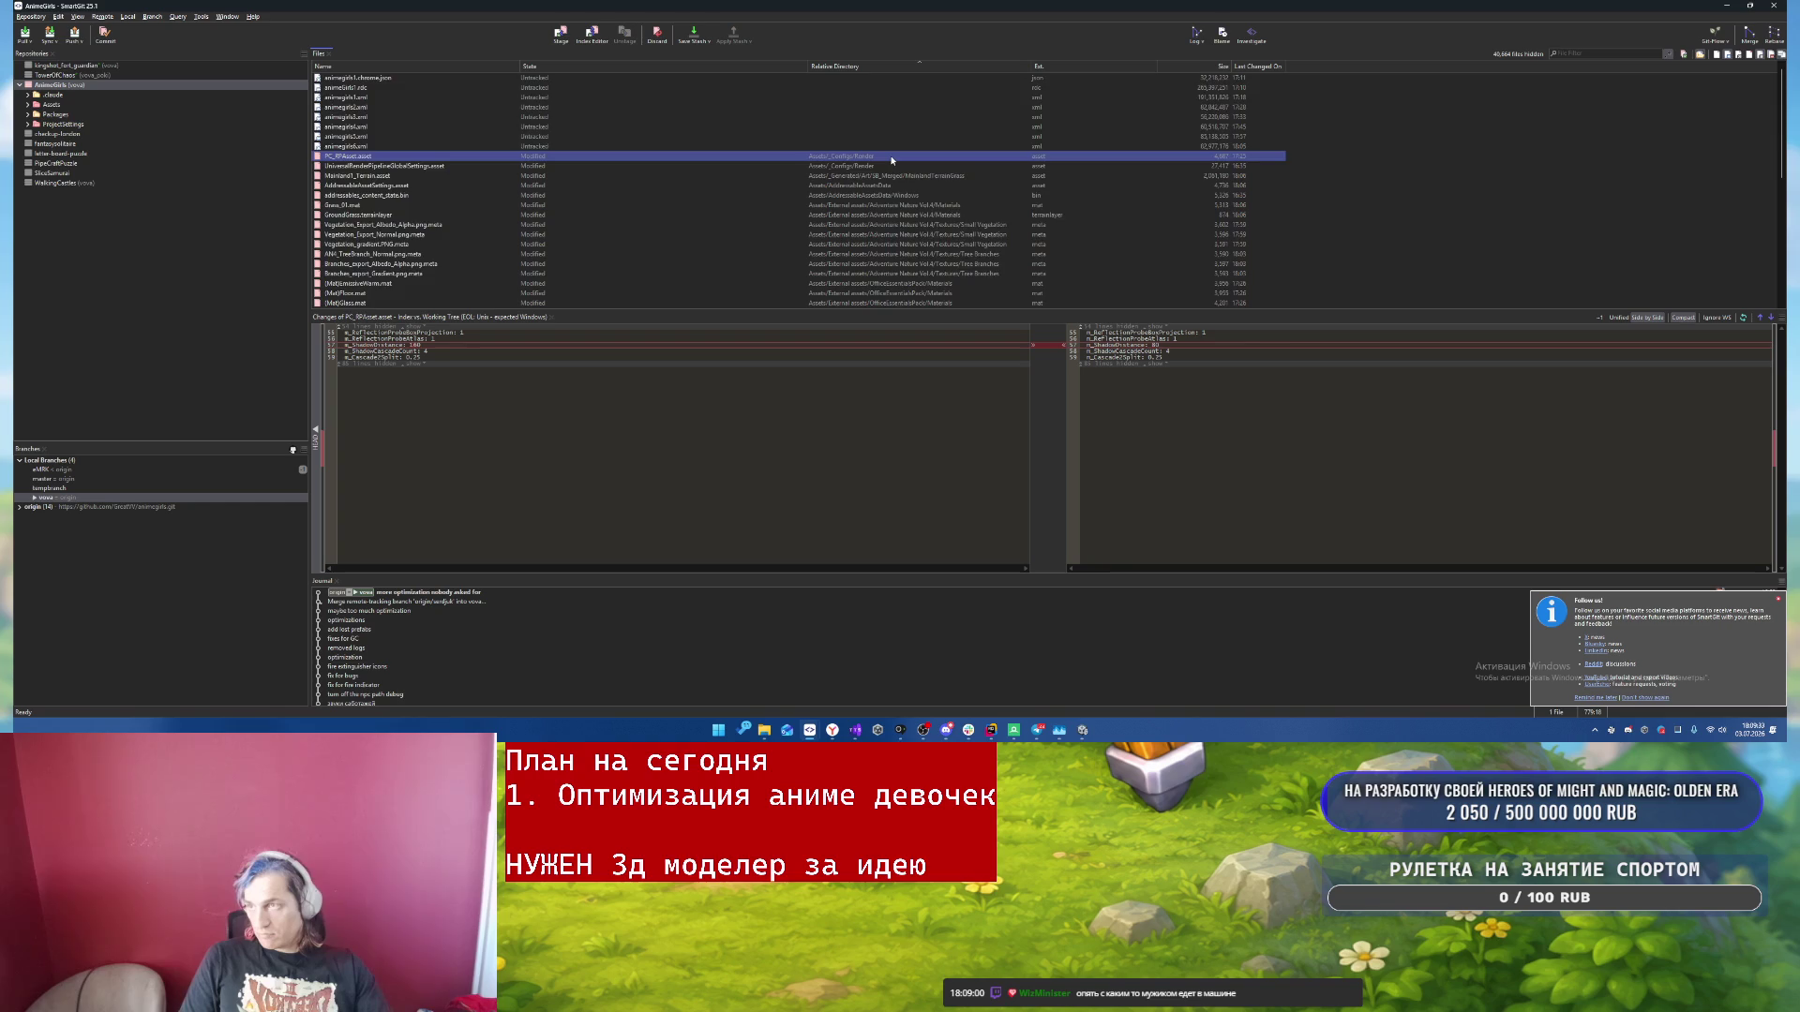
scroll(888, 160, down, 9)
- Commit all 41 changed files with message 'ceo' and push them to the remote
key(ctrl+a)
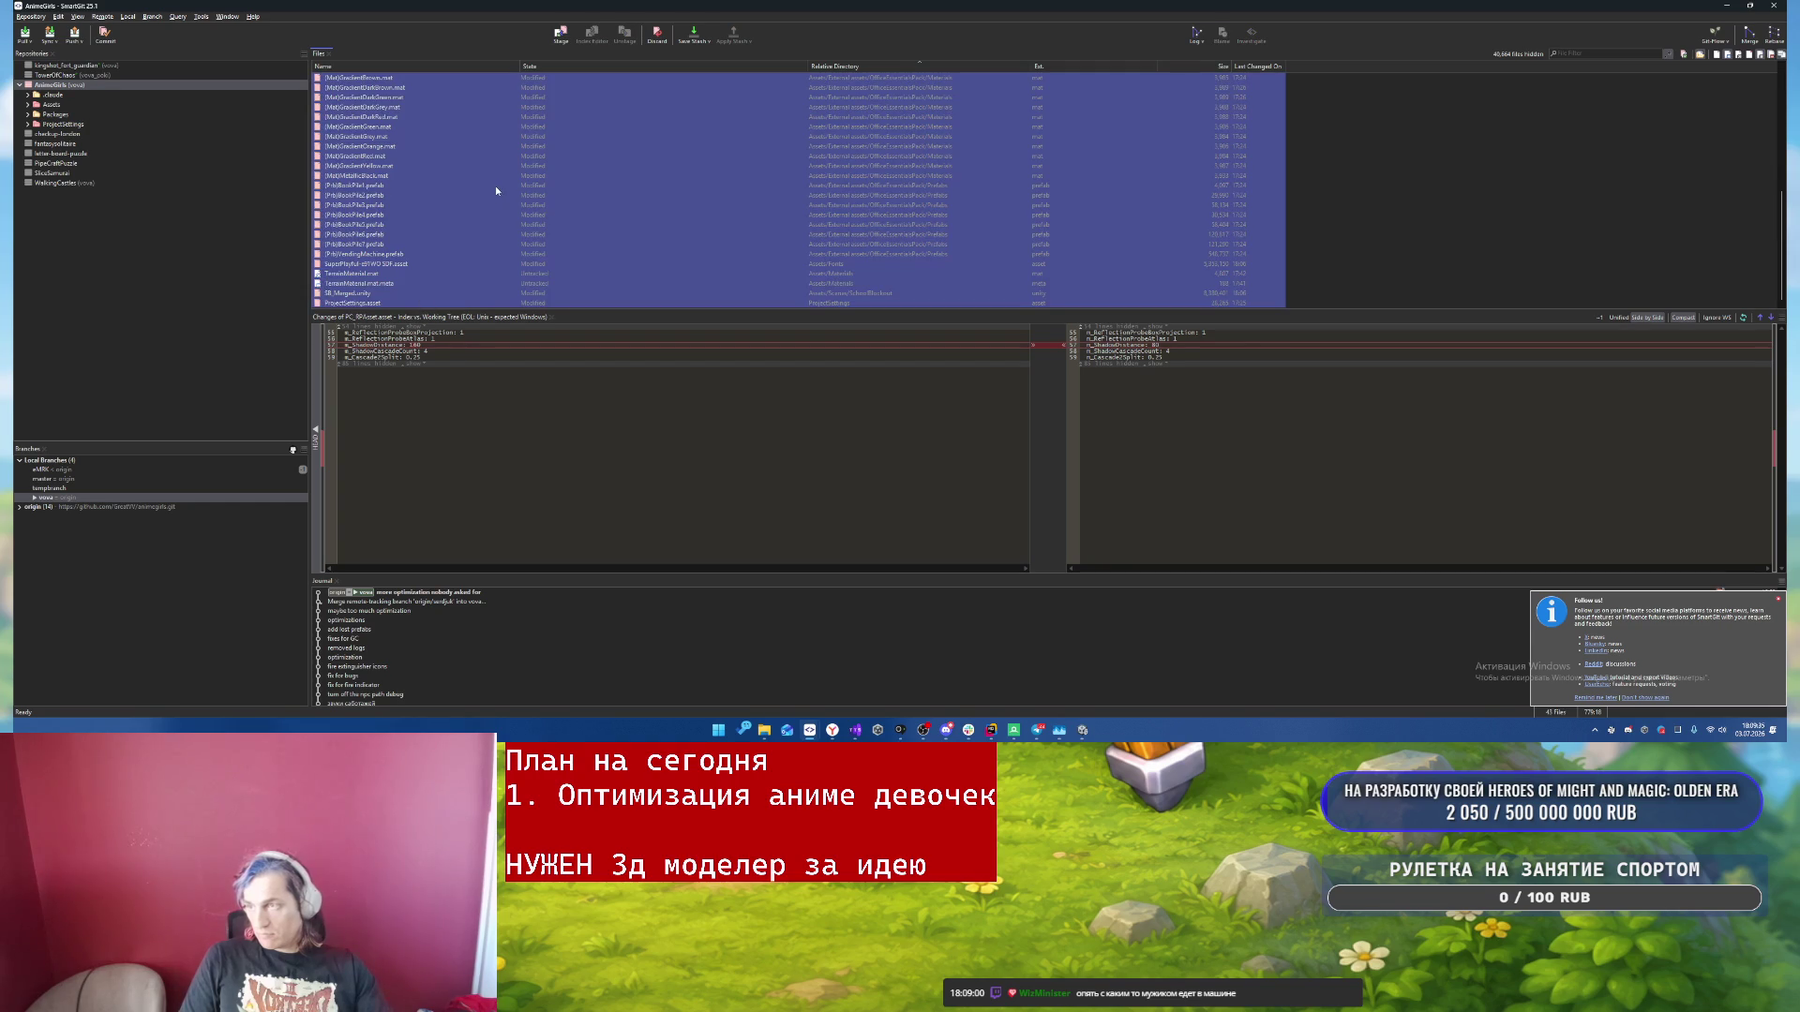
right_click(494, 186)
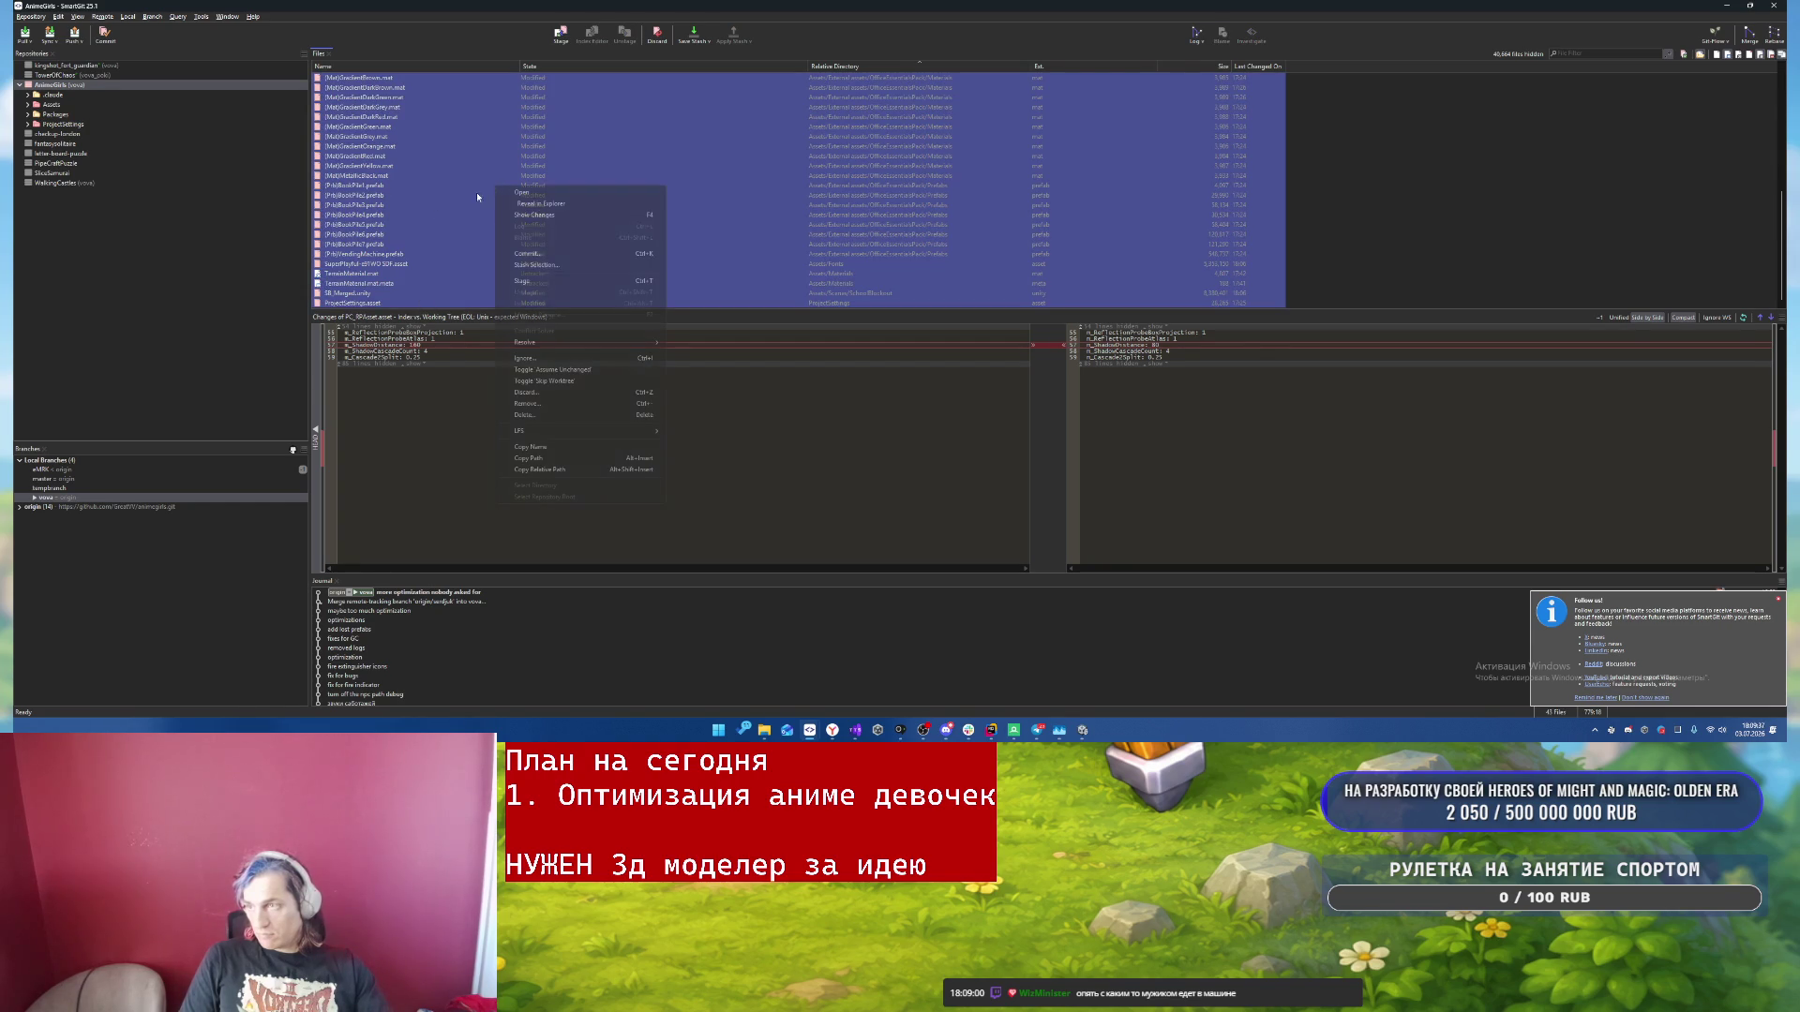
click(547, 255)
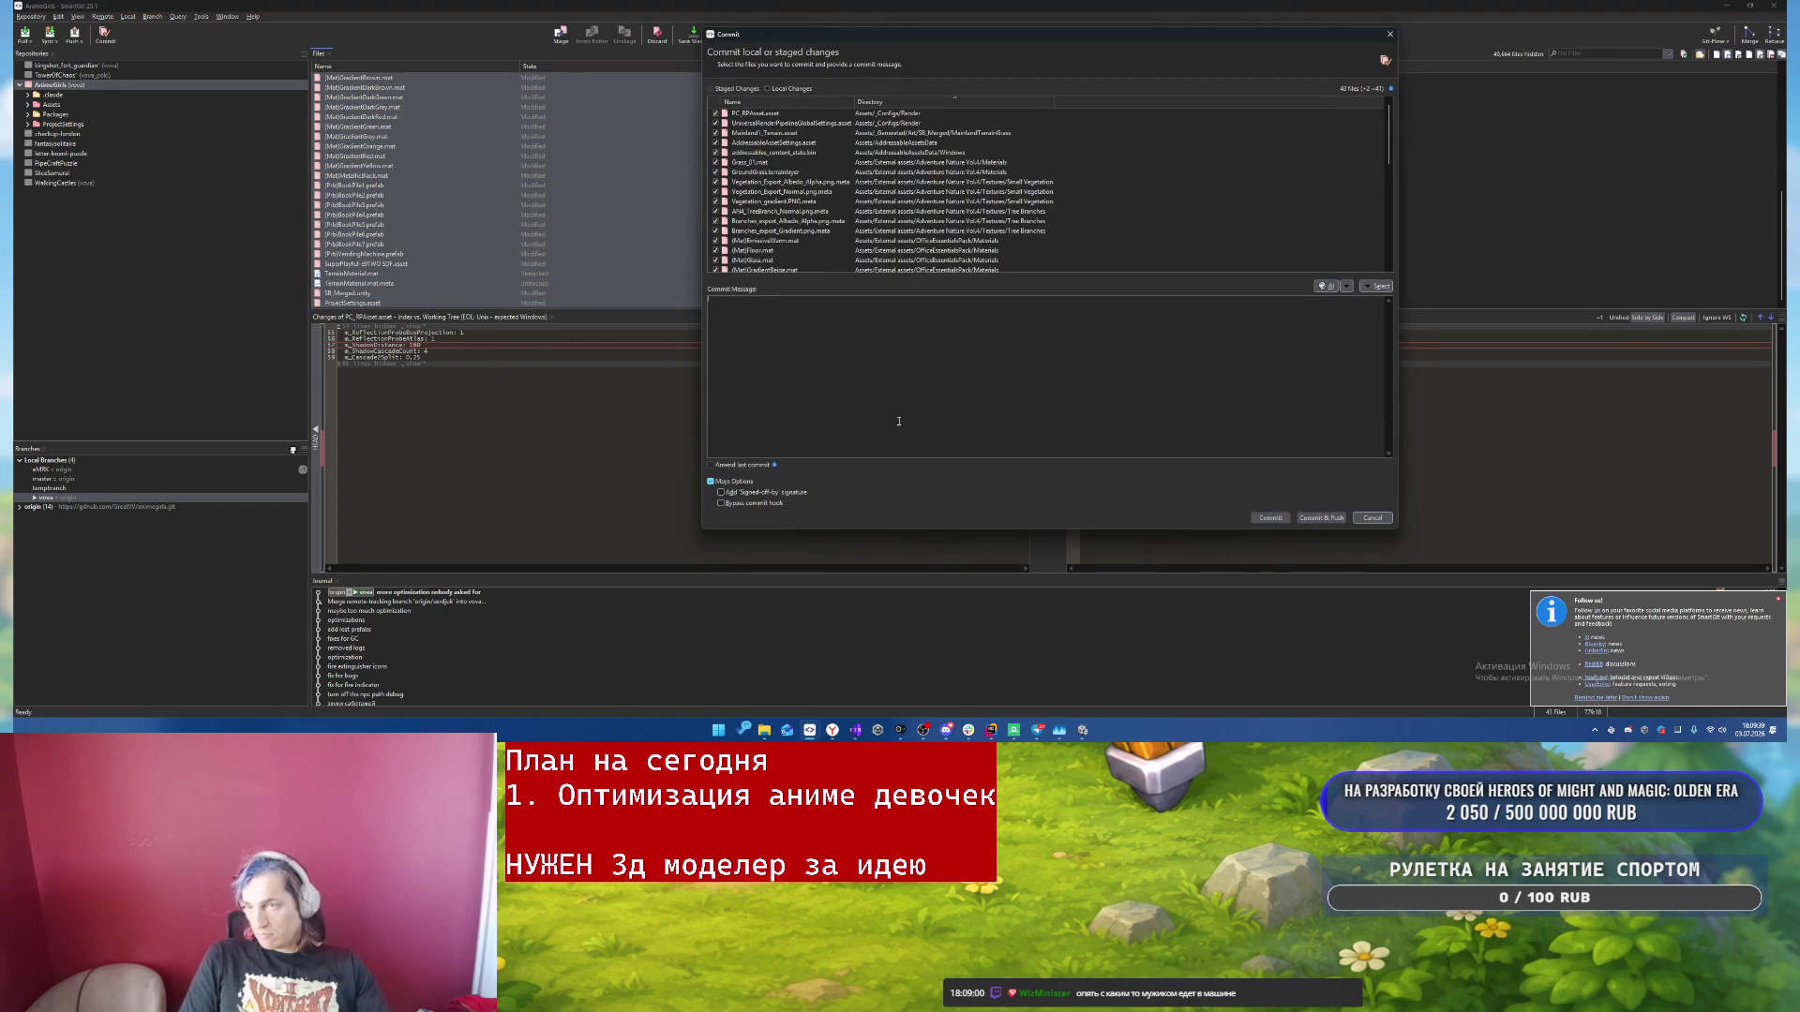
text(ce)
text(o)
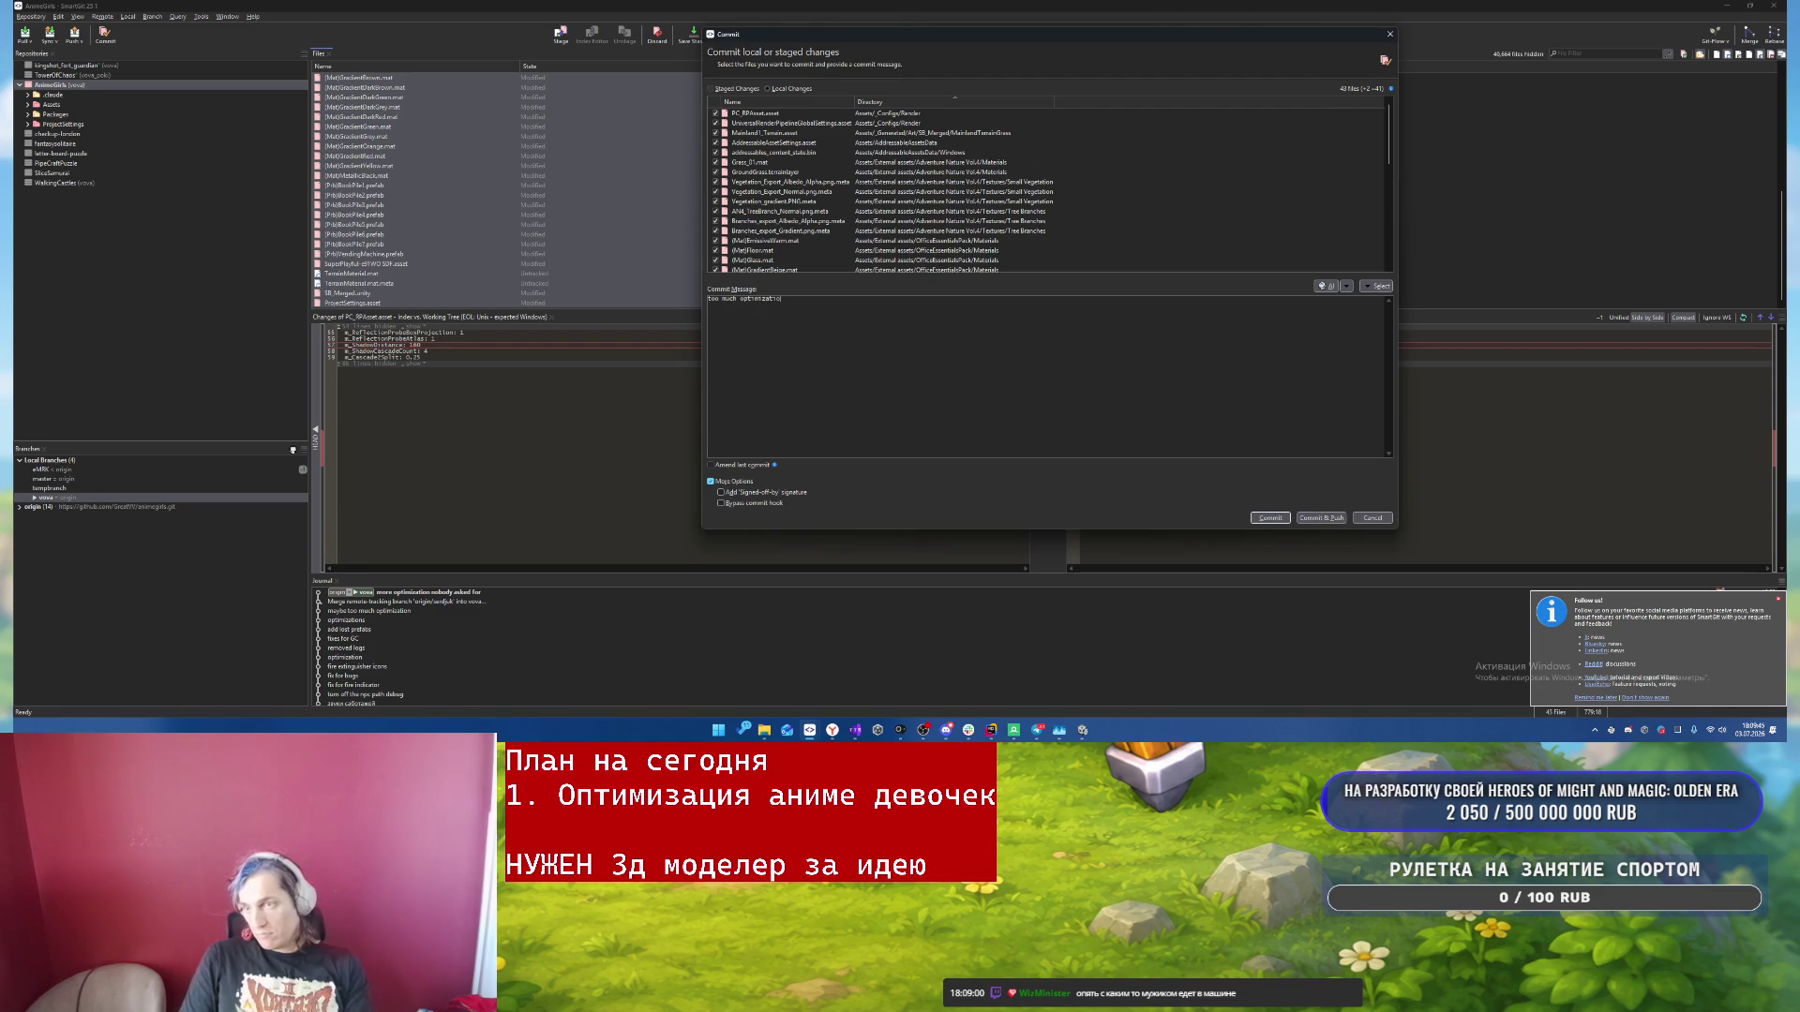
click(1309, 515)
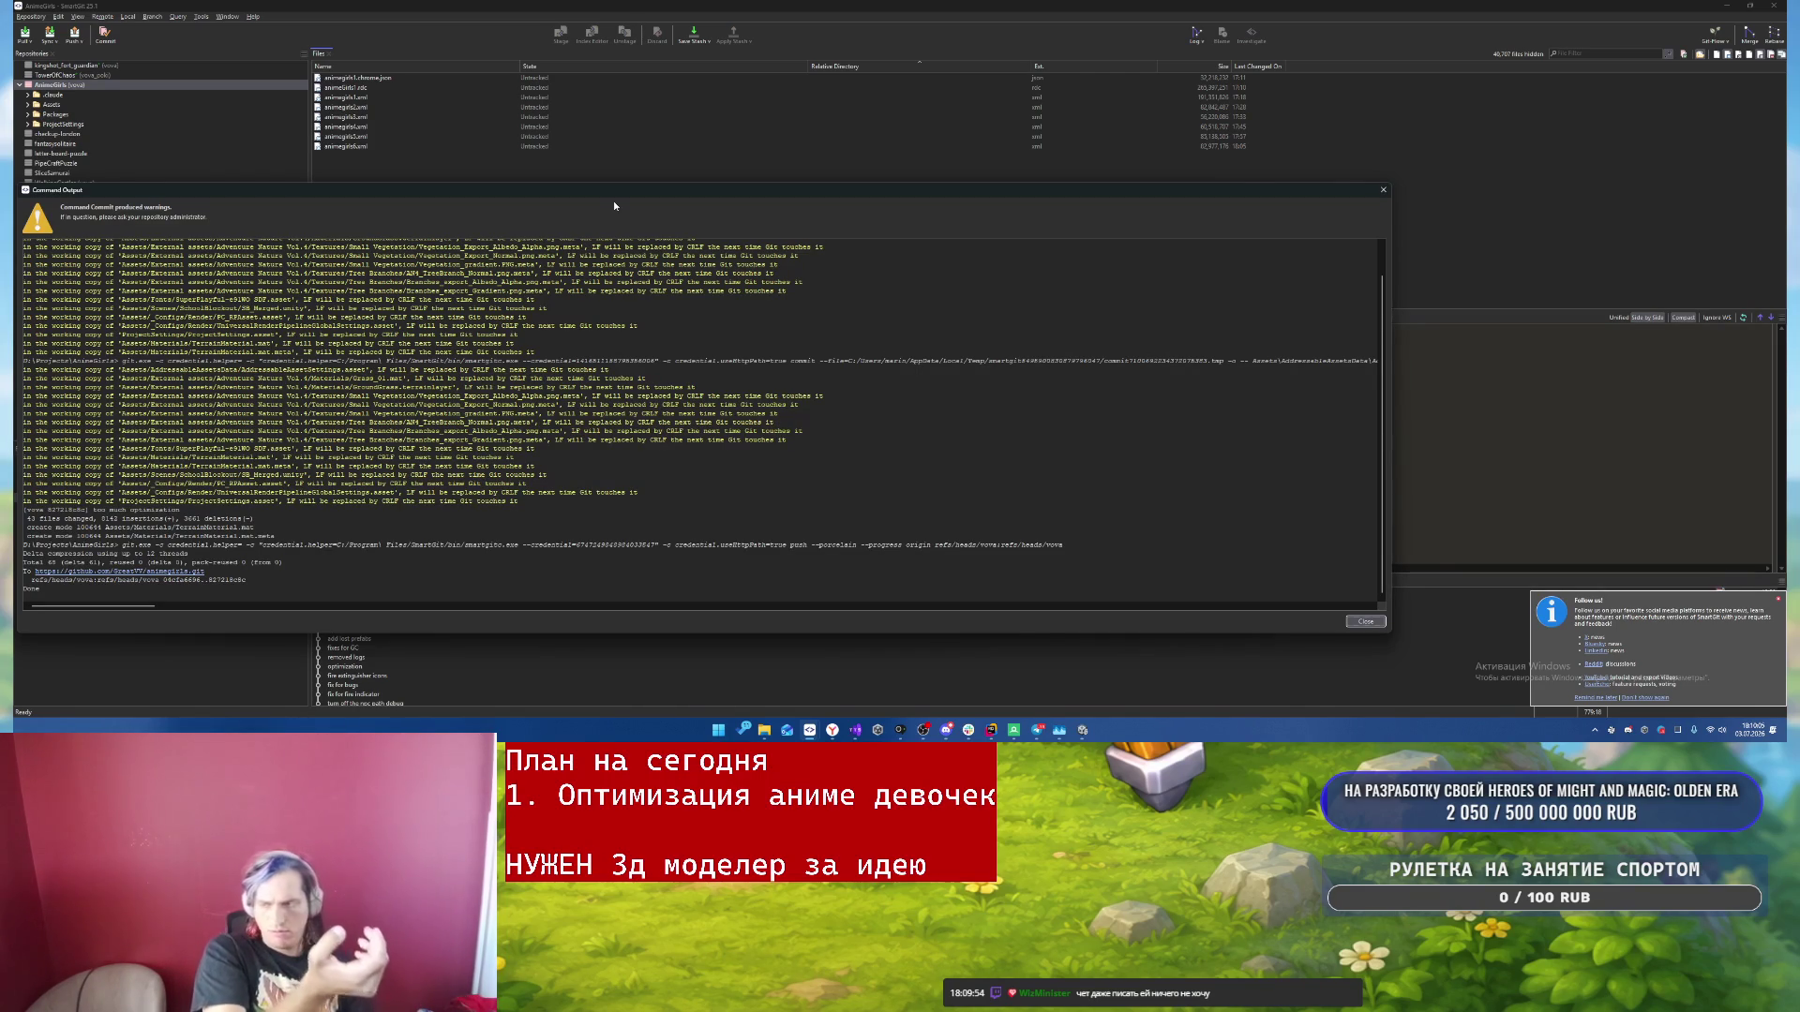
click(1364, 622)
- From the repository log, pull new commits from GitHub, then switch to ChatGPT
click(1196, 34)
click(30, 39)
click(661, 348)
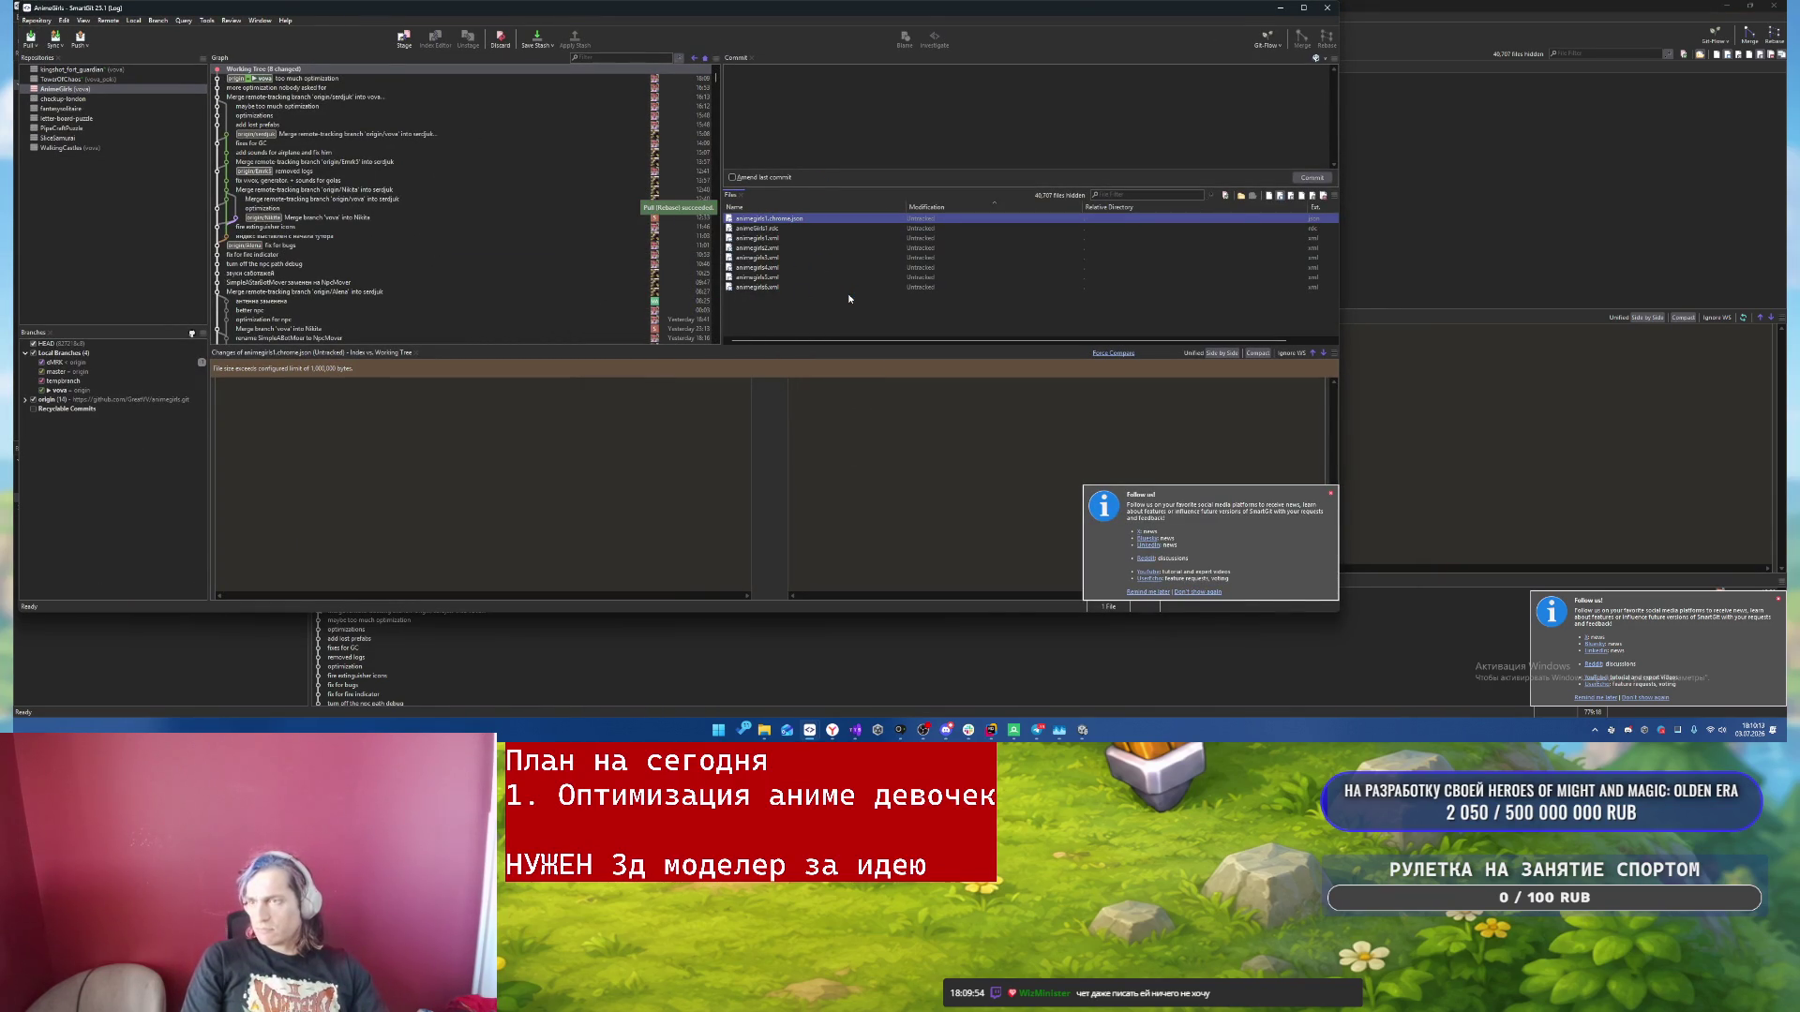
click(854, 709)
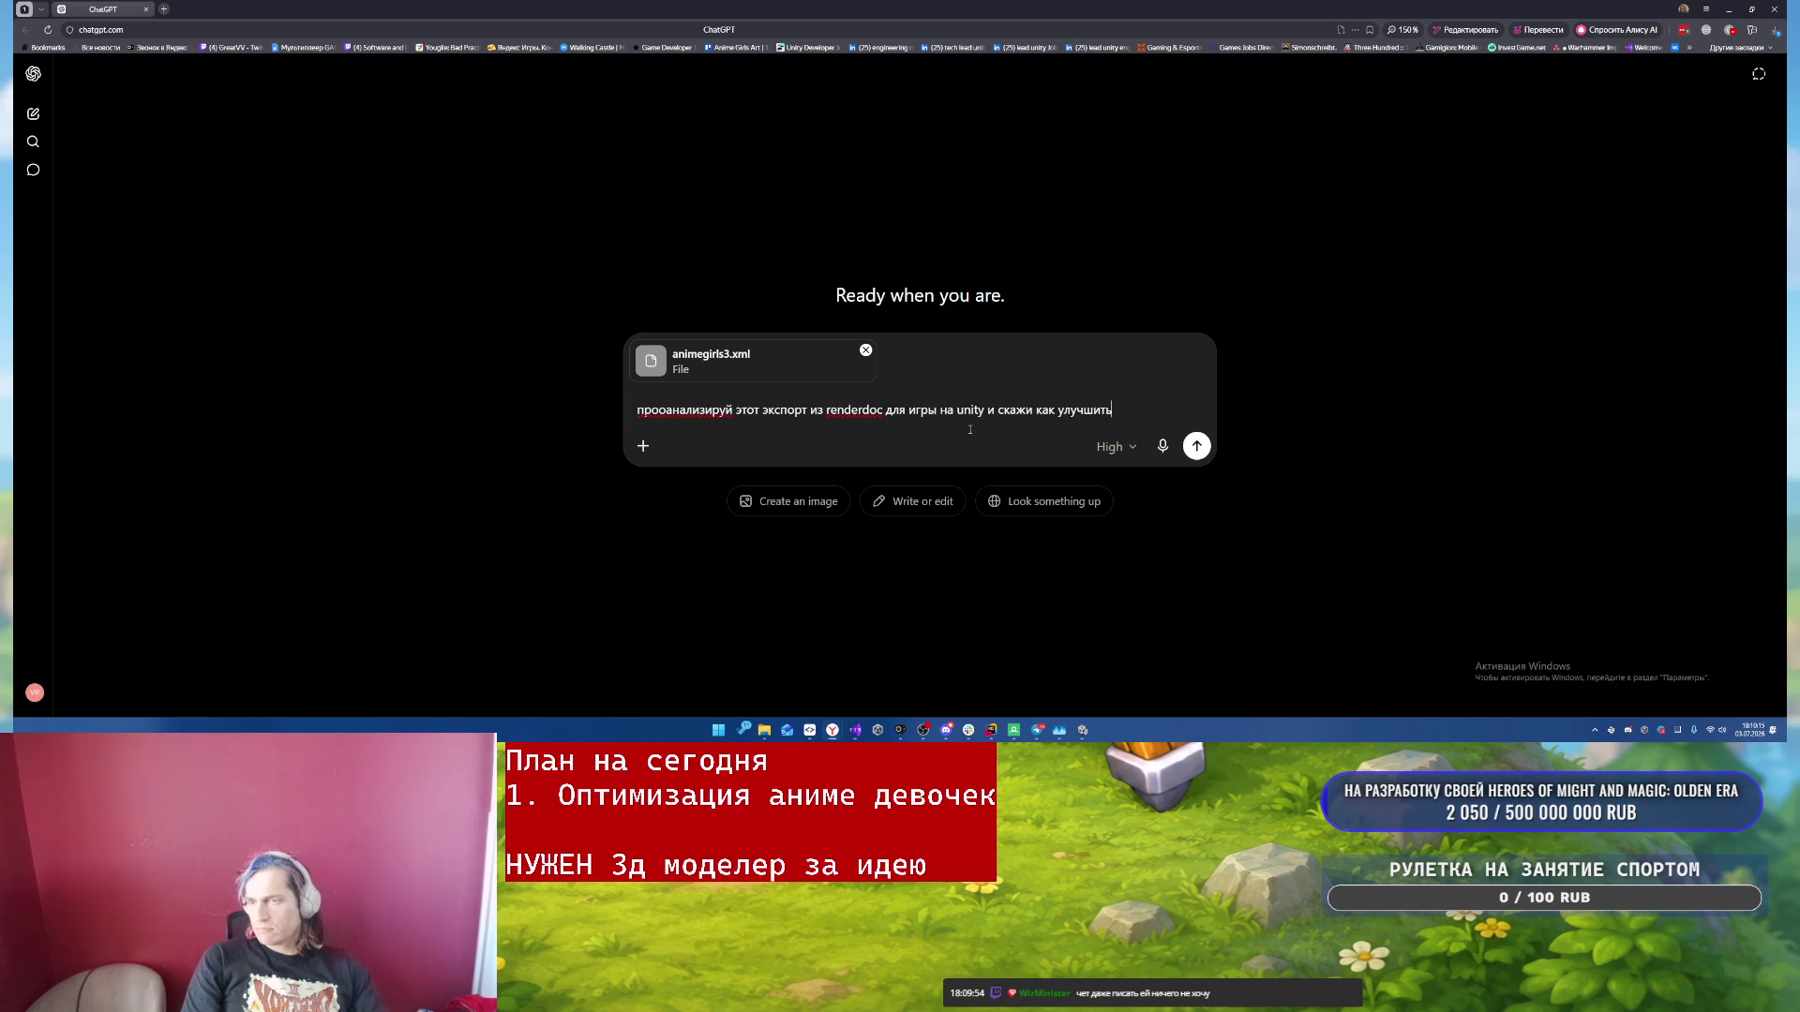
- Clear the animegirls3.xml attachment and prompt text, close the browser, and switch to RenderDoc
click(865, 350)
drag(1138, 366, 250, 260)
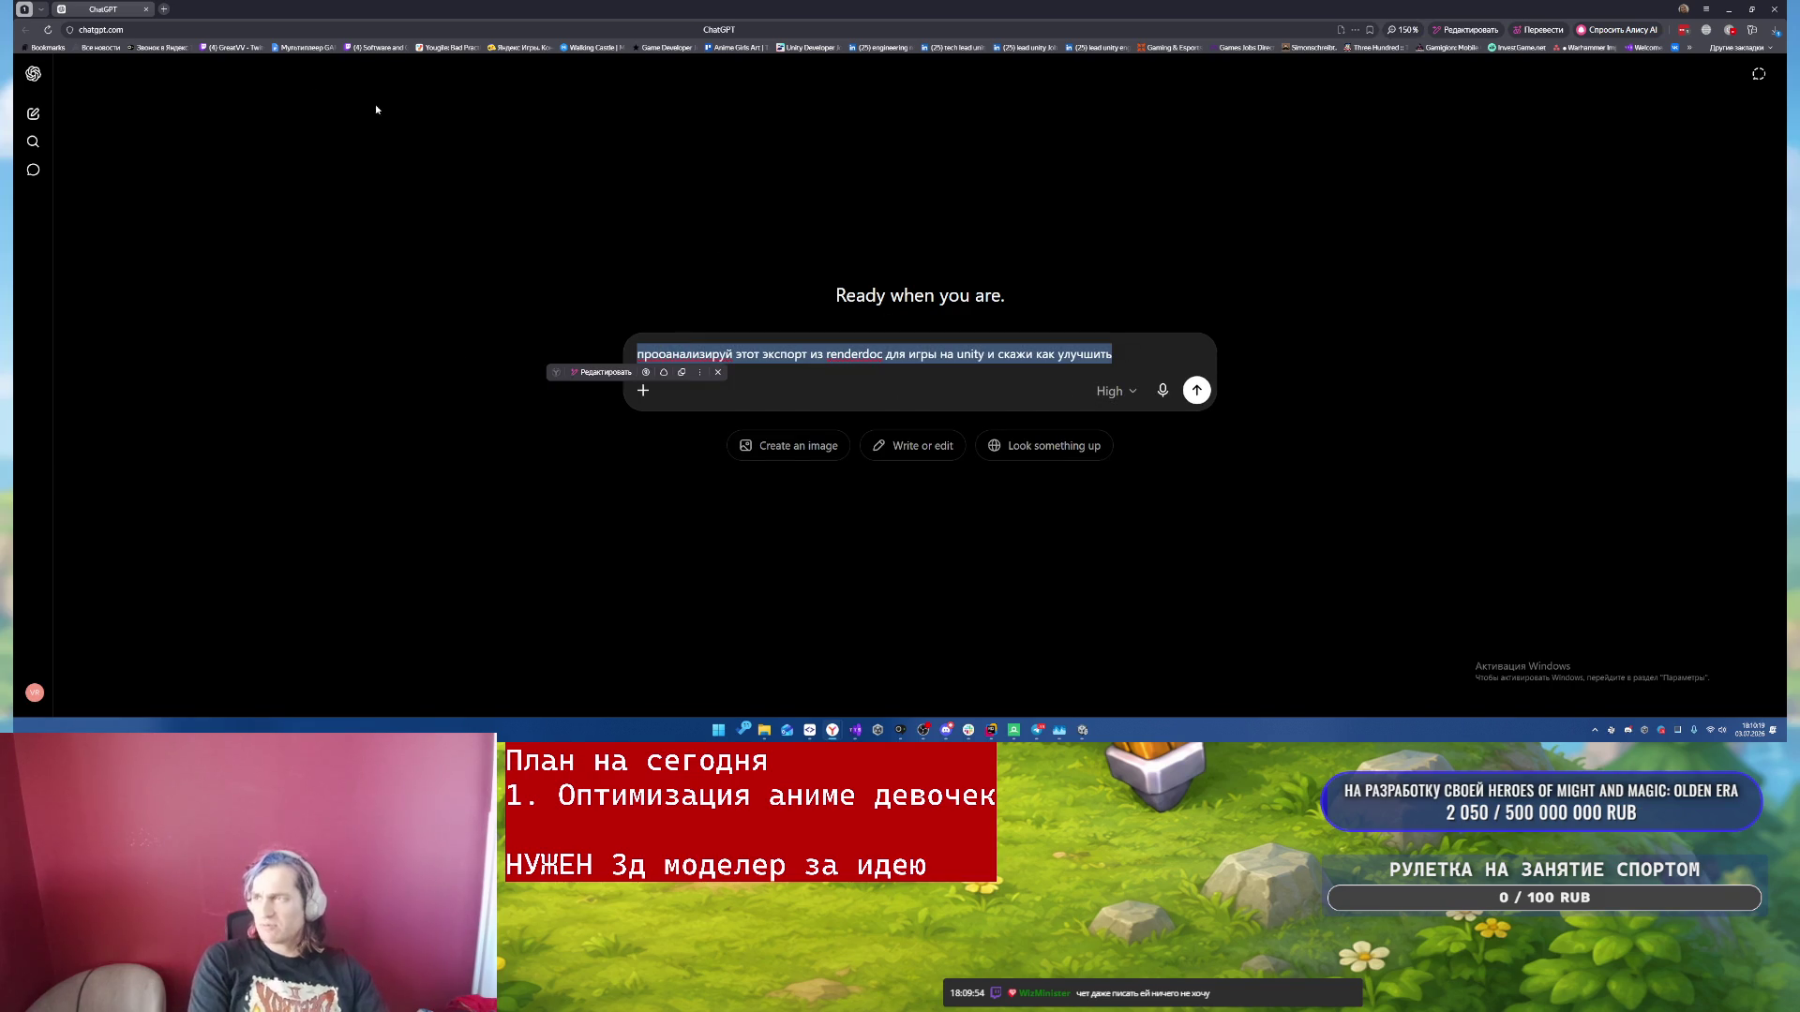
key(BackSpace)
click(1775, 9)
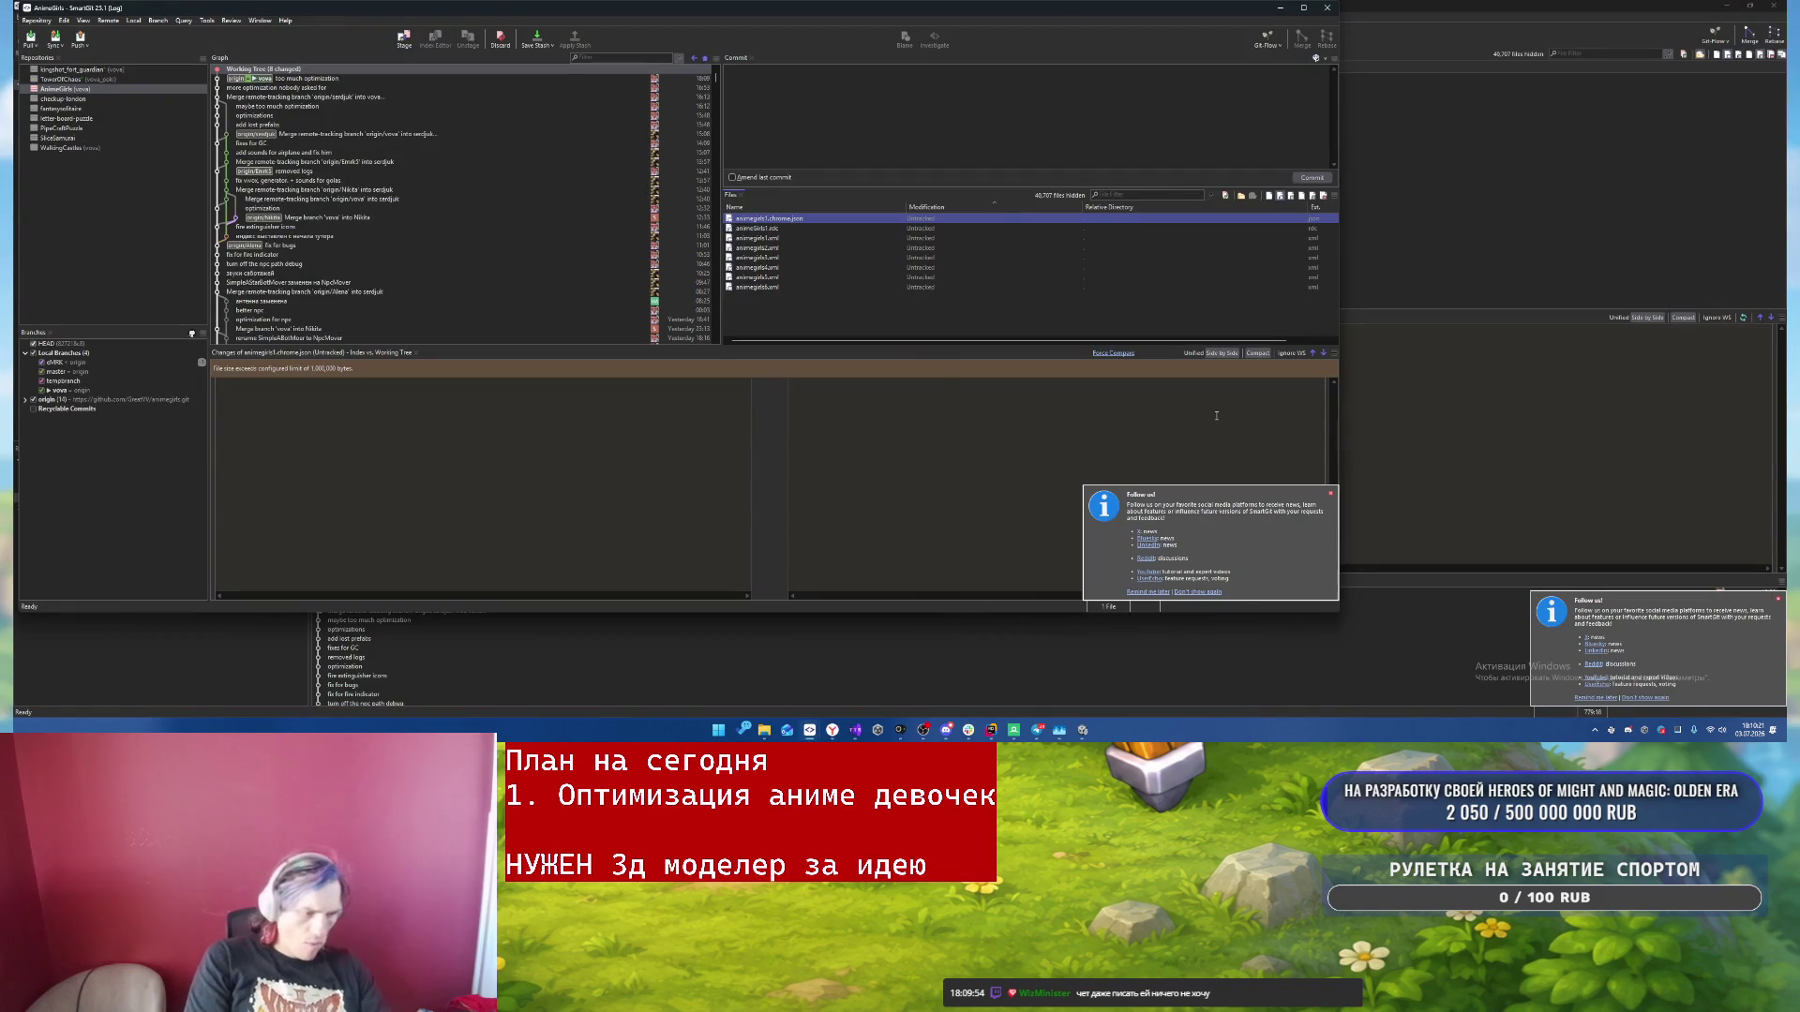
click(1013, 730)
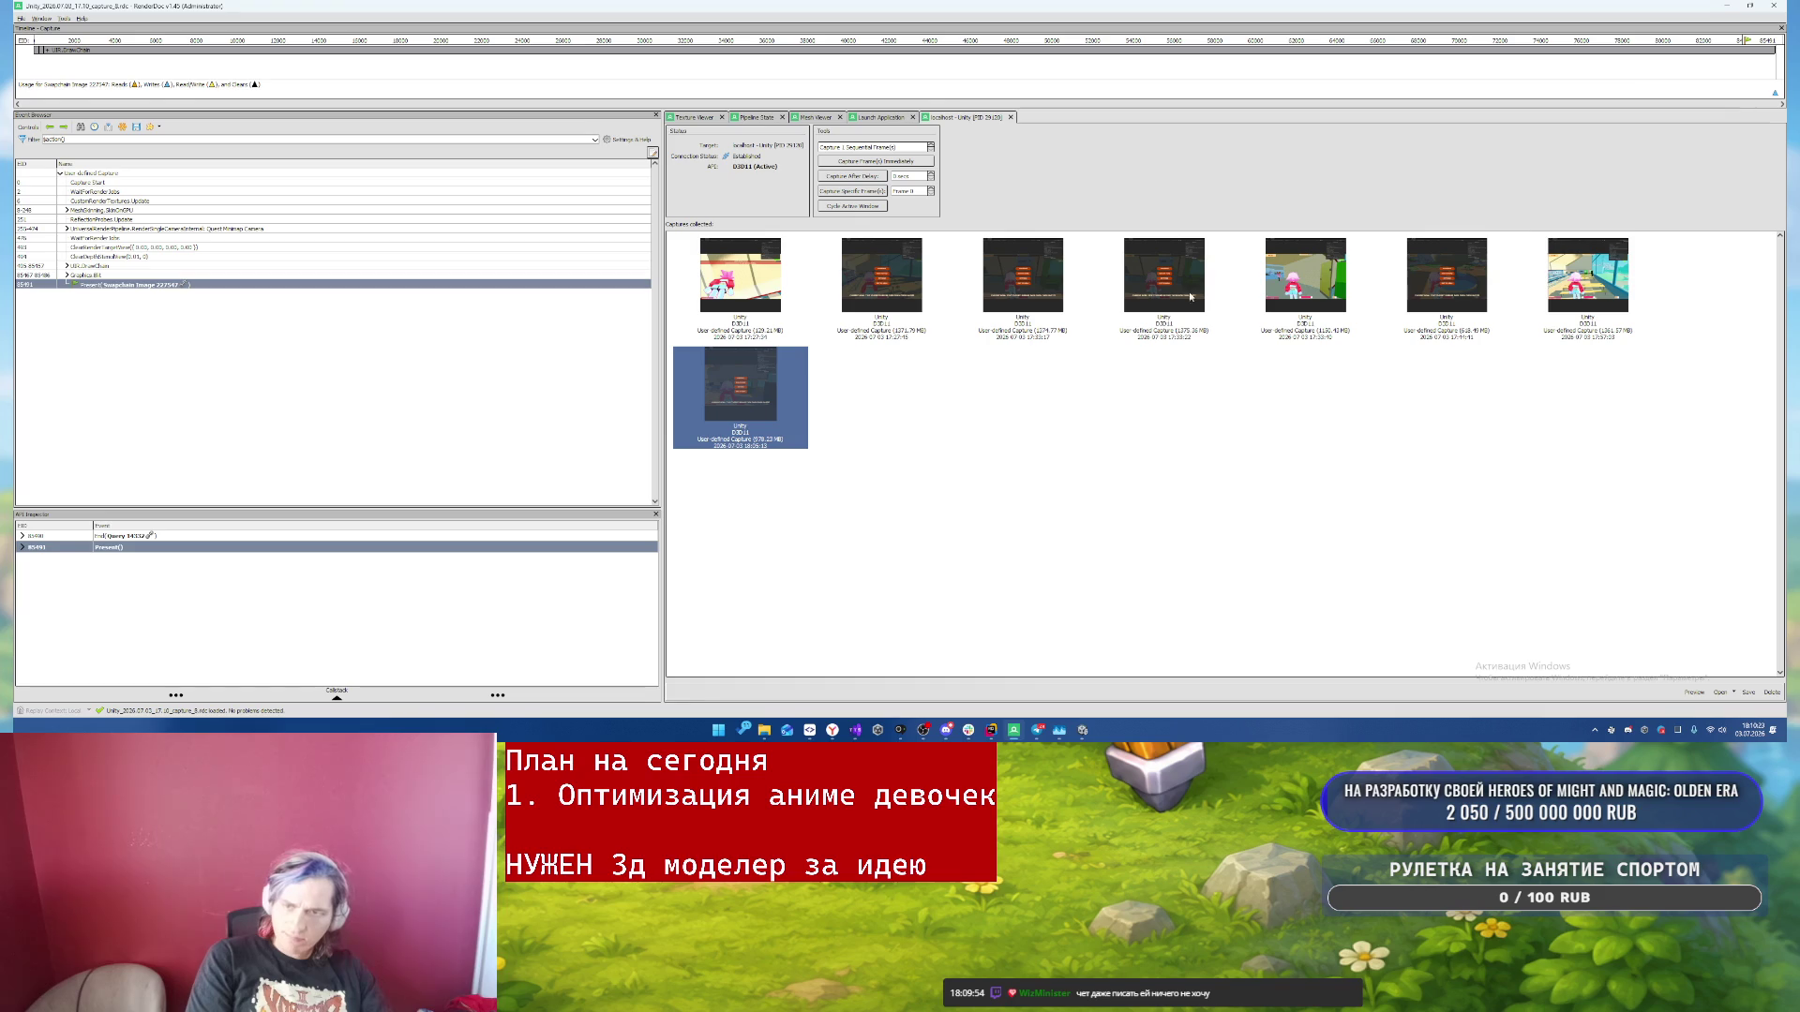
- Close the current capture without saving and load the newest frame capture
click(1774, 8)
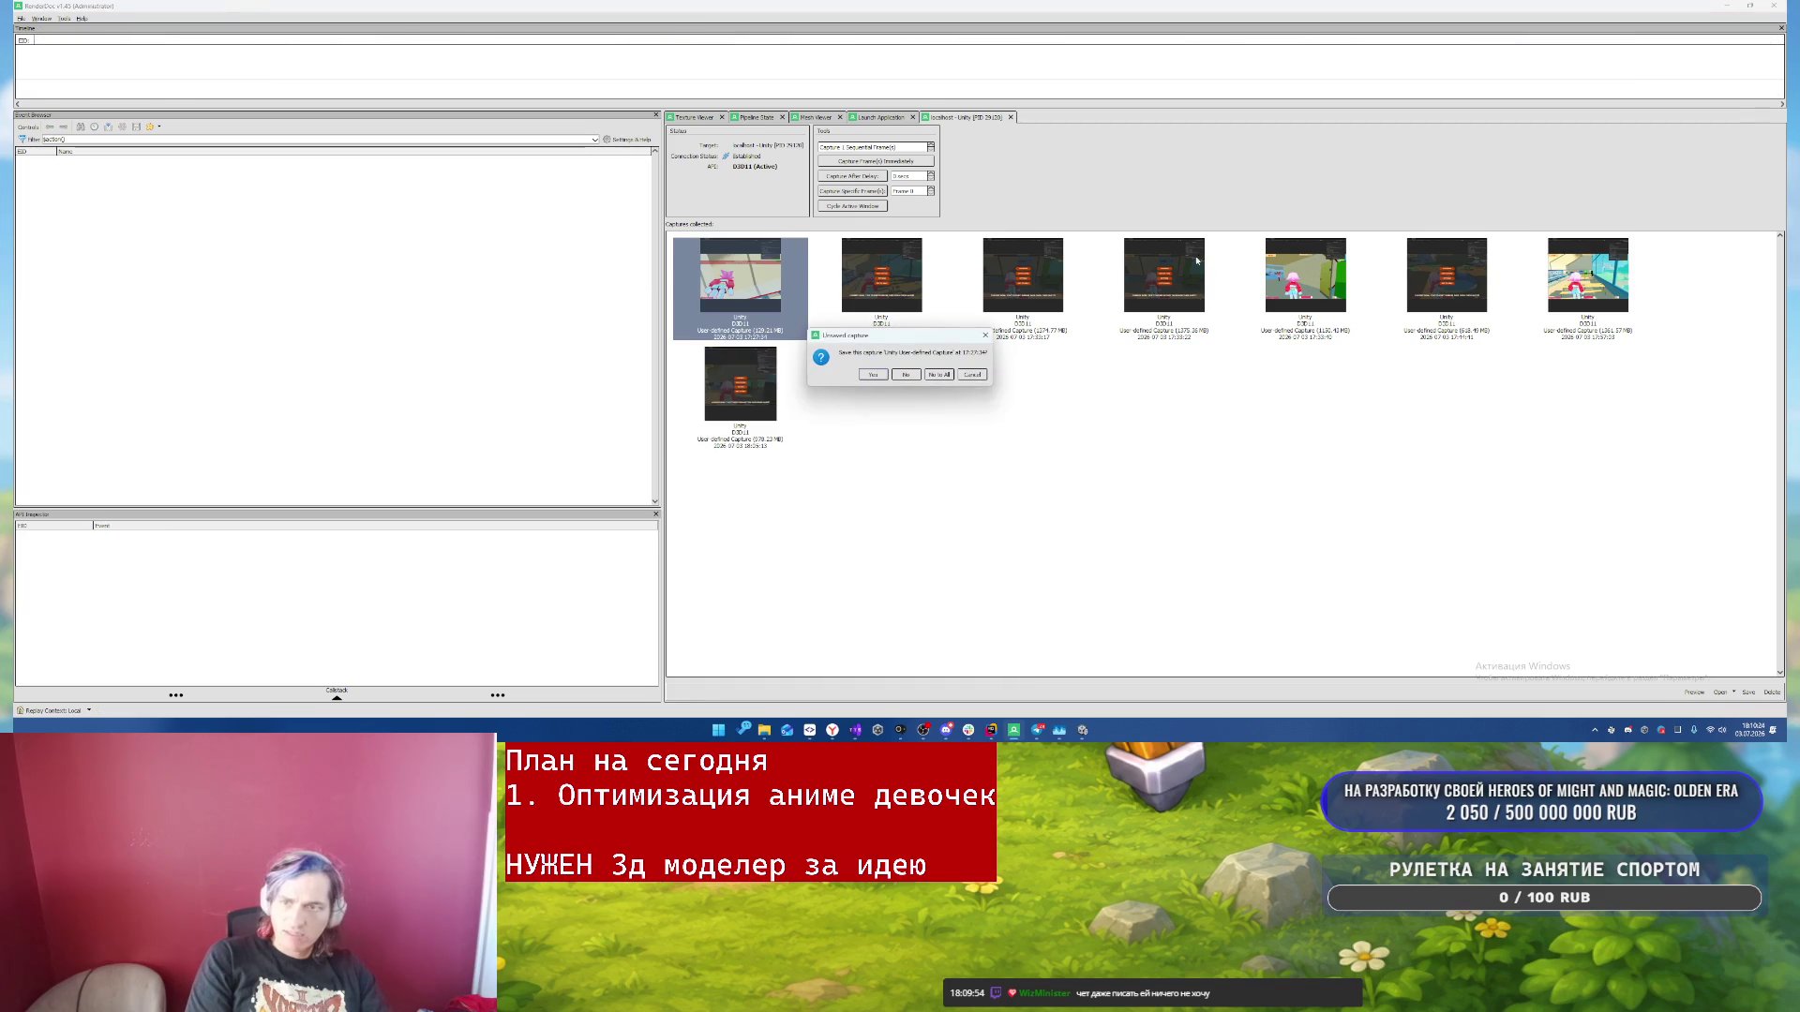
click(975, 375)
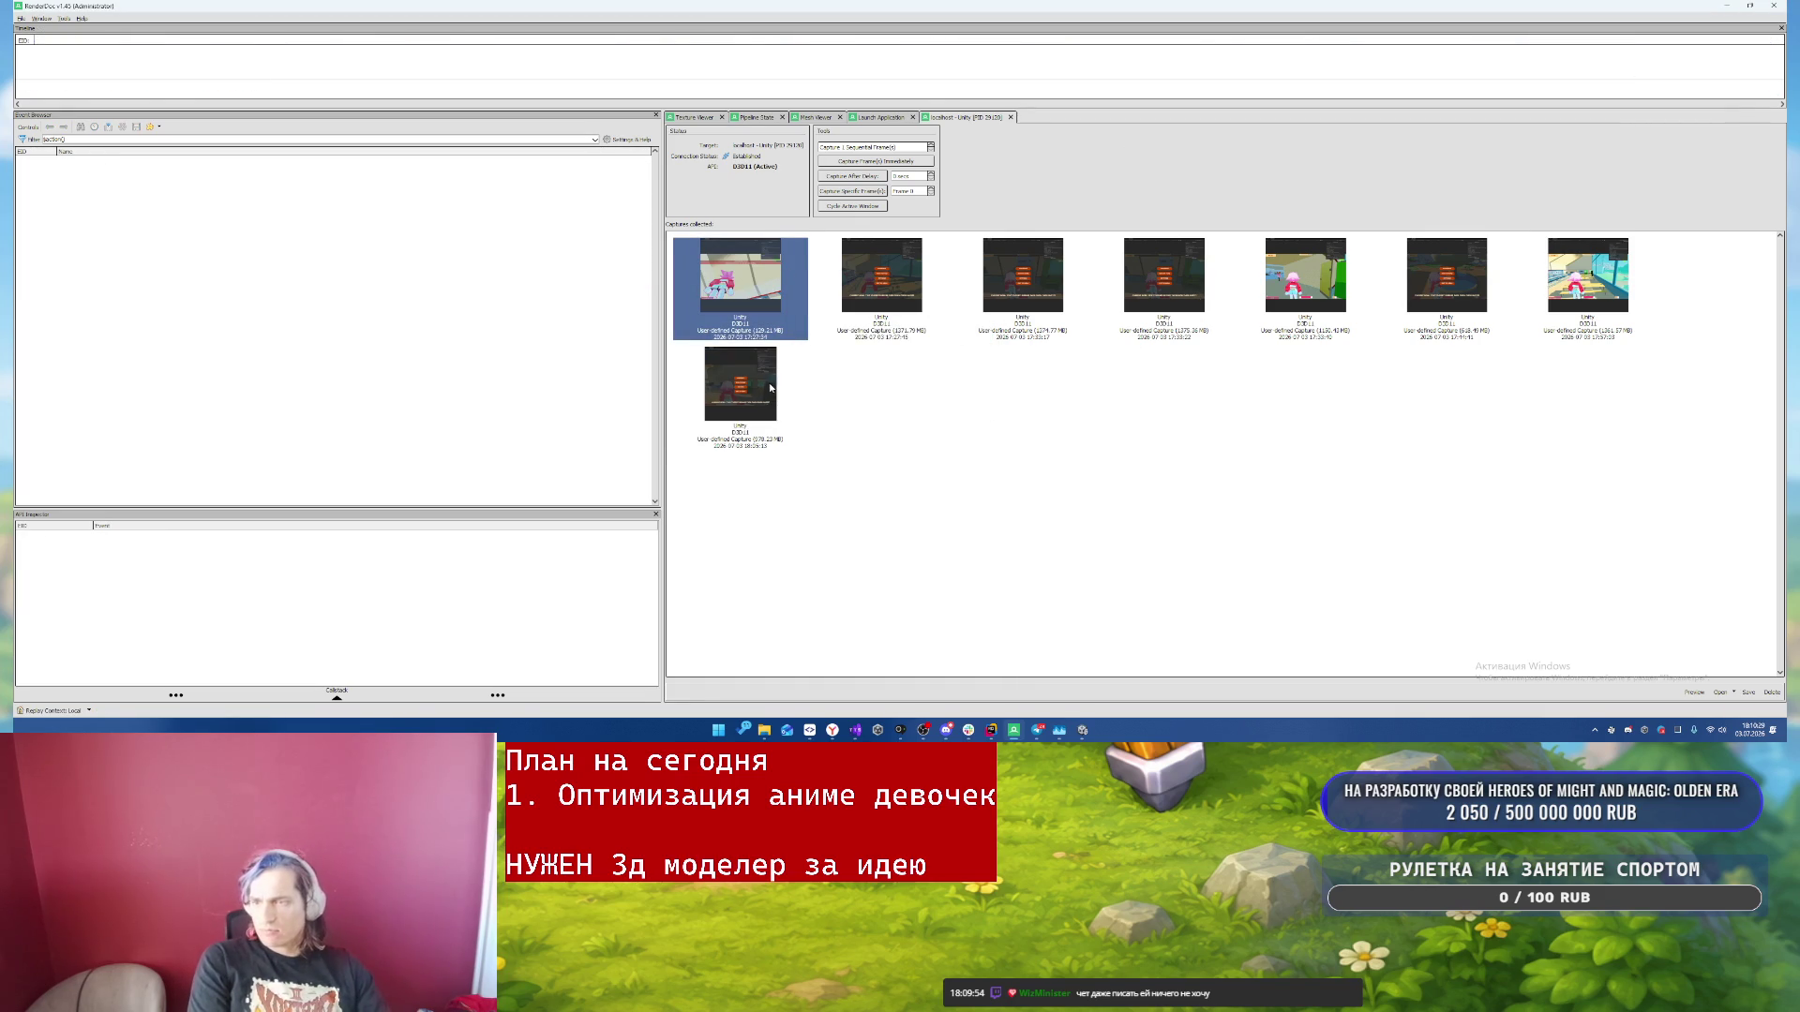
double_click(741, 384)
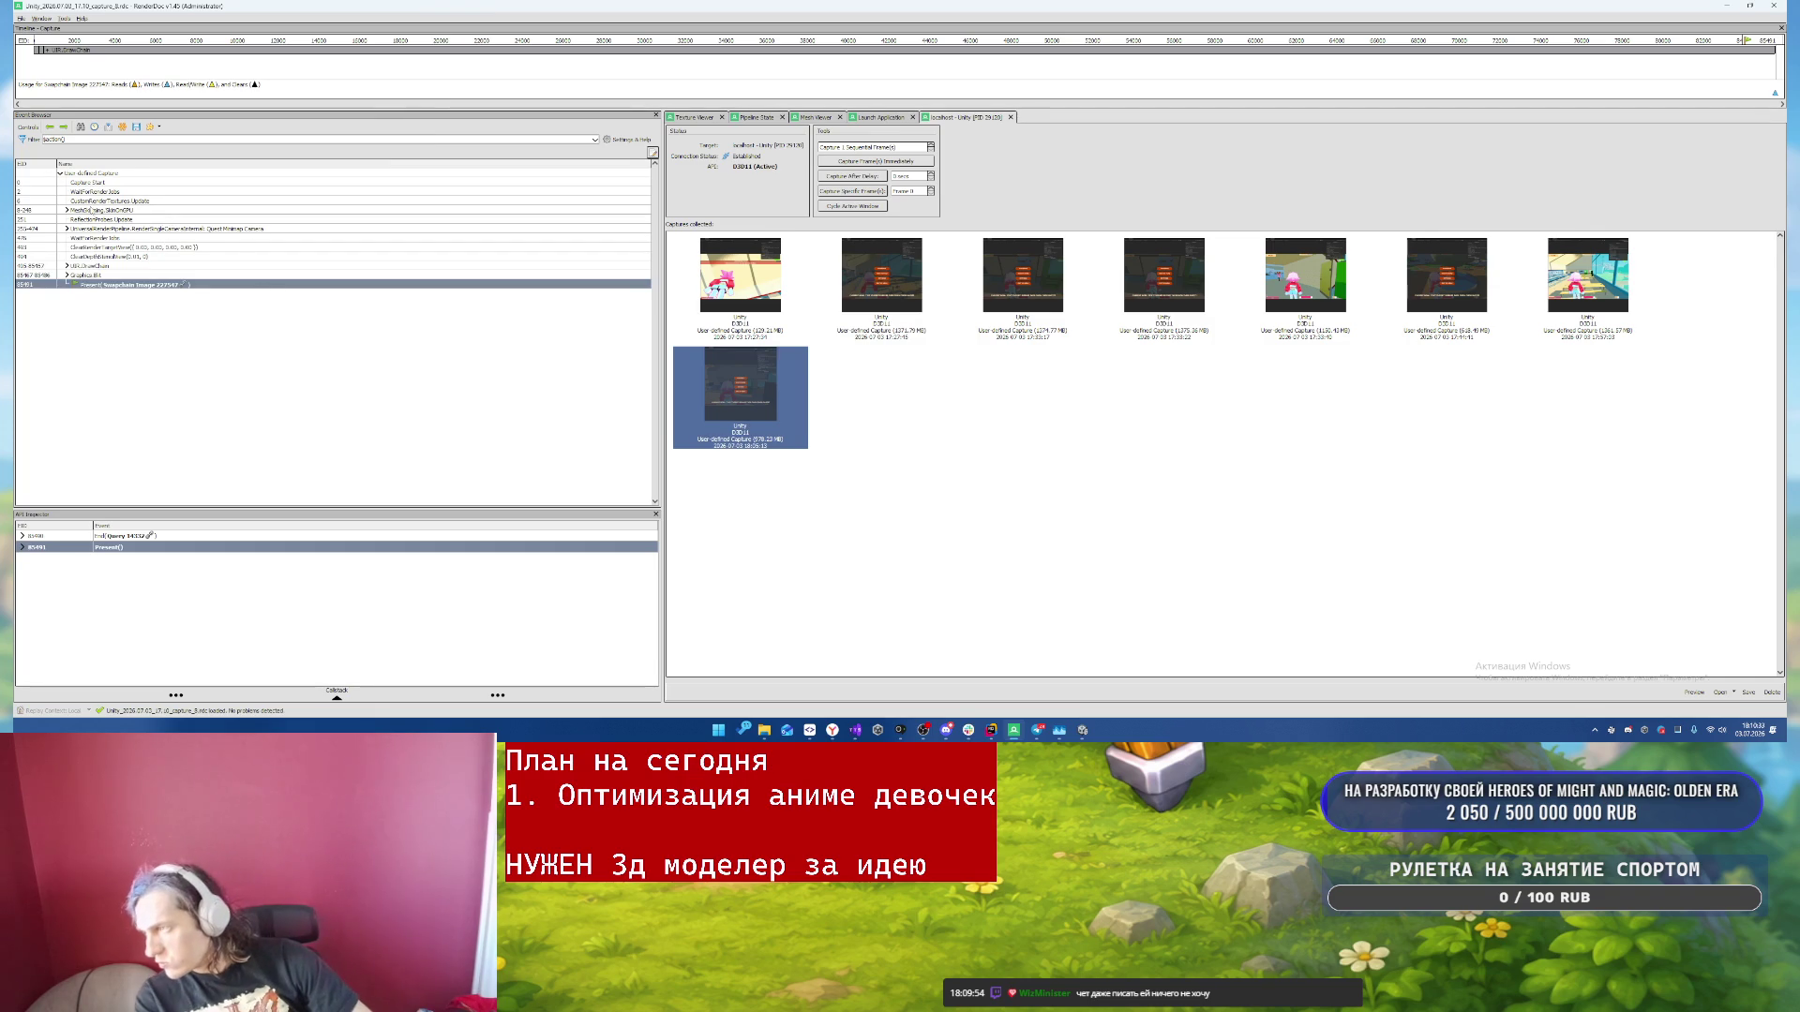
- Expand MeshSkinning.SkinOnGPU, GPUBatchedSkin, RenderSingleCamera and ExecuteRenderGraph in the Event Browser
click(103, 210)
click(66, 210)
click(73, 220)
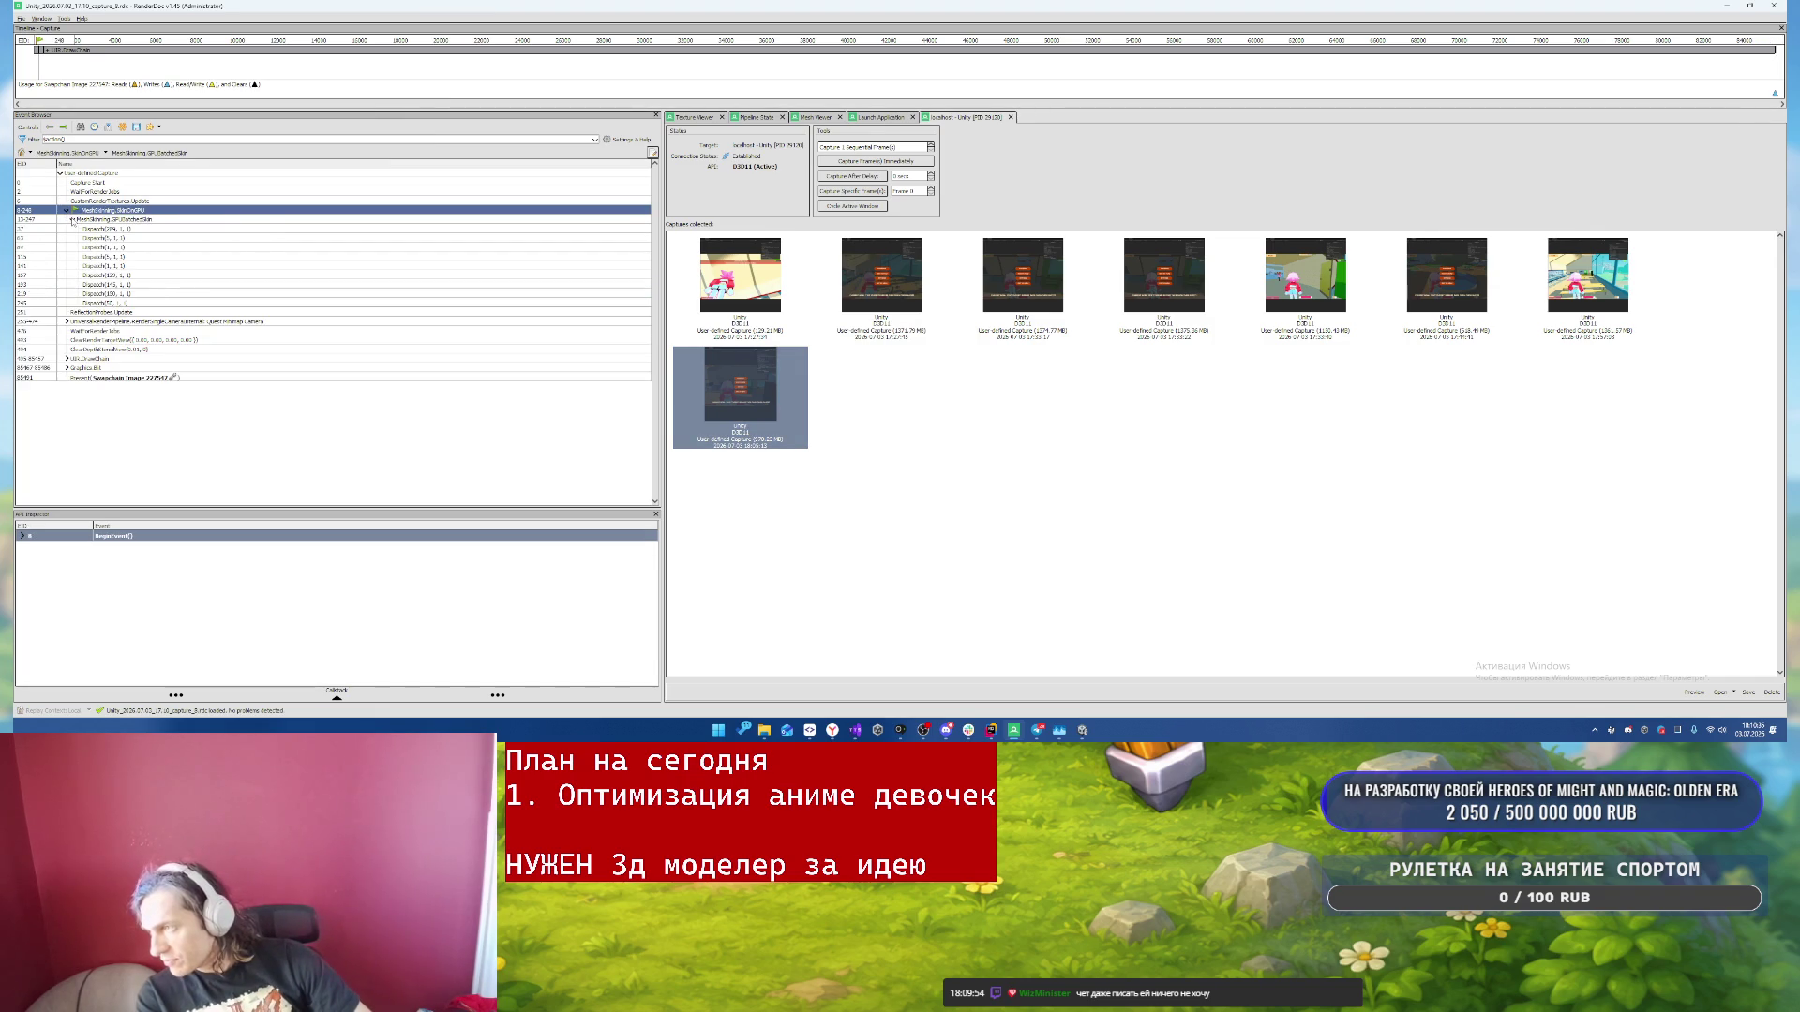
click(71, 220)
click(66, 238)
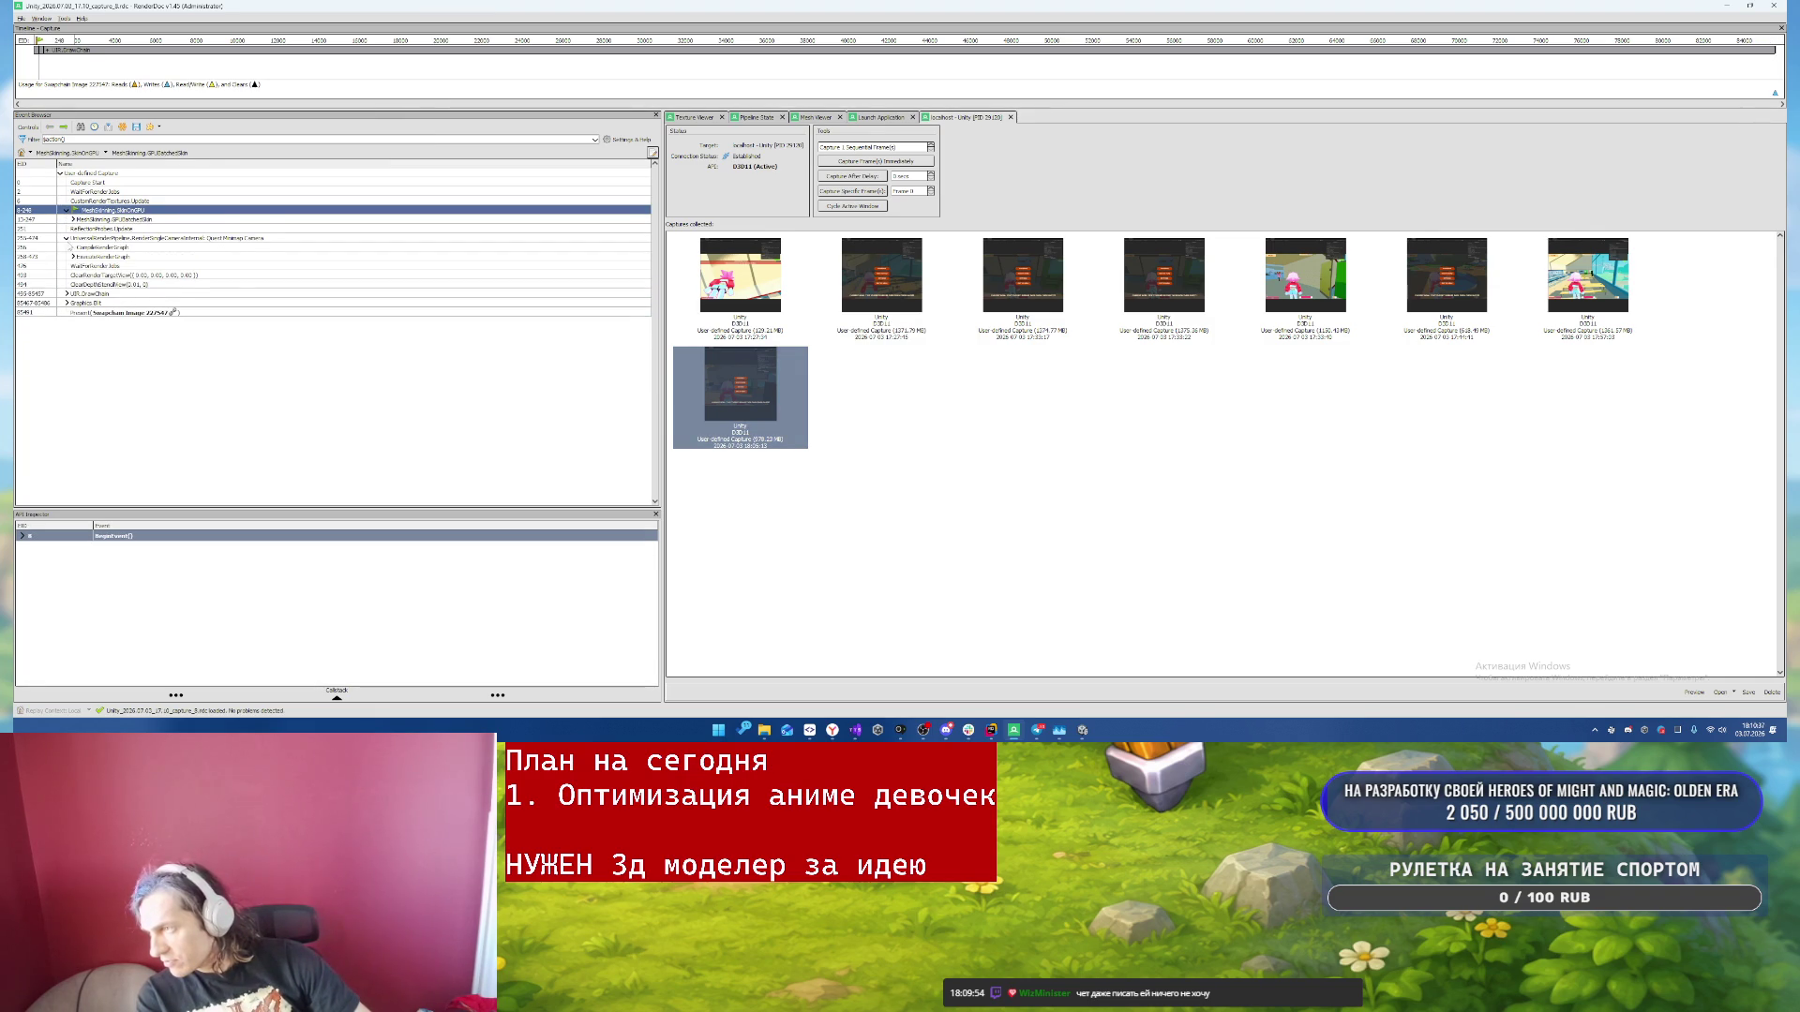
click(237, 245)
- Step through the Setup Forward Lights and Draw Main Light Shadowmap render graph passes
key(Down)
key(Right)
key(Down)
key(Down)
key(Down)
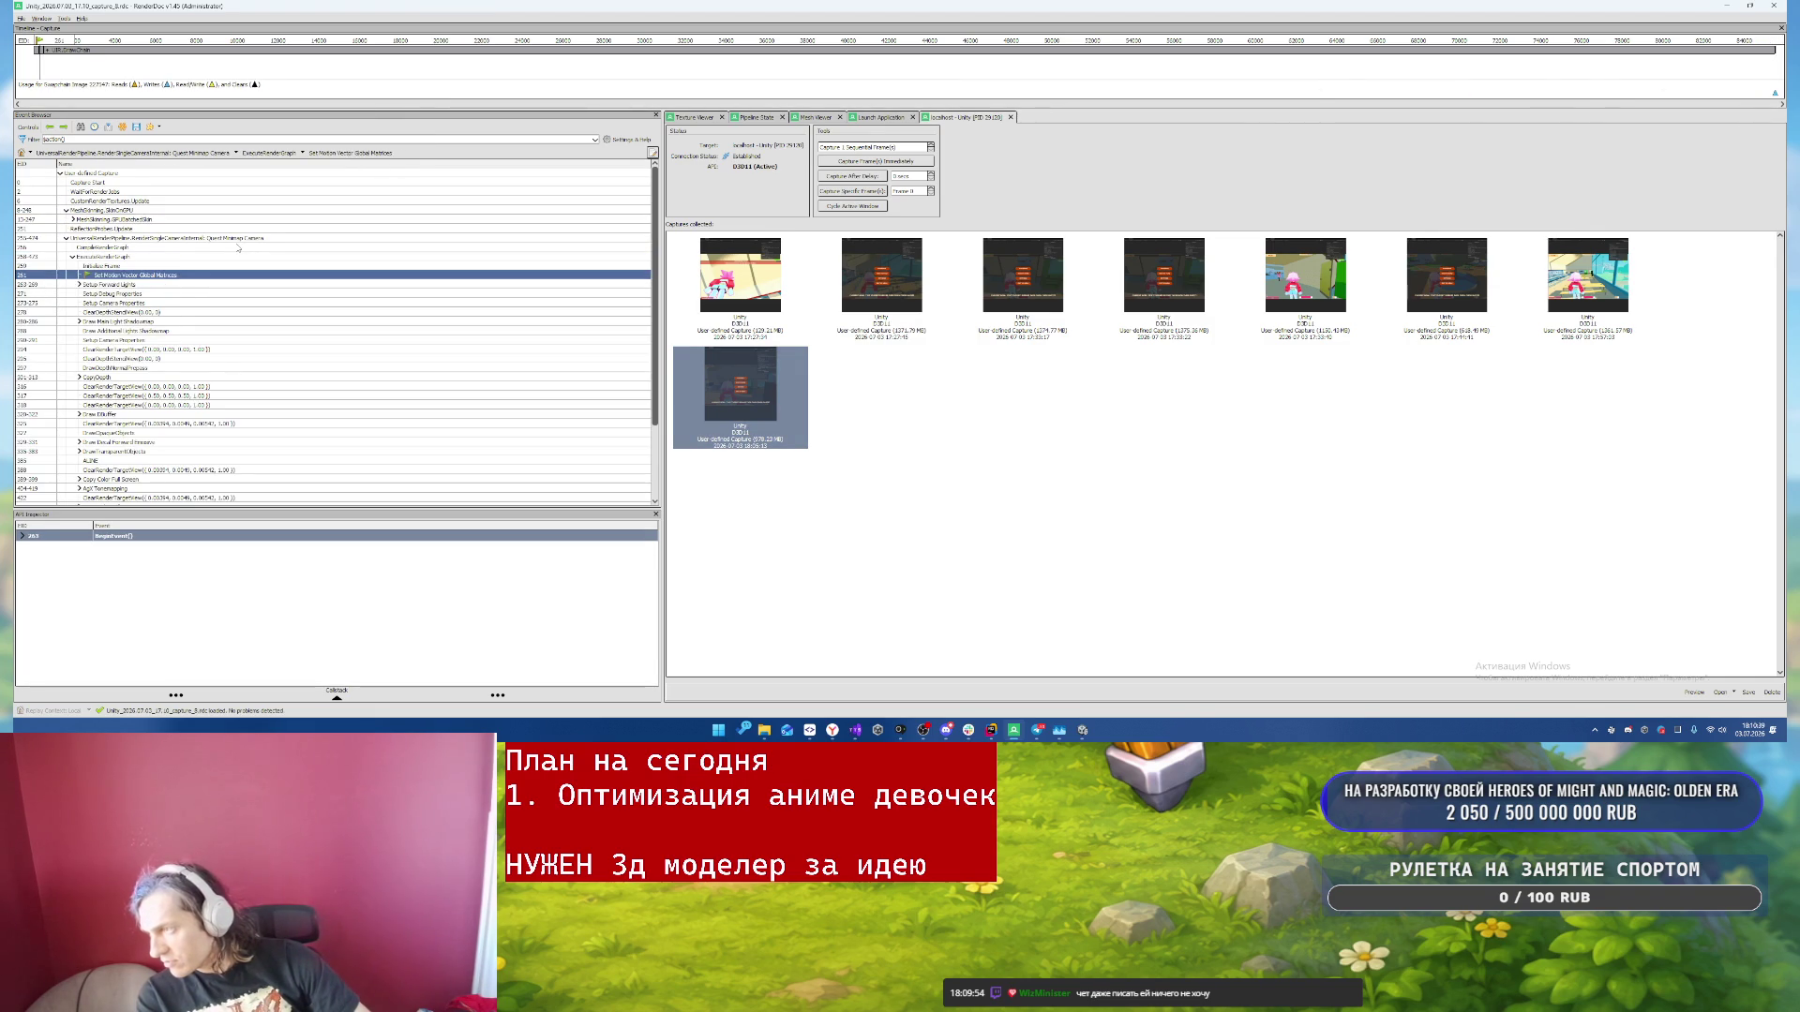
key(Down)
key(Up)
key(Left)
key(Down)
key(Down)
key(Down)
key(Down)
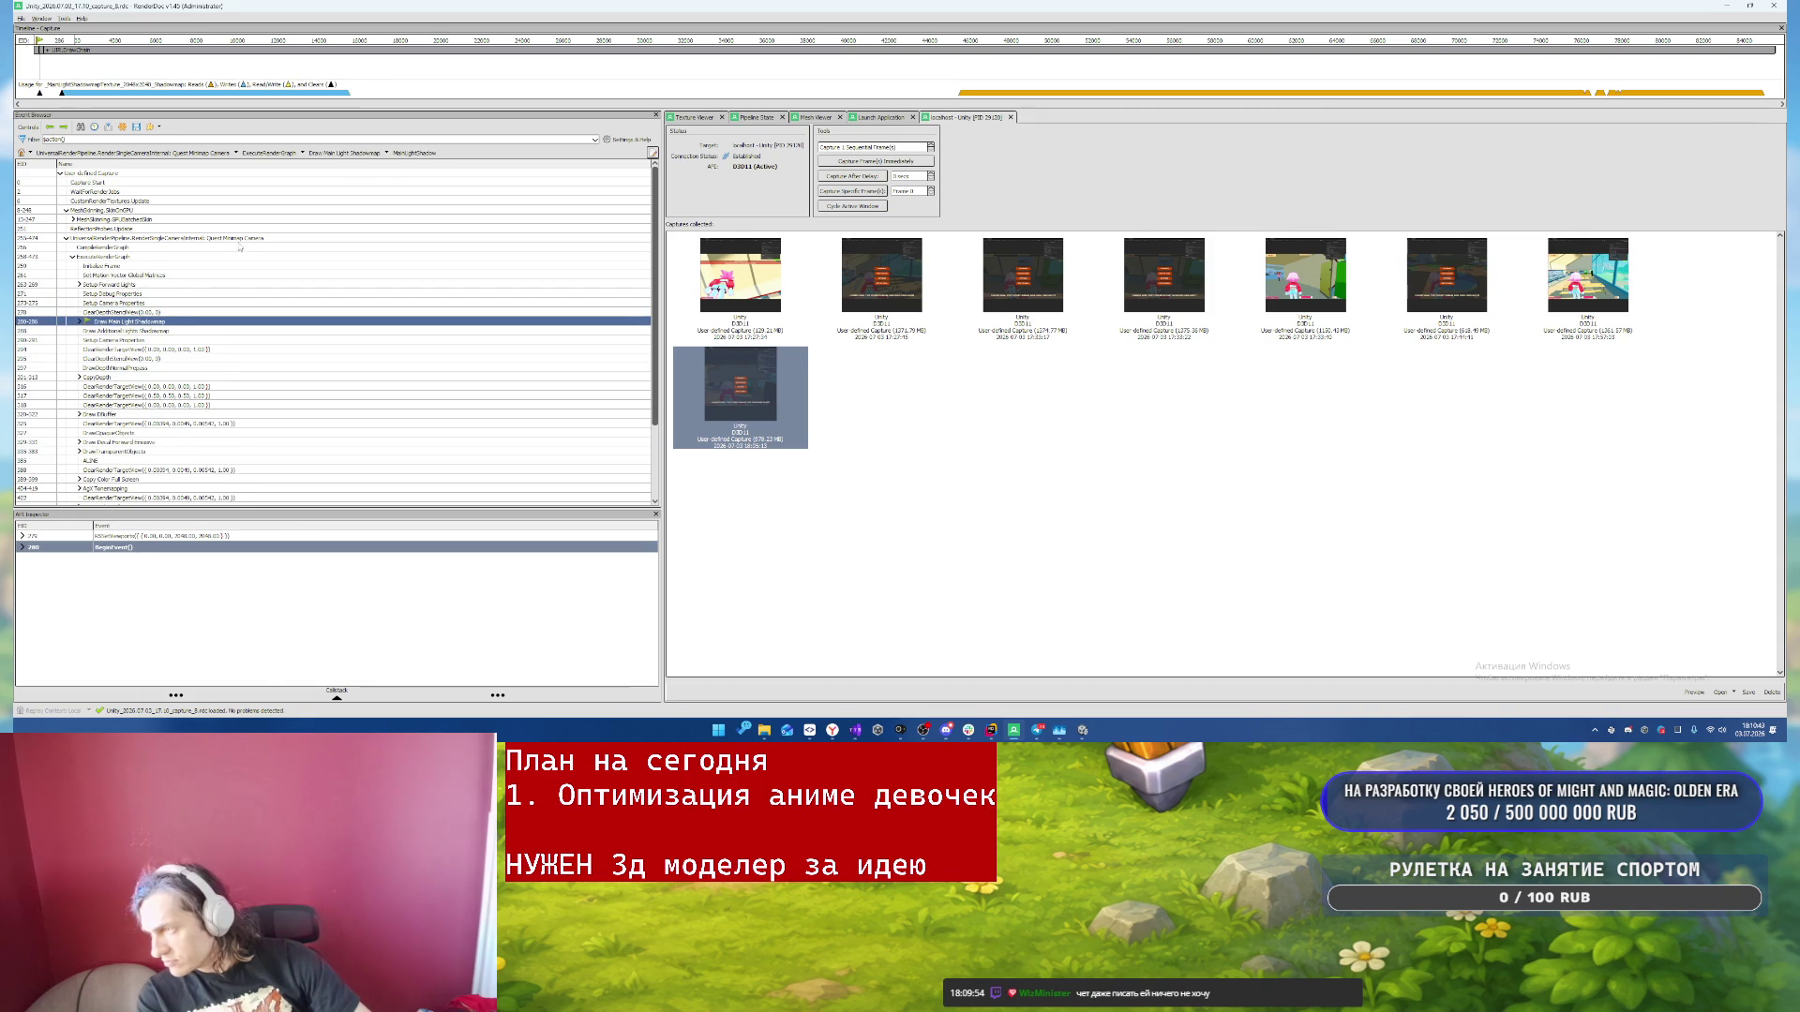
key(Right)
key(Down)
key(Down)
key(Down)
key(Down)
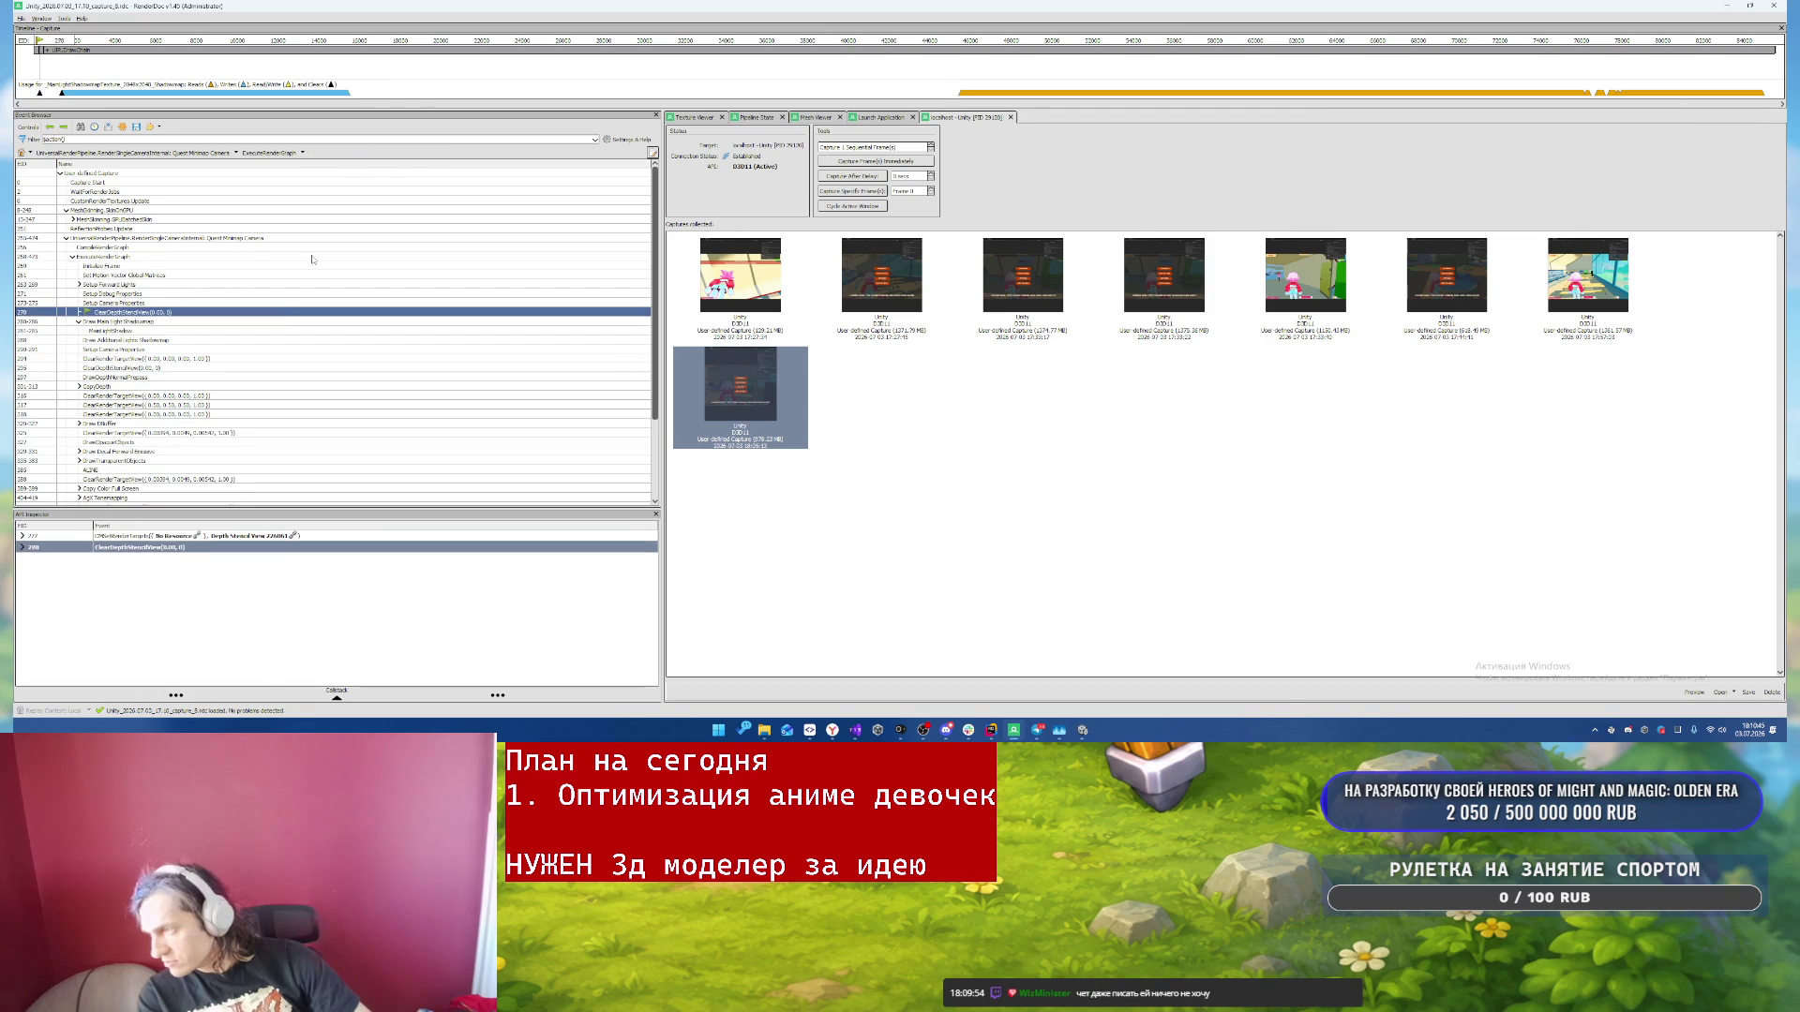
- Inspect the Draw Decal Forward Emissive, DrawTransparentObjects and Copy Color Full Screen passes
scroll(328, 358, down, 3)
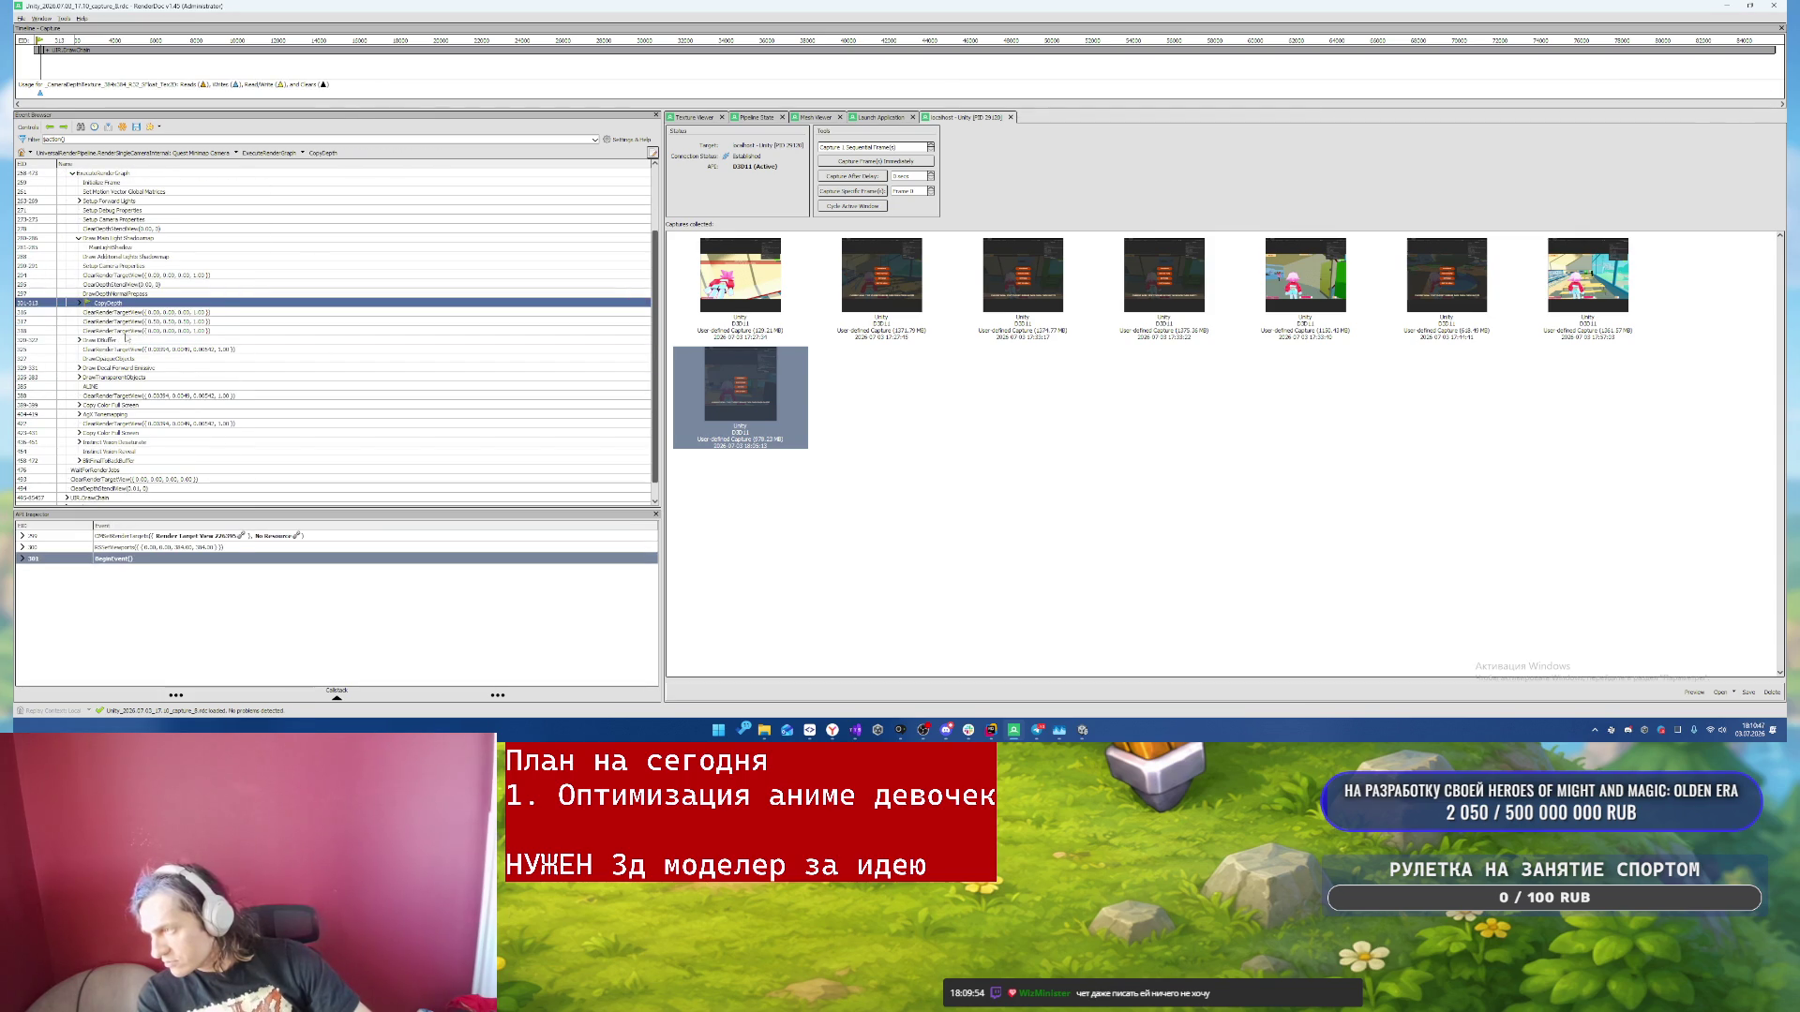
click(127, 339)
click(196, 369)
click(197, 376)
scroll(286, 355, down, 1)
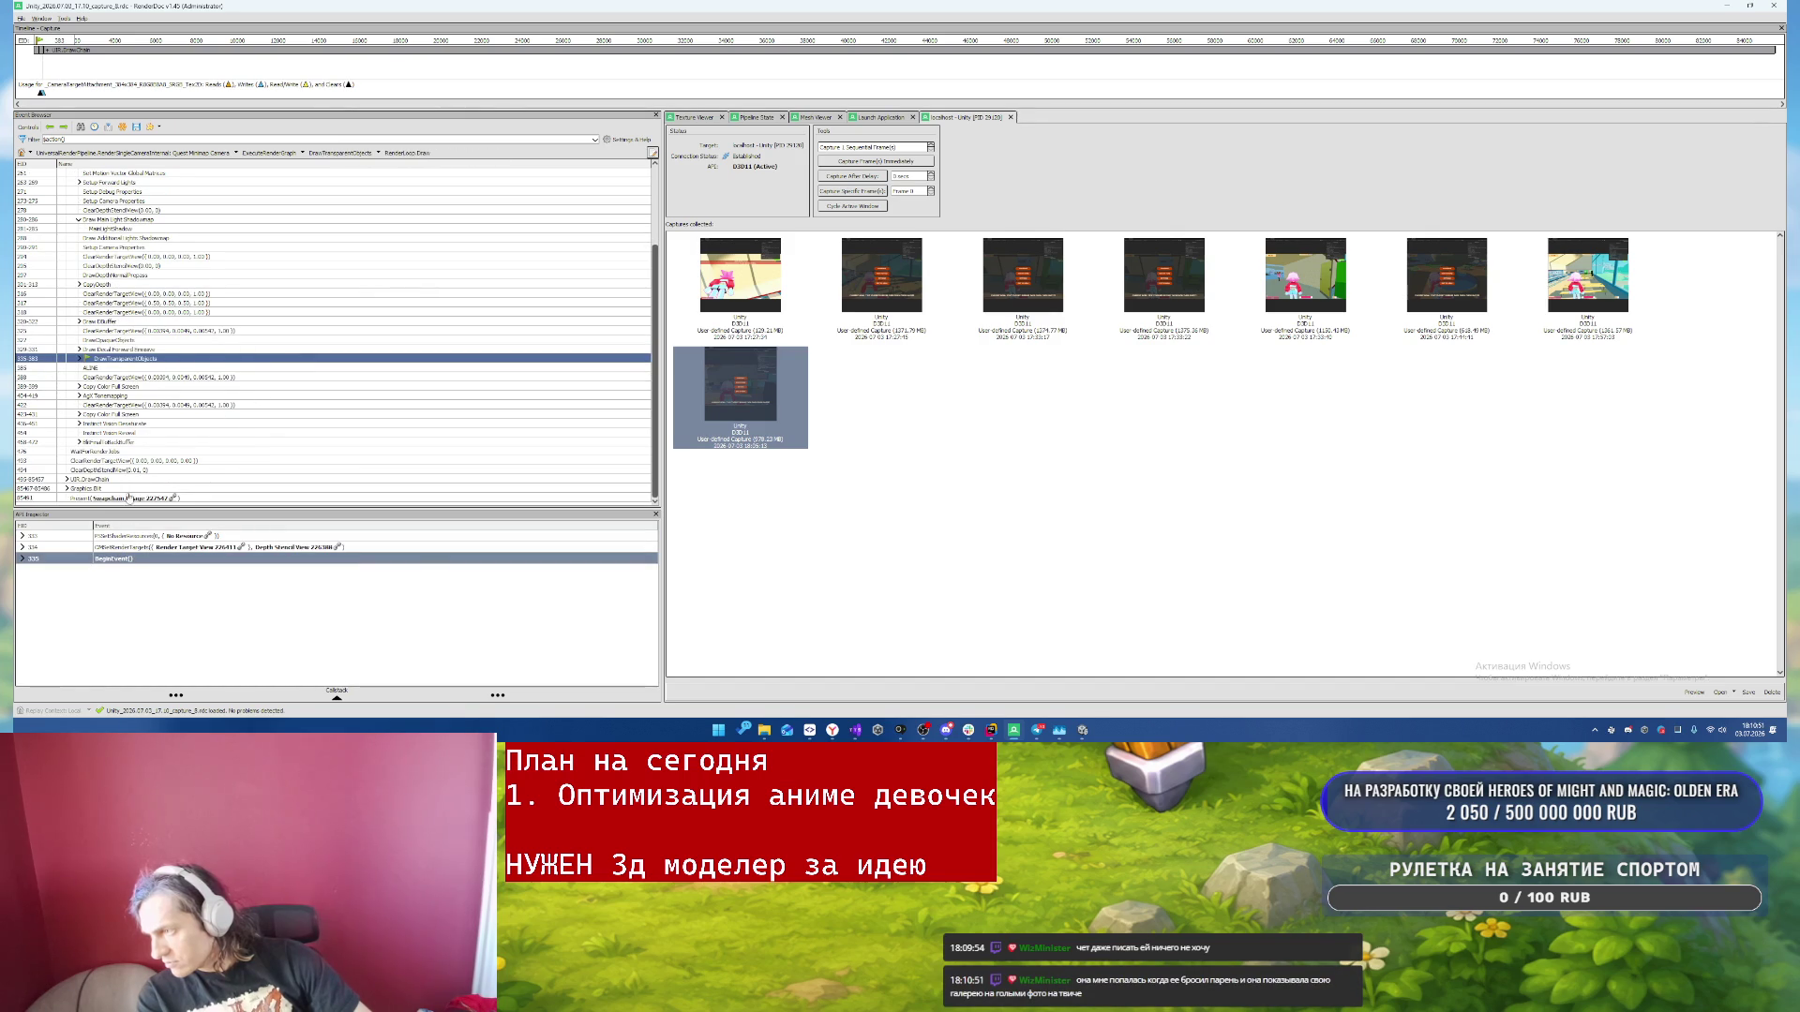
click(170, 442)
click(187, 415)
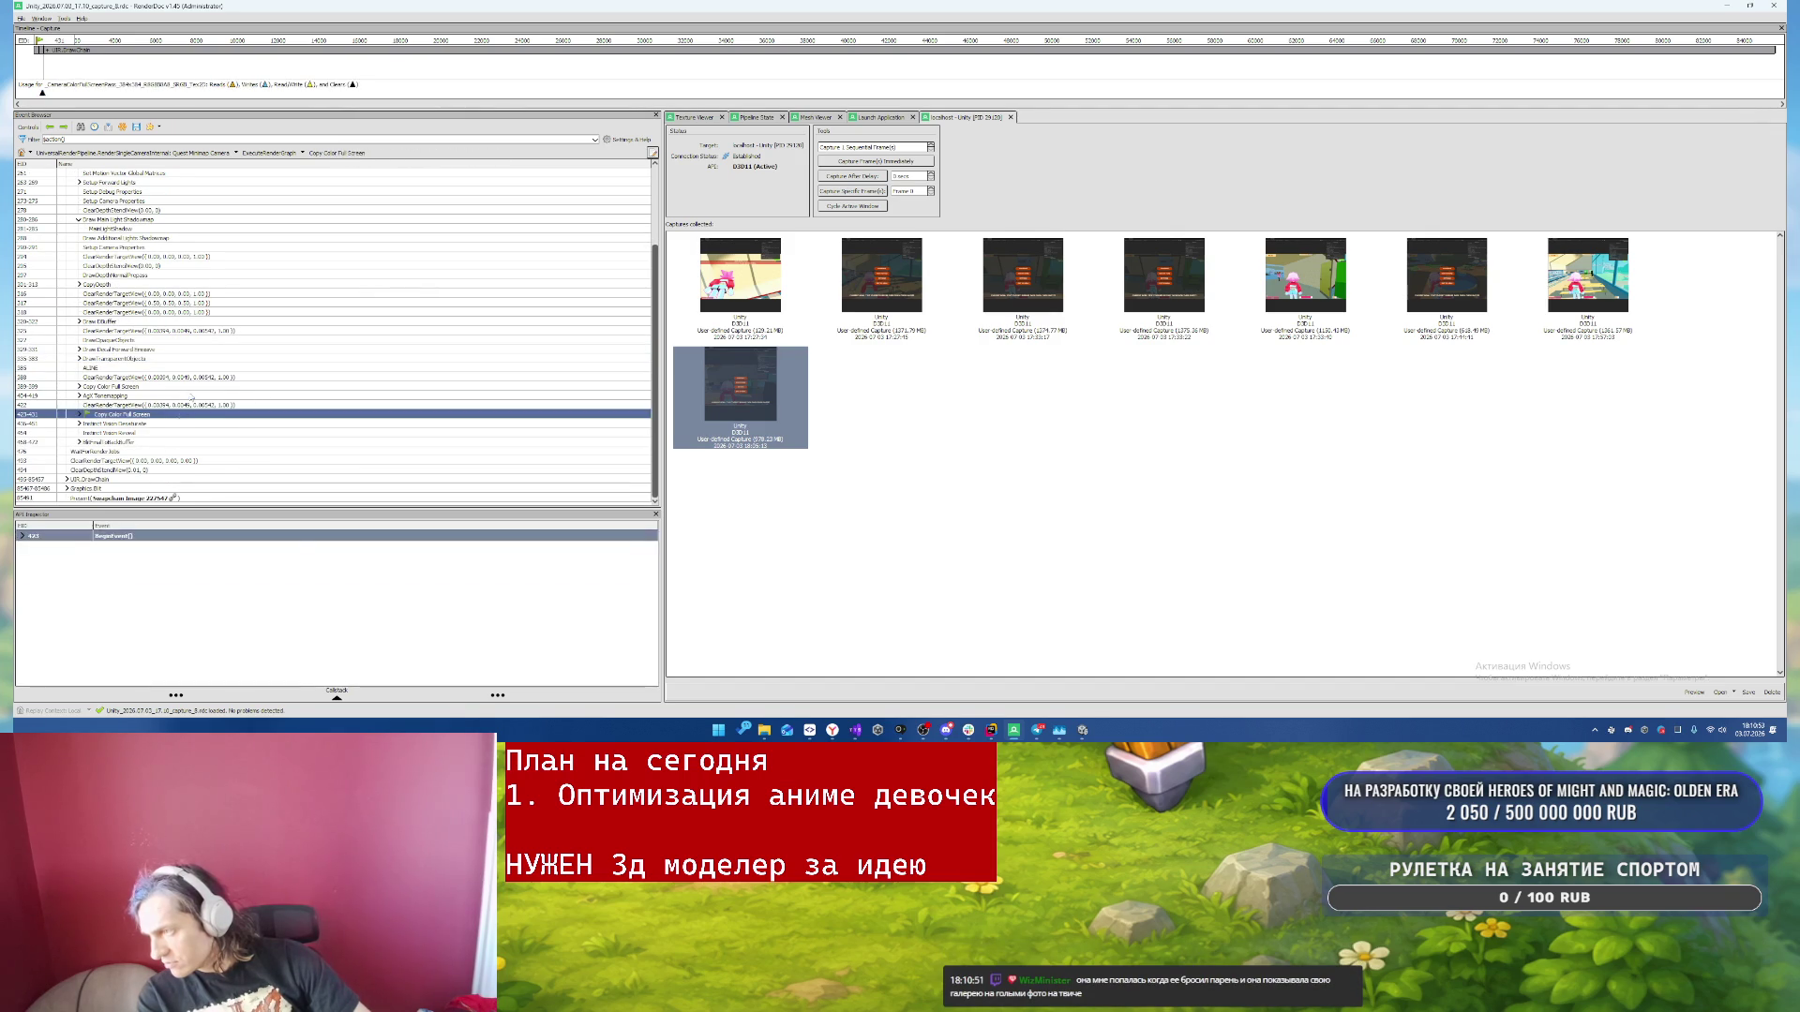
click(200, 386)
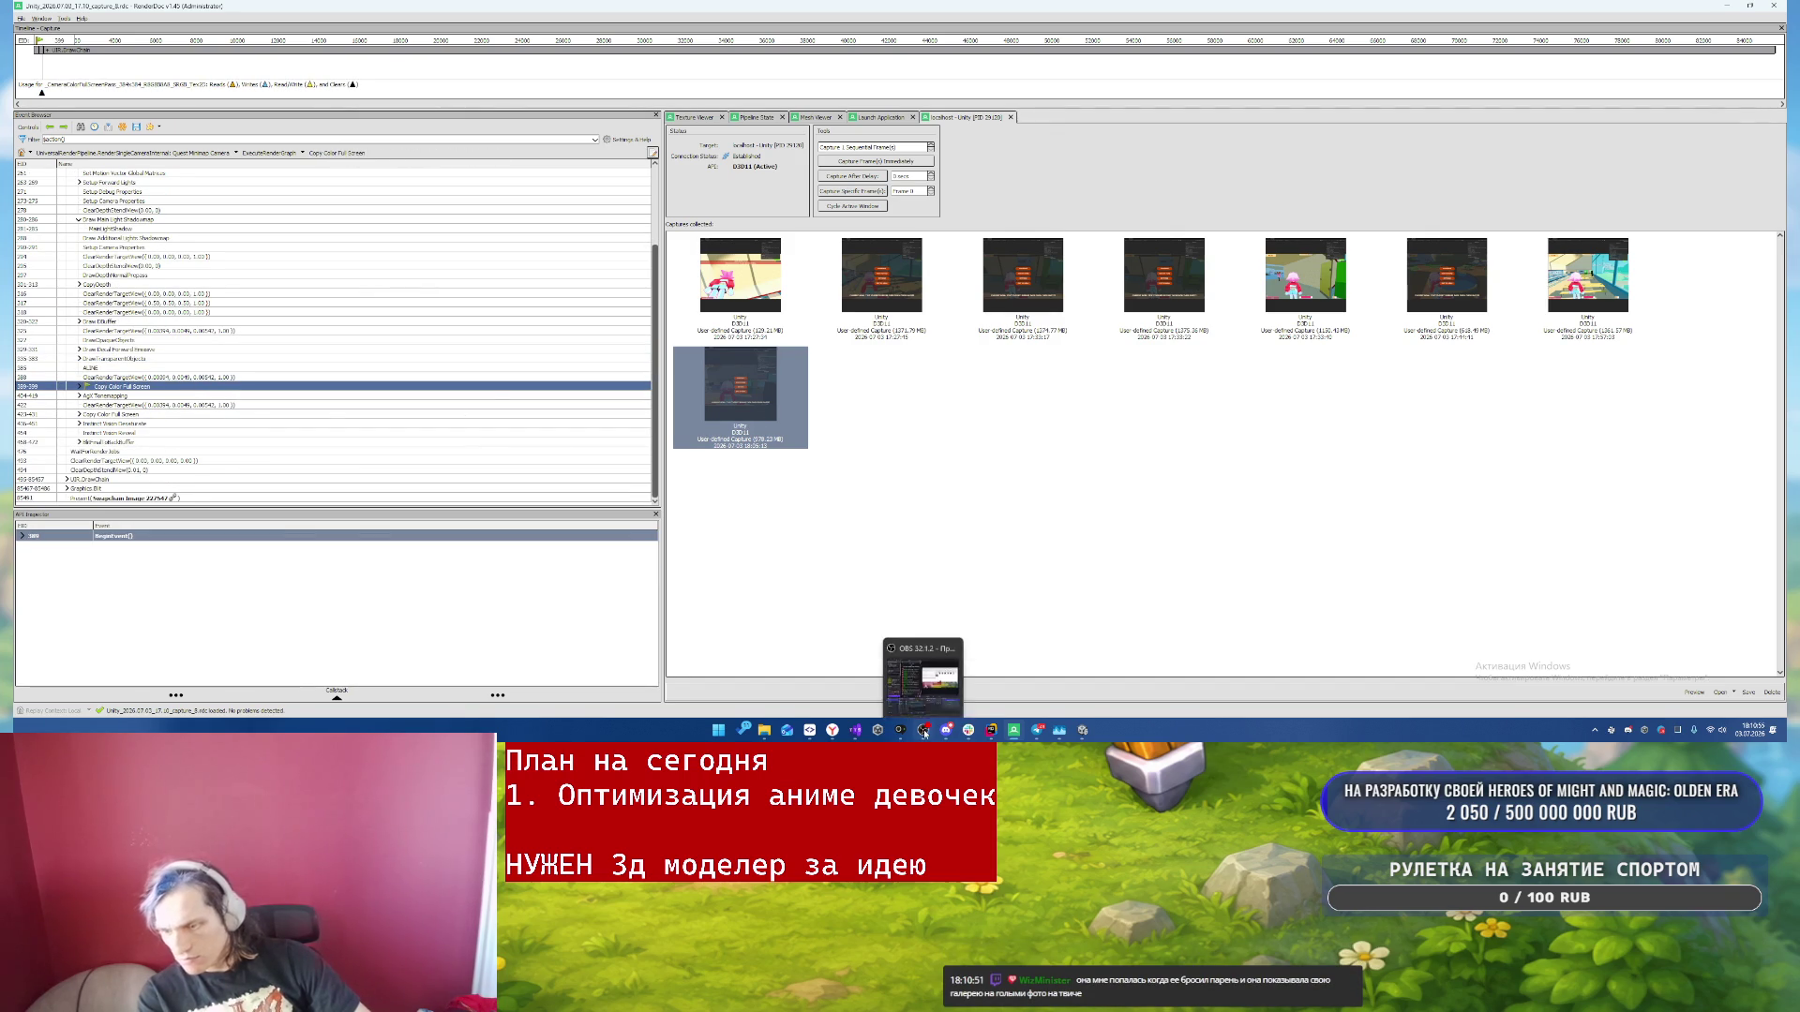